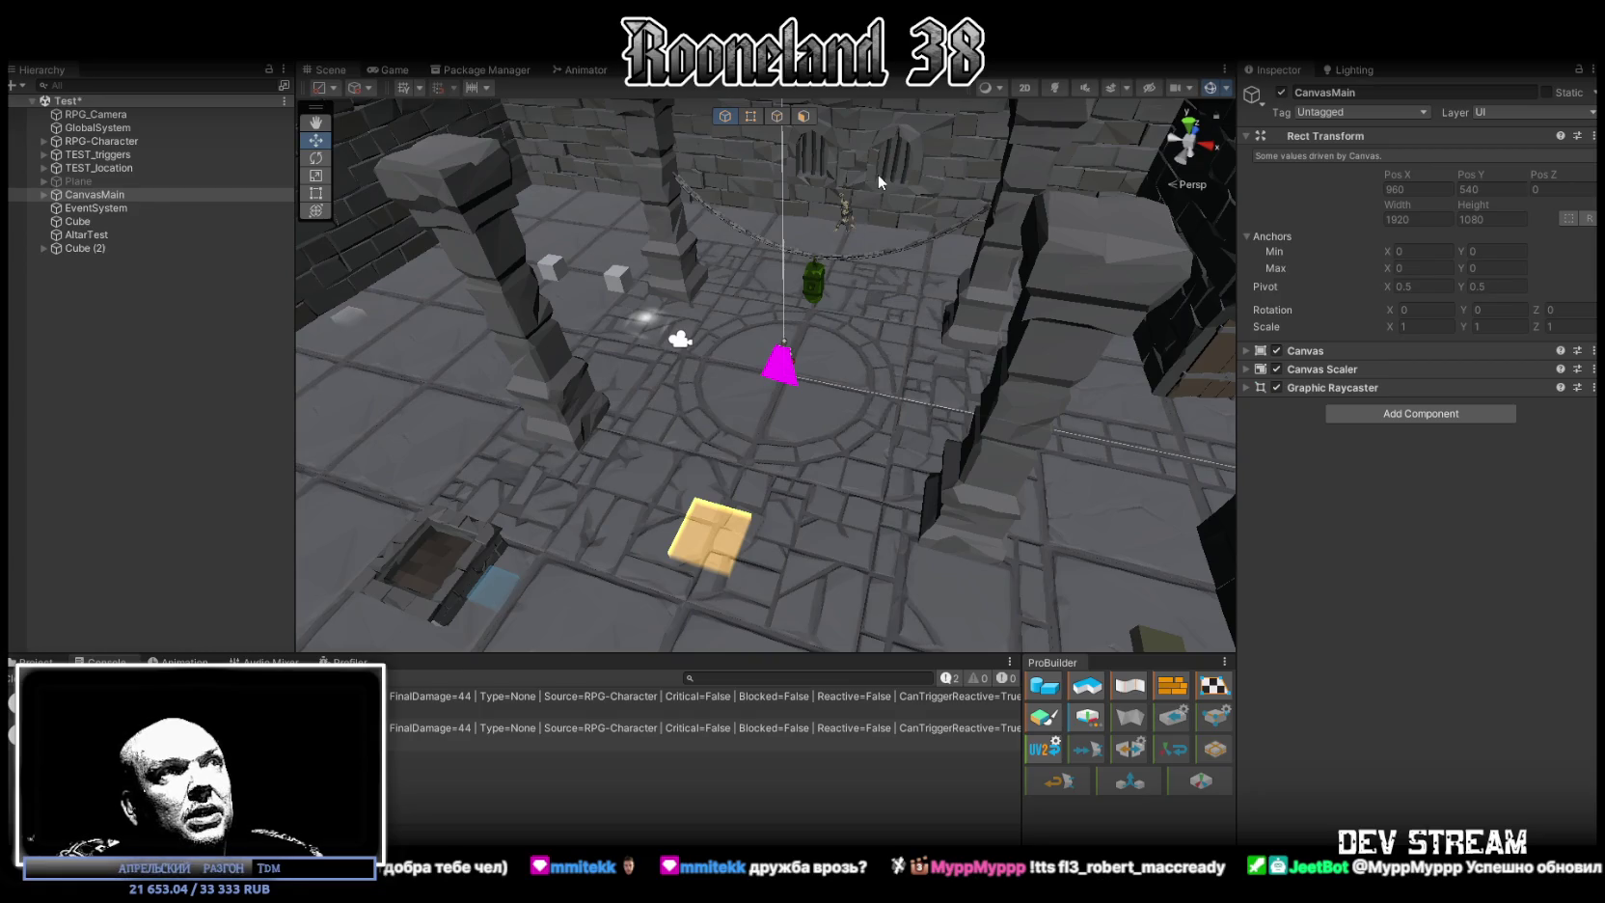
Clear every log entry and the error count from the Unity Console
{"action": "left_click", "coordinate": [36, 678]}
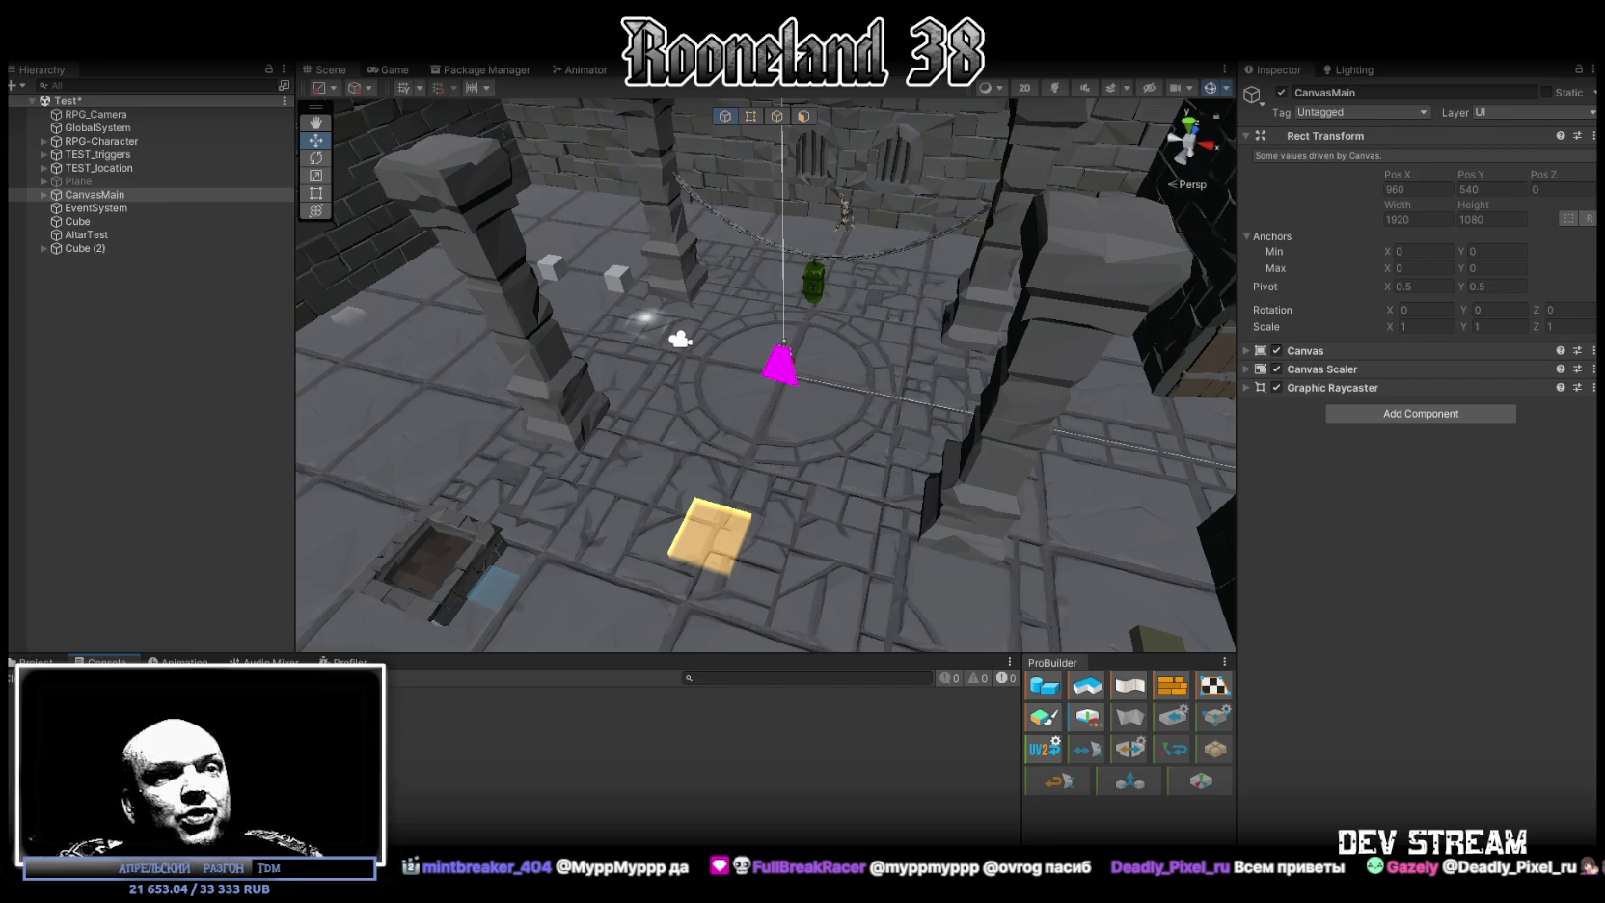
Select projects #1–#10 of the TDM timeline list in Google Docs, then bring up Twitch
{"action": "key", "text": "alt+Tab"}
{"action": "scroll", "coordinate": [1089, 481], "scroll_direction": "down", "scroll_amount": 1}
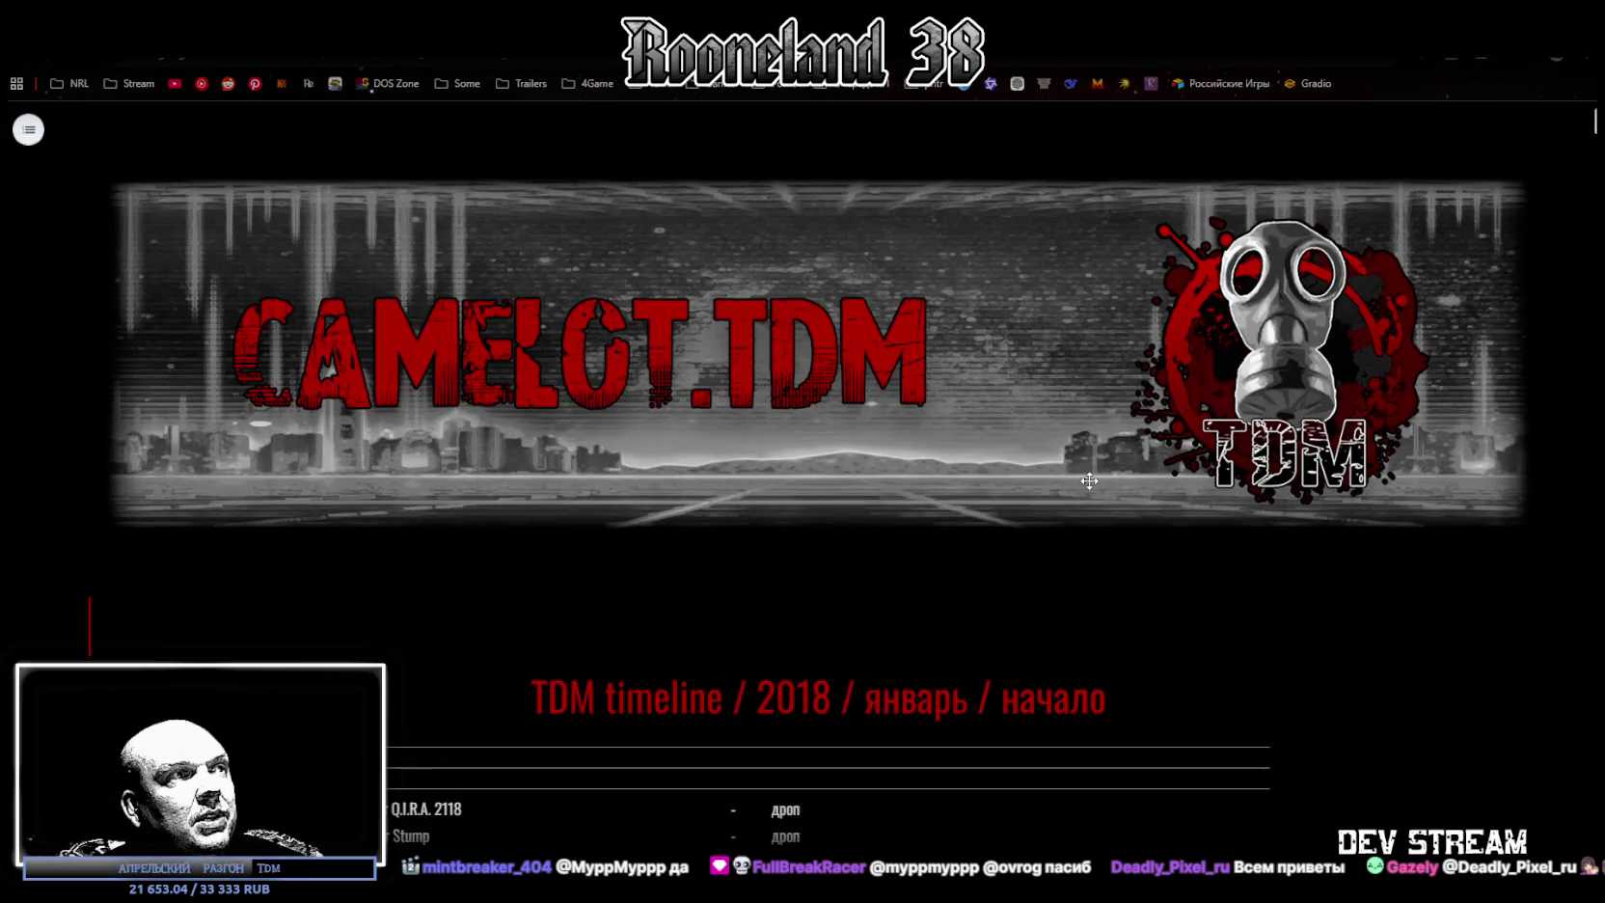
{"action": "scroll", "coordinate": [1090, 481], "scroll_direction": "down", "scroll_amount": 5}
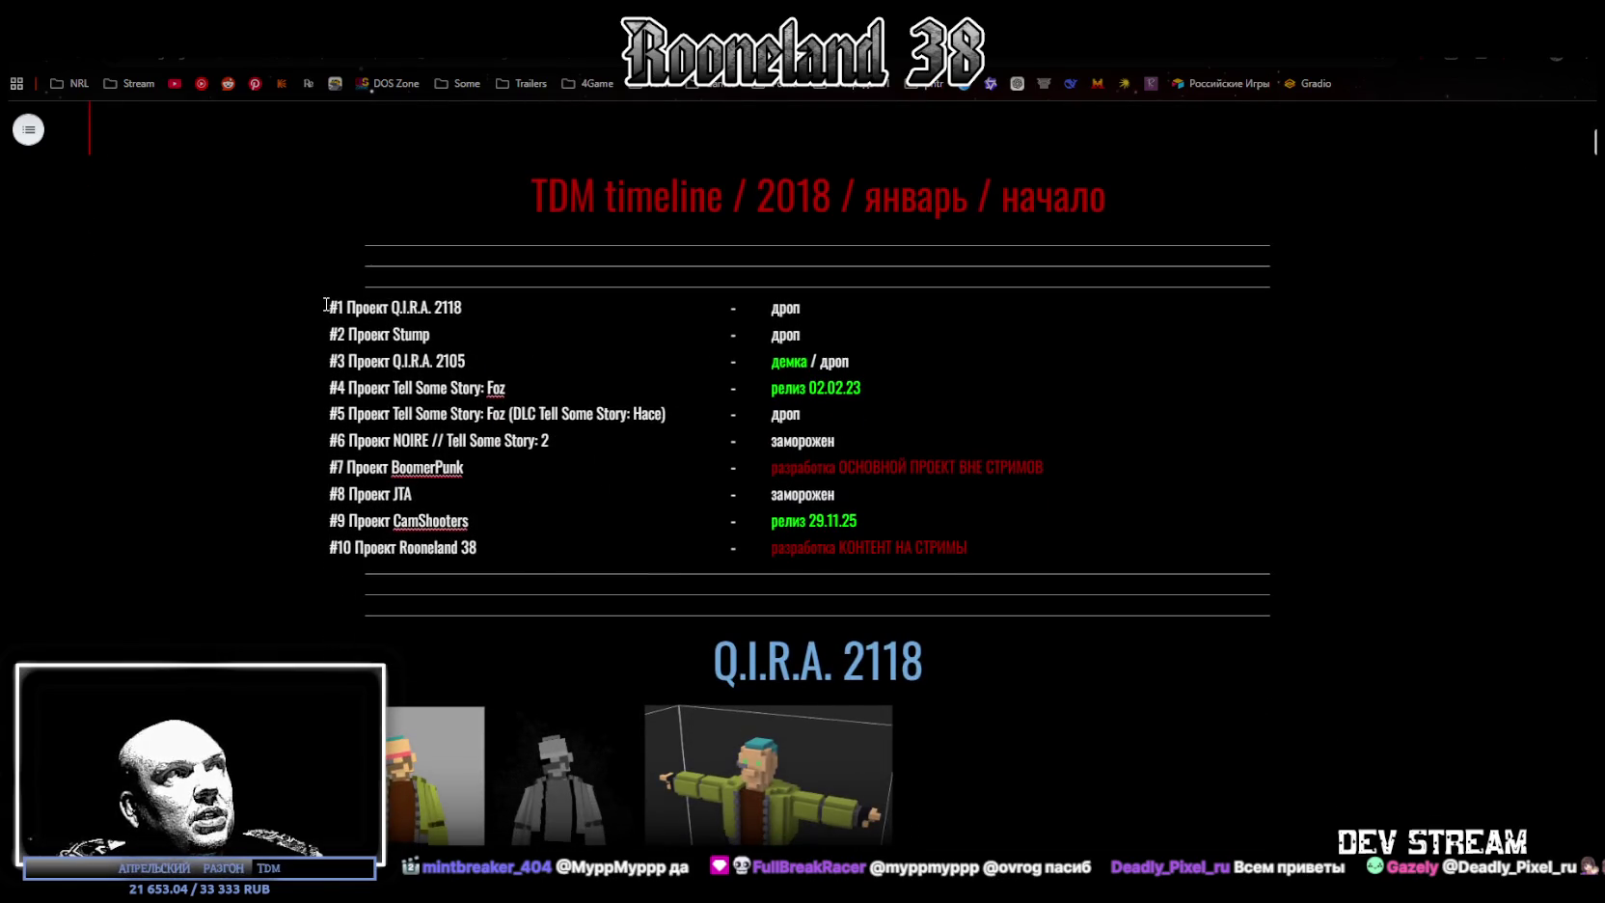
{"action": "left_click_drag", "start_coordinate": [326, 305], "coordinate": [1052, 548]}
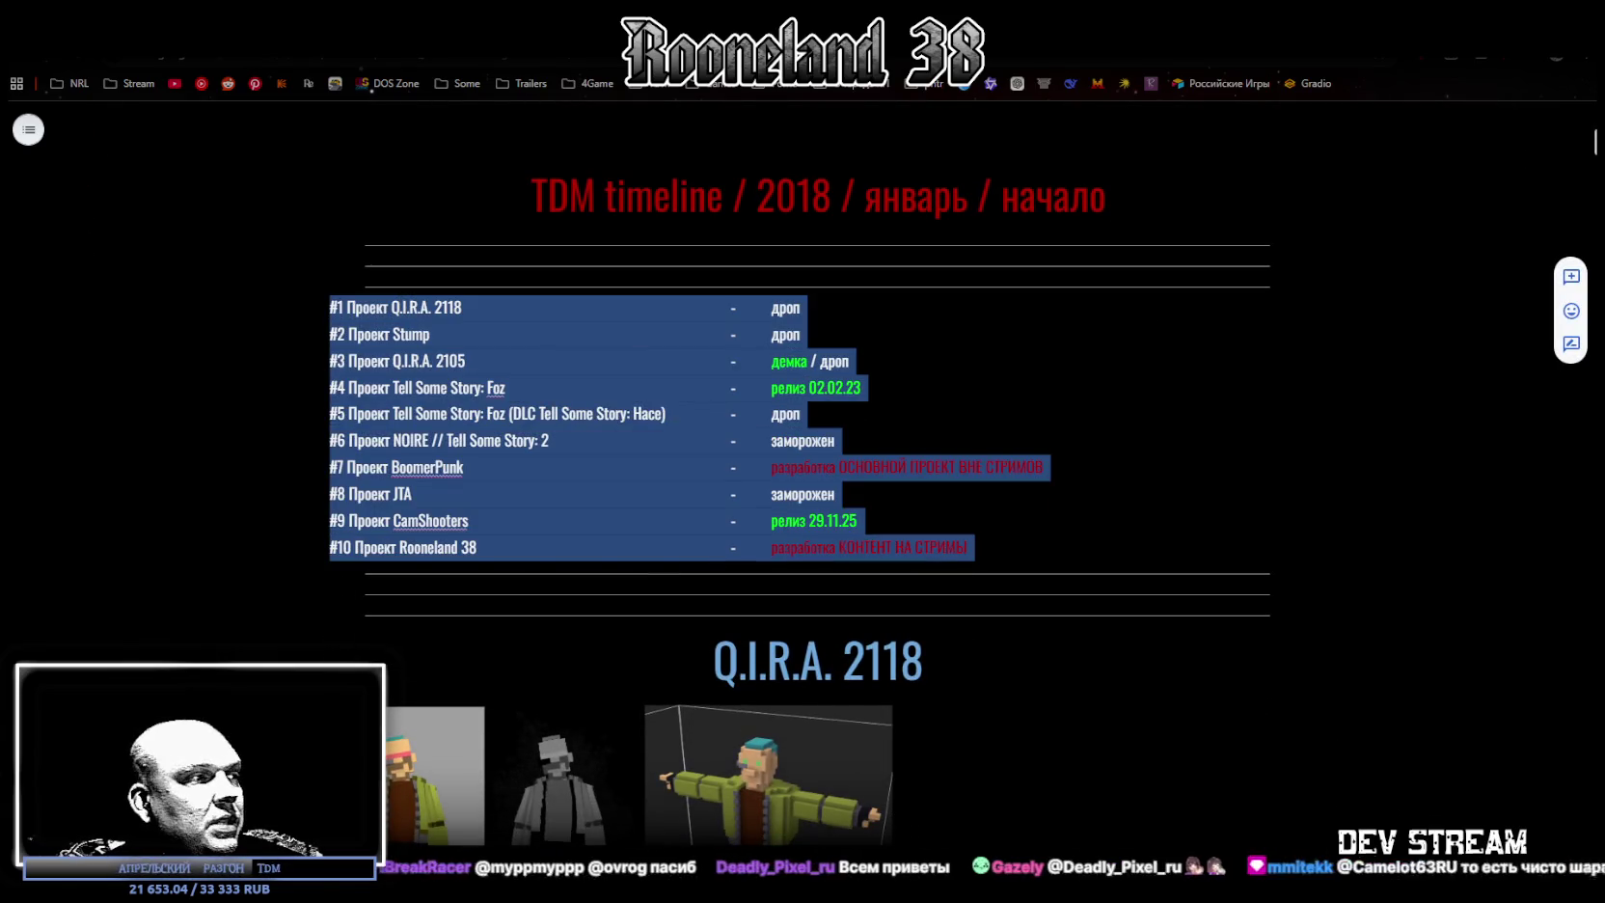
{"action": "key", "text": "alt+Tab"}
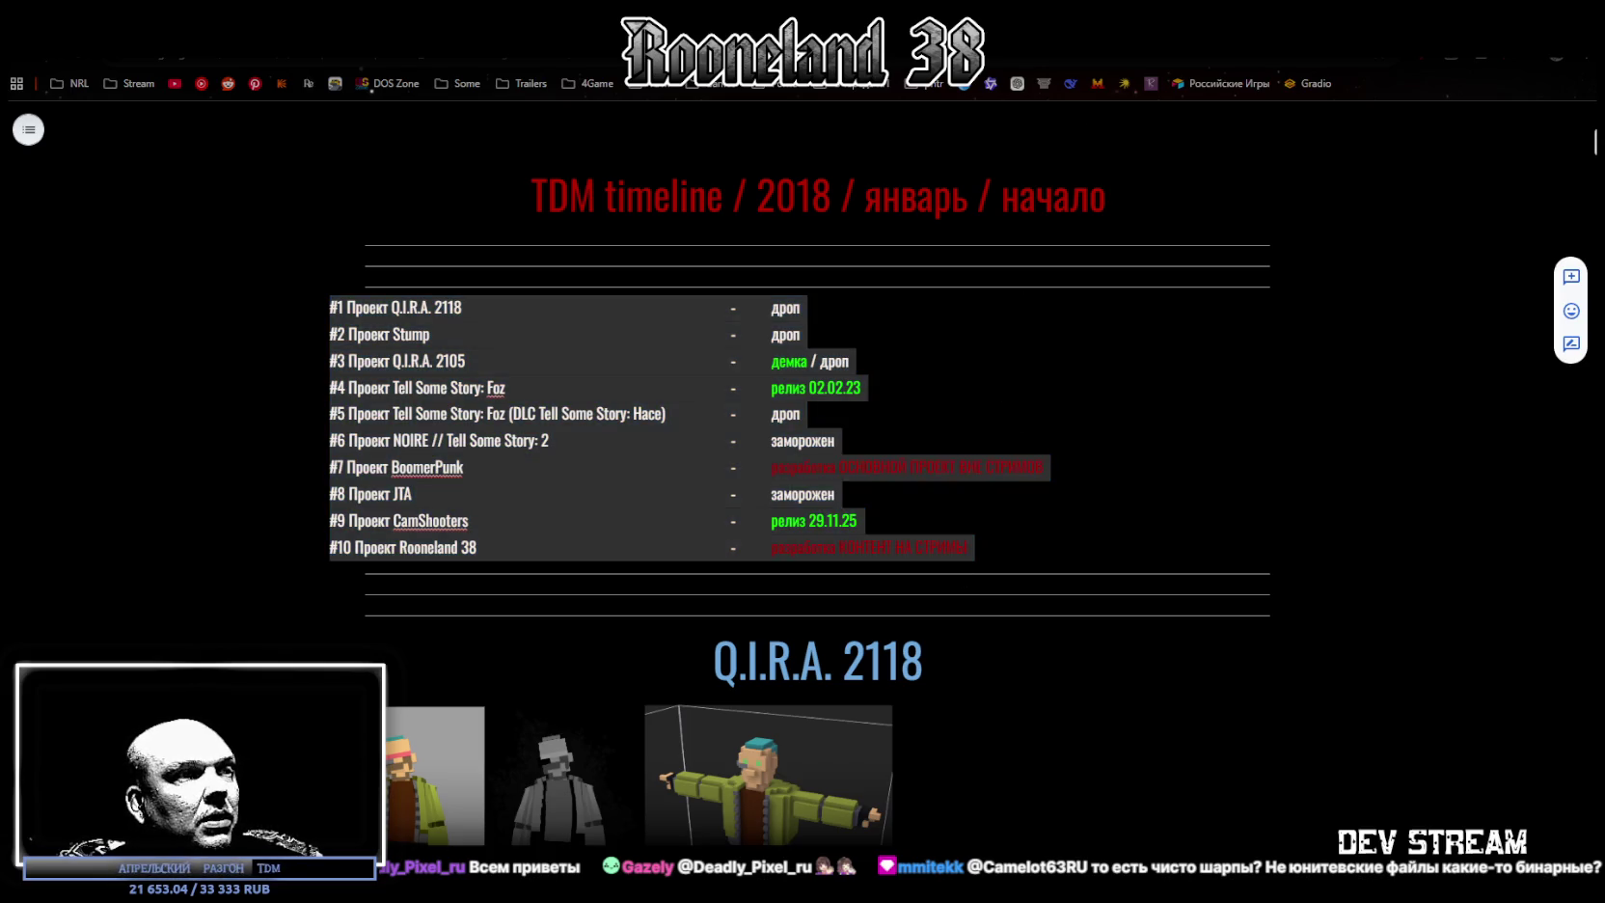
{"action": "key", "text": "alt+Tab"}
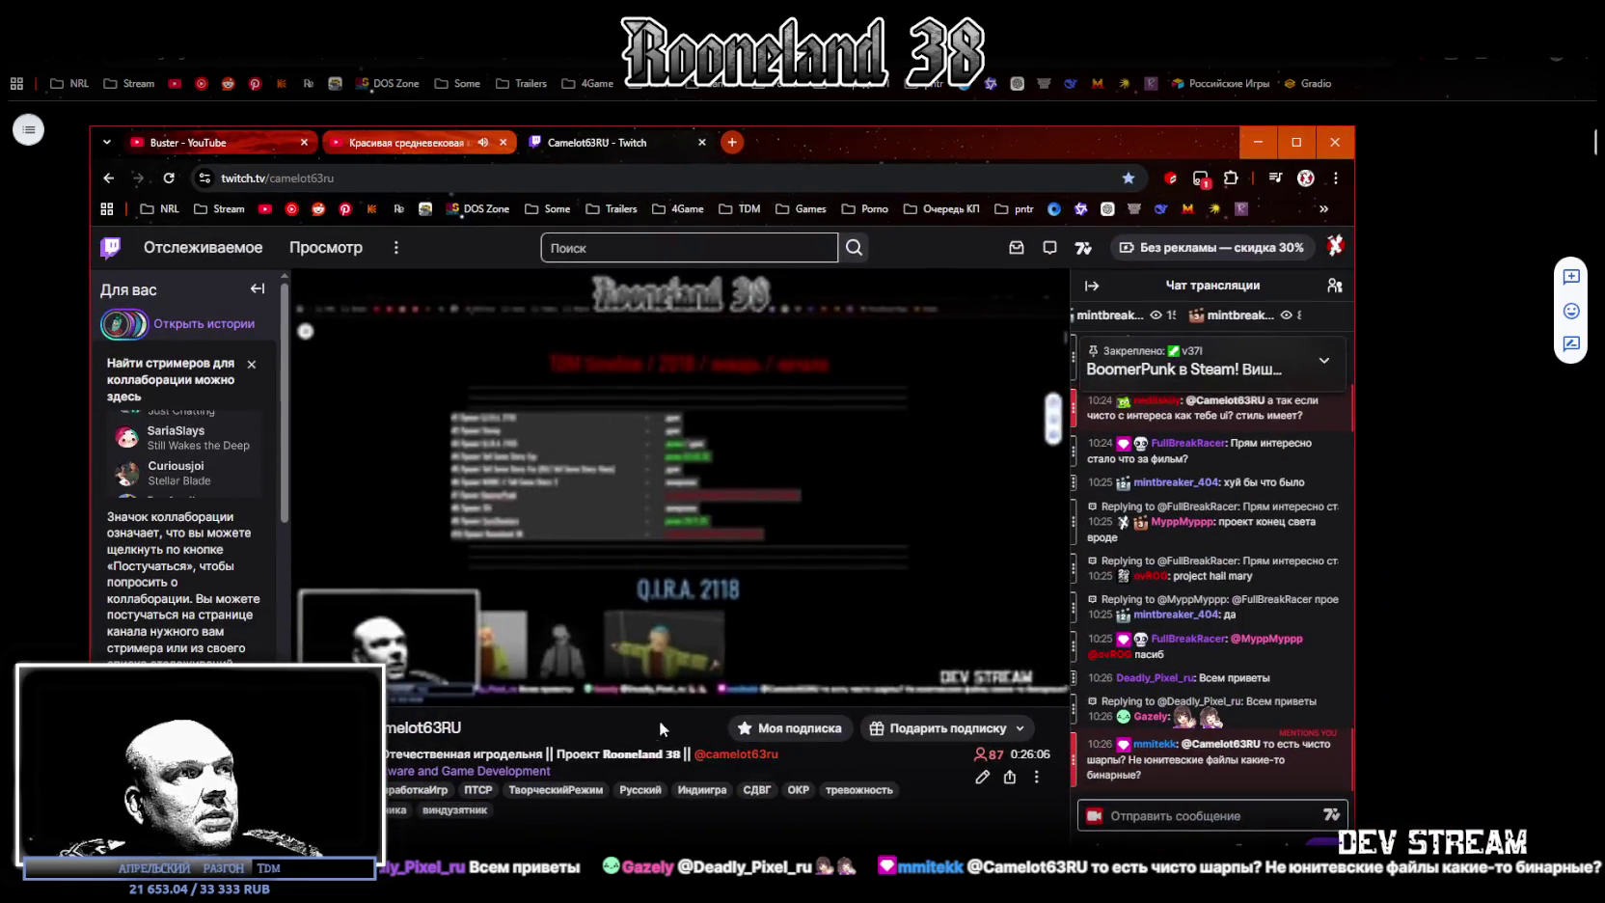
Scroll through the Twitch channel's info panels and maximize the browser window
{"action": "scroll", "coordinate": [578, 677], "scroll_direction": "down", "scroll_amount": 5}
{"action": "scroll", "coordinate": [572, 658], "scroll_direction": "down", "scroll_amount": 5}
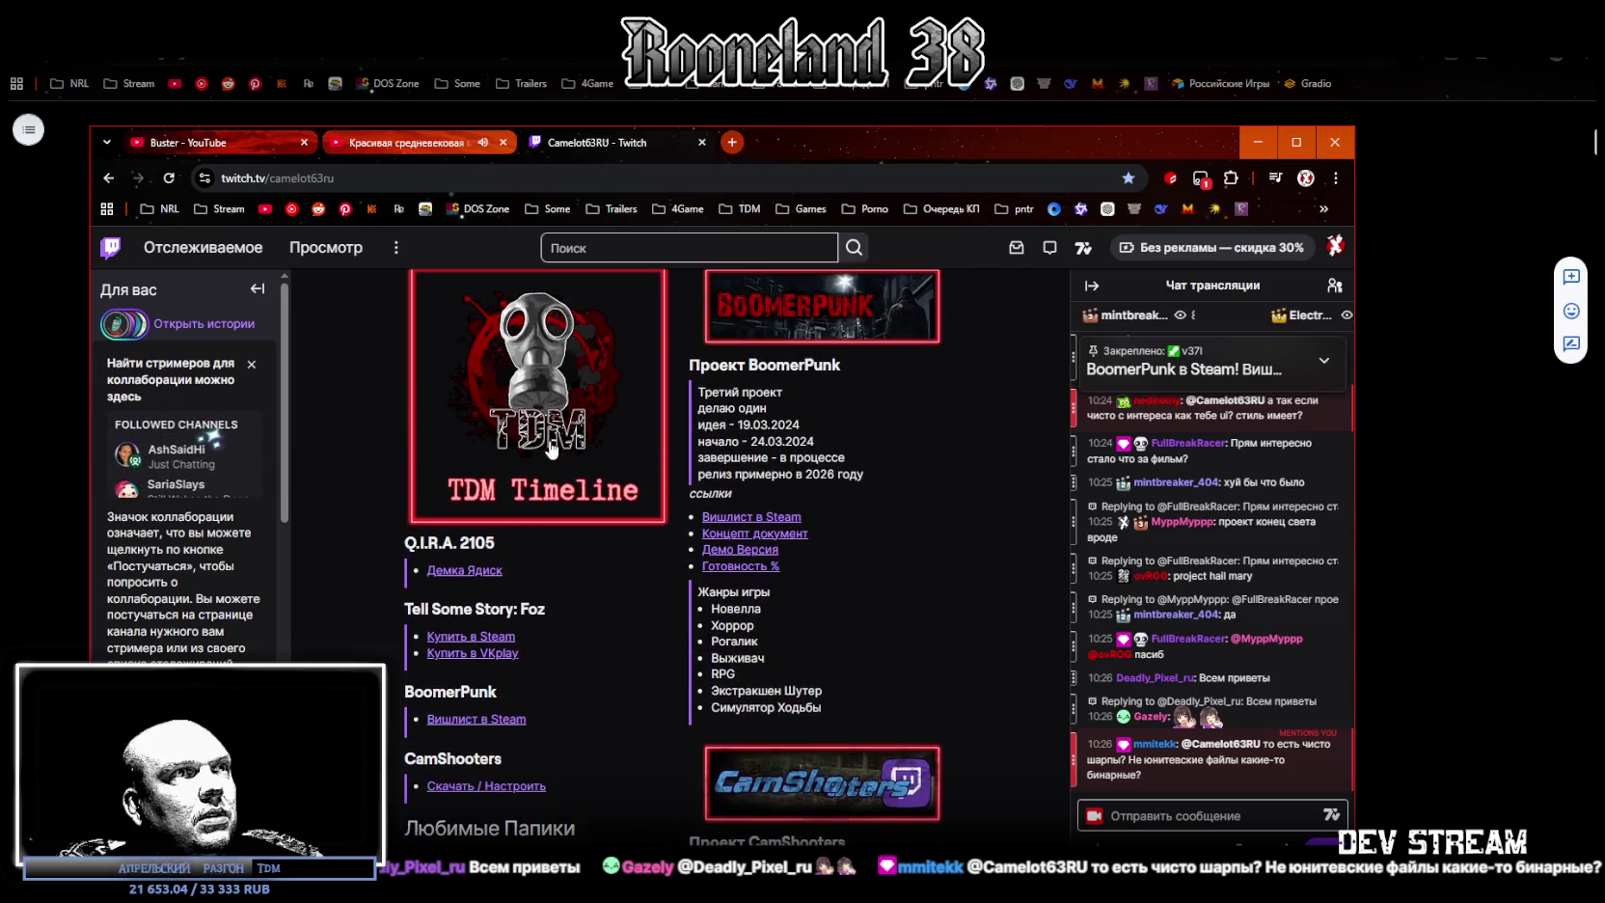
{"action": "scroll", "coordinate": [793, 425], "scroll_direction": "down", "scroll_amount": 5}
{"action": "scroll", "coordinate": [737, 607], "scroll_direction": "down", "scroll_amount": 5}
{"action": "scroll", "coordinate": [737, 607], "scroll_direction": "down", "scroll_amount": 5}
{"action": "scroll", "coordinate": [730, 612], "scroll_direction": "up", "scroll_amount": 5}
{"action": "scroll", "coordinate": [726, 610], "scroll_direction": "up", "scroll_amount": 5}
{"action": "scroll", "coordinate": [725, 602], "scroll_direction": "down", "scroll_amount": 5}
{"action": "scroll", "coordinate": [725, 602], "scroll_direction": "down", "scroll_amount": 5}
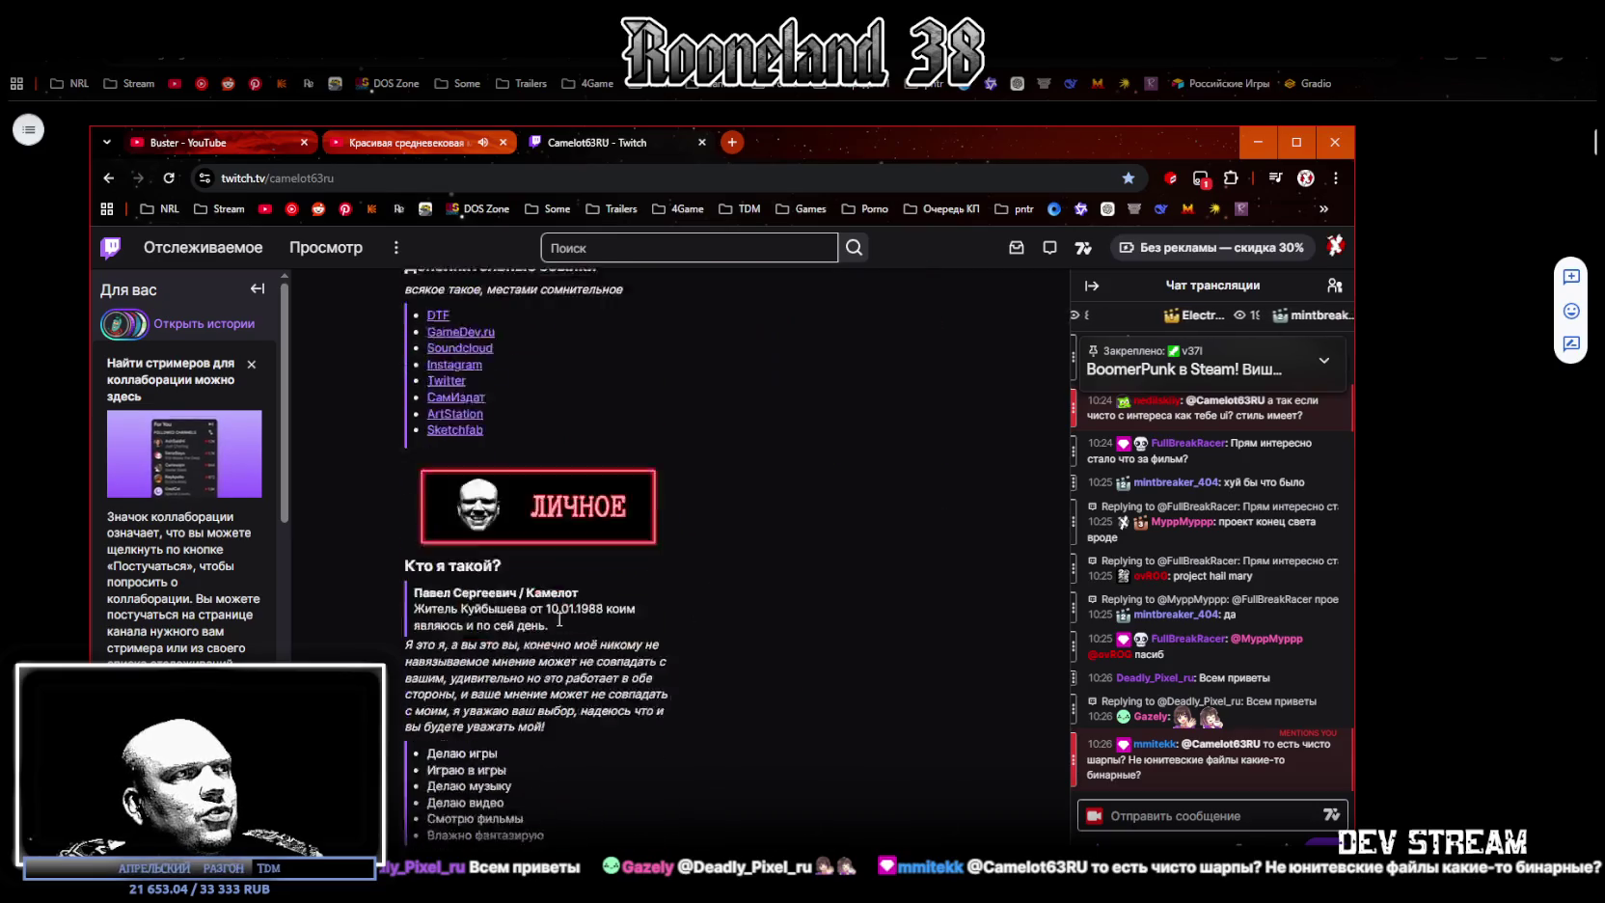
{"action": "scroll", "coordinate": [651, 658], "scroll_direction": "up", "scroll_amount": 5}
{"action": "scroll", "coordinate": [614, 513], "scroll_direction": "up", "scroll_amount": 5}
{"action": "scroll", "coordinate": [614, 513], "scroll_direction": "up", "scroll_amount": 5}
{"action": "scroll", "coordinate": [614, 513], "scroll_direction": "up", "scroll_amount": 3}
{"action": "left_click", "coordinate": [1298, 142]}
Open the TDM Timeline document from its channel panel
{"action": "scroll", "coordinate": [532, 611], "scroll_direction": "down", "scroll_amount": 5}
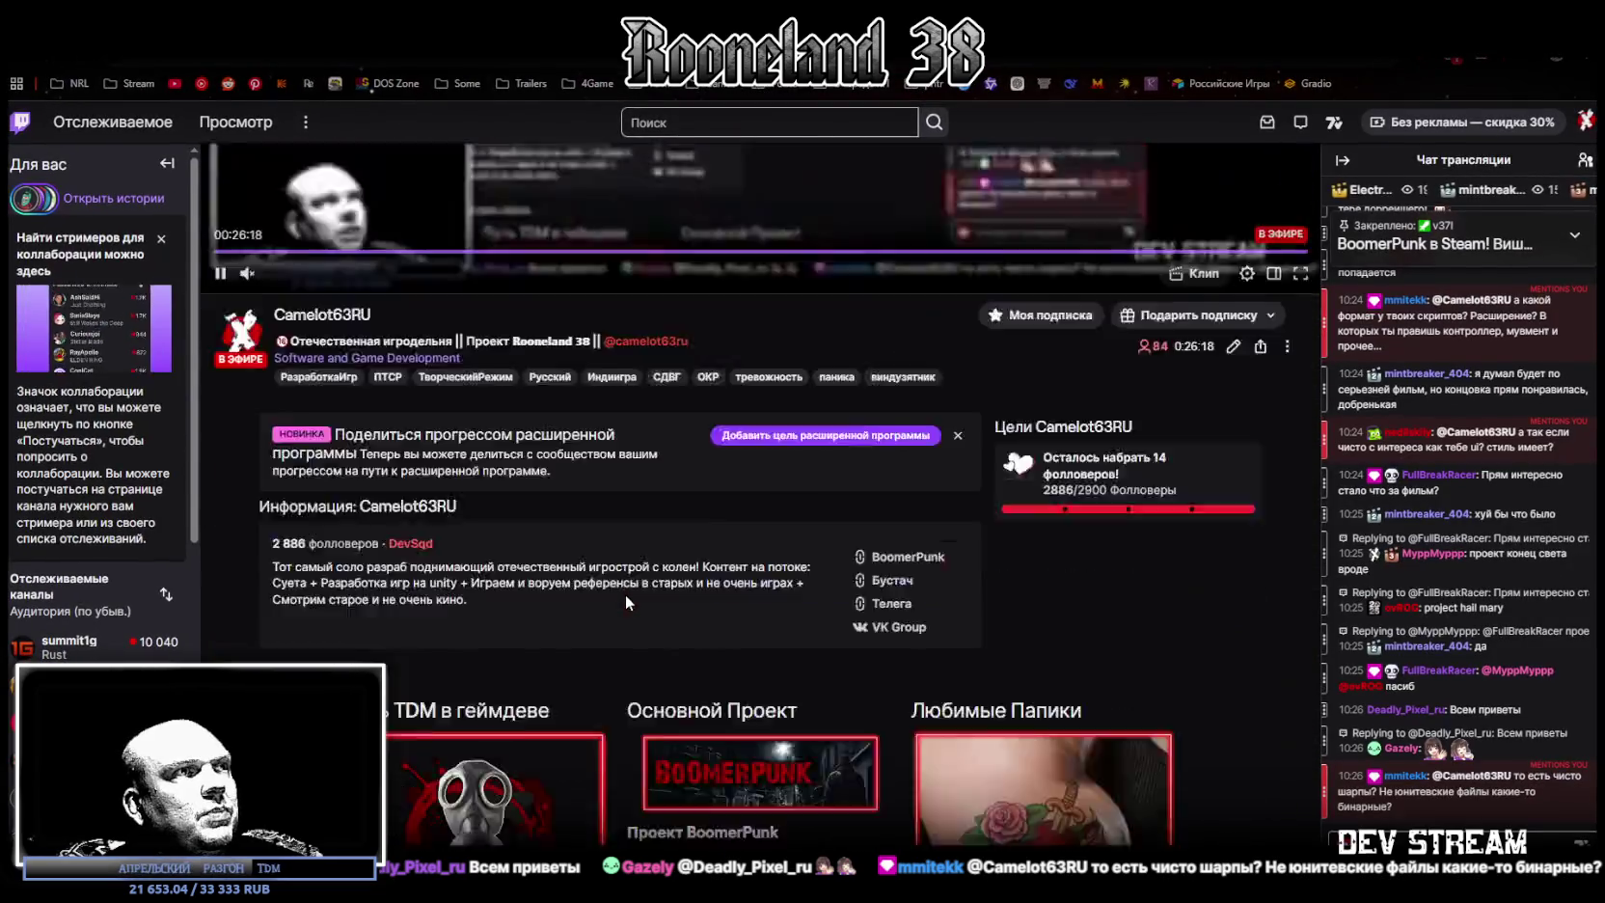
{"action": "scroll", "coordinate": [521, 622], "scroll_direction": "down", "scroll_amount": 3}
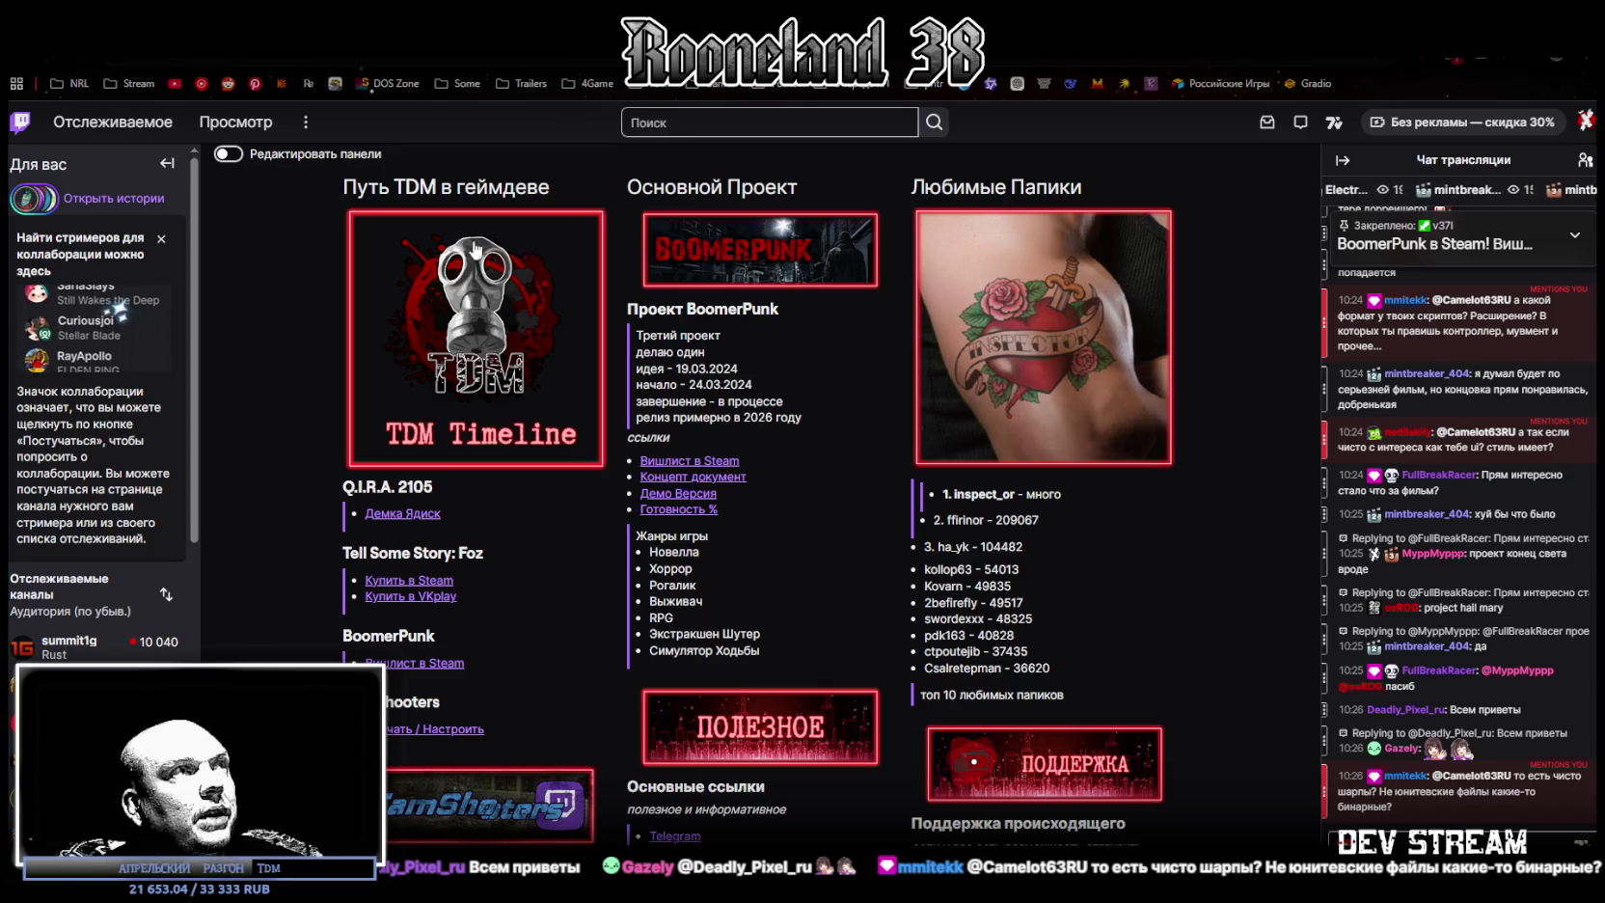
{"action": "left_click", "coordinate": [588, 308]}
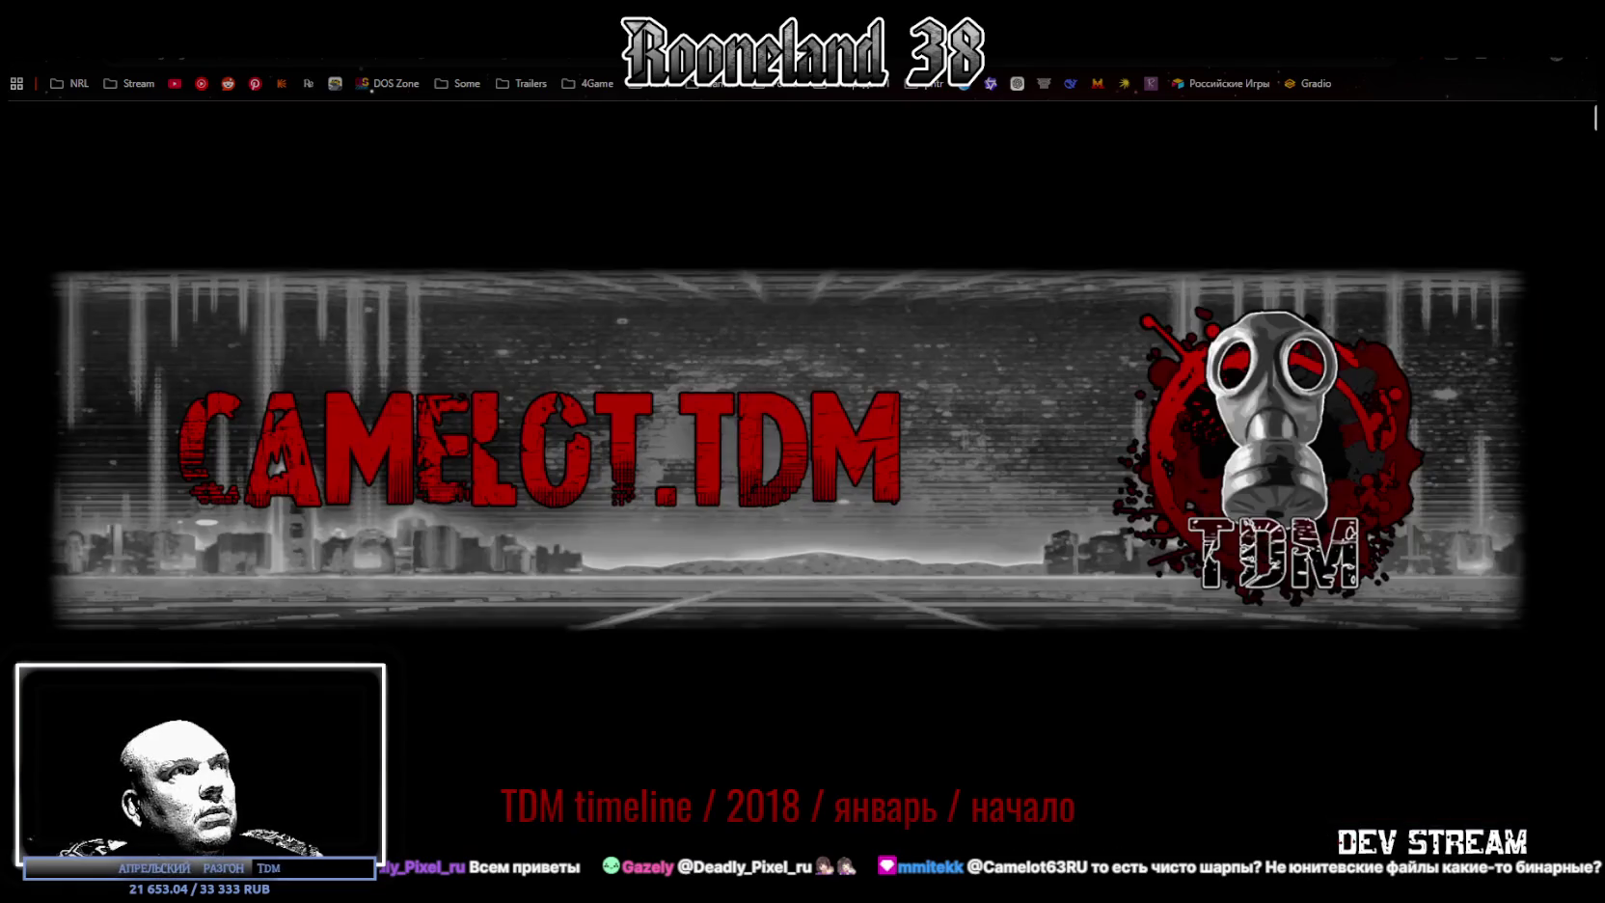
Clear the selection on the project list
{"action": "scroll", "coordinate": [836, 378], "scroll_direction": "down", "scroll_amount": 5}
{"action": "scroll", "coordinate": [871, 412], "scroll_direction": "up", "scroll_amount": 3}
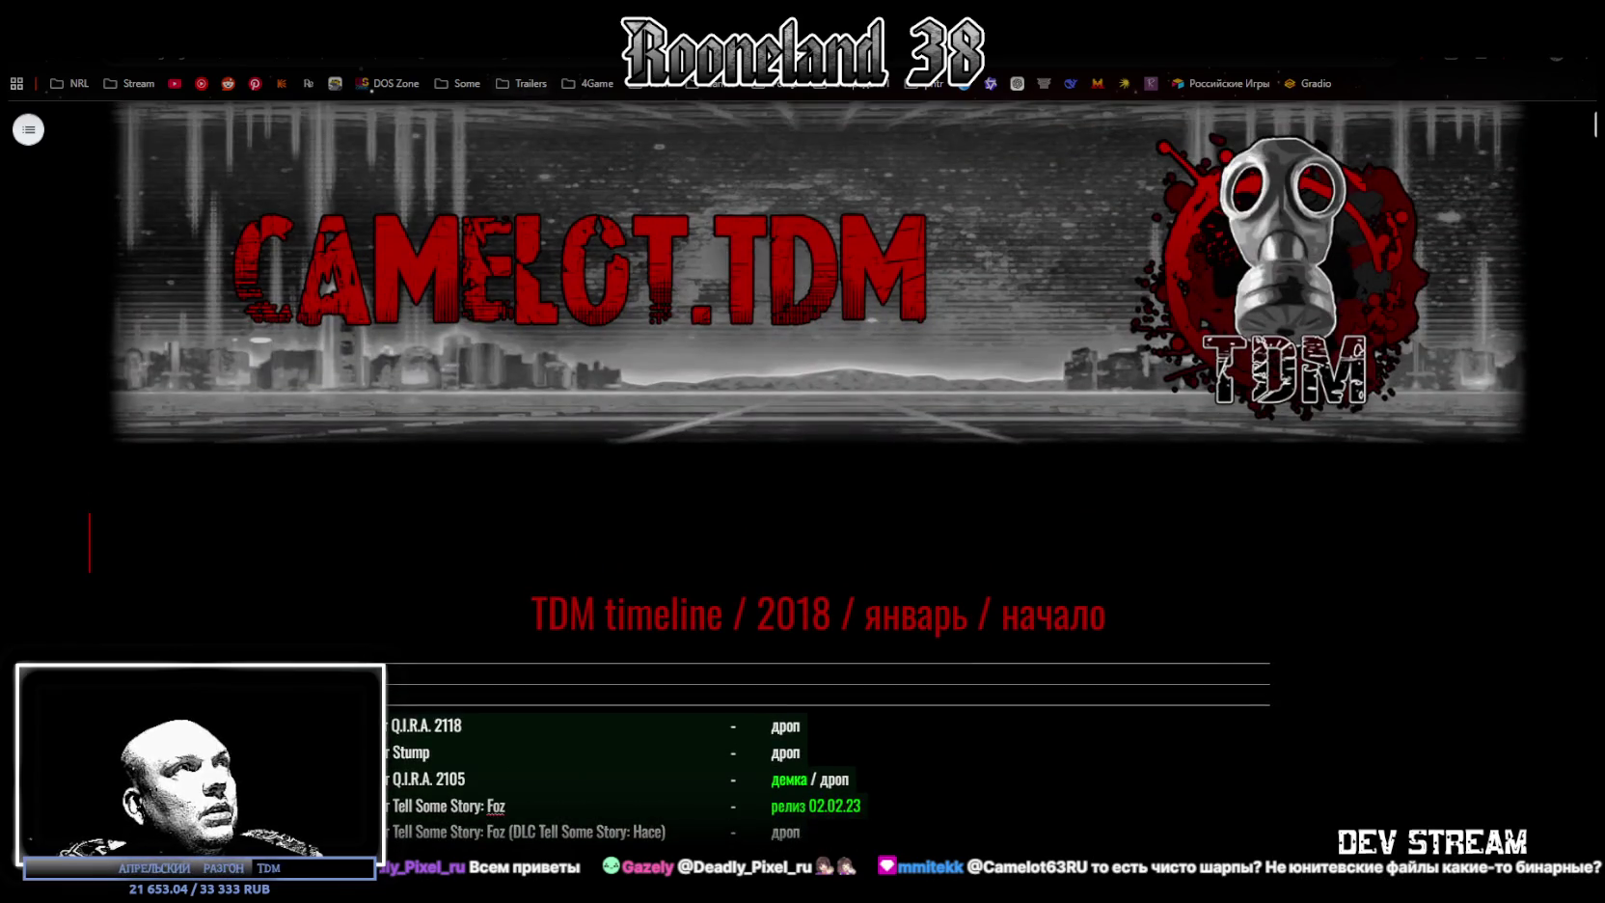
{"action": "scroll", "coordinate": [1008, 386], "scroll_direction": "down", "scroll_amount": 1}
{"action": "scroll", "coordinate": [1009, 386], "scroll_direction": "down", "scroll_amount": 3}
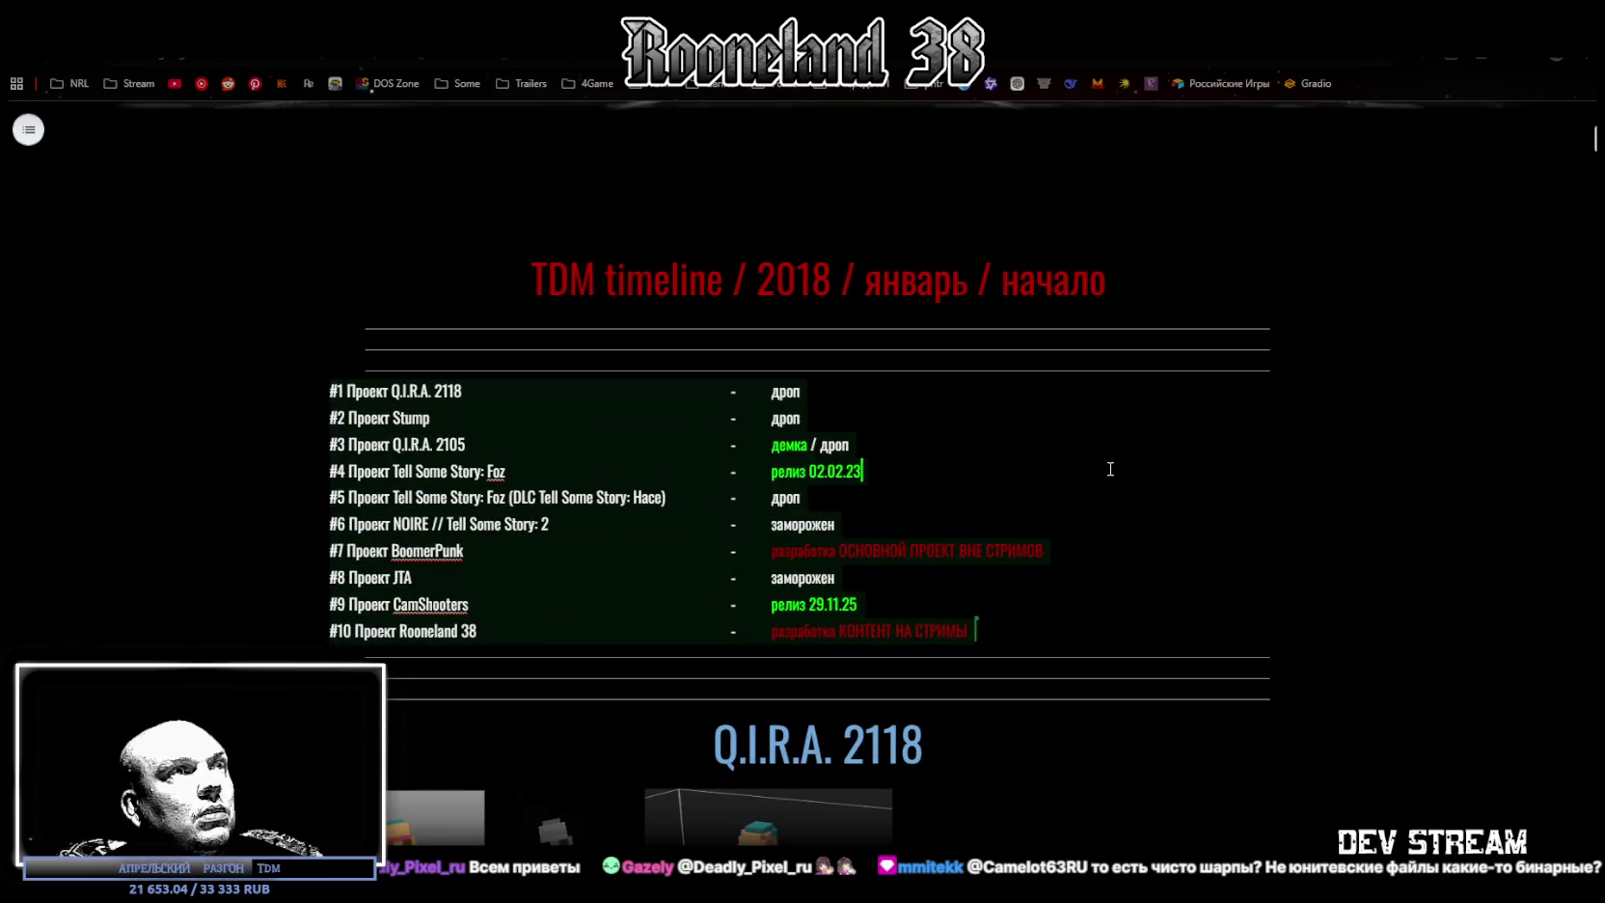
{"action": "scroll", "coordinate": [1107, 468], "scroll_direction": "down", "scroll_amount": 4}
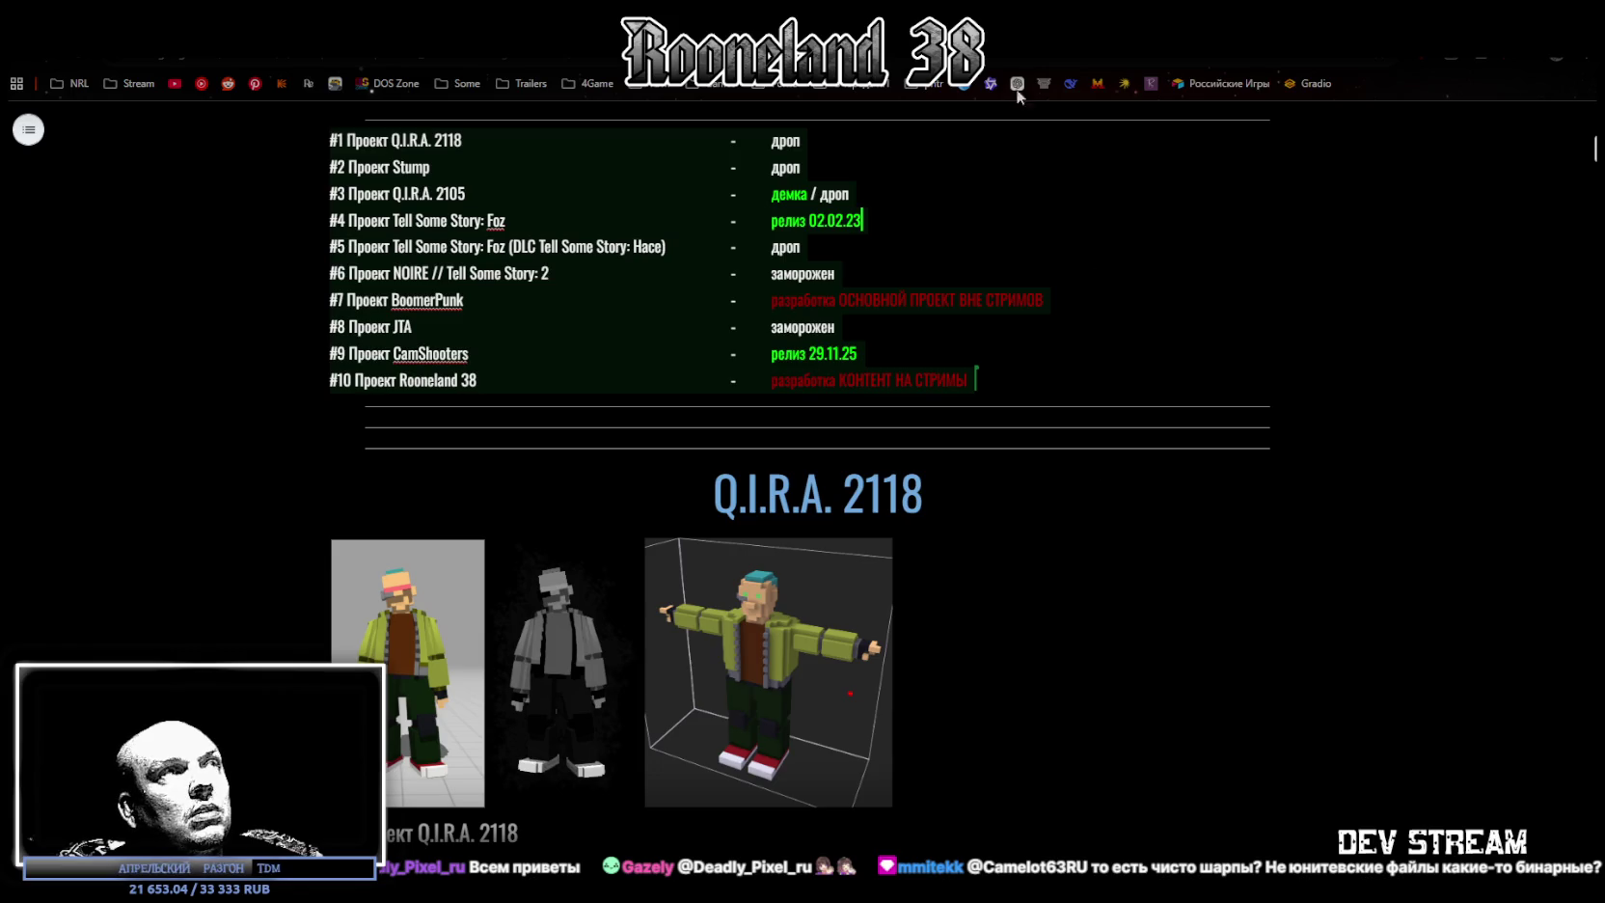
{"action": "scroll", "coordinate": [803, 434], "scroll_direction": "up", "scroll_amount": 3}
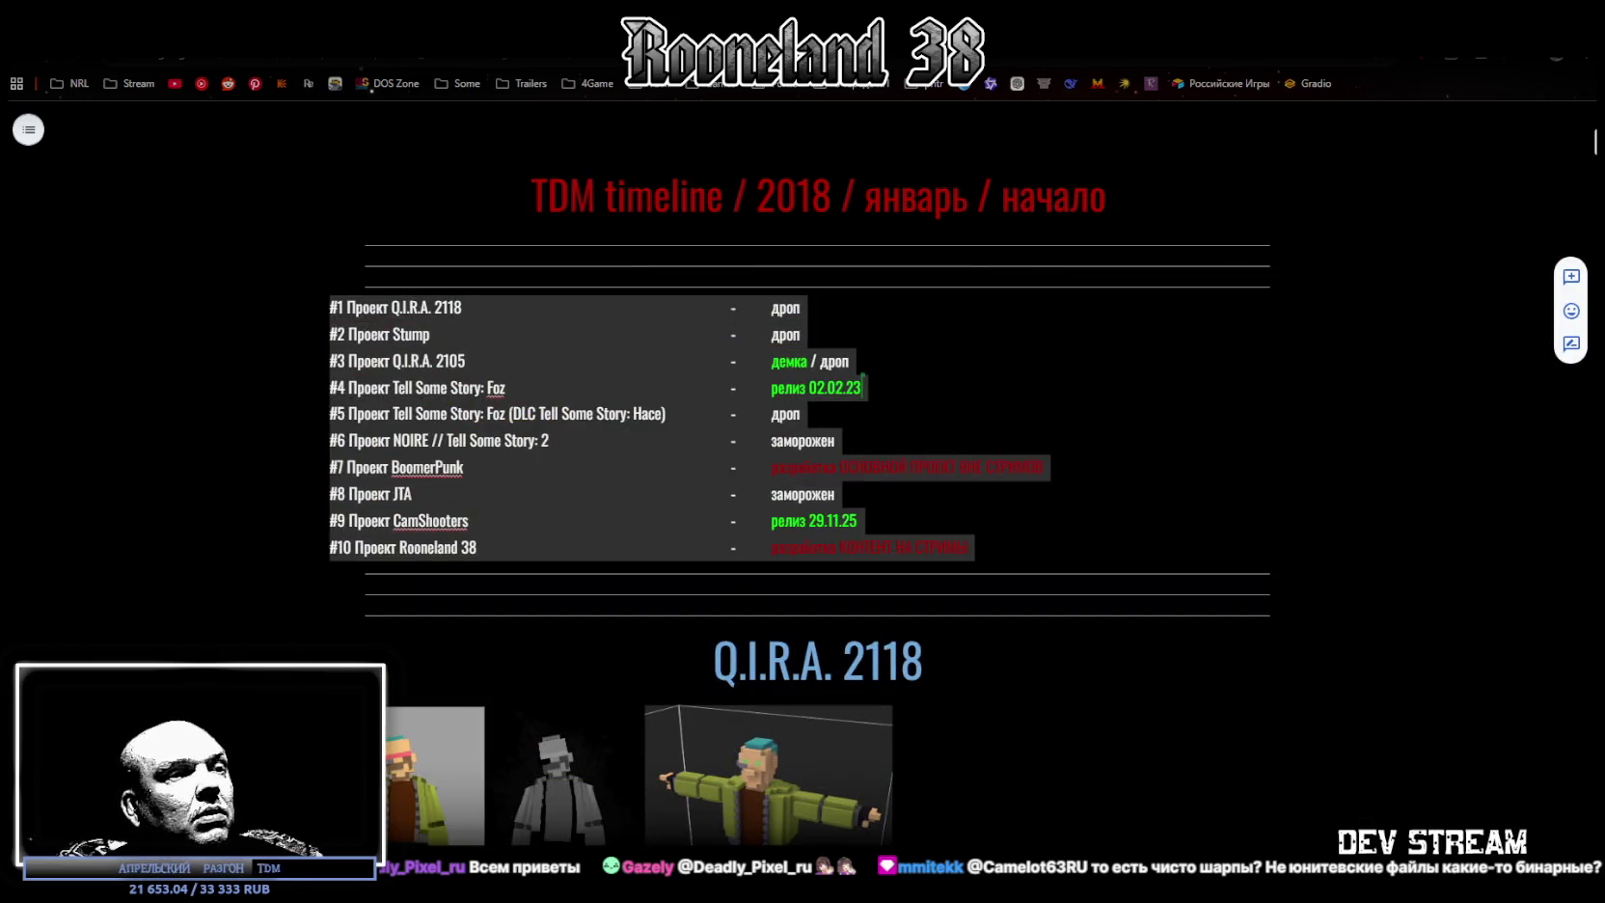
{"action": "left_click", "coordinate": [932, 330]}
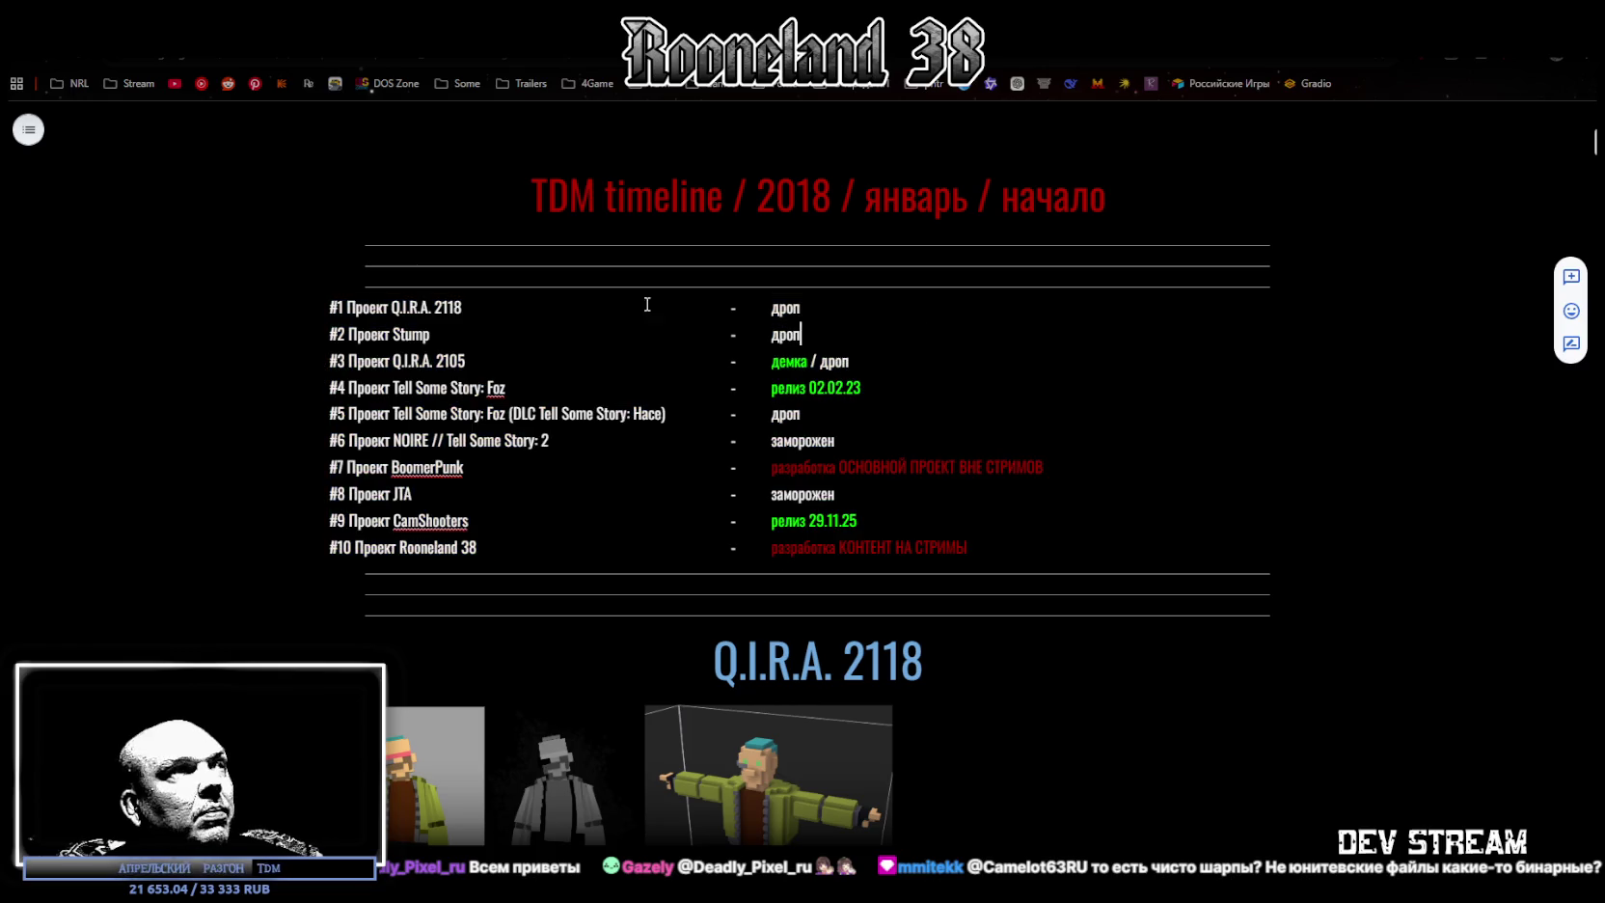
Scroll past the Stump project to the #3 Q.I.R.A. 2105 section and its screenshots
{"action": "scroll", "coordinate": [191, 150], "scroll_direction": "up", "scroll_amount": 5}
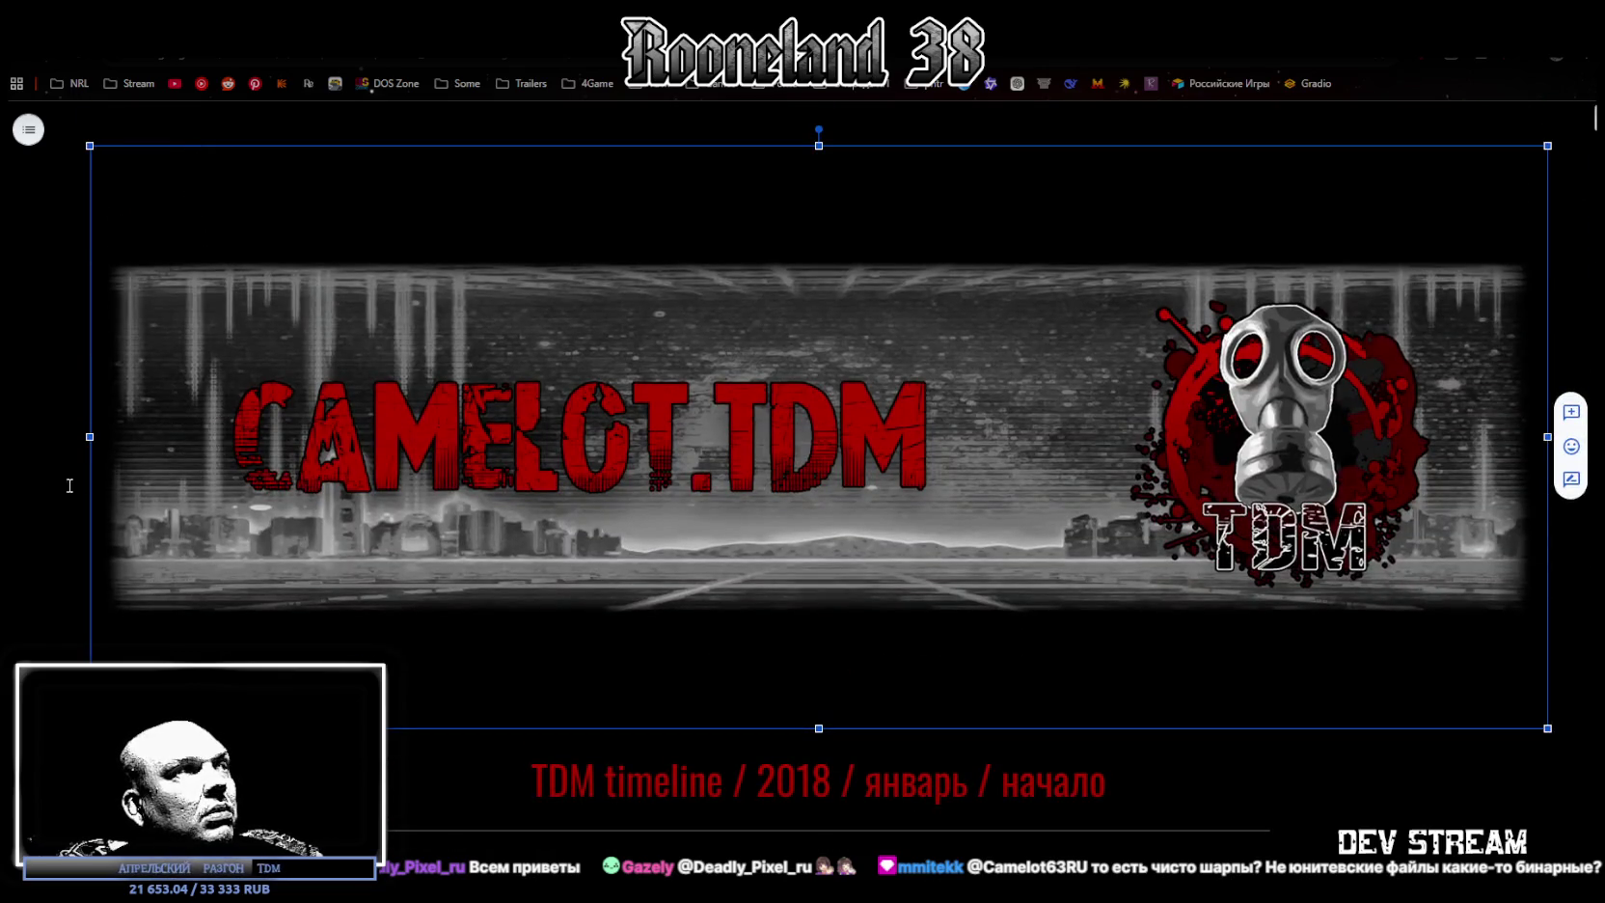
{"action": "scroll", "coordinate": [802, 482], "scroll_direction": "down", "scroll_amount": 2}
{"action": "scroll", "coordinate": [802, 482], "scroll_direction": "down", "scroll_amount": 4}
{"action": "scroll", "coordinate": [1007, 598], "scroll_direction": "down", "scroll_amount": 3}
{"action": "scroll", "coordinate": [1007, 599], "scroll_direction": "down", "scroll_amount": 1}
{"action": "scroll", "coordinate": [867, 350], "scroll_direction": "down", "scroll_amount": 4}
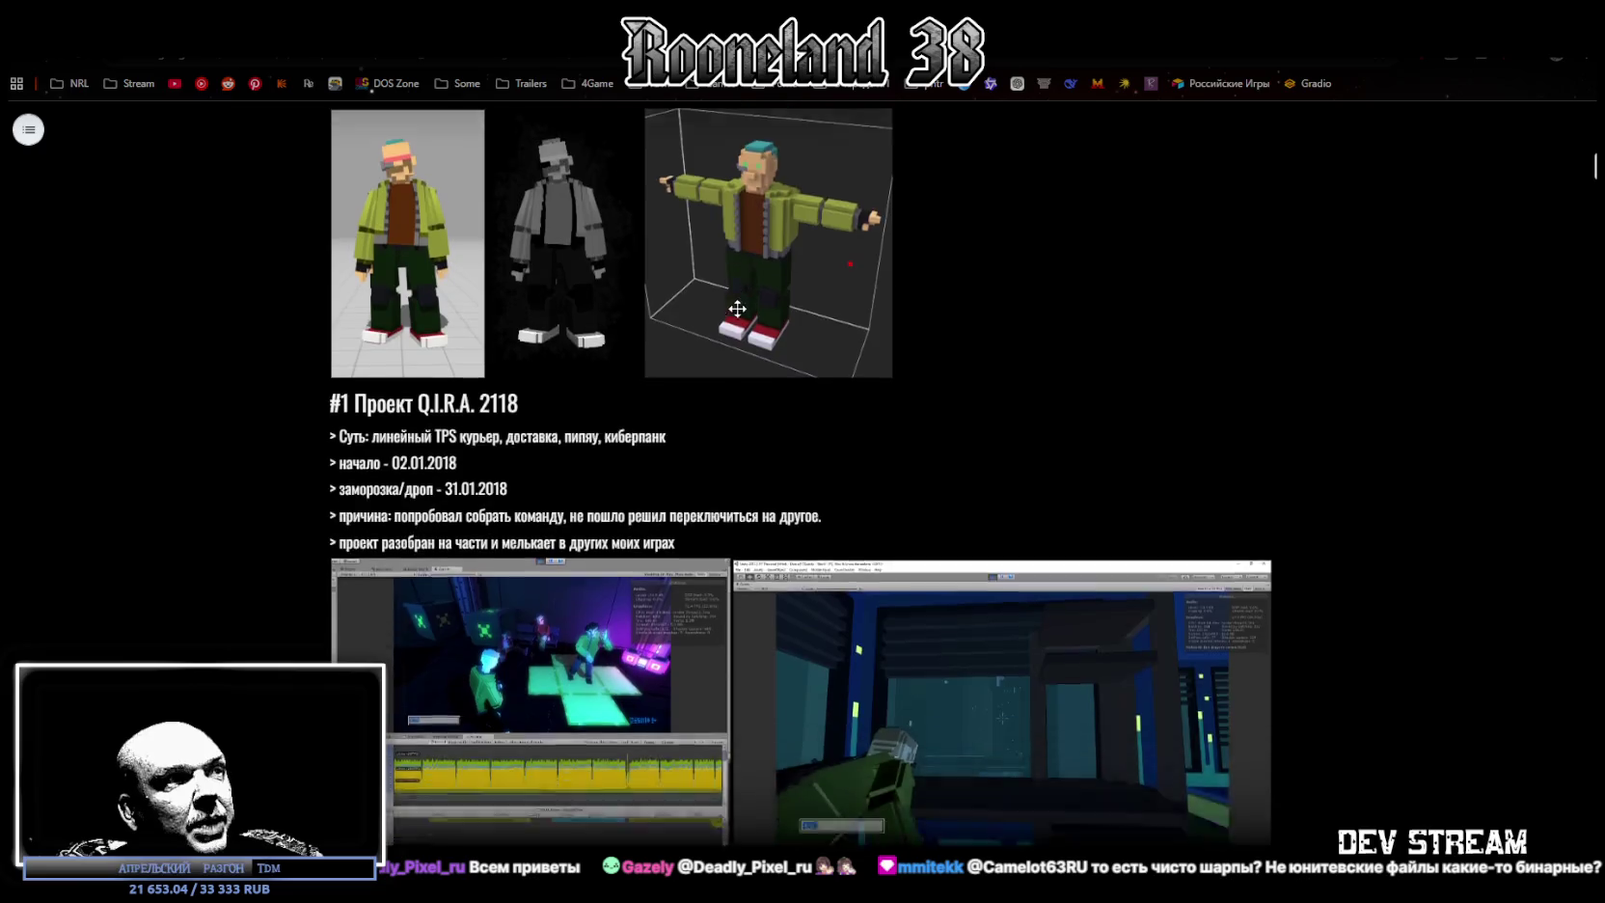
{"action": "scroll", "coordinate": [778, 575], "scroll_direction": "down", "scroll_amount": 2}
{"action": "scroll", "coordinate": [778, 575], "scroll_direction": "down", "scroll_amount": 1}
{"action": "scroll", "coordinate": [760, 557], "scroll_direction": "down", "scroll_amount": 1}
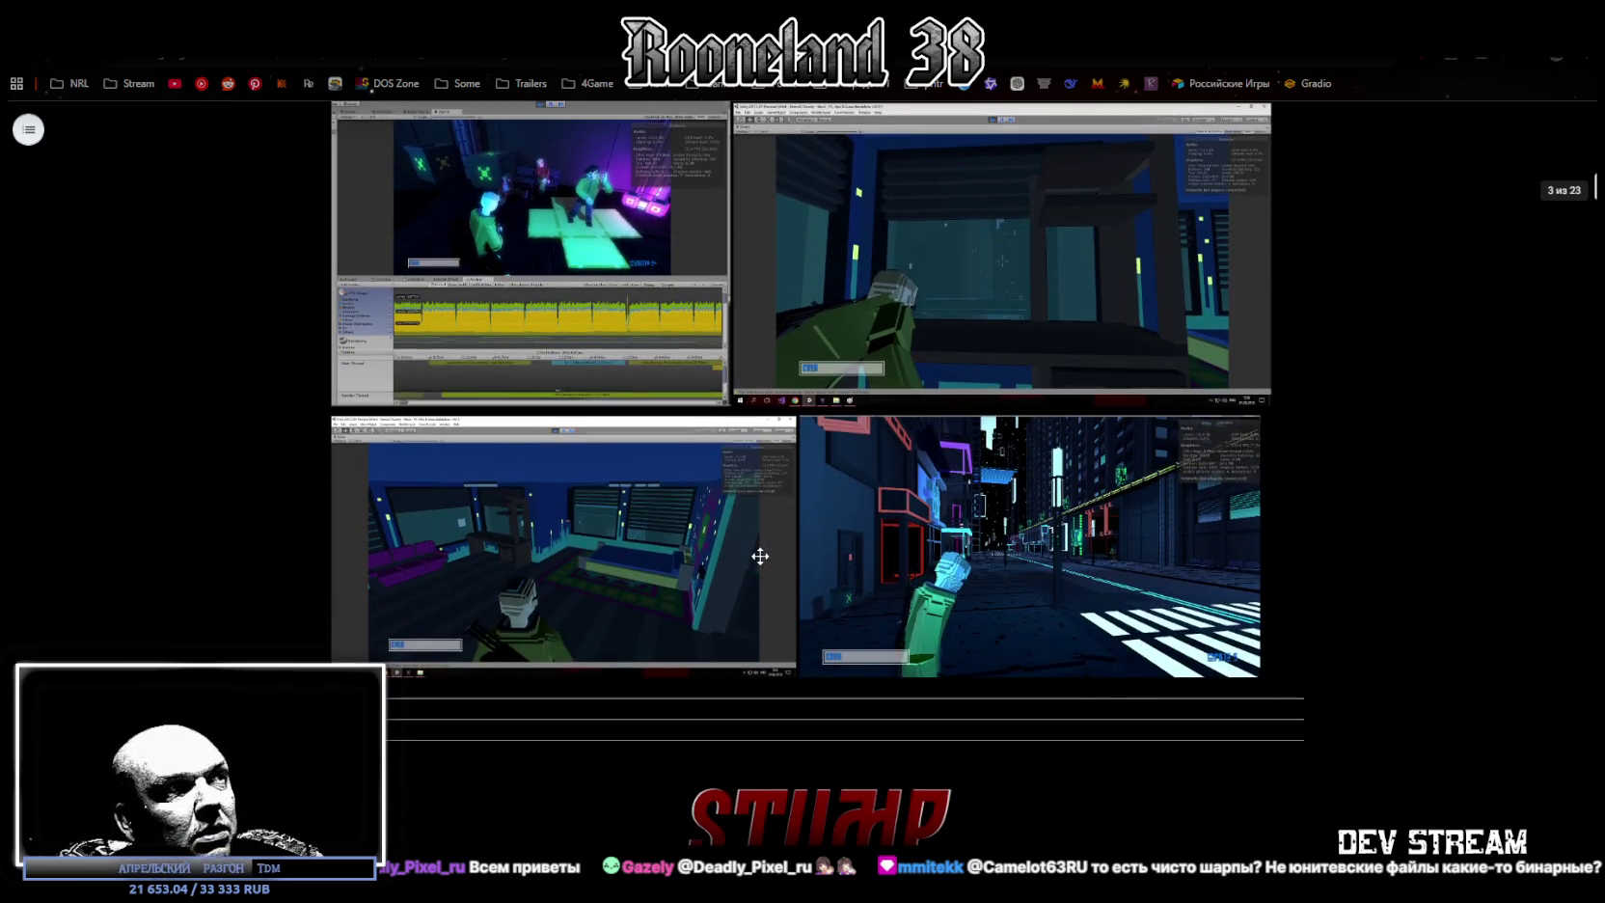
{"action": "scroll", "coordinate": [632, 516], "scroll_direction": "up", "scroll_amount": 3}
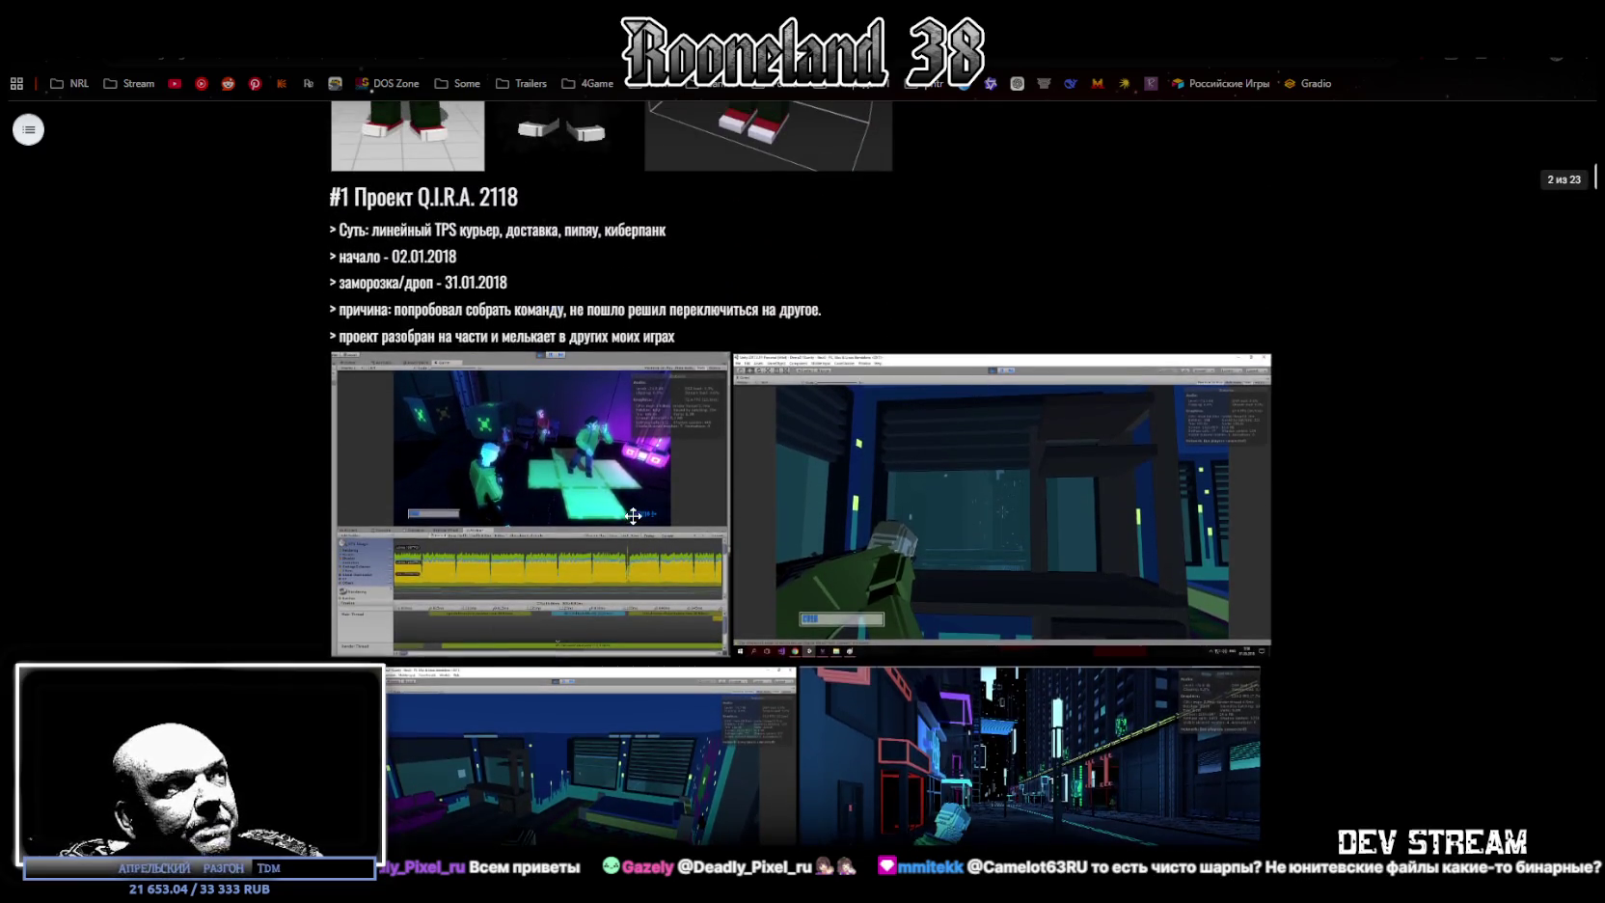
{"action": "scroll", "coordinate": [622, 512], "scroll_direction": "up", "scroll_amount": 3}
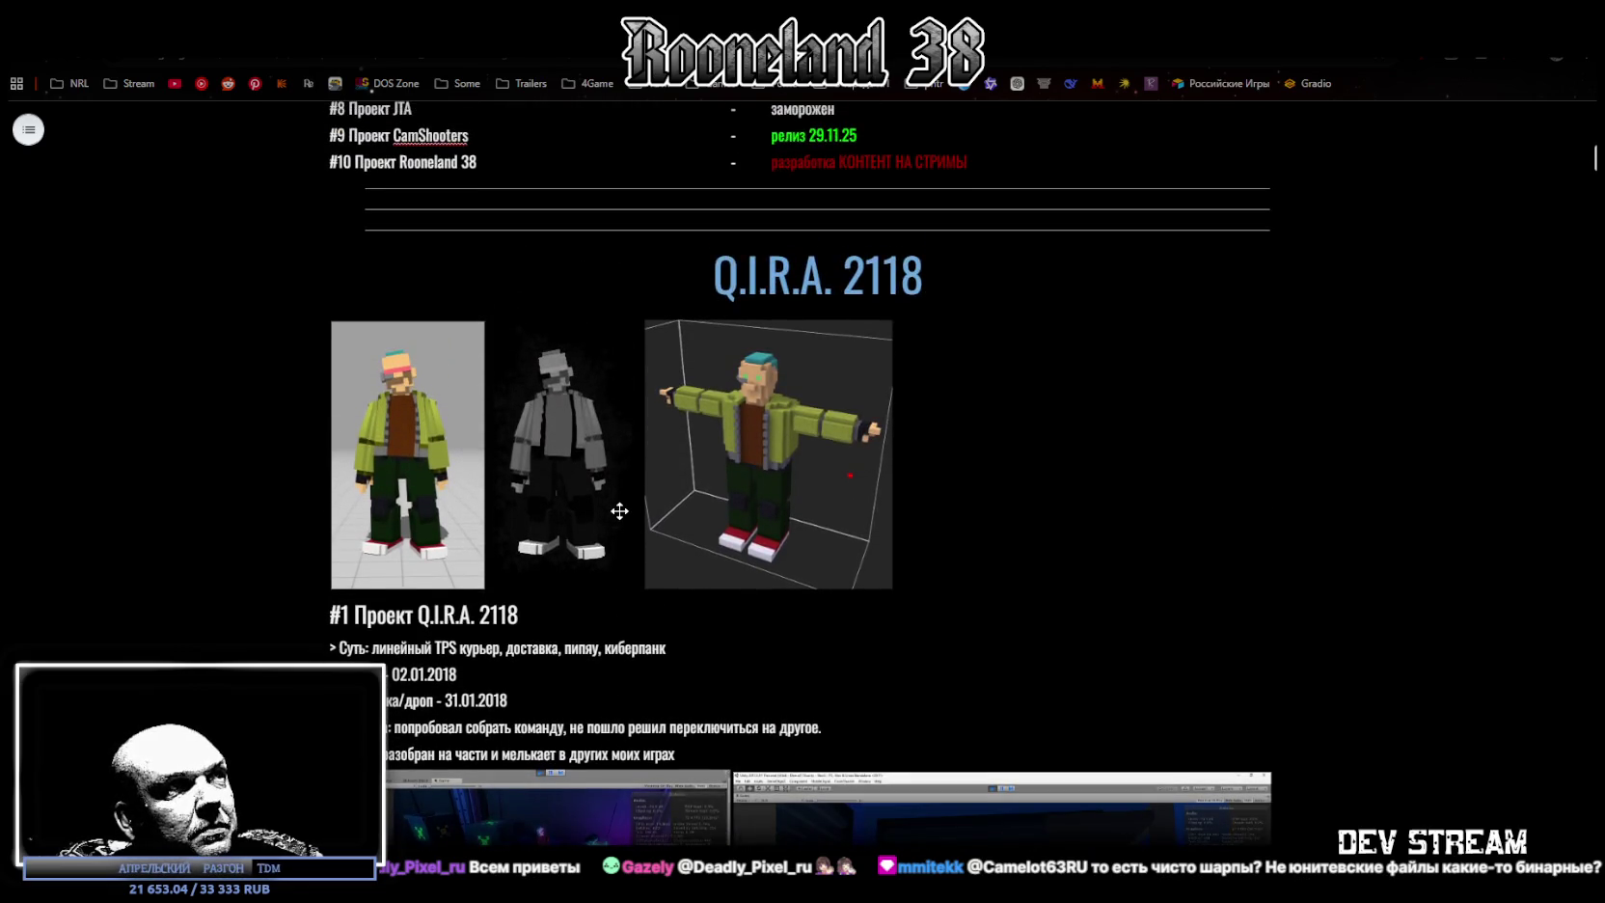
{"action": "scroll", "coordinate": [621, 513], "scroll_direction": "down", "scroll_amount": 1}
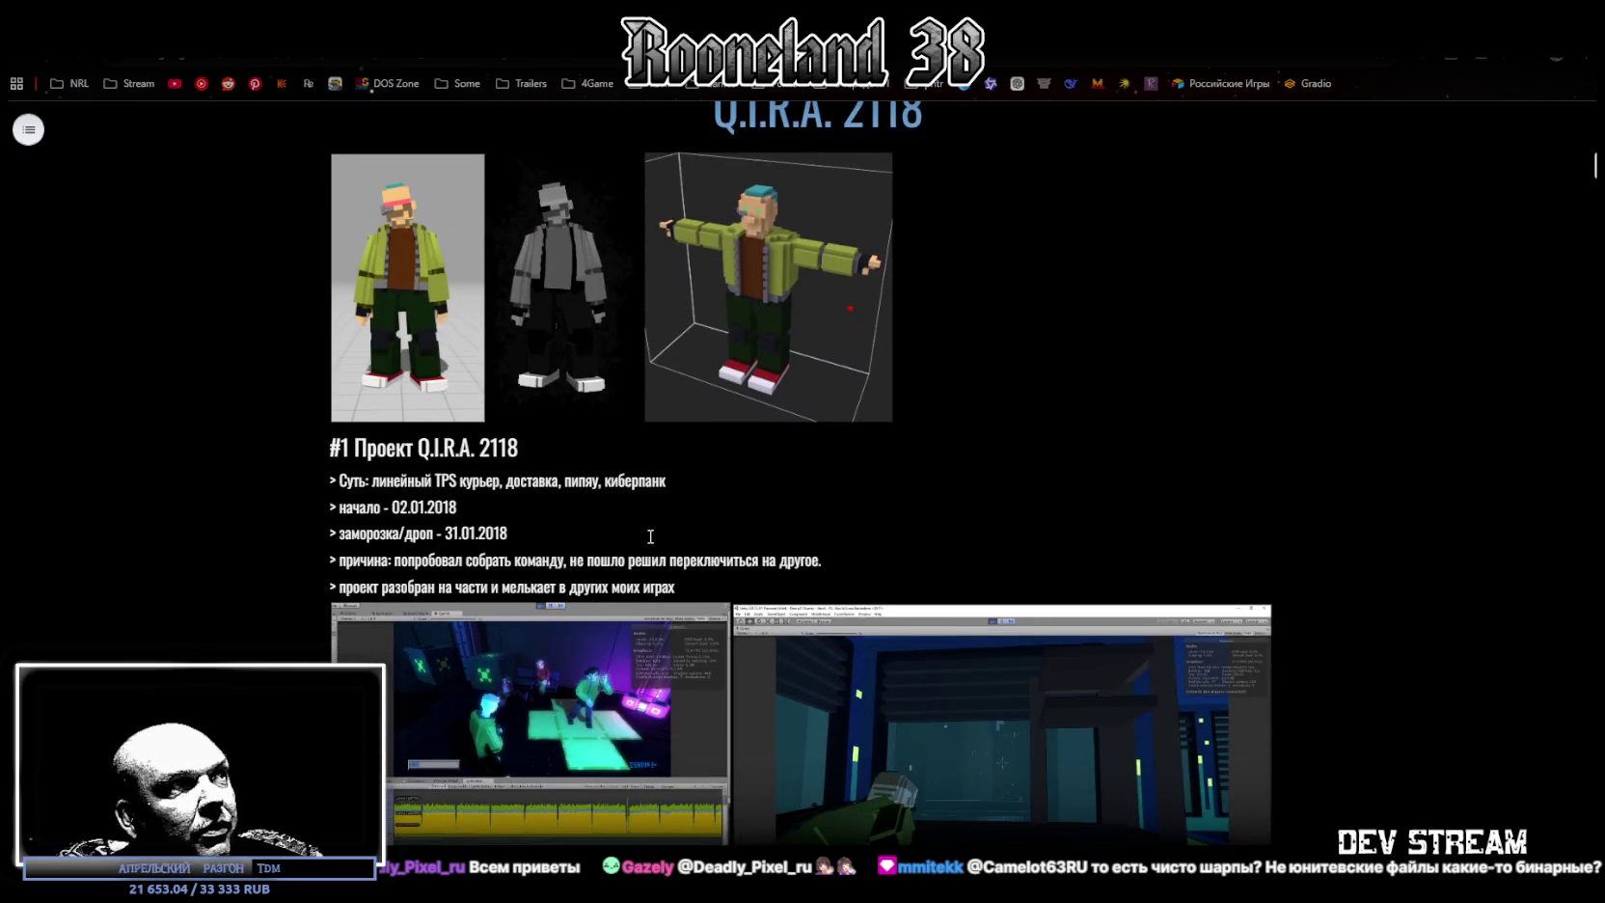
{"action": "scroll", "coordinate": [619, 514], "scroll_direction": "down", "scroll_amount": 2}
{"action": "scroll", "coordinate": [647, 533], "scroll_direction": "down", "scroll_amount": 2}
{"action": "scroll", "coordinate": [644, 532], "scroll_direction": "down", "scroll_amount": 2}
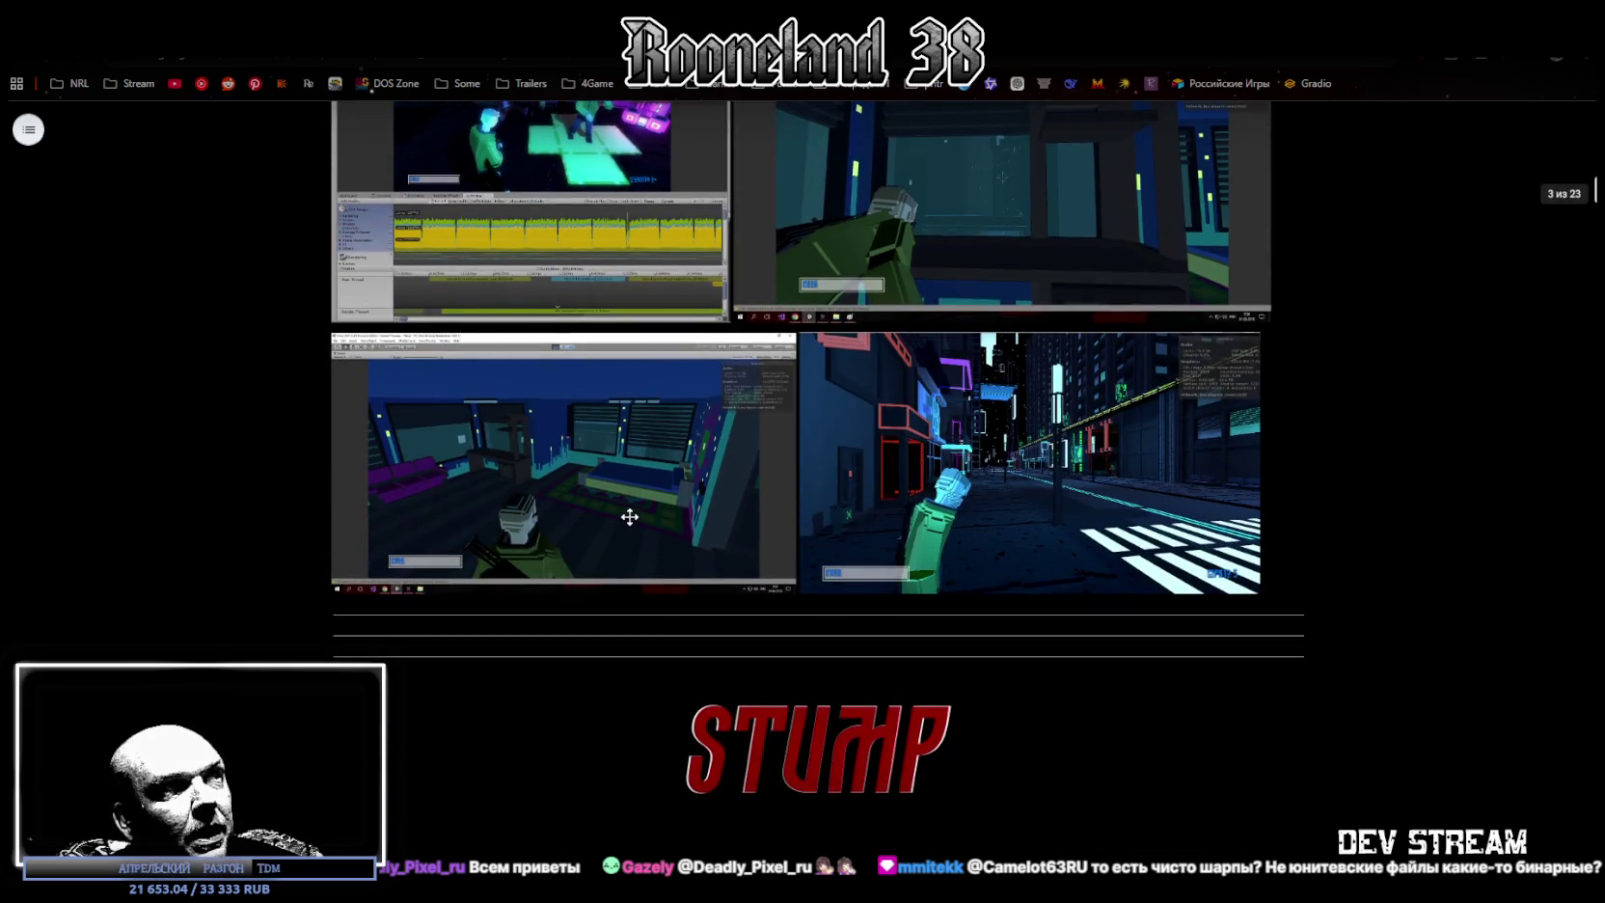
{"action": "scroll", "coordinate": [615, 500], "scroll_direction": "down", "scroll_amount": 2}
{"action": "scroll", "coordinate": [615, 501], "scroll_direction": "down", "scroll_amount": 3}
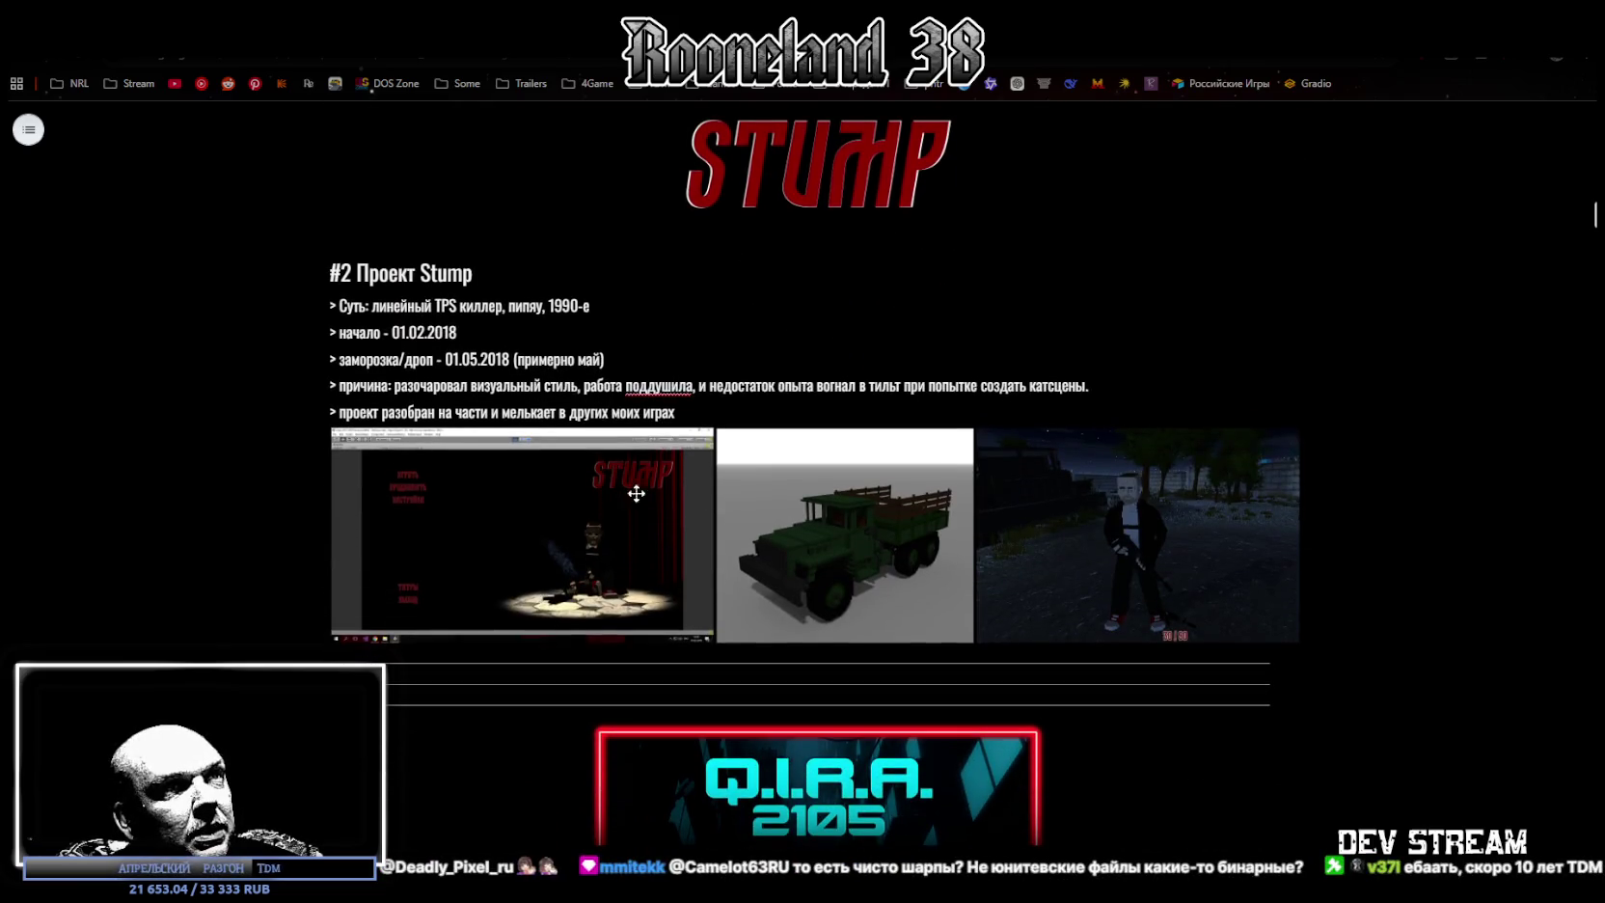
{"action": "scroll", "coordinate": [985, 473], "scroll_direction": "down", "scroll_amount": 1}
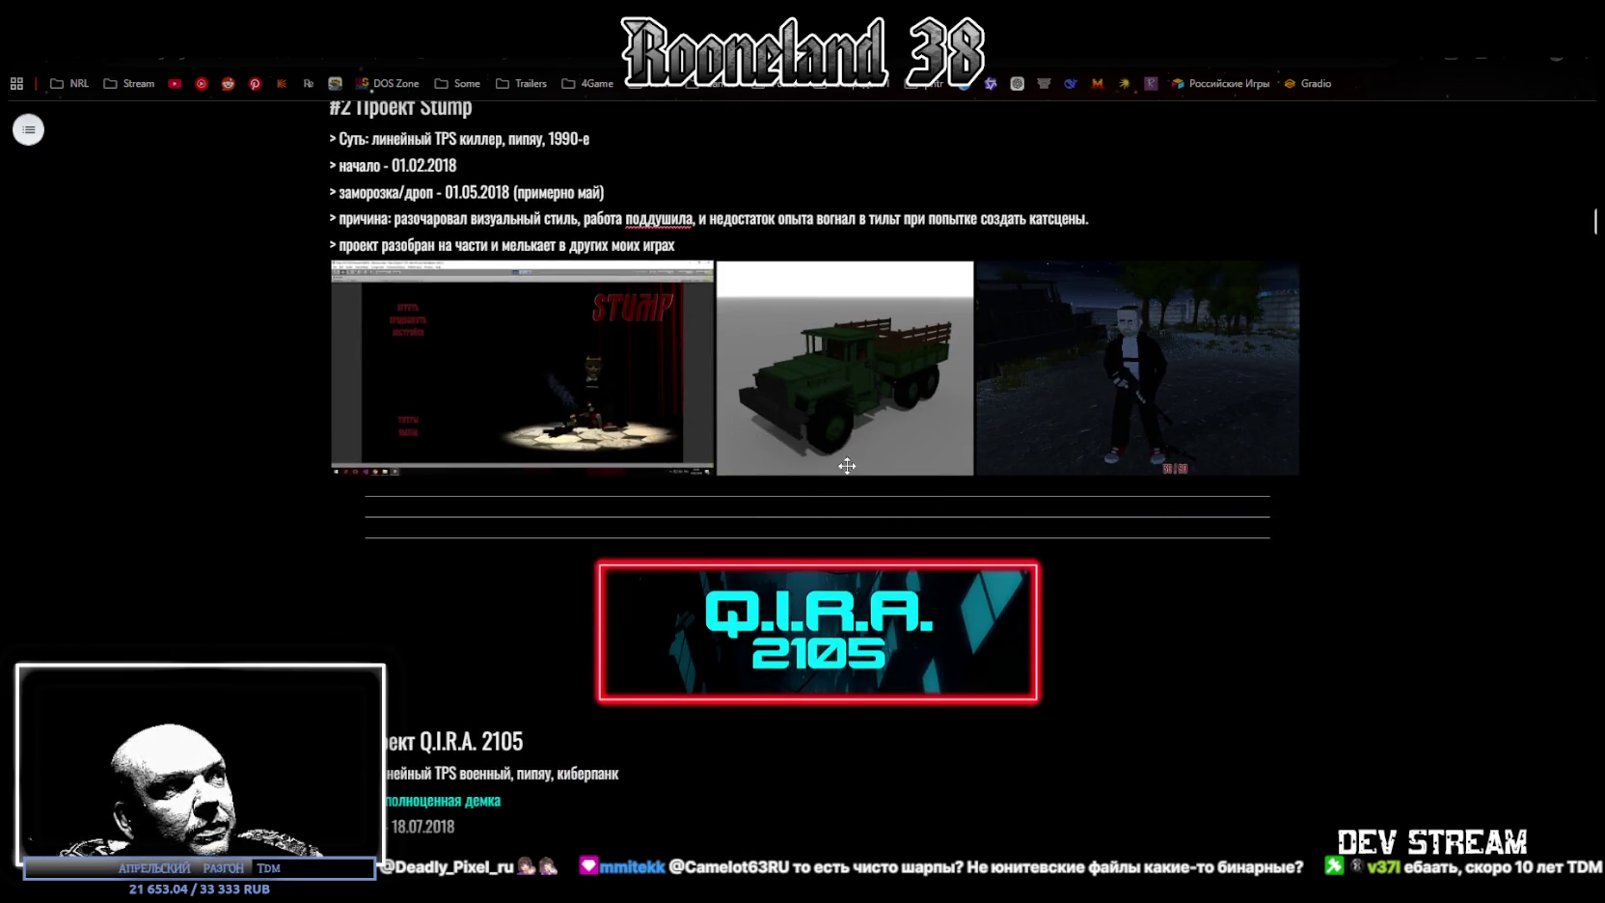
{"action": "scroll", "coordinate": [844, 466], "scroll_direction": "up", "scroll_amount": 1}
{"action": "scroll", "coordinate": [831, 462], "scroll_direction": "down", "scroll_amount": 3}
{"action": "scroll", "coordinate": [827, 462], "scroll_direction": "down", "scroll_amount": 4}
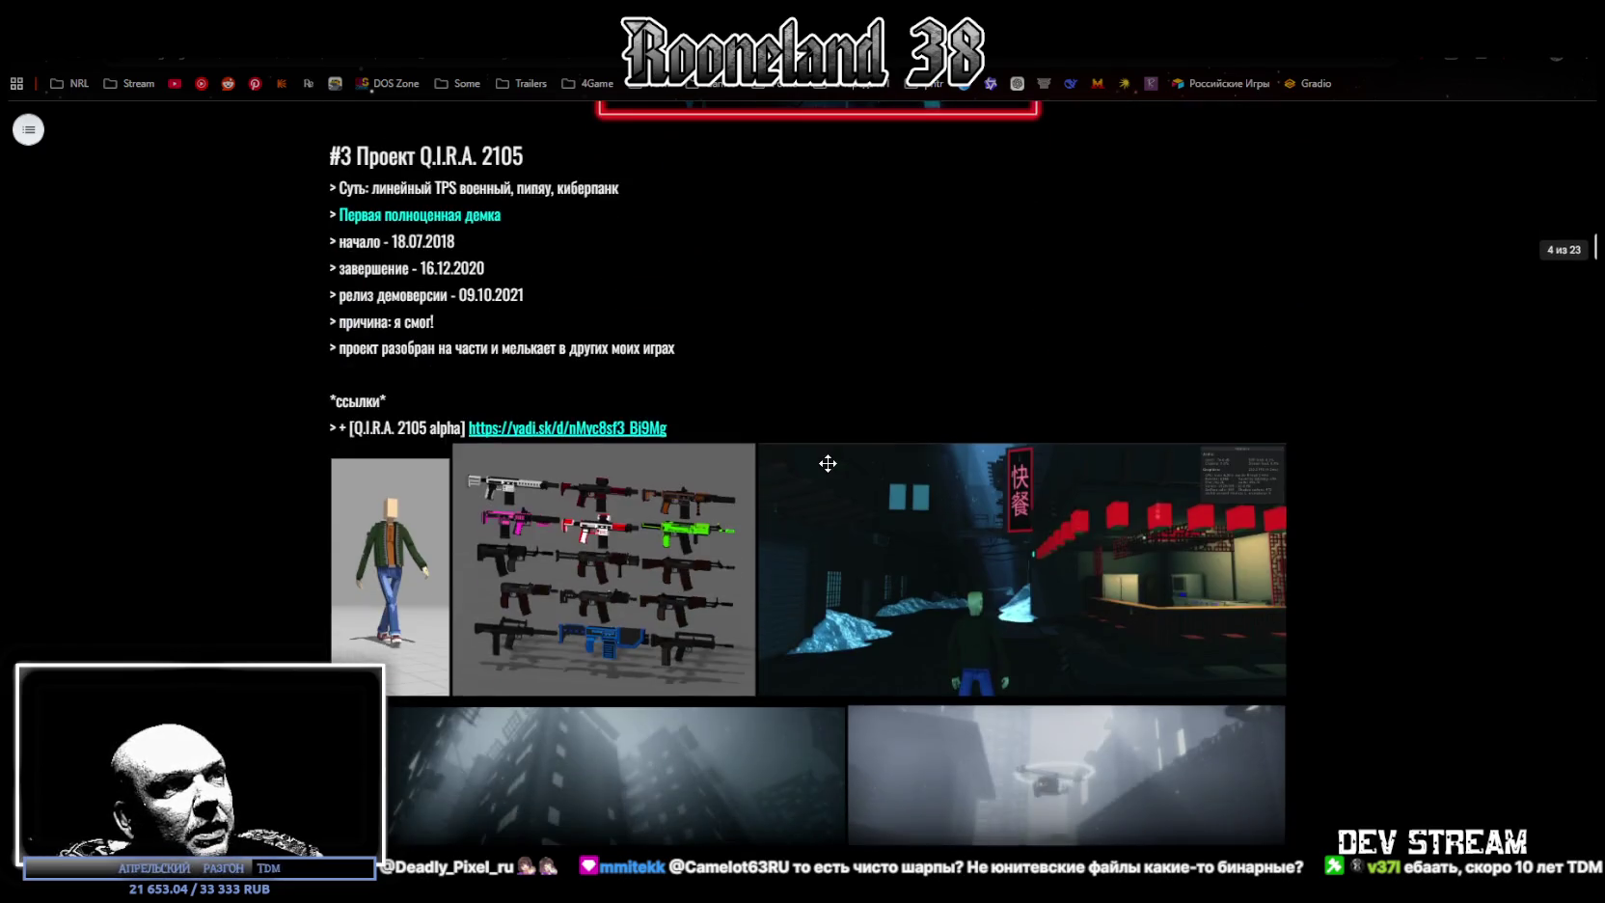
{"action": "scroll", "coordinate": [825, 462], "scroll_direction": "down", "scroll_amount": 2}
{"action": "scroll", "coordinate": [659, 370], "scroll_direction": "down", "scroll_amount": 2}
{"action": "scroll", "coordinate": [813, 469], "scroll_direction": "down", "scroll_amount": 3}
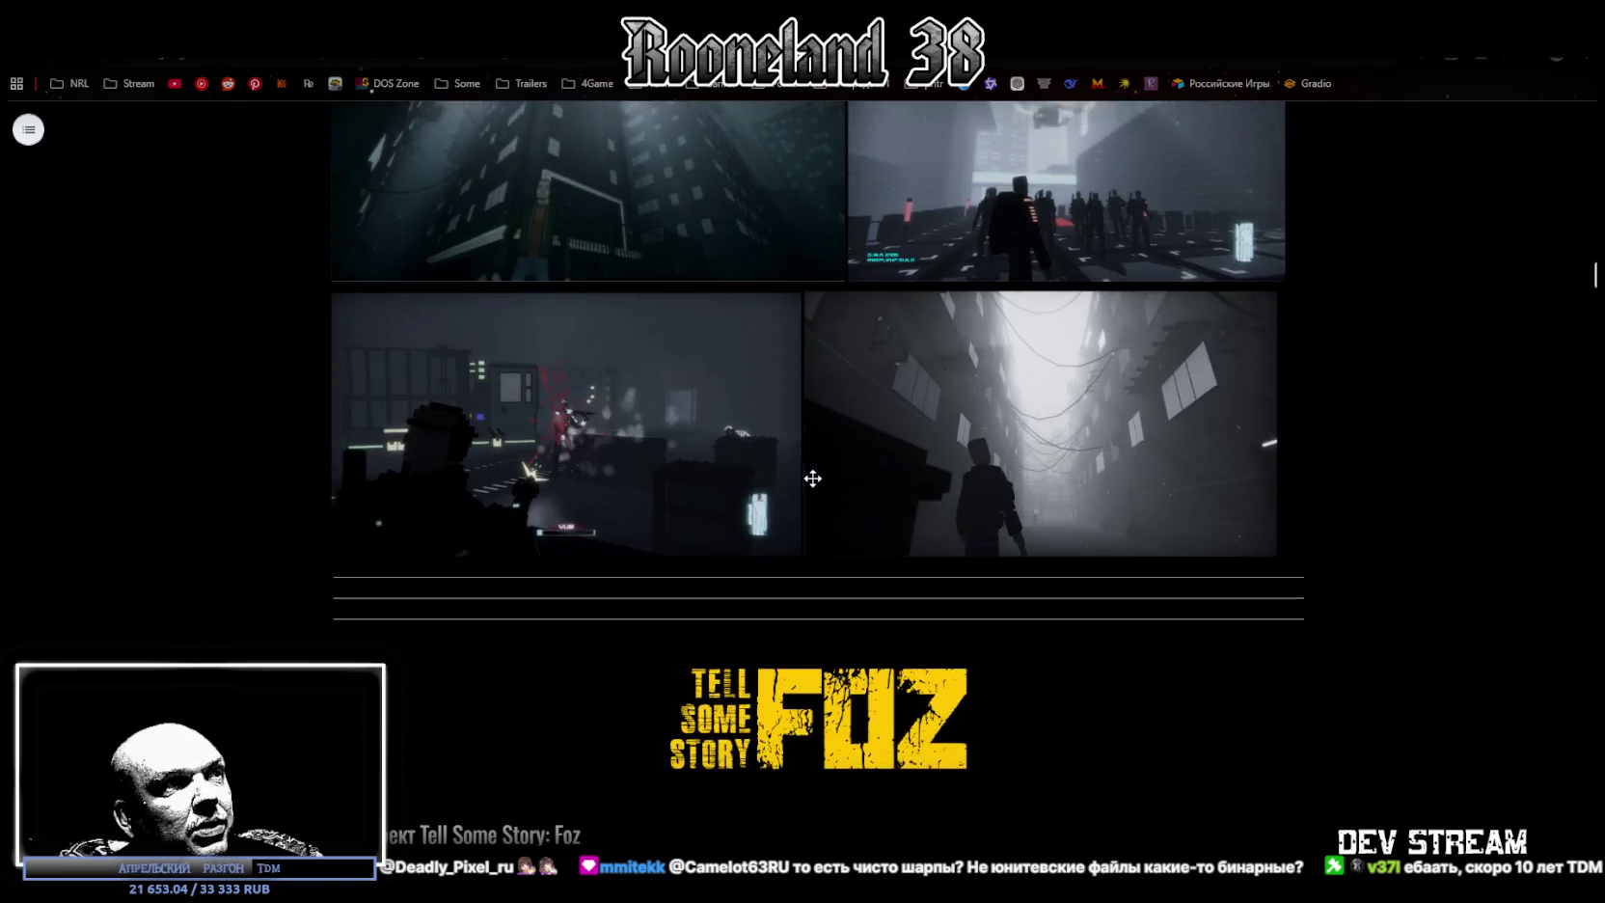
{"action": "scroll", "coordinate": [571, 396], "scroll_direction": "up", "scroll_amount": 5}
{"action": "scroll", "coordinate": [571, 395], "scroll_direction": "up", "scroll_amount": 3}
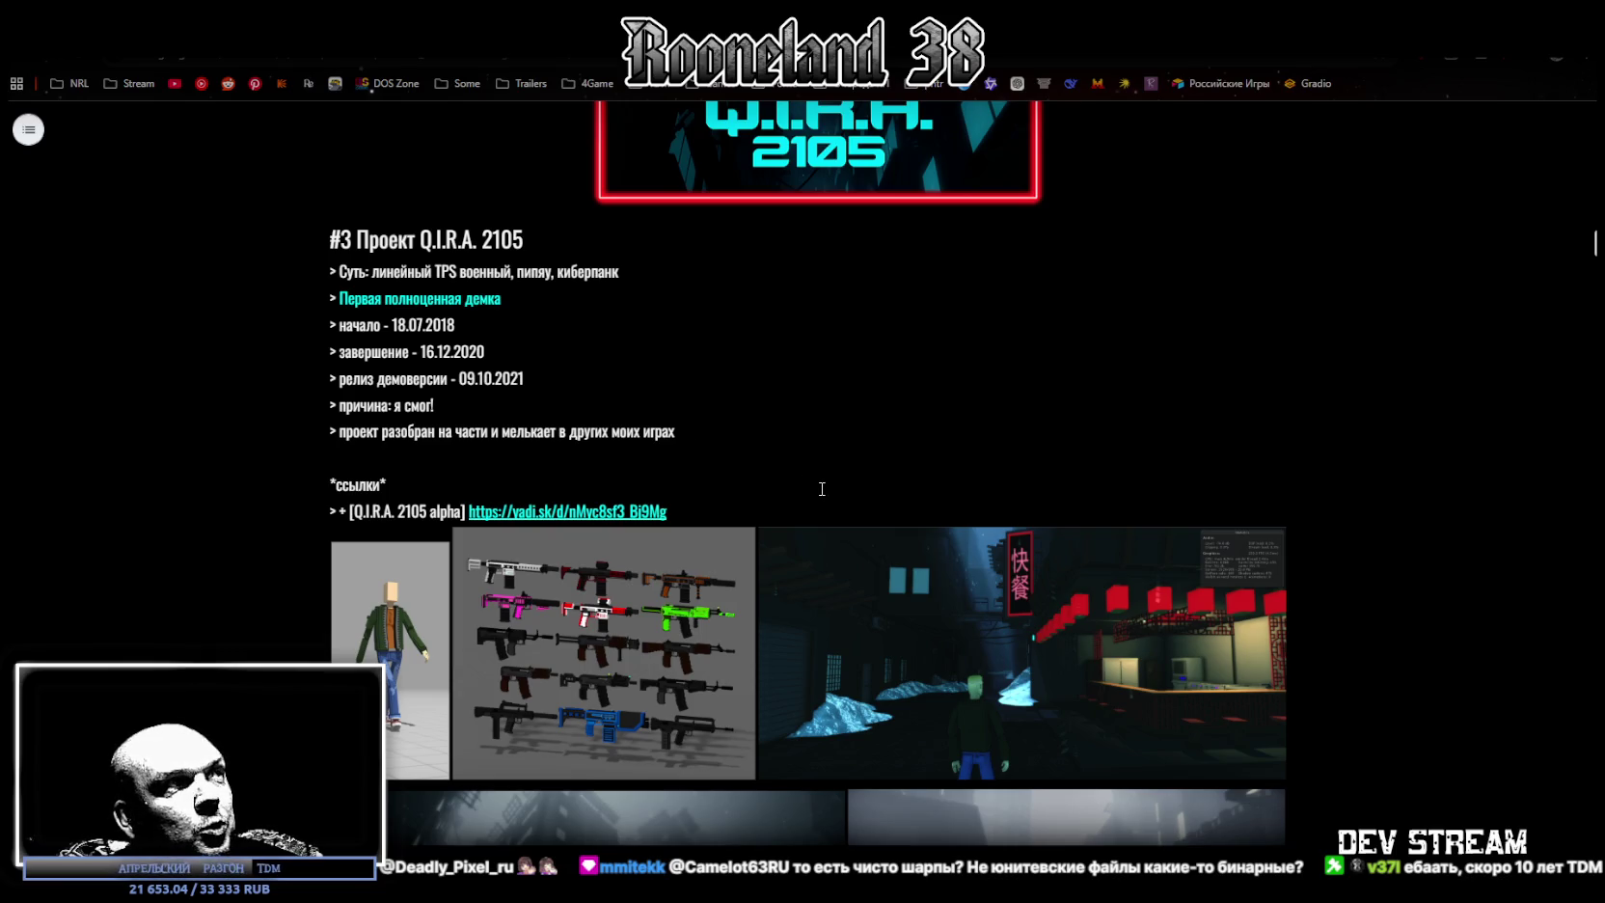
{"action": "scroll", "coordinate": [822, 490], "scroll_direction": "down", "scroll_amount": 1}
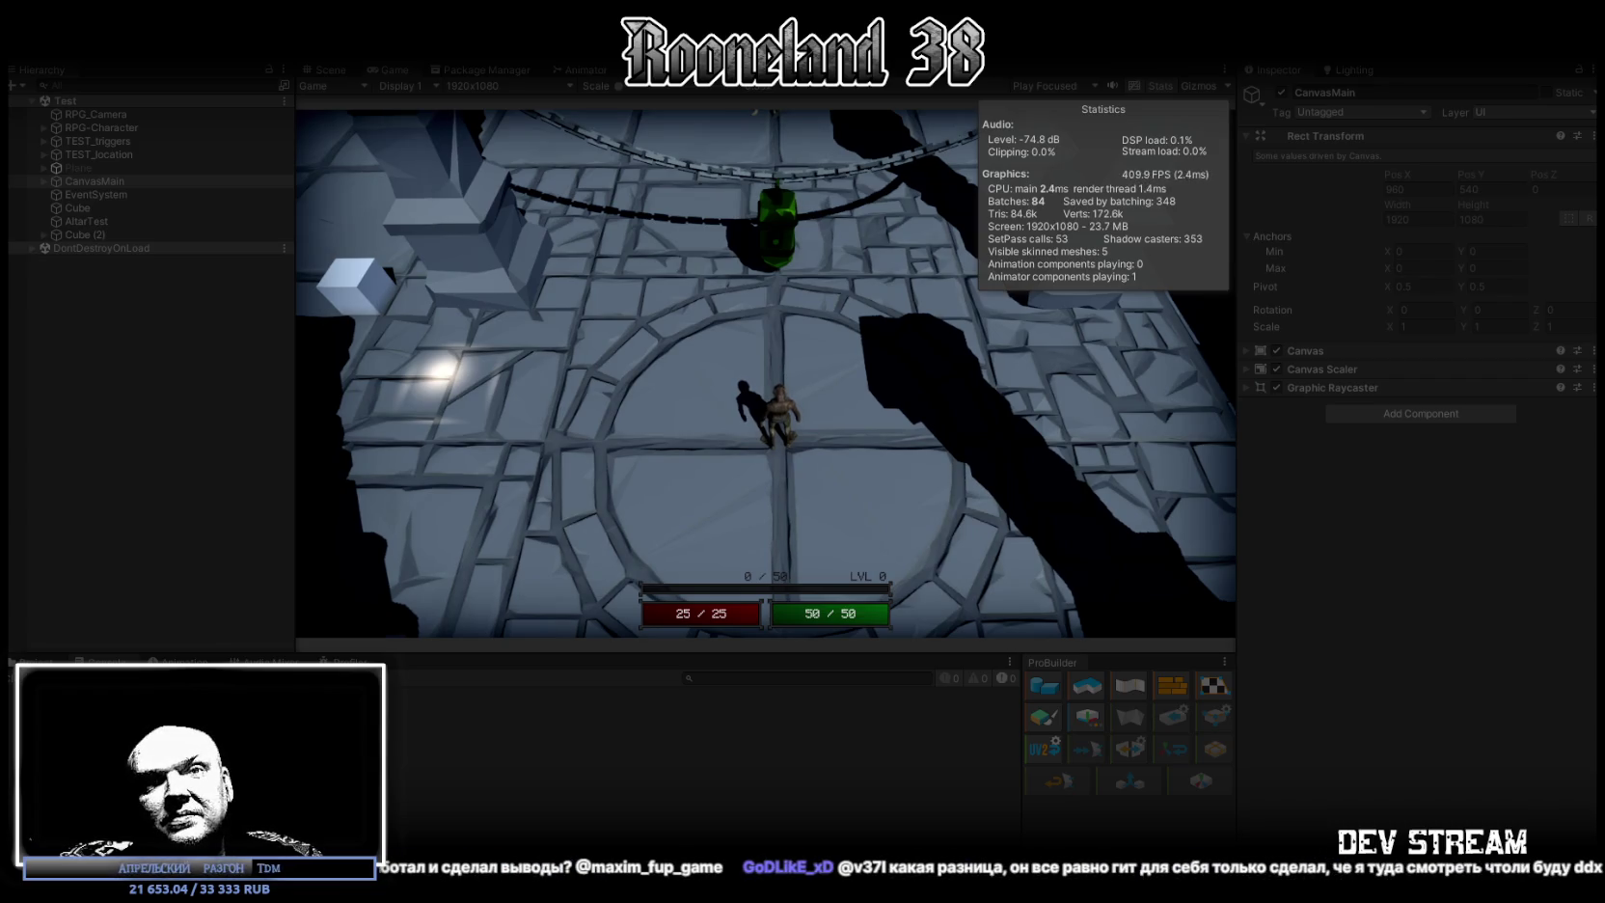
Maximize the Game view and walk the character through the rooms, dashing onto the green block
{"action": "double_click", "coordinate": [397, 64]}
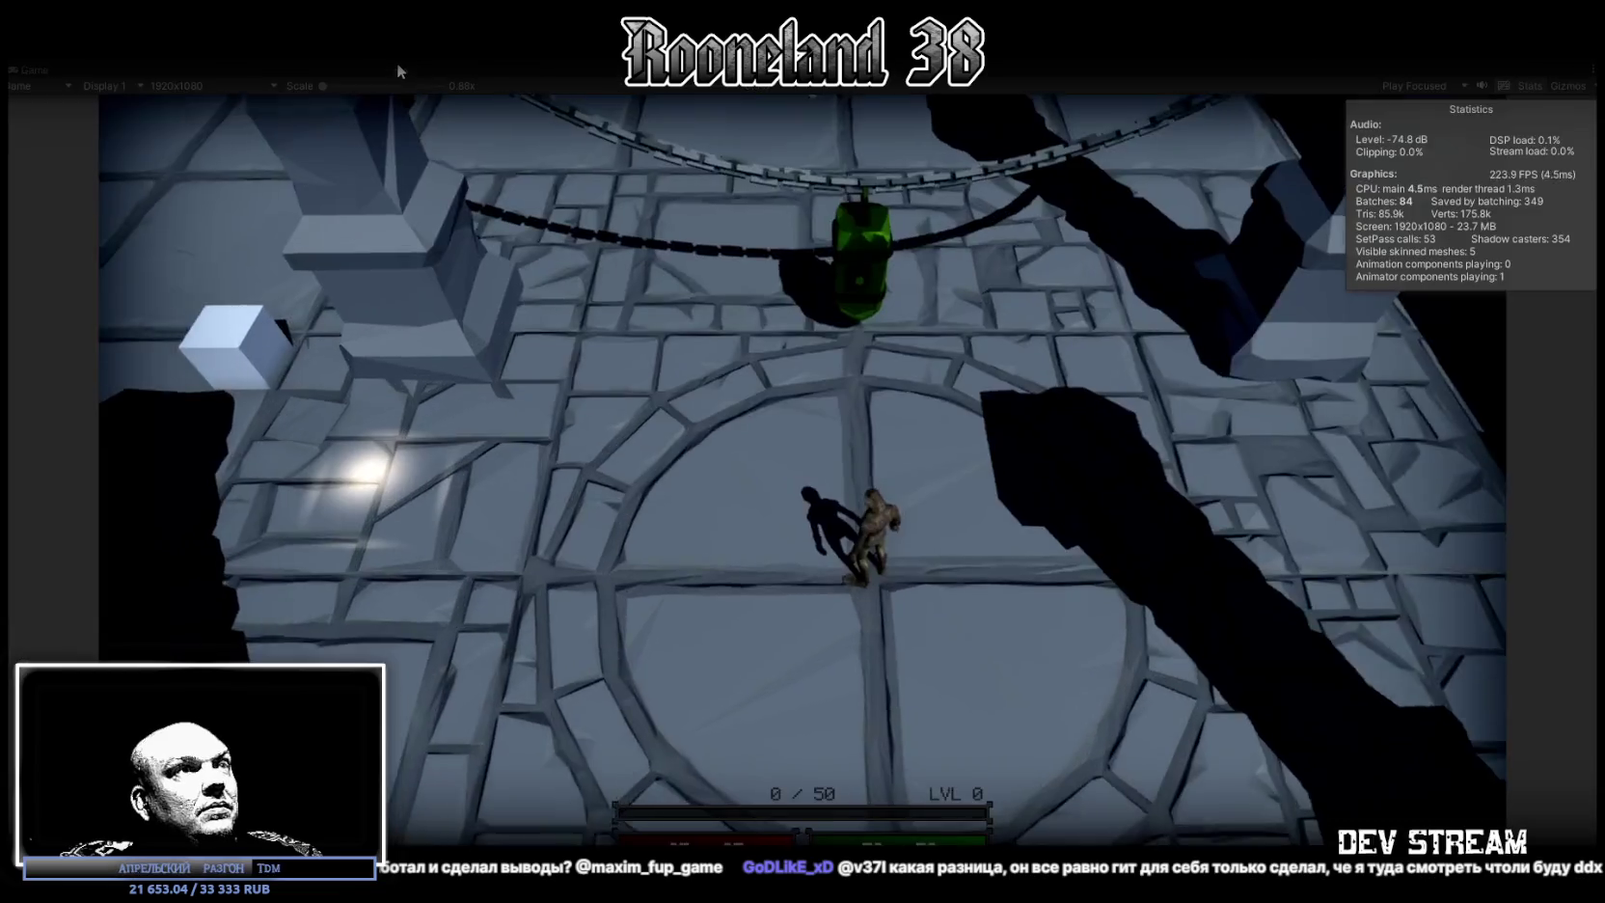
{"action": "key", "text": "s"}
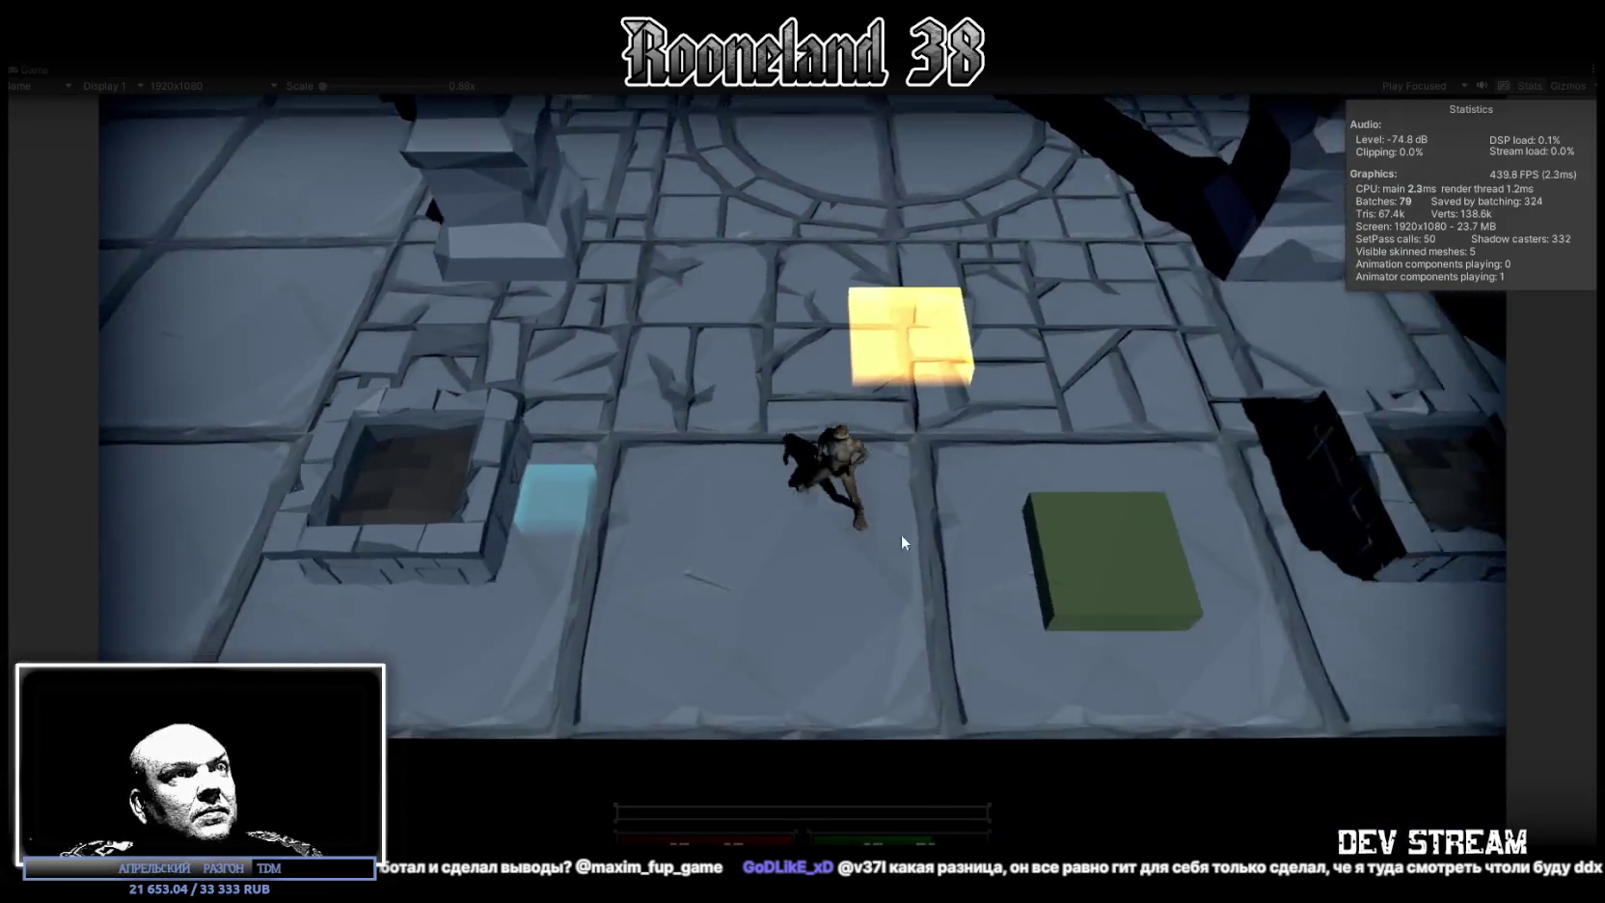
{"action": "left_click", "coordinate": [900, 534]}
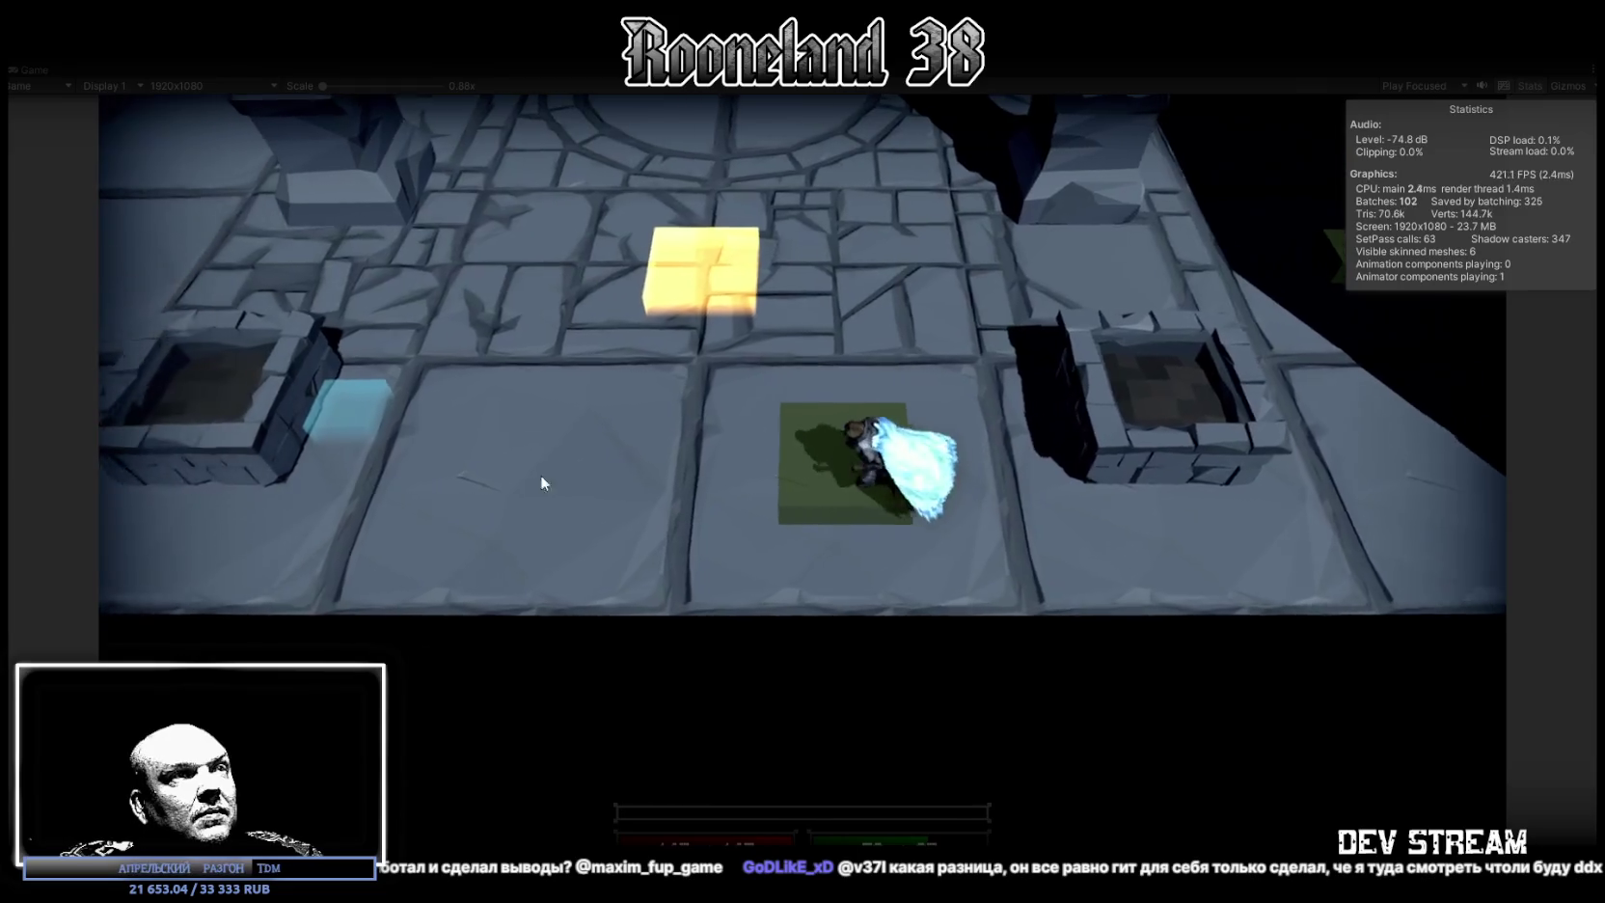
{"action": "key", "text": "a"}
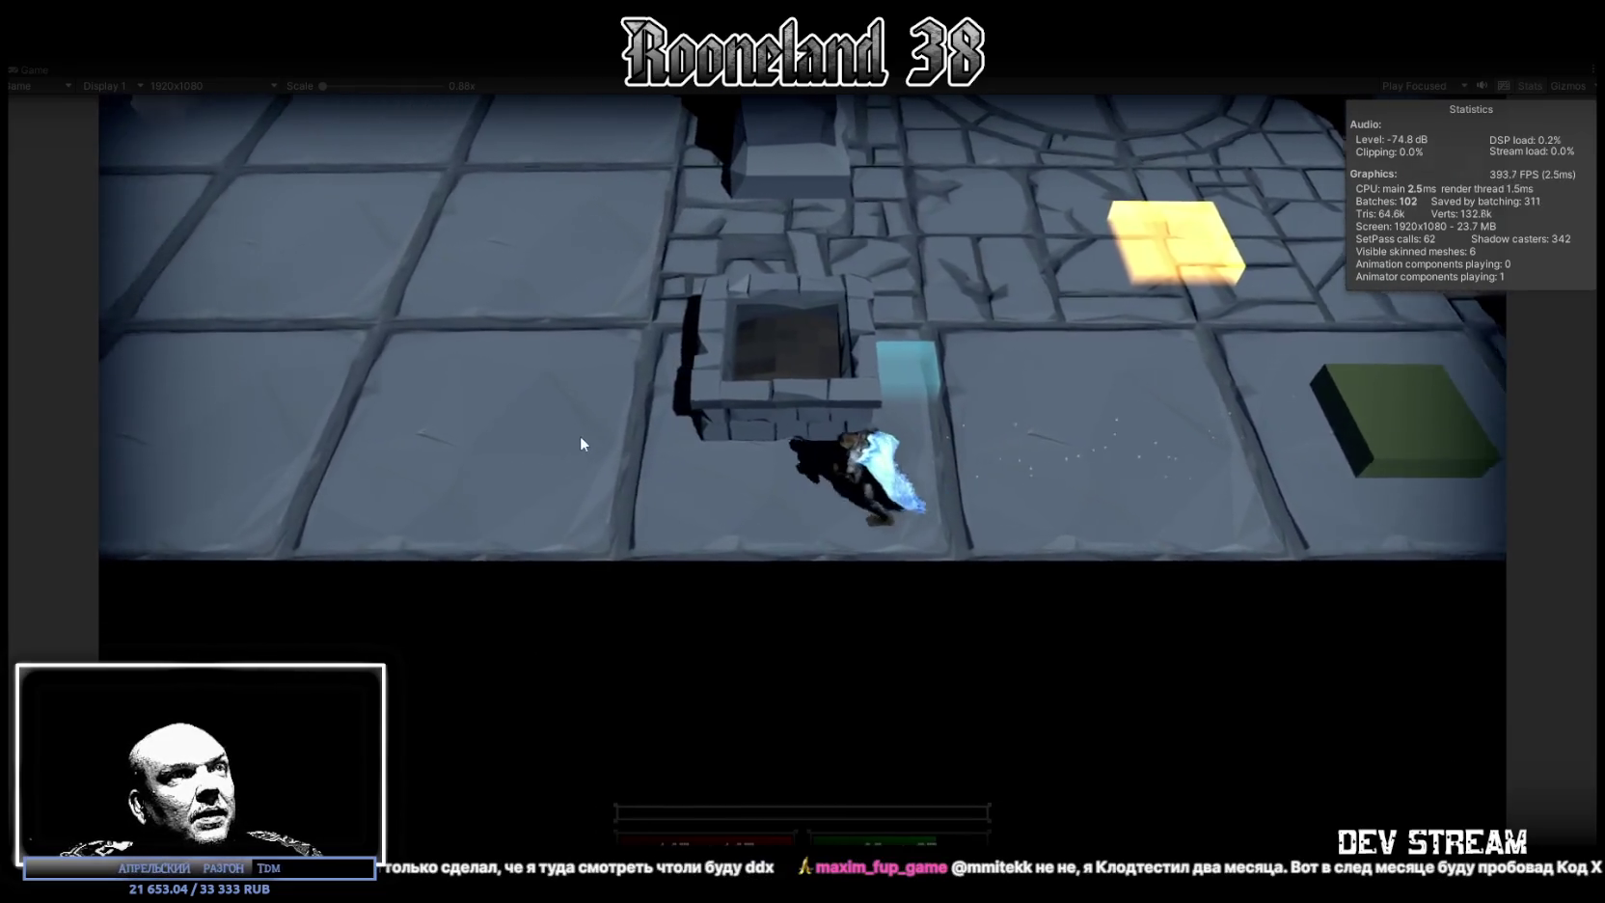
{"action": "key", "text": "a"}
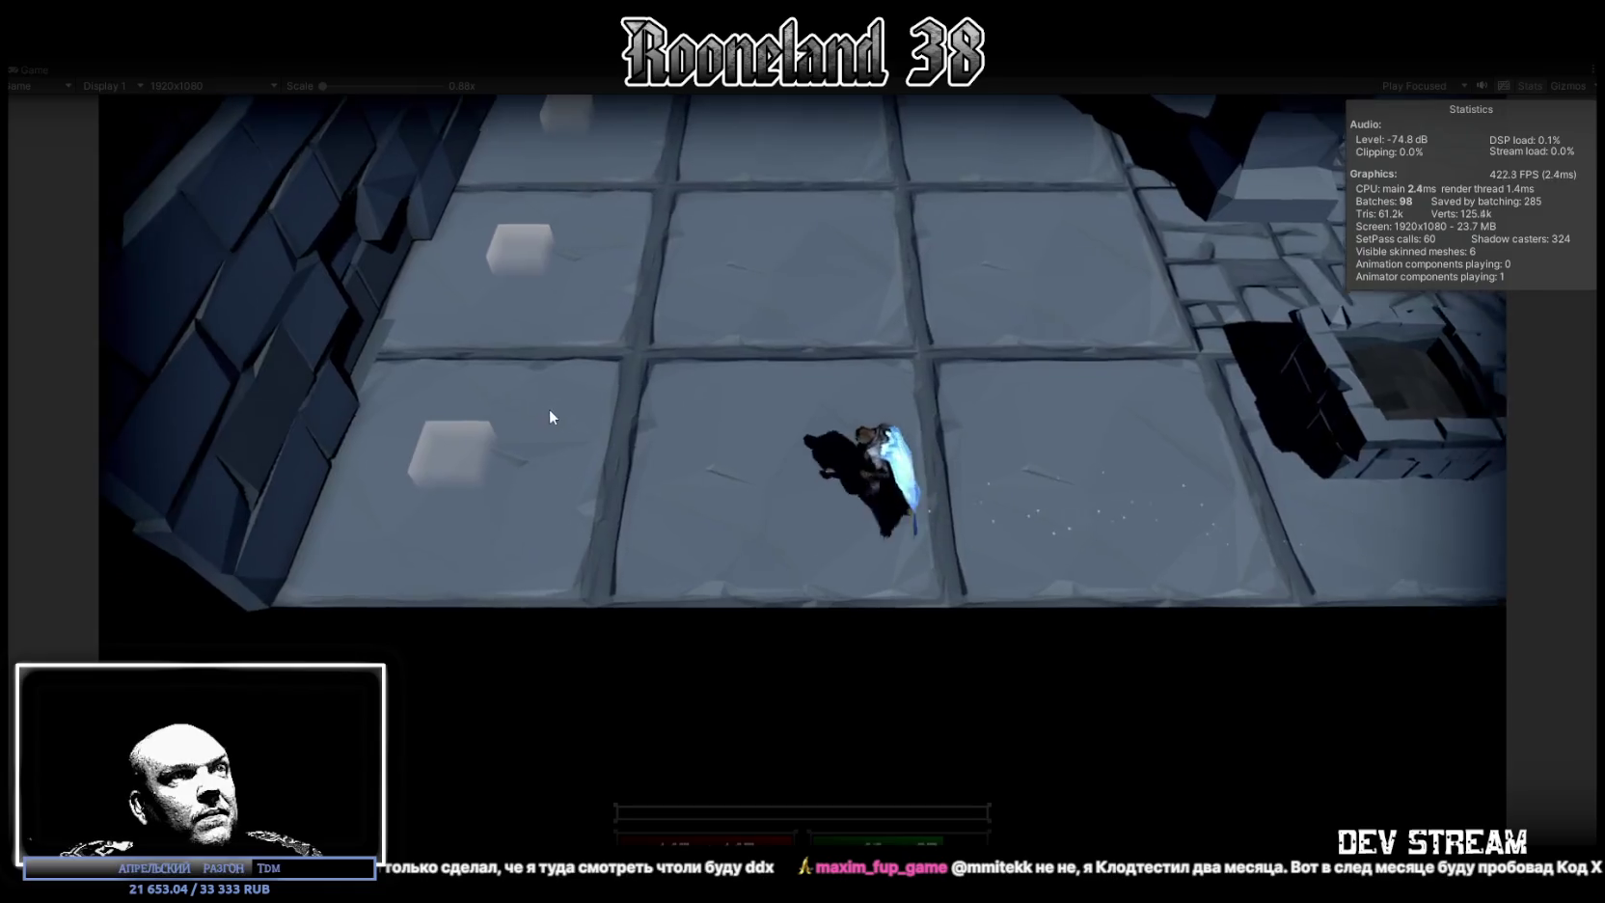
{"action": "key", "text": "a"}
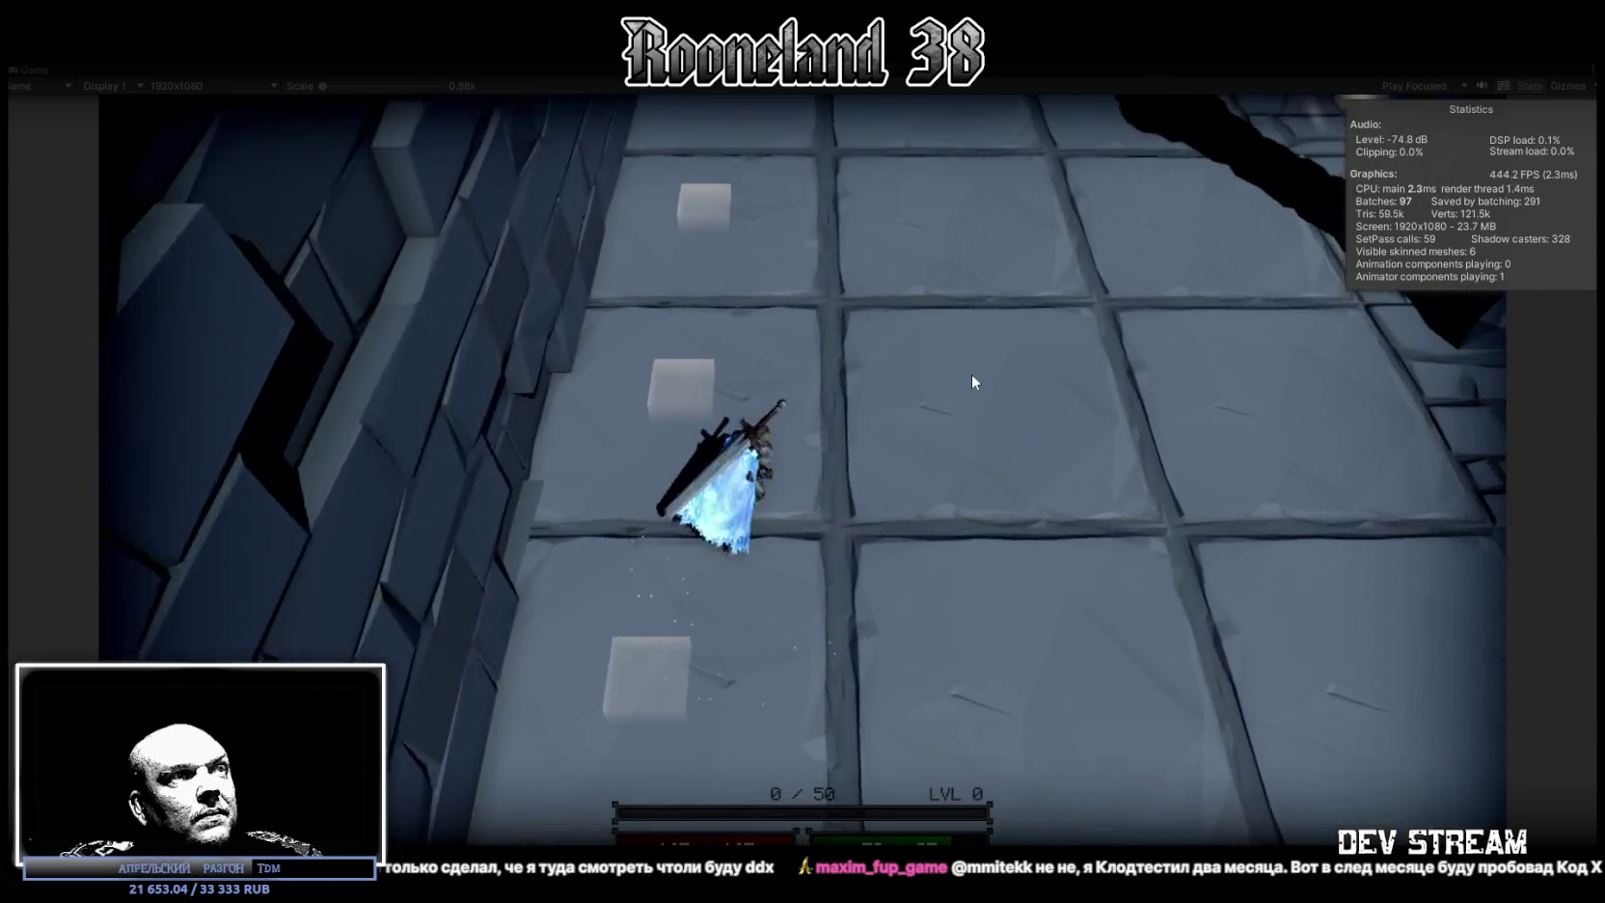
{"action": "key", "text": "d"}
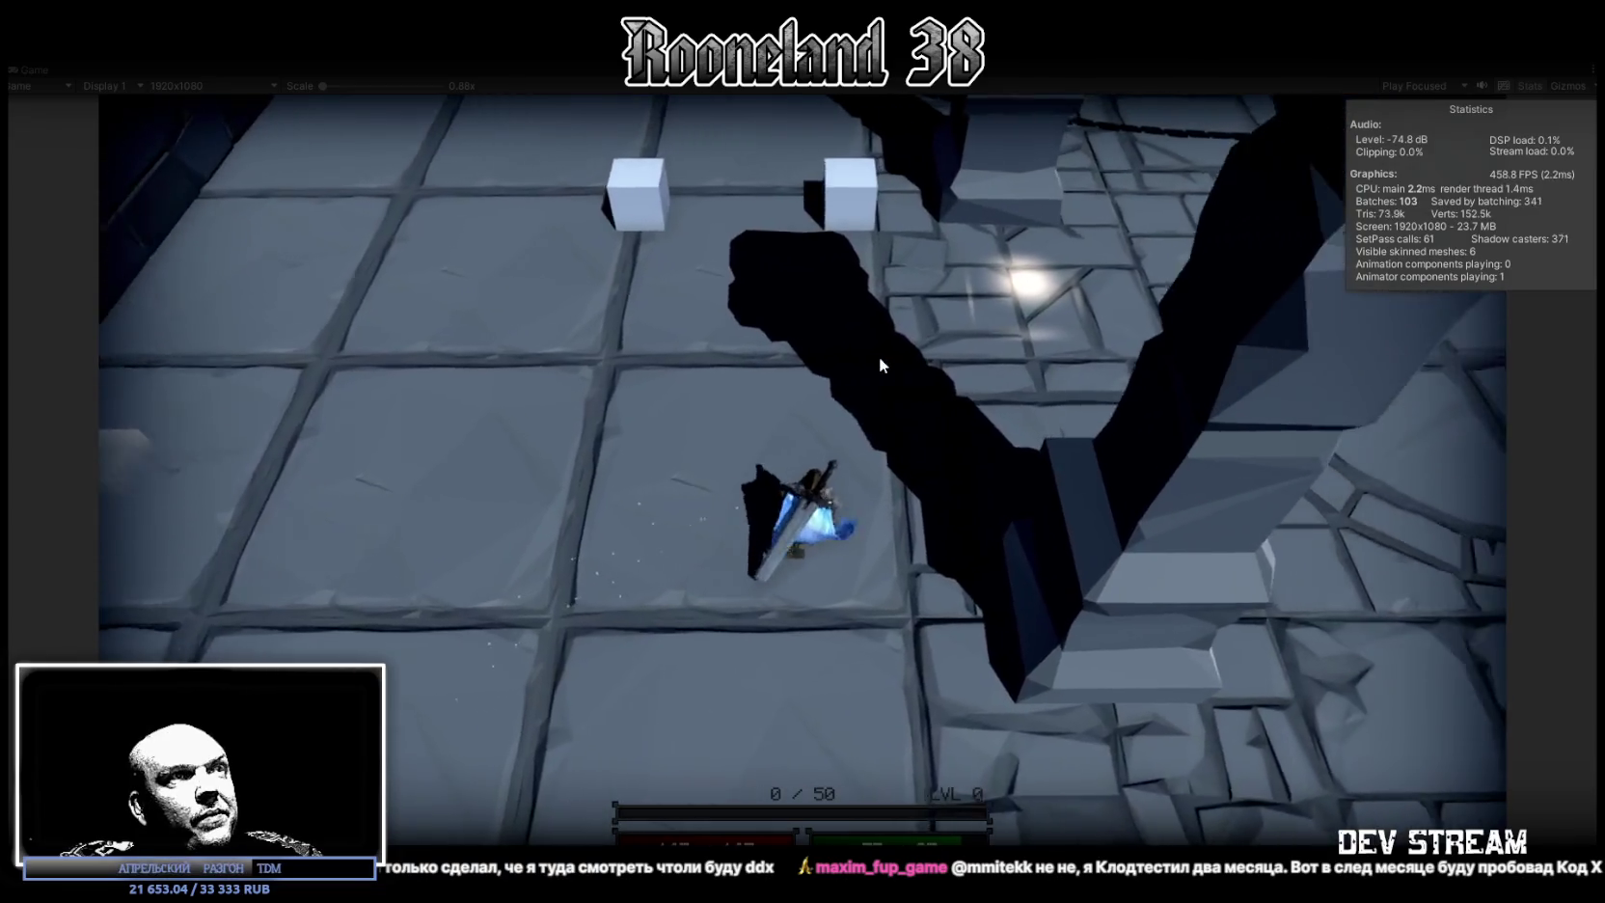
{"action": "key", "text": "w"}
Try a series of attacks, including a spinning attack, then restore the normal editor layout
{"action": "left_click", "coordinate": [877, 357]}
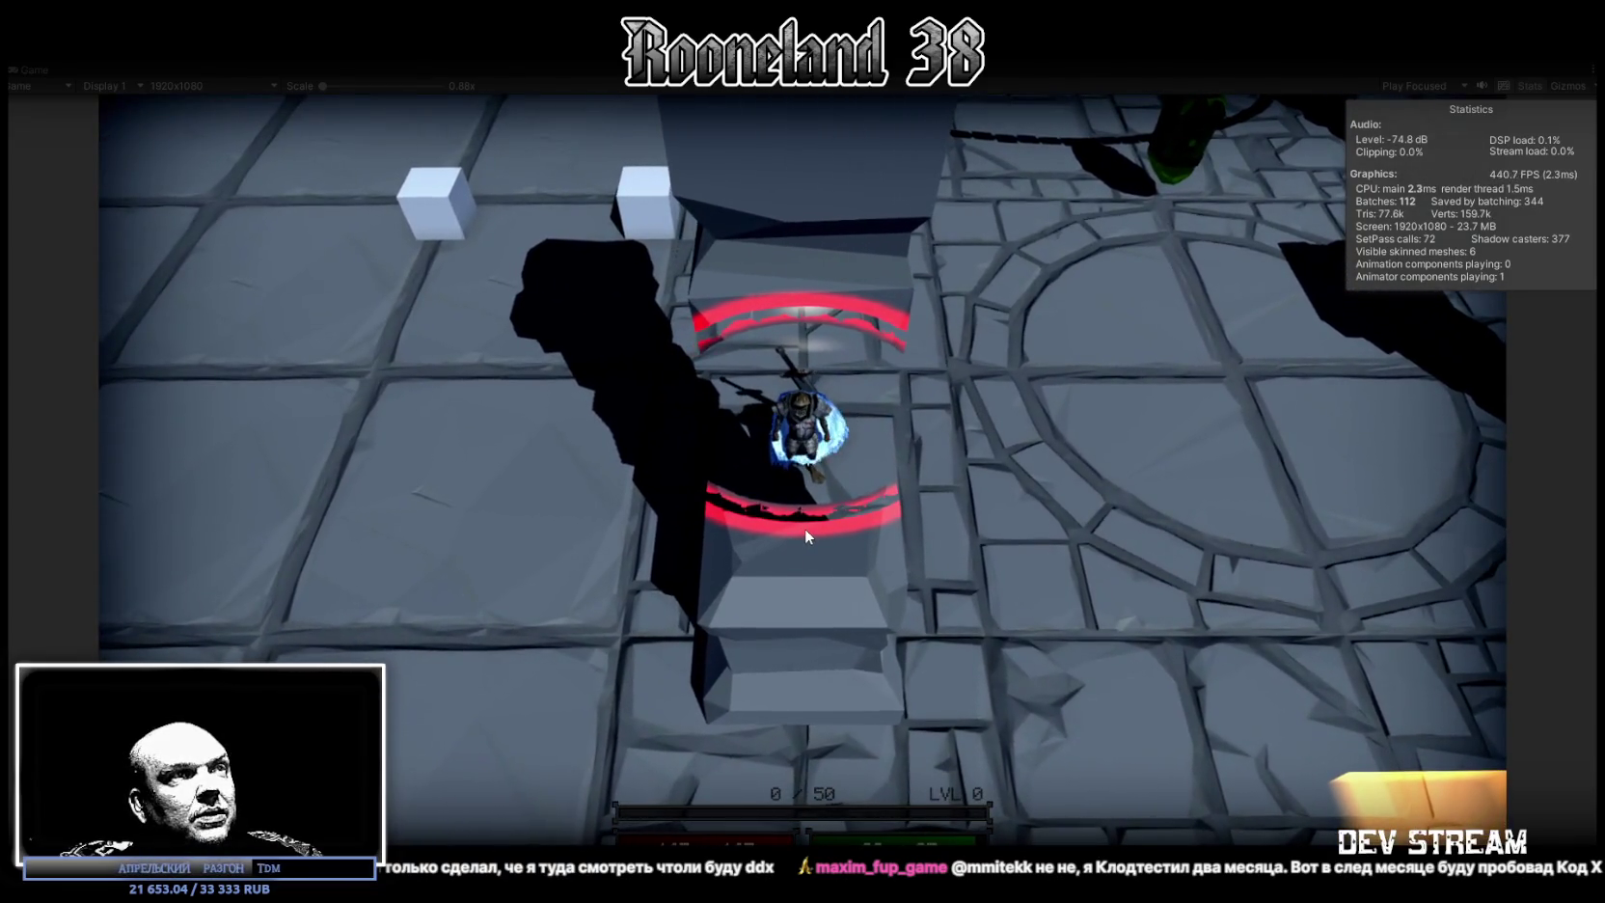
{"action": "left_click", "coordinate": [801, 524]}
{"action": "left_click", "coordinate": [810, 521]}
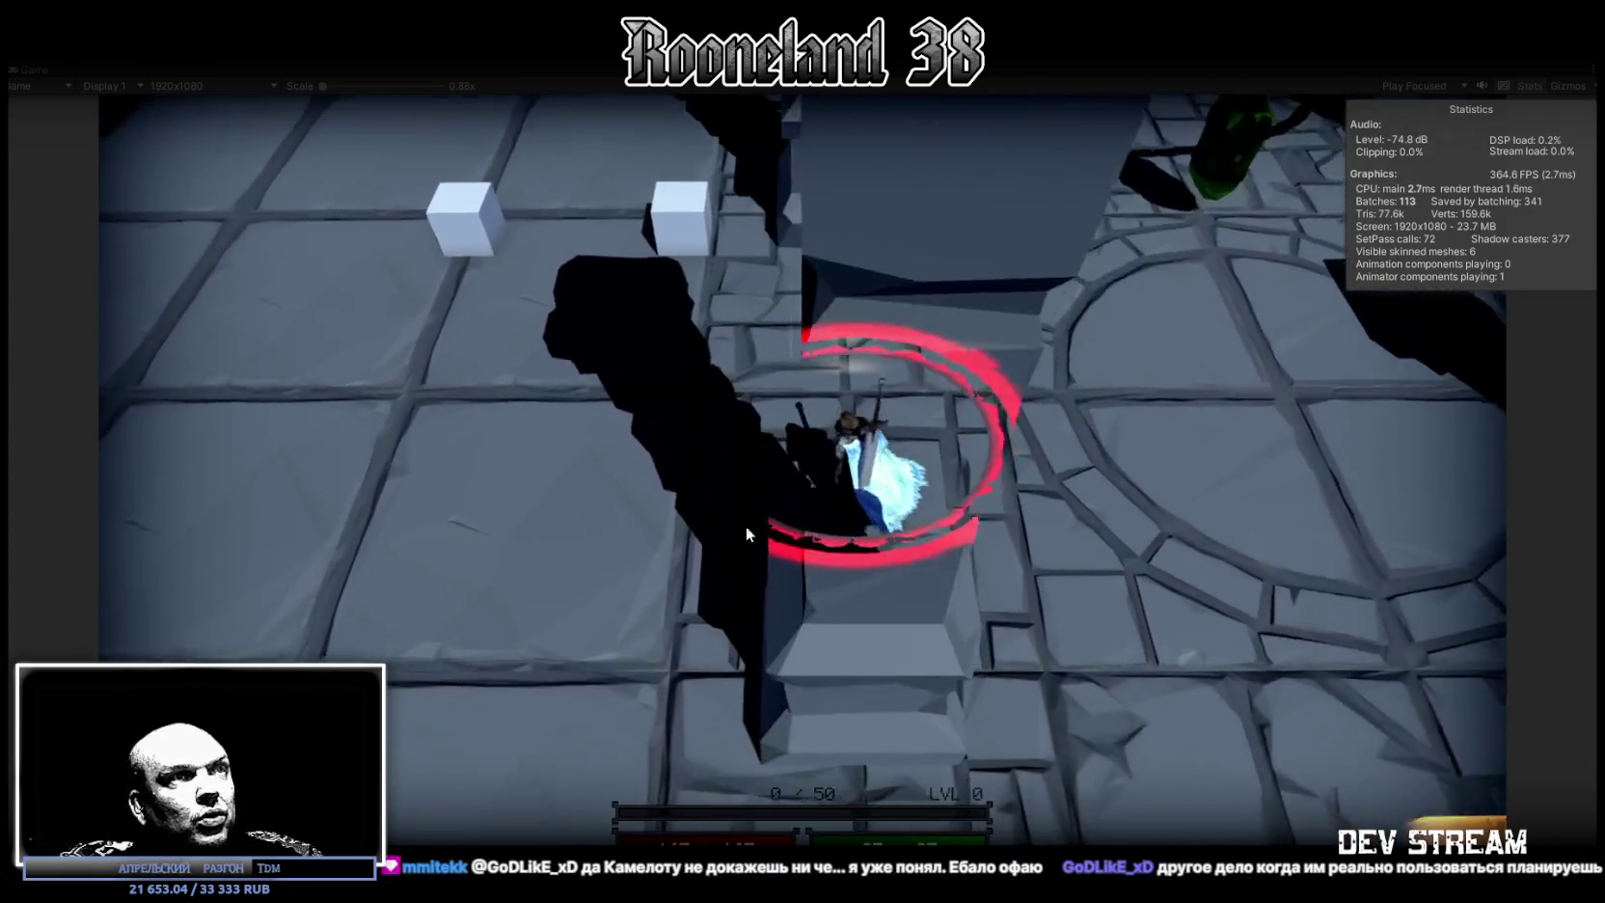
{"action": "left_click", "coordinate": [854, 431]}
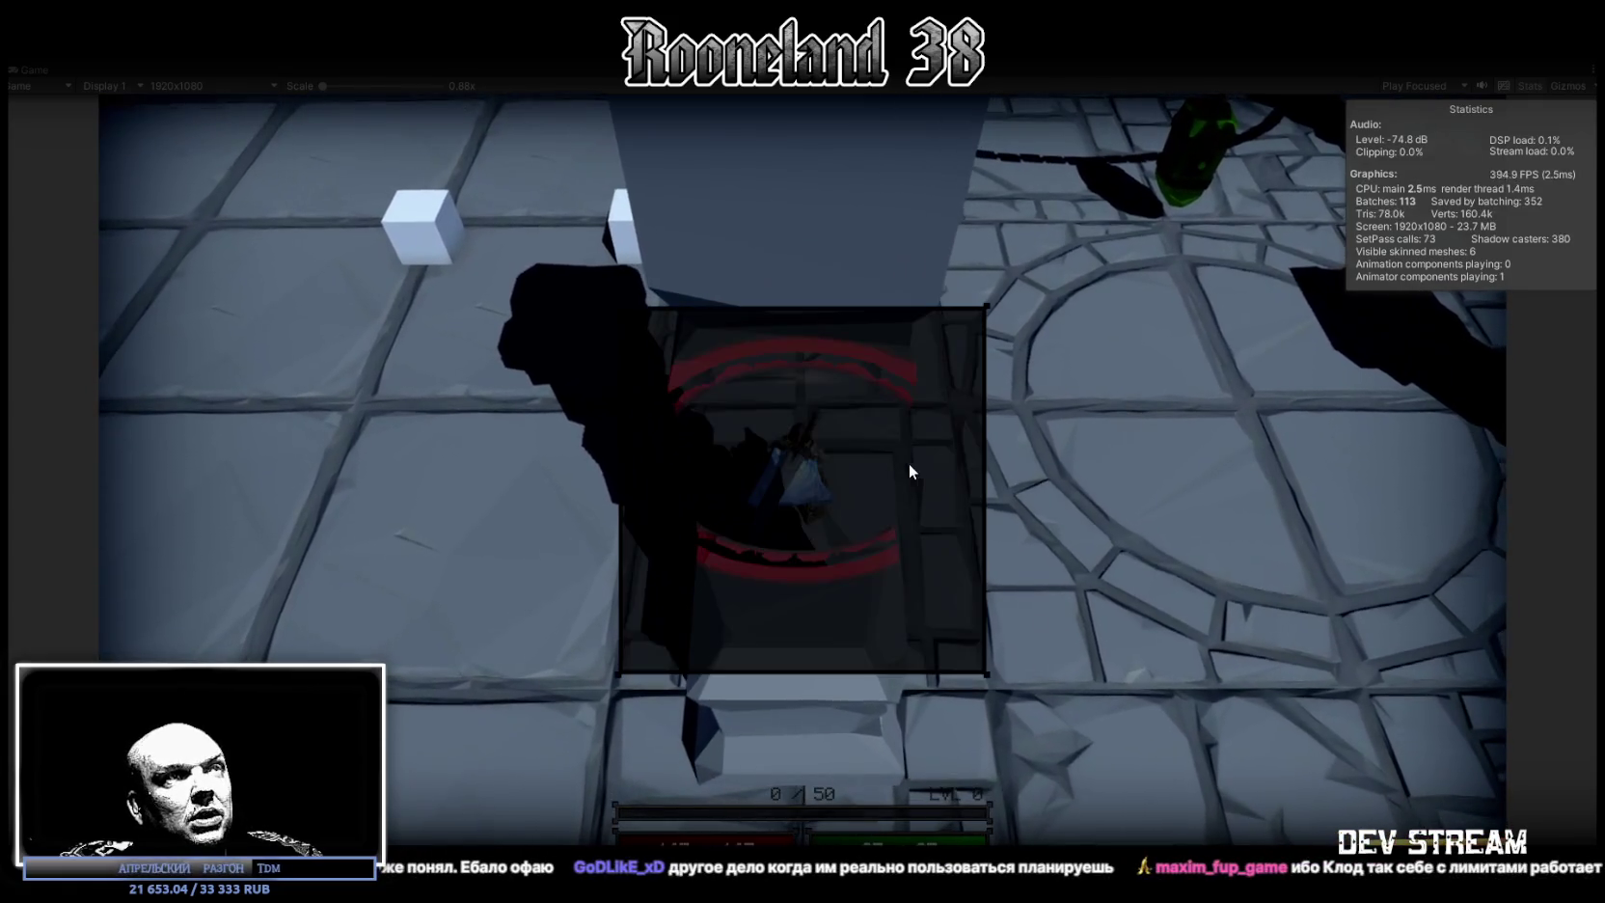
{"action": "left_click", "coordinate": [943, 463]}
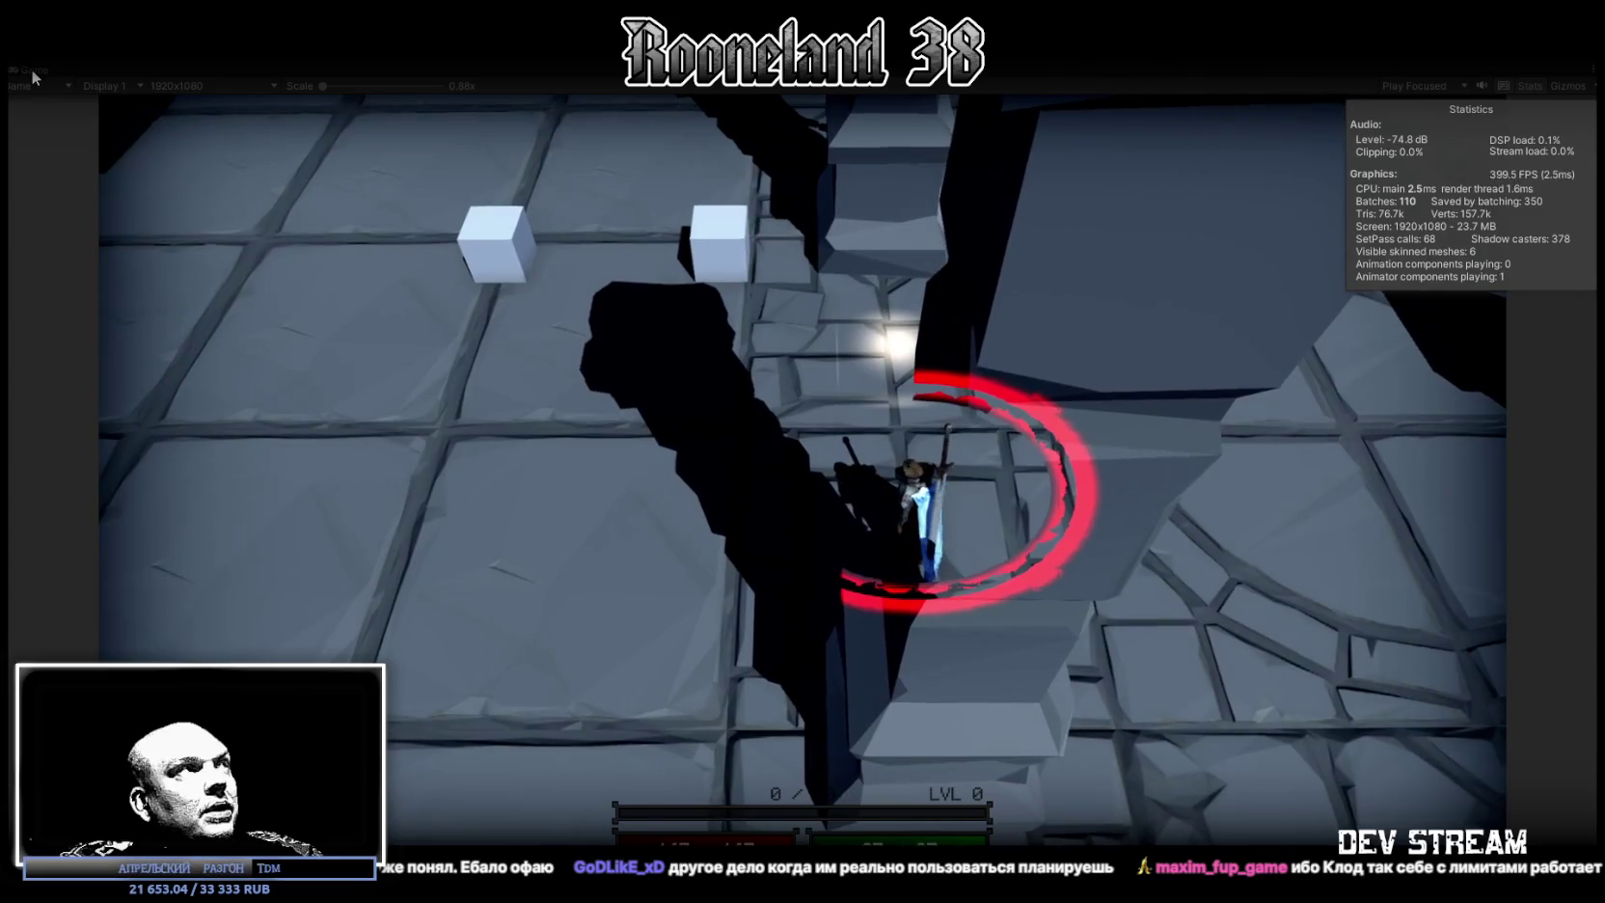
{"action": "double_click", "coordinate": [34, 75]}
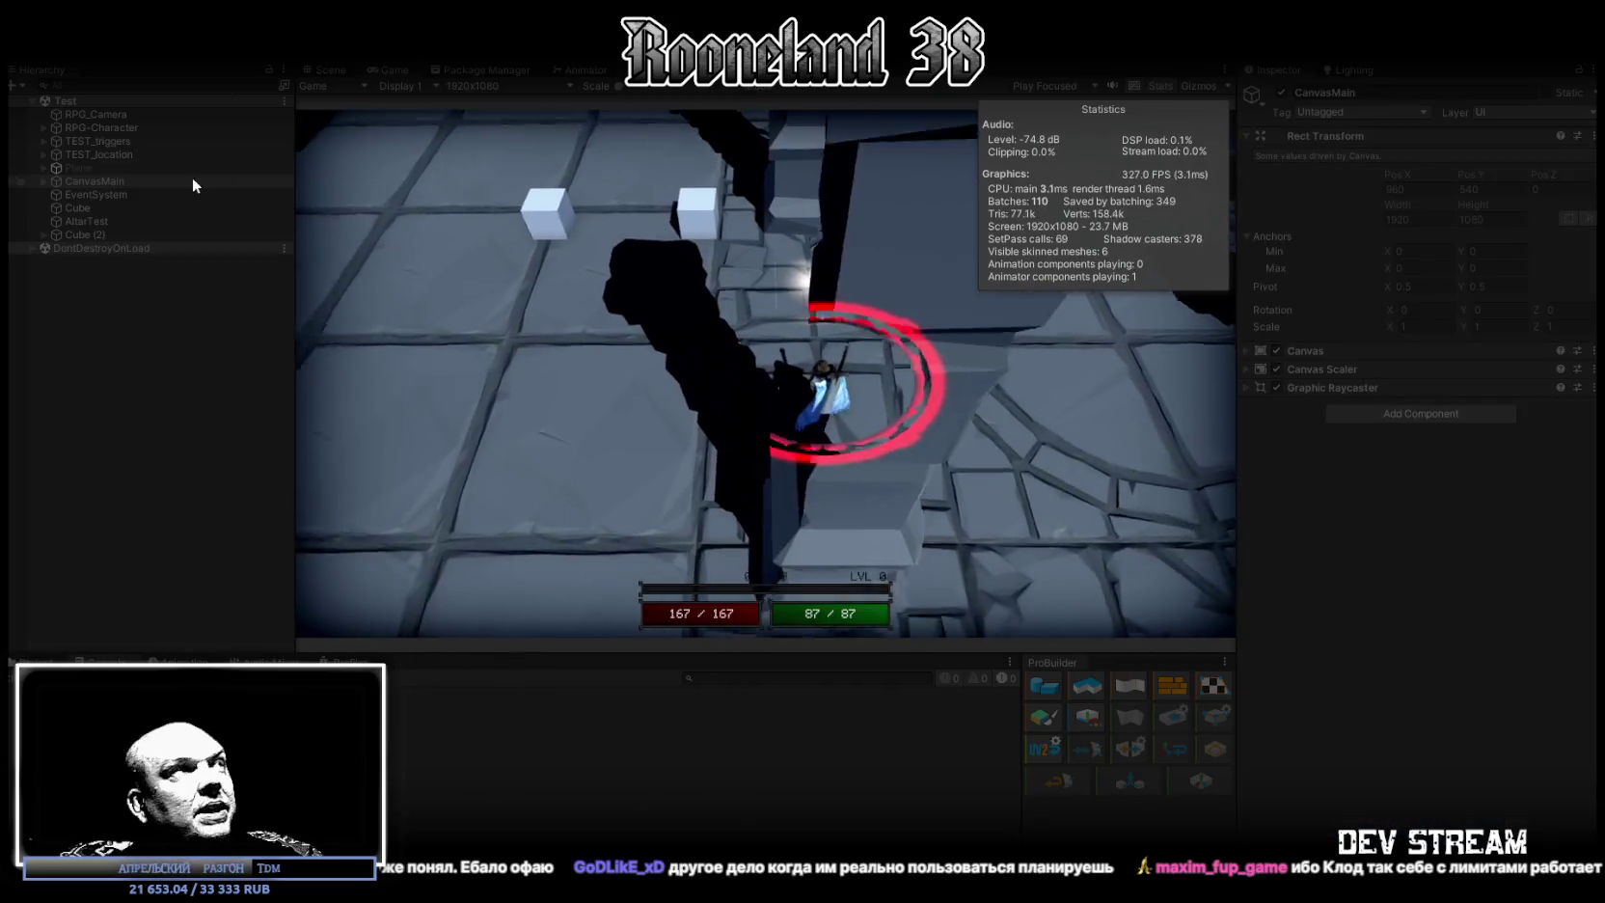
On RPG_Camera, try black and white as the occluder reveal Outline Color, ending on white
{"action": "left_click", "coordinate": [120, 116]}
{"action": "scroll", "coordinate": [1389, 675], "scroll_direction": "down", "scroll_amount": 5}
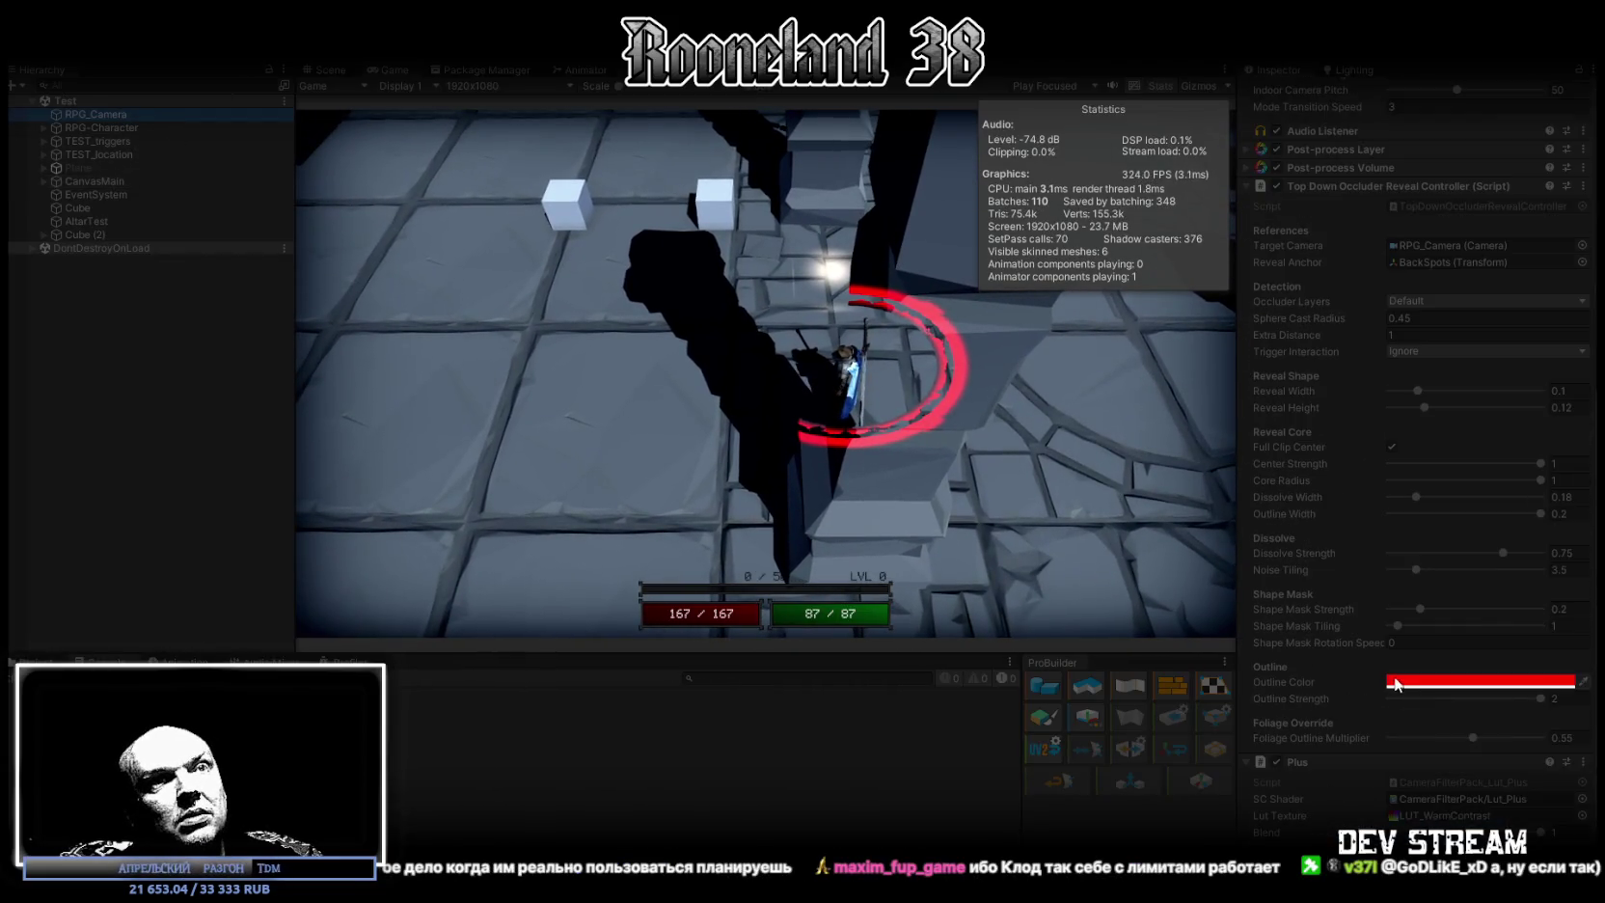
{"action": "left_click", "coordinate": [1470, 683]}
{"action": "left_click_drag", "start_coordinate": [1467, 681], "coordinate": [1362, 721]}
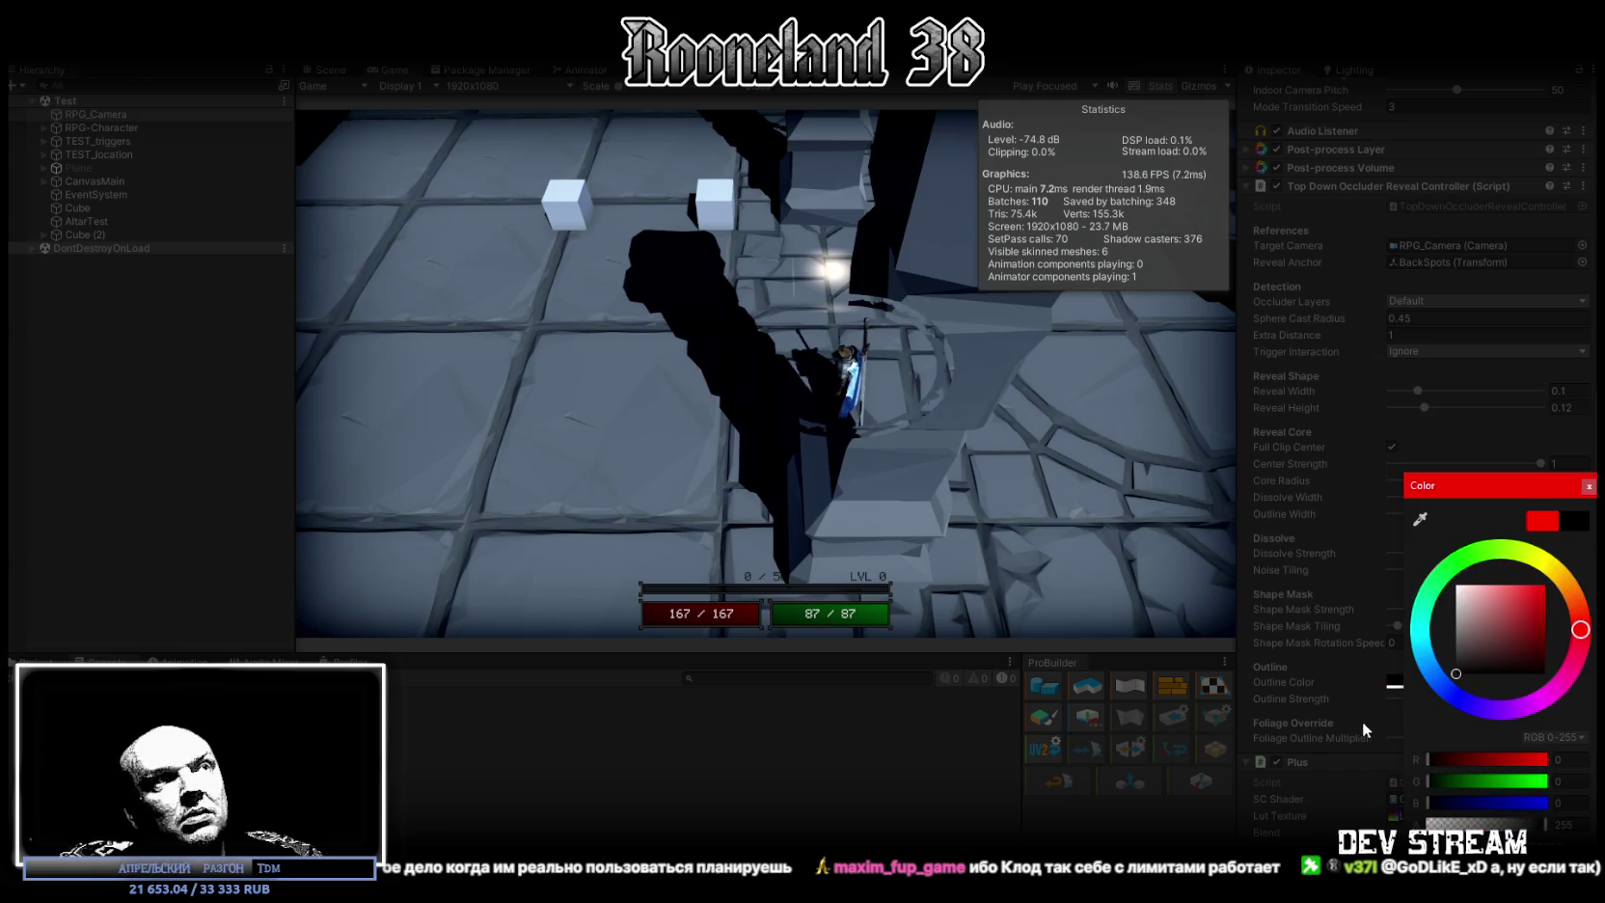
{"action": "left_click_drag", "start_coordinate": [1460, 678], "coordinate": [1458, 585]}
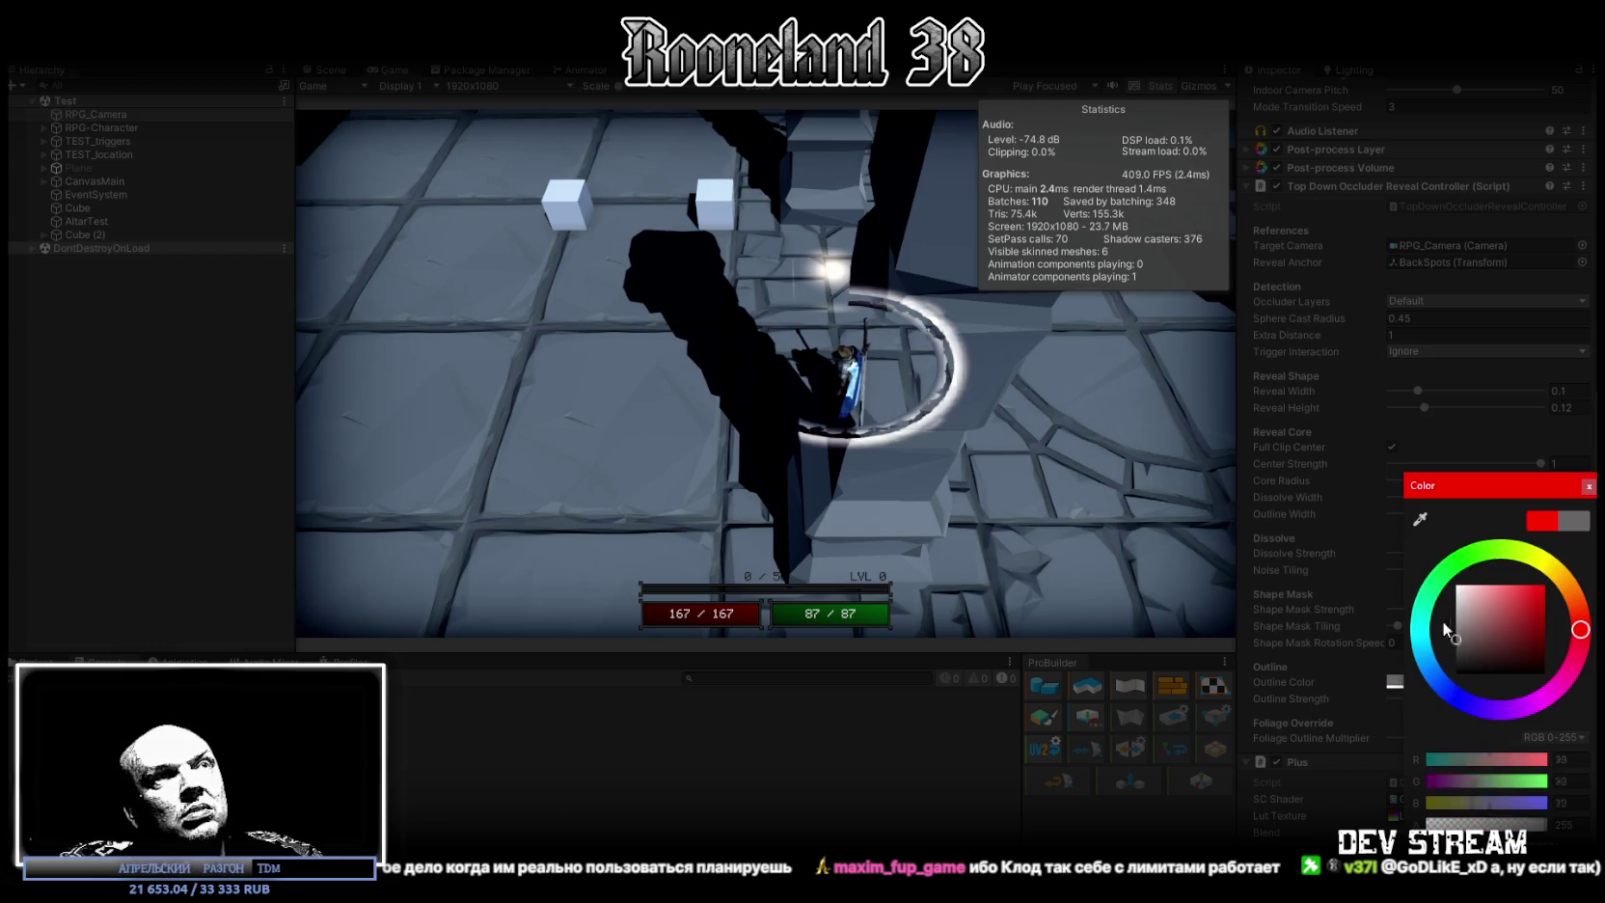
{"action": "mouse_move", "coordinate": [1408, 492]}
{"action": "left_mouse_down"}
{"action": "mouse_move", "coordinate": [1402, 727]}
{"action": "mouse_move", "coordinate": [1355, 532]}
{"action": "mouse_move", "coordinate": [1320, 831]}
{"action": "left_mouse_up"}
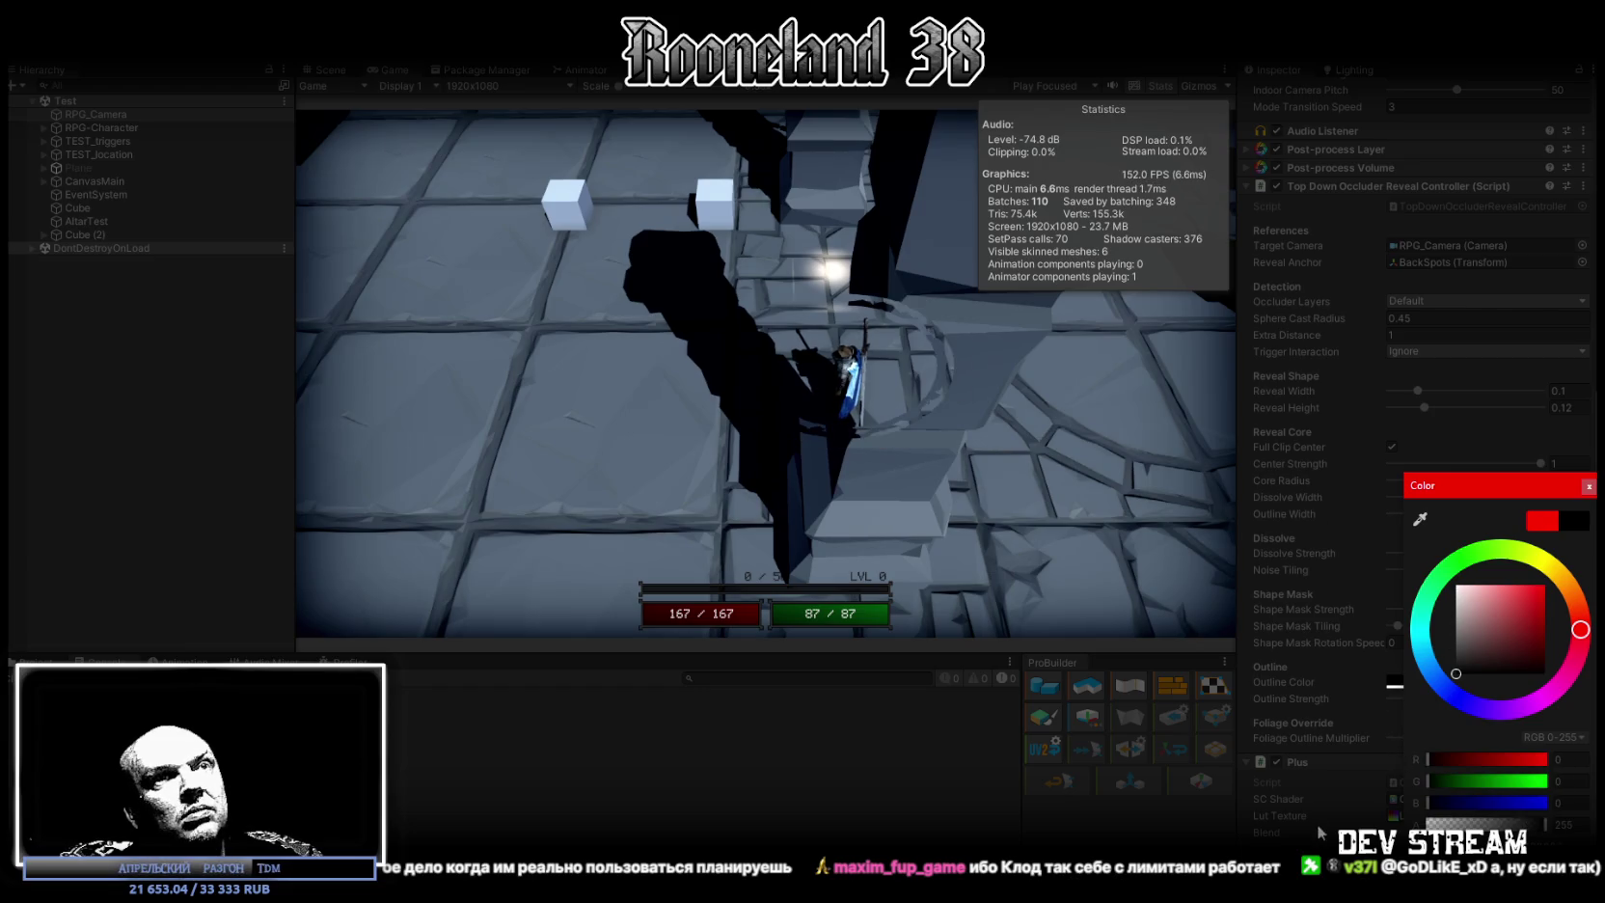
{"action": "key", "text": "ctrl+z"}
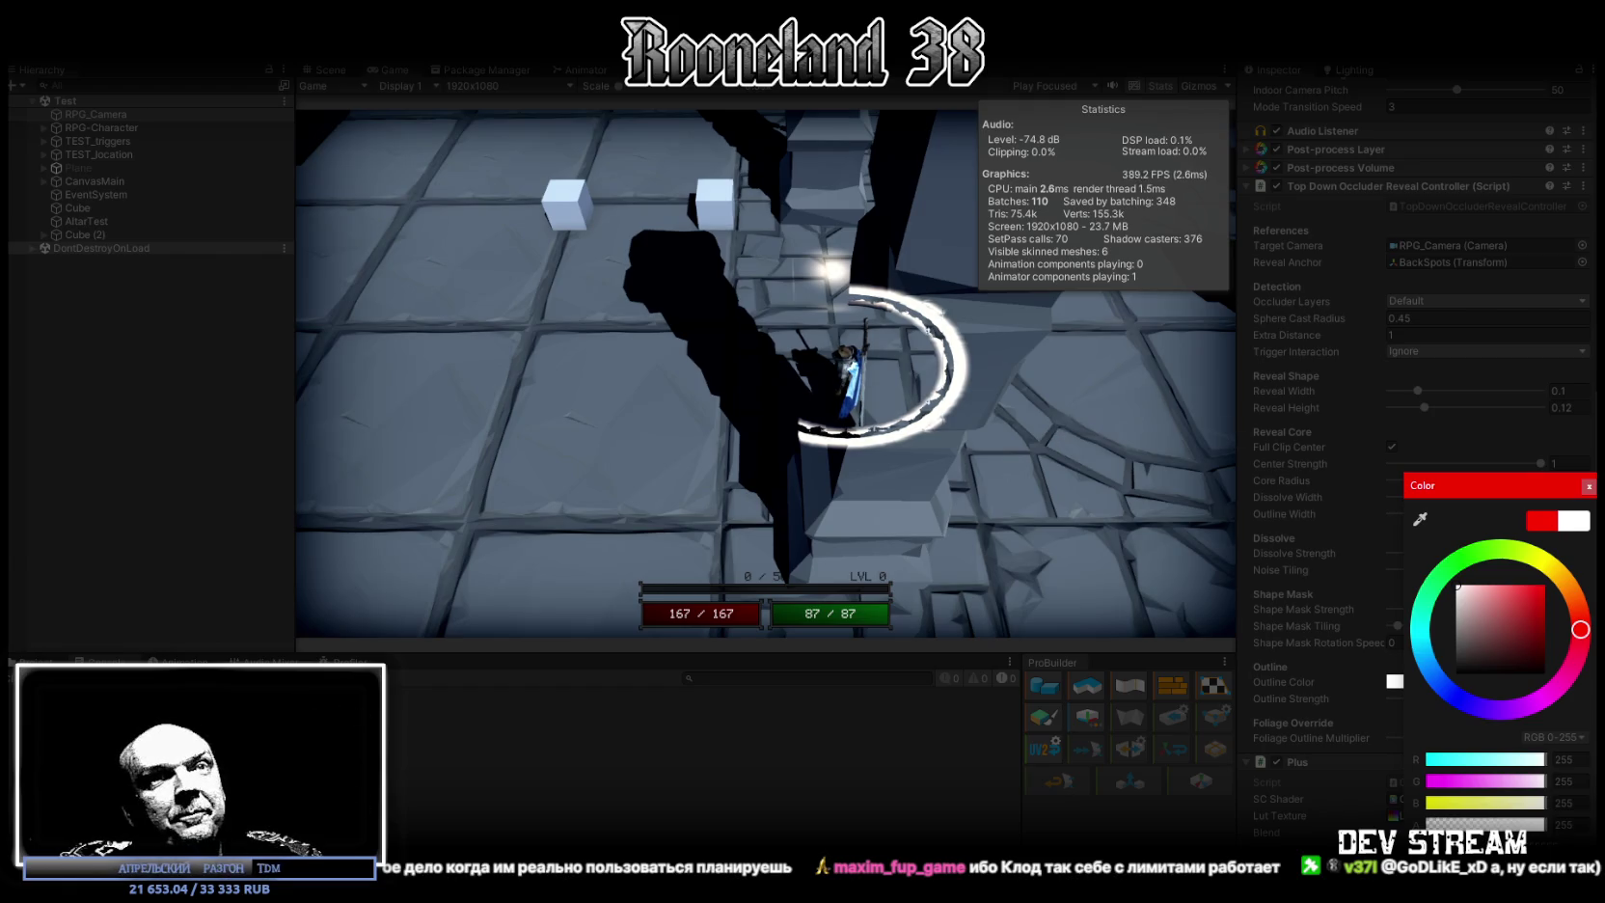
Make the outline colour dark blue, then move the character to another floor spot
{"action": "left_click", "coordinate": [1454, 694]}
{"action": "left_click", "coordinate": [1502, 657]}
{"action": "left_click_drag", "start_coordinate": [1502, 659], "coordinate": [1583, 651]}
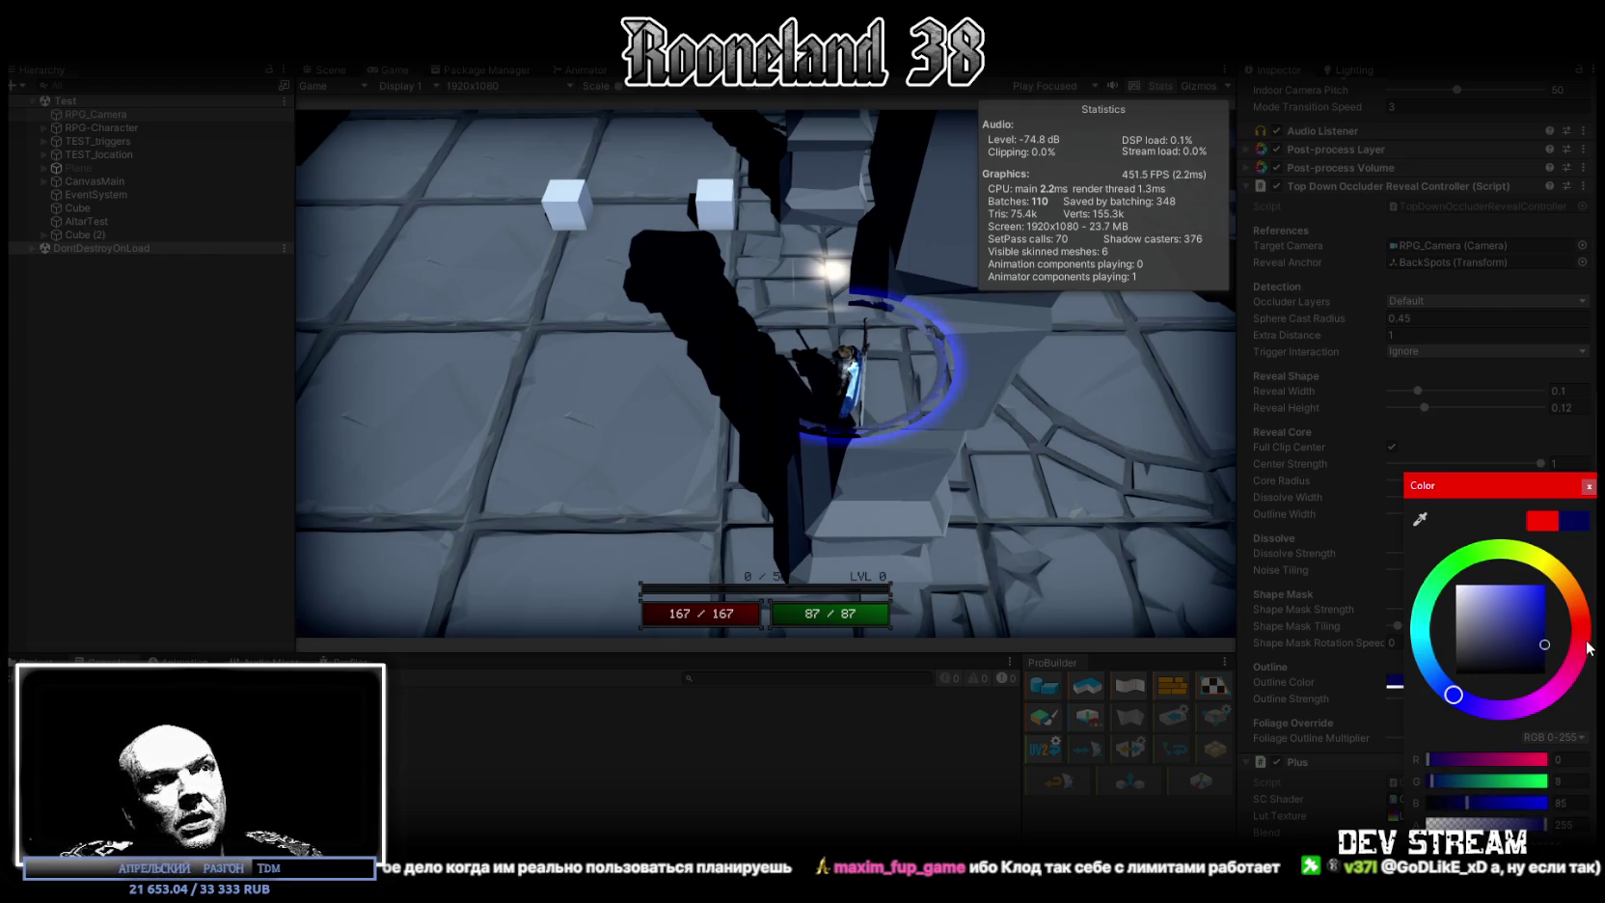
{"action": "left_click", "coordinate": [1045, 395]}
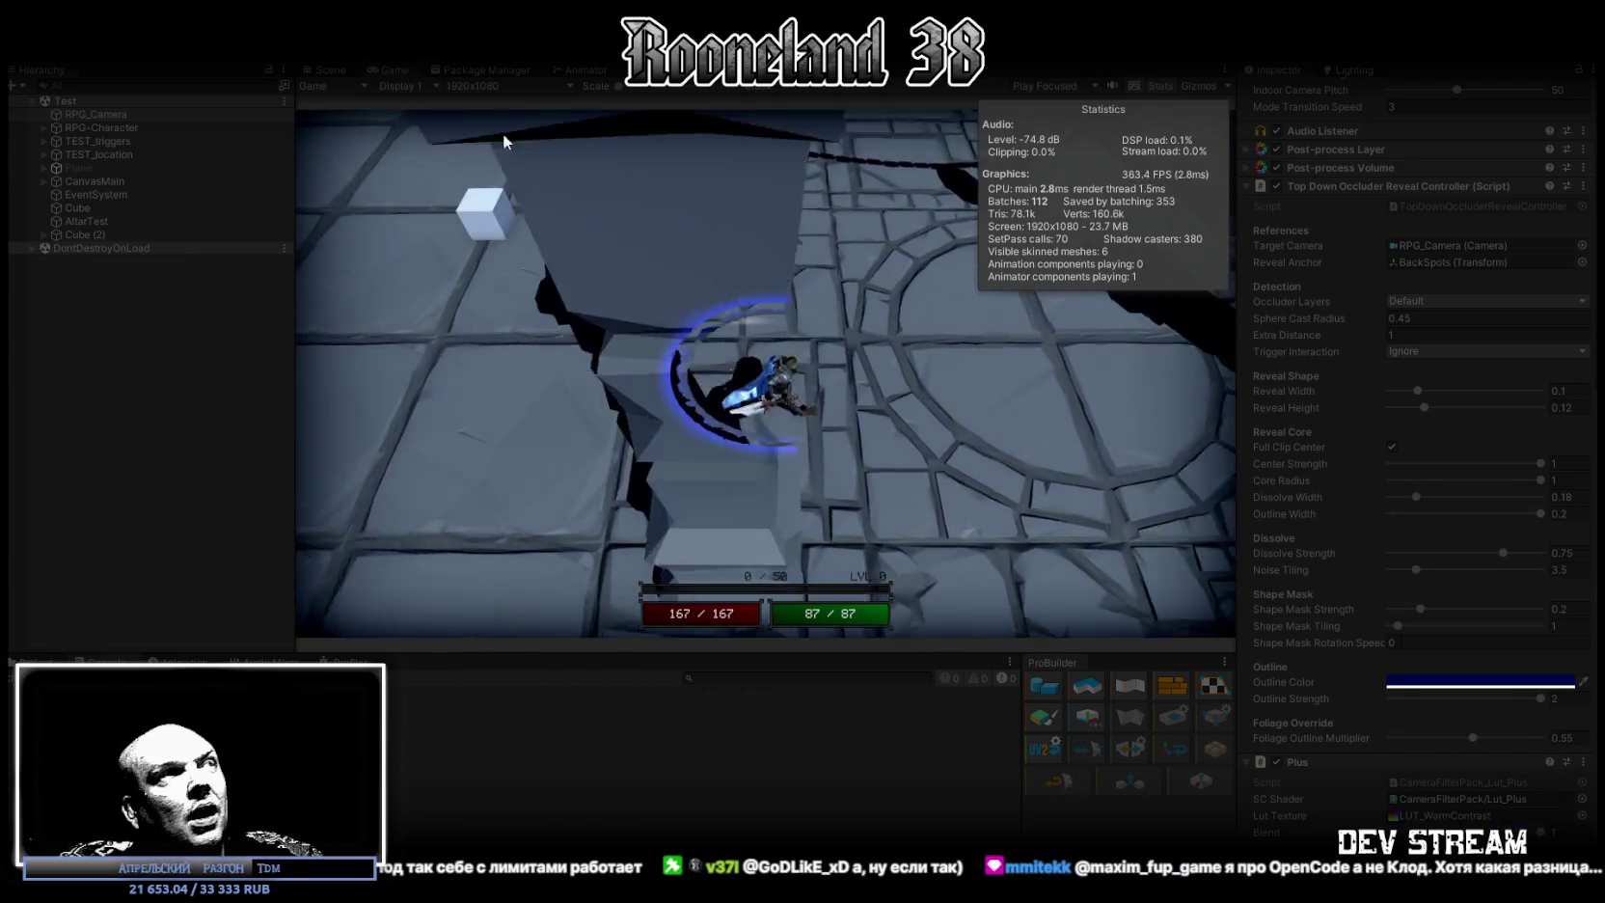
{"action": "double_click", "coordinate": [394, 71]}
Walk the character toward the green crystal and perform sword slashes near the green lantern
{"action": "left_click", "coordinate": [762, 373]}
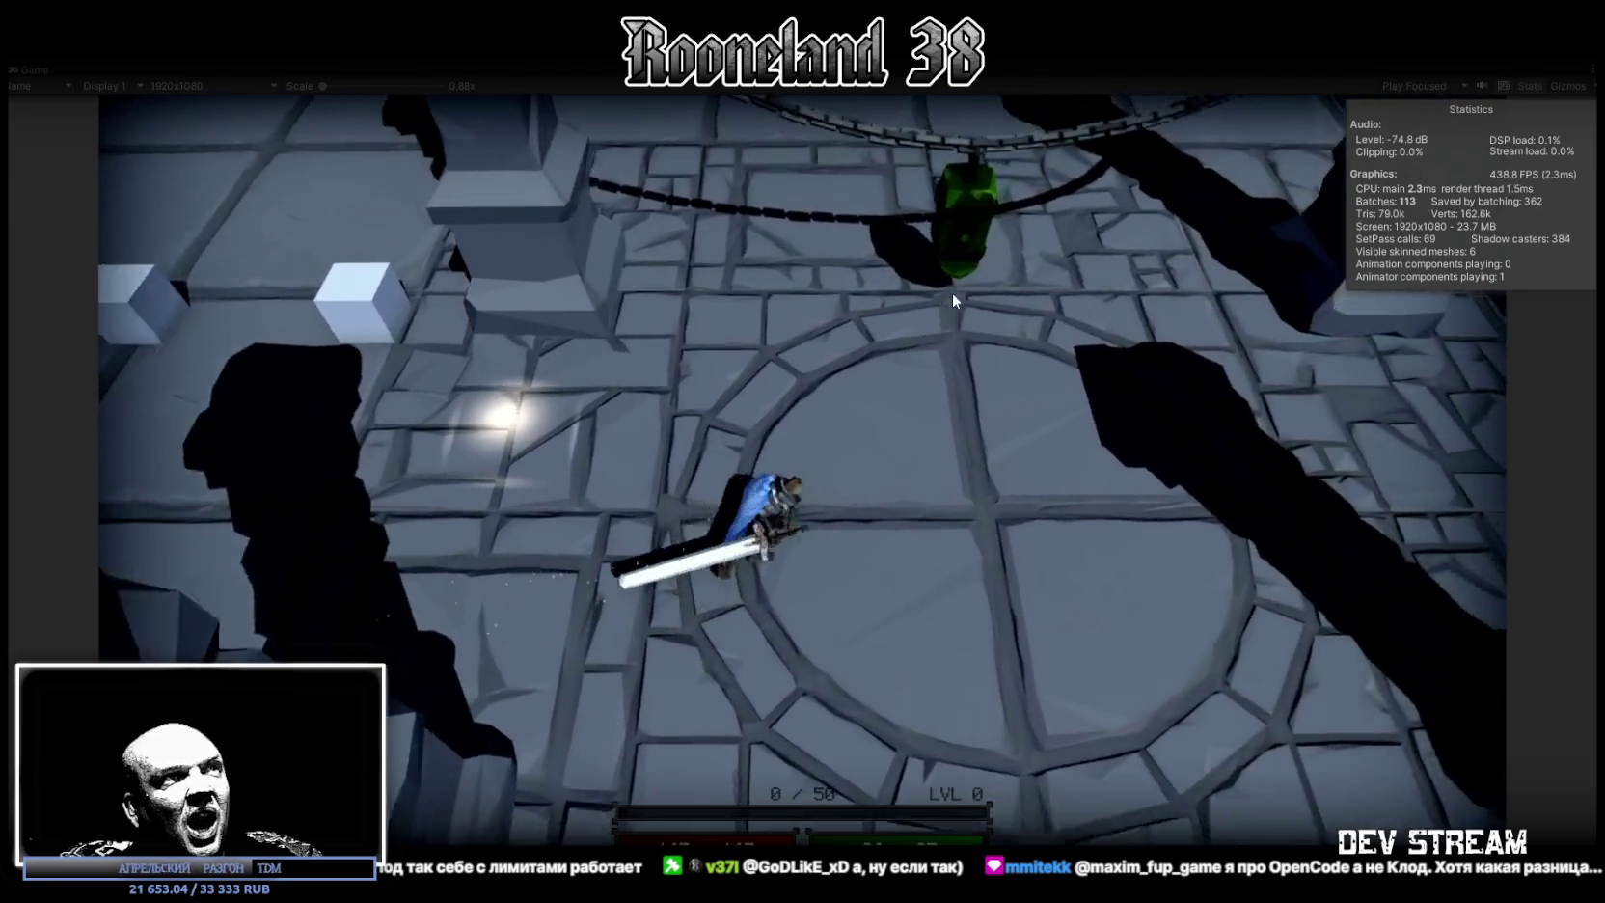
{"action": "left_click", "coordinate": [952, 292]}
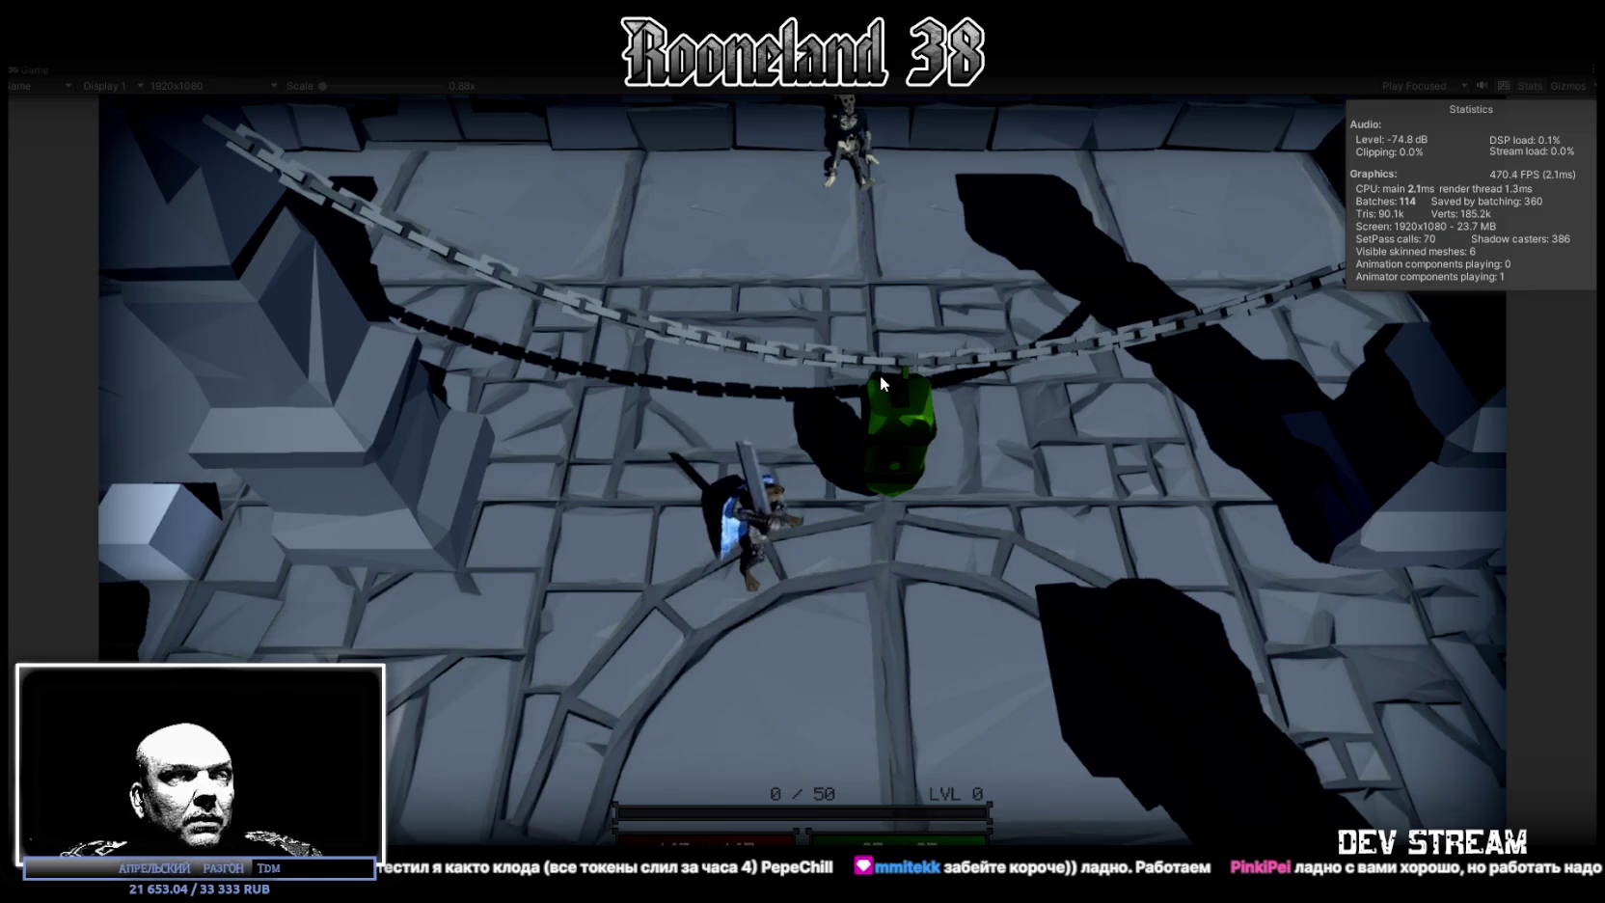
{"action": "left_click", "coordinate": [898, 394]}
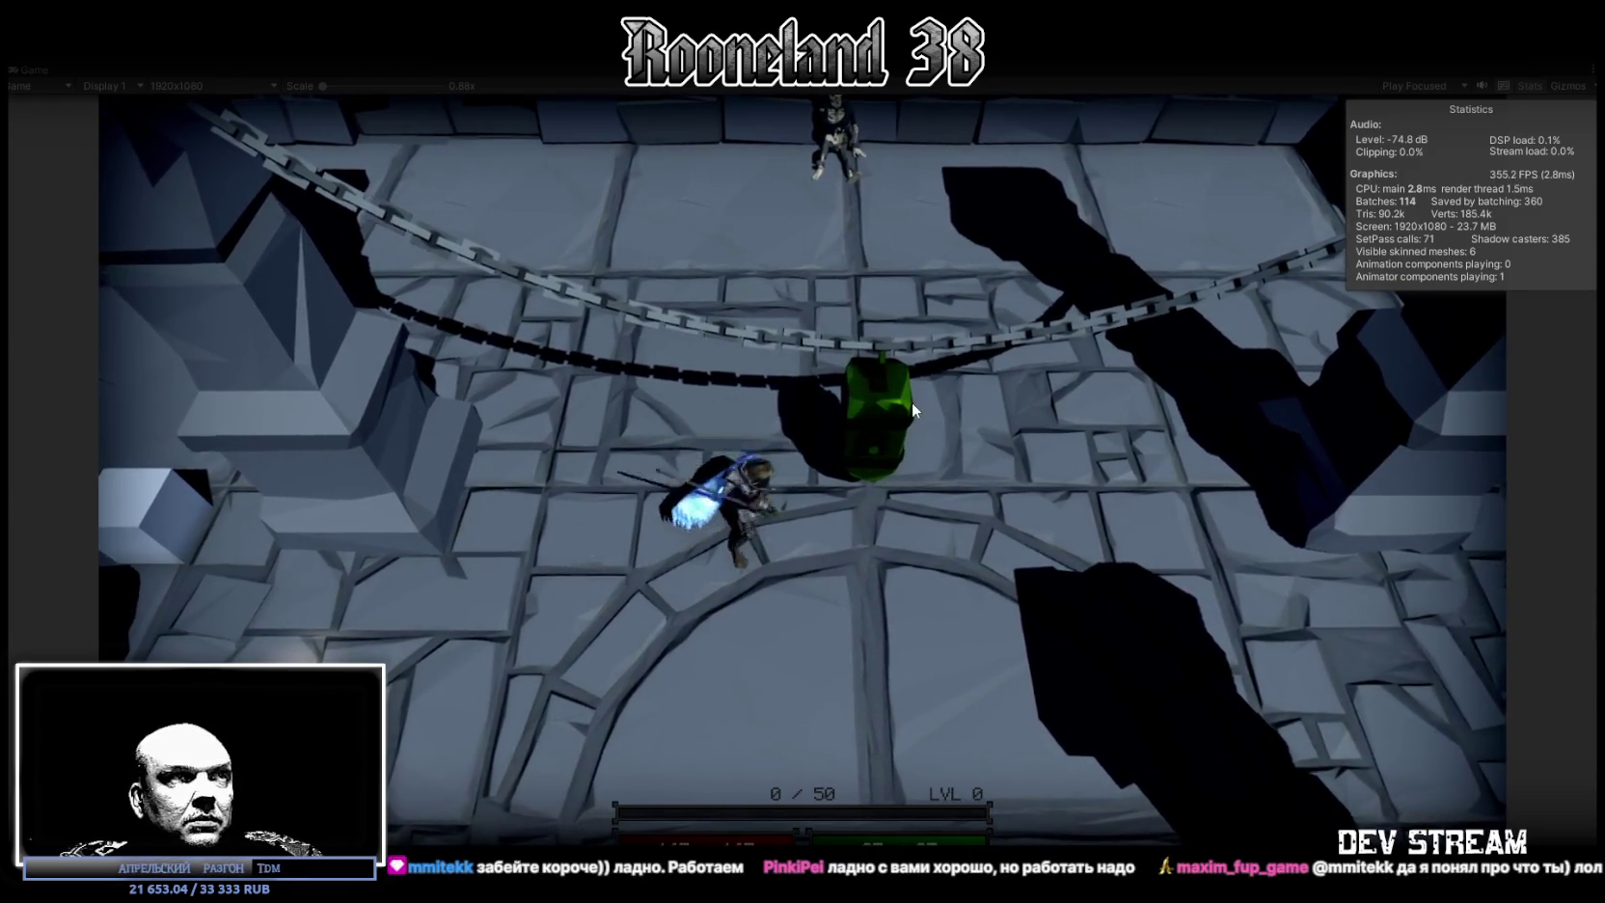
{"action": "left_click", "coordinate": [890, 417]}
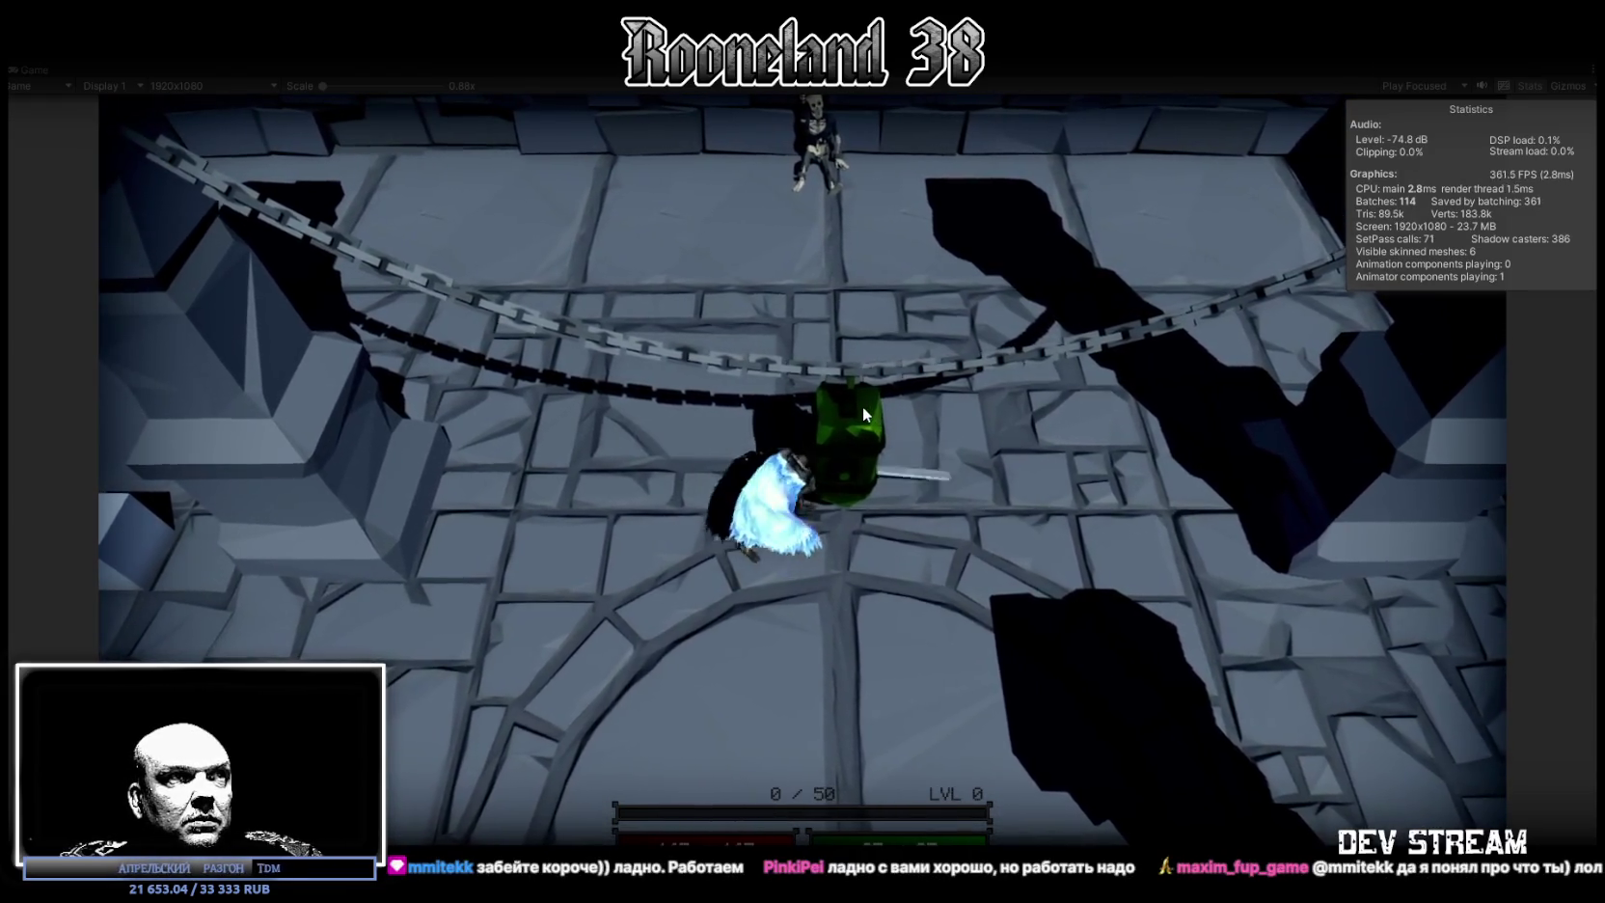
Walk the character around the arena, past the wooden doors, to the circular floor
{"action": "key", "text": "s"}
{"action": "key", "text": "d"}
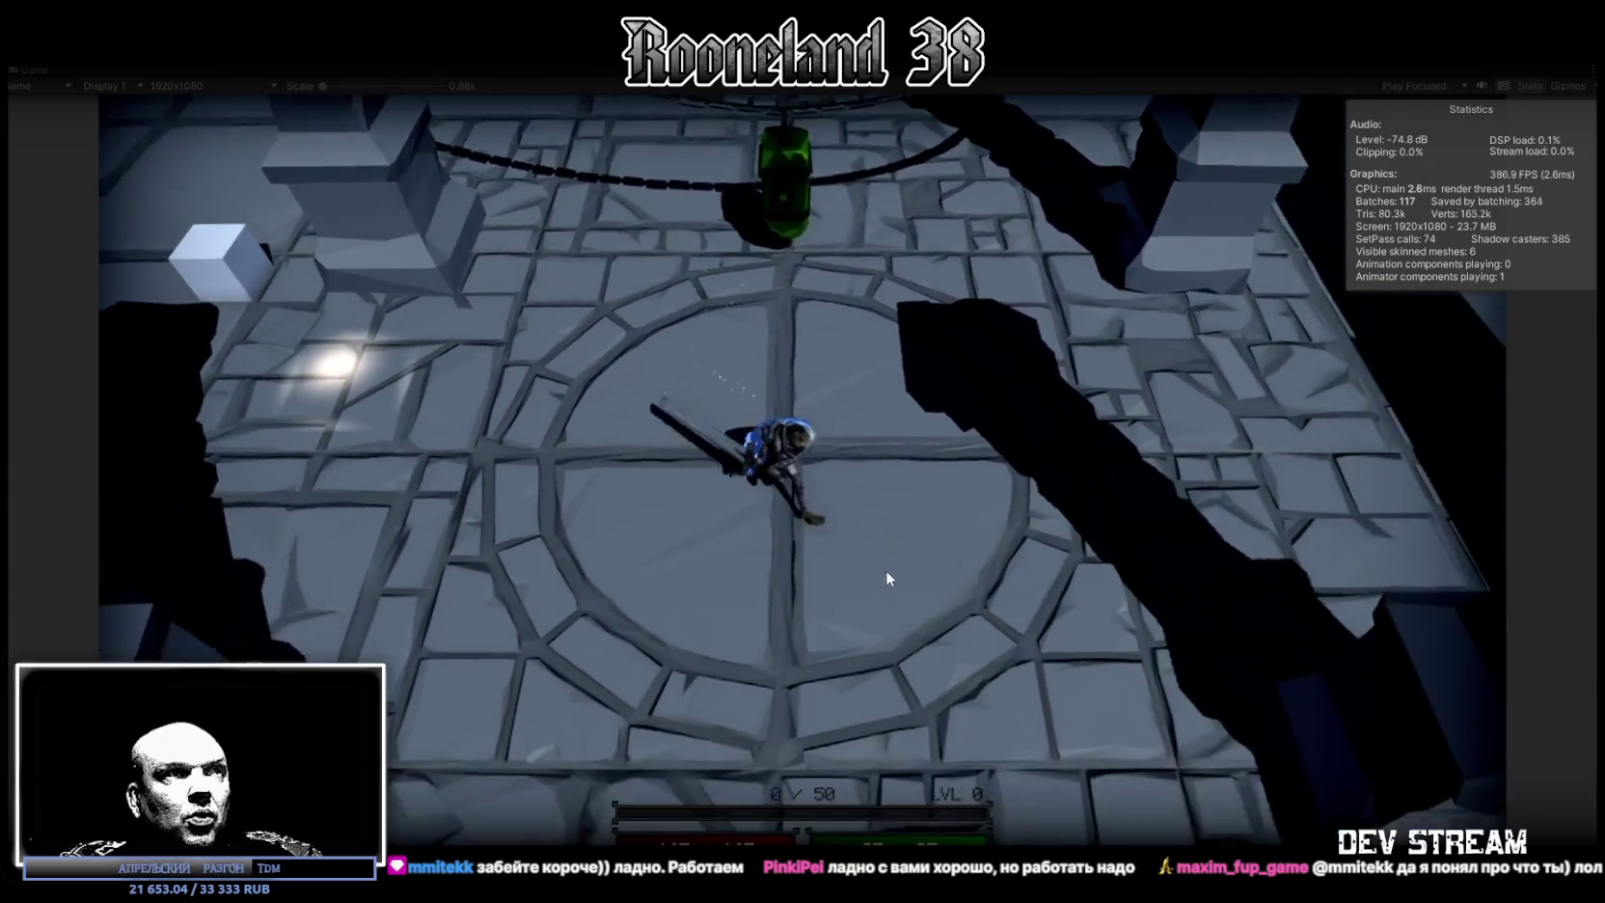
{"action": "key", "text": "a"}
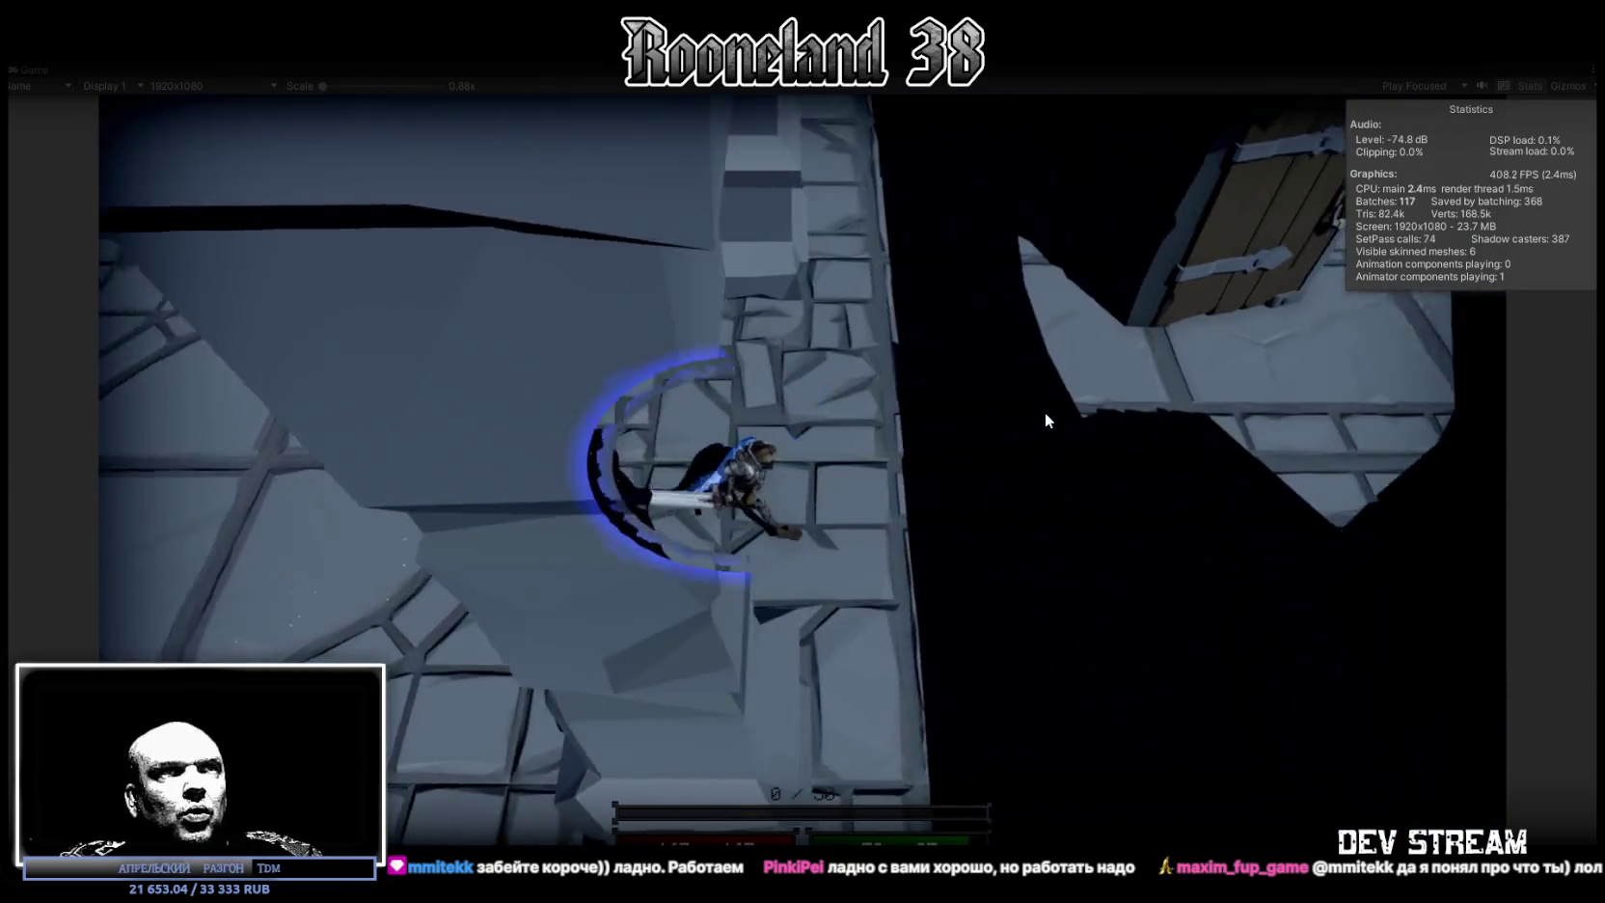
{"action": "key", "text": "d"}
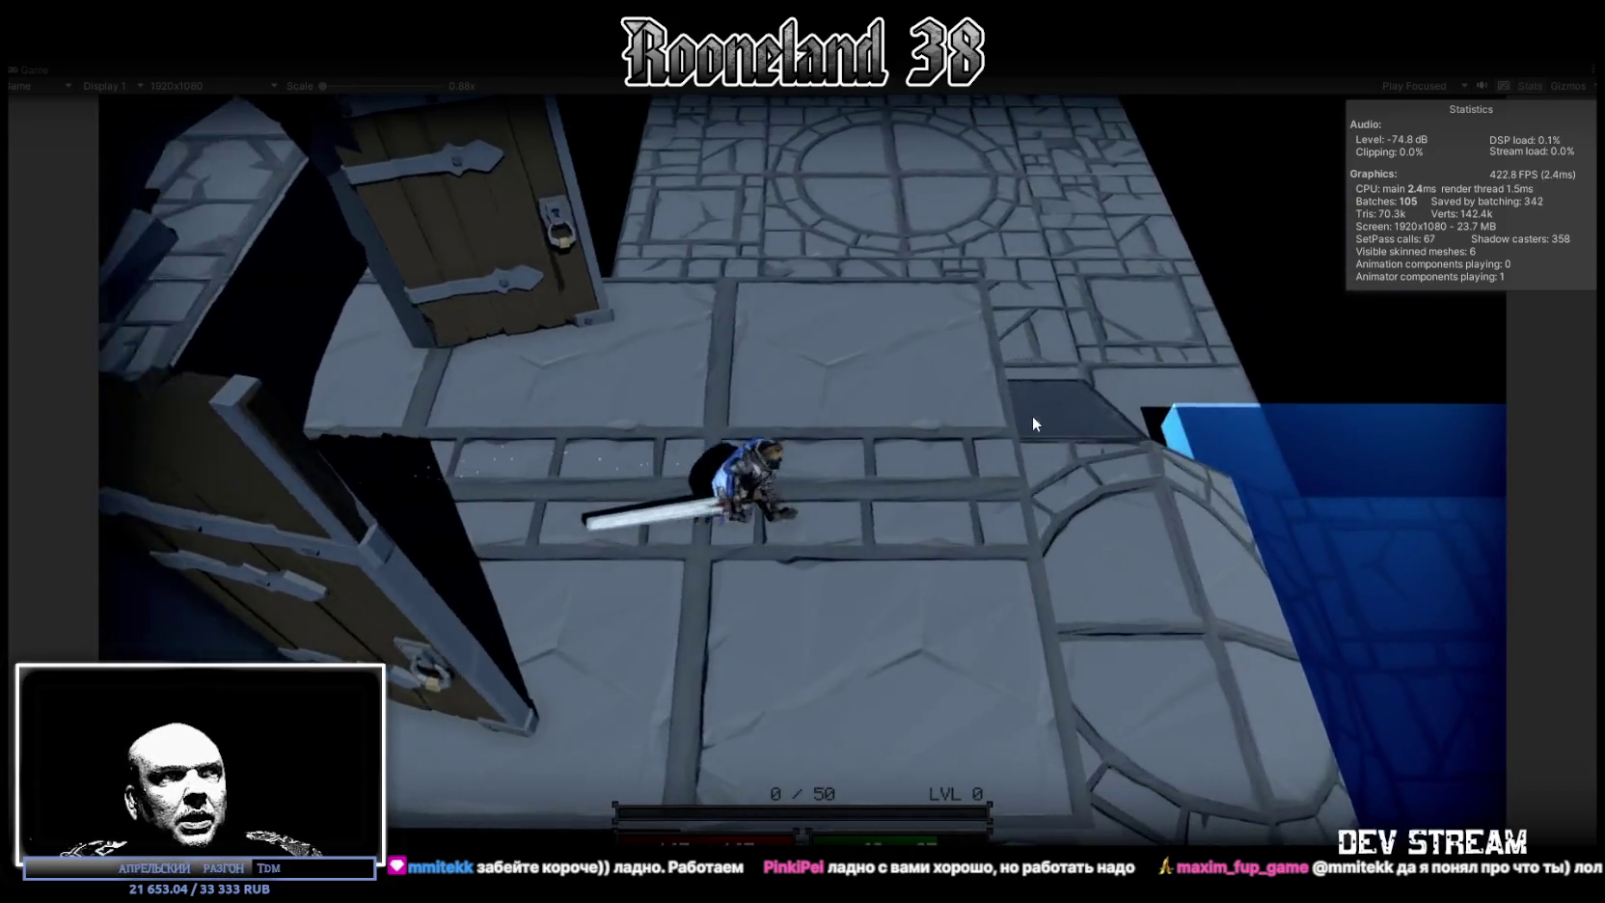
{"action": "key", "text": "w"}
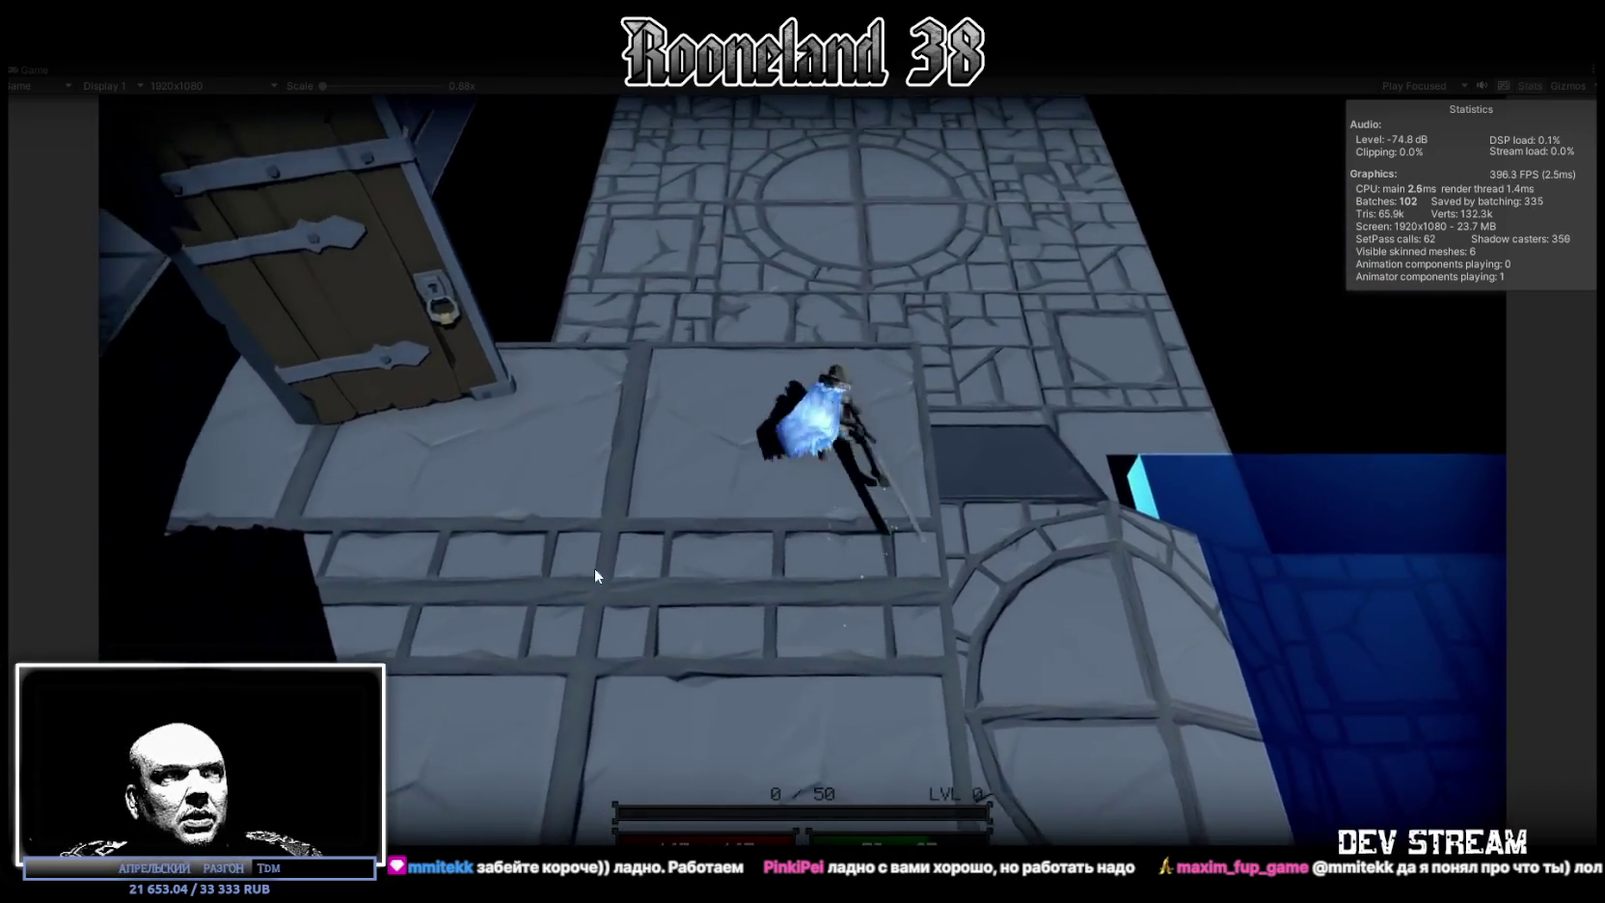
{"action": "key", "text": "a"}
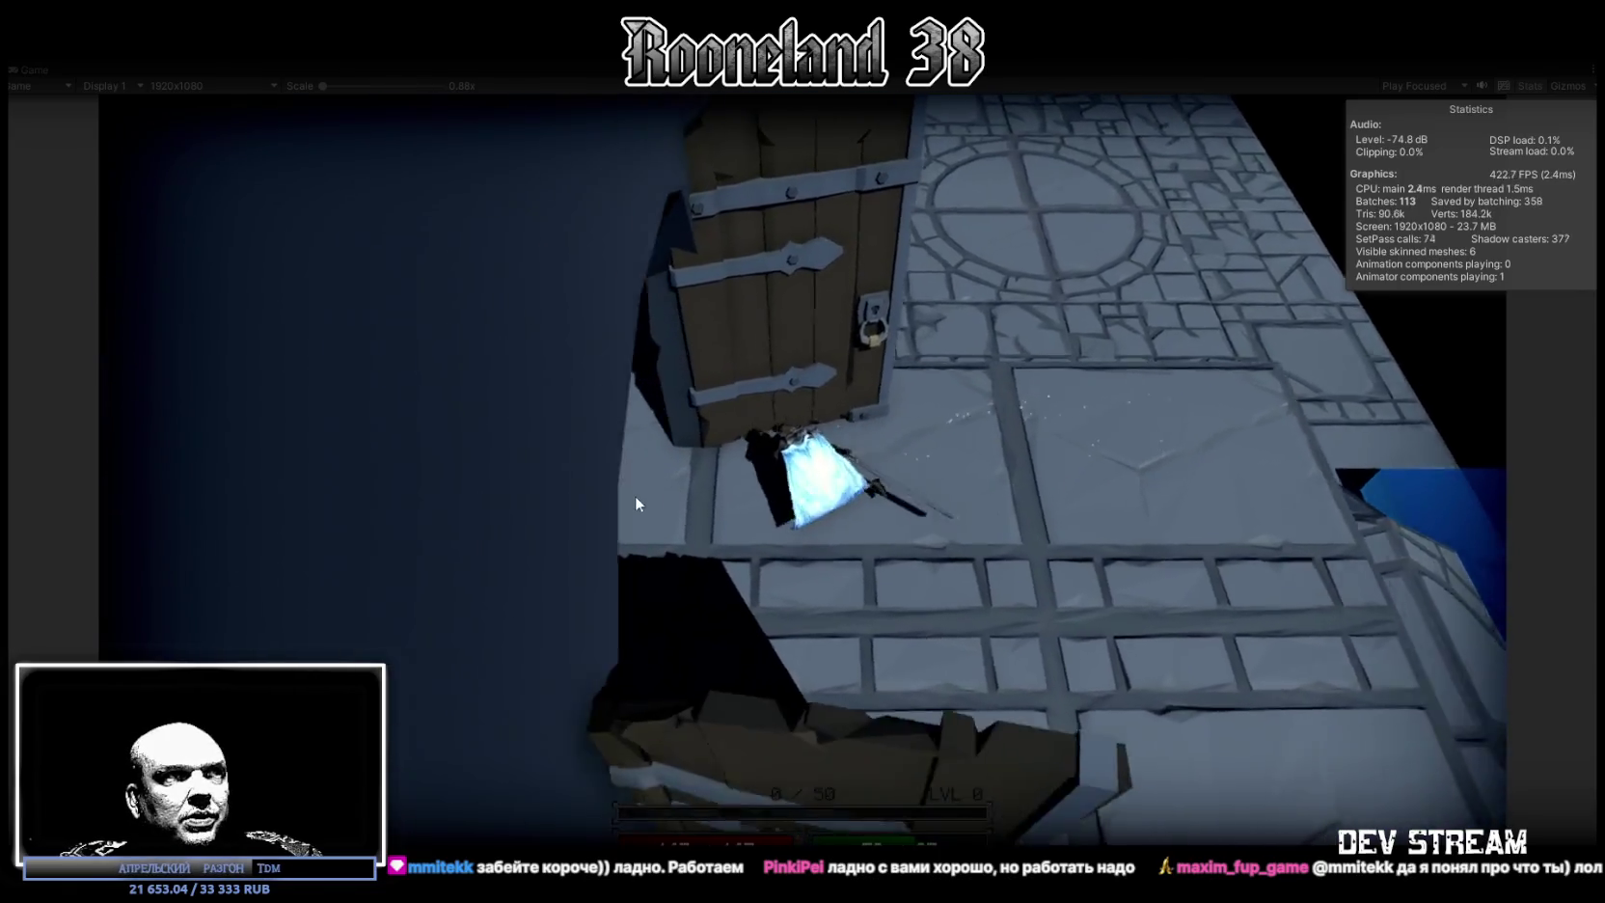
{"action": "key", "text": "a"}
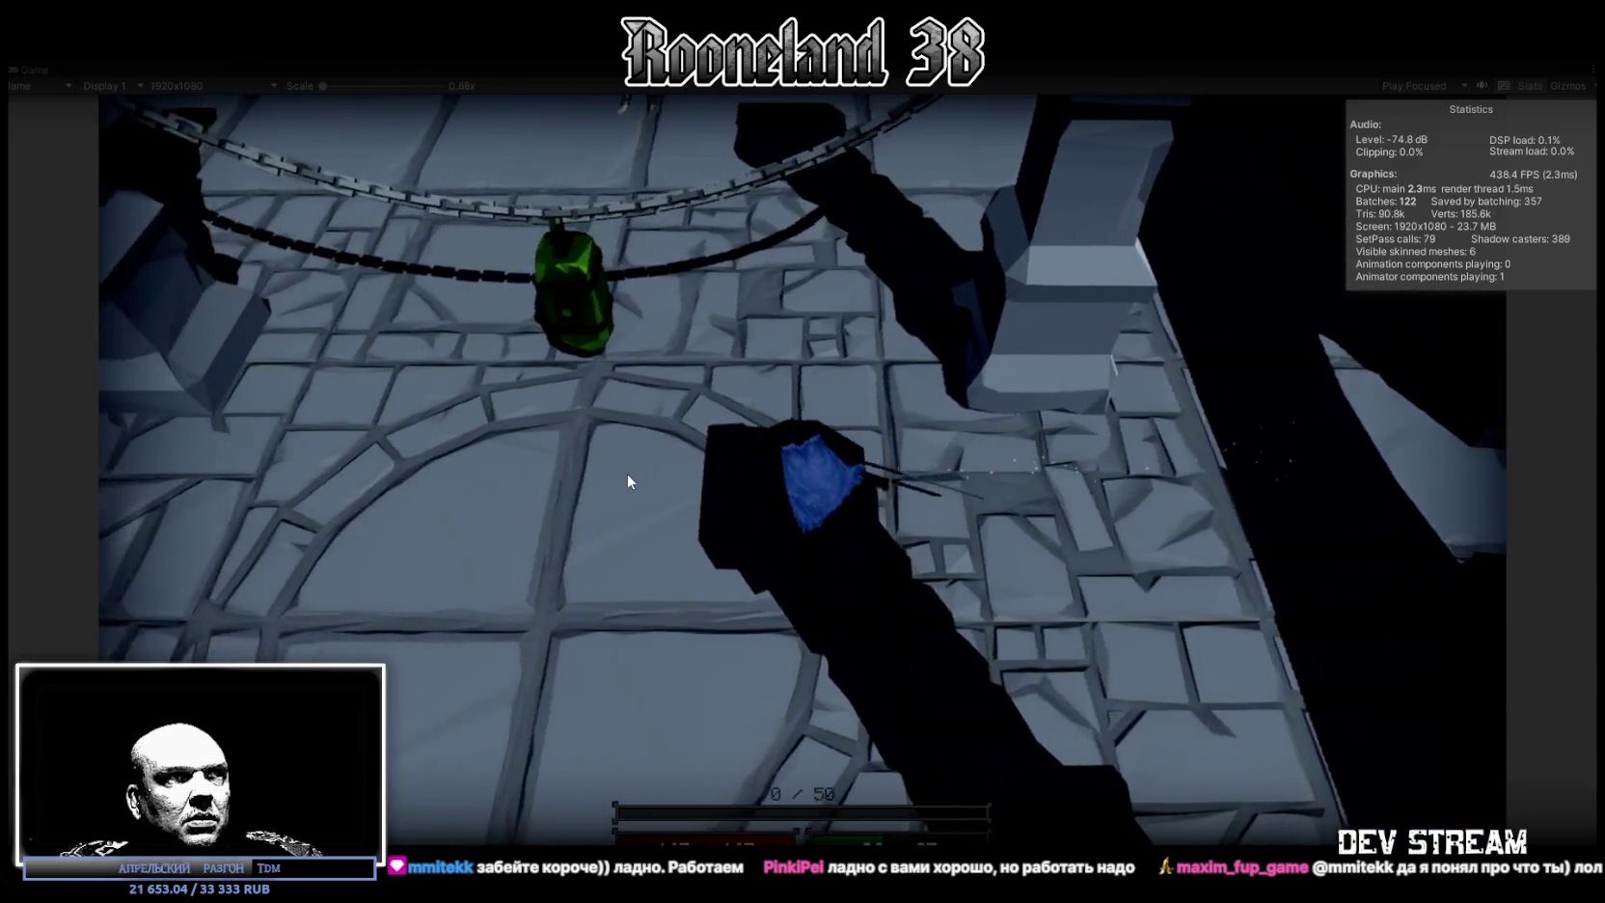
{"action": "key", "text": "s"}
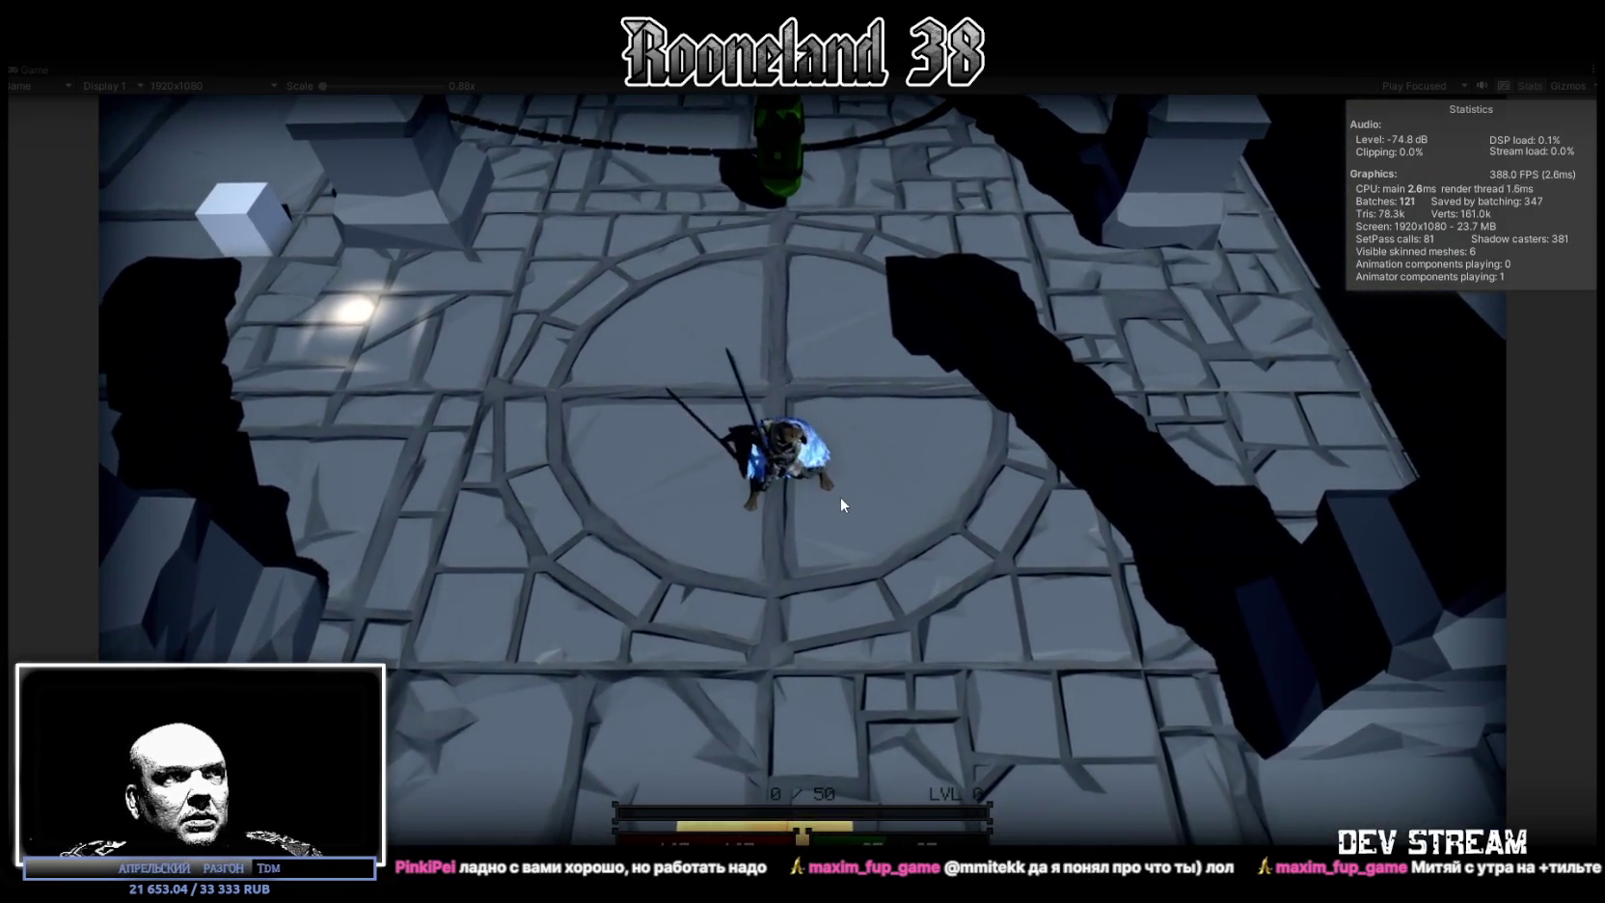
{"action": "key", "text": "w"}
{"action": "key", "text": "w"}
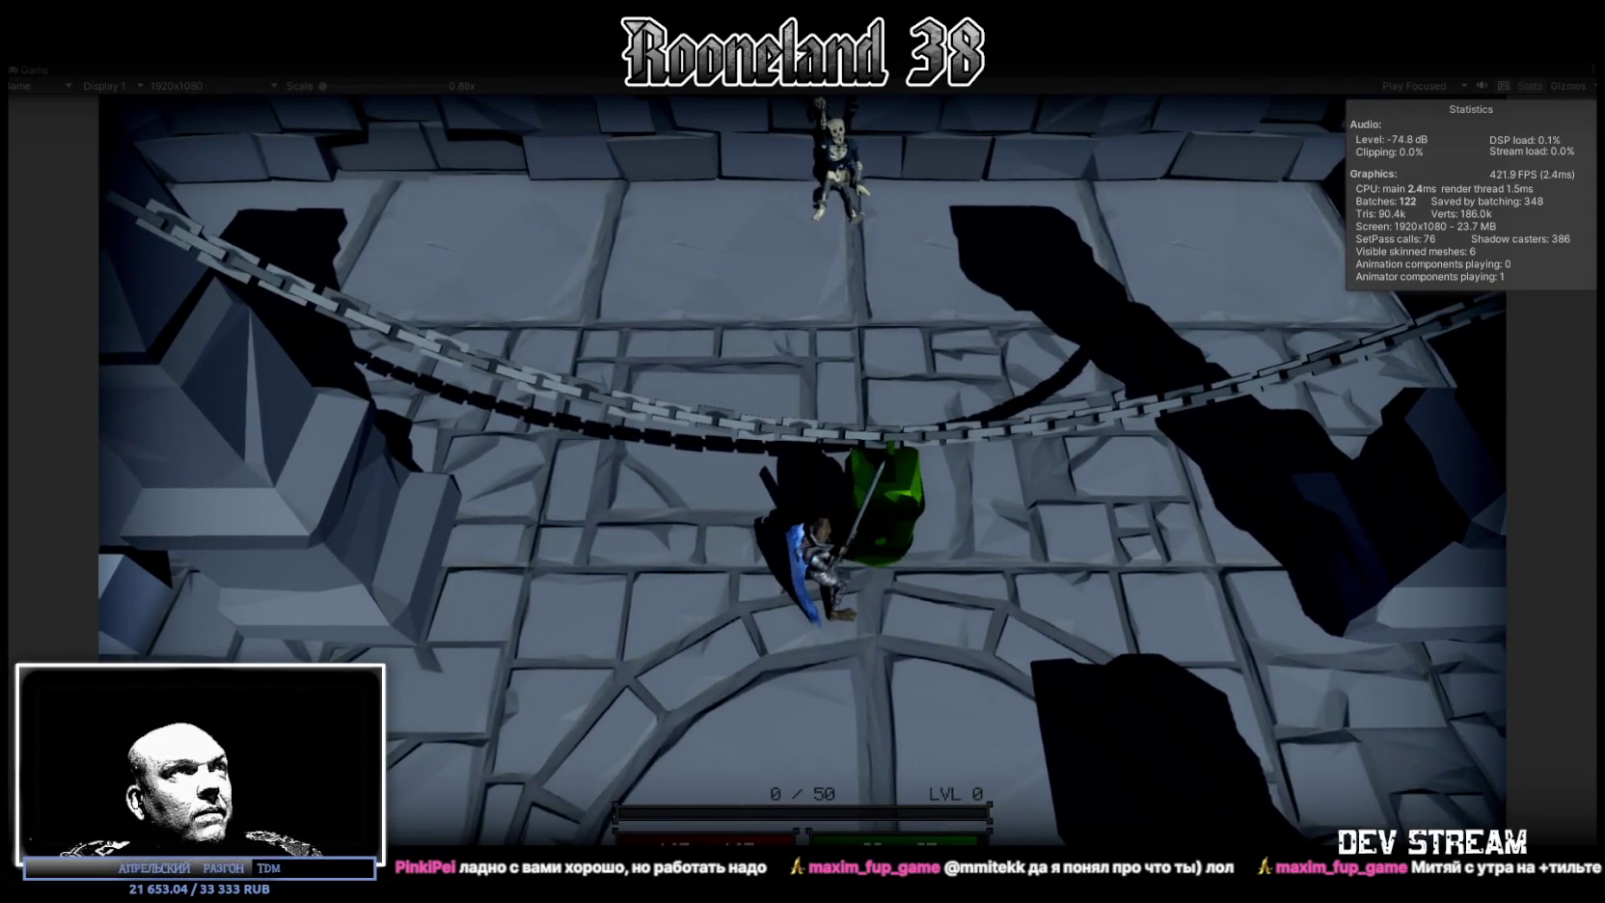
Stop Play mode and switch to Blockbench, zooming in on the axe model
{"action": "key", "text": "ctrl+p"}
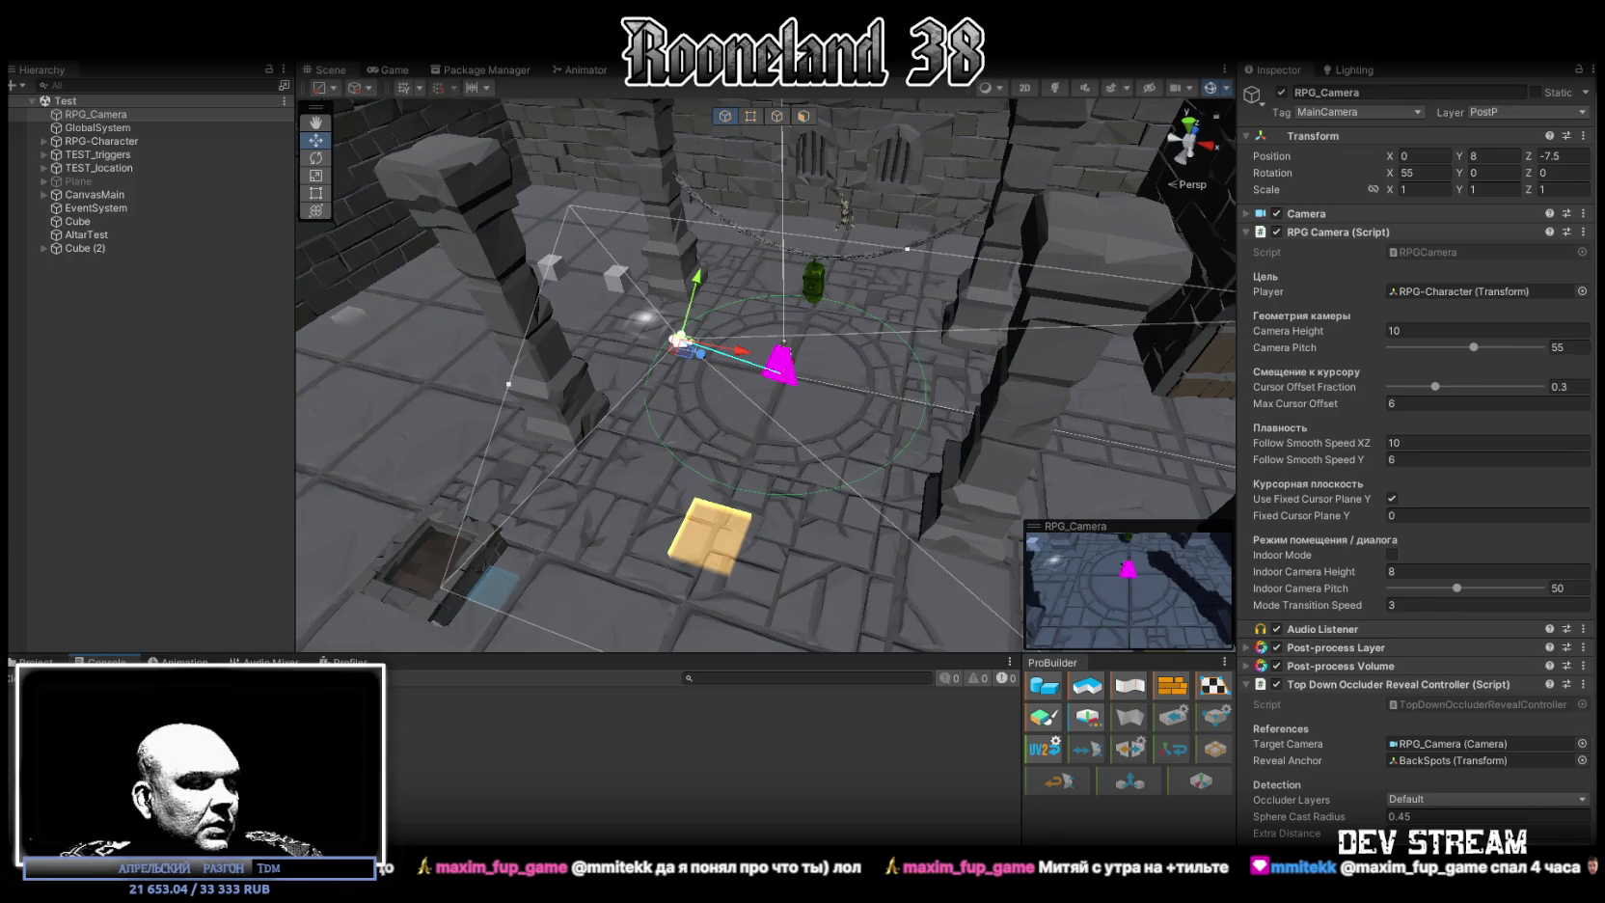
{"action": "key", "text": "alt+Tab"}
{"action": "mouse_move", "coordinate": [917, 787]}
{"action": "left_mouse_down"}
{"action": "mouse_move", "coordinate": [859, 768]}
{"action": "mouse_move", "coordinate": [948, 759]}
{"action": "left_mouse_up"}
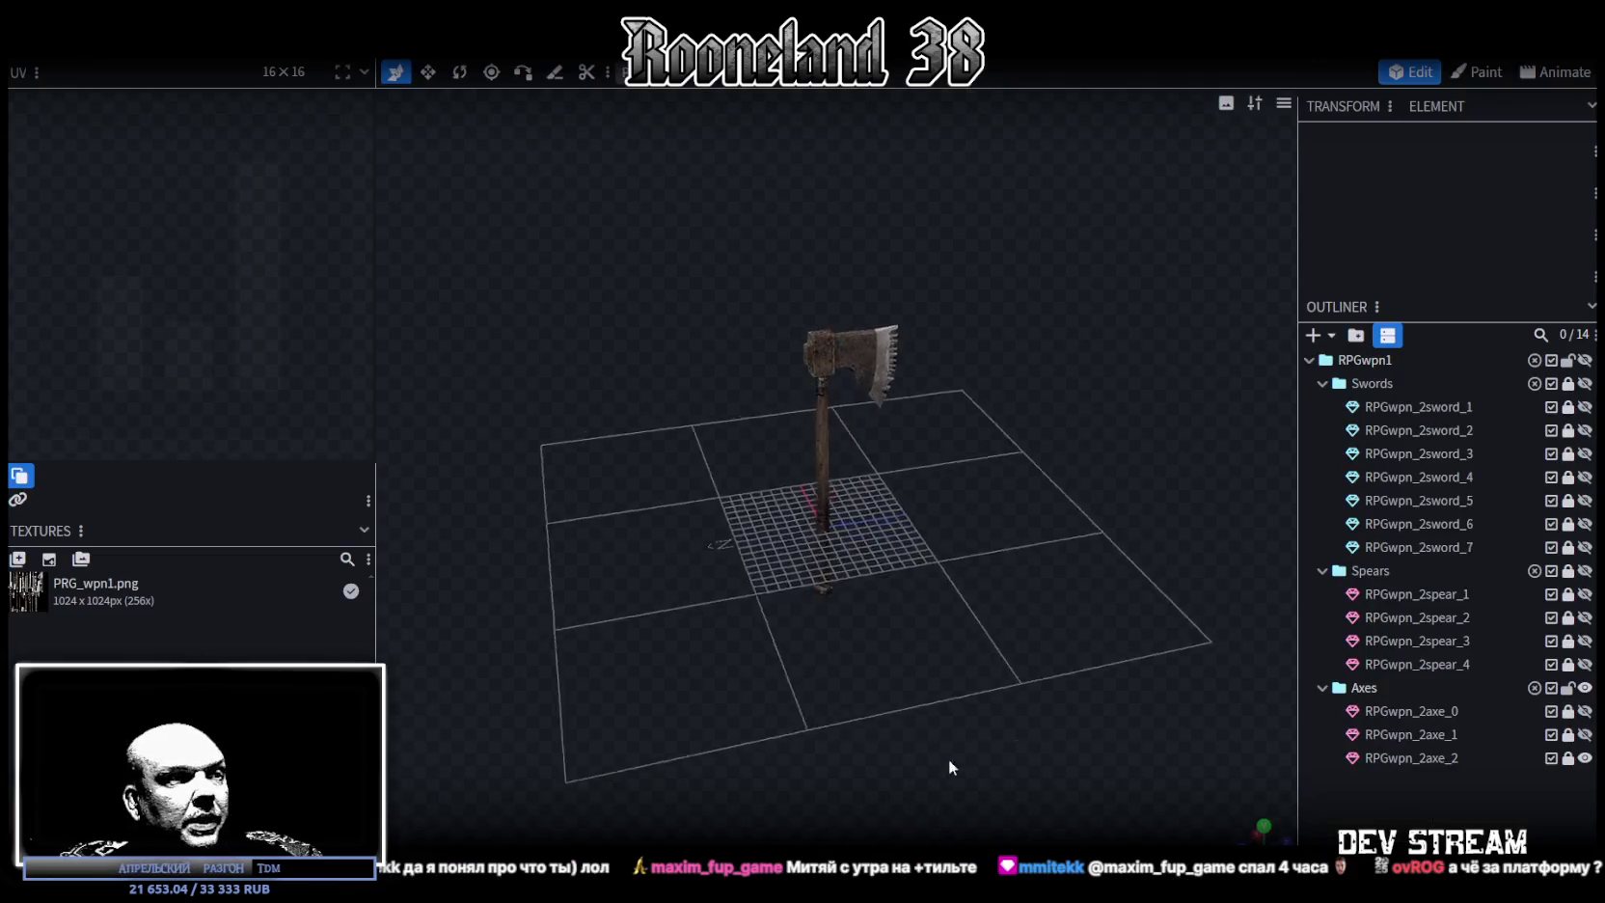
{"action": "scroll", "coordinate": [948, 758], "scroll_direction": "up", "scroll_amount": 3}
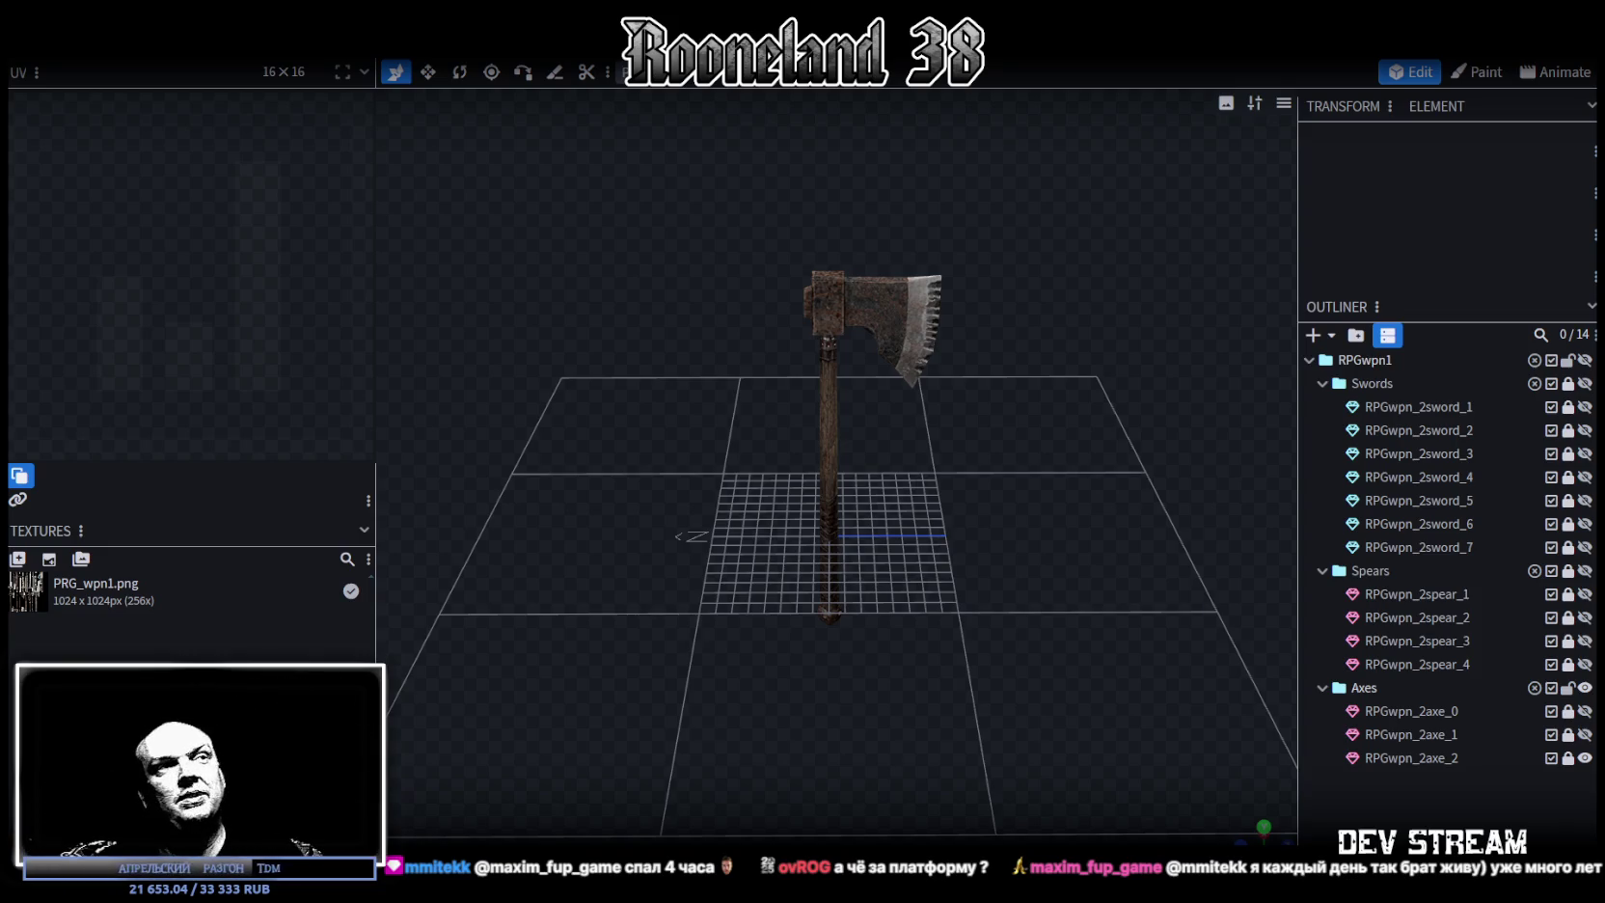
{"action": "mouse_move", "coordinate": [831, 656]}
{"action": "left_mouse_down"}
{"action": "mouse_move", "coordinate": [866, 473]}
{"action": "mouse_move", "coordinate": [853, 512]}
{"action": "mouse_move", "coordinate": [1110, 544]}
{"action": "left_mouse_up"}
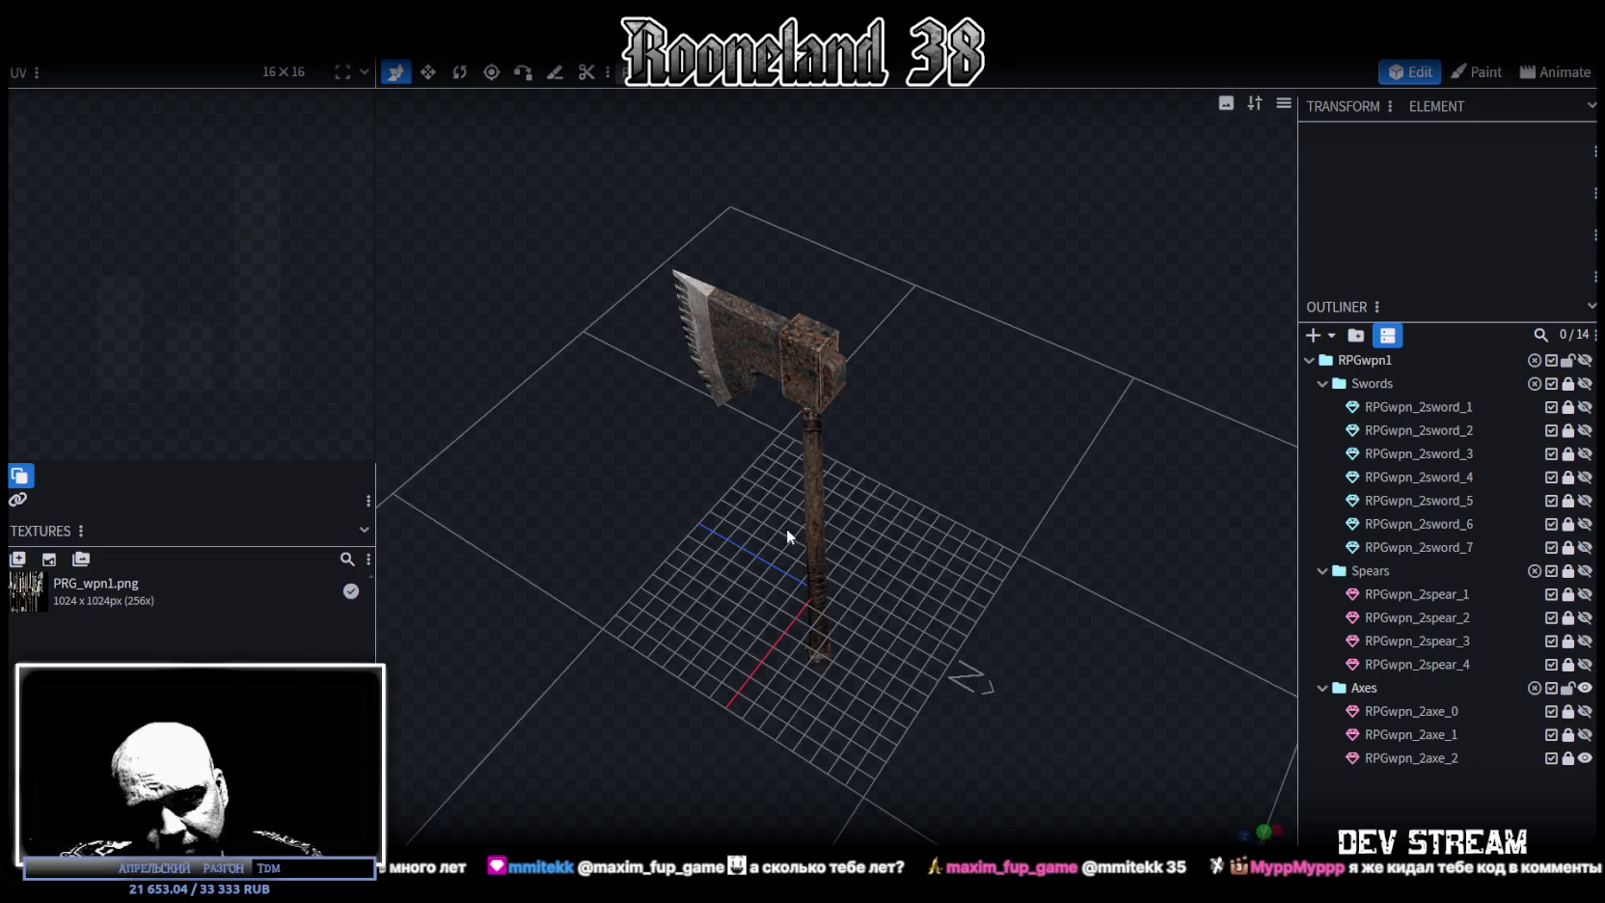
{"action": "mouse_move", "coordinate": [787, 584]}
{"action": "left_mouse_down"}
{"action": "mouse_move", "coordinate": [716, 573]}
{"action": "mouse_move", "coordinate": [1059, 539]}
{"action": "mouse_move", "coordinate": [944, 521]}
{"action": "mouse_move", "coordinate": [969, 508]}
{"action": "mouse_move", "coordinate": [934, 524]}
{"action": "mouse_move", "coordinate": [898, 495]}
{"action": "left_mouse_up"}
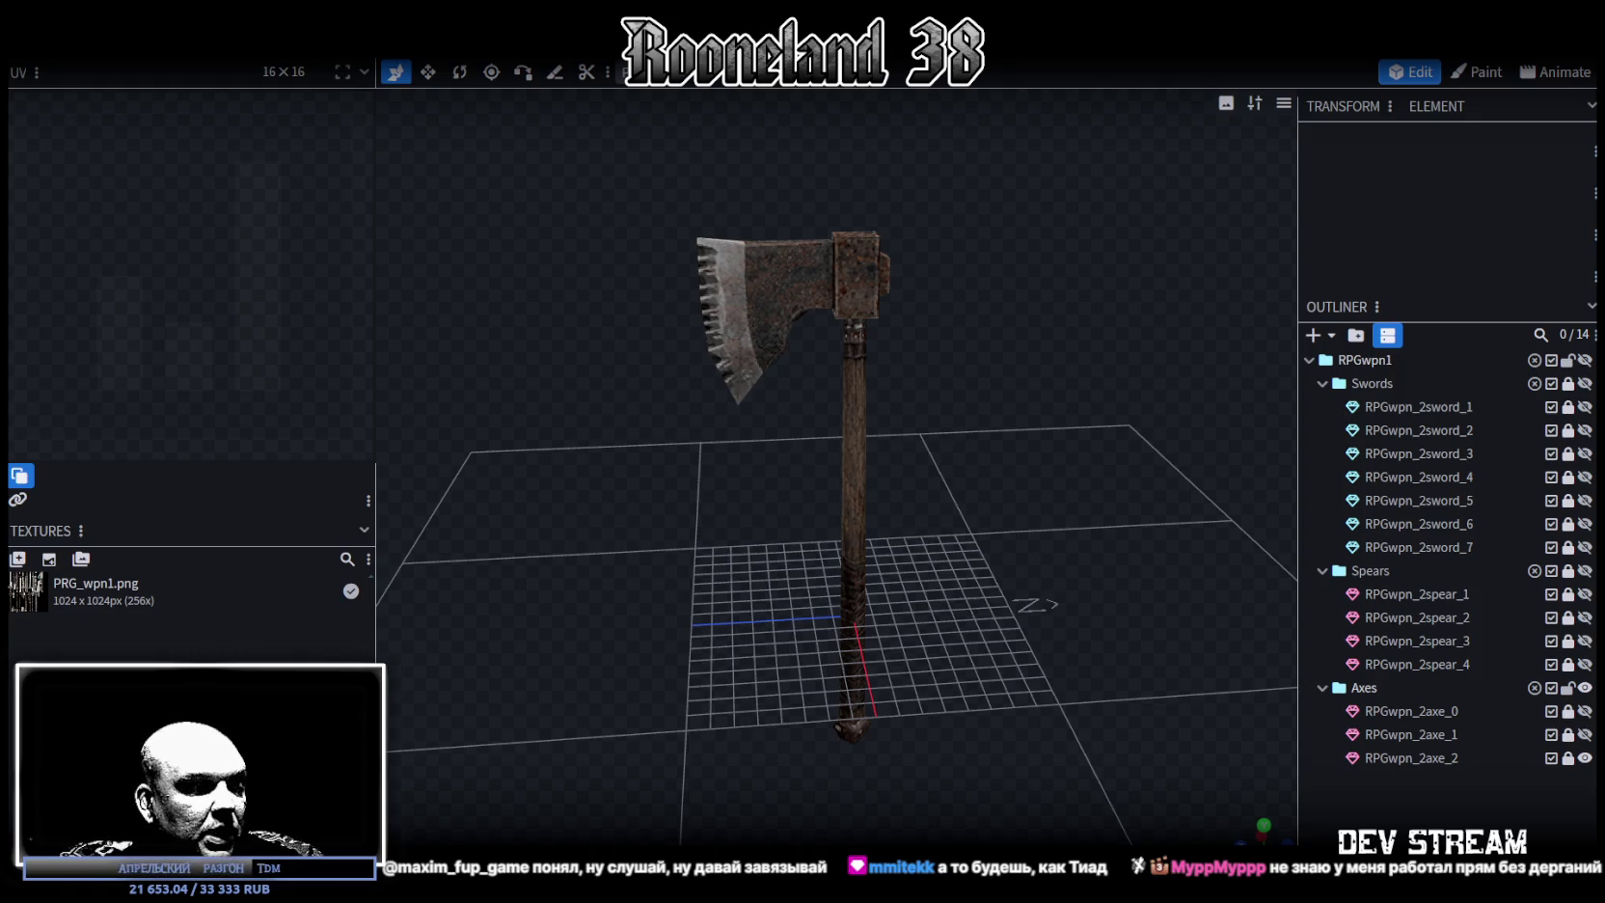
{"action": "key", "text": "alt+Tab"}
Select RPG-Character and scroll through its components in the Inspector
{"action": "left_click", "coordinate": [101, 141]}
{"action": "scroll", "coordinate": [1488, 632], "scroll_direction": "down", "scroll_amount": 2}
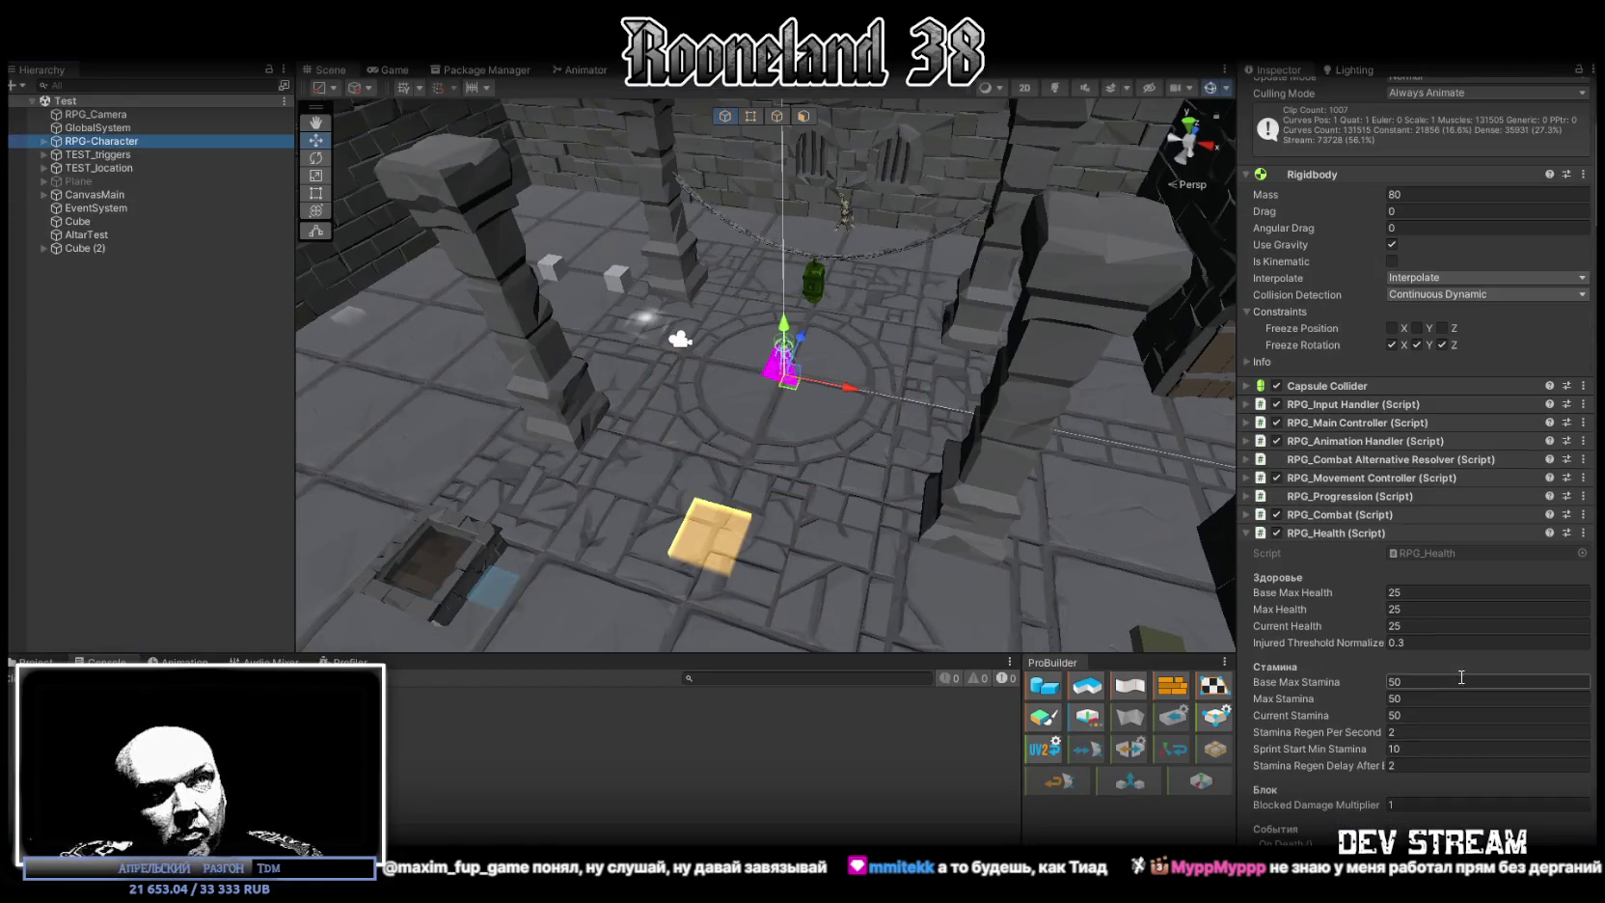
{"action": "scroll", "coordinate": [1450, 557], "scroll_direction": "down", "scroll_amount": 5}
{"action": "scroll", "coordinate": [1425, 616], "scroll_direction": "down", "scroll_amount": 5}
{"action": "scroll", "coordinate": [1424, 618], "scroll_direction": "down", "scroll_amount": 3}
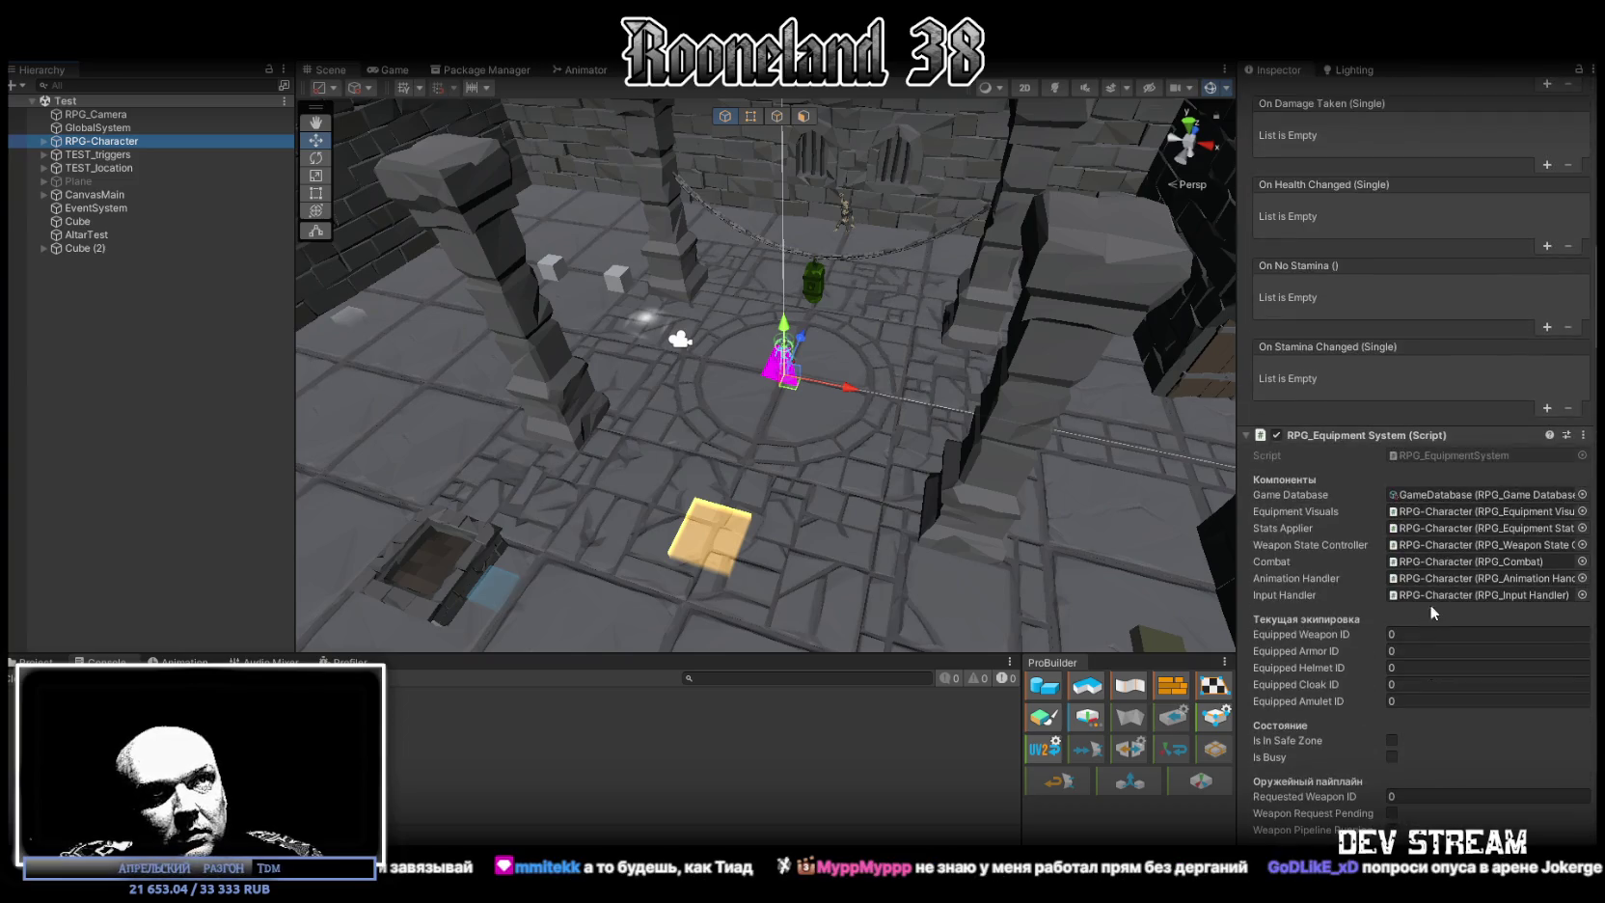
{"action": "scroll", "coordinate": [1367, 678], "scroll_direction": "down", "scroll_amount": 3}
{"action": "scroll", "coordinate": [1367, 678], "scroll_direction": "up", "scroll_amount": 6}
{"action": "scroll", "coordinate": [1368, 680], "scroll_direction": "up", "scroll_amount": 5}
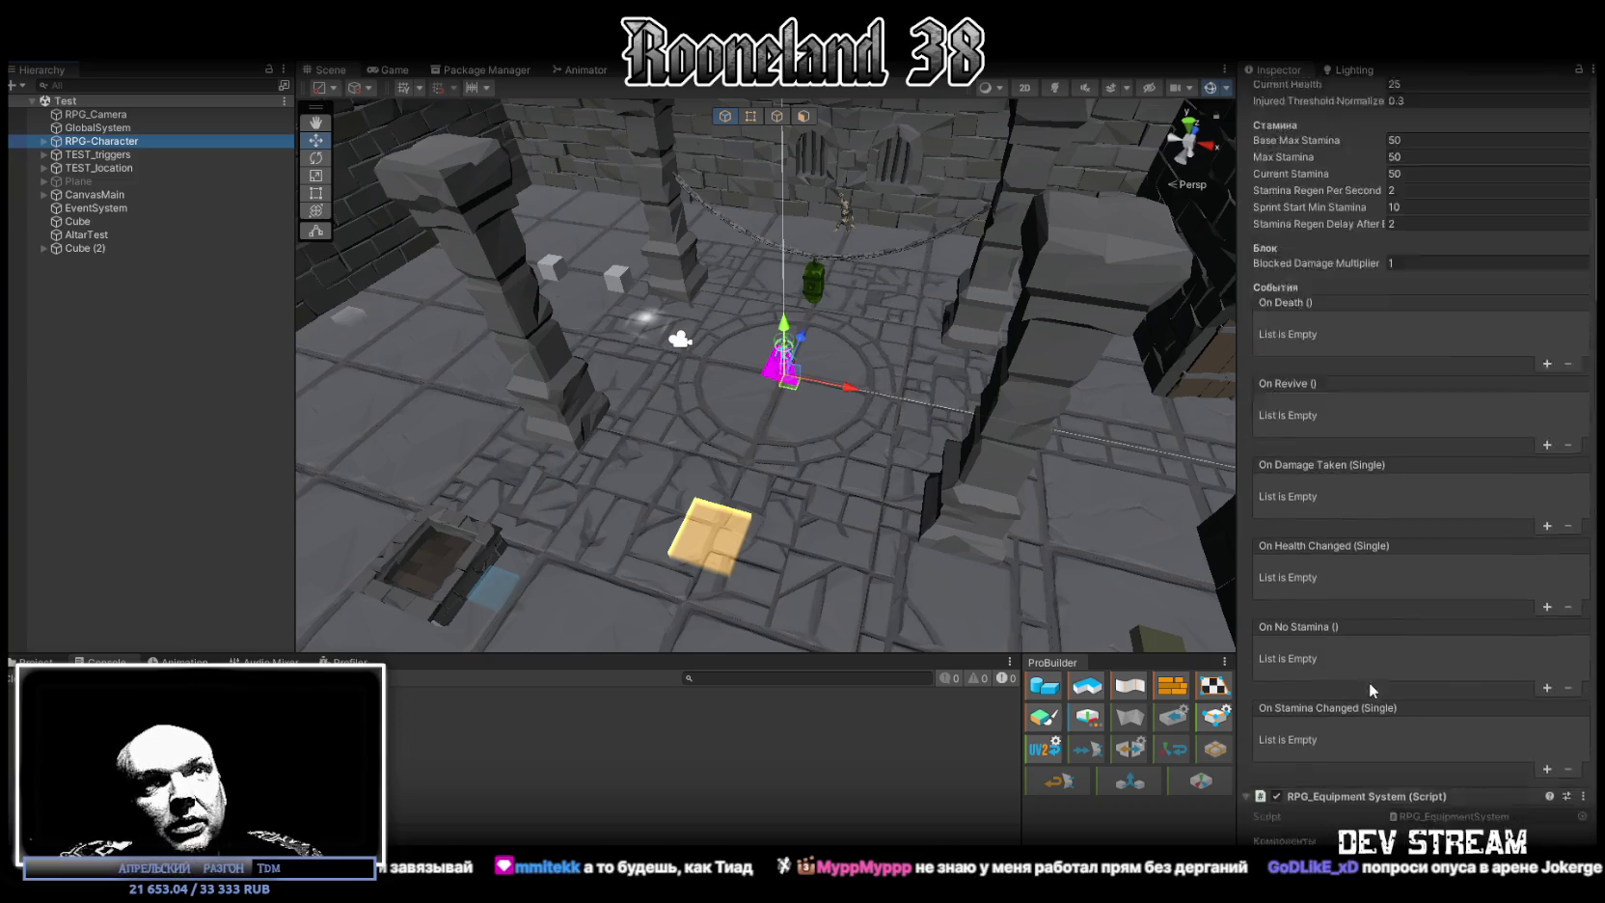
{"action": "scroll", "coordinate": [1370, 682], "scroll_direction": "up", "scroll_amount": 3}
Collapse the Health, Equipment, Weapon State and Damage Receiver sections and expand RPG_Movement Controller
{"action": "left_click", "coordinate": [1250, 262]}
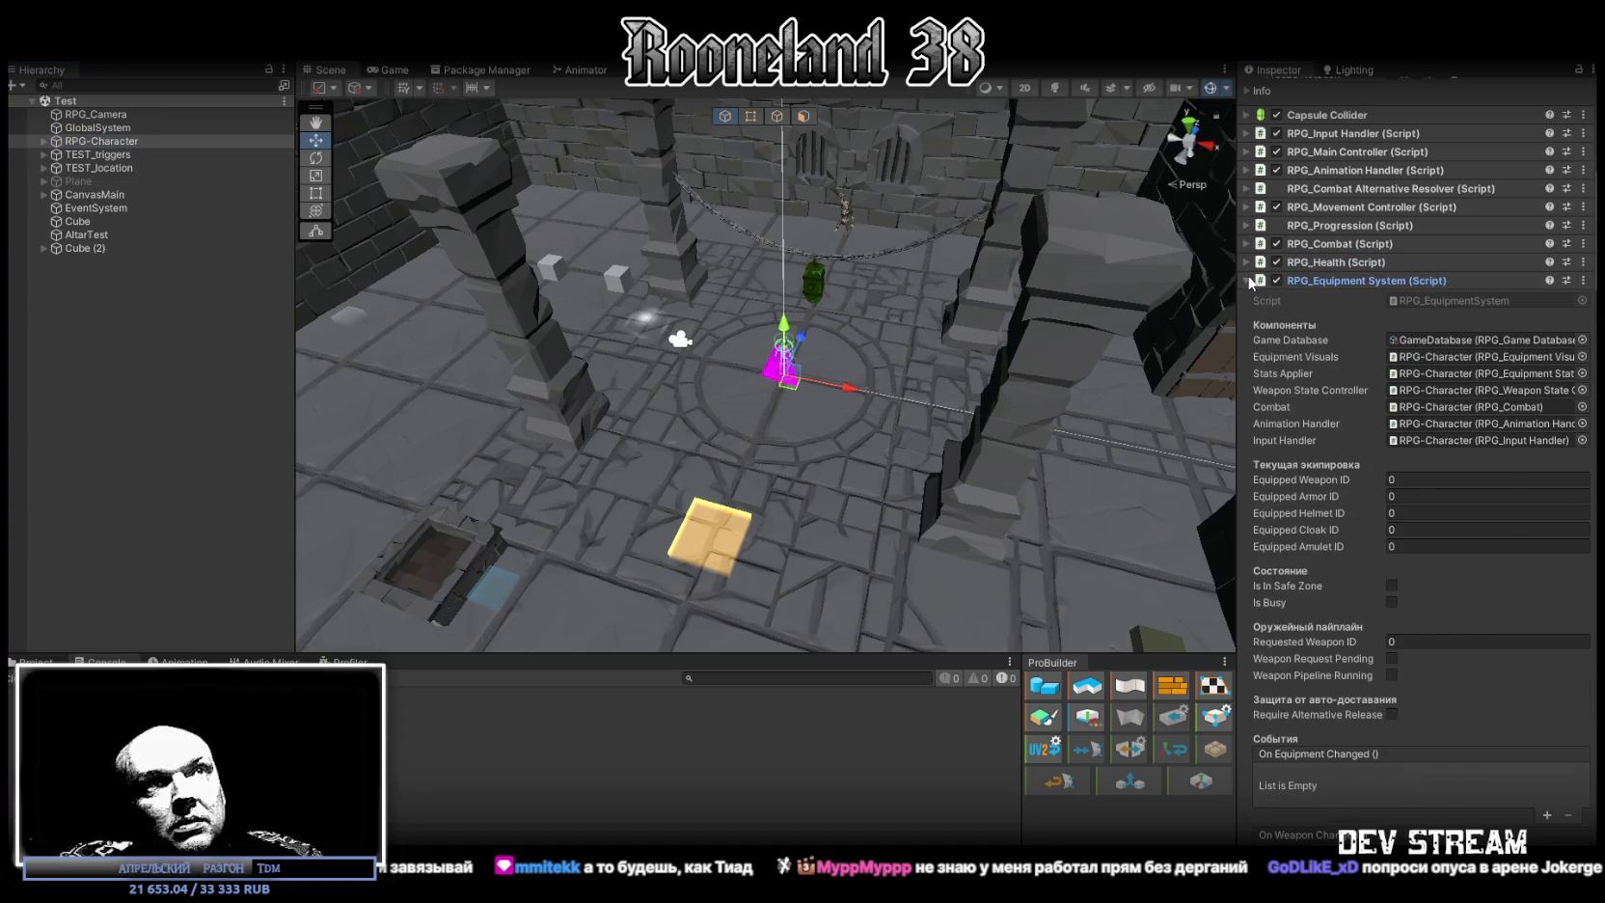
{"action": "left_click", "coordinate": [1246, 281]}
{"action": "left_click", "coordinate": [1246, 299]}
{"action": "left_click", "coordinate": [1247, 317]}
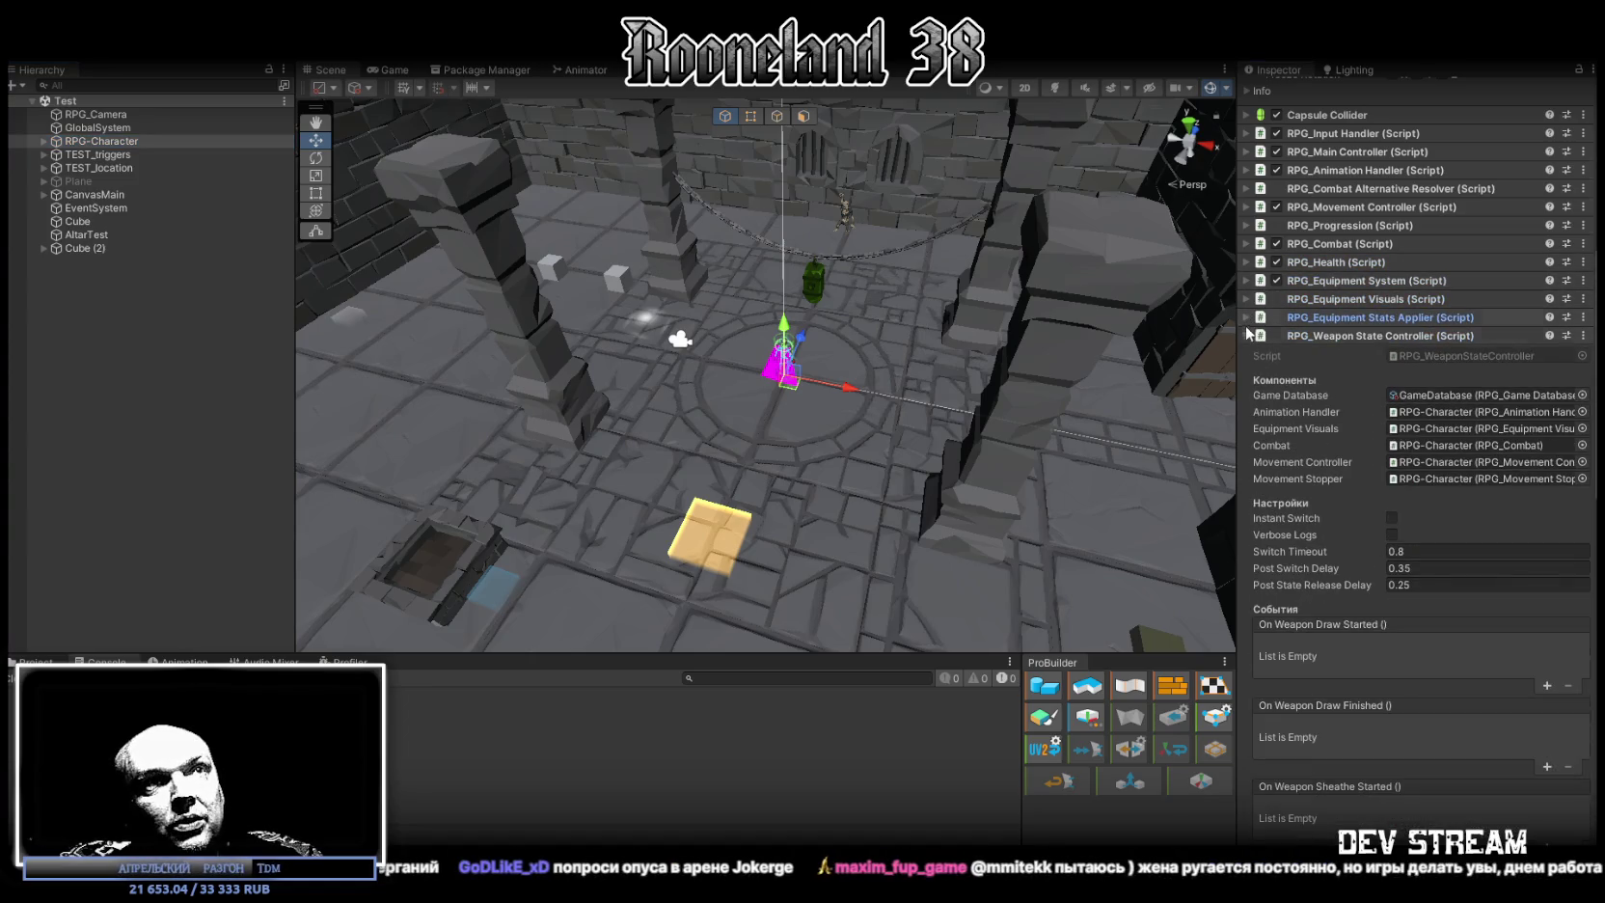
{"action": "left_click", "coordinate": [1246, 335]}
{"action": "left_click", "coordinate": [1246, 353]}
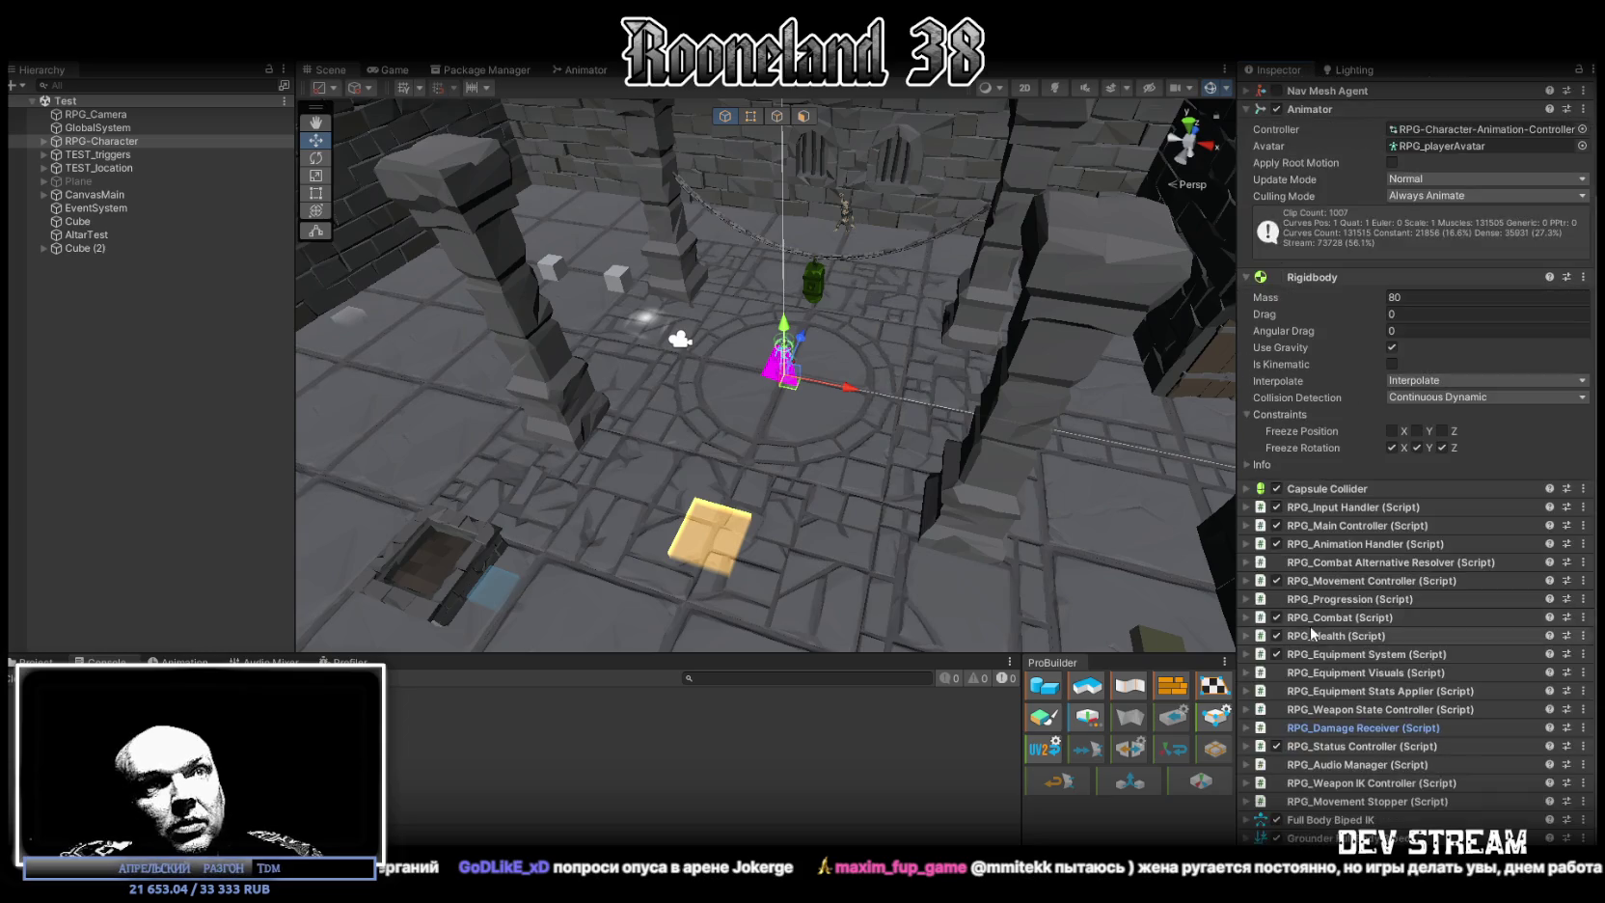
{"action": "left_click", "coordinate": [1248, 581]}
{"action": "scroll", "coordinate": [1435, 461], "scroll_direction": "down", "scroll_amount": 3}
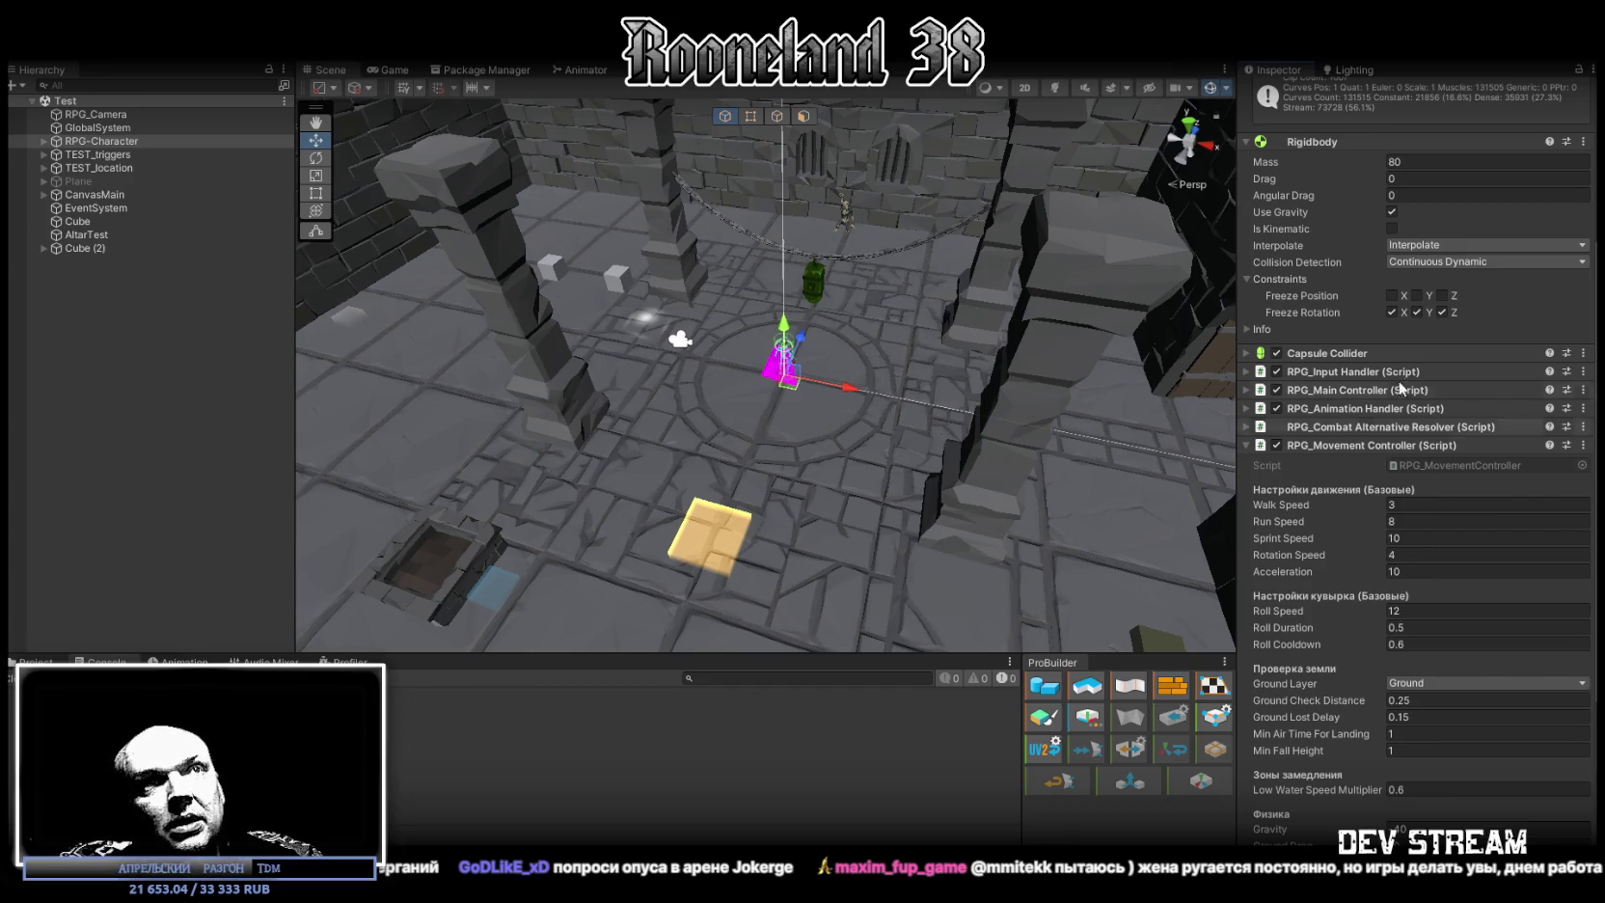
{"action": "left_click_drag", "start_coordinate": [828, 359], "coordinate": [913, 376], "text": "alt"}
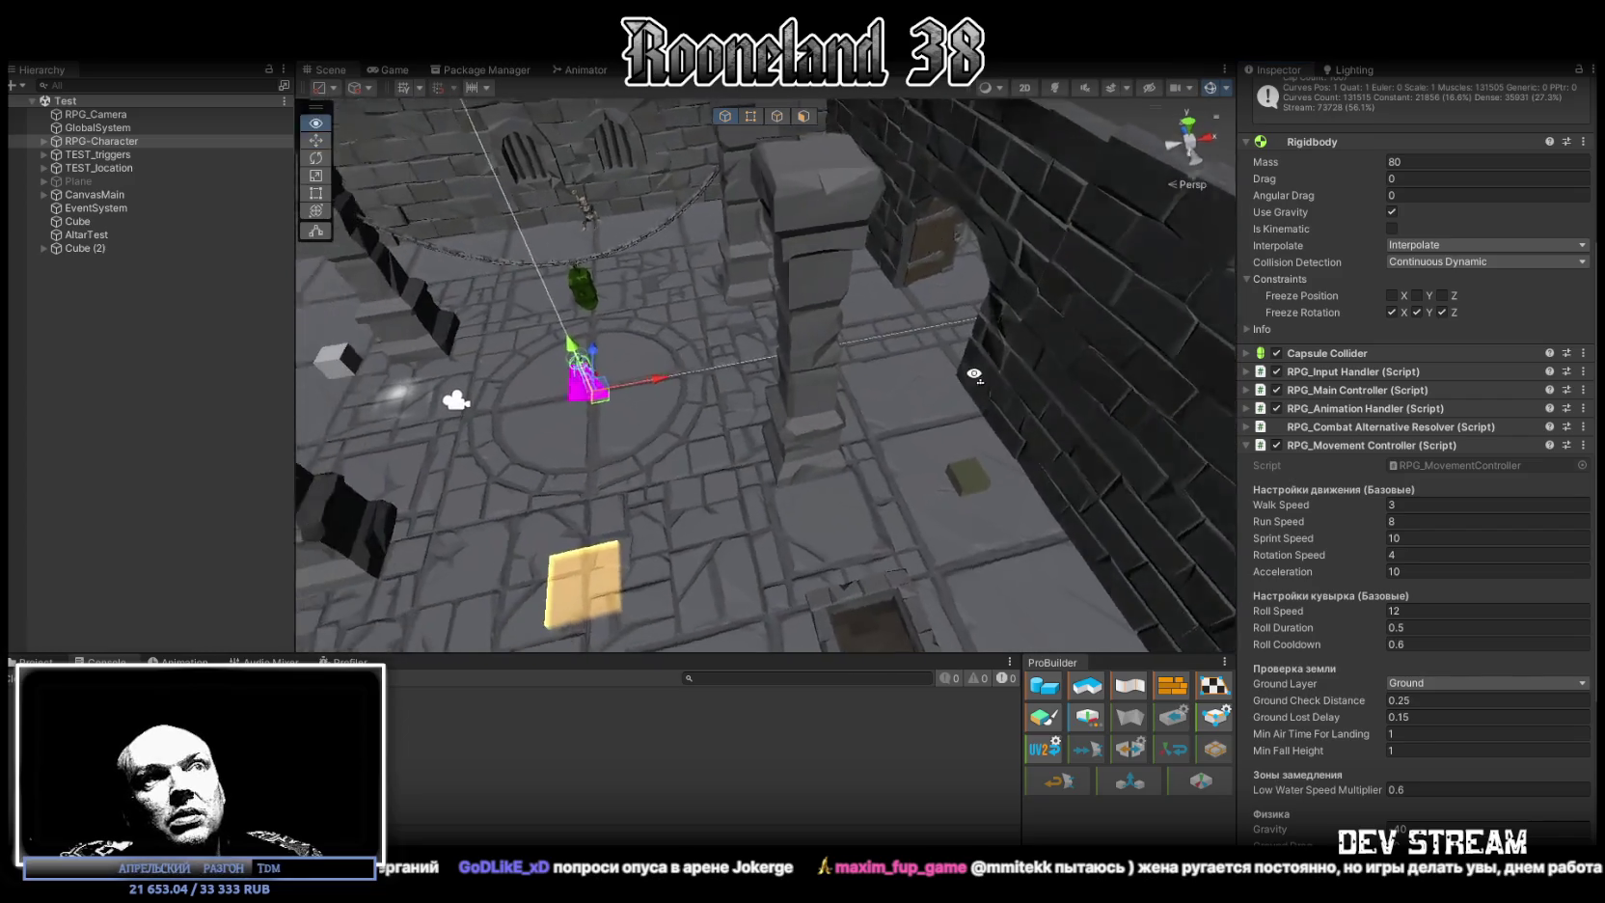
Orbit the scene view toward the character and replace the Console with the Project browser
{"action": "mouse_move", "coordinate": [988, 471]}
{"action": "left_mouse_down", "text": "alt"}
{"action": "mouse_move", "coordinate": [942, 338]}
{"action": "mouse_move", "coordinate": [793, 383]}
{"action": "left_mouse_up", "text": "alt"}
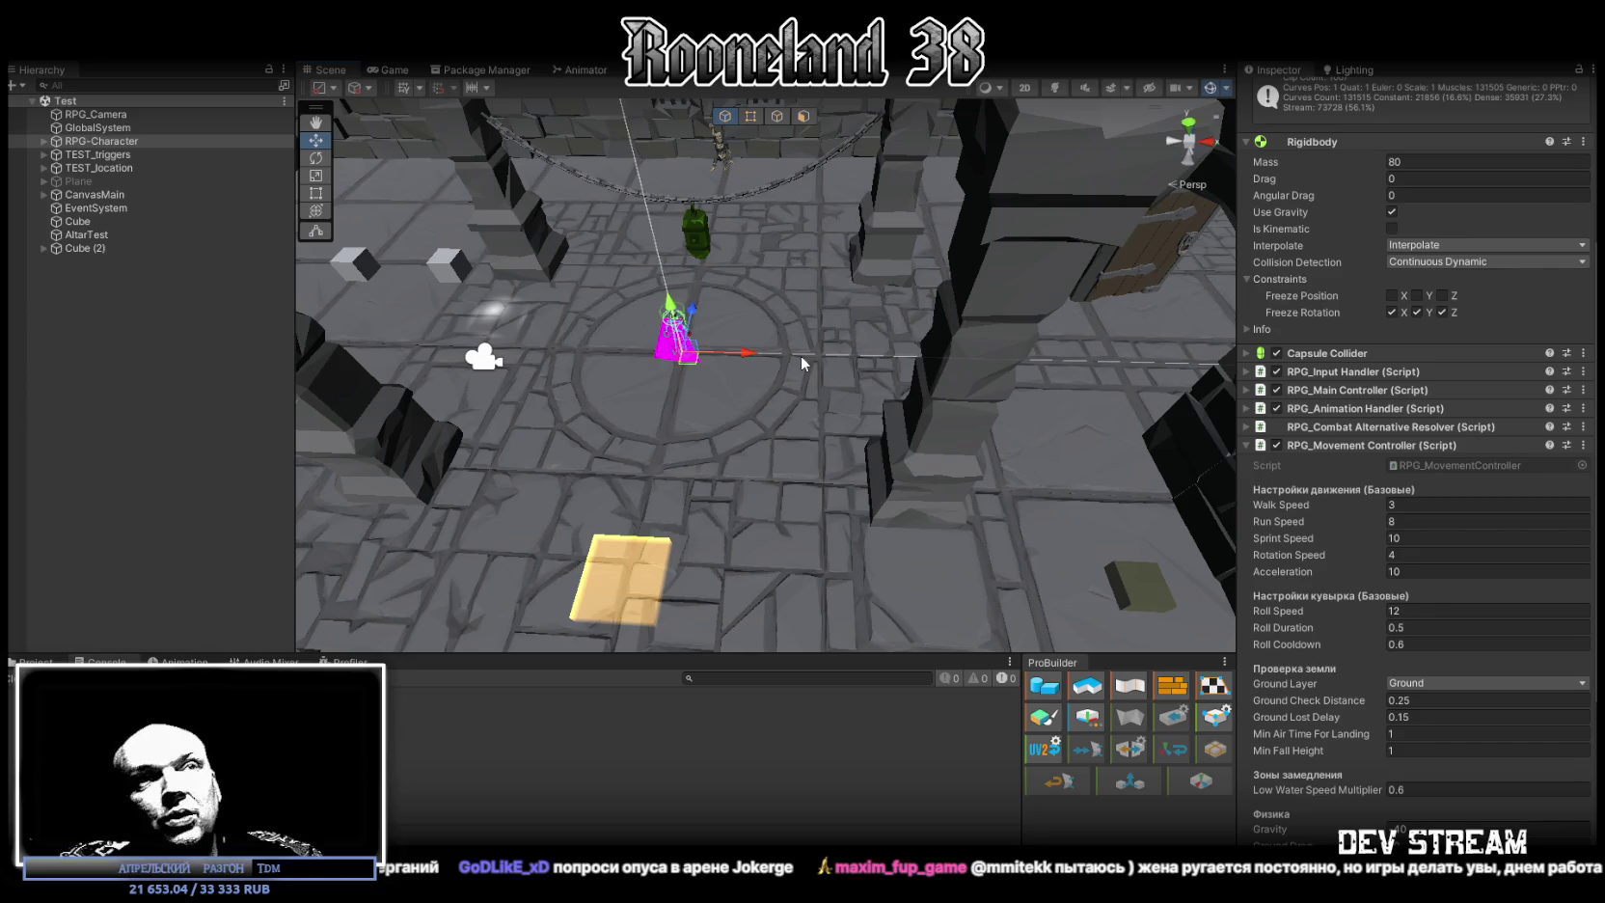
{"action": "left_click_drag", "start_coordinate": [912, 426], "coordinate": [897, 412], "text": "alt"}
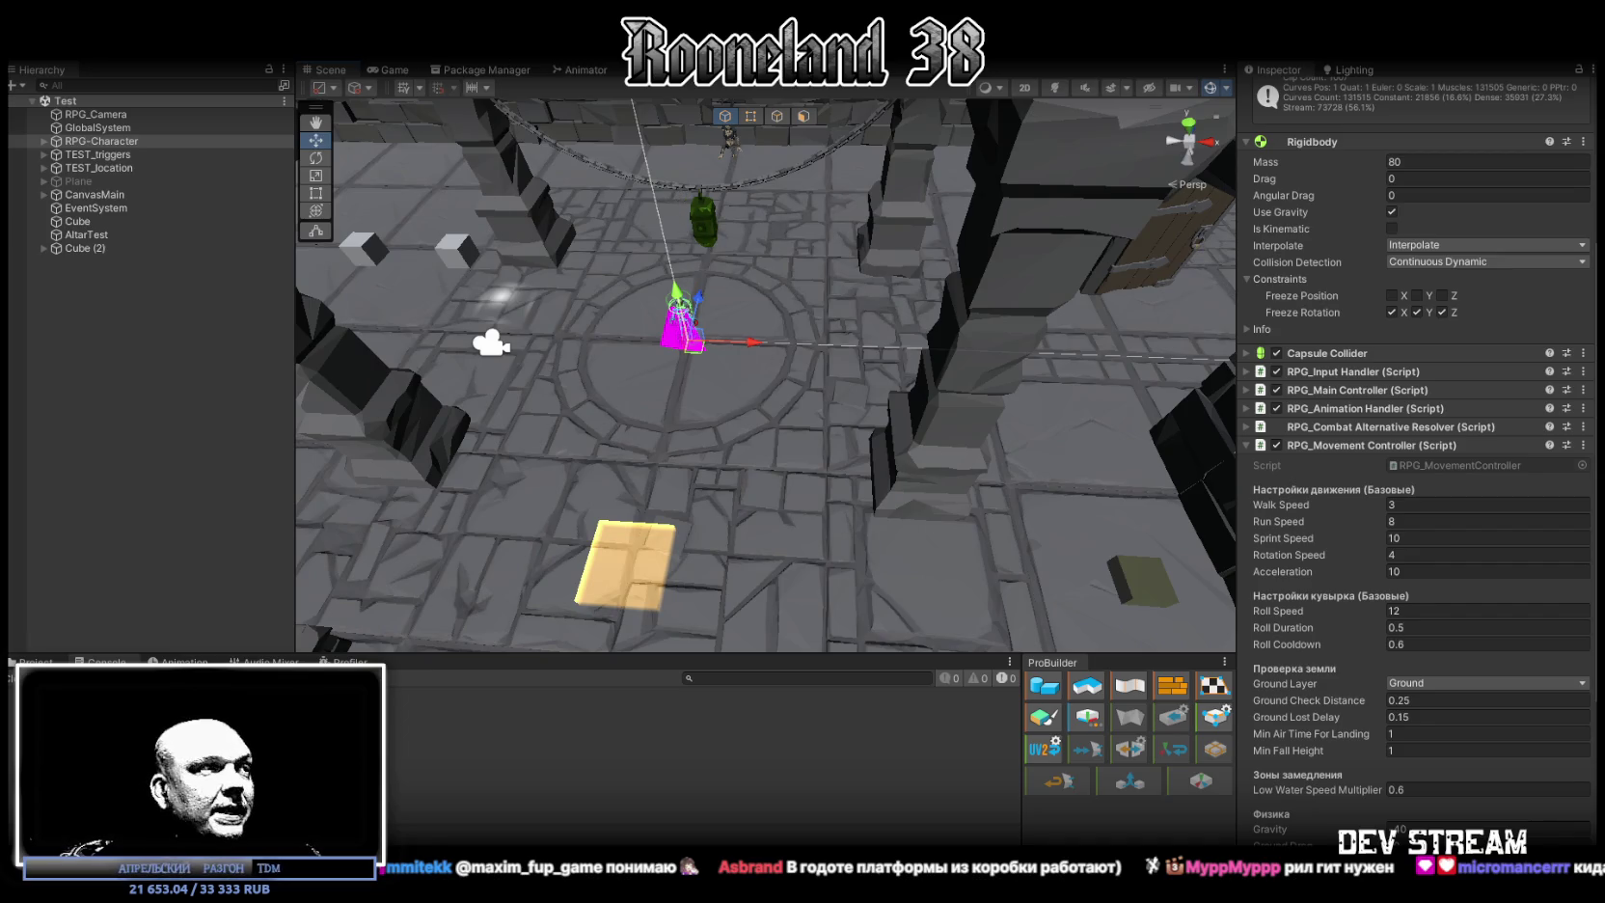
{"action": "left_click", "coordinate": [37, 662]}
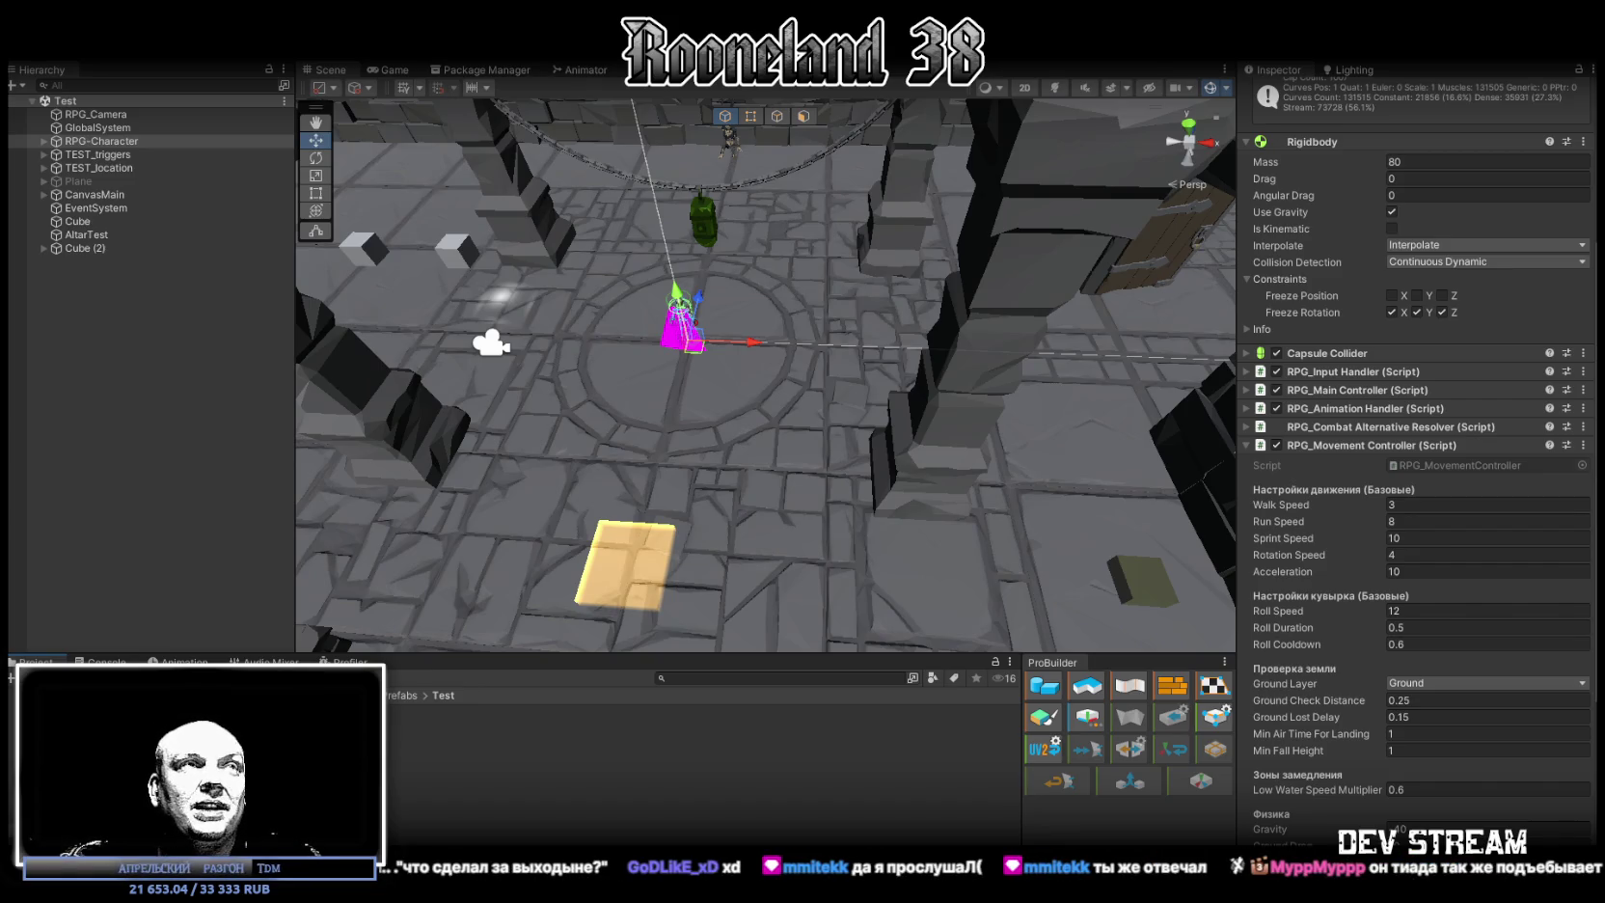
{"action": "right_click_drag", "start_coordinate": [713, 440], "coordinate": [732, 396]}
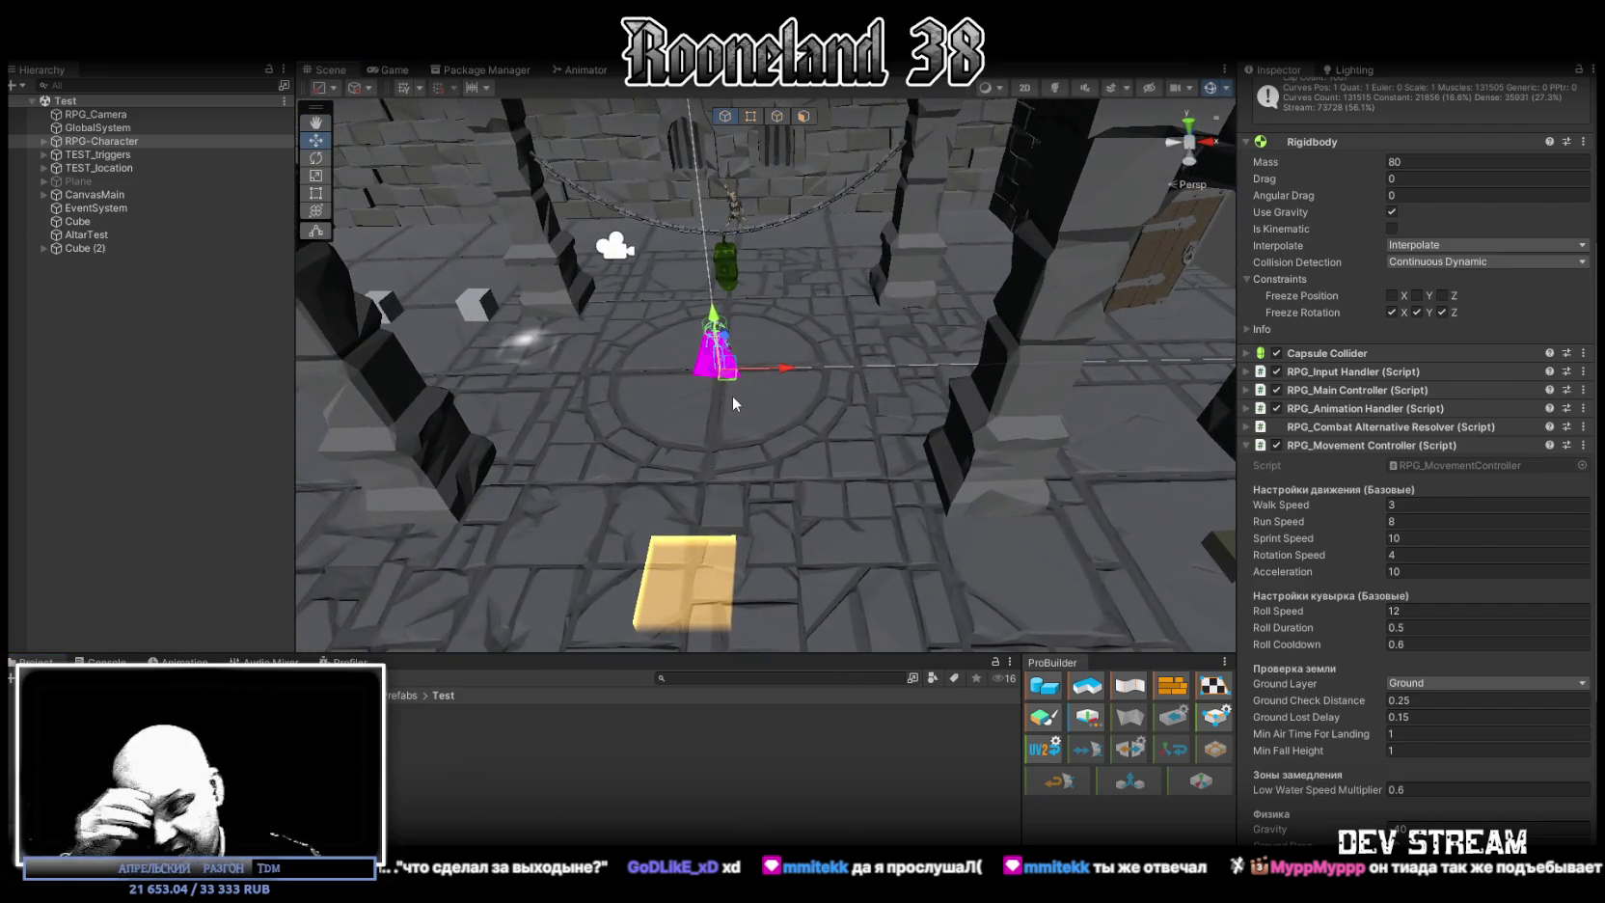
Orbit the scene view around the character, then bring the Console back into view
{"action": "right_click_drag", "start_coordinate": [732, 396], "coordinate": [750, 407]}
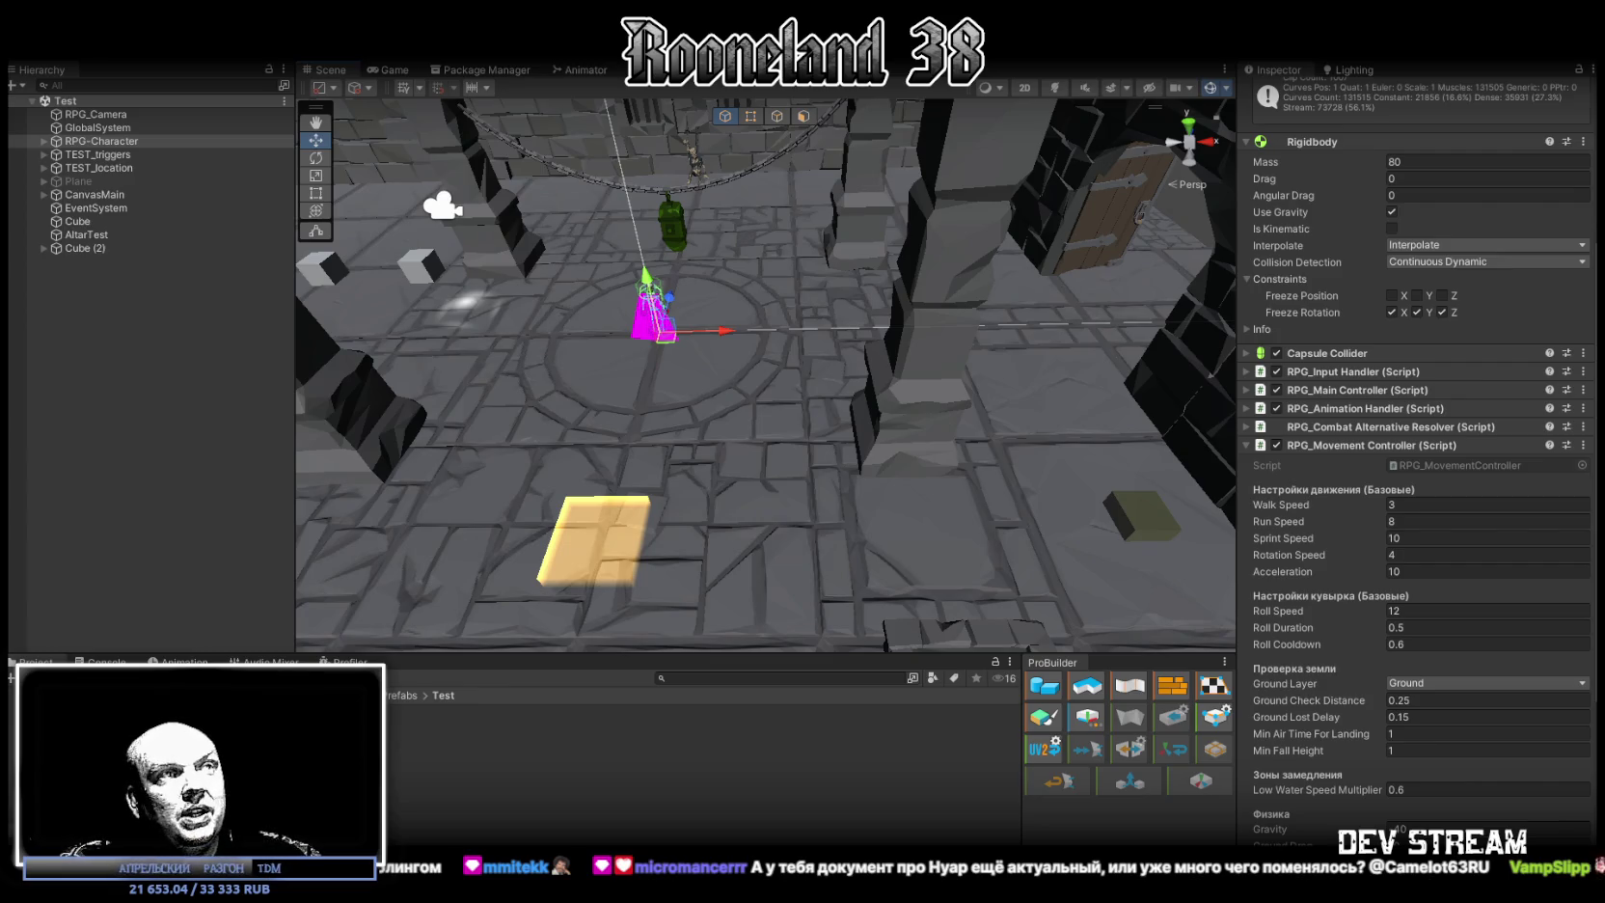
{"action": "left_click", "coordinate": [106, 662]}
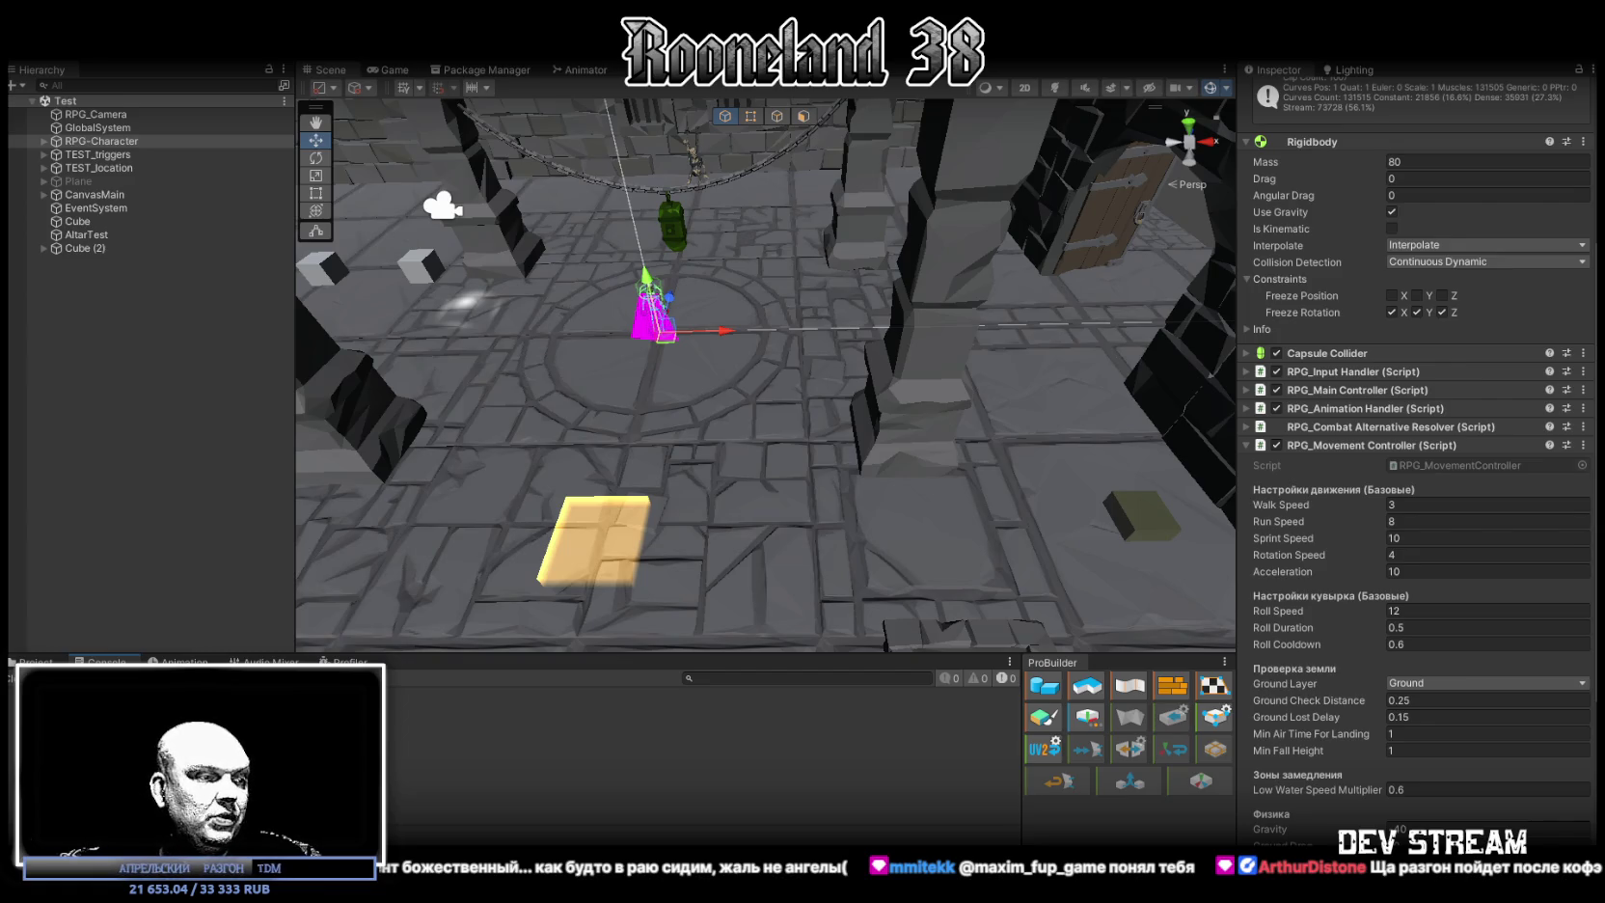
Switch from the Unity editor to the Blockbench RPGwpn1 weapon project
{"action": "key", "text": "alt+Tab"}
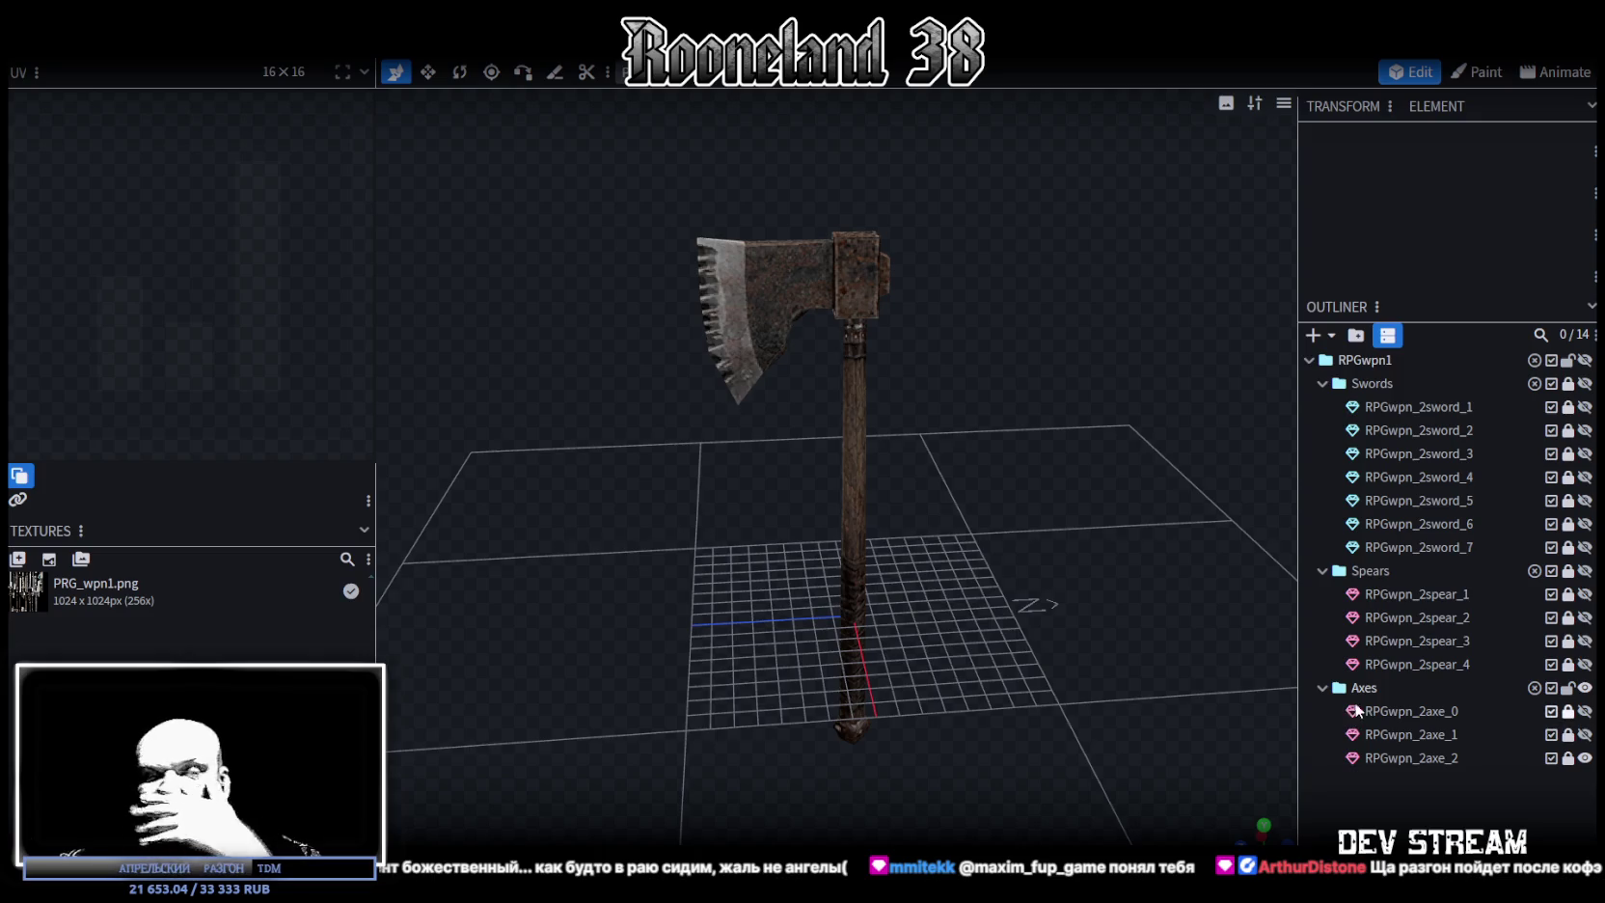
Hide the serrated axe and preview swords RPGwpn_2sword_1 through _7 one at a time
{"action": "left_click", "coordinate": [1585, 758]}
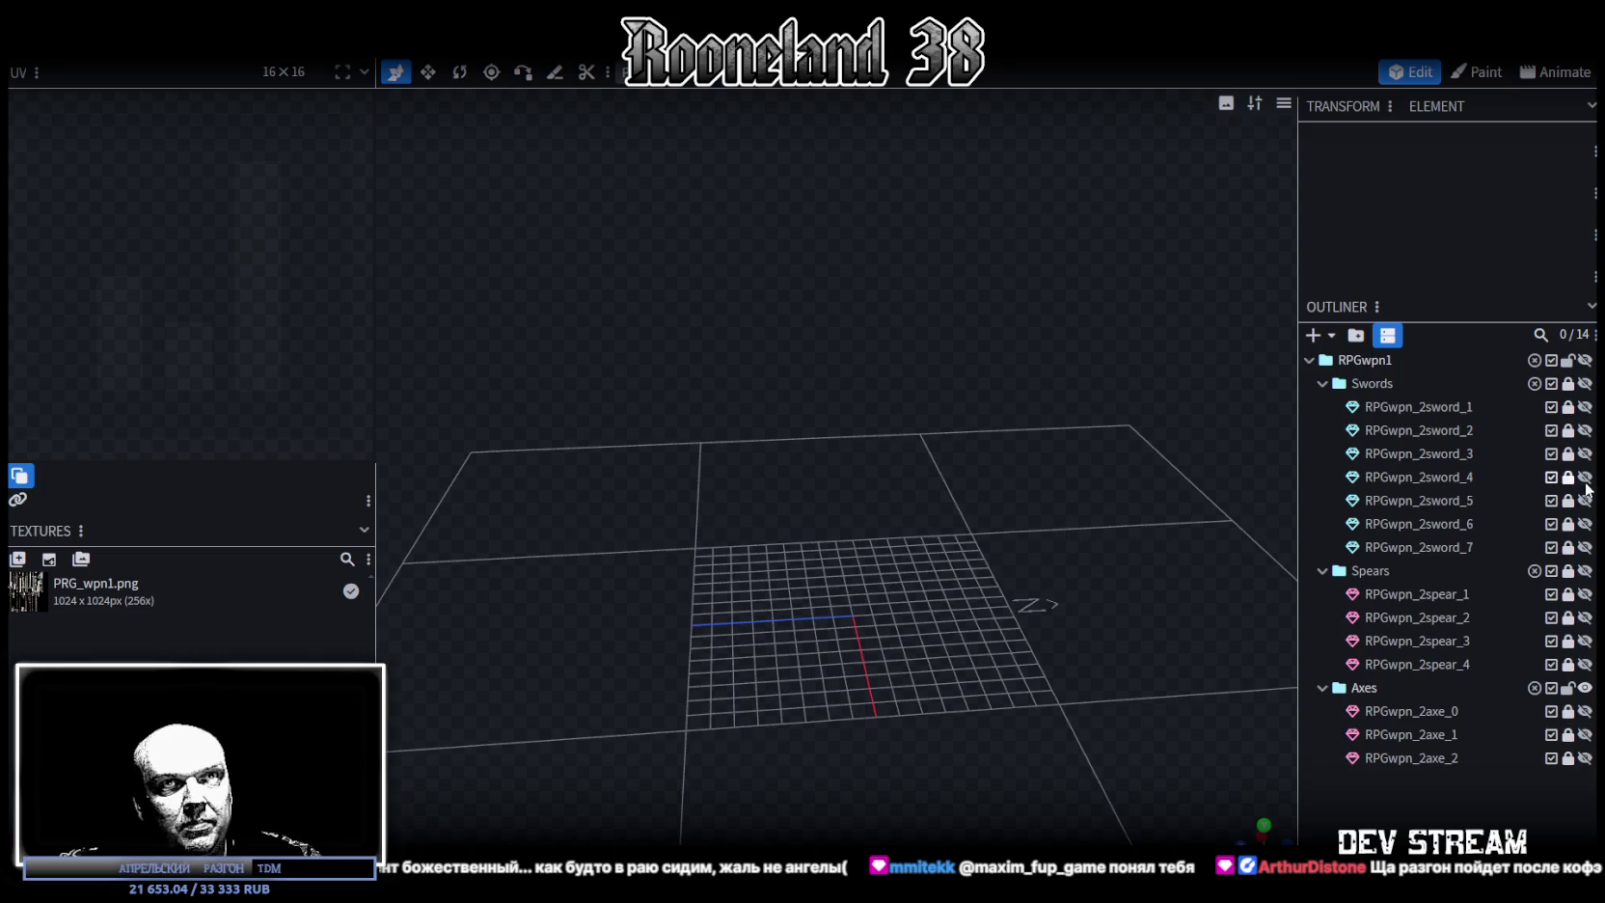
{"action": "left_click", "coordinate": [1585, 406]}
{"action": "key", "text": "f"}
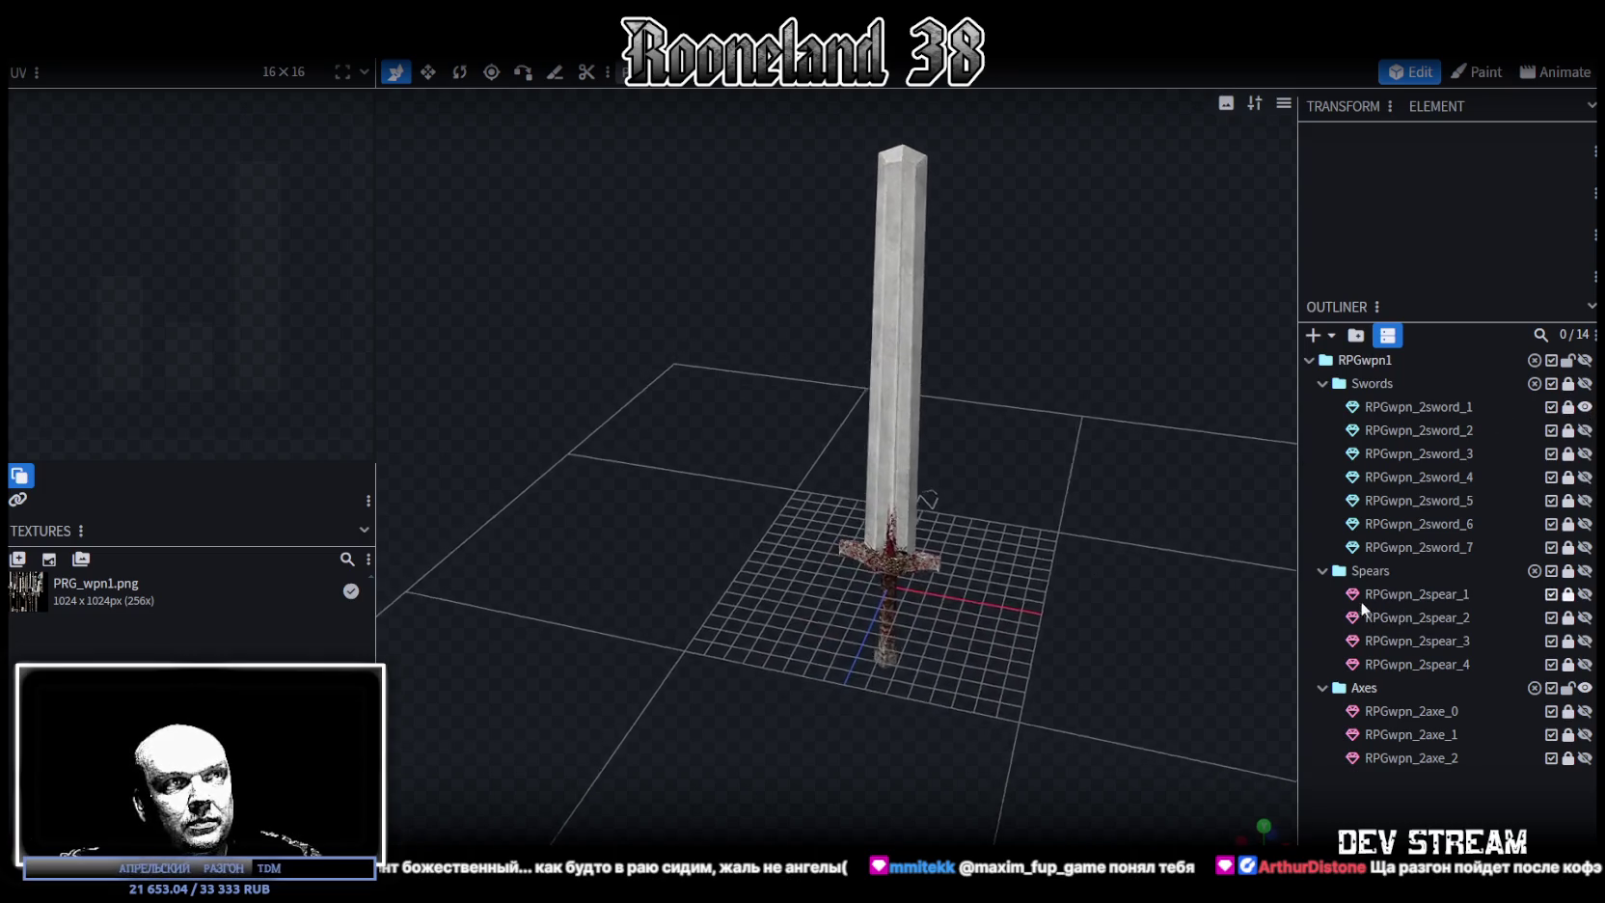
{"action": "left_click", "coordinate": [1585, 406]}
{"action": "left_click", "coordinate": [1585, 430]}
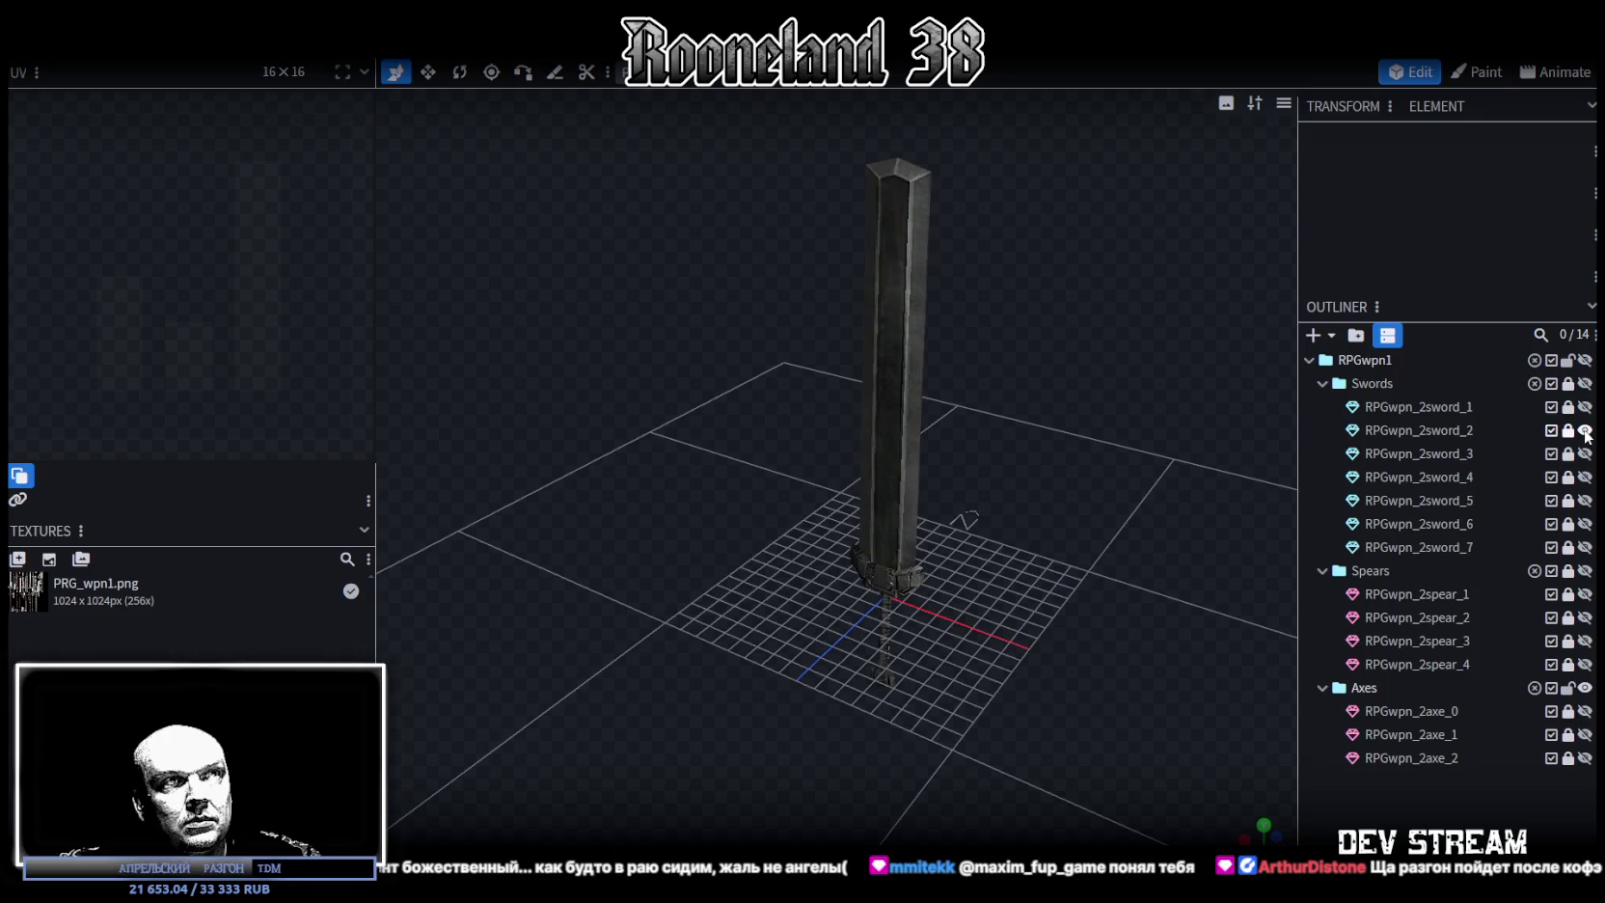
{"action": "left_click", "coordinate": [1585, 430]}
{"action": "left_click", "coordinate": [1585, 453]}
{"action": "left_click", "coordinate": [1585, 454]}
{"action": "left_click", "coordinate": [1585, 476]}
{"action": "left_click", "coordinate": [1585, 478]}
{"action": "left_click", "coordinate": [1585, 500]}
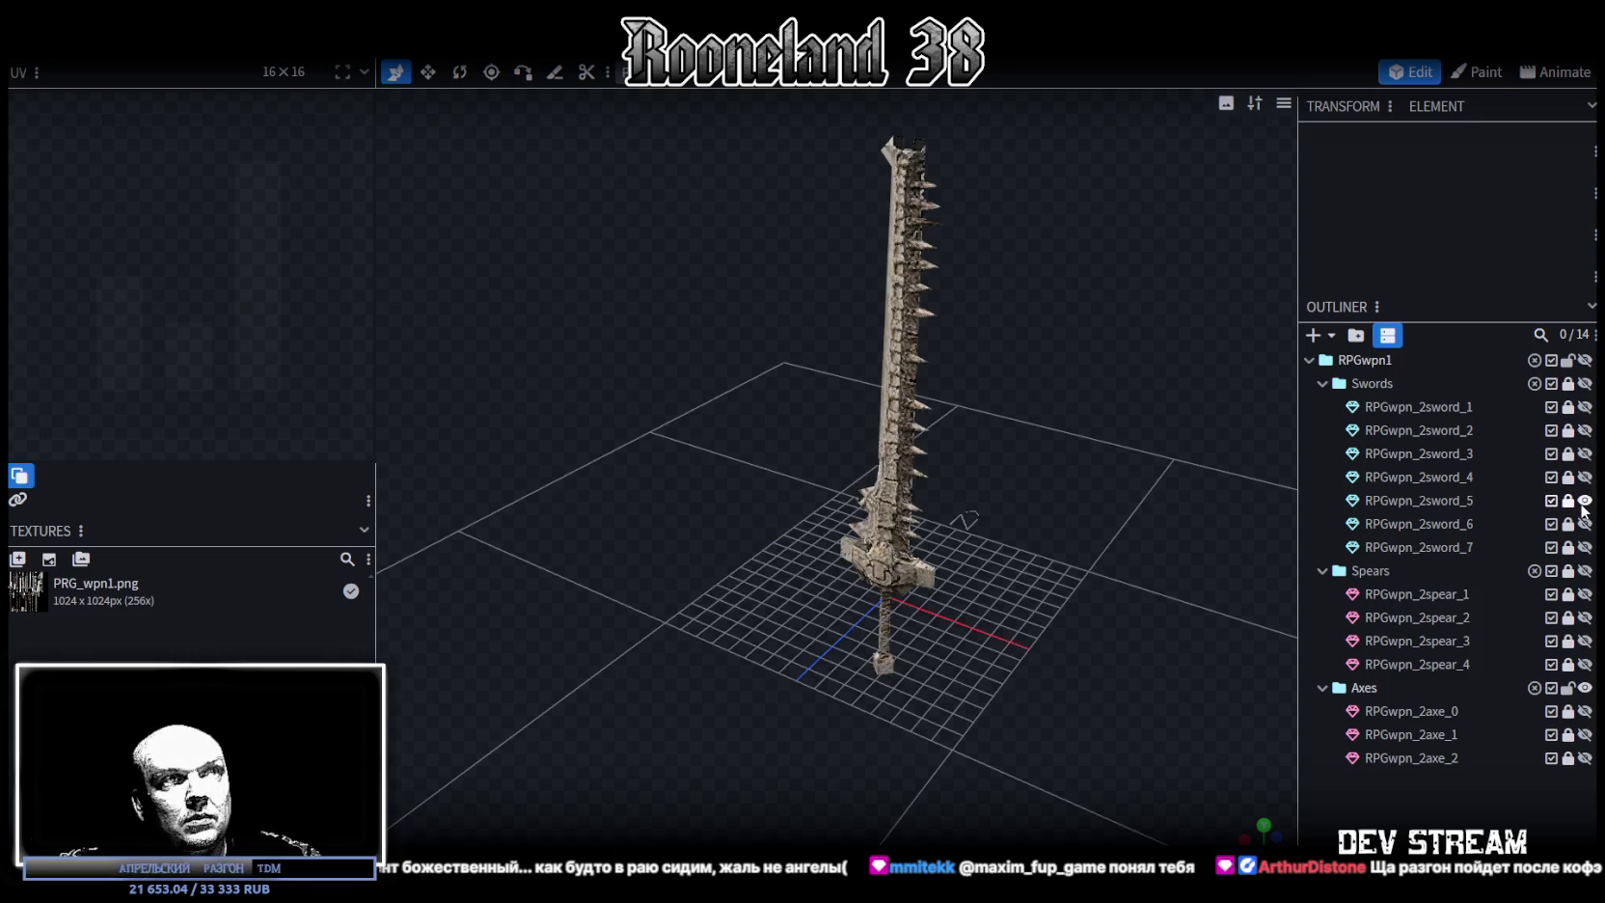
{"action": "left_click", "coordinate": [1585, 500]}
{"action": "left_click", "coordinate": [1585, 523]}
{"action": "left_click", "coordinate": [1585, 524]}
{"action": "left_click", "coordinate": [1585, 547]}
{"action": "left_click", "coordinate": [1585, 547]}
Preview the four spears RPGwpn_2spear_1 to _4 in turn, hiding each again
{"action": "left_click", "coordinate": [1585, 595]}
{"action": "scroll", "coordinate": [1117, 520], "scroll_direction": "up", "scroll_amount": 2}
{"action": "scroll", "coordinate": [1117, 520], "scroll_direction": "up", "scroll_amount": 3}
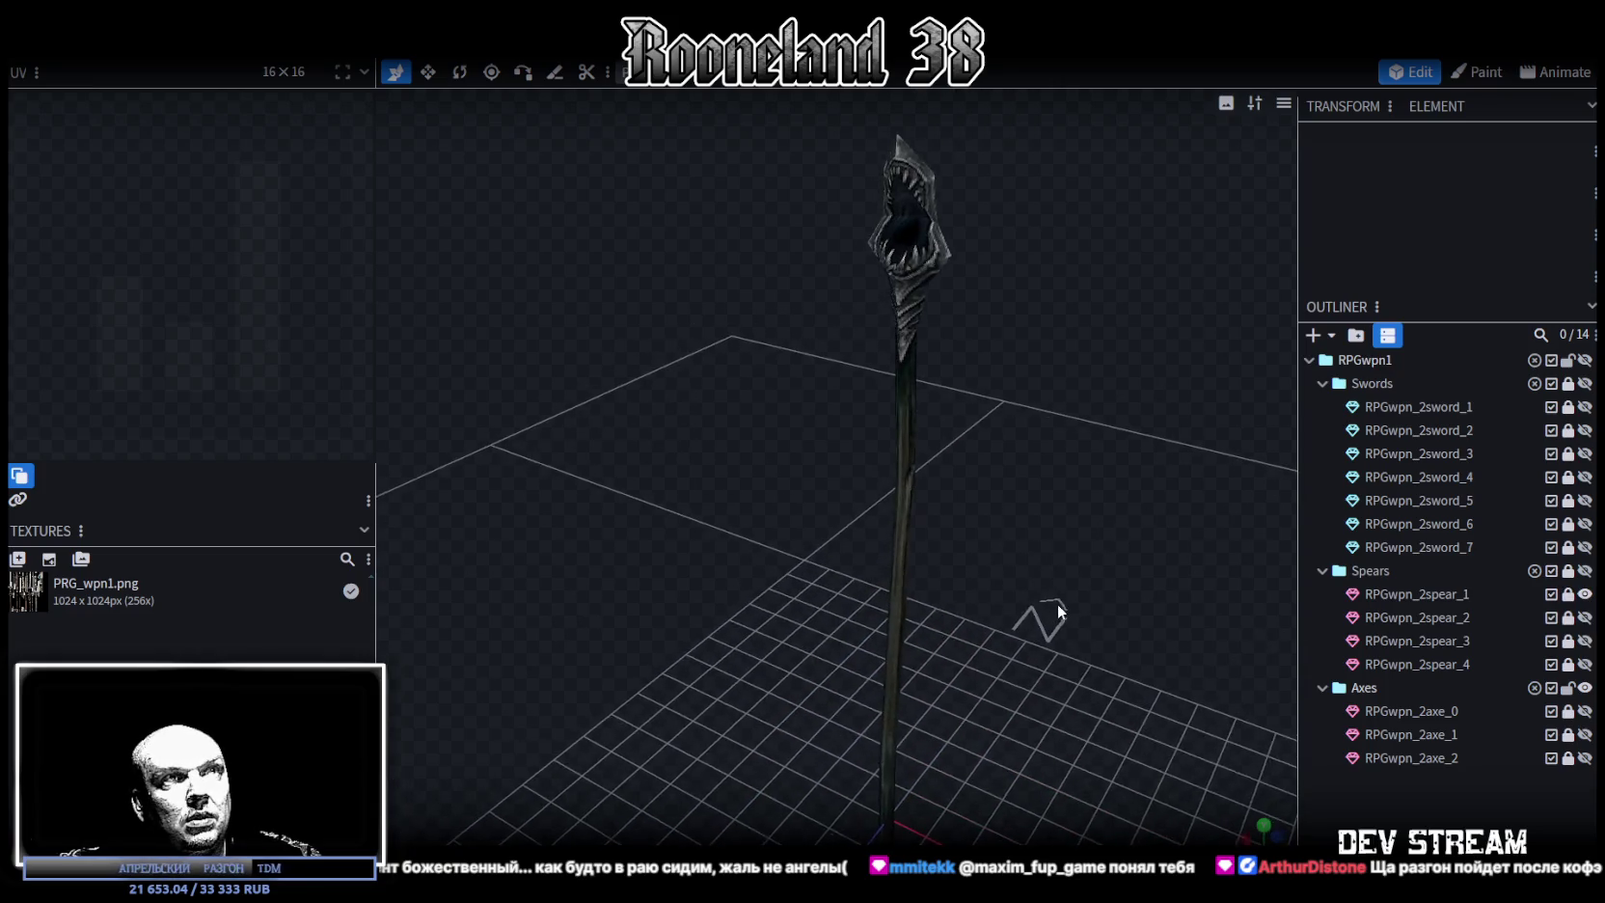
{"action": "left_click", "coordinate": [1585, 595]}
{"action": "left_click", "coordinate": [1585, 617]}
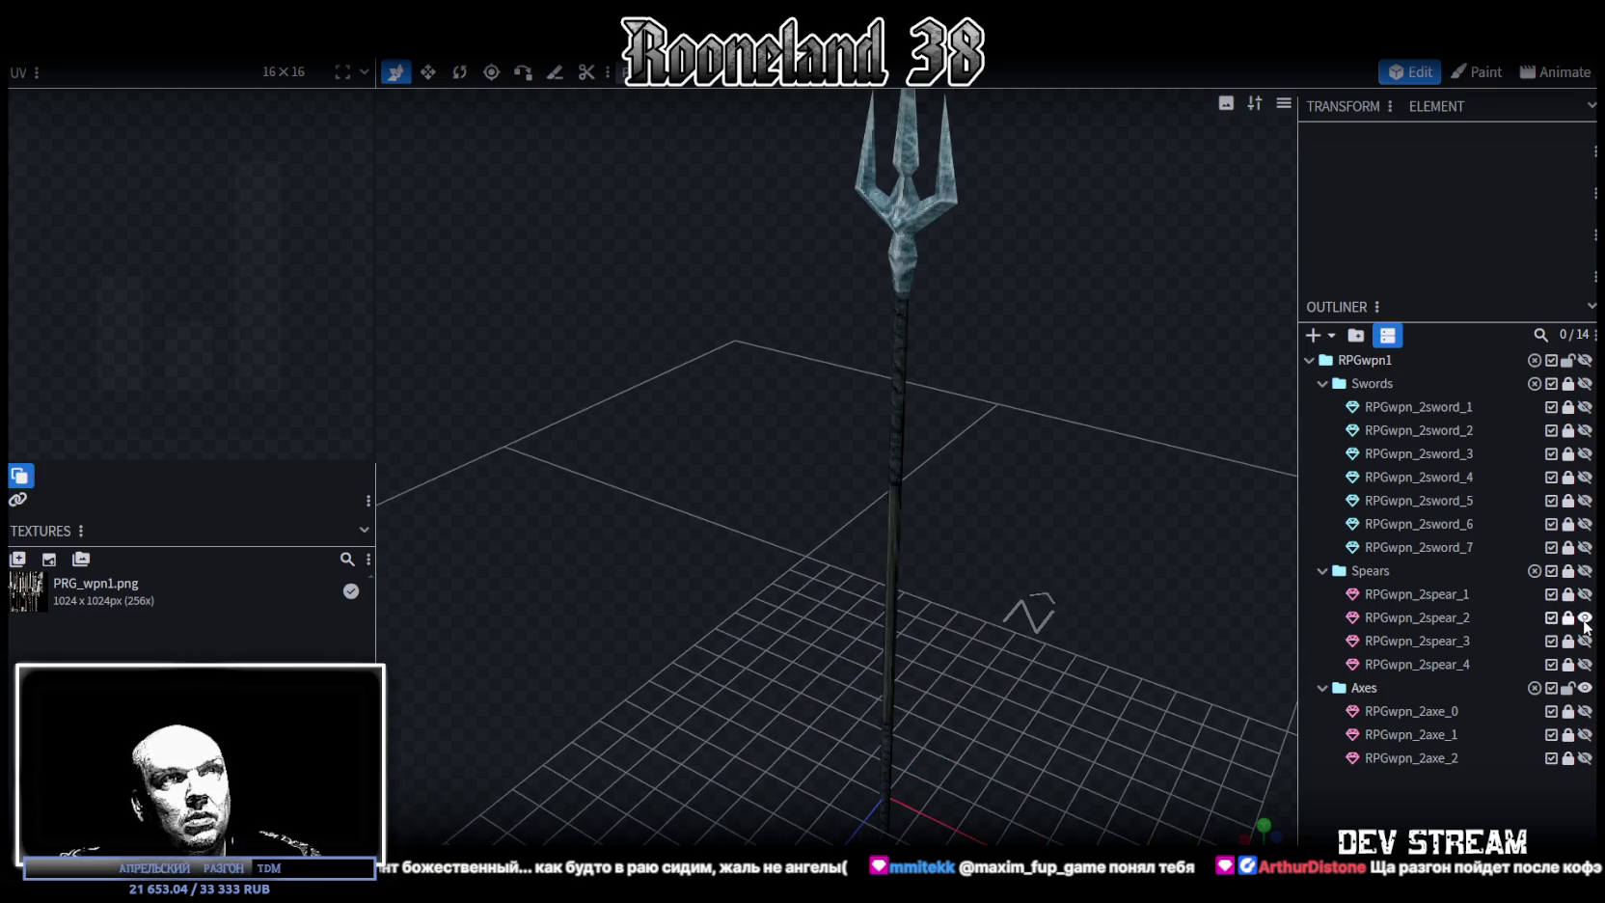
{"action": "scroll", "coordinate": [1011, 492], "scroll_direction": "down", "scroll_amount": 2}
{"action": "left_click", "coordinate": [1585, 617]}
{"action": "left_click", "coordinate": [1585, 640]}
{"action": "left_click", "coordinate": [1585, 641]}
{"action": "left_click", "coordinate": [1585, 665]}
{"action": "left_click", "coordinate": [1585, 665]}
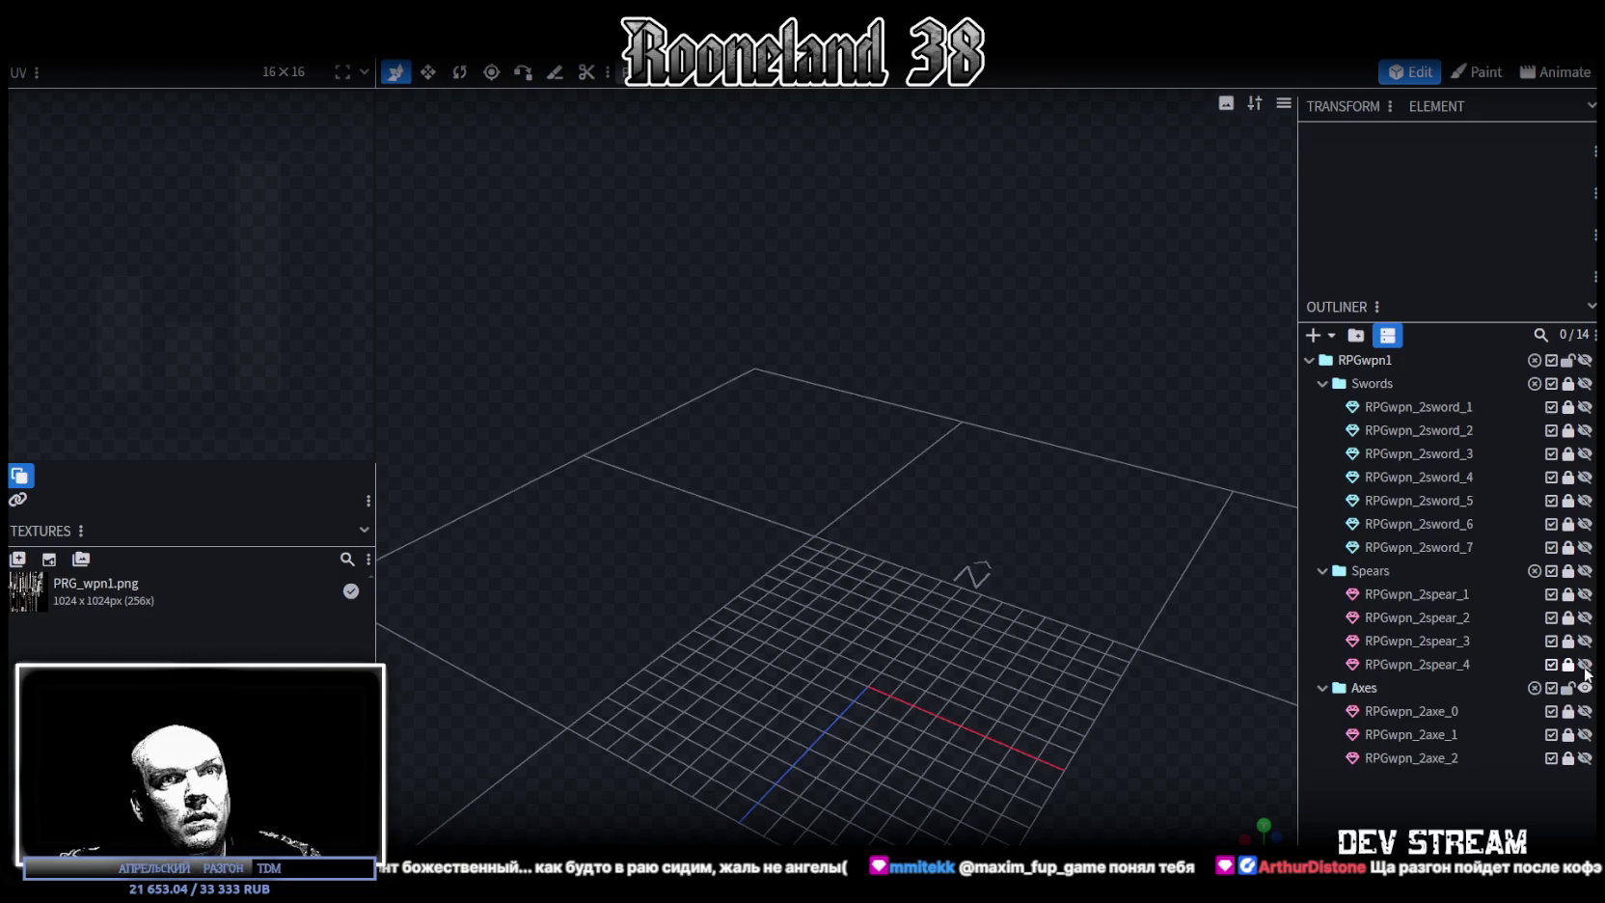
Inspect the plain axe RPGwpn_2axe_1 and serrated axe RPGwpn_2axe_2, then hide both
{"action": "left_click", "coordinate": [1585, 735]}
{"action": "left_click_drag", "start_coordinate": [879, 497], "coordinate": [1207, 722]}
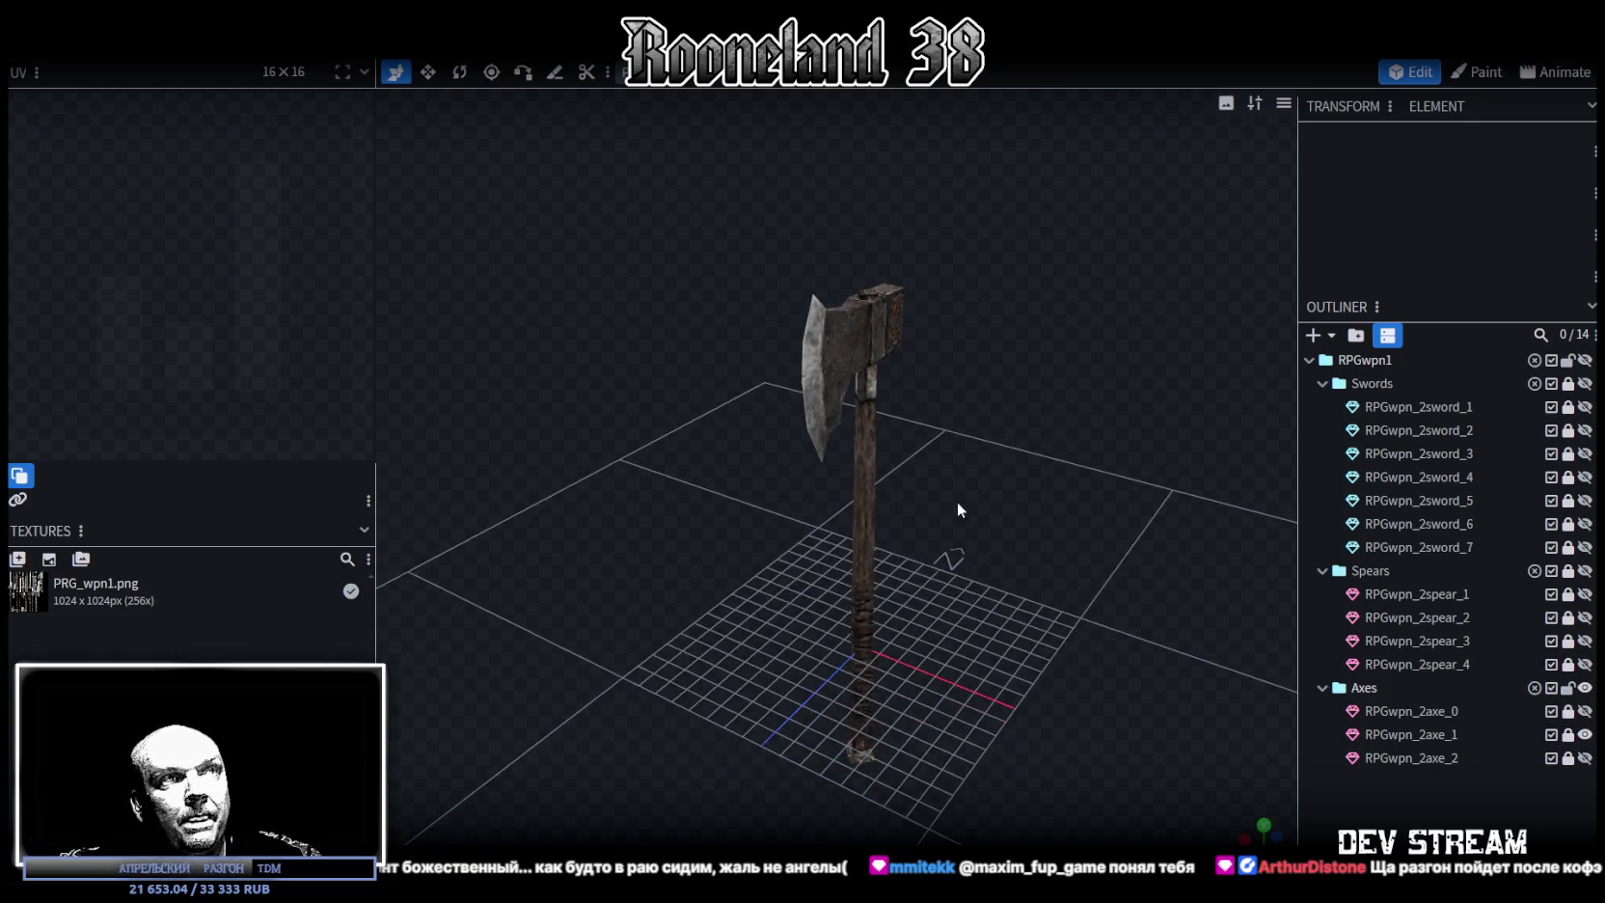
{"action": "left_click", "coordinate": [1585, 735]}
{"action": "left_click", "coordinate": [1585, 757]}
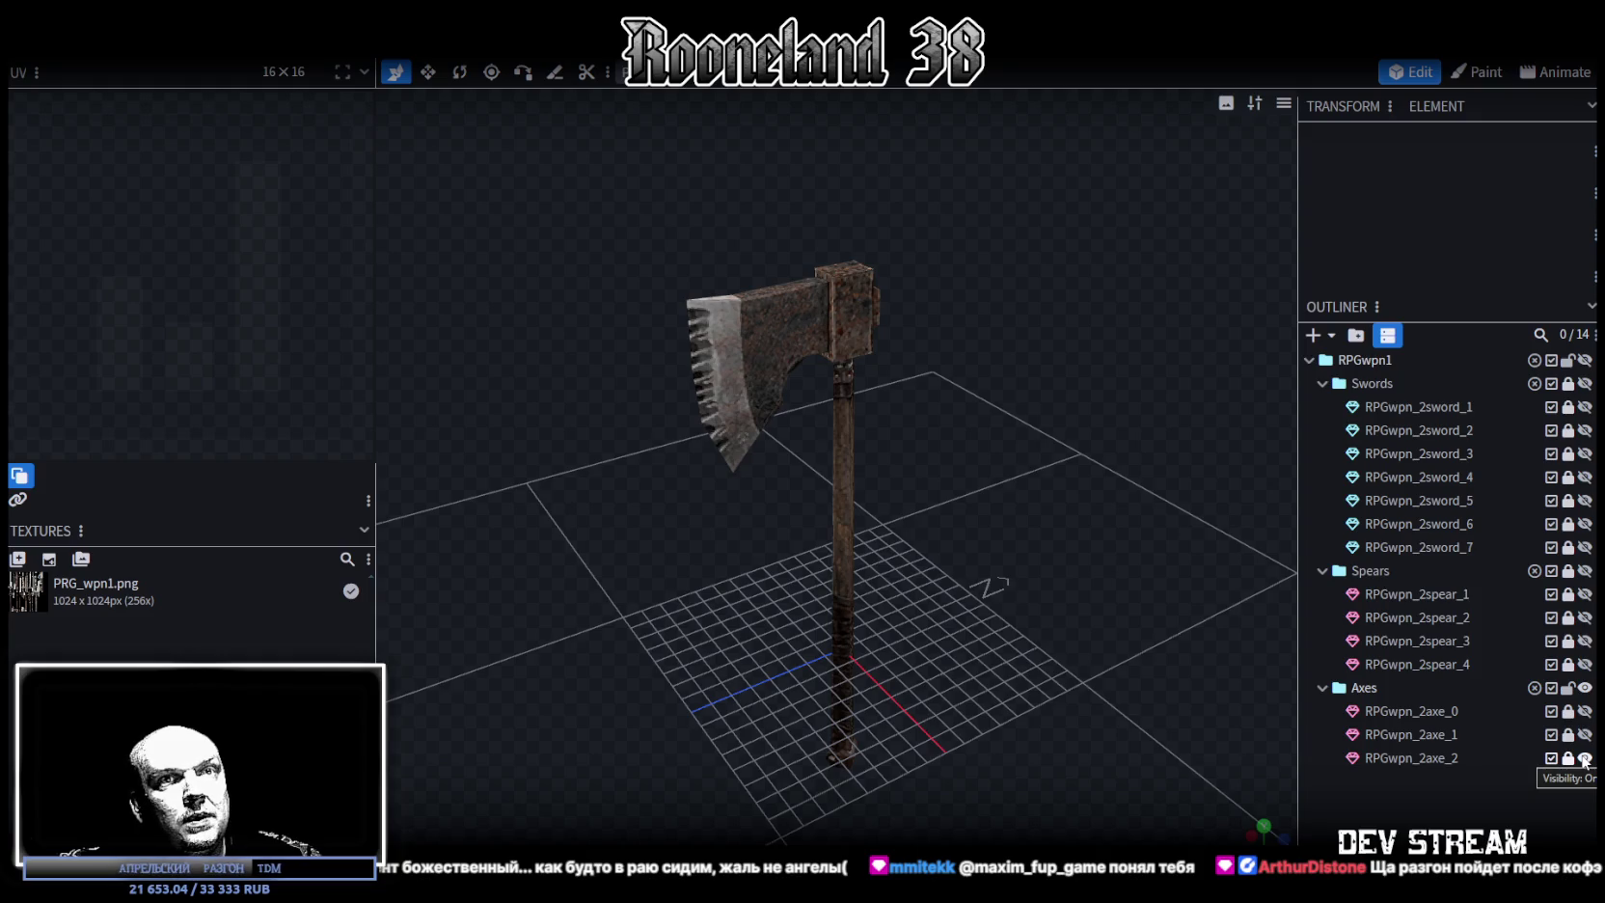
{"action": "left_click", "coordinate": [1585, 758]}
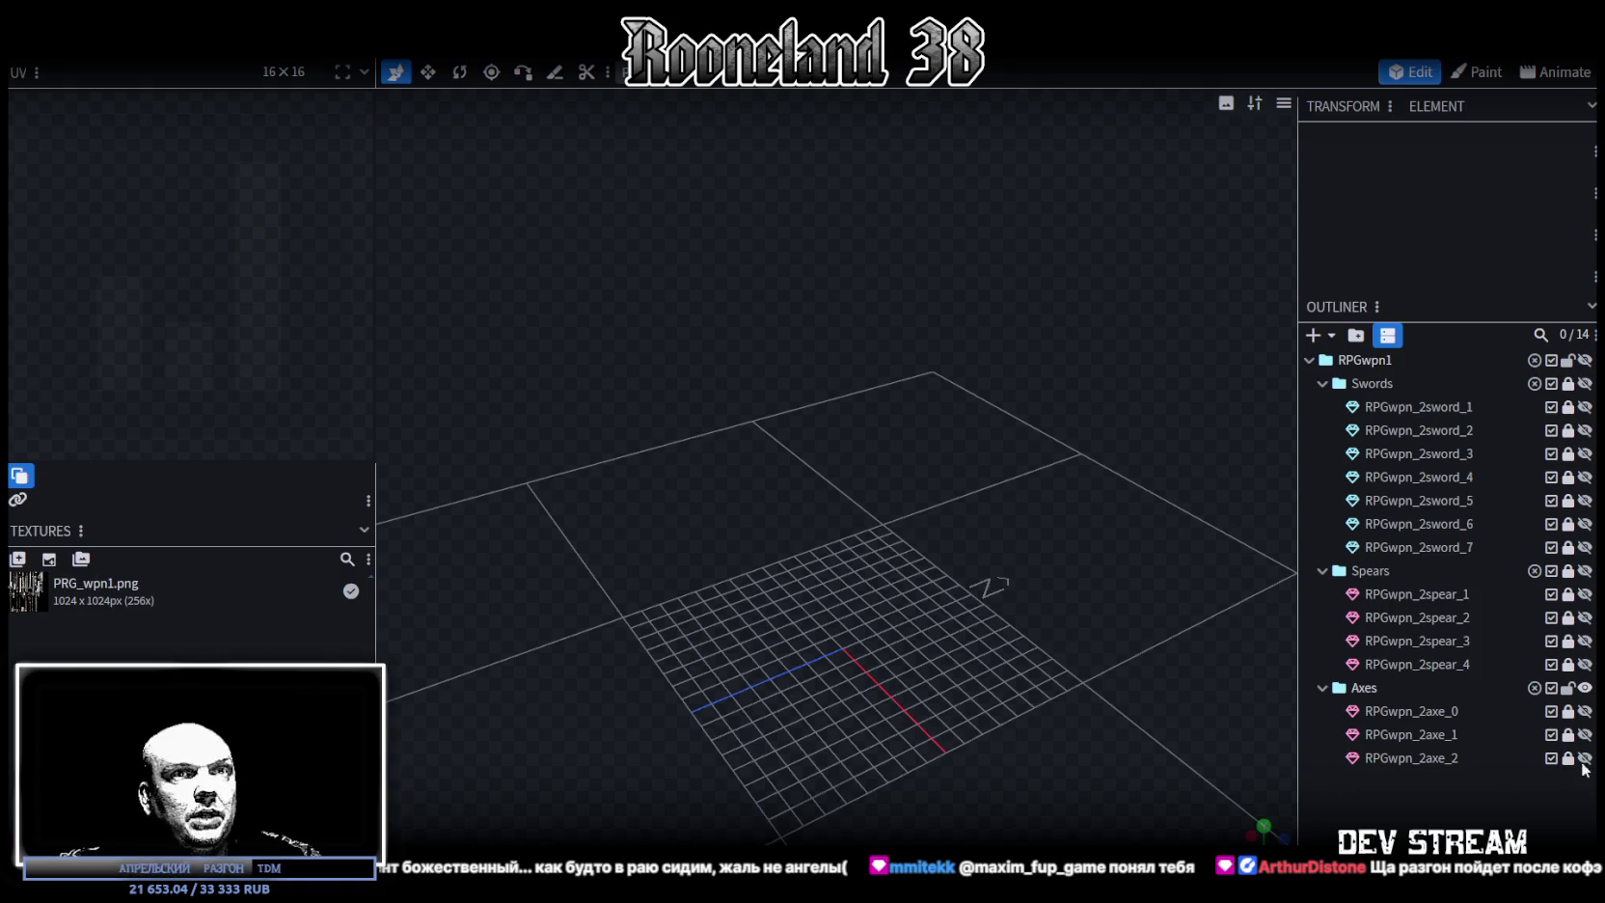
Duplicate RPGwpn_2axe_1 and rename the copy RPGwpn_2axe_3
{"action": "left_click", "coordinate": [1414, 743]}
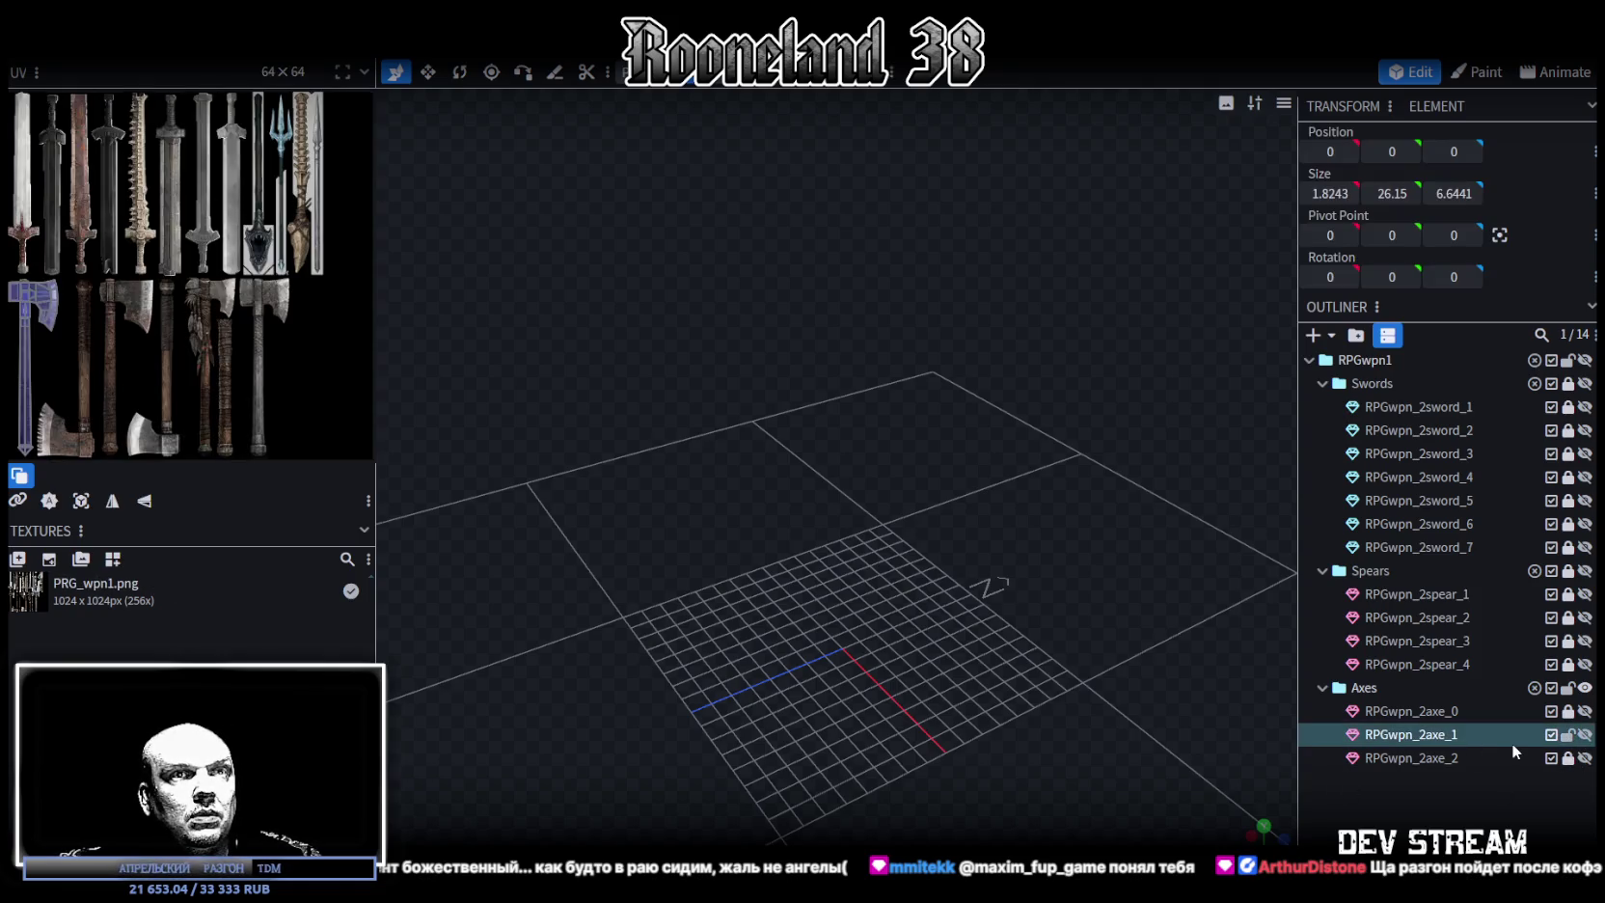
{"action": "key", "text": "ctrl+d"}
{"action": "left_click", "coordinate": [1467, 782]}
{"action": "double_click", "coordinate": [1468, 789]}
{"action": "key", "text": "BackSpace"}
{"action": "type", "text": "3"}
{"action": "key", "text": "Return"}
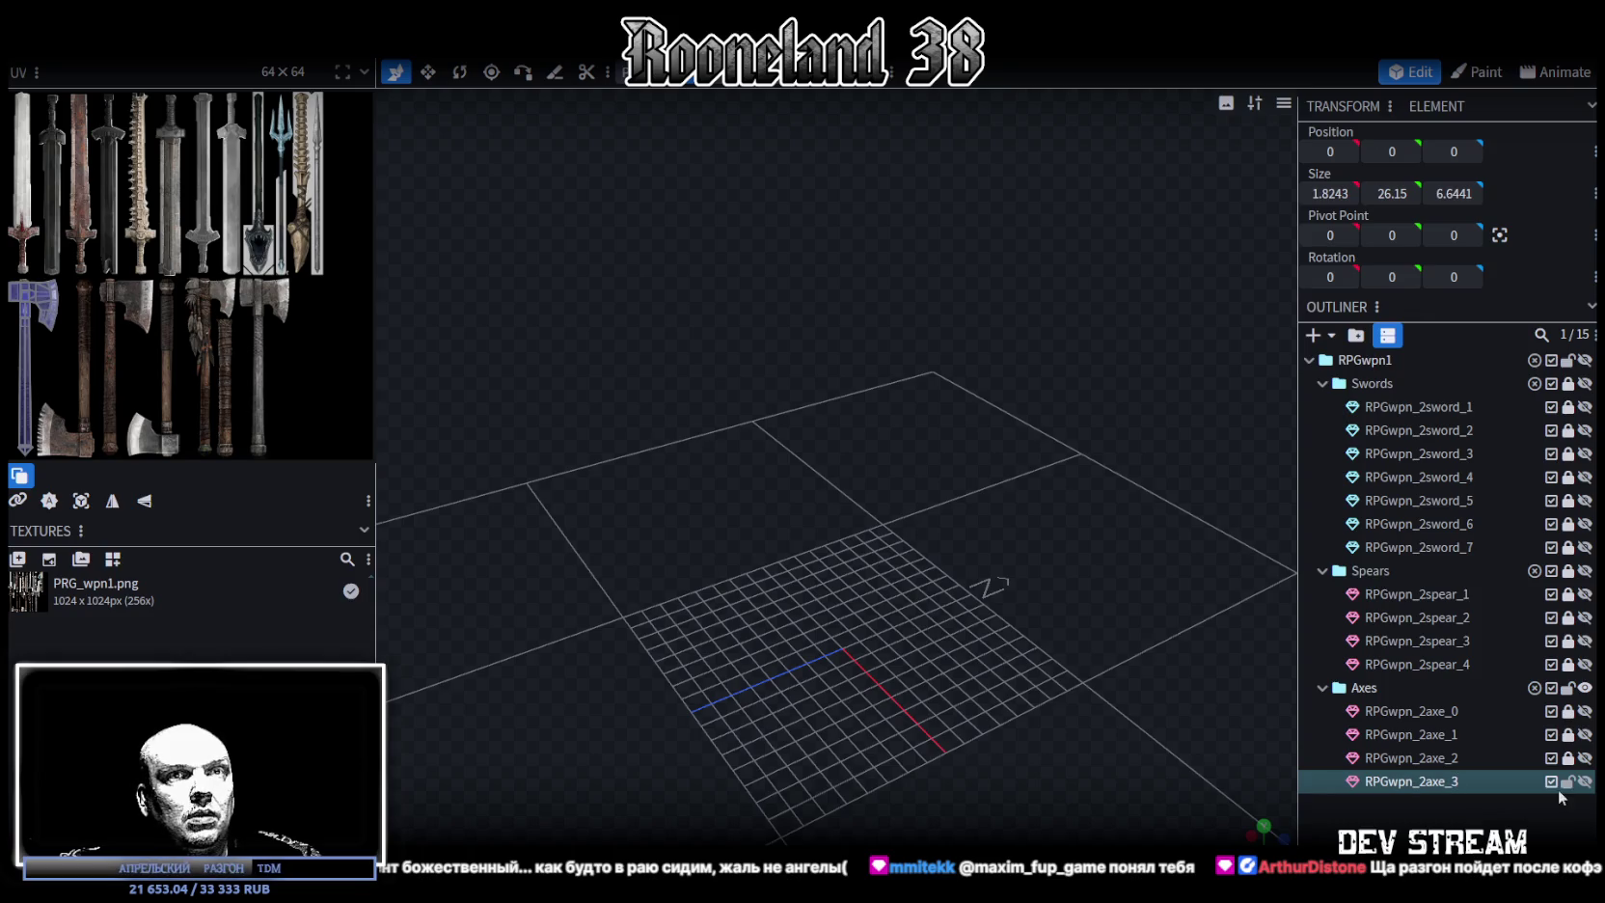
Show RPGwpn_2axe_3 and widen the texture atlas panel
{"action": "left_click", "coordinate": [1587, 786]}
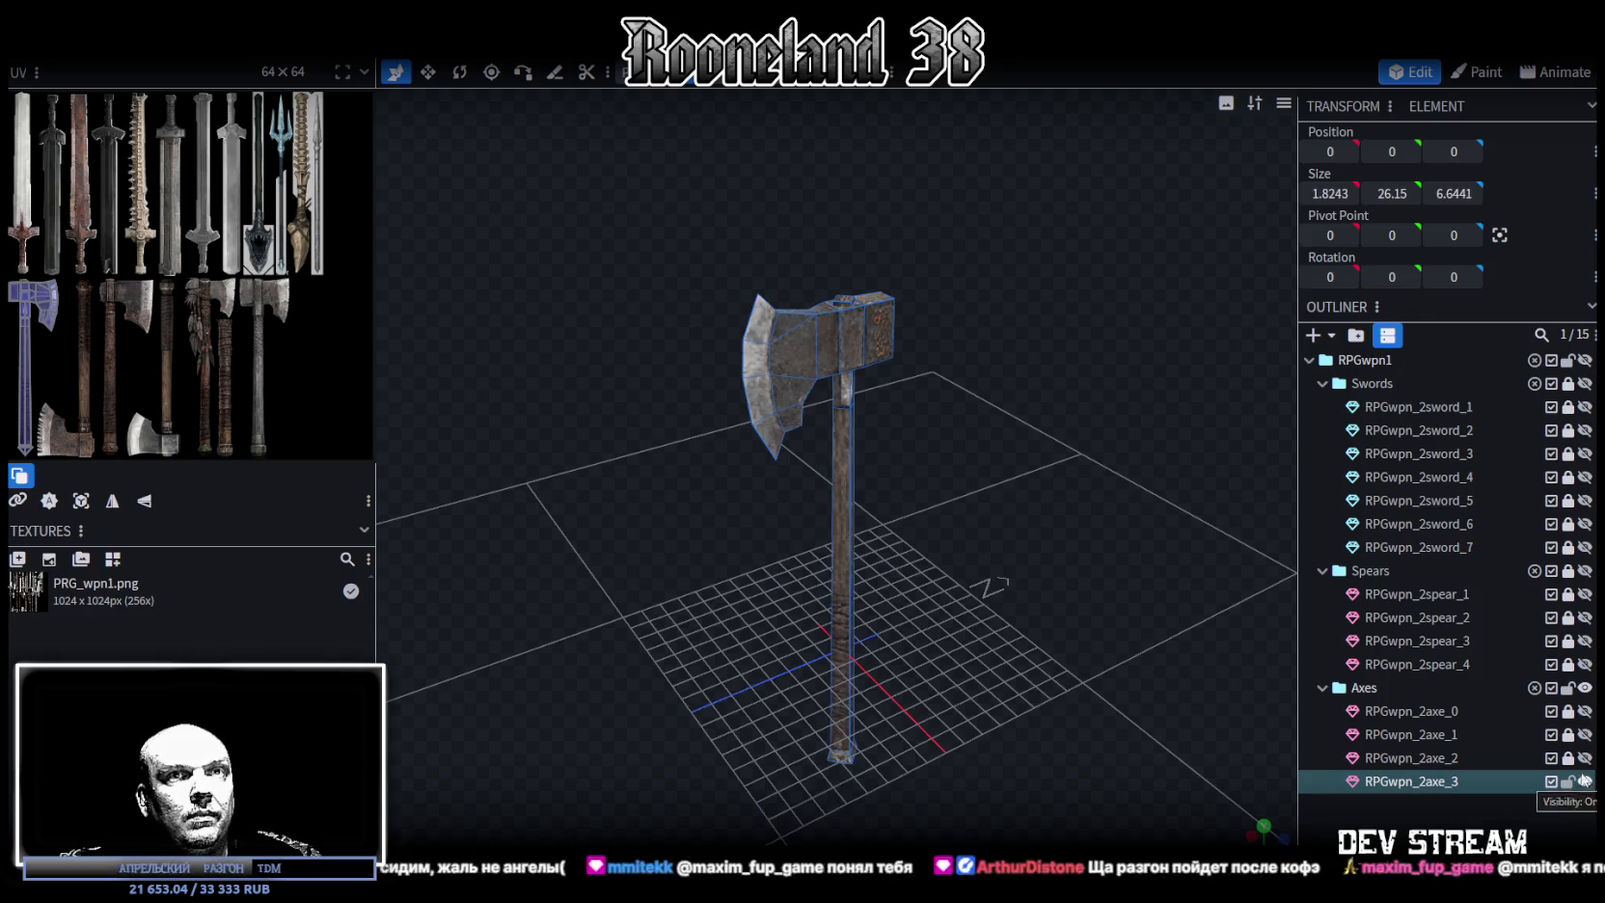
{"action": "scroll", "coordinate": [475, 453], "scroll_direction": "down", "scroll_amount": 1}
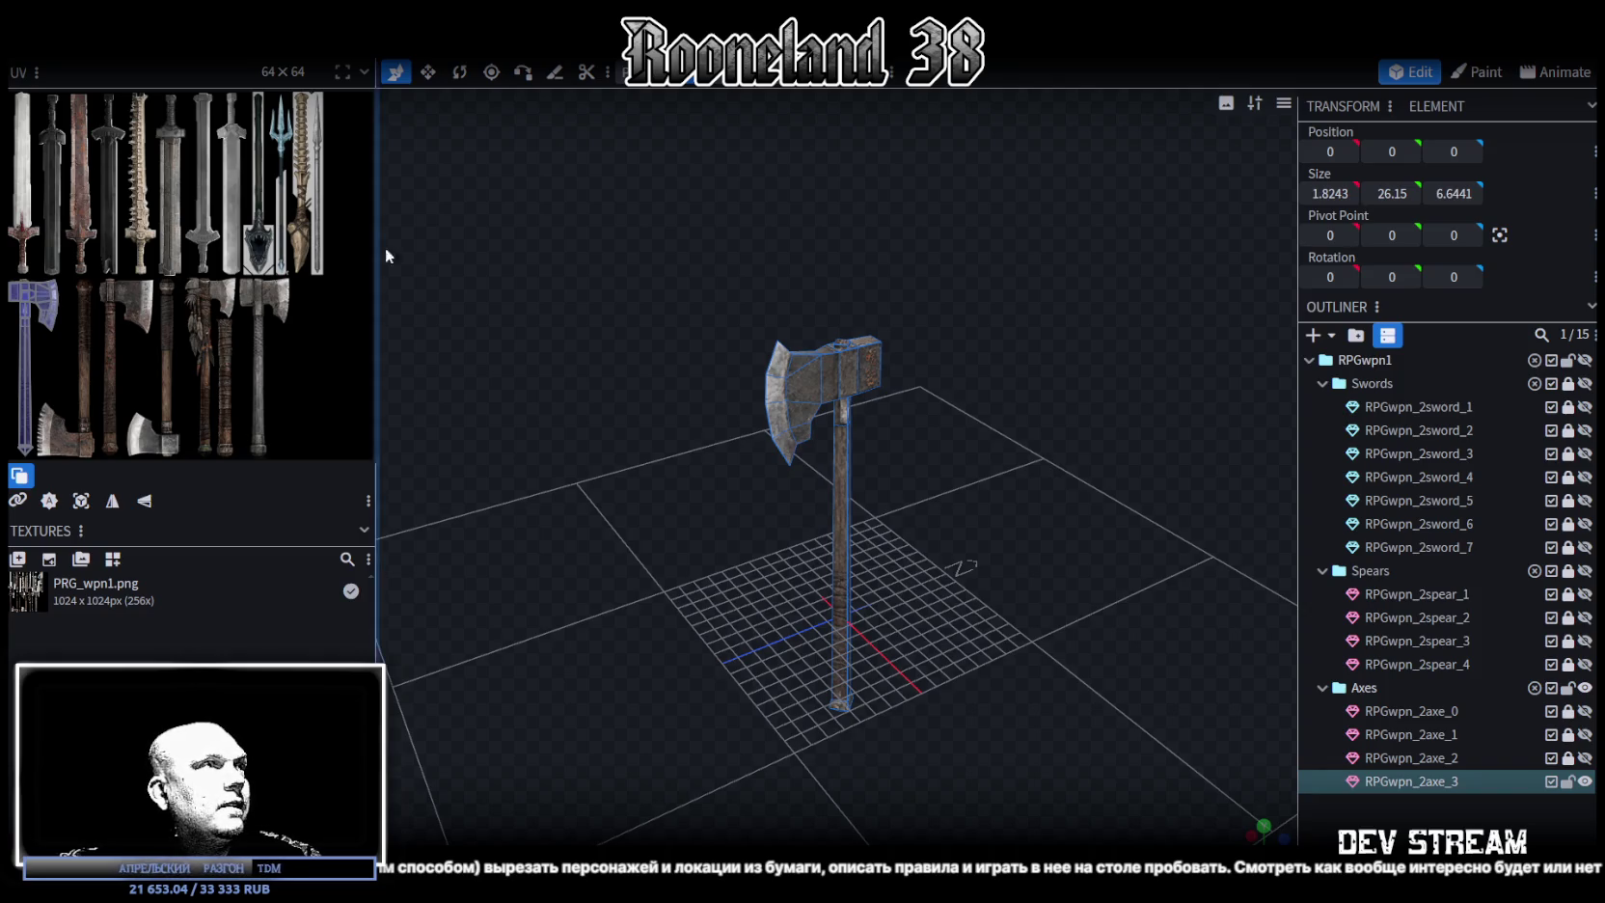
{"action": "left_click_drag", "start_coordinate": [375, 253], "coordinate": [613, 309]}
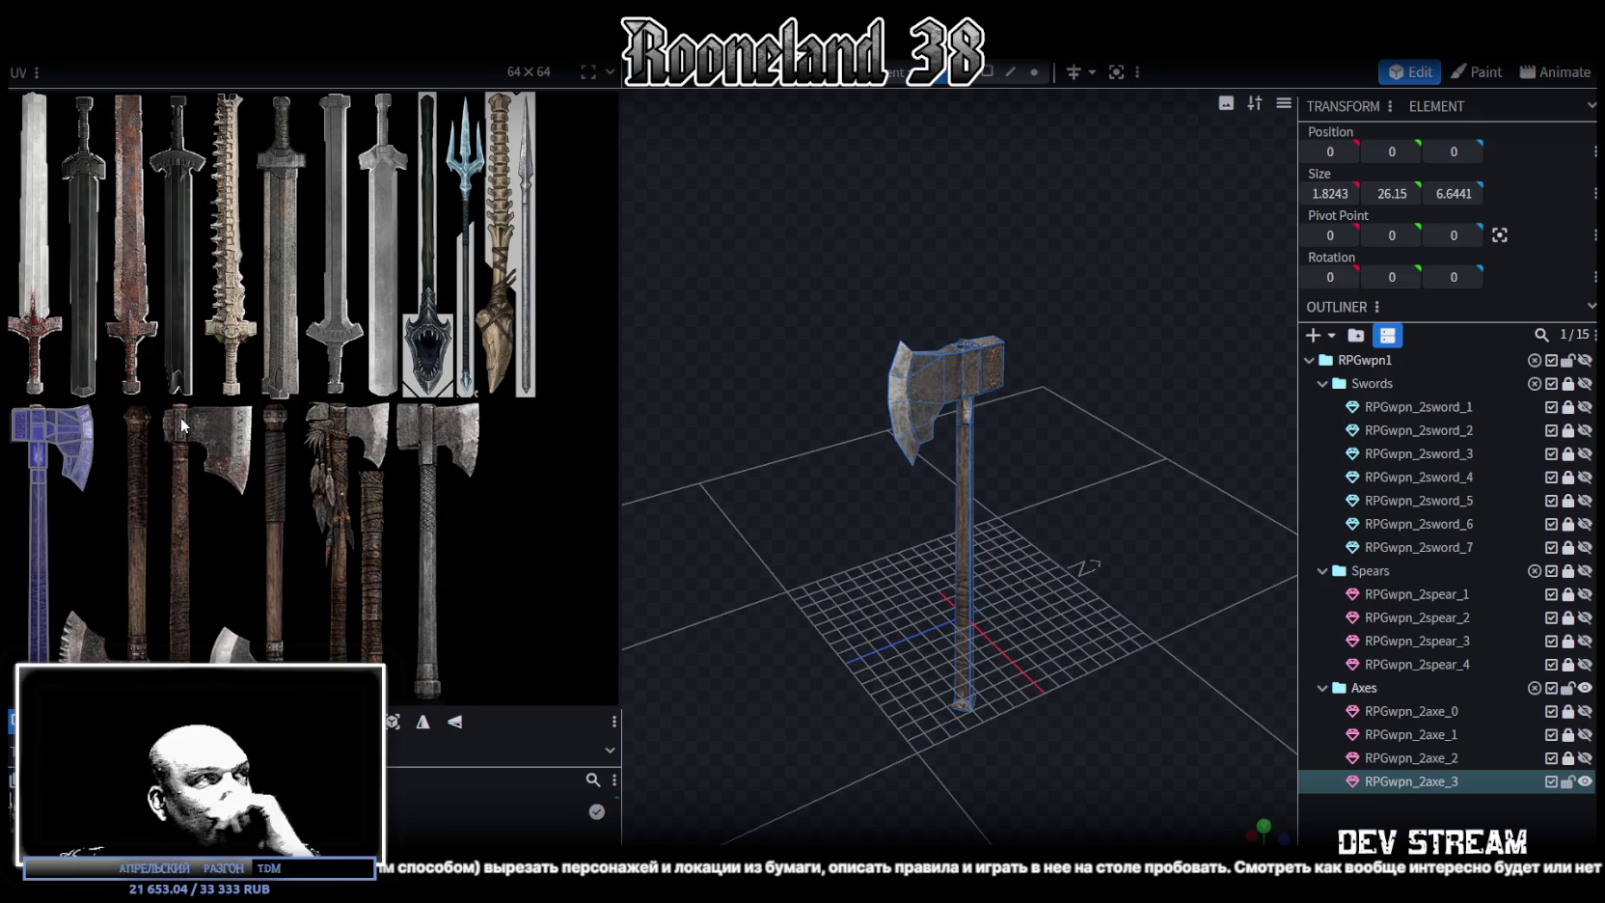
{"action": "mouse_move", "coordinate": [719, 509]}
{"action": "left_mouse_down"}
{"action": "mouse_move", "coordinate": [959, 563]}
{"action": "mouse_move", "coordinate": [967, 512]}
{"action": "mouse_move", "coordinate": [1014, 458]}
{"action": "left_mouse_up"}
{"action": "scroll", "coordinate": [976, 480], "scroll_direction": "up", "scroll_amount": 3}
{"action": "scroll", "coordinate": [979, 478], "scroll_direction": "up", "scroll_amount": 2}
{"action": "scroll", "coordinate": [1003, 508], "scroll_direction": "up", "scroll_amount": 2}
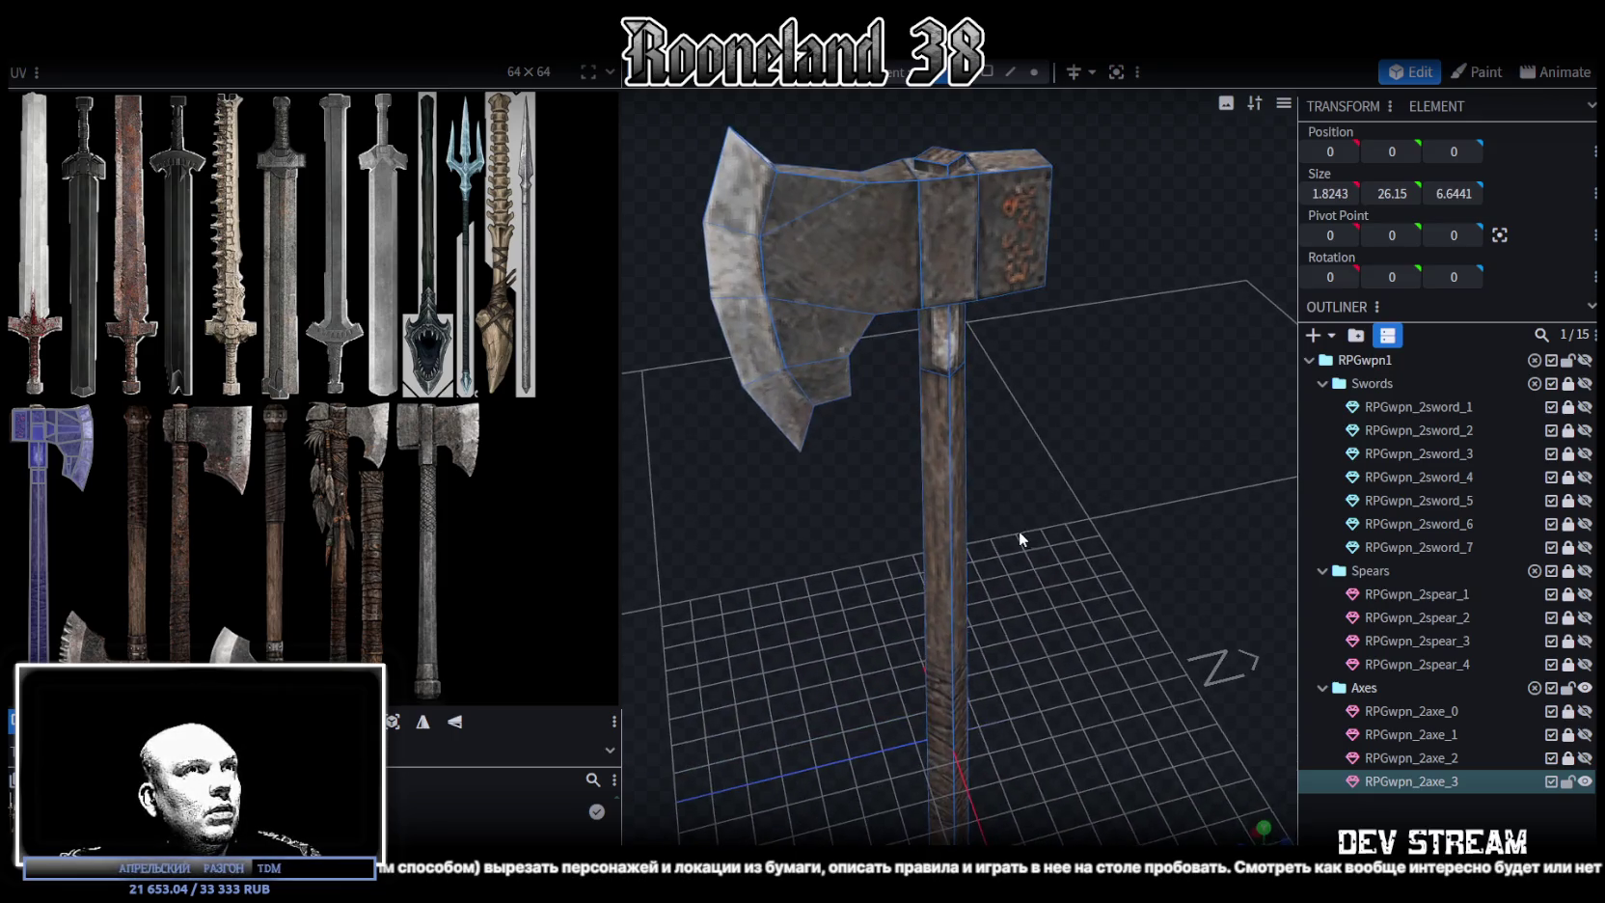
{"action": "scroll", "coordinate": [1014, 524], "scroll_direction": "up", "scroll_amount": 2}
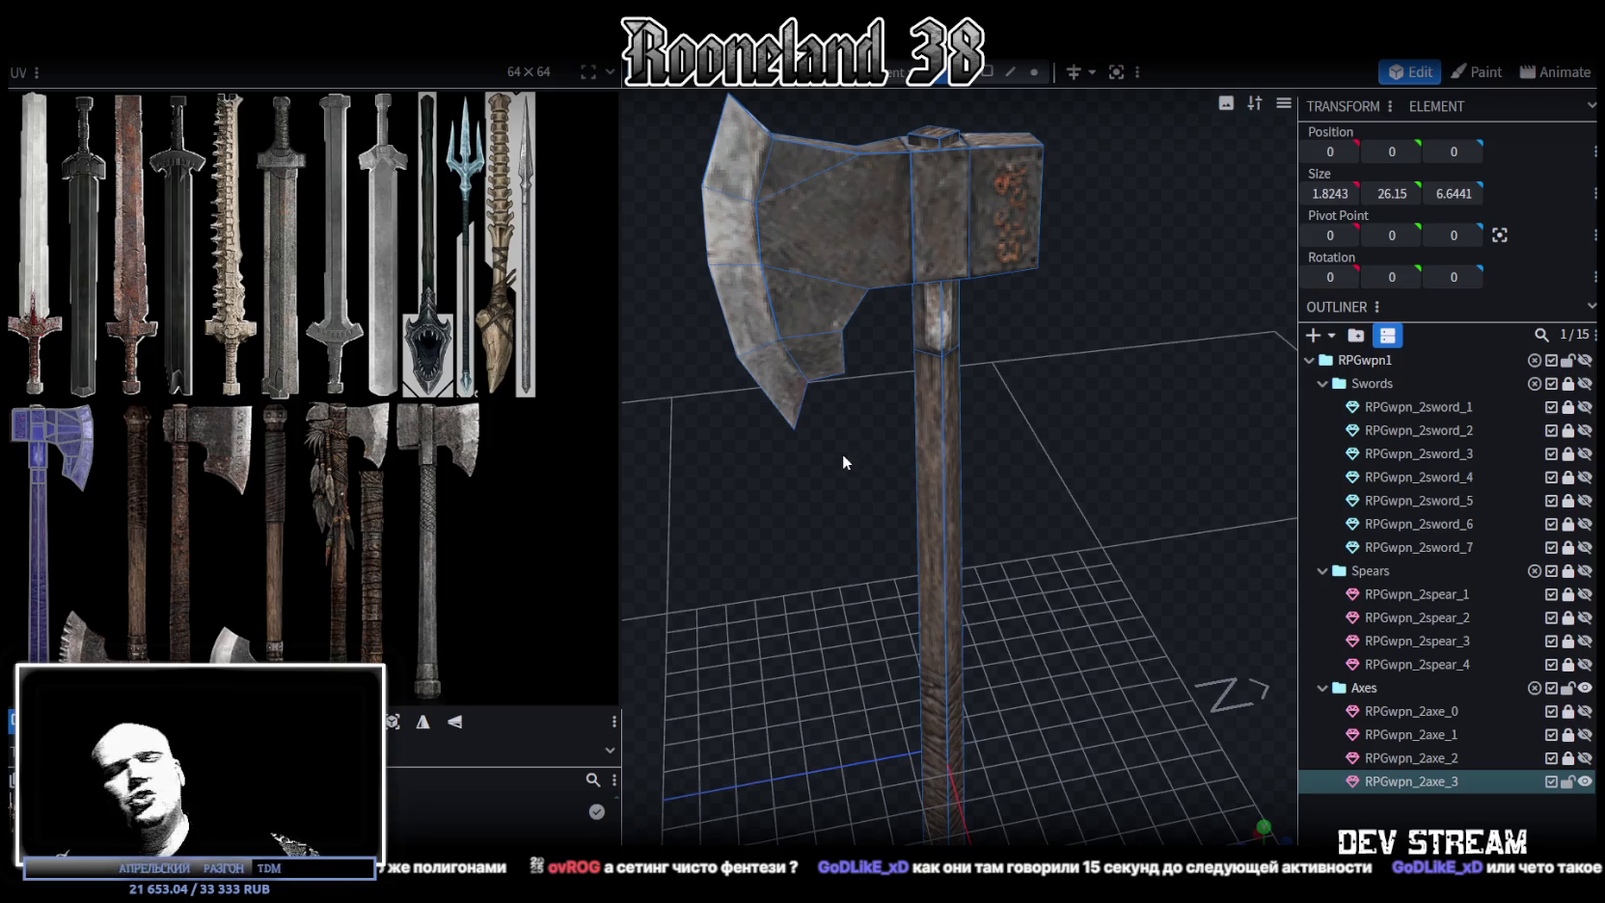
{"action": "key", "text": "v"}
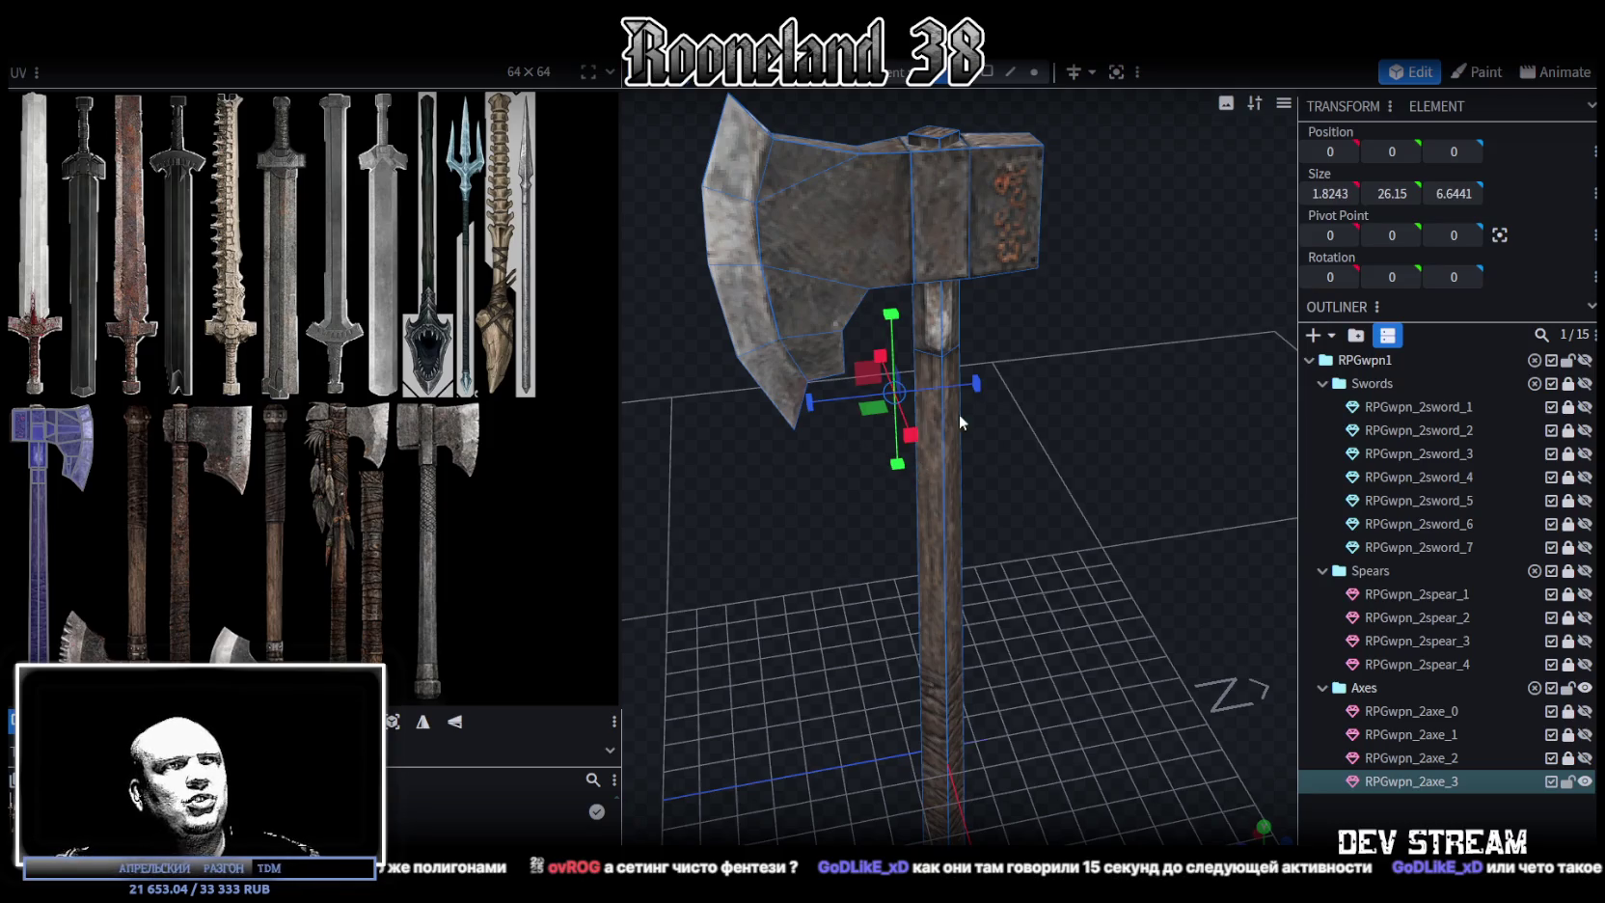
Change the selection mode, widen the 3D viewport, and delete then restore RPGwpn_2axe_3
{"action": "mouse_move", "coordinate": [1138, 454]}
{"action": "left_mouse_down"}
{"action": "mouse_move", "coordinate": [1109, 417]}
{"action": "mouse_move", "coordinate": [1157, 401]}
{"action": "mouse_move", "coordinate": [1178, 432]}
{"action": "left_mouse_up"}
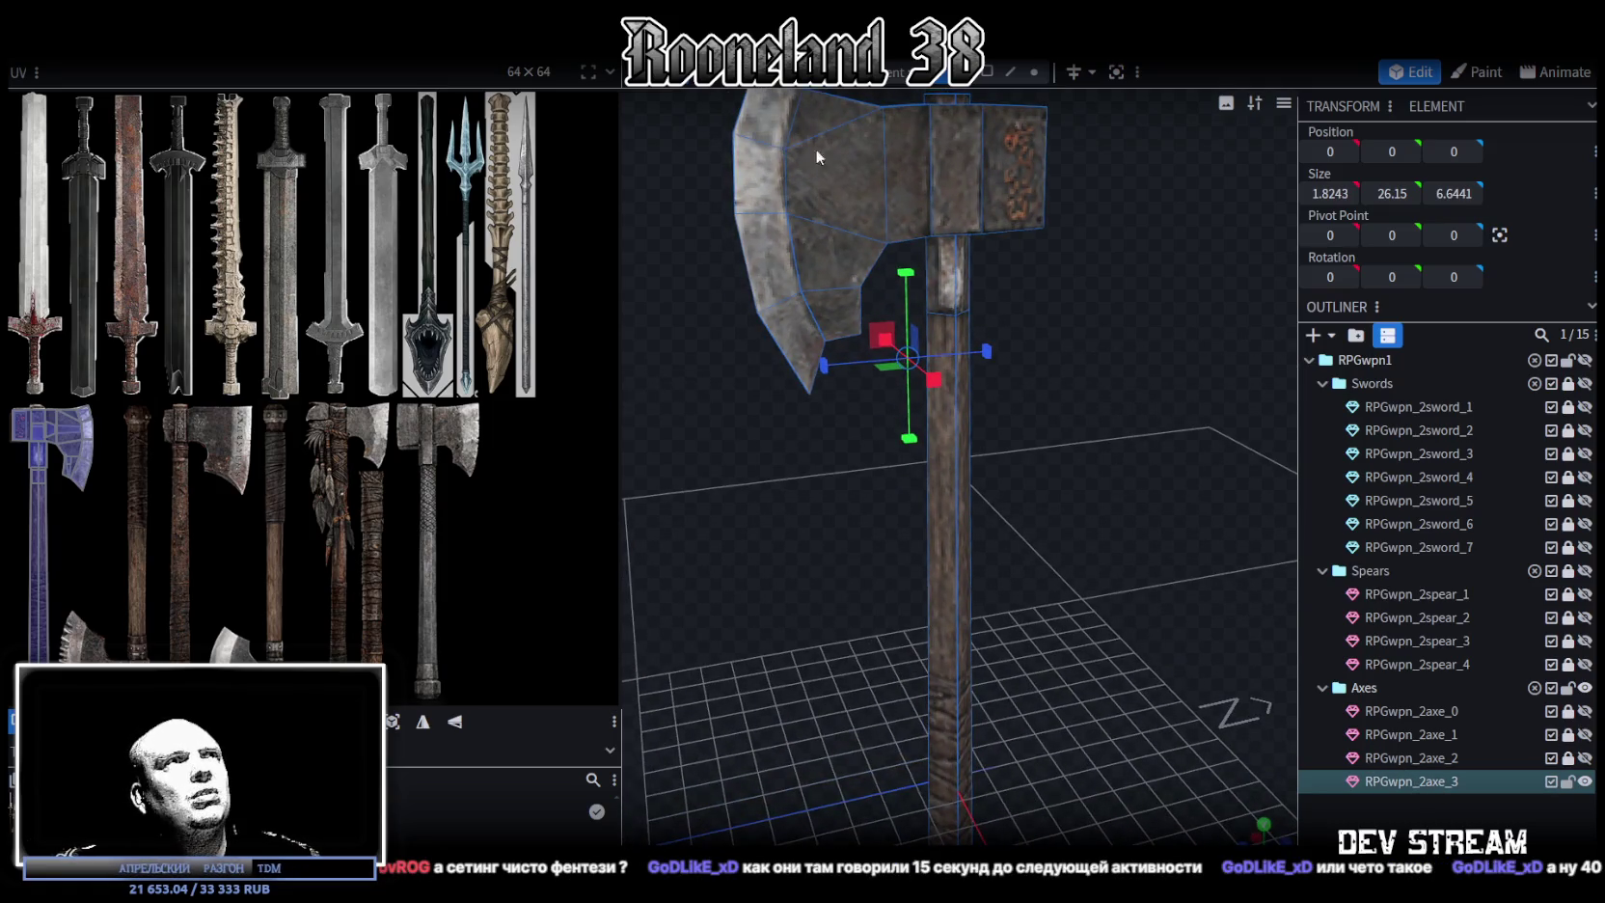
{"action": "left_click", "coordinate": [986, 71]}
{"action": "scroll", "coordinate": [1032, 370], "scroll_direction": "down", "scroll_amount": 4}
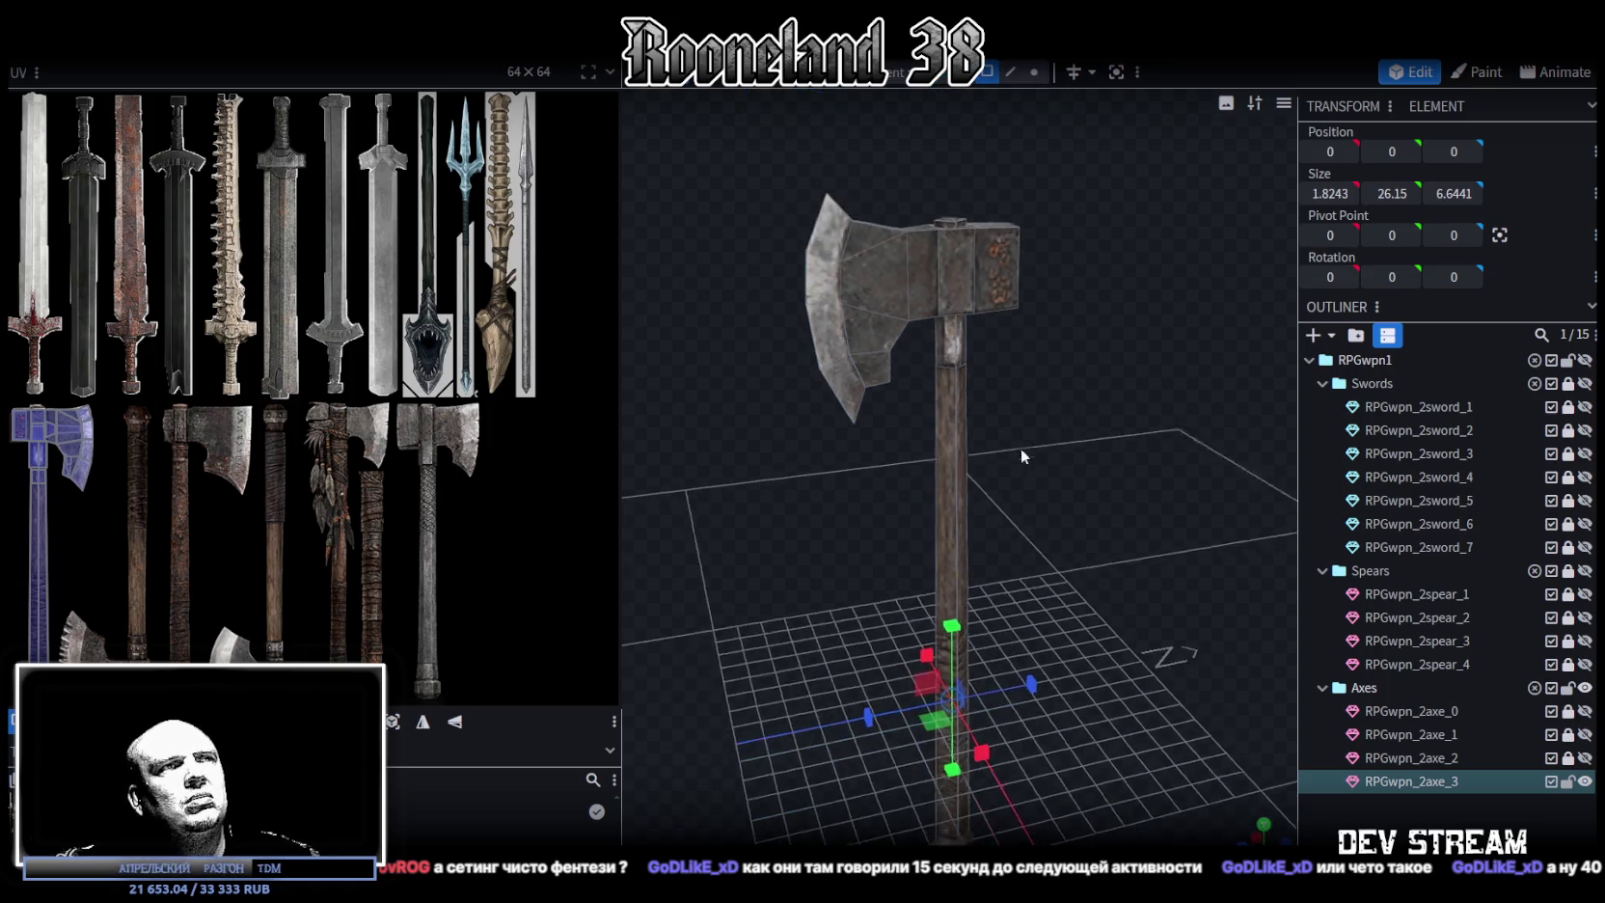
{"action": "left_click_drag", "start_coordinate": [624, 289], "coordinate": [534, 290]}
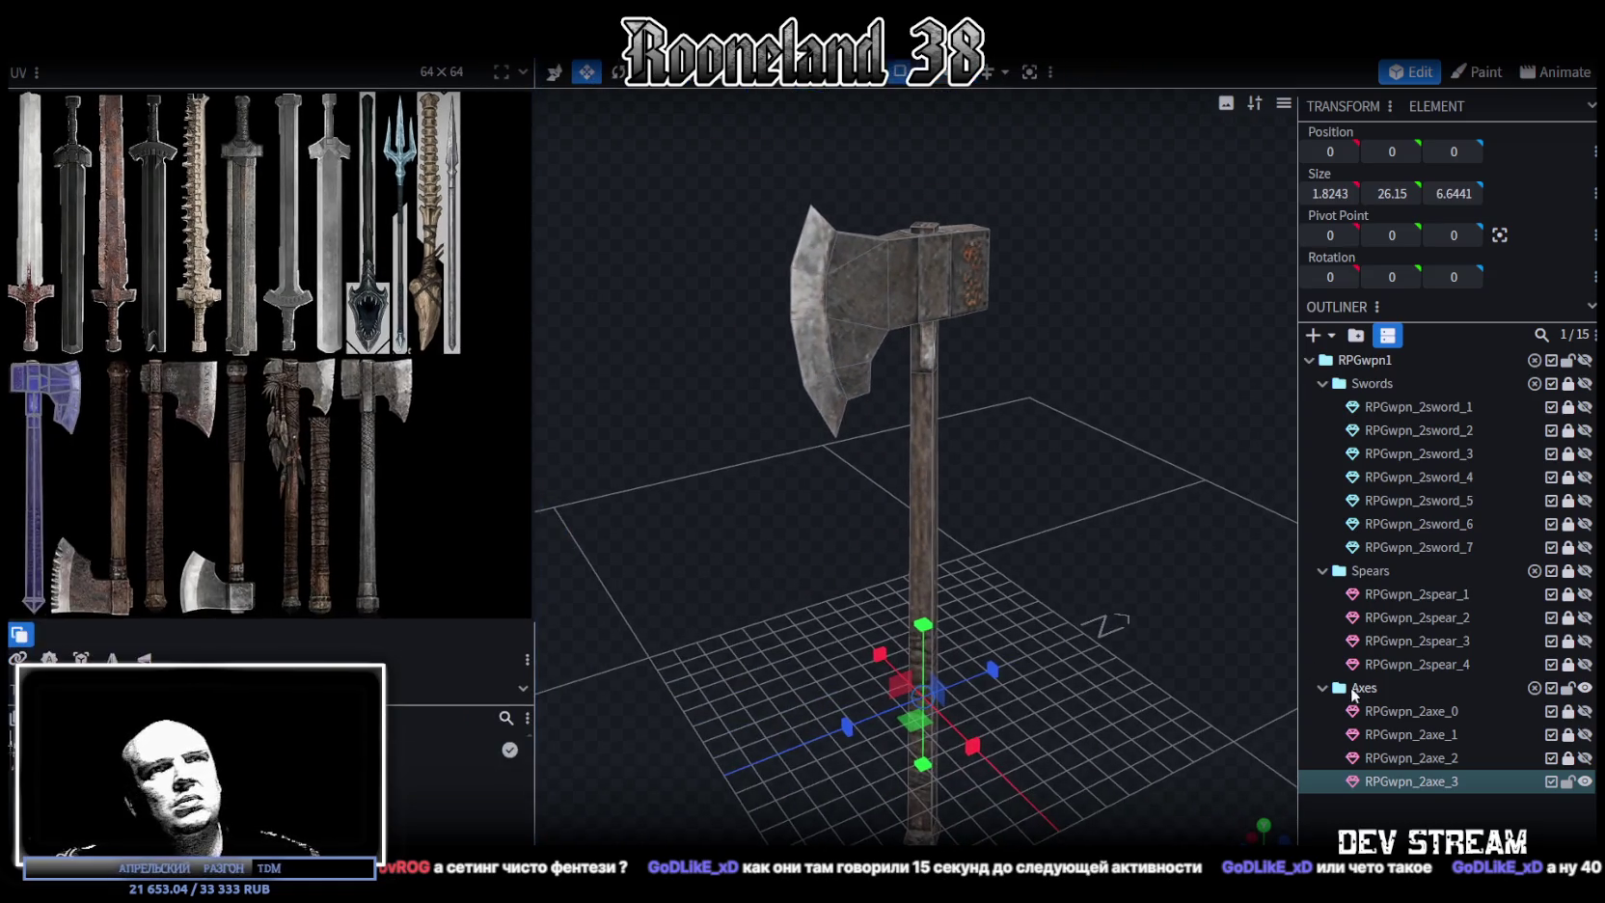
{"action": "key", "text": "Delete"}
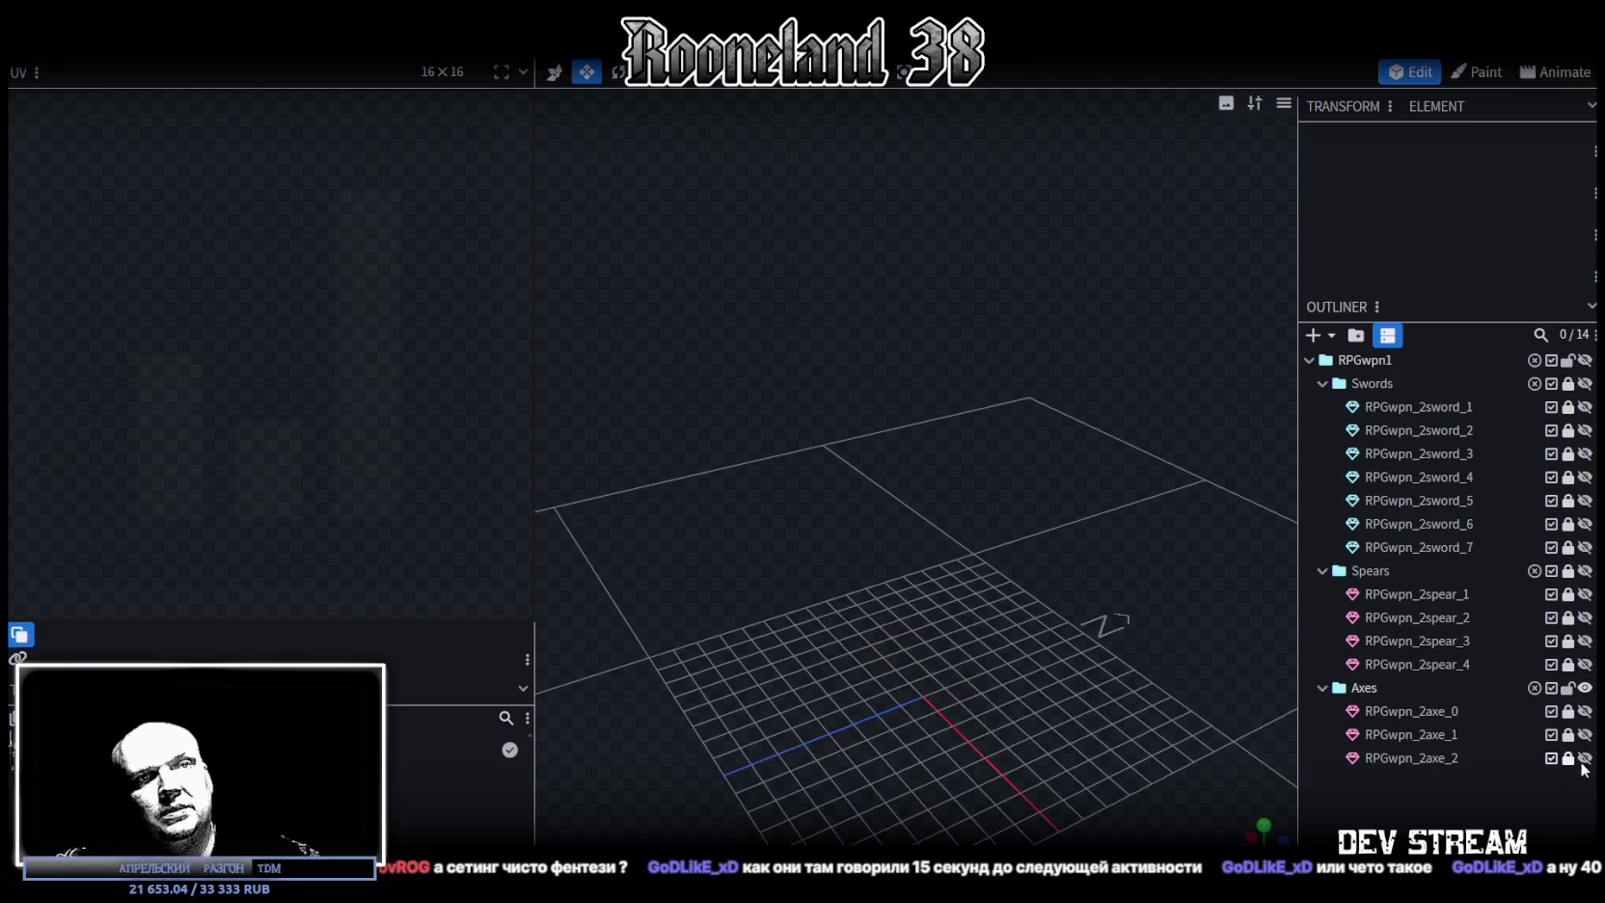
{"action": "key", "text": "ctrl+z"}
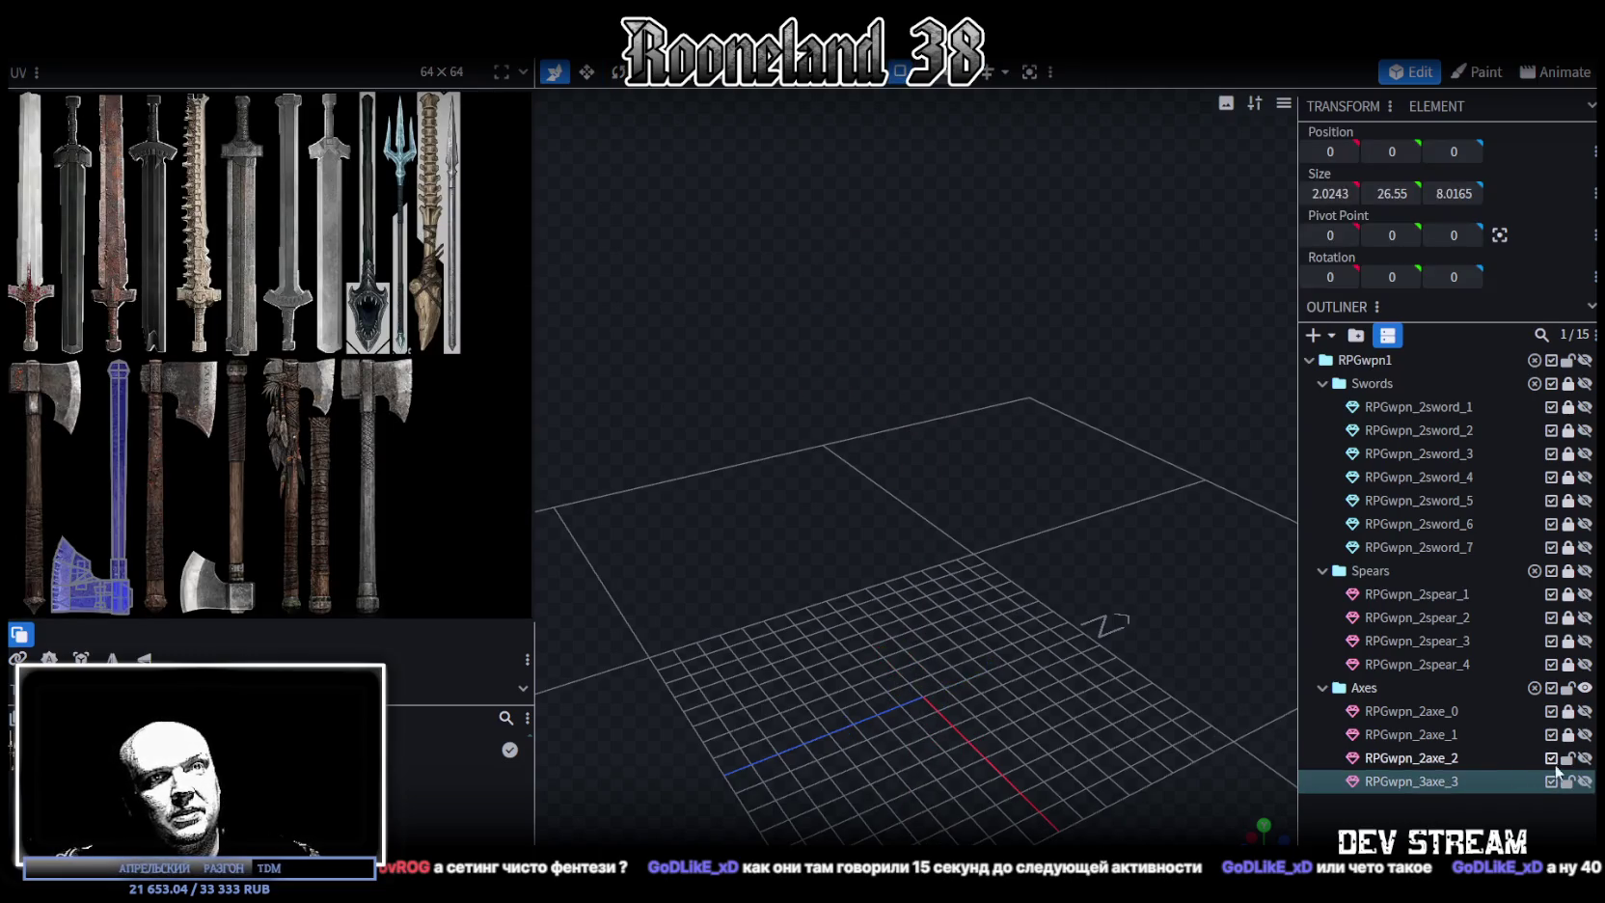
Make RPGwpn_2axe_3 visible again and frame its axe head up close
{"action": "double_click", "coordinate": [1425, 783]}
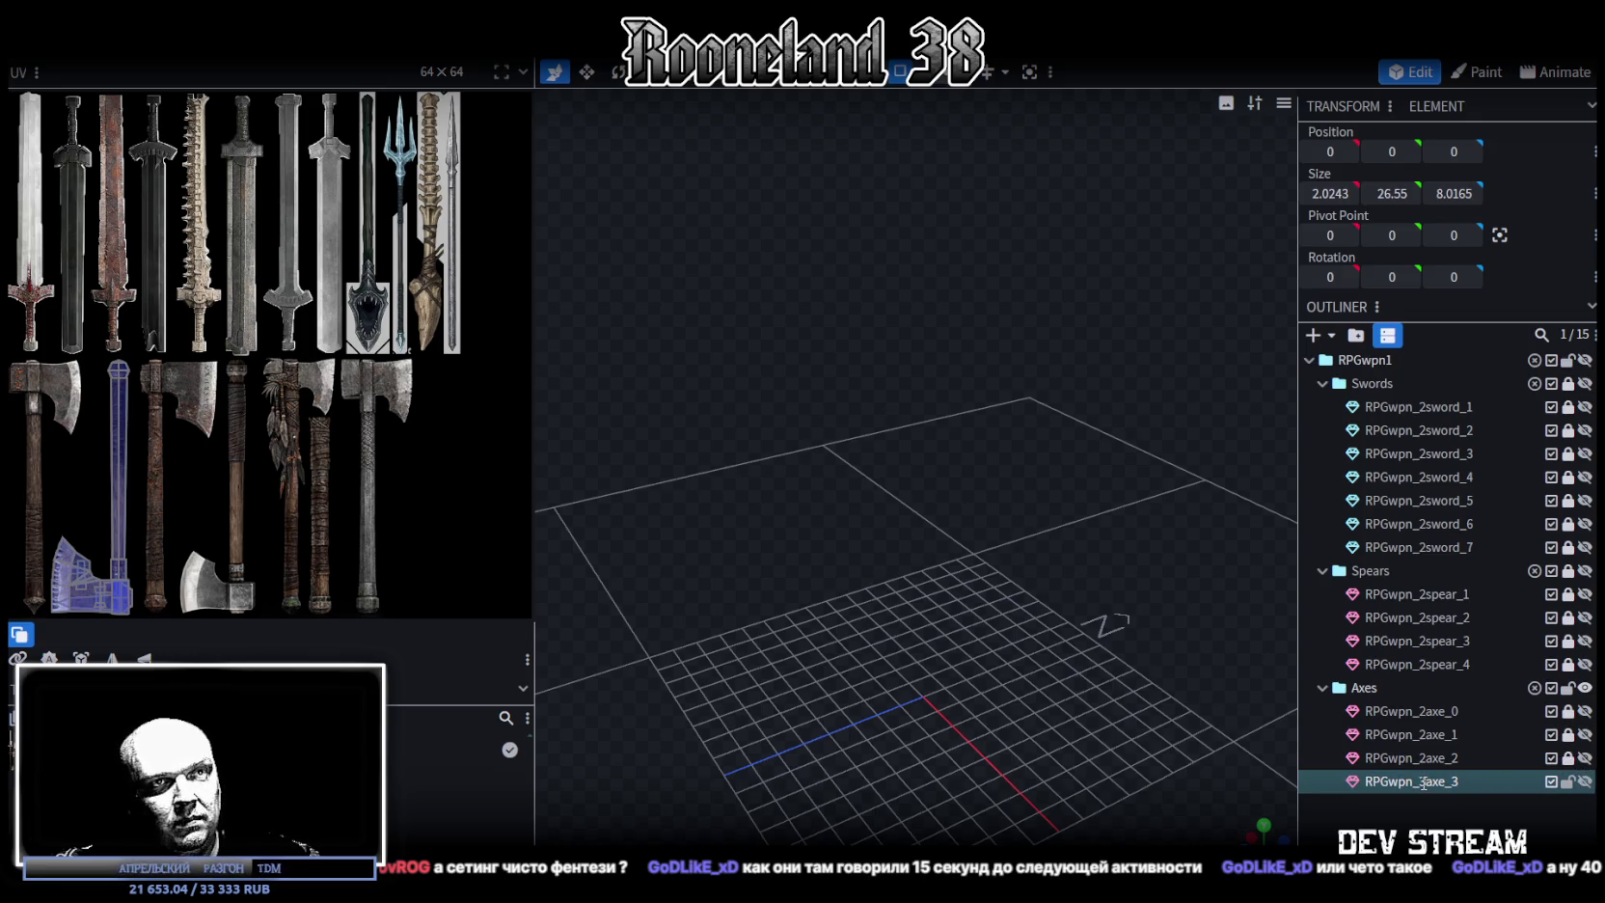
{"action": "left_click", "coordinate": [1584, 782]}
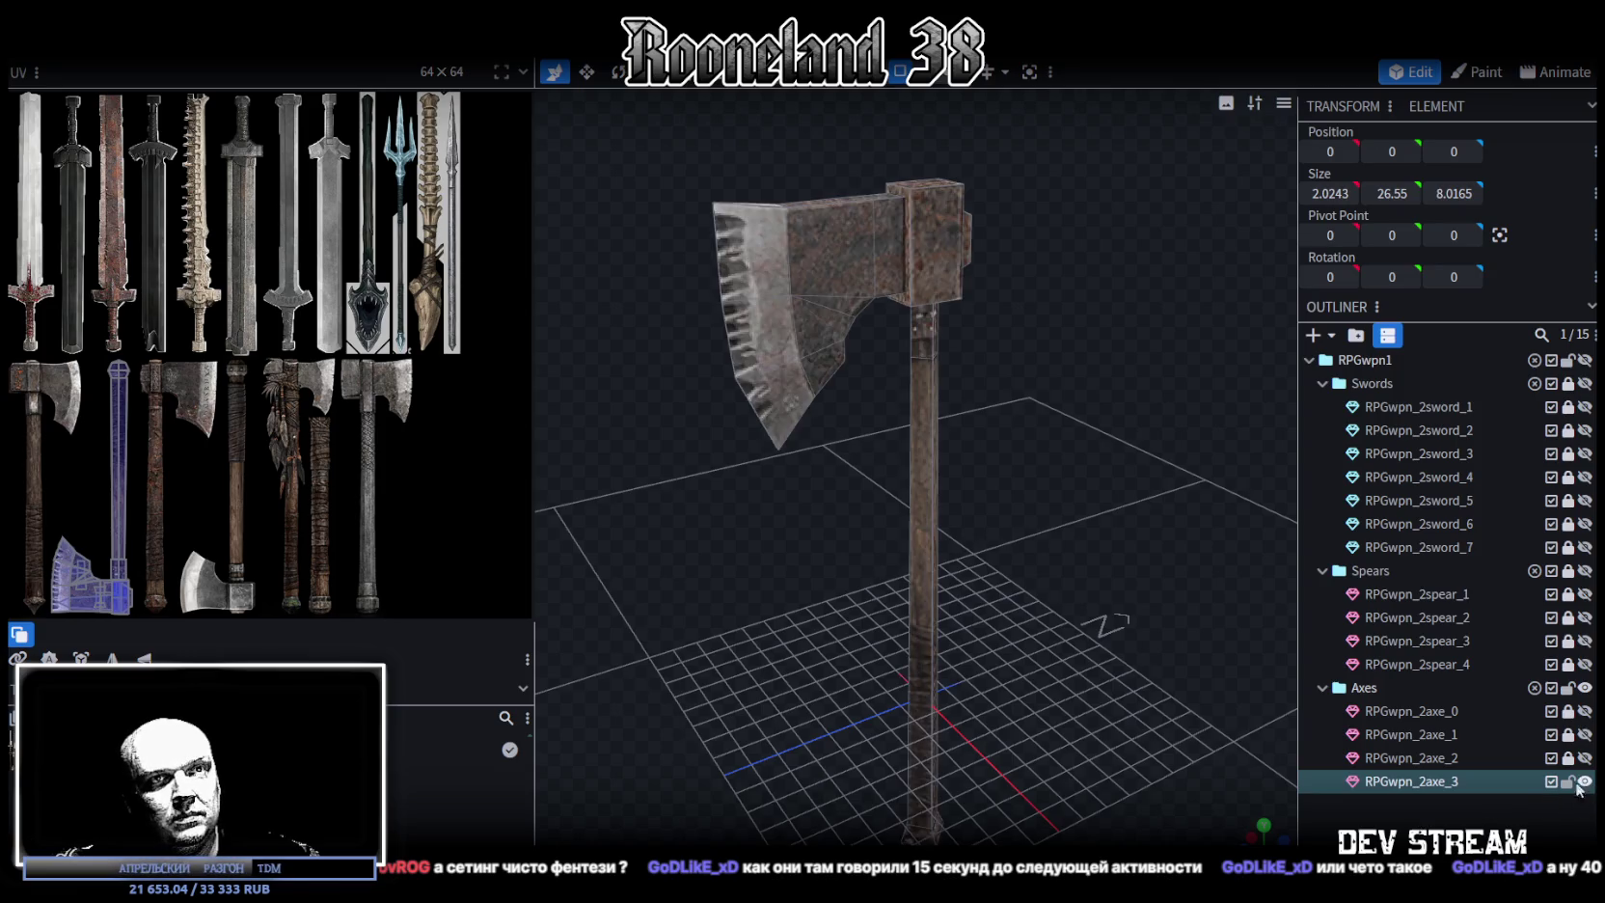
{"action": "left_click_drag", "start_coordinate": [1031, 546], "coordinate": [1079, 546]}
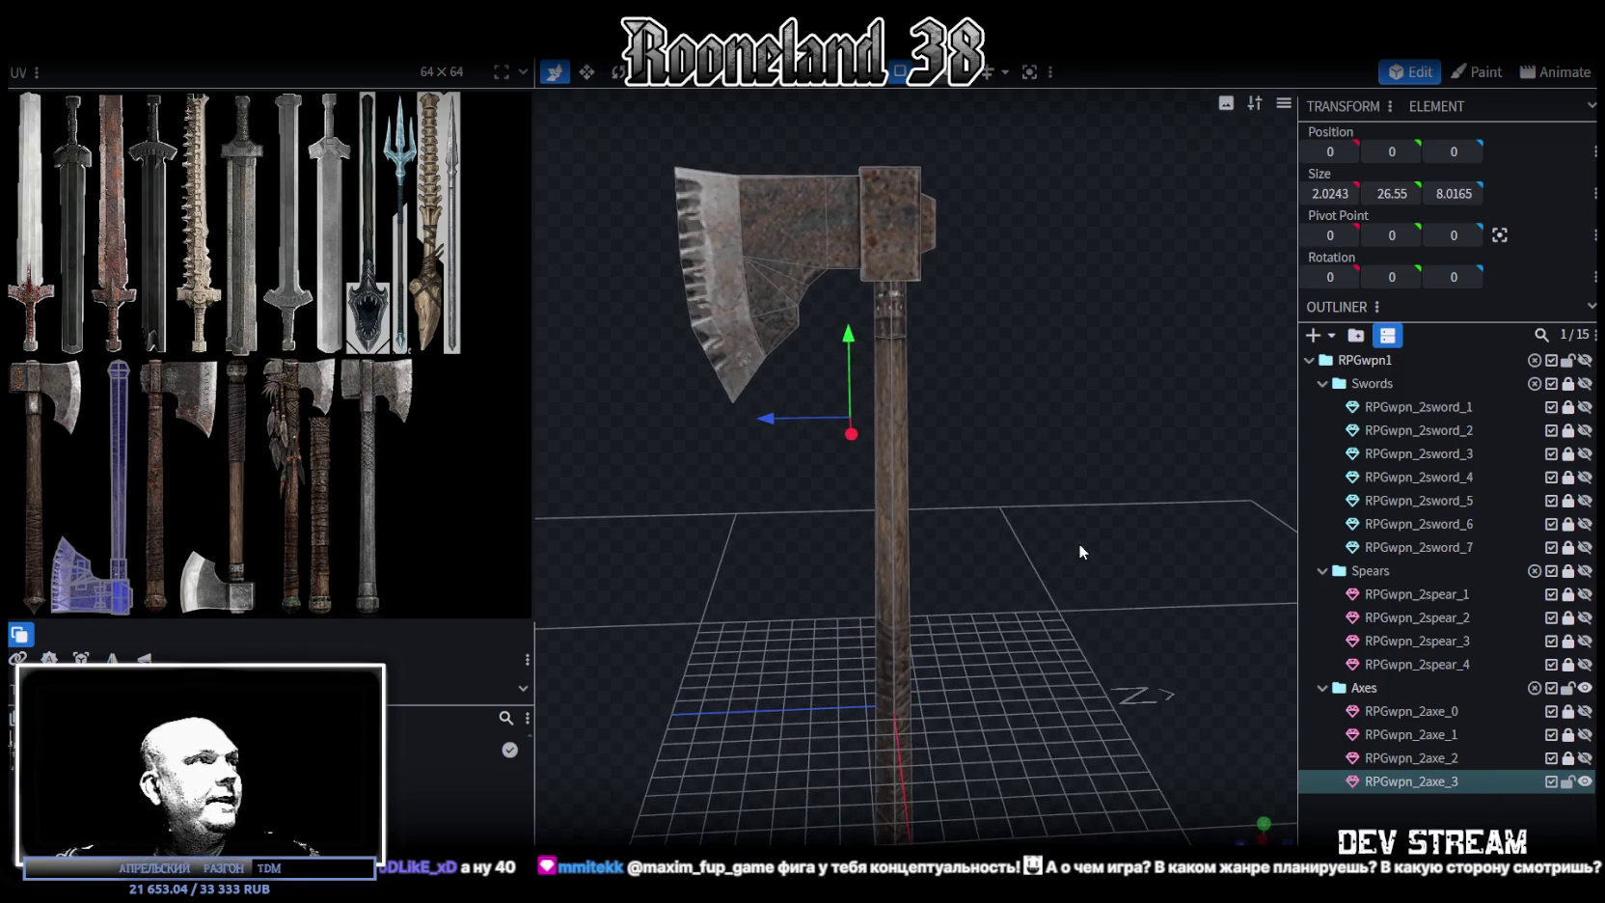
{"action": "scroll", "coordinate": [1051, 483], "scroll_direction": "up", "scroll_amount": 3}
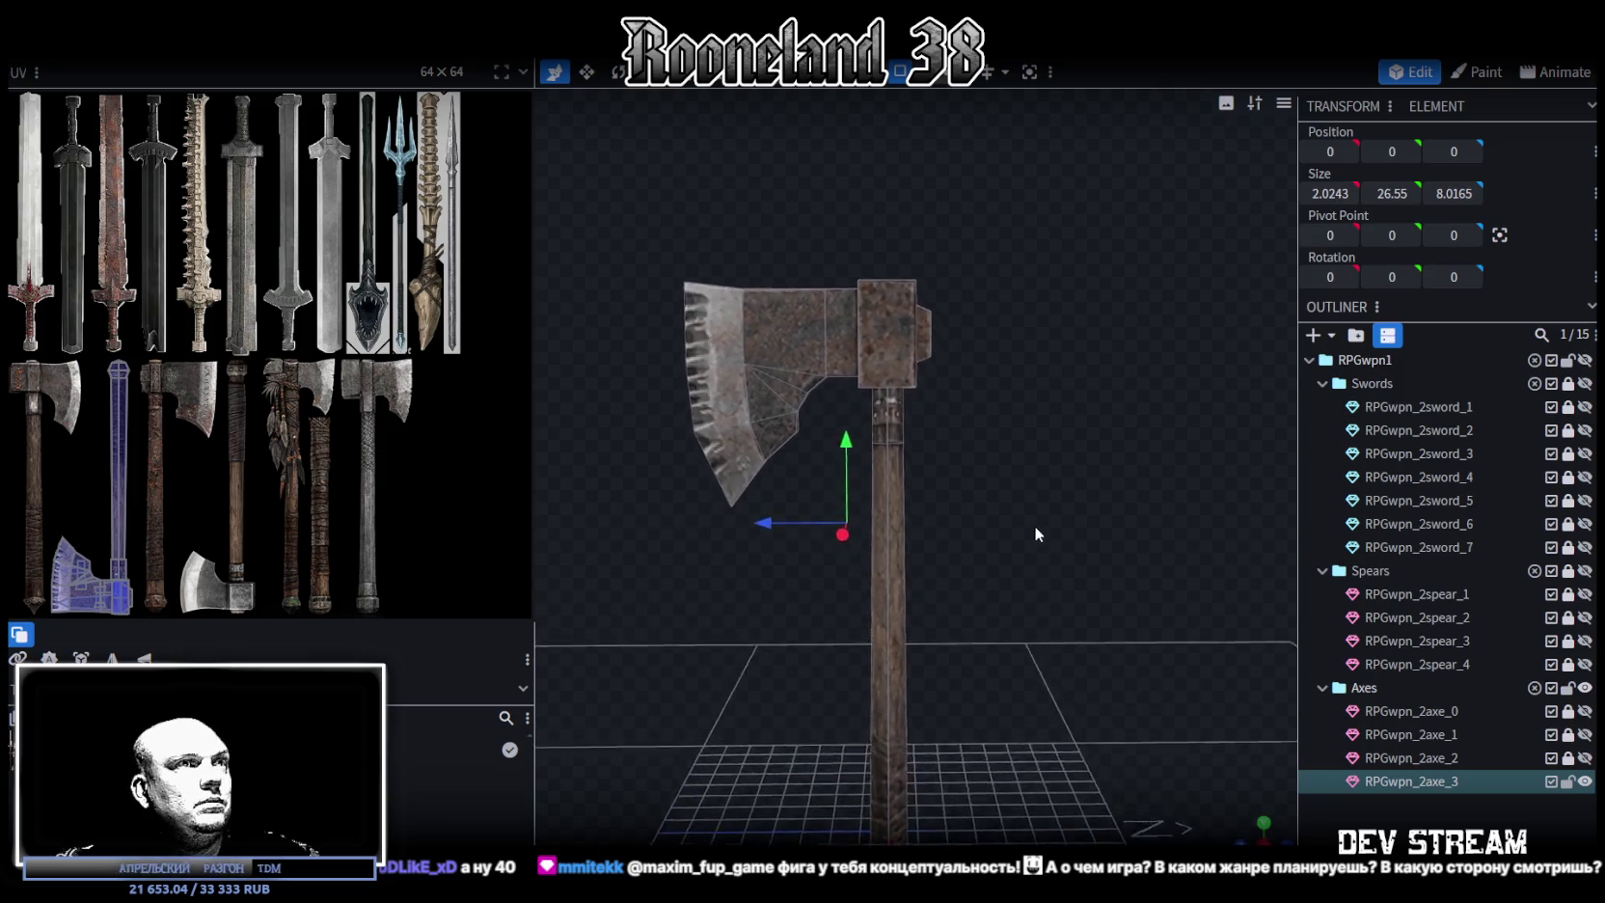
{"action": "scroll", "coordinate": [1035, 524], "scroll_direction": "up", "scroll_amount": 2}
{"action": "right_click_drag", "start_coordinate": [765, 571], "coordinate": [832, 602]}
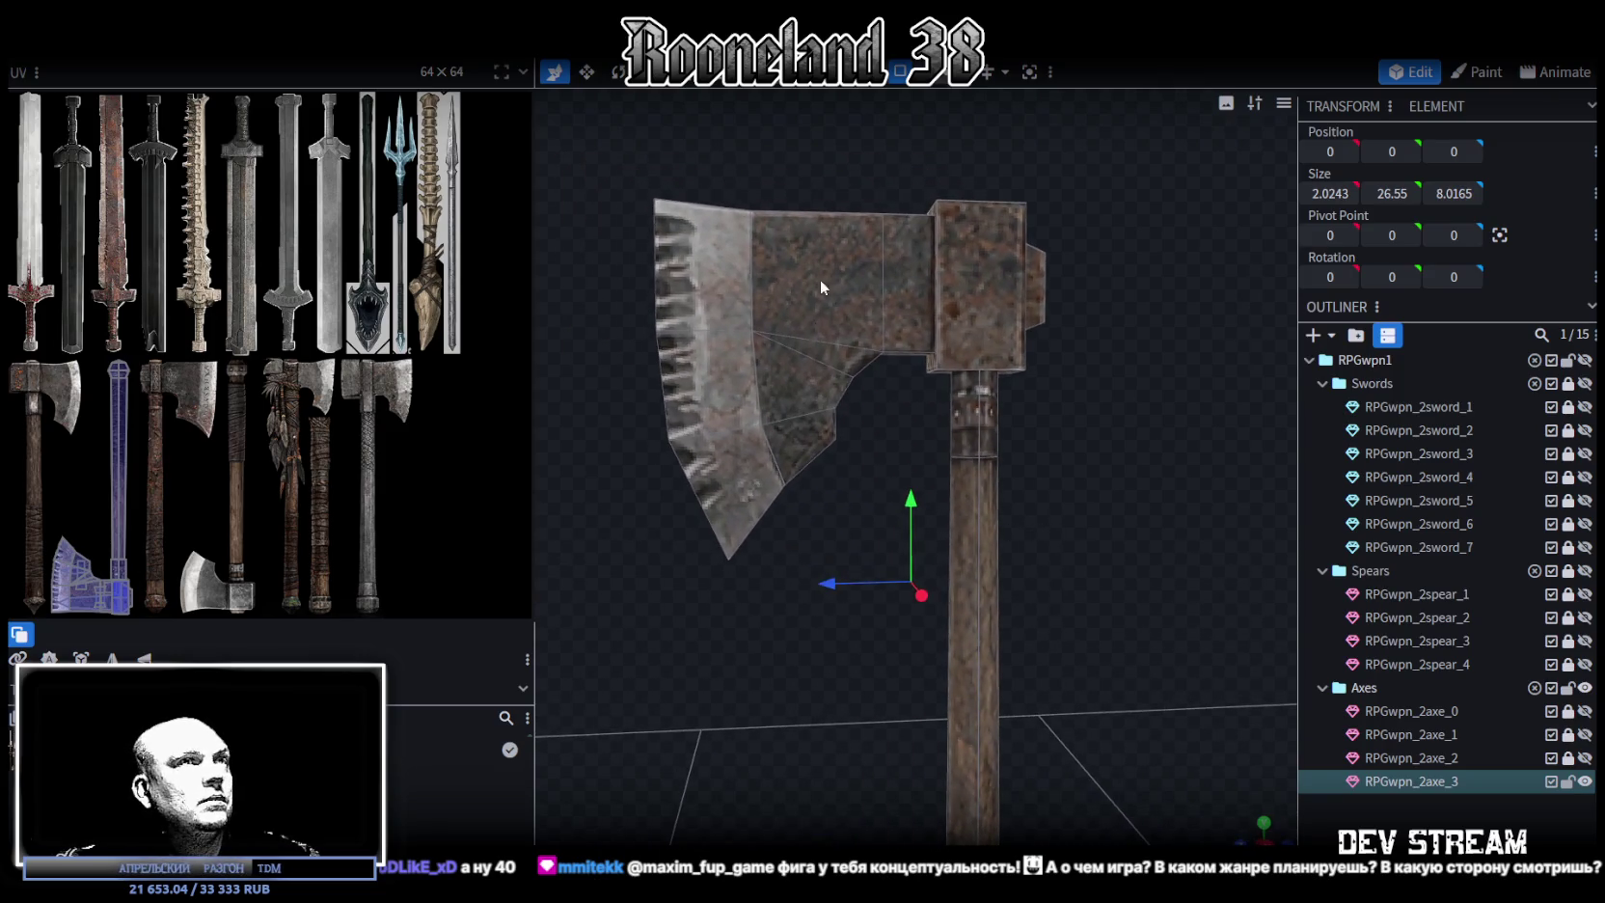
{"action": "left_click", "coordinate": [900, 72]}
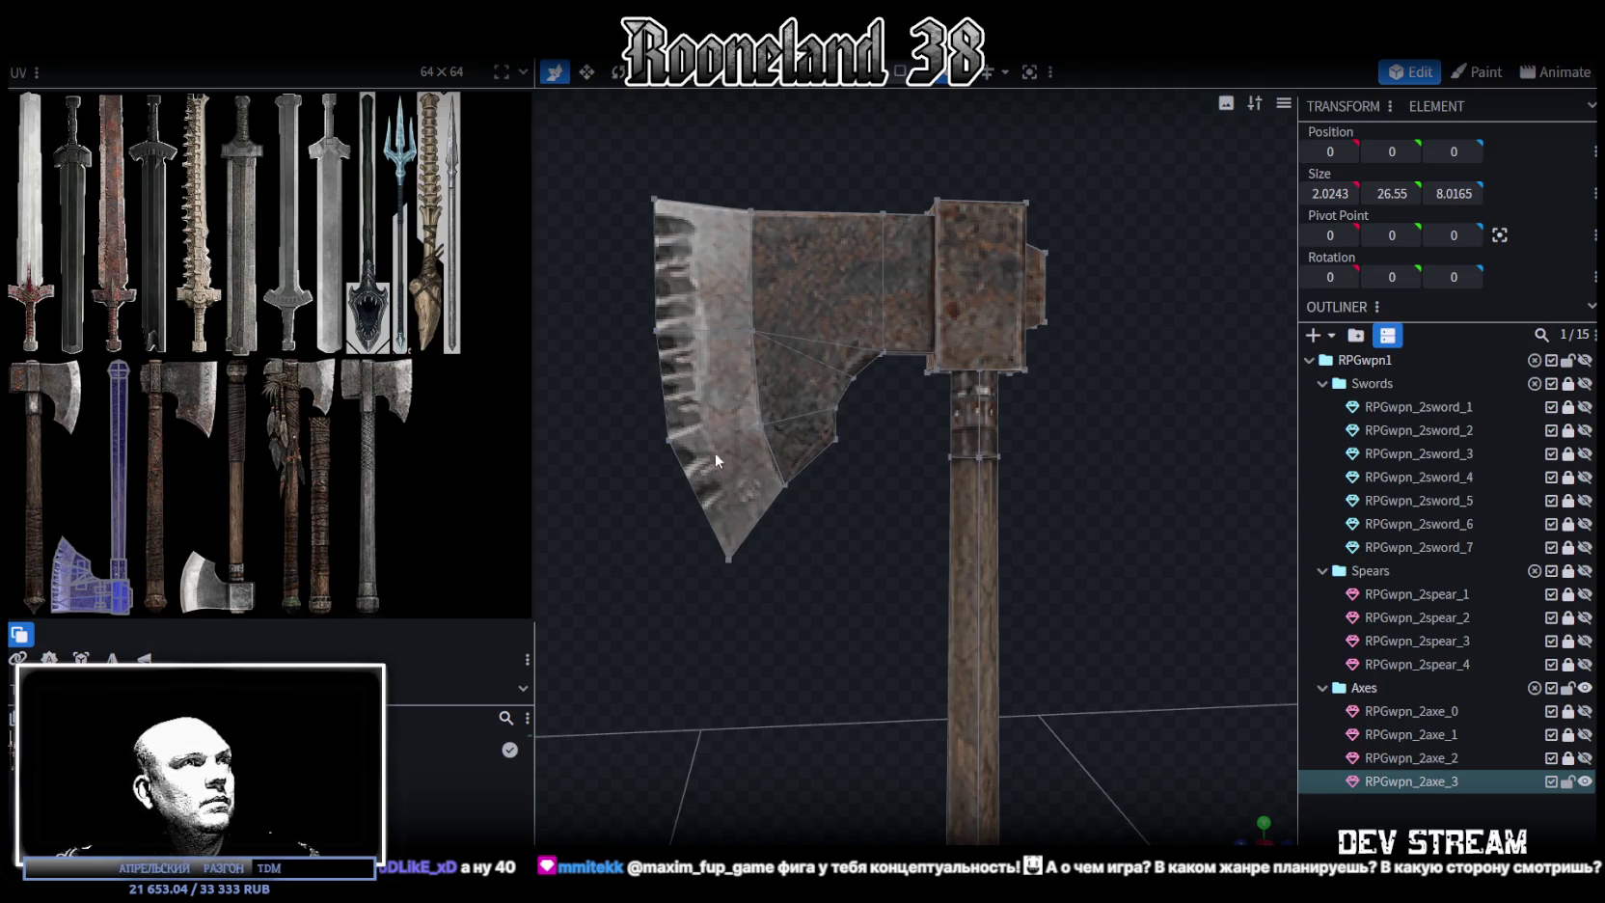
Shift the two blade-notch vertices 0.1 along Z and pull the bottom tip outward
{"action": "left_click", "coordinate": [656, 331]}
{"action": "left_click", "coordinate": [666, 439], "text": "shift"}
{"action": "left_click_drag", "start_coordinate": [578, 385], "coordinate": [577, 386]}
{"action": "left_click", "coordinate": [726, 559]}
{"action": "left_click_drag", "start_coordinate": [644, 562], "coordinate": [616, 561]}
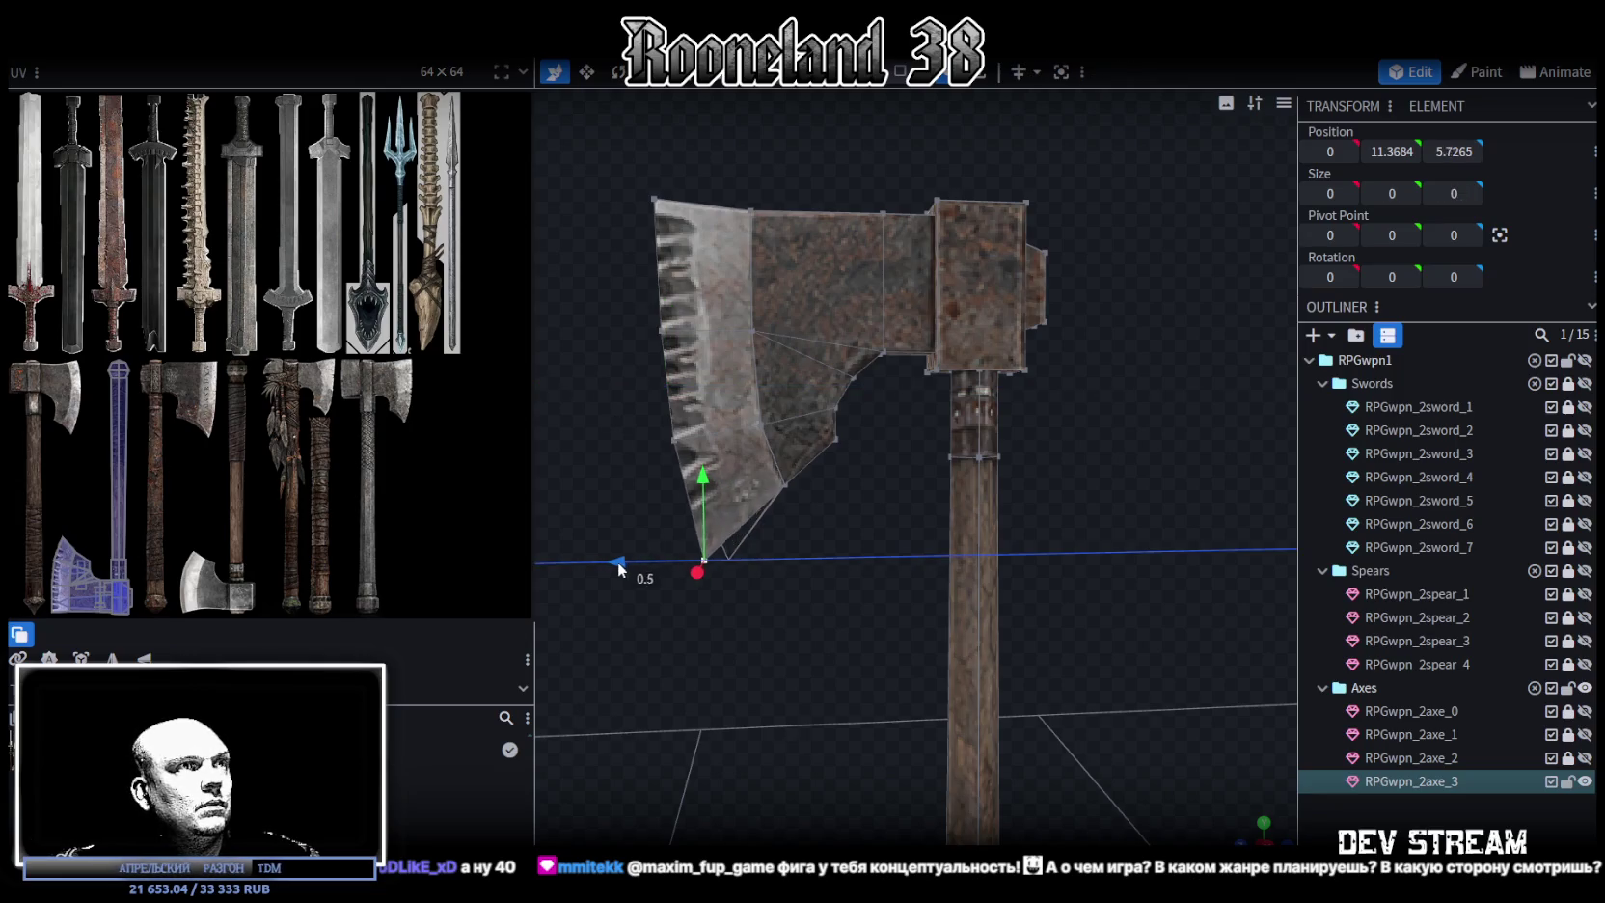
Fine-tune an inner blade vertex: 0.1 along Z, raised 0.4, then lowered 0.1
{"action": "left_click_drag", "start_coordinate": [822, 533], "coordinate": [857, 514]}
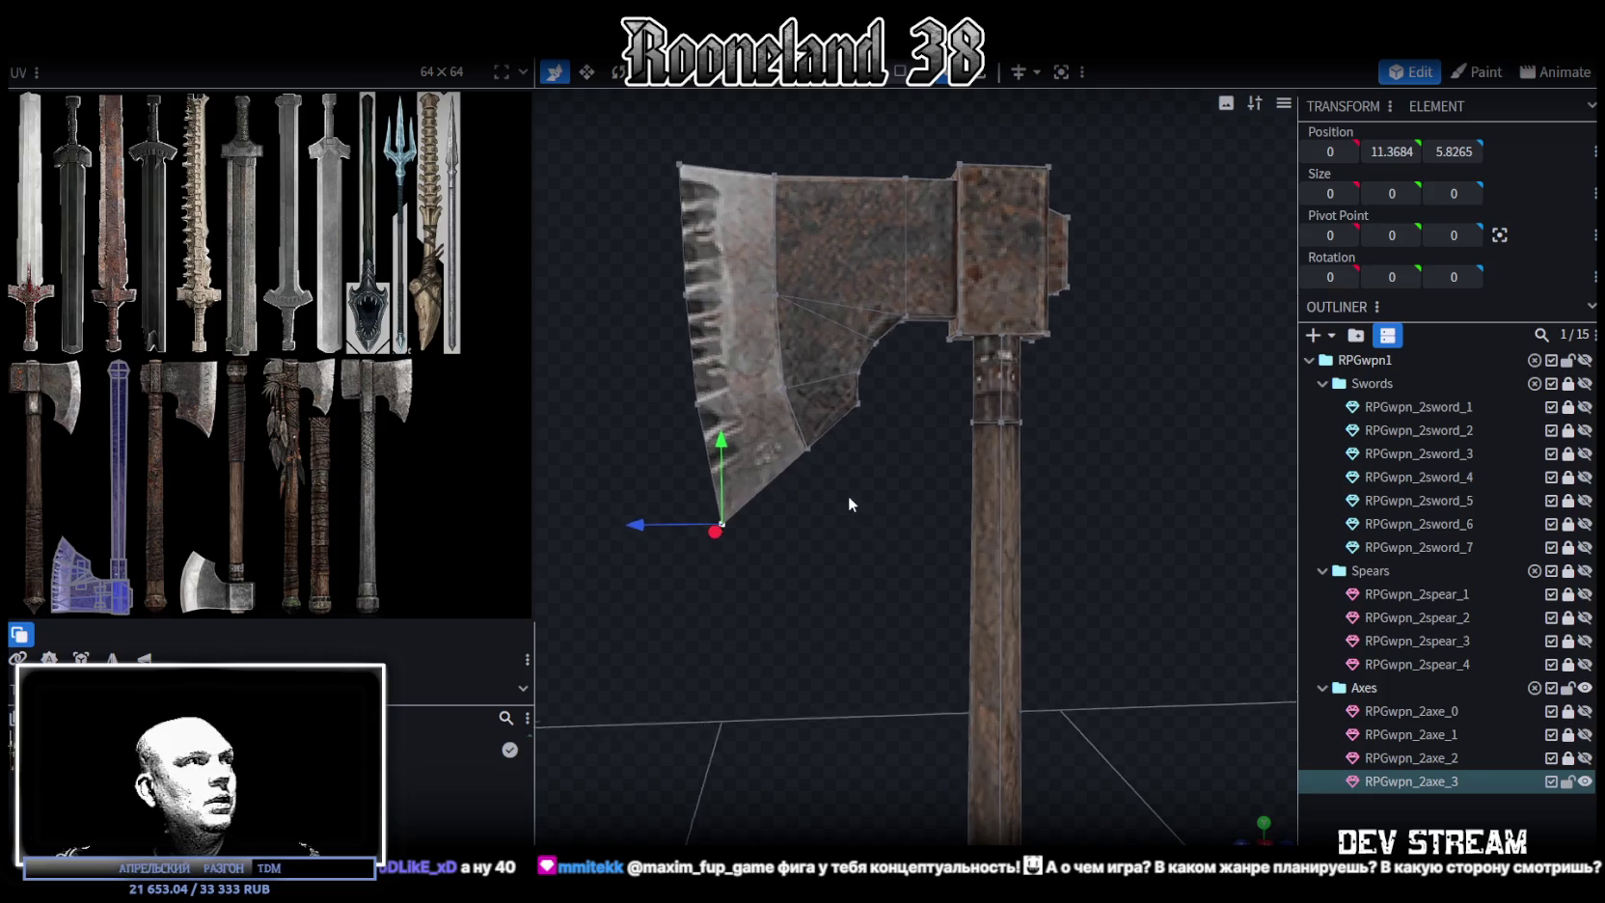
{"action": "left_click", "coordinate": [825, 383]}
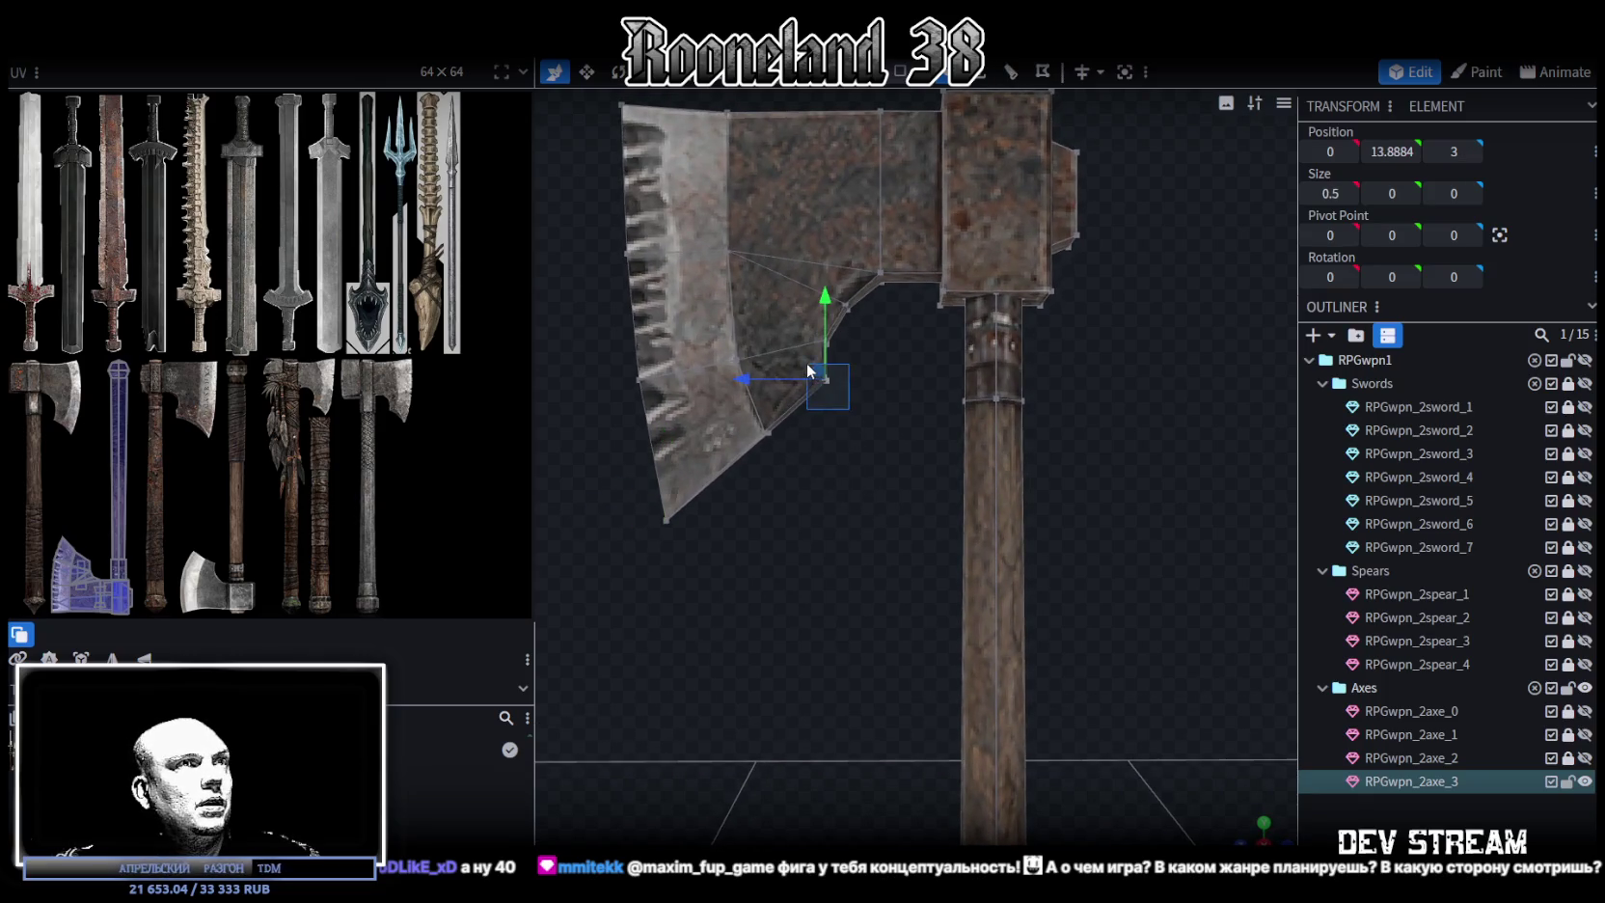
{"action": "mouse_move", "coordinate": [822, 306]}
{"action": "left_mouse_down"}
{"action": "mouse_move", "coordinate": [822, 325]}
{"action": "mouse_move", "coordinate": [826, 294]}
{"action": "mouse_move", "coordinate": [777, 283]}
{"action": "mouse_move", "coordinate": [806, 234]}
{"action": "left_mouse_up"}
{"action": "scroll", "coordinate": [883, 348], "scroll_direction": "up", "scroll_amount": 3}
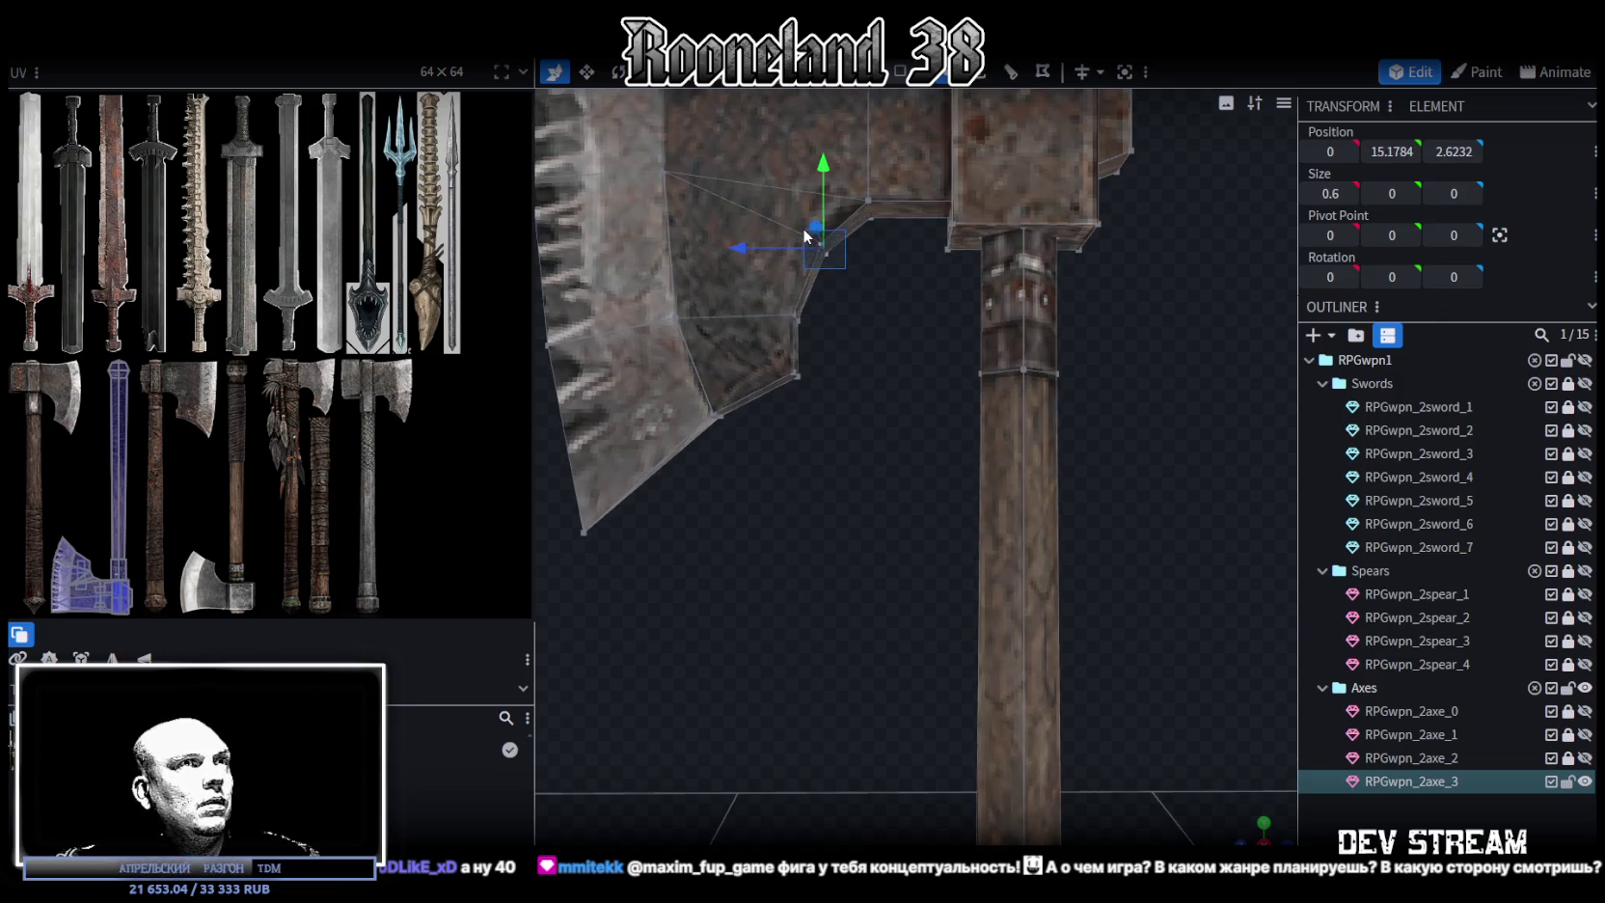
{"action": "left_click_drag", "start_coordinate": [827, 175], "coordinate": [812, 181]}
{"action": "left_click_drag", "start_coordinate": [743, 253], "coordinate": [740, 252]}
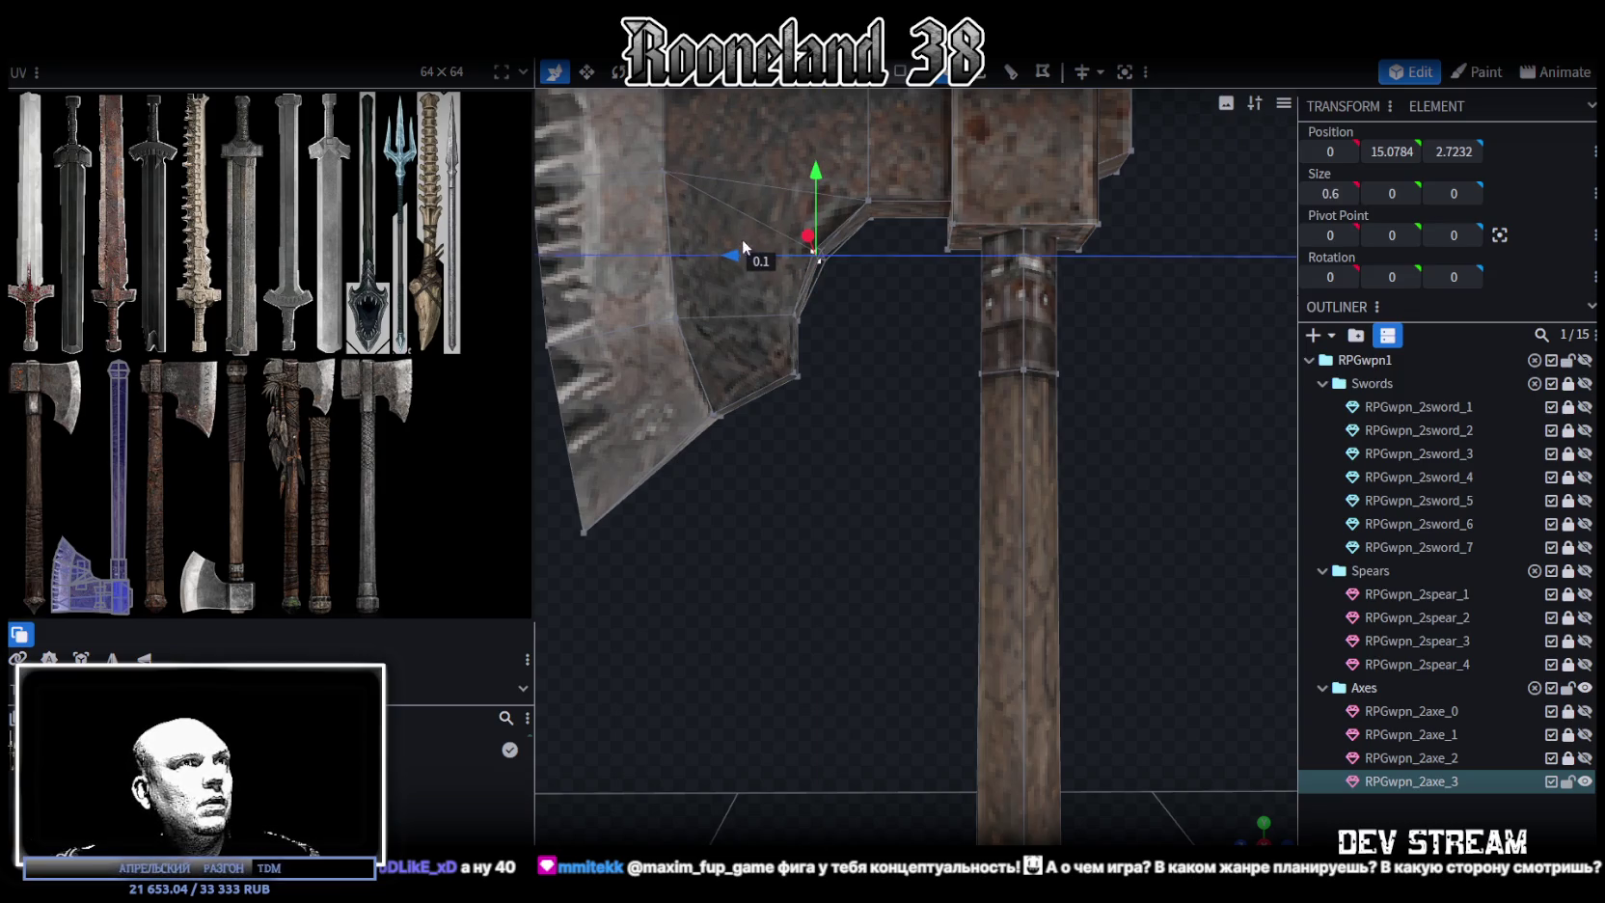
{"action": "left_click_drag", "start_coordinate": [816, 169], "coordinate": [812, 135]}
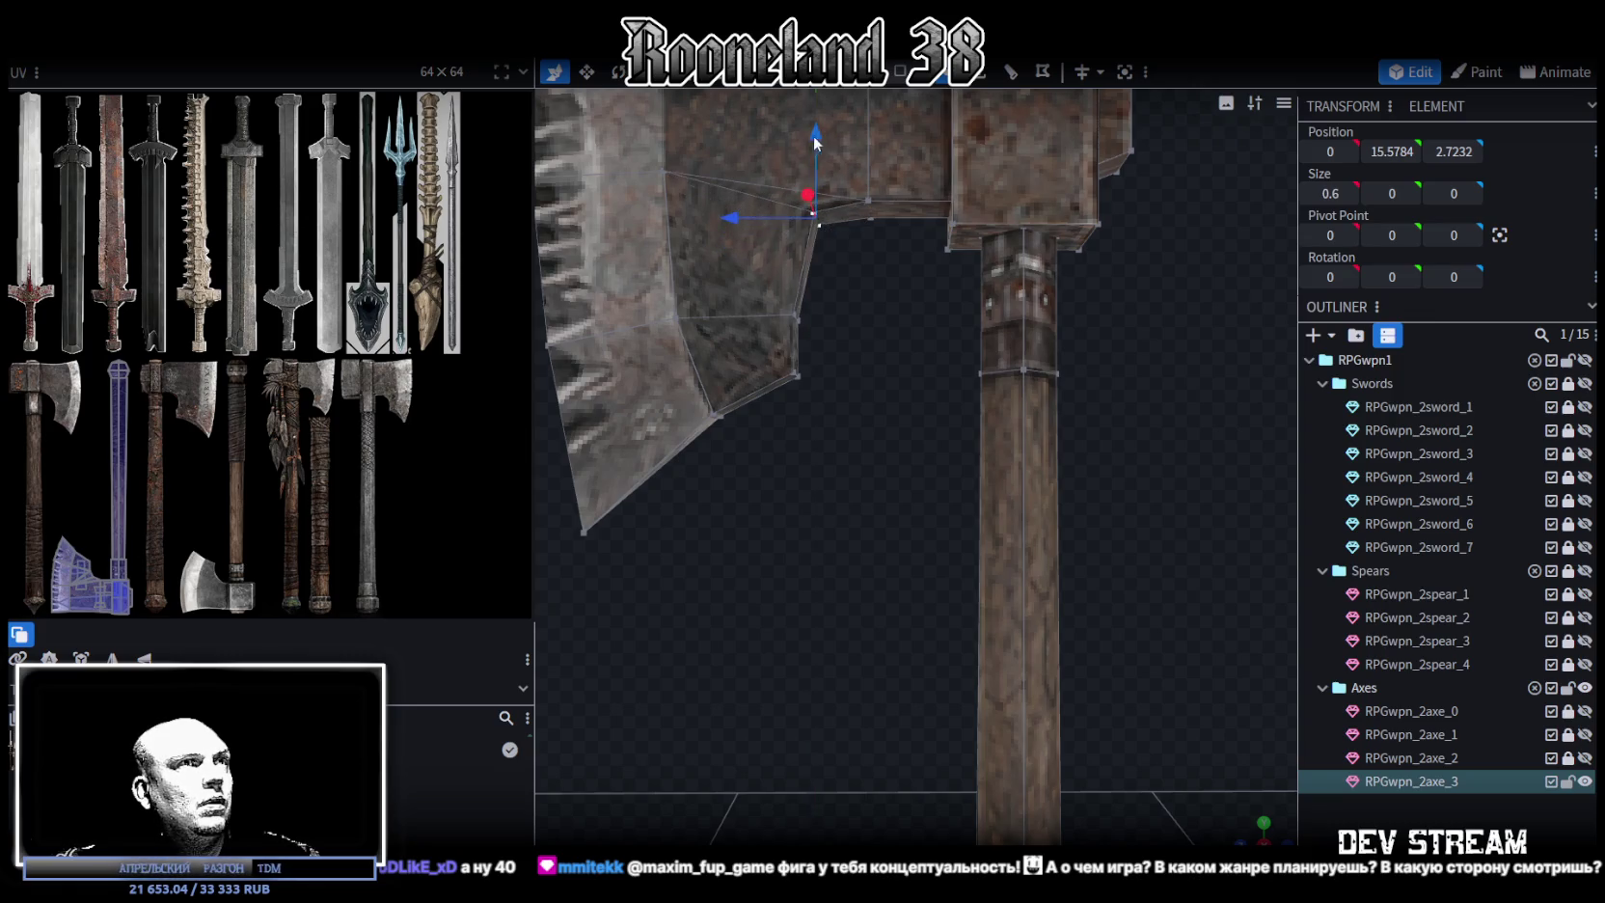
{"action": "left_click_drag", "start_coordinate": [730, 218], "coordinate": [730, 220]}
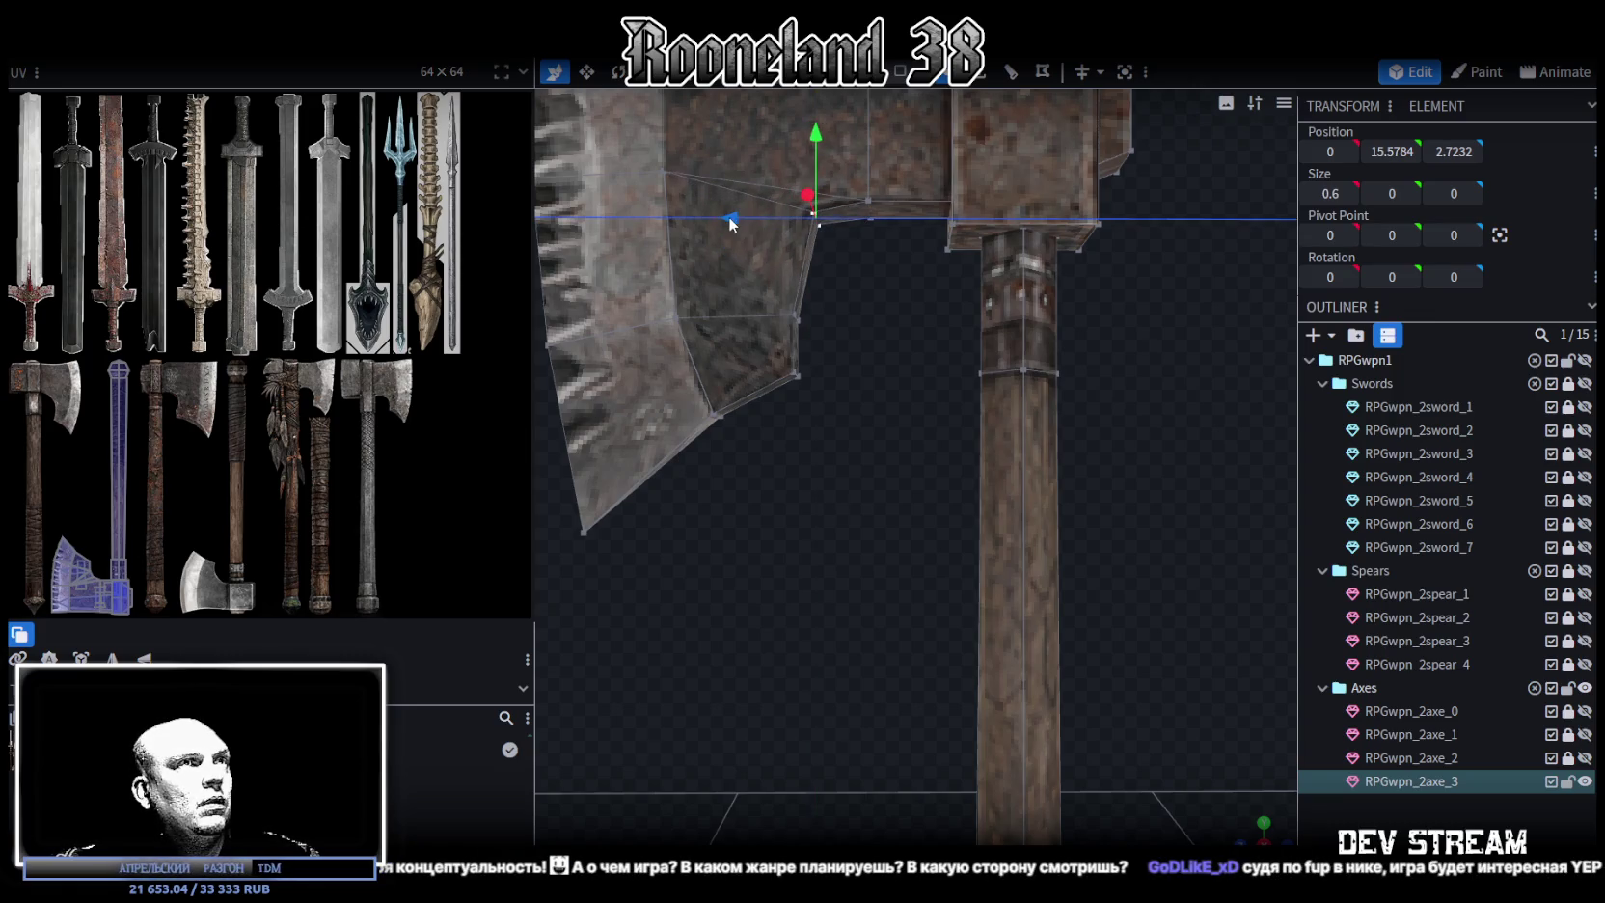
{"action": "left_click_drag", "start_coordinate": [815, 128], "coordinate": [810, 141]}
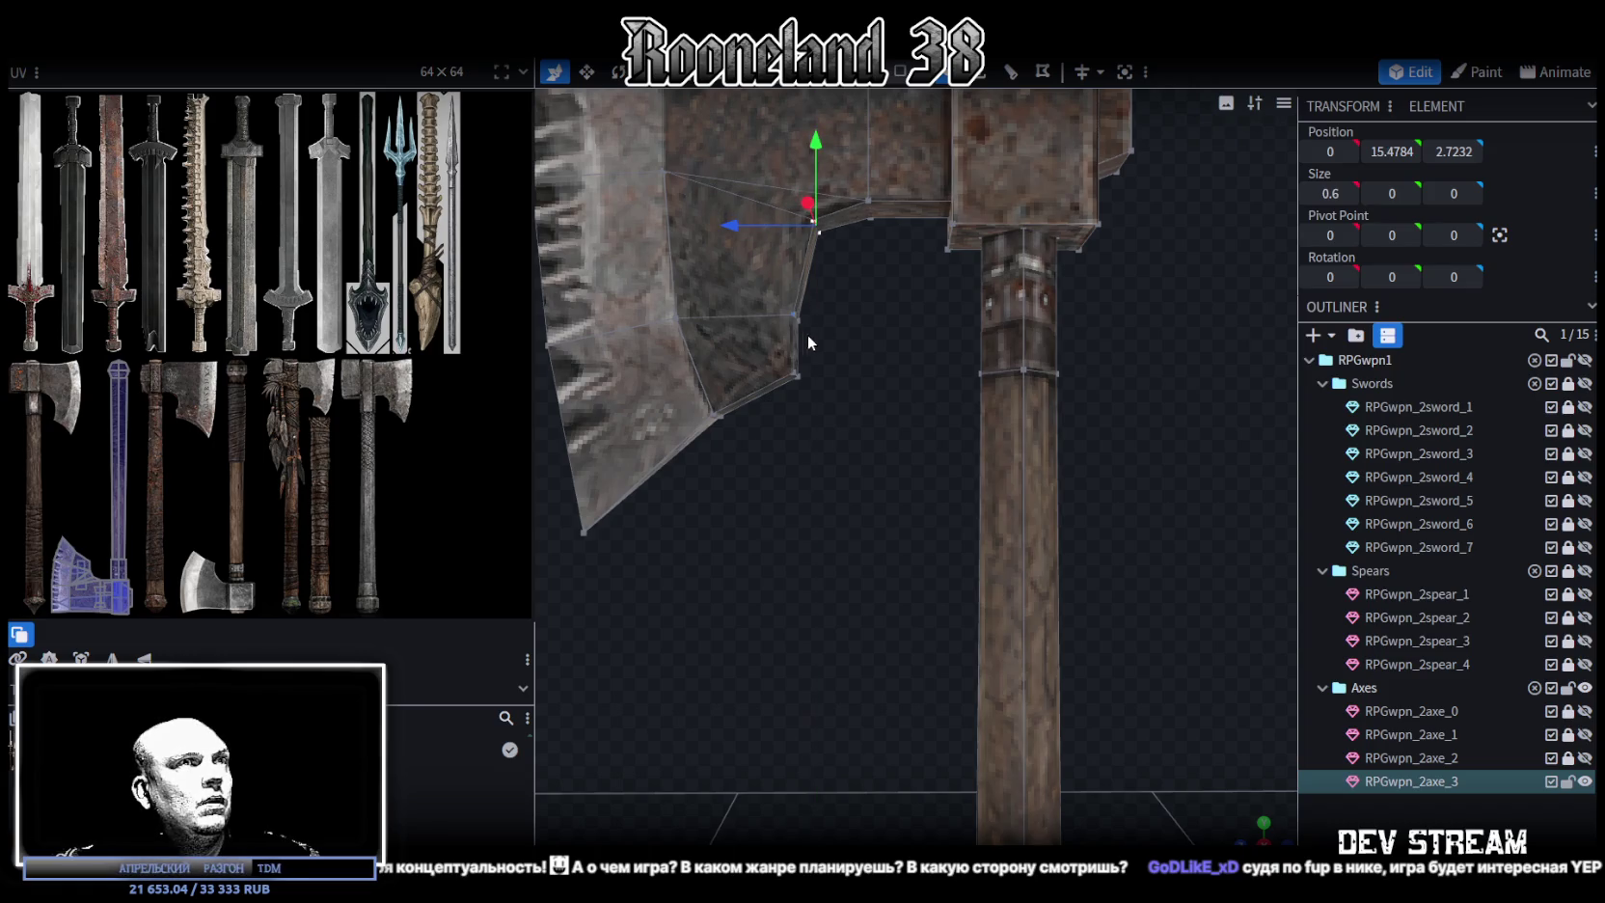
Extrude the blade's inner-corner face into a small block along Z-, adjusting its depth
{"action": "left_click", "coordinate": [753, 348]}
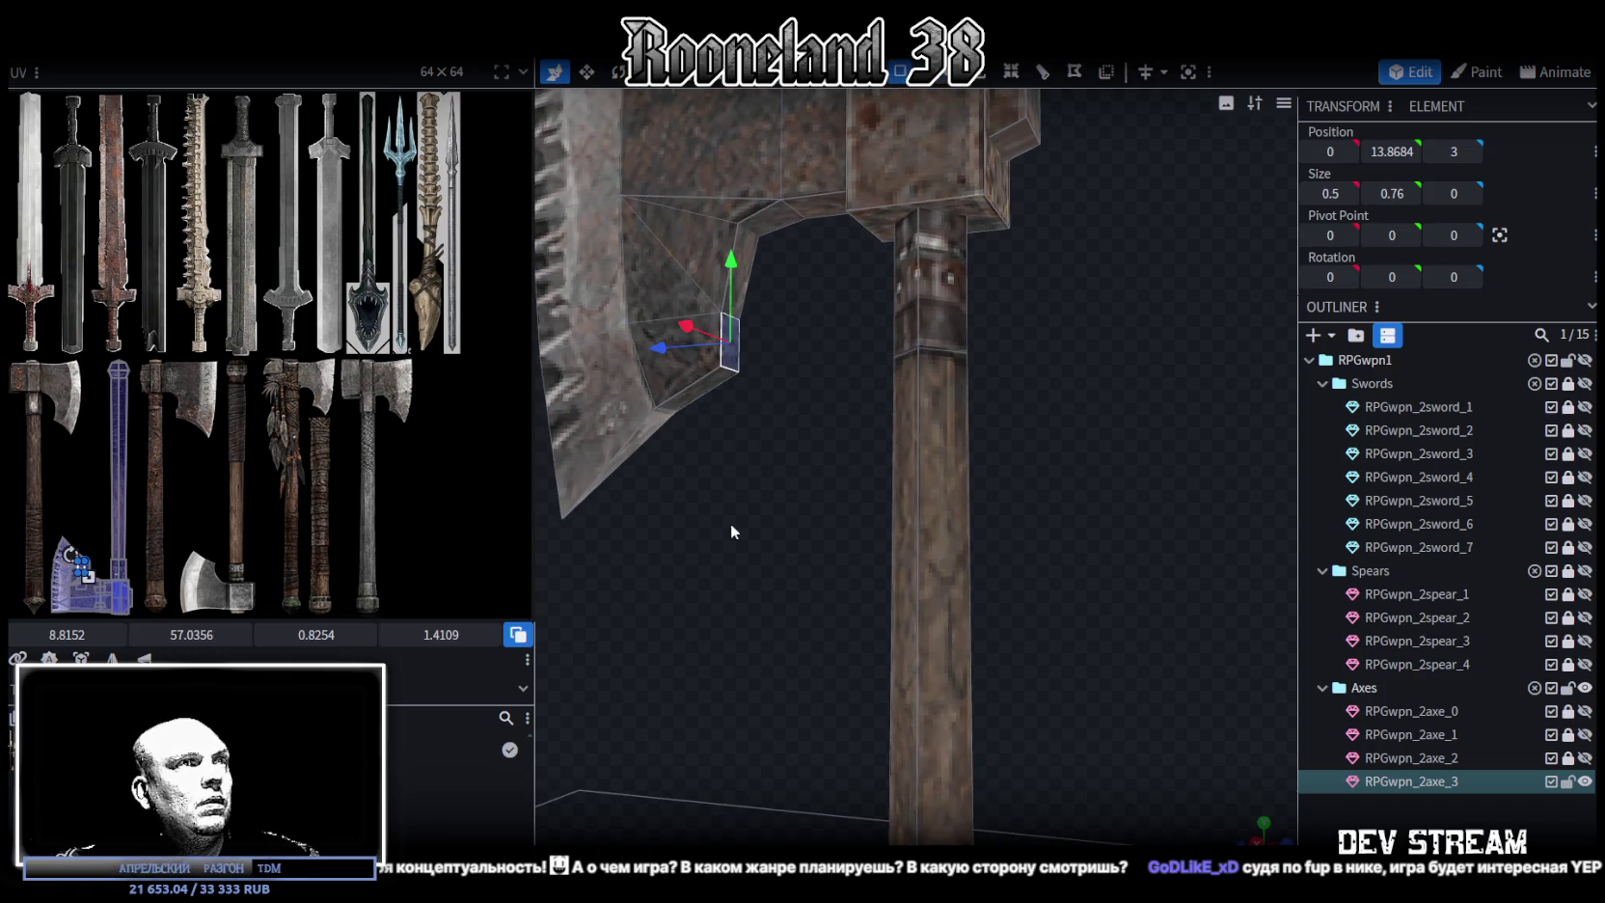
{"action": "left_click", "coordinate": [977, 79]}
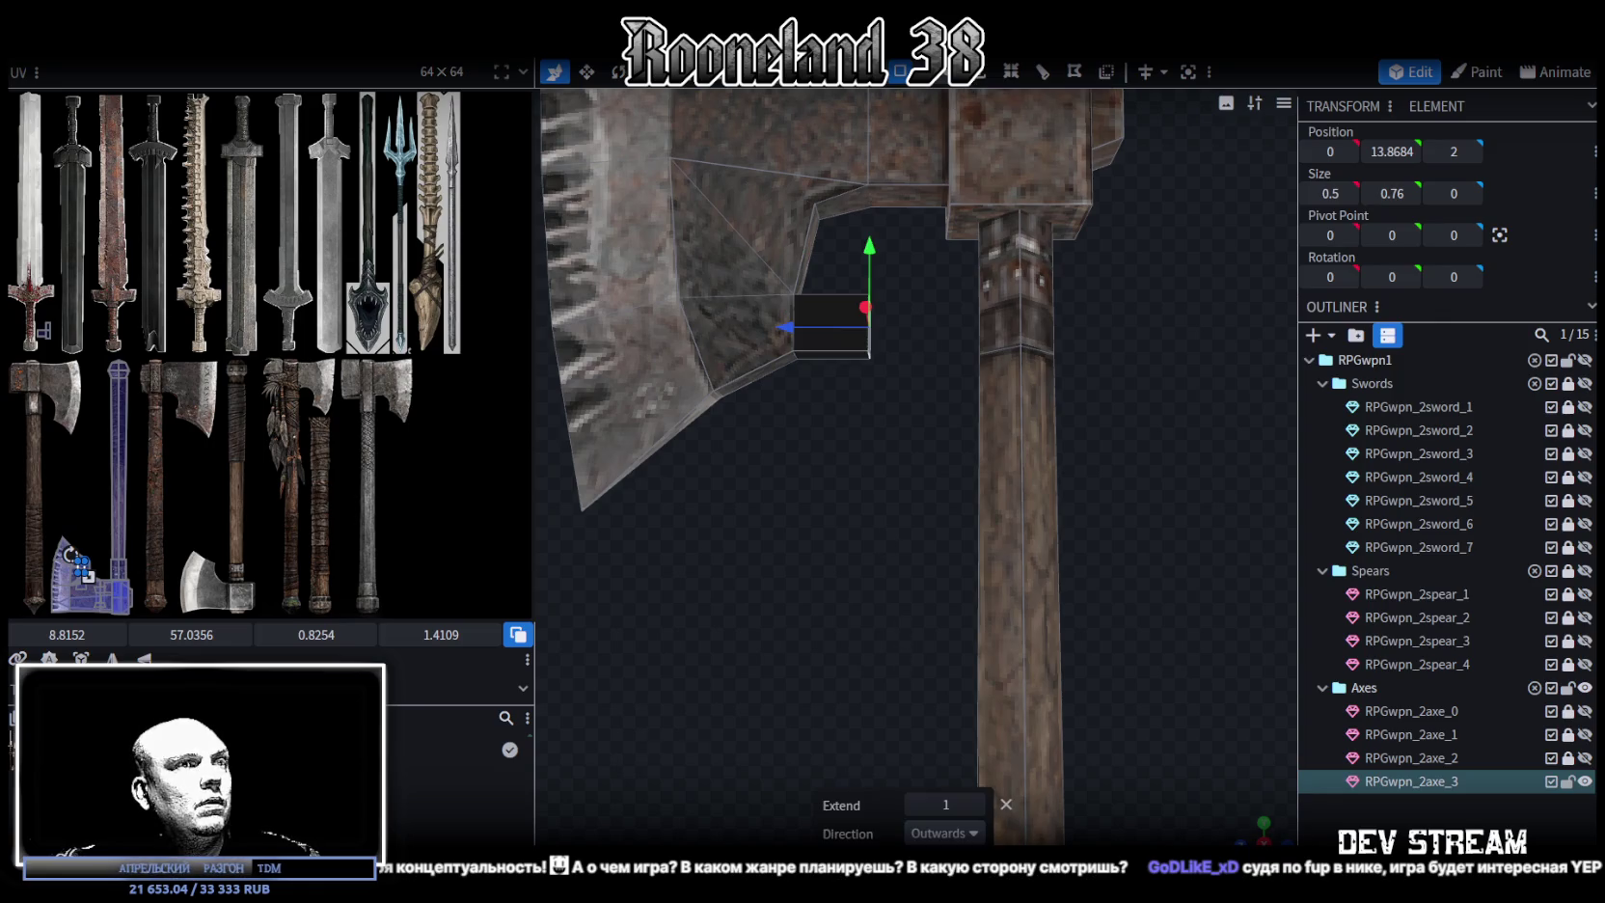
{"action": "left_click", "coordinate": [975, 836]}
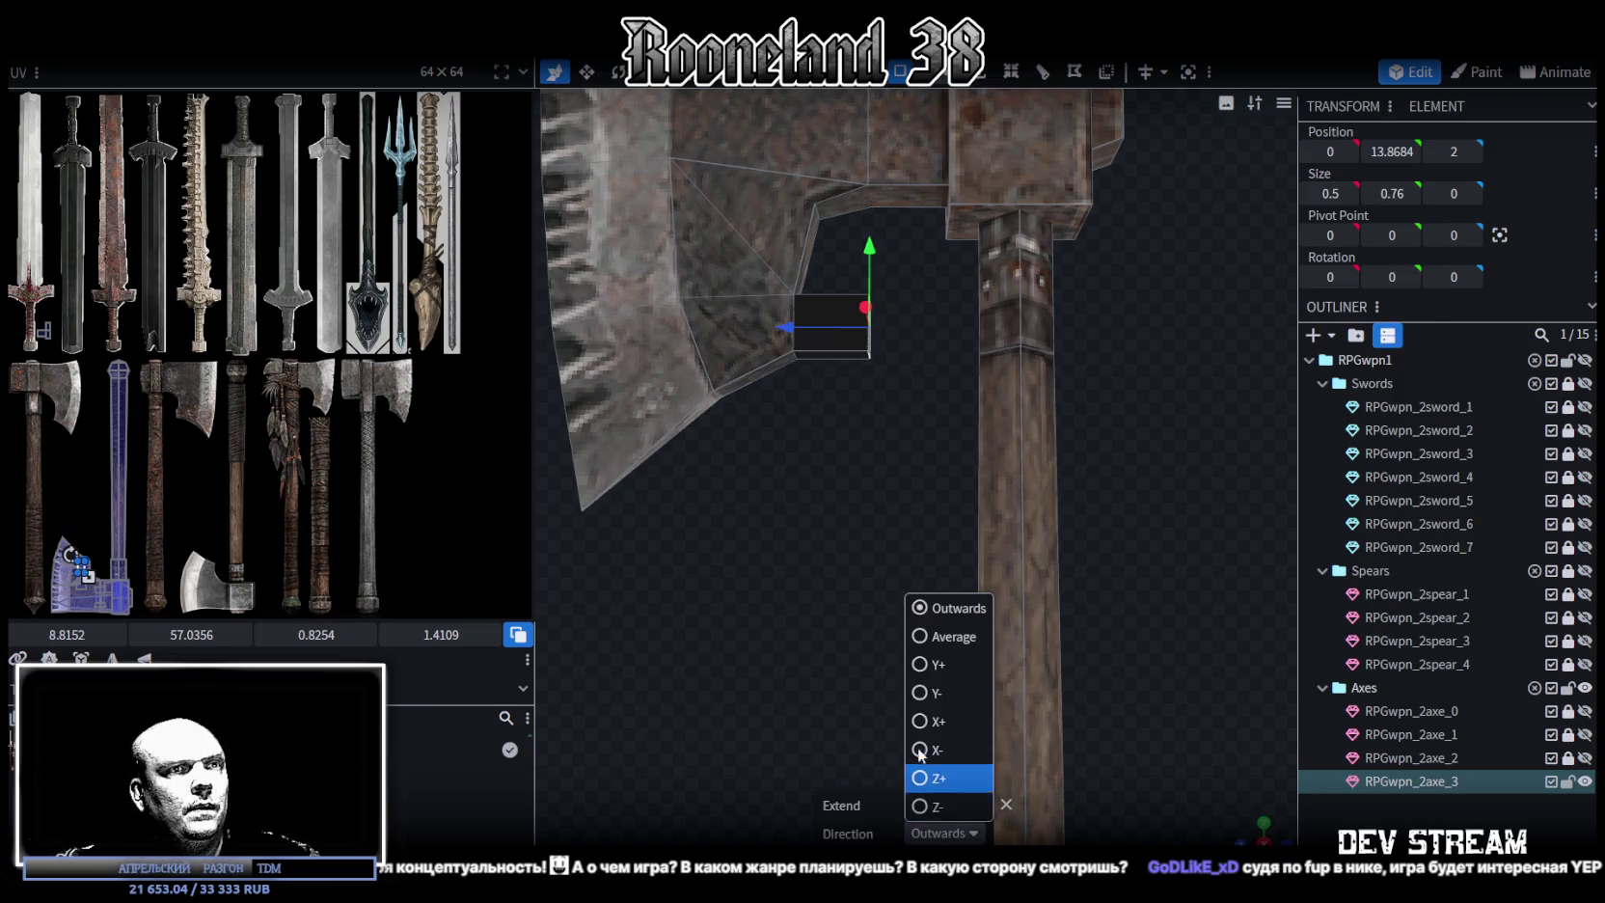
{"action": "left_click", "coordinate": [930, 805]}
{"action": "left_click", "coordinate": [923, 804]}
{"action": "left_click", "coordinate": [966, 804]}
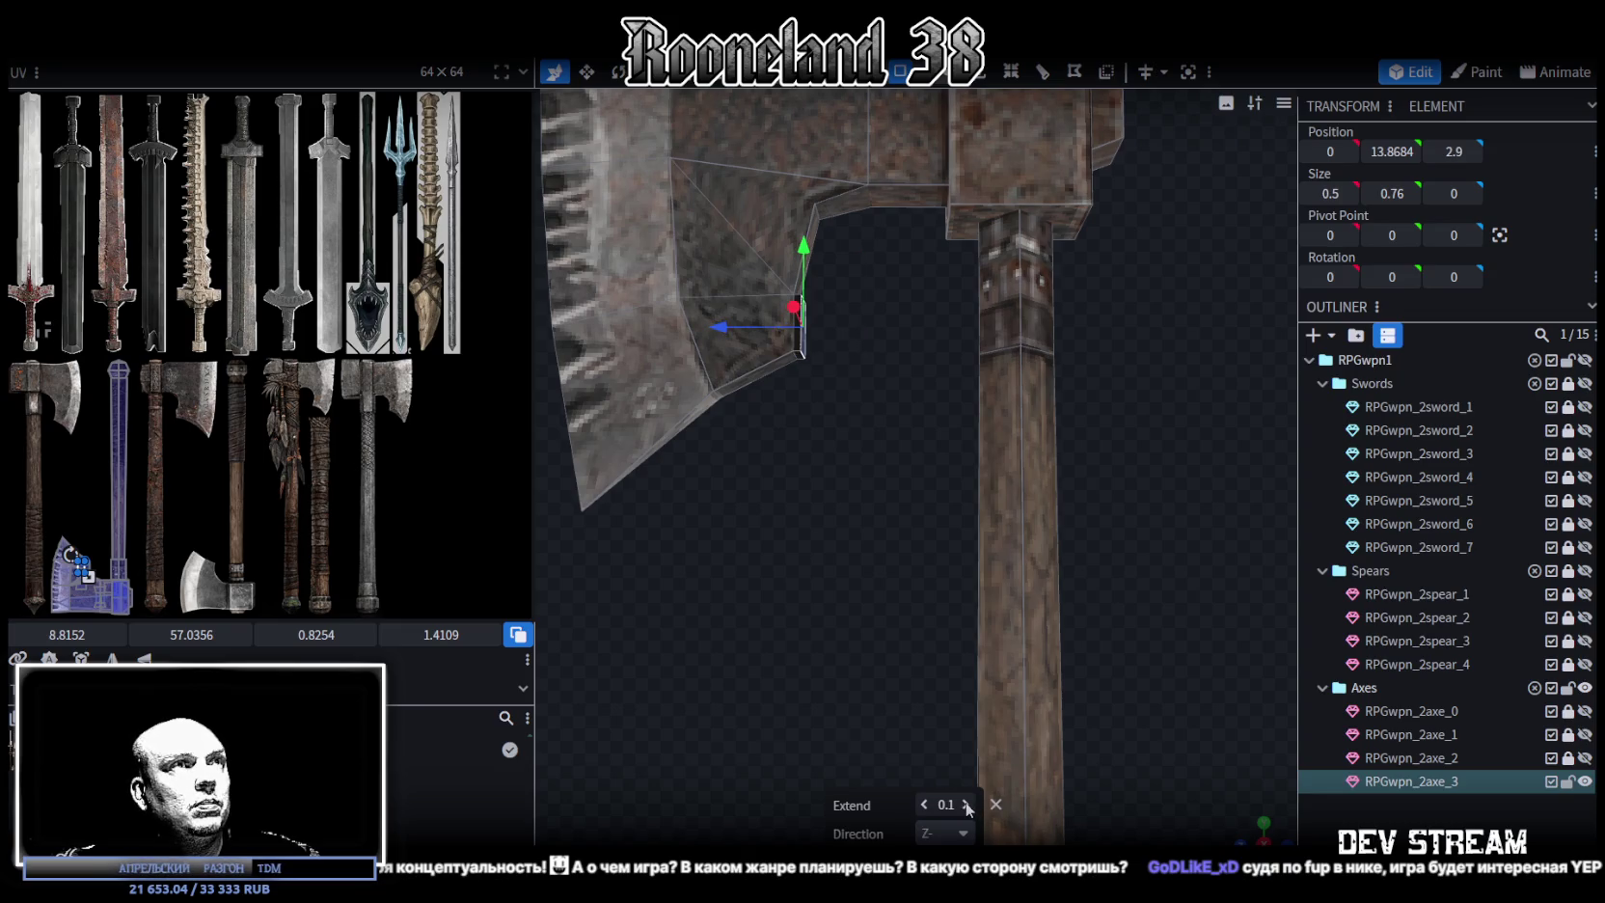
{"action": "left_click", "coordinate": [966, 805]}
{"action": "left_click", "coordinate": [945, 804]}
{"action": "type", "text": "5"}
{"action": "mouse_move", "coordinate": [949, 652]}
{"action": "left_mouse_down"}
{"action": "mouse_move", "coordinate": [874, 567]}
{"action": "mouse_move", "coordinate": [921, 573]}
{"action": "mouse_move", "coordinate": [900, 571]}
{"action": "mouse_move", "coordinate": [758, 330]}
{"action": "left_mouse_up"}
{"action": "scroll", "coordinate": [880, 560], "scroll_direction": "up", "scroll_amount": 3}
{"action": "mouse_move", "coordinate": [893, 102]}
{"action": "left_mouse_down"}
{"action": "mouse_move", "coordinate": [766, 424]}
{"action": "mouse_move", "coordinate": [847, 472]}
{"action": "left_mouse_up"}
Raise the new block's top face 0.1 and shift its faces 0.1 along Z
{"action": "left_click", "coordinate": [733, 424]}
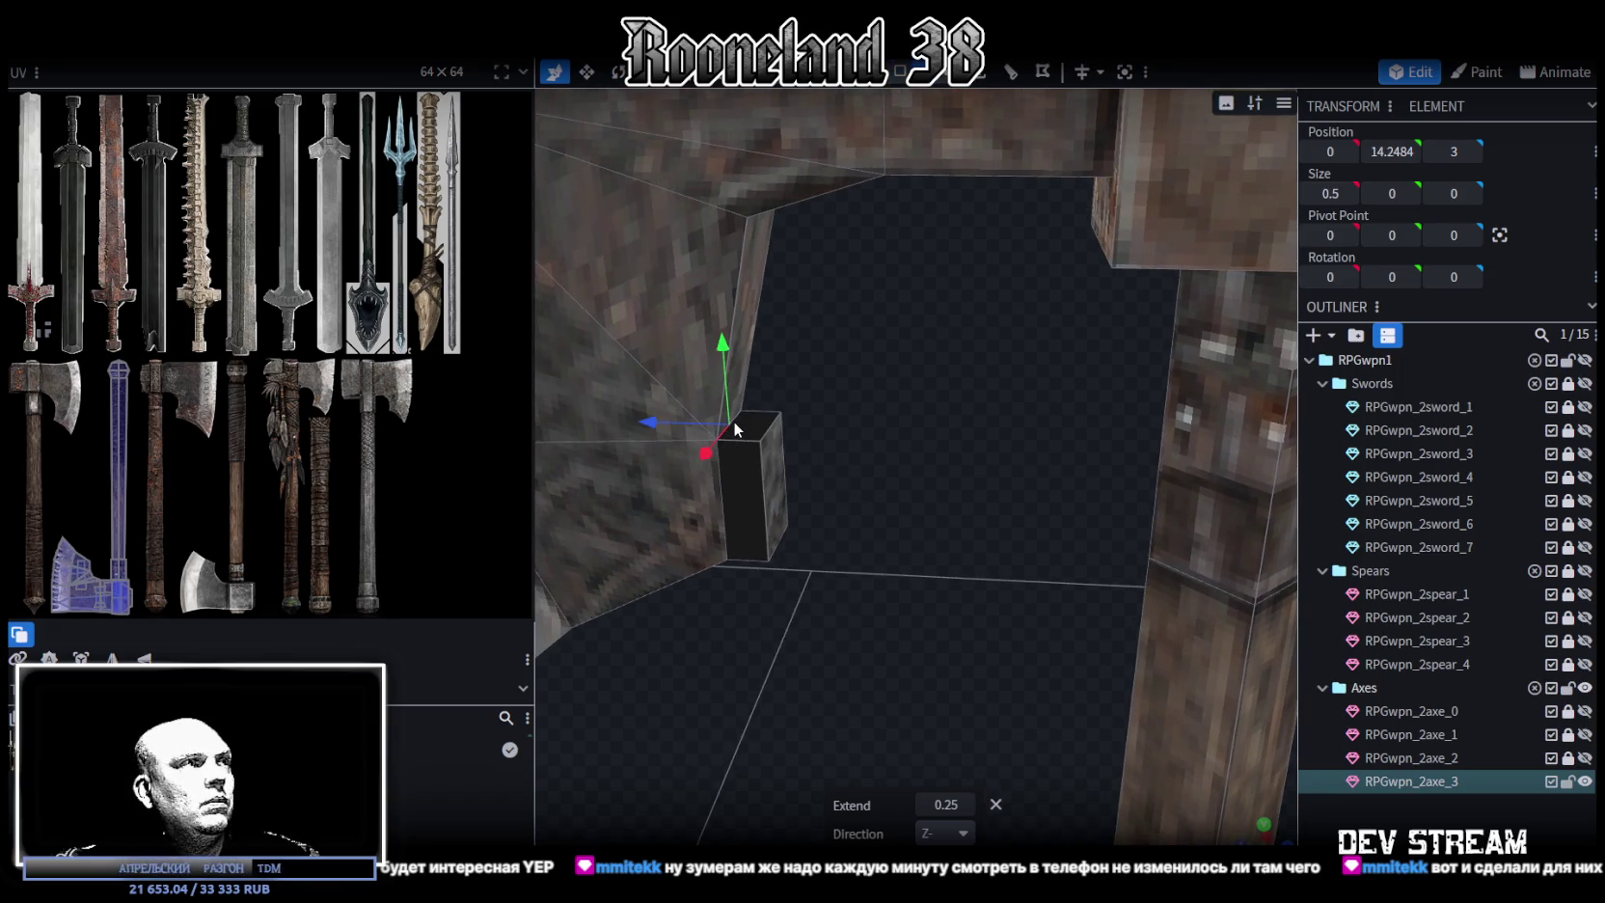
{"action": "left_click_drag", "start_coordinate": [723, 336], "coordinate": [726, 316]}
{"action": "mouse_move", "coordinate": [644, 406]}
{"action": "left_mouse_down"}
{"action": "mouse_move", "coordinate": [822, 564]}
{"action": "mouse_move", "coordinate": [859, 507]}
{"action": "mouse_move", "coordinate": [858, 490]}
{"action": "mouse_move", "coordinate": [842, 514]}
{"action": "mouse_move", "coordinate": [868, 405]}
{"action": "left_mouse_up"}
{"action": "left_click", "coordinate": [790, 421]}
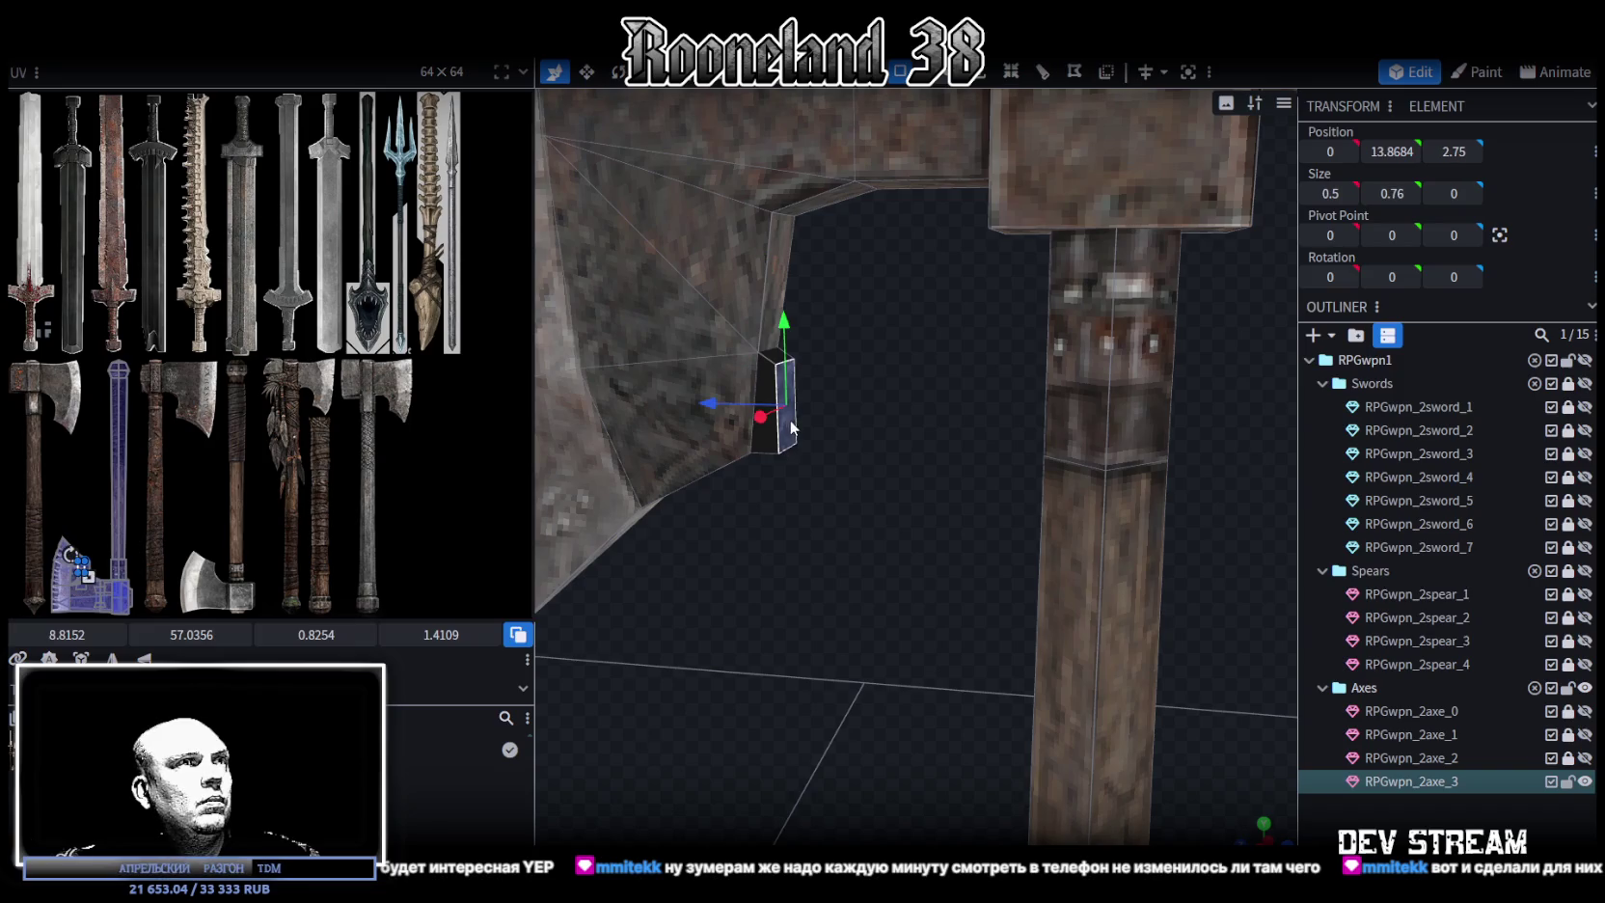
{"action": "mouse_move", "coordinate": [709, 399]}
{"action": "left_mouse_down"}
{"action": "mouse_move", "coordinate": [833, 517]}
{"action": "mouse_move", "coordinate": [843, 501]}
{"action": "left_mouse_up"}
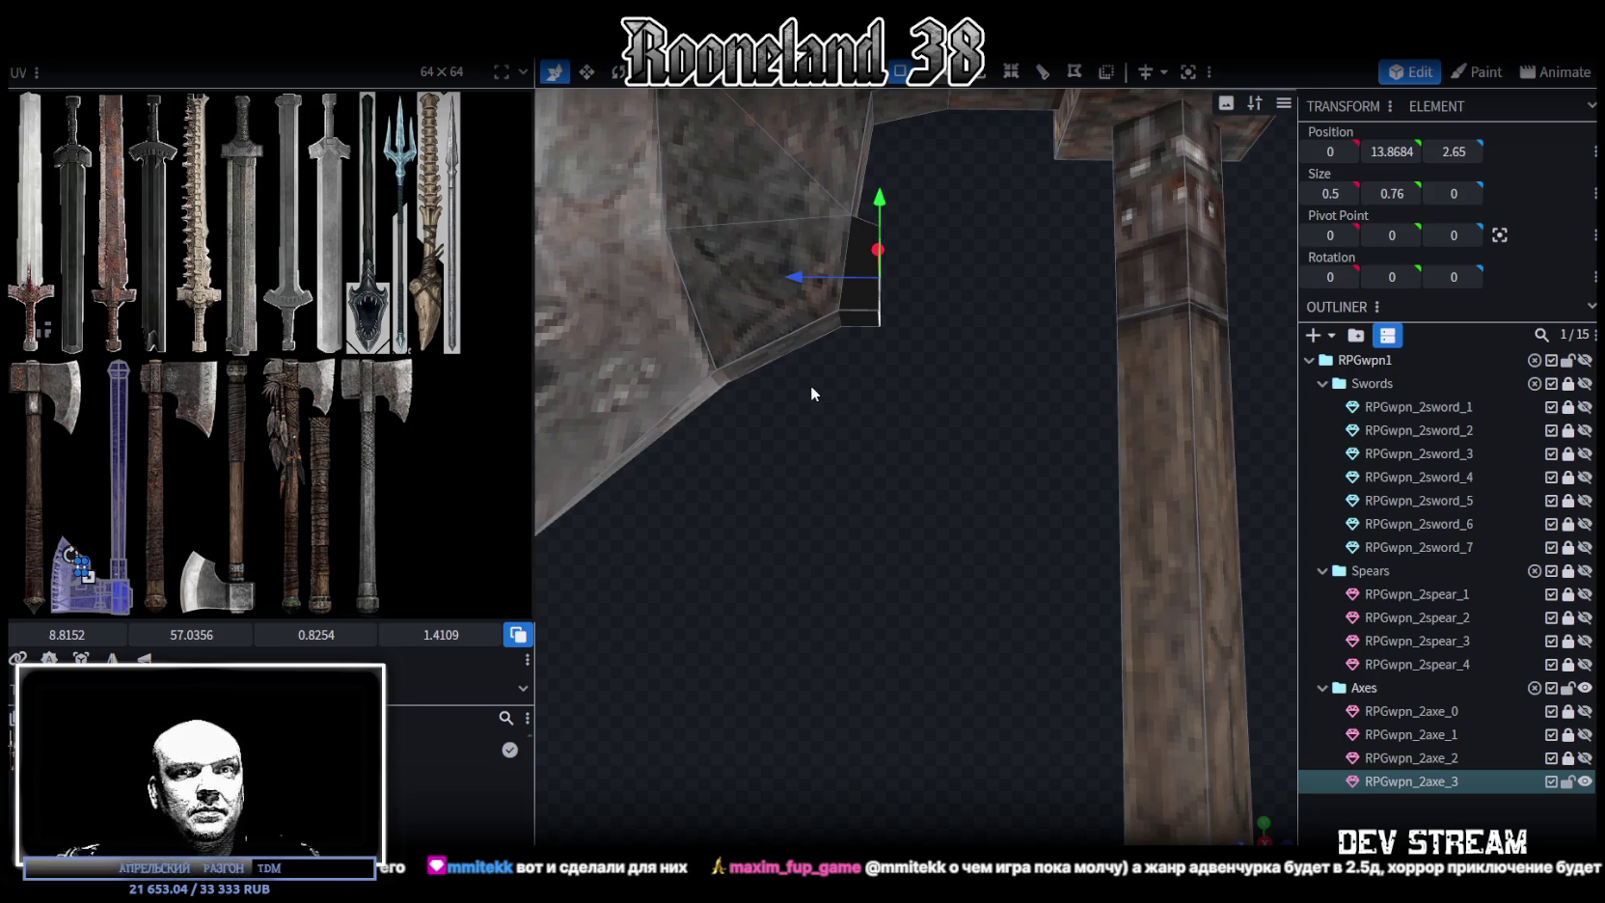
{"action": "mouse_move", "coordinate": [803, 377]}
{"action": "left_mouse_down"}
{"action": "mouse_move", "coordinate": [832, 377]}
{"action": "mouse_move", "coordinate": [934, 474]}
{"action": "mouse_move", "coordinate": [941, 505]}
{"action": "mouse_move", "coordinate": [942, 99]}
{"action": "left_mouse_up"}
Lower the small bottom and top pieces at the blade corner by 0.3 each
{"action": "left_click", "coordinate": [862, 303]}
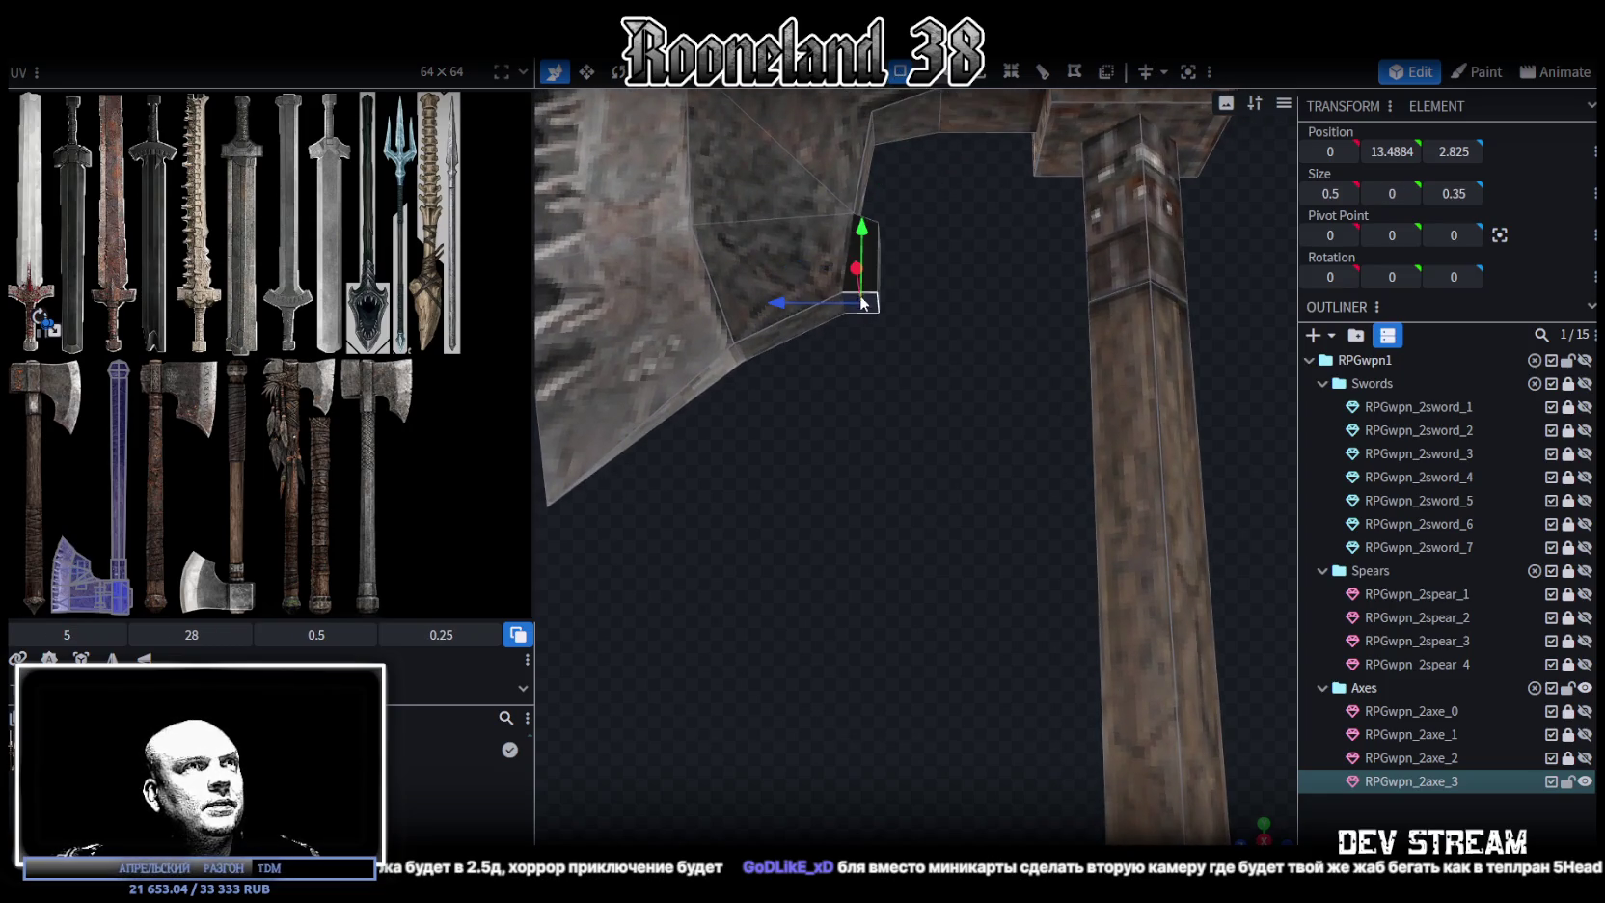
{"action": "left_click_drag", "start_coordinate": [867, 233], "coordinate": [865, 250]}
{"action": "left_click_drag", "start_coordinate": [1008, 261], "coordinate": [991, 336]}
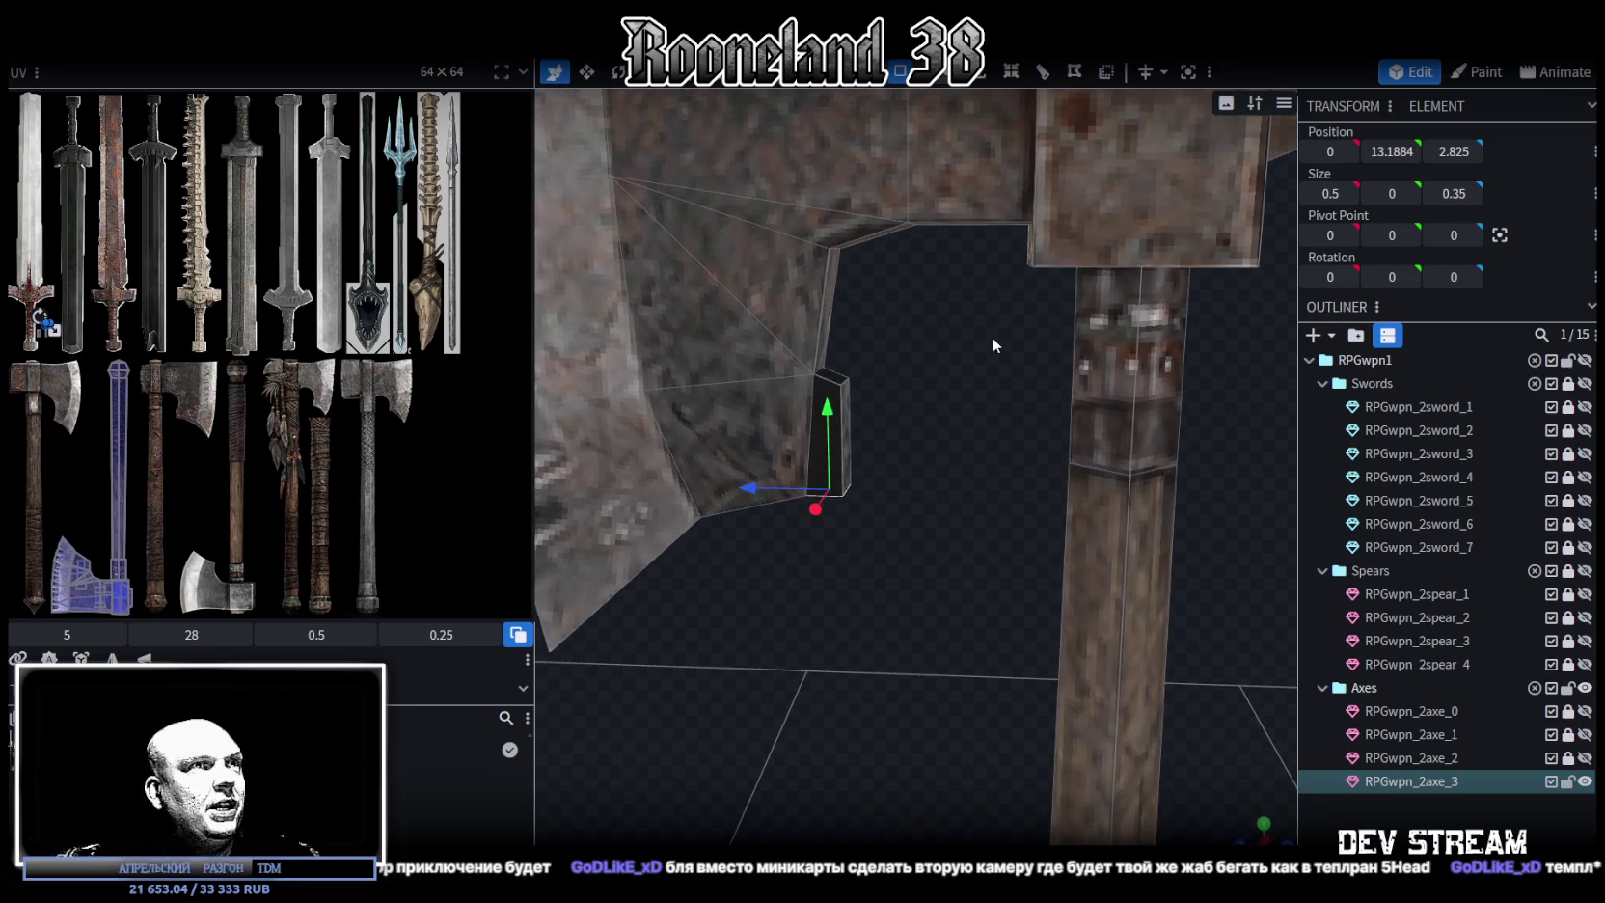
{"action": "left_click", "coordinate": [836, 381]}
{"action": "mouse_move", "coordinate": [831, 307]}
{"action": "left_mouse_down"}
{"action": "mouse_move", "coordinate": [829, 332]}
{"action": "mouse_move", "coordinate": [934, 345]}
{"action": "mouse_move", "coordinate": [803, 328]}
{"action": "left_mouse_up"}
Box-select the blade's inner-edge vertices and move them down and 0.4 along depth
{"action": "left_click", "coordinate": [806, 221]}
{"action": "left_click_drag", "start_coordinate": [701, 361], "coordinate": [846, 411]}
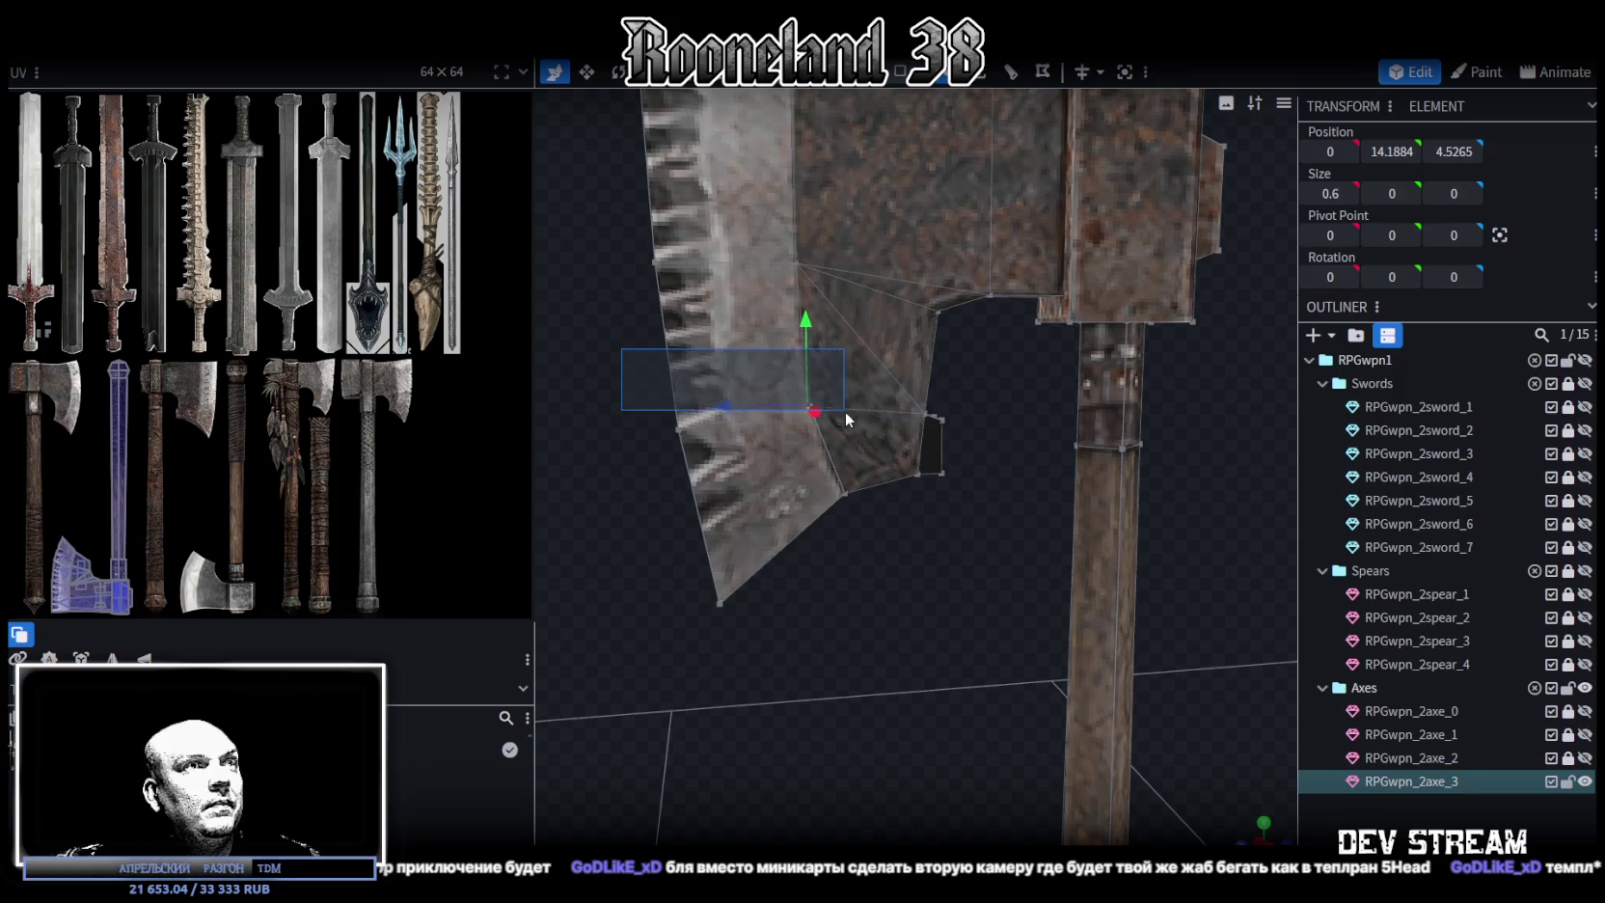
{"action": "left_click_drag", "start_coordinate": [802, 316], "coordinate": [806, 333]}
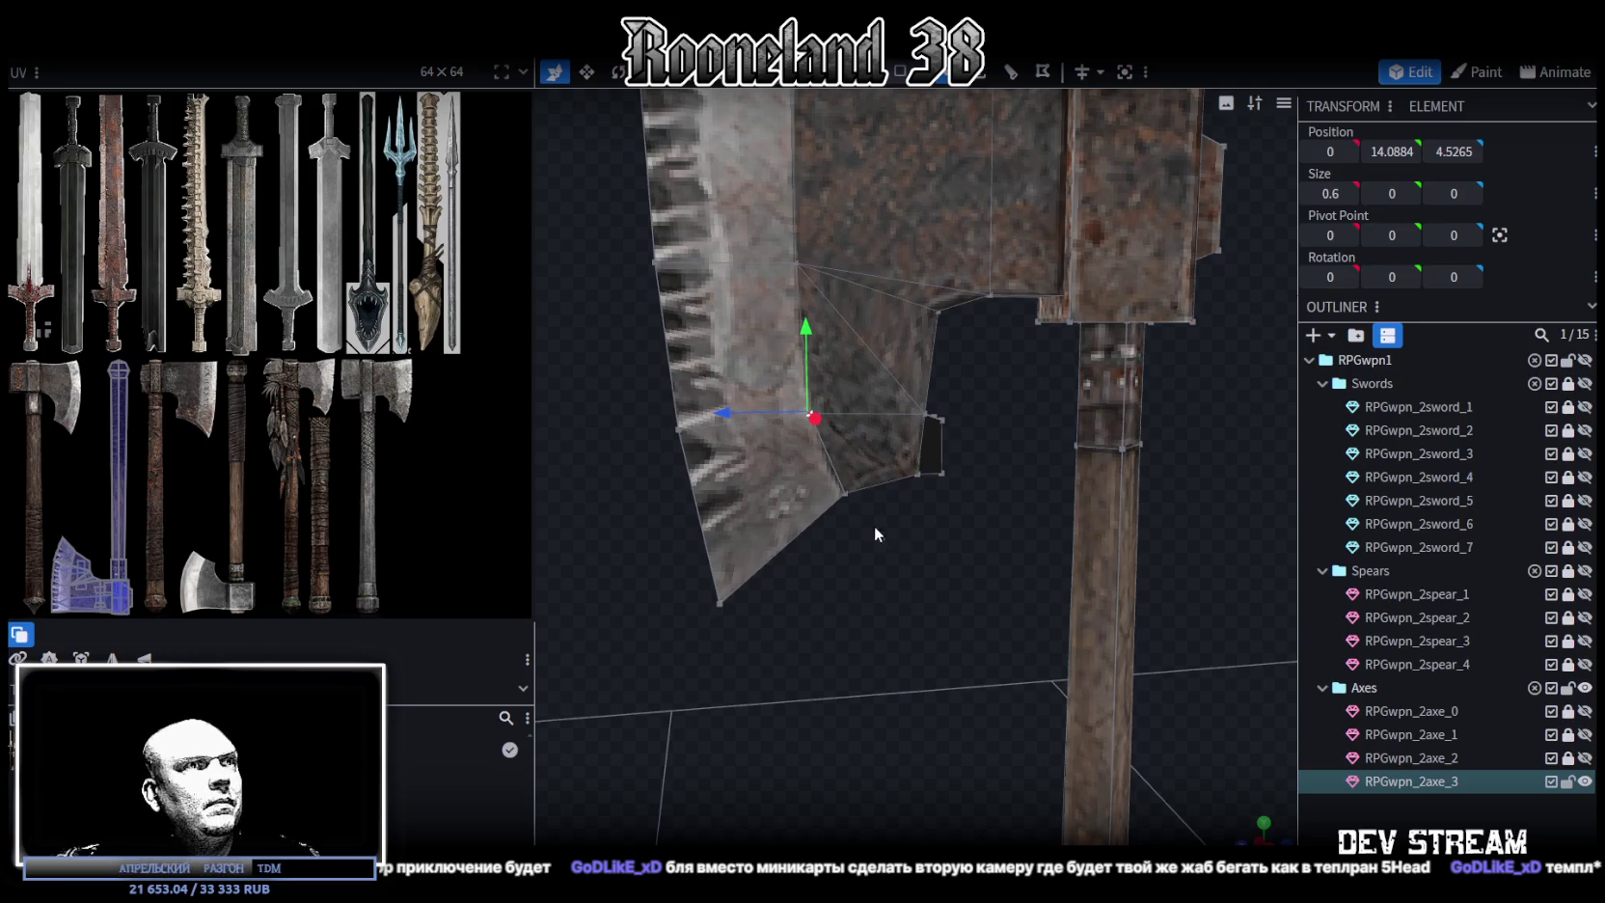
{"action": "mouse_move", "coordinate": [875, 533]}
{"action": "left_mouse_down"}
{"action": "mouse_move", "coordinate": [818, 461]}
{"action": "mouse_move", "coordinate": [742, 511]}
{"action": "left_mouse_up"}
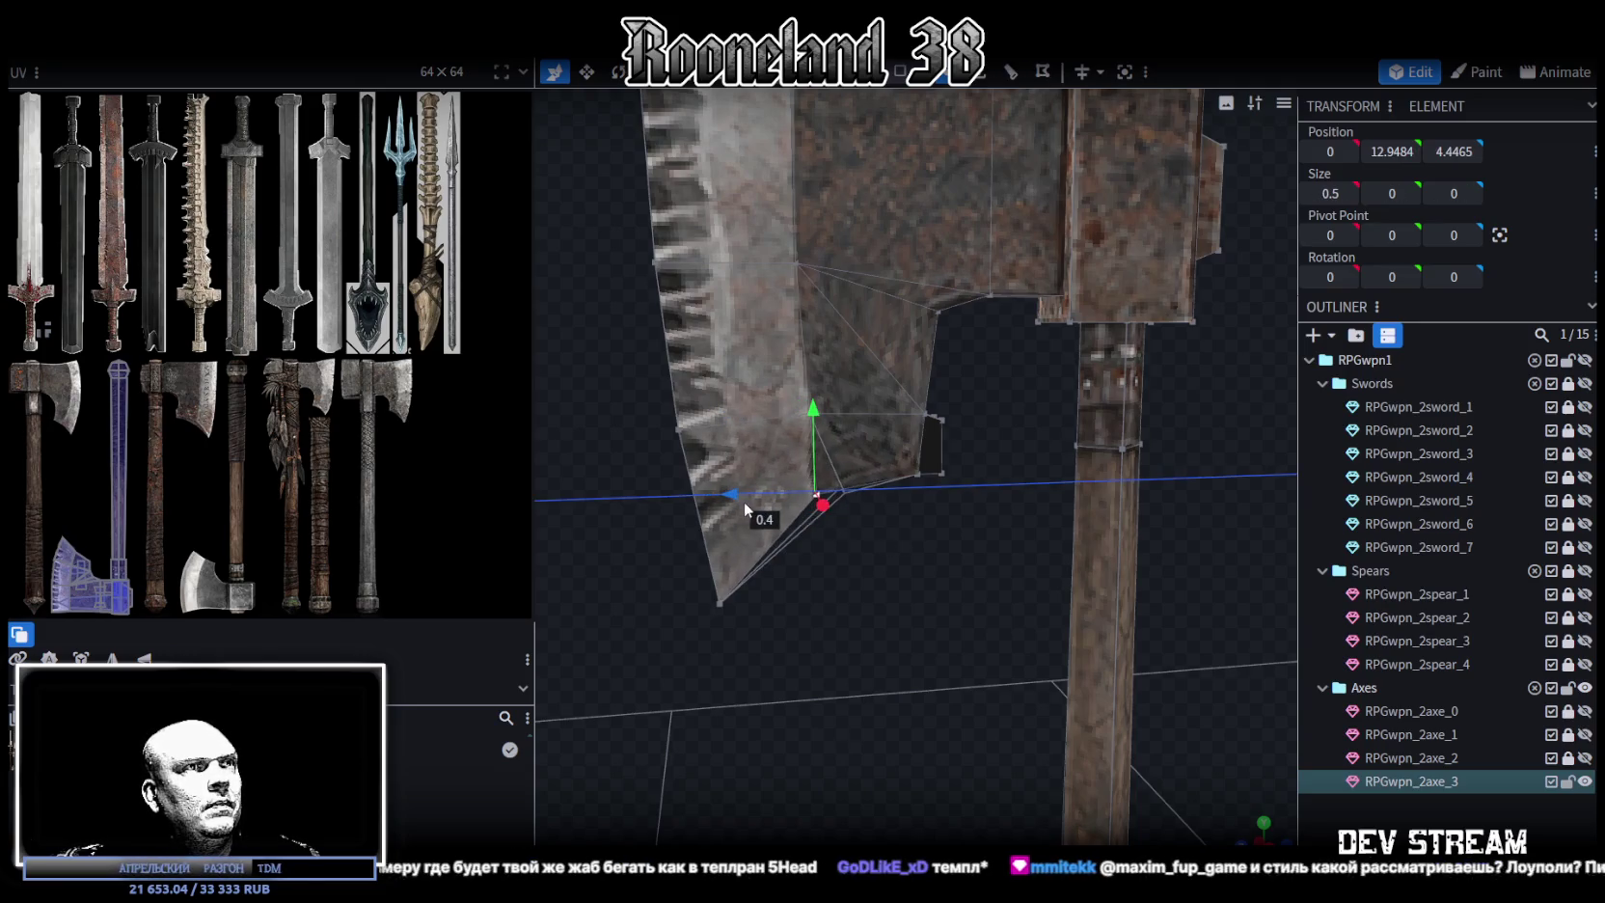
{"action": "left_click_drag", "start_coordinate": [743, 502], "coordinate": [762, 506]}
{"action": "left_click_drag", "start_coordinate": [822, 407], "coordinate": [826, 423]}
Lower the blade's top-left corner vertex by 0.2, then raise it by 0.1
{"action": "mouse_move", "coordinate": [944, 561]}
{"action": "left_mouse_down"}
{"action": "mouse_move", "coordinate": [897, 473]}
{"action": "mouse_move", "coordinate": [916, 571]}
{"action": "mouse_move", "coordinate": [693, 252]}
{"action": "left_mouse_up"}
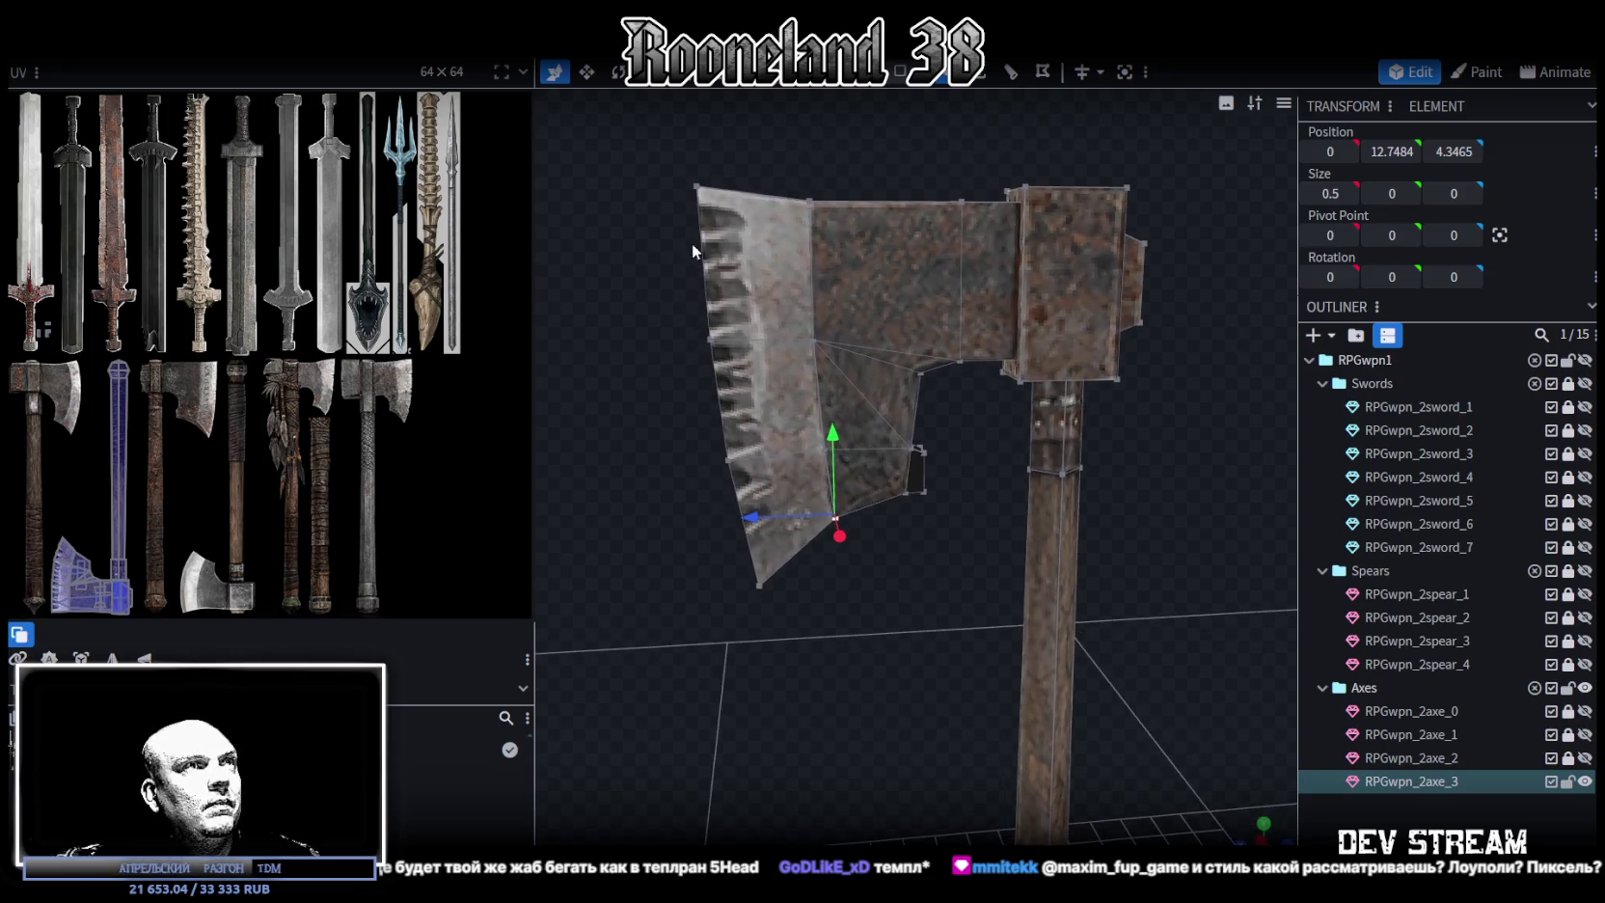
{"action": "left_click", "coordinate": [691, 179]}
{"action": "left_click_drag", "start_coordinate": [698, 123], "coordinate": [690, 138]}
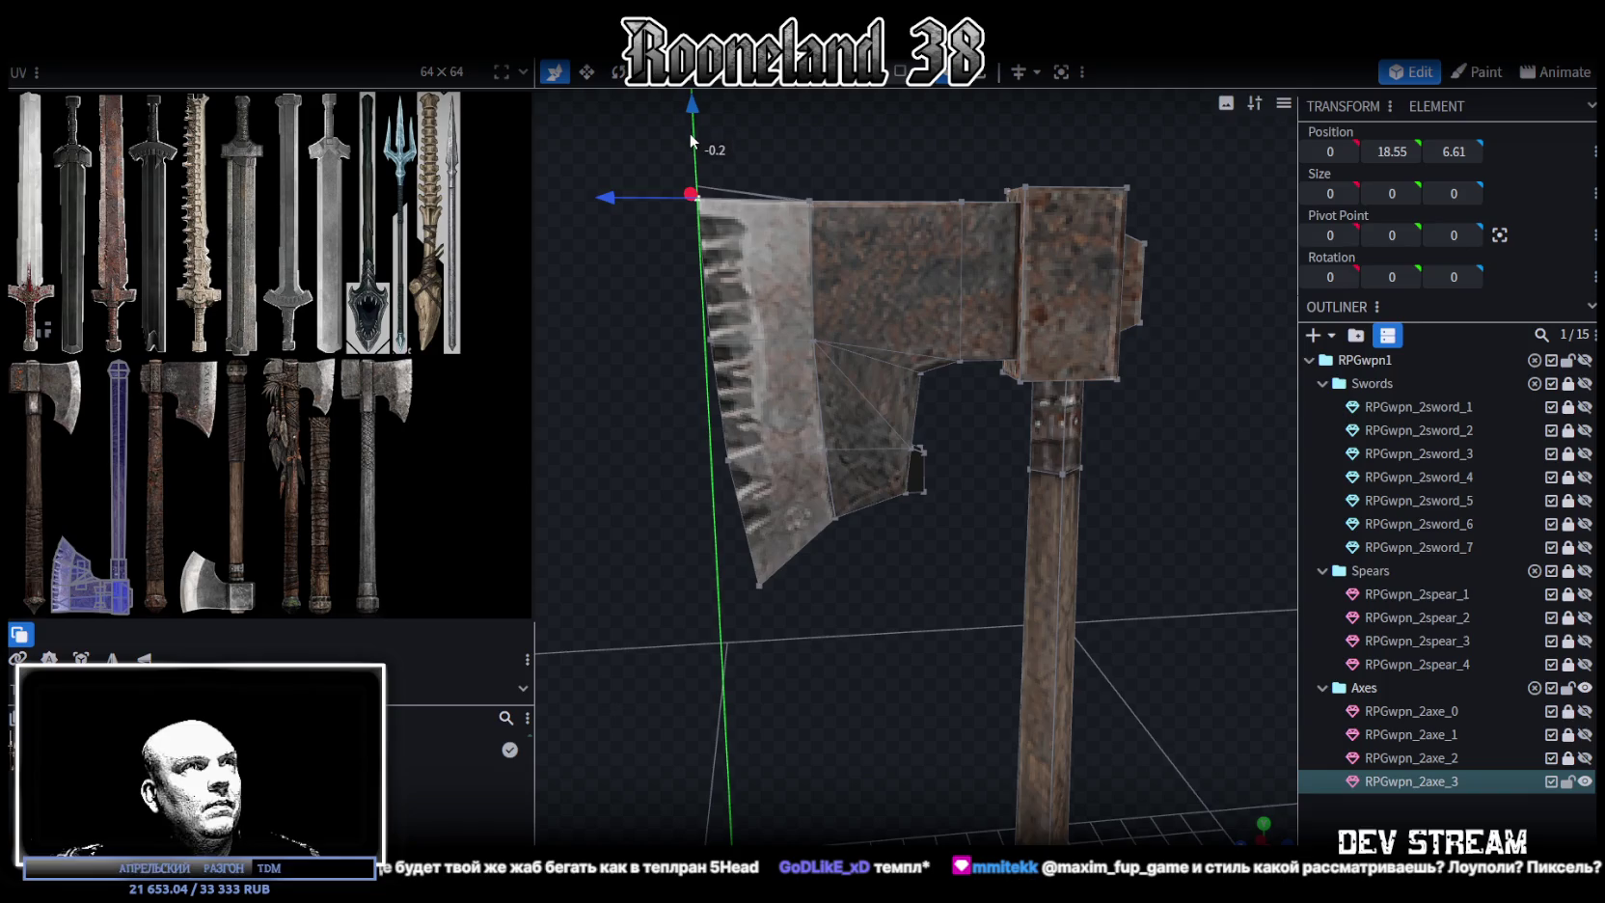
{"action": "left_click_drag", "start_coordinate": [810, 424], "coordinate": [721, 419]}
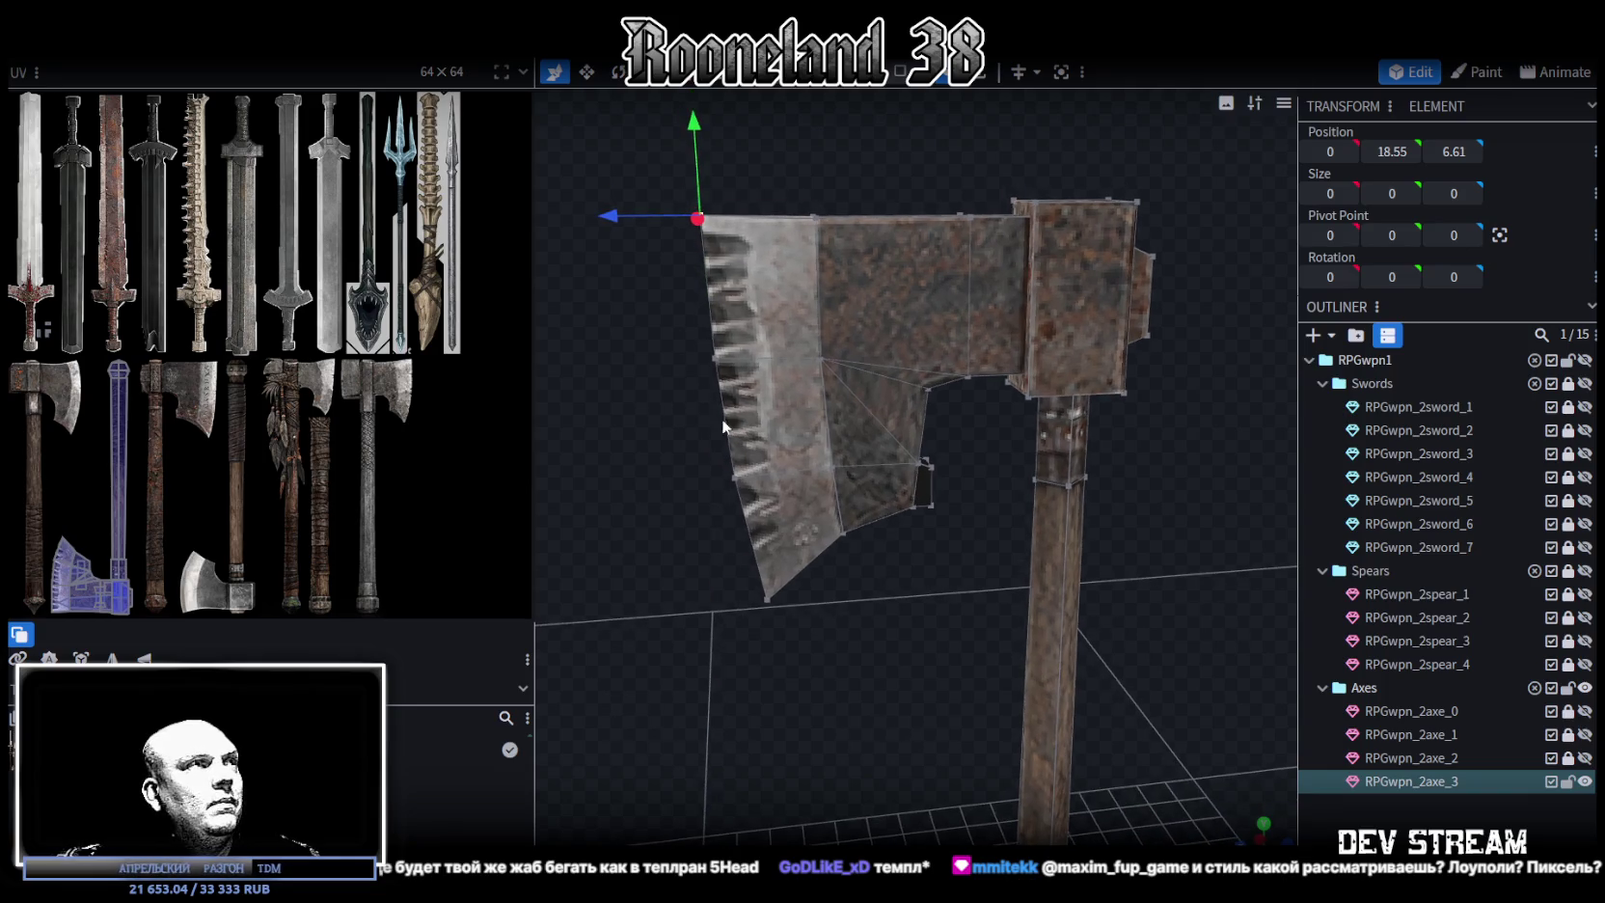
{"action": "left_click_drag", "start_coordinate": [694, 134], "coordinate": [694, 121]}
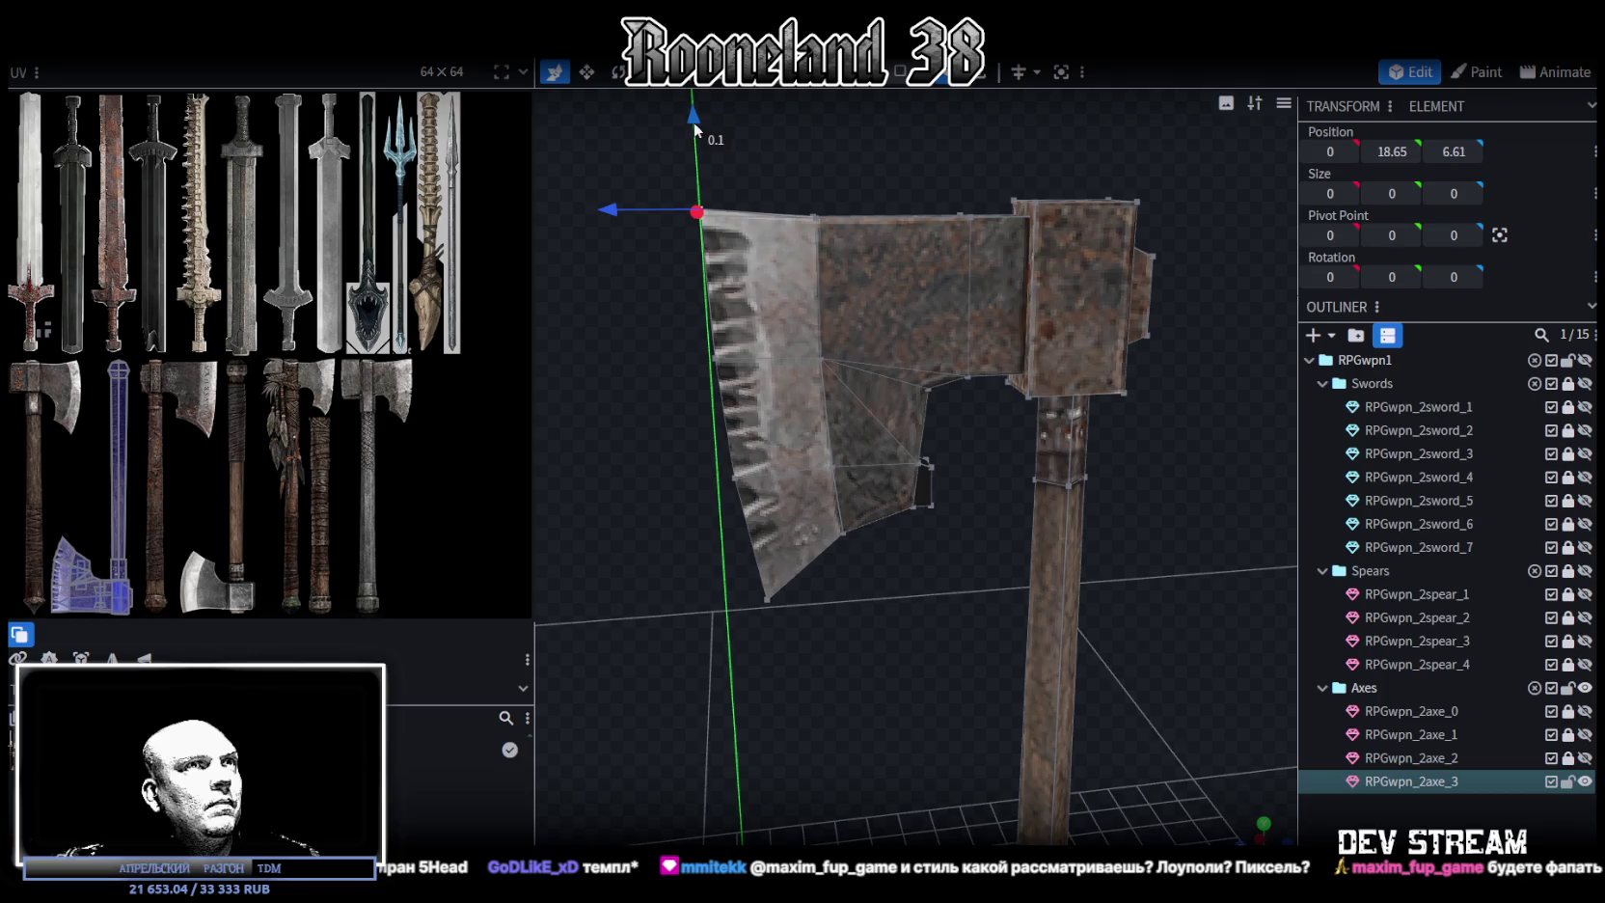
{"action": "left_click_drag", "start_coordinate": [944, 450], "coordinate": [957, 479]}
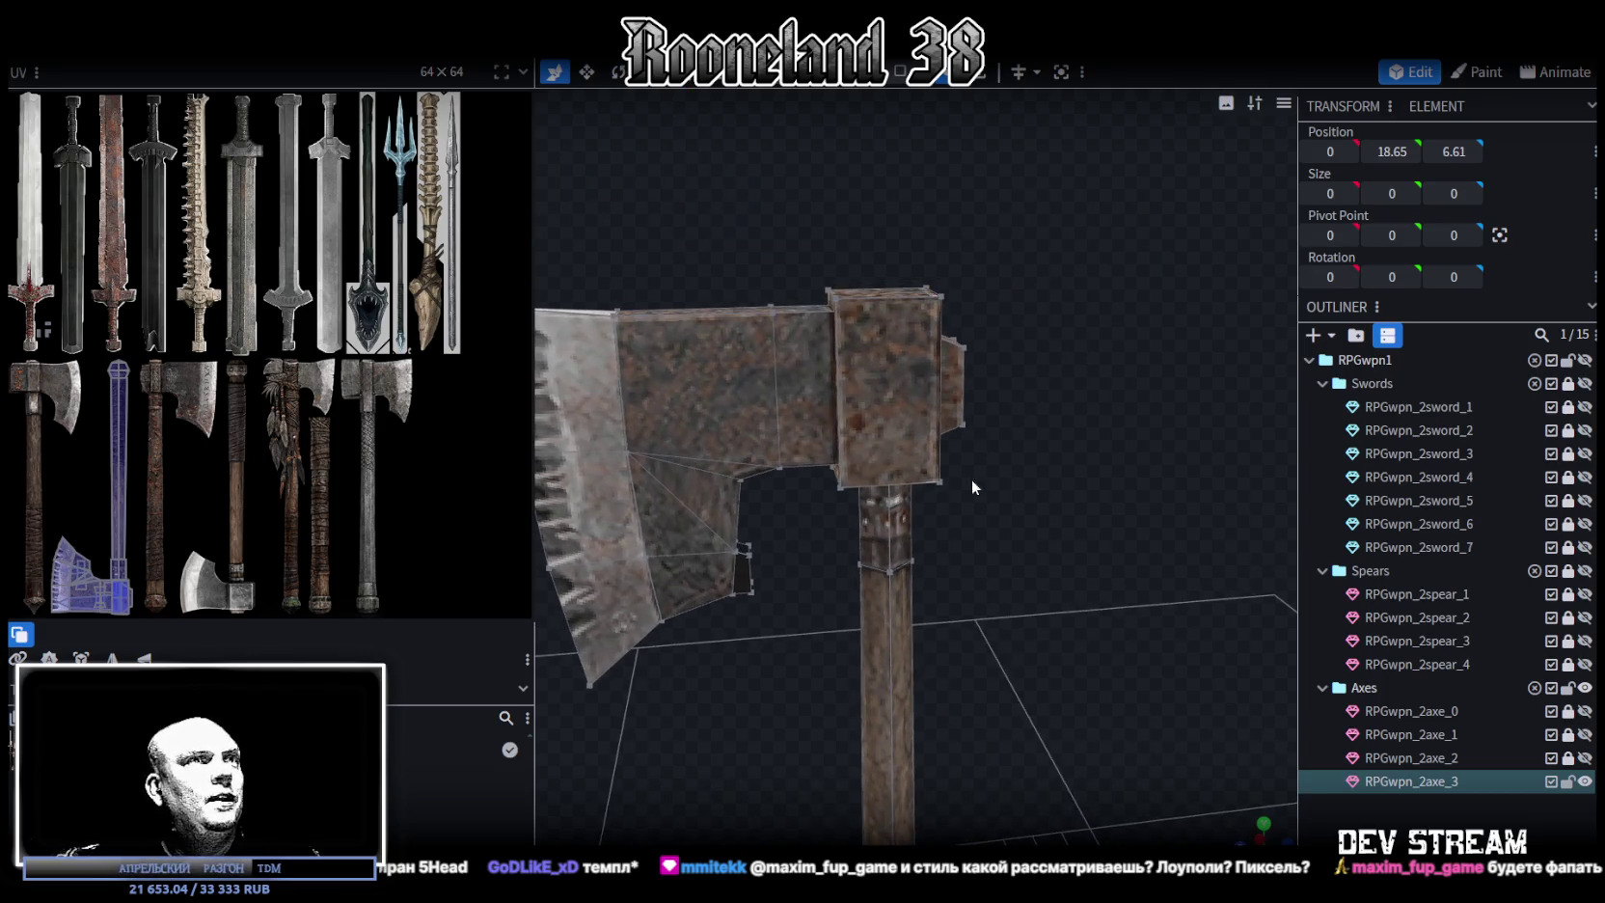
{"action": "left_click", "coordinate": [897, 75]}
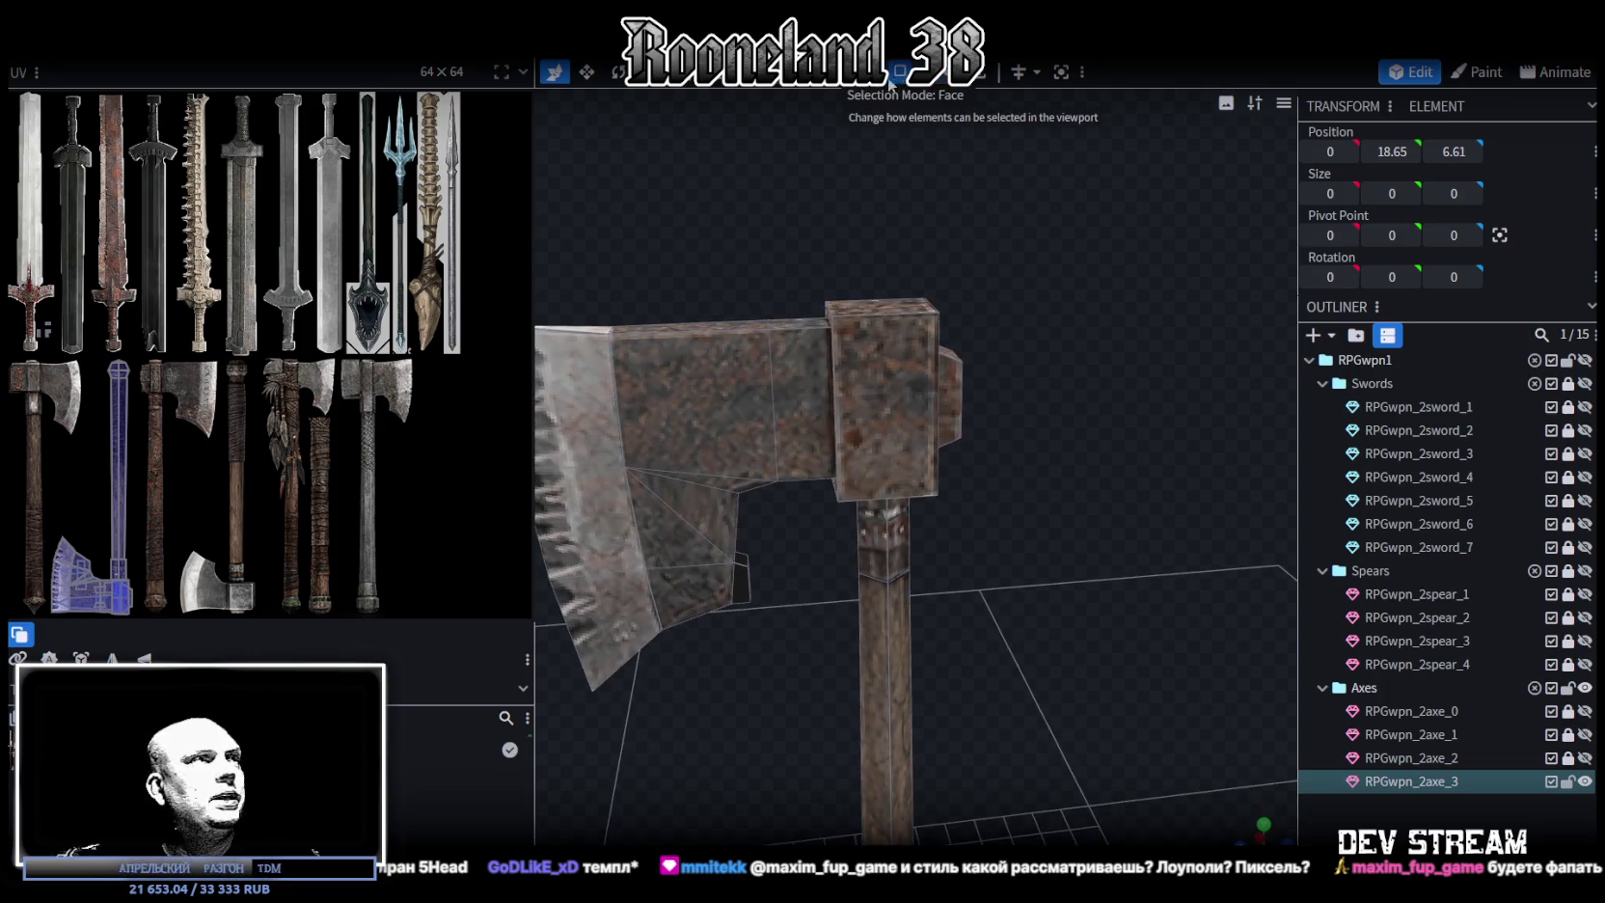
Raise the head cube's top face slightly and shift the selected block 3.5 along Z
{"action": "mouse_move", "coordinate": [835, 256]}
{"action": "left_mouse_down"}
{"action": "mouse_move", "coordinate": [844, 272]}
{"action": "mouse_move", "coordinate": [816, 272]}
{"action": "mouse_move", "coordinate": [837, 272]}
{"action": "mouse_move", "coordinate": [828, 256]}
{"action": "mouse_move", "coordinate": [825, 280]}
{"action": "mouse_move", "coordinate": [909, 354]}
{"action": "mouse_move", "coordinate": [936, 257]}
{"action": "mouse_move", "coordinate": [906, 284]}
{"action": "mouse_move", "coordinate": [812, 242]}
{"action": "left_mouse_up"}
{"action": "left_click", "coordinate": [909, 361]}
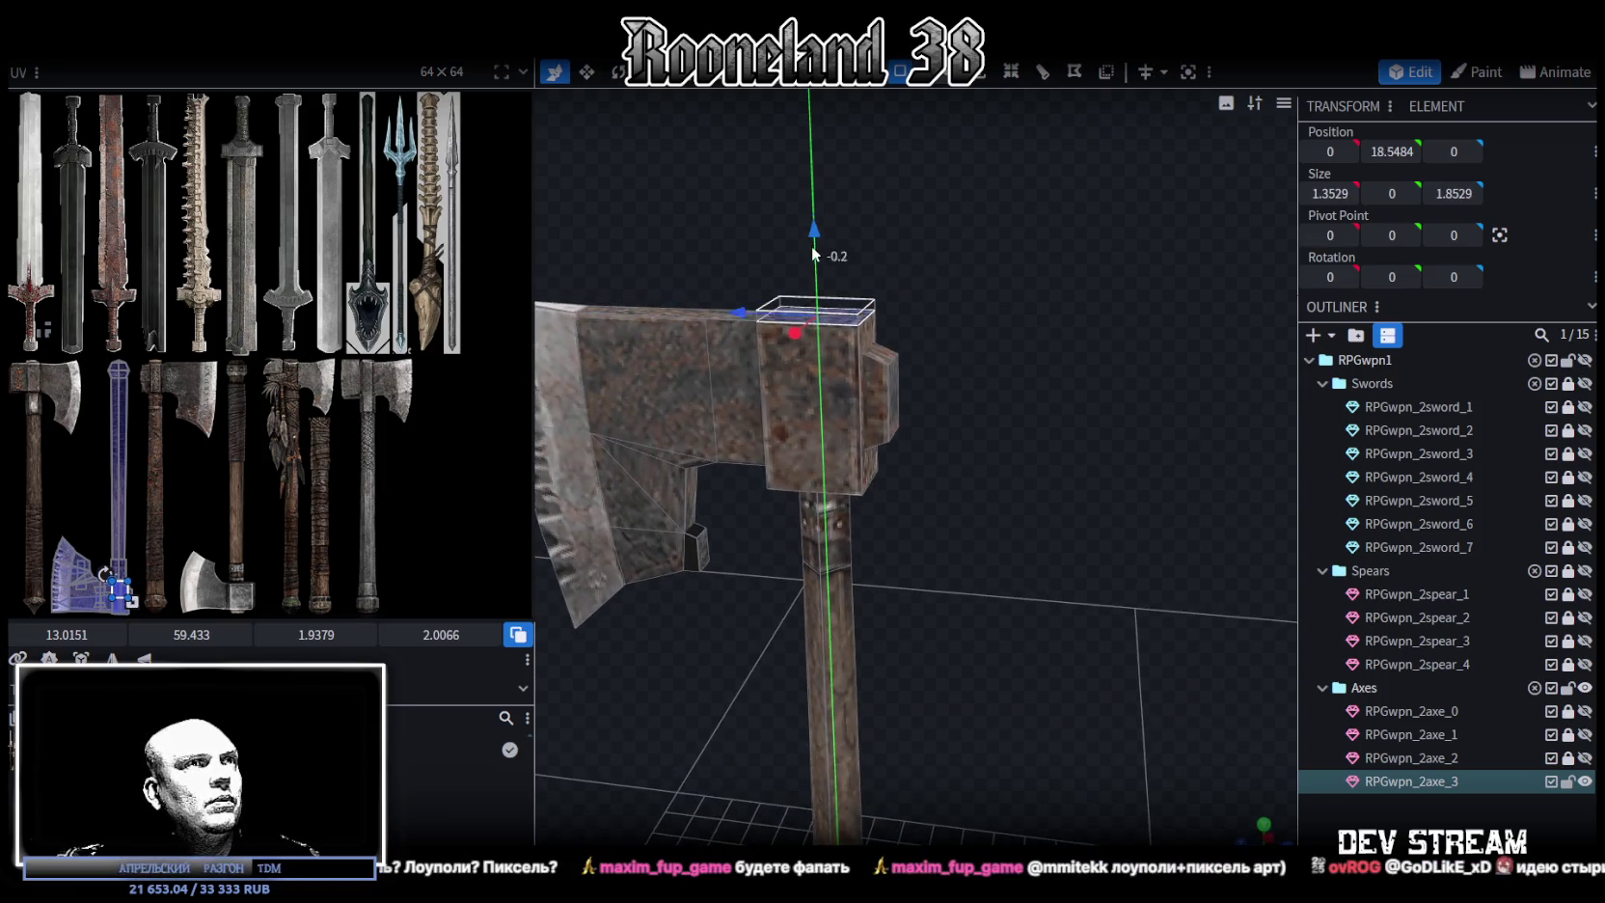
{"action": "left_click_drag", "start_coordinate": [811, 243], "coordinate": [811, 237]}
{"action": "mouse_move", "coordinate": [891, 298]}
{"action": "left_mouse_down"}
{"action": "mouse_move", "coordinate": [872, 225]}
{"action": "mouse_move", "coordinate": [947, 280]}
{"action": "mouse_move", "coordinate": [972, 260]}
{"action": "mouse_move", "coordinate": [1008, 145]}
{"action": "mouse_move", "coordinate": [932, 455]}
{"action": "left_mouse_up"}
{"action": "scroll", "coordinate": [971, 280], "scroll_direction": "up", "scroll_amount": 5}
{"action": "left_click", "coordinate": [828, 507]}
{"action": "mouse_move", "coordinate": [828, 507]}
{"action": "left_mouse_down"}
{"action": "mouse_move", "coordinate": [701, 504]}
{"action": "mouse_move", "coordinate": [809, 323]}
{"action": "mouse_move", "coordinate": [1102, 421]}
{"action": "mouse_move", "coordinate": [853, 374]}
{"action": "left_mouse_up"}
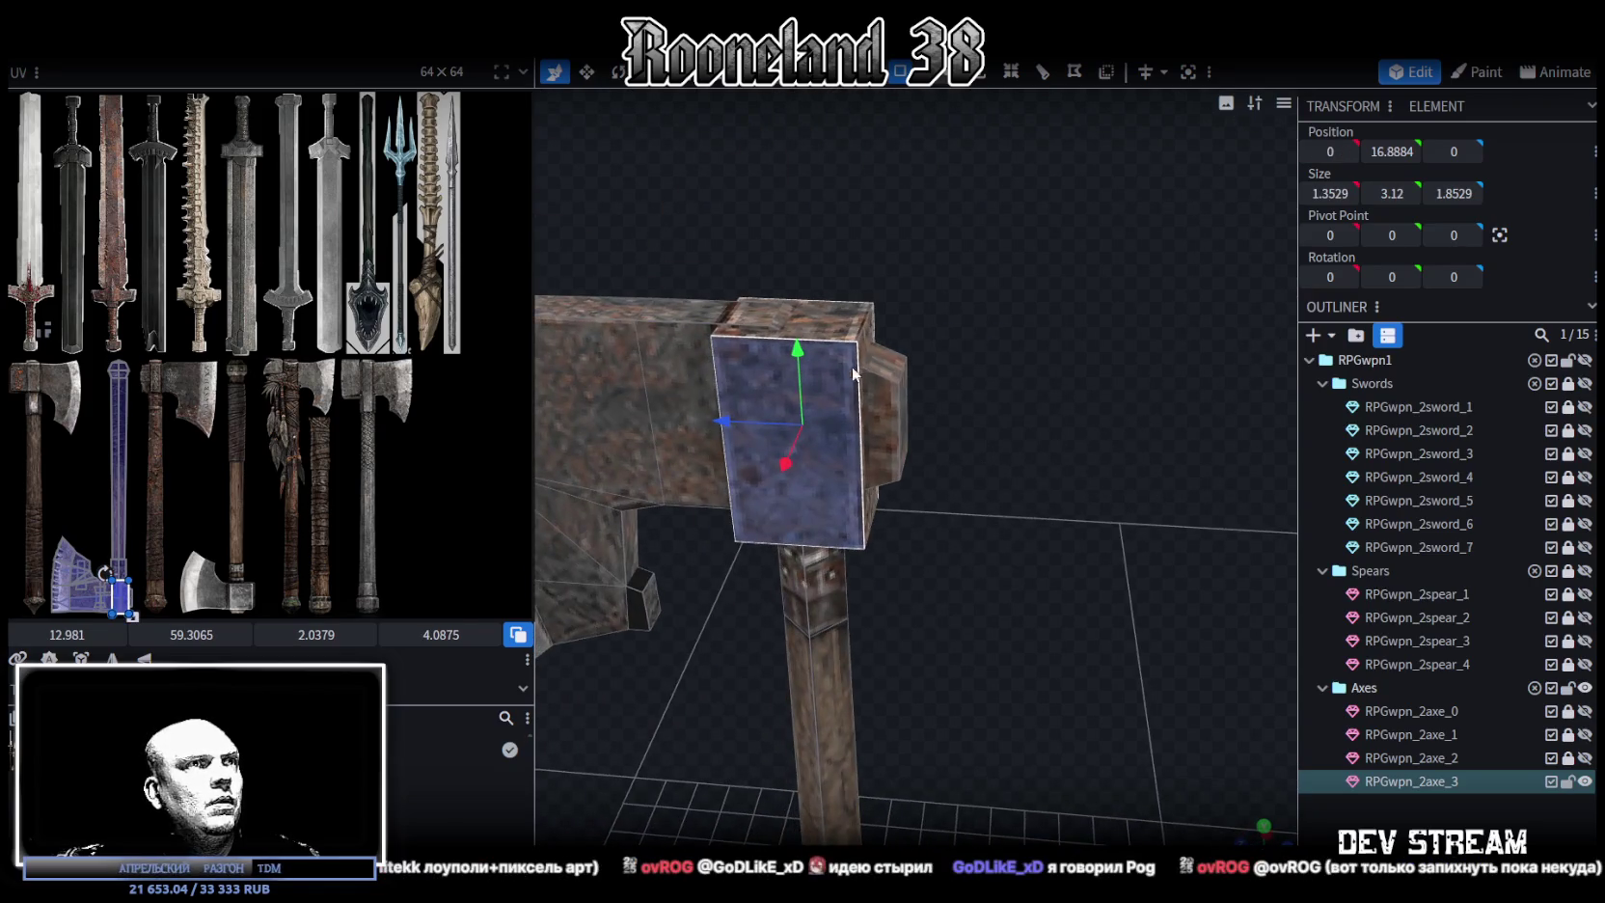
{"action": "left_click_drag", "start_coordinate": [724, 422], "coordinate": [979, 422]}
{"action": "mouse_move", "coordinate": [870, 559]}
{"action": "left_mouse_down"}
{"action": "mouse_move", "coordinate": [981, 550]}
{"action": "mouse_move", "coordinate": [984, 472]}
{"action": "left_mouse_up"}
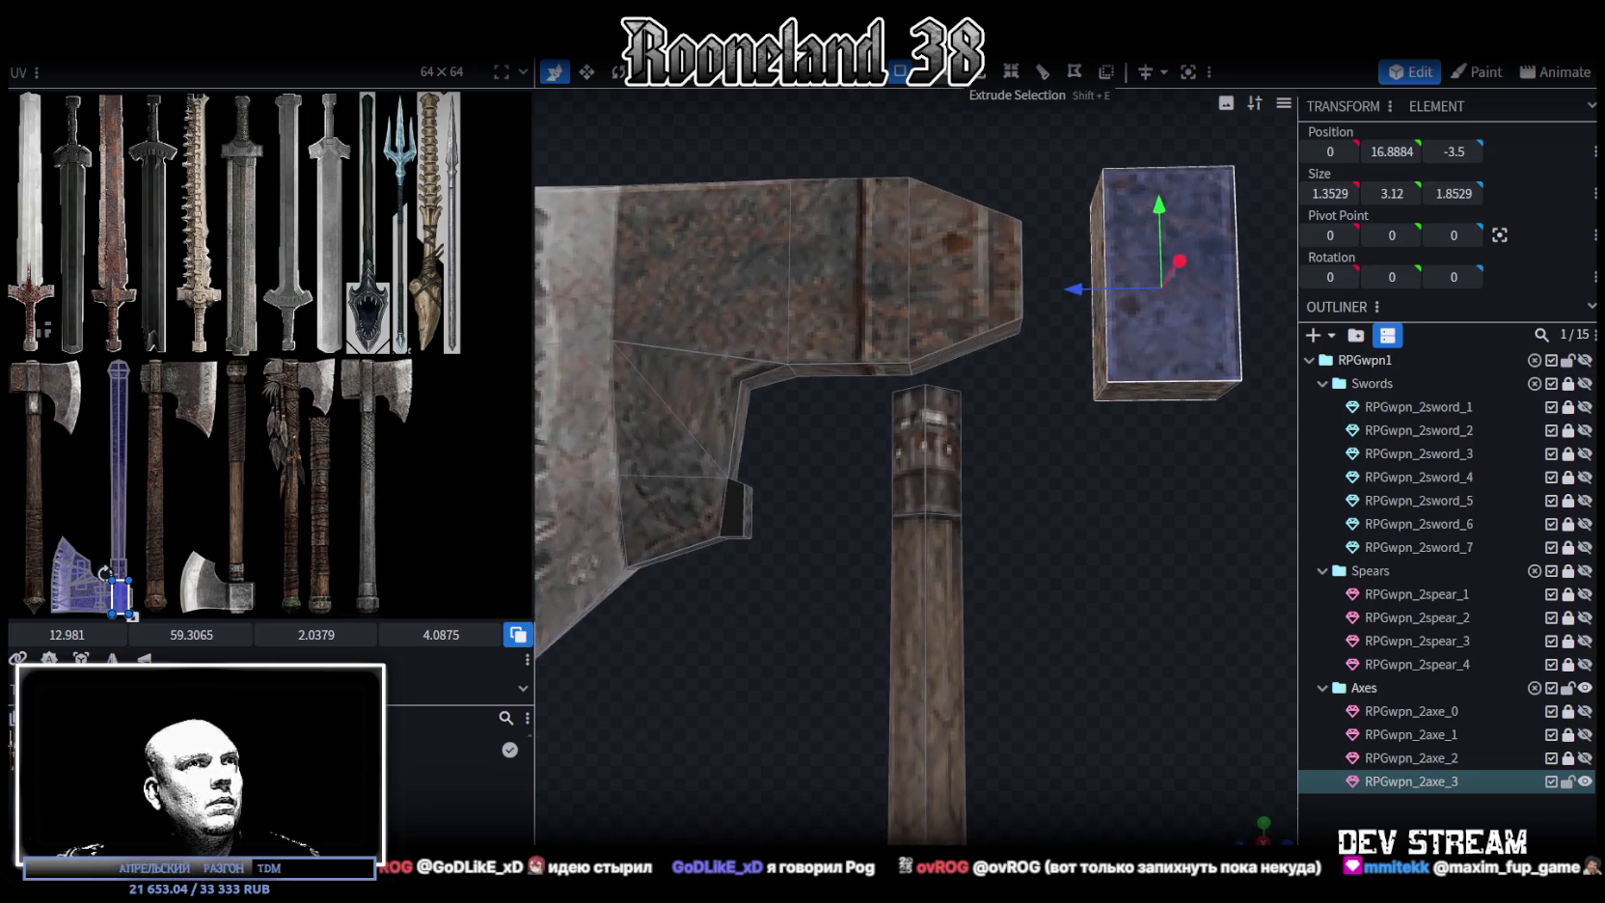
{"action": "left_click", "coordinate": [912, 336]}
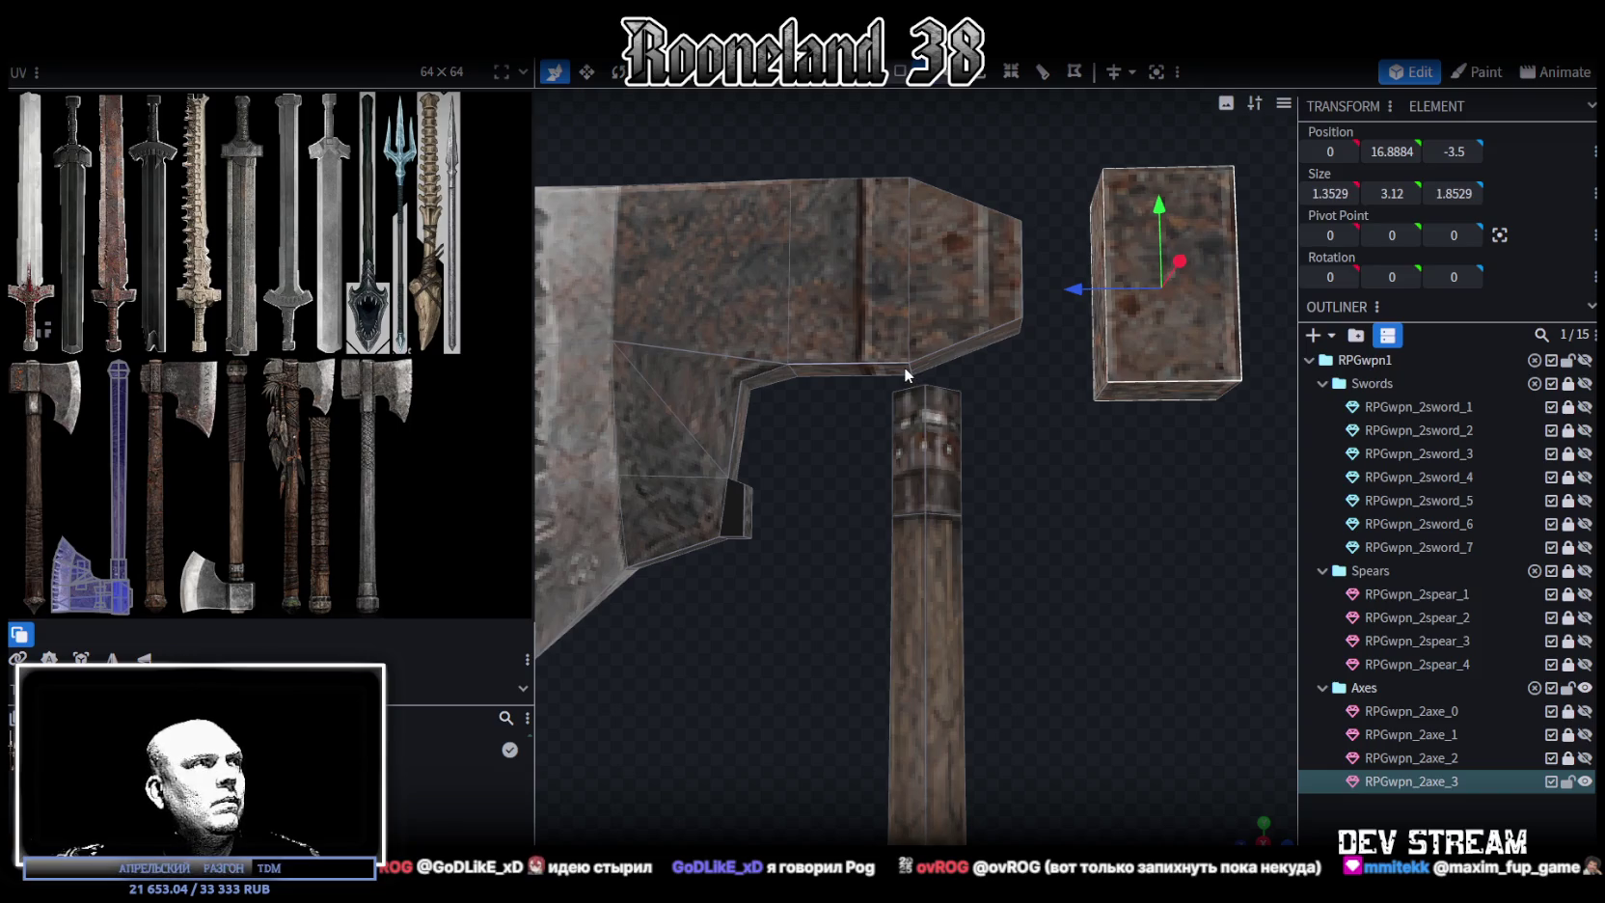
{"action": "mouse_move", "coordinate": [906, 367]}
{"action": "left_mouse_down"}
{"action": "mouse_move", "coordinate": [984, 371]}
{"action": "mouse_move", "coordinate": [983, 406]}
{"action": "mouse_move", "coordinate": [947, 125]}
{"action": "mouse_move", "coordinate": [973, 129]}
{"action": "mouse_move", "coordinate": [906, 182]}
{"action": "mouse_move", "coordinate": [897, 221]}
{"action": "left_mouse_up"}
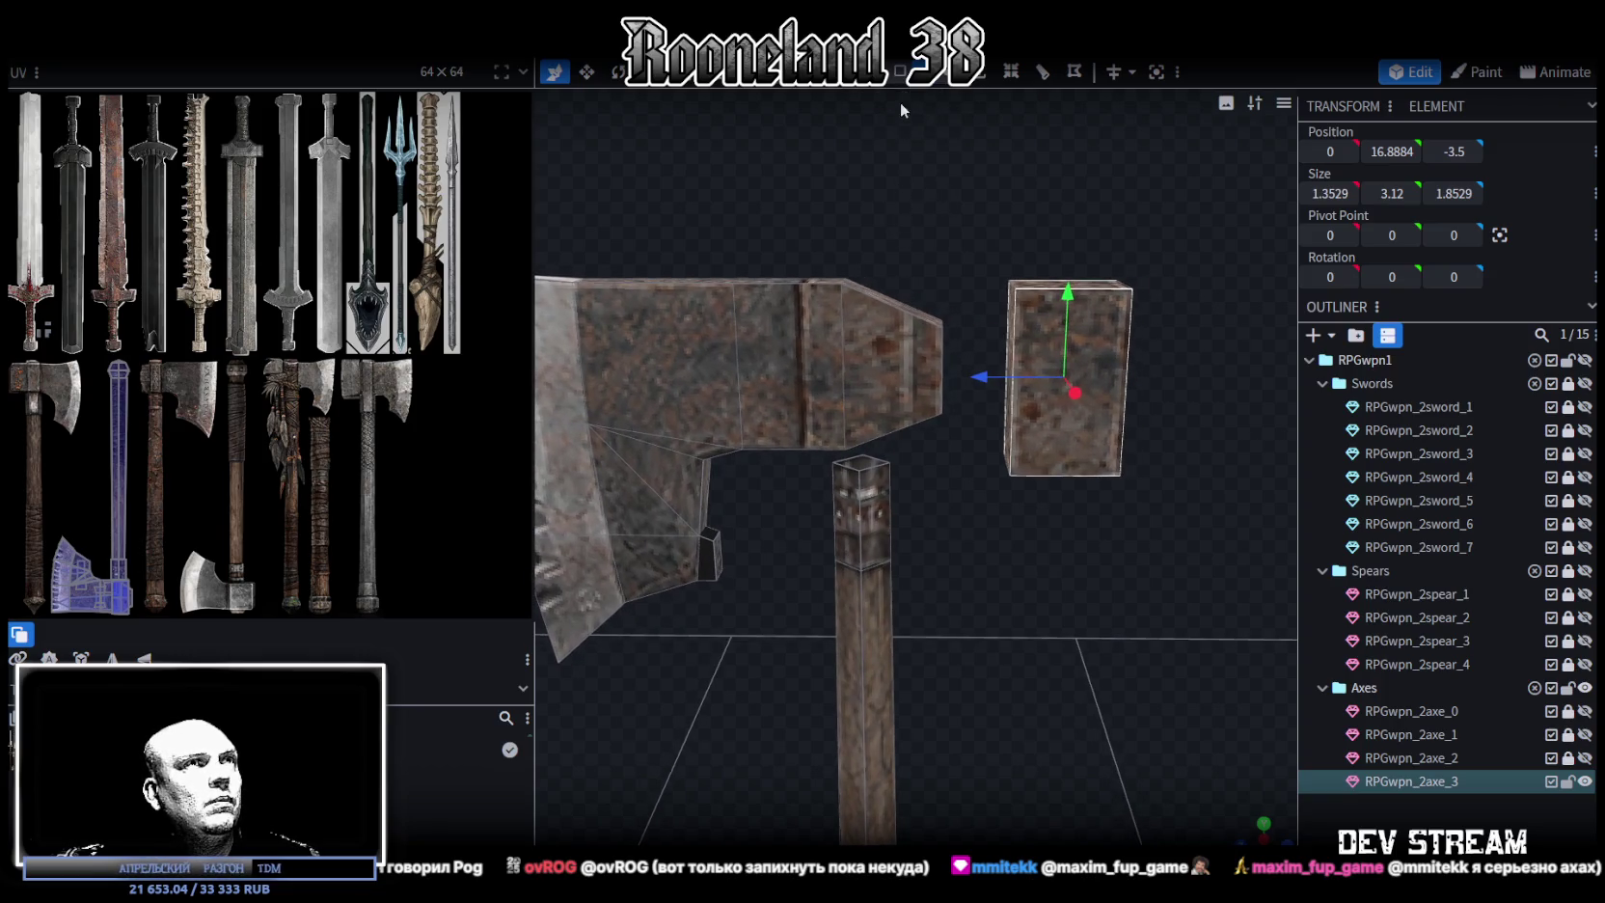
Select and delete the stray detached cube
{"action": "left_click", "coordinate": [900, 72]}
{"action": "left_click", "coordinate": [924, 421]}
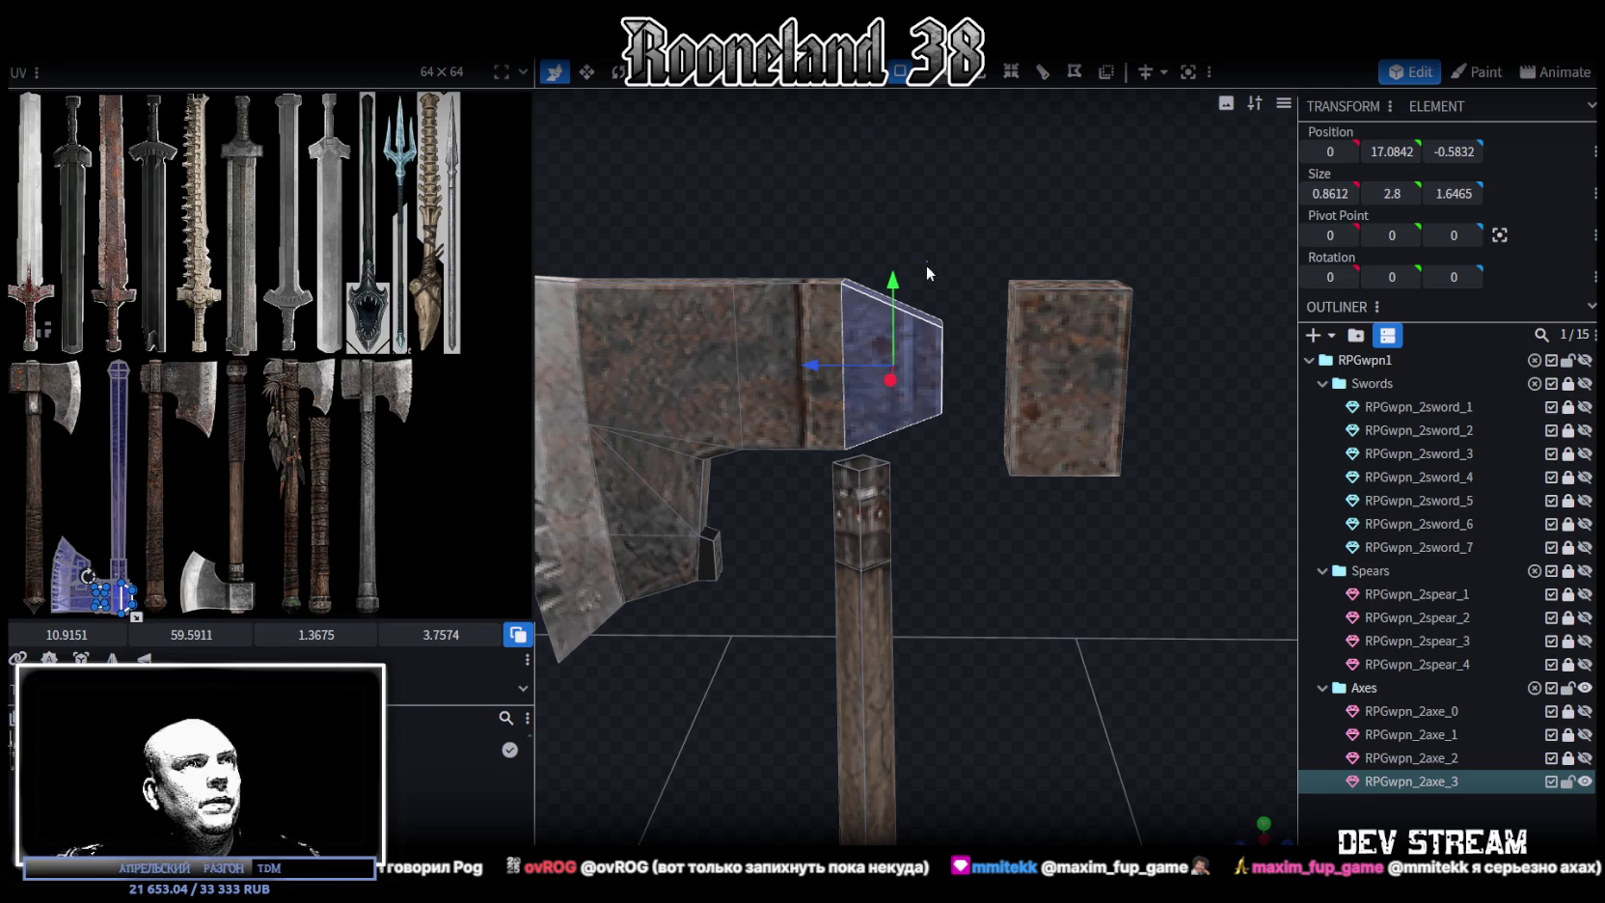
{"action": "left_click_drag", "start_coordinate": [926, 261], "coordinate": [1174, 511]}
{"action": "key", "text": "Delete"}
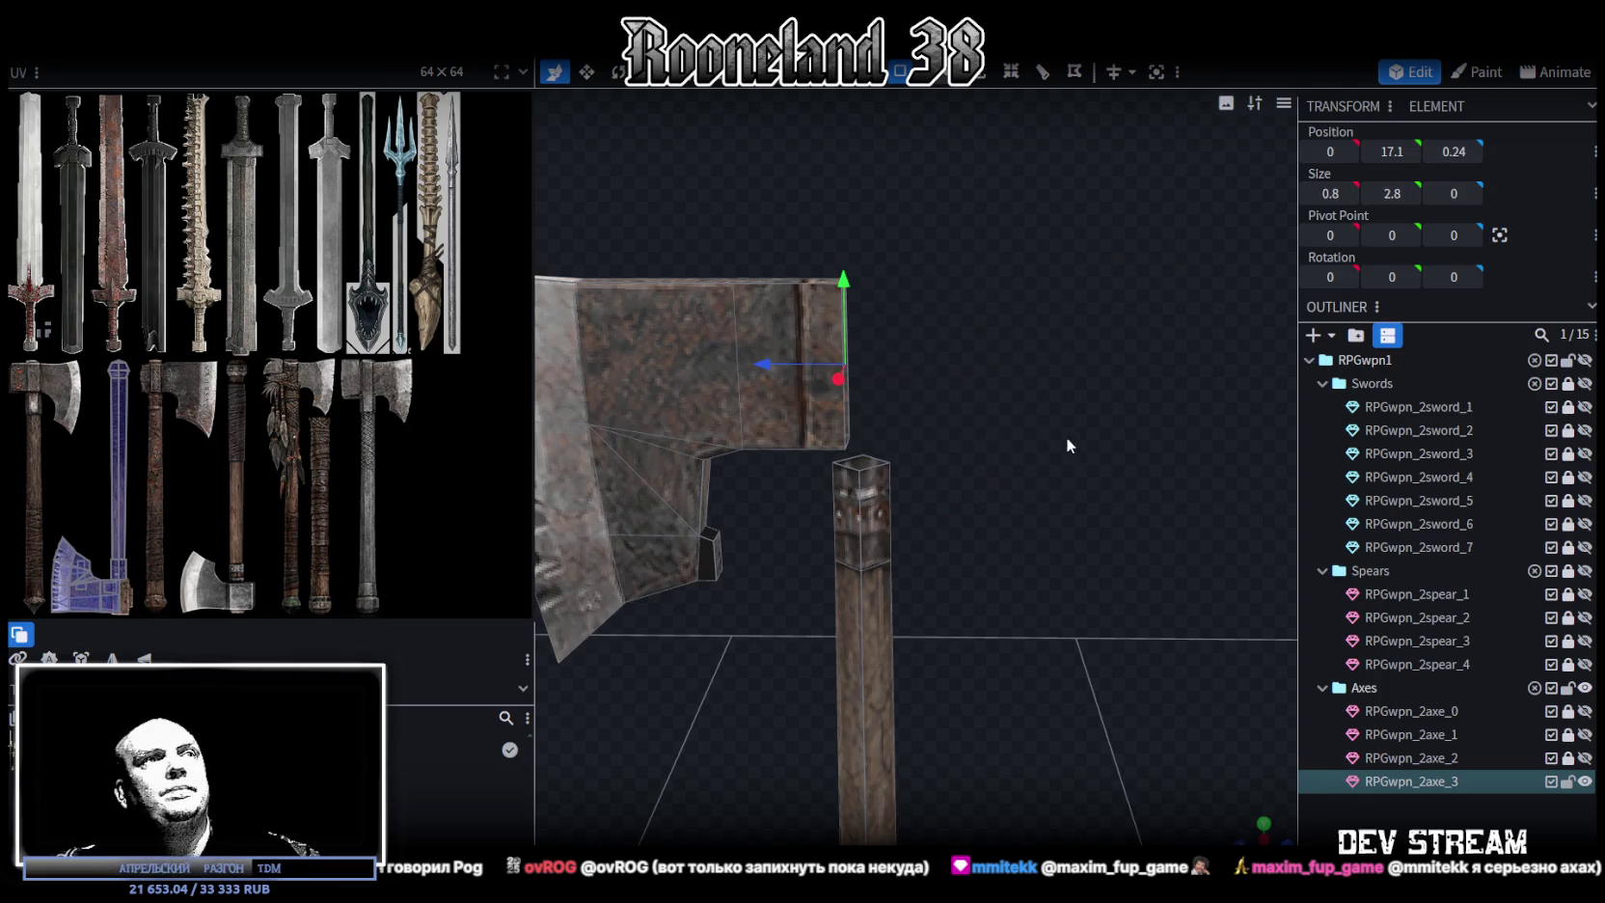
Extrude the handle's top face by 1 in direction Y+
{"action": "scroll", "coordinate": [1025, 399], "scroll_direction": "up", "scroll_amount": 2}
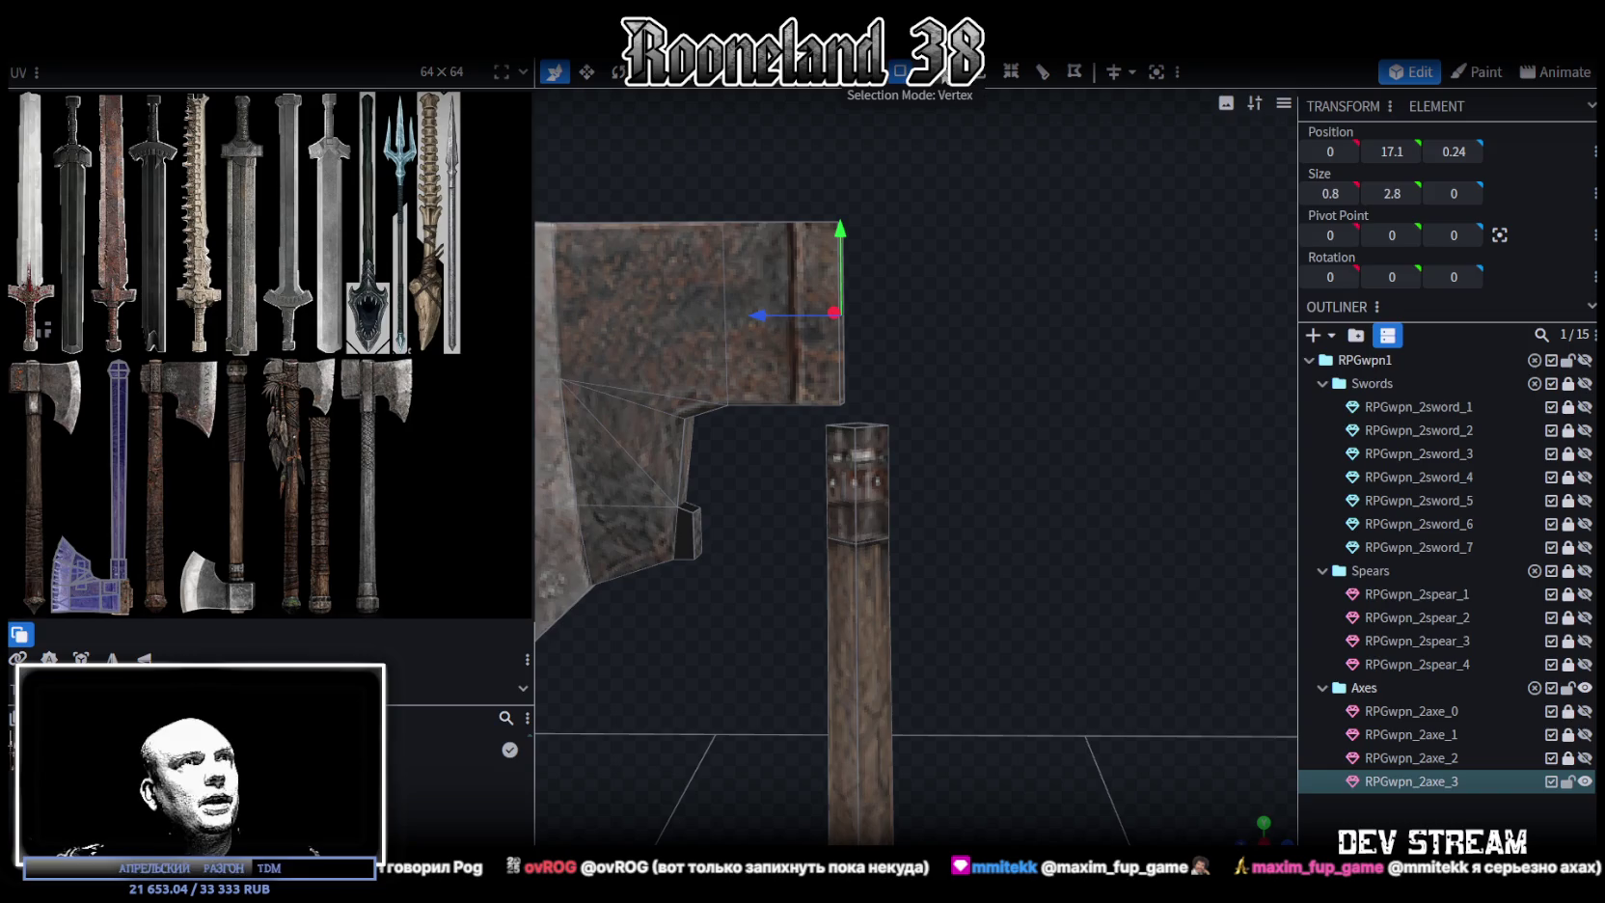
{"action": "left_click_drag", "start_coordinate": [809, 438], "coordinate": [917, 415]}
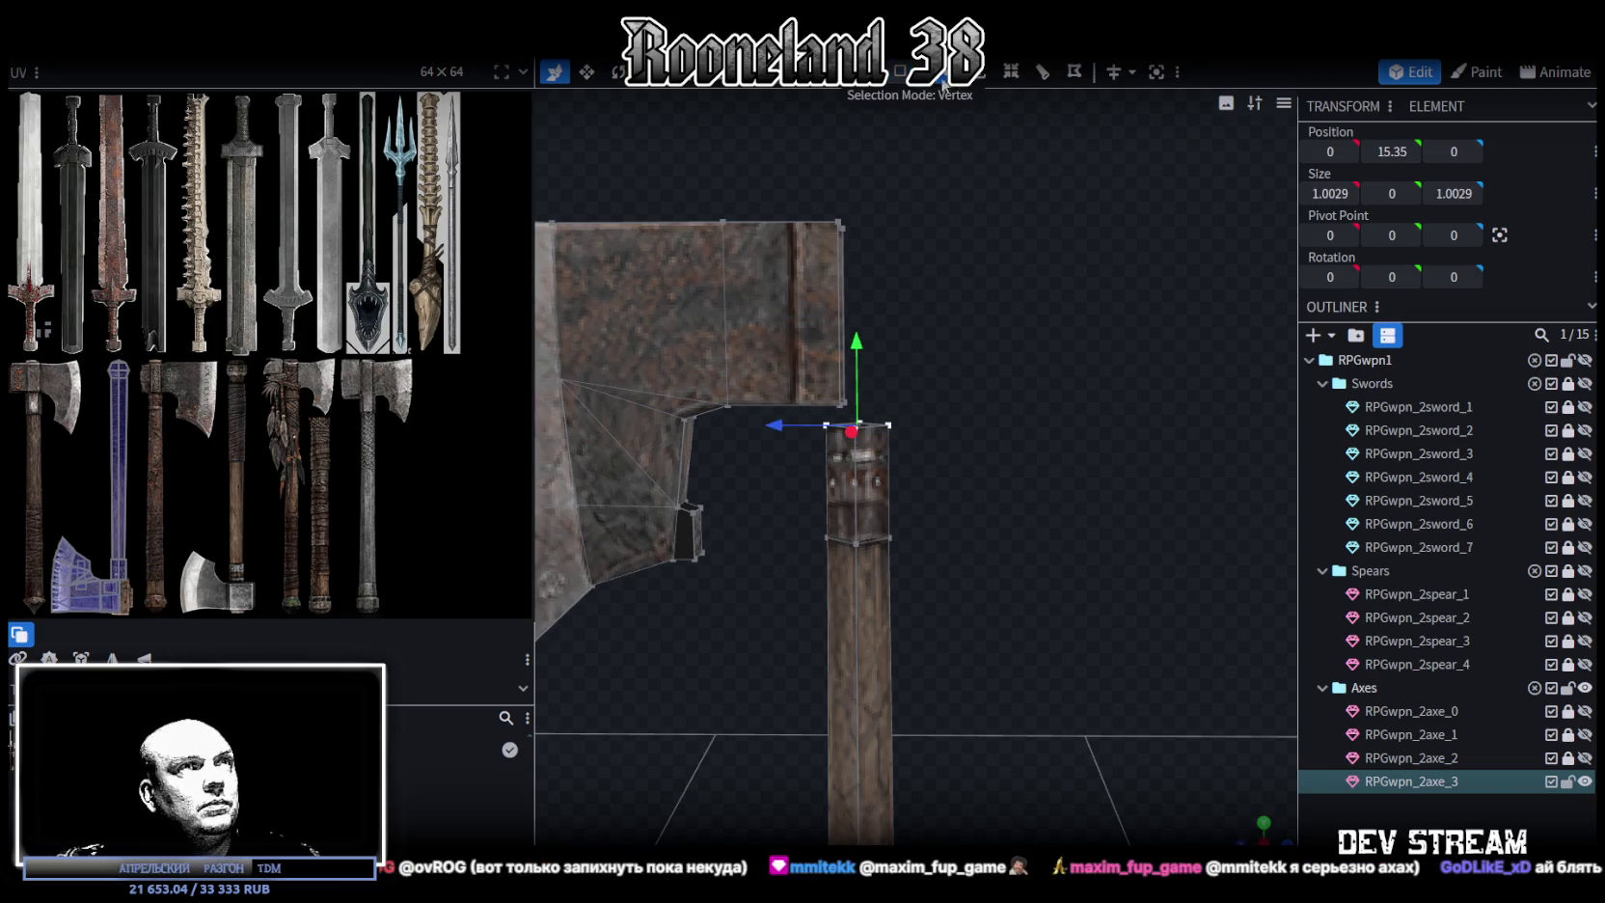
{"action": "left_click", "coordinate": [973, 79]}
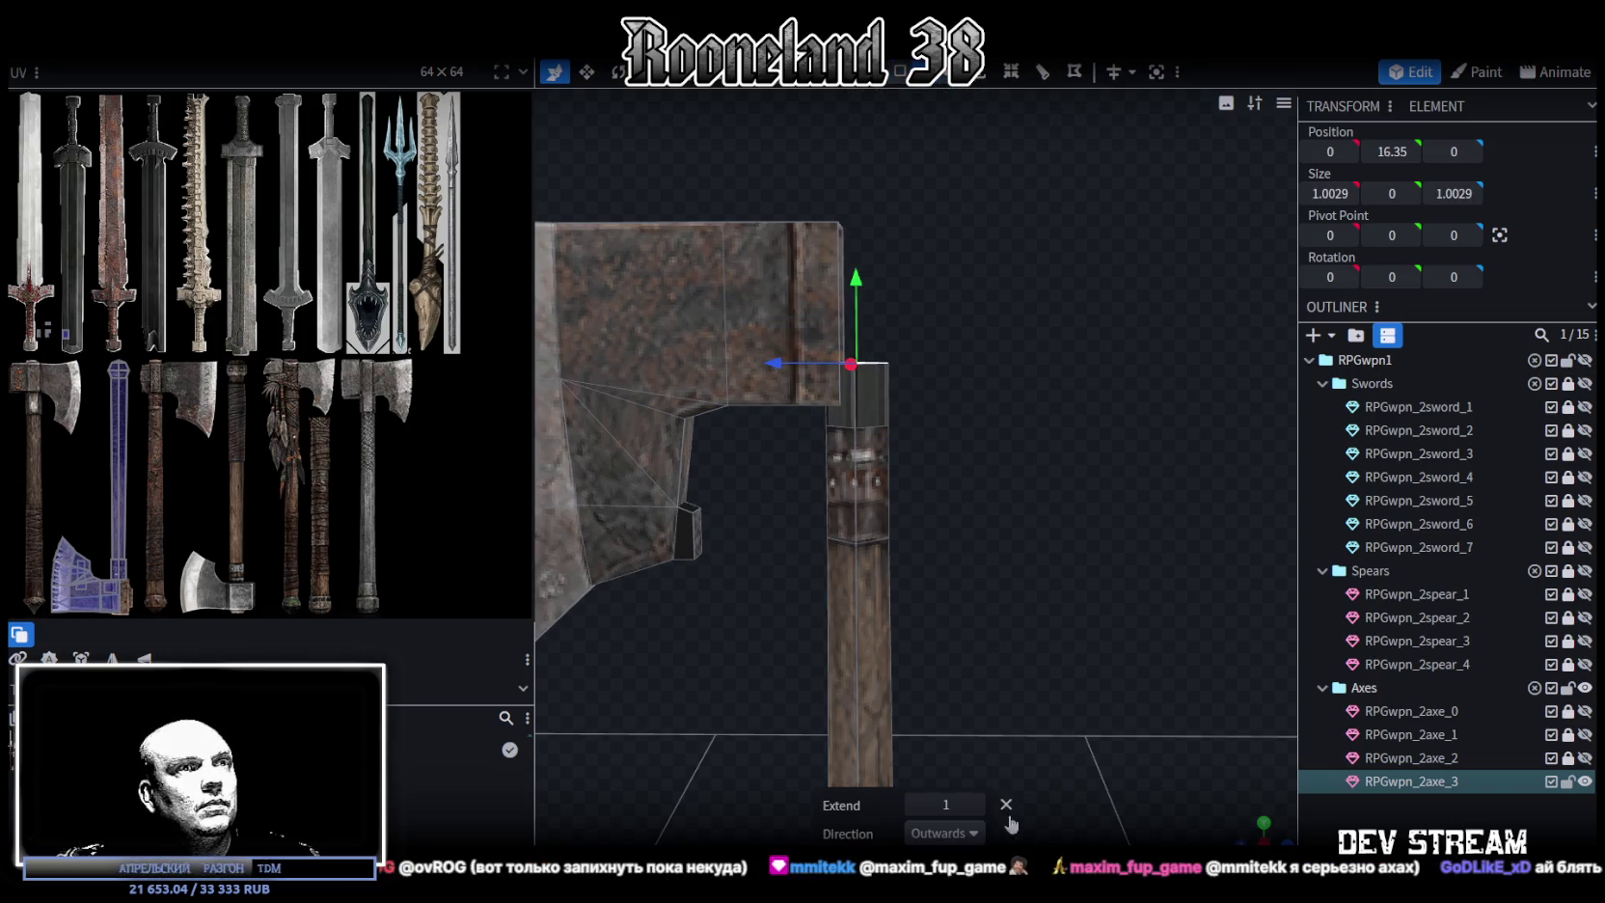
{"action": "left_click", "coordinate": [945, 832]}
{"action": "left_click", "coordinate": [922, 671]}
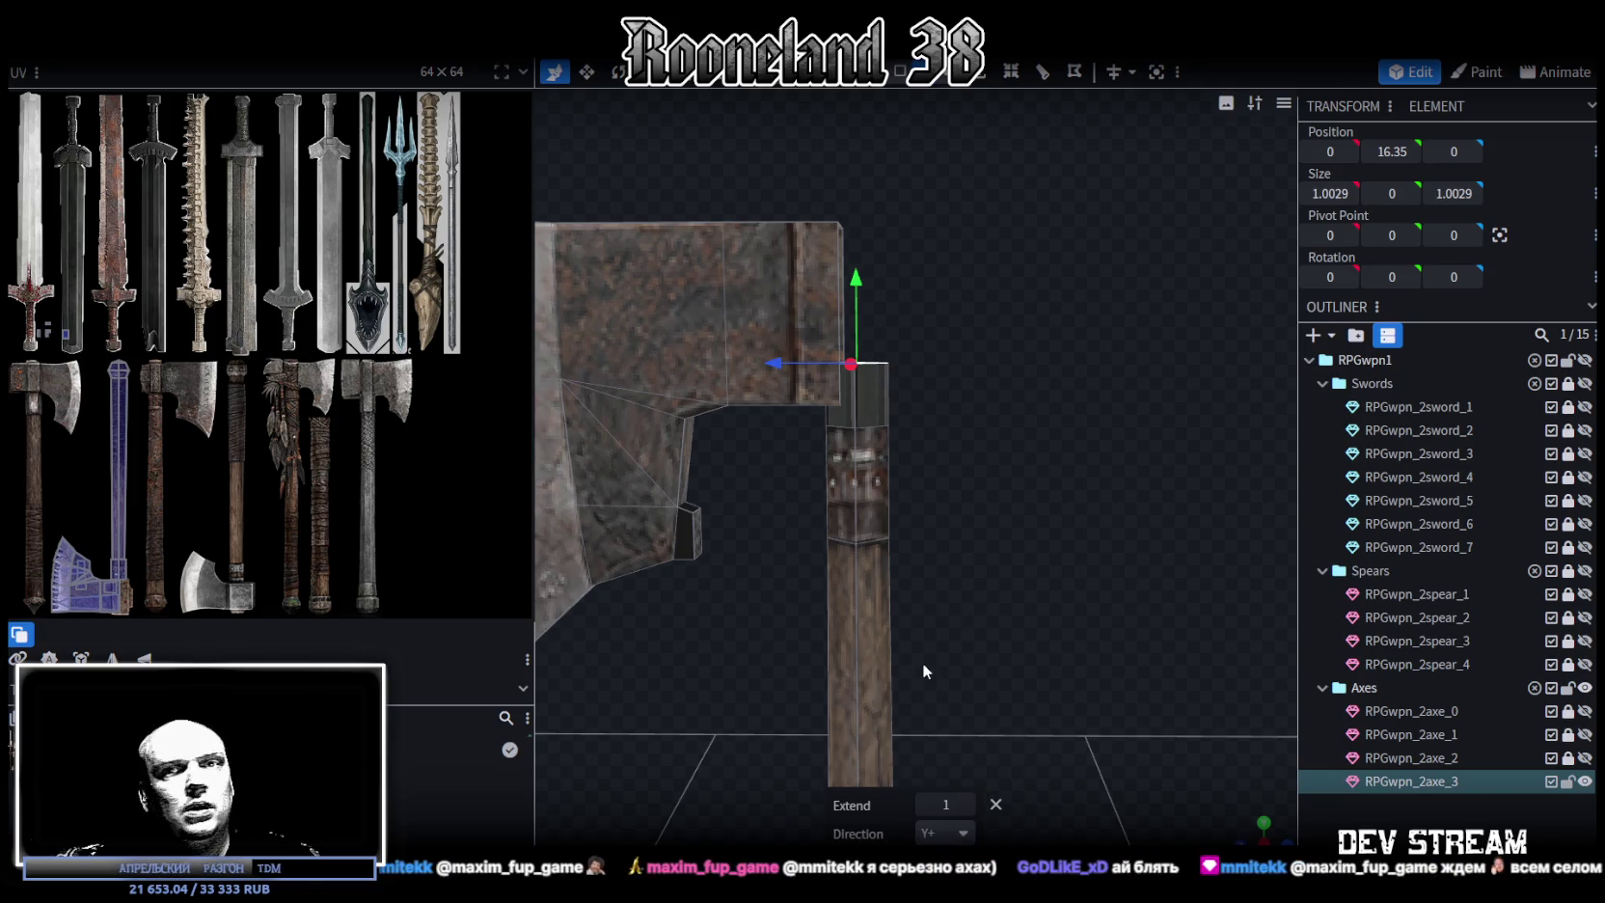
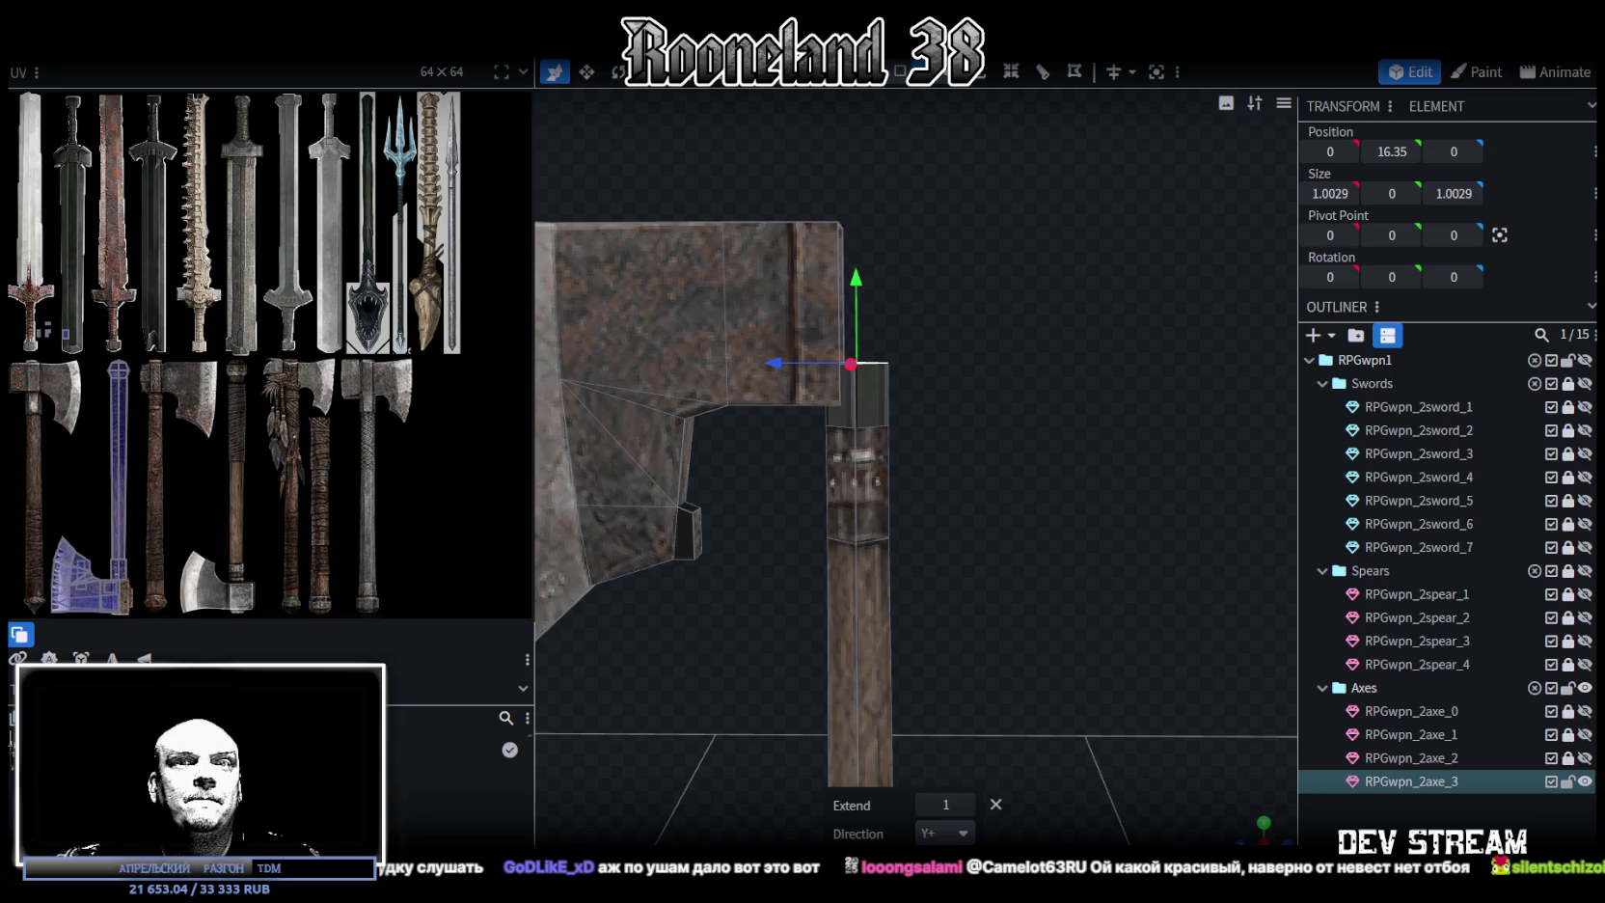
Raise the top handle cube of axe_3 to 18.65 and select its top face
{"action": "scroll", "coordinate": [1050, 742], "scroll_direction": "up", "scroll_amount": 5}
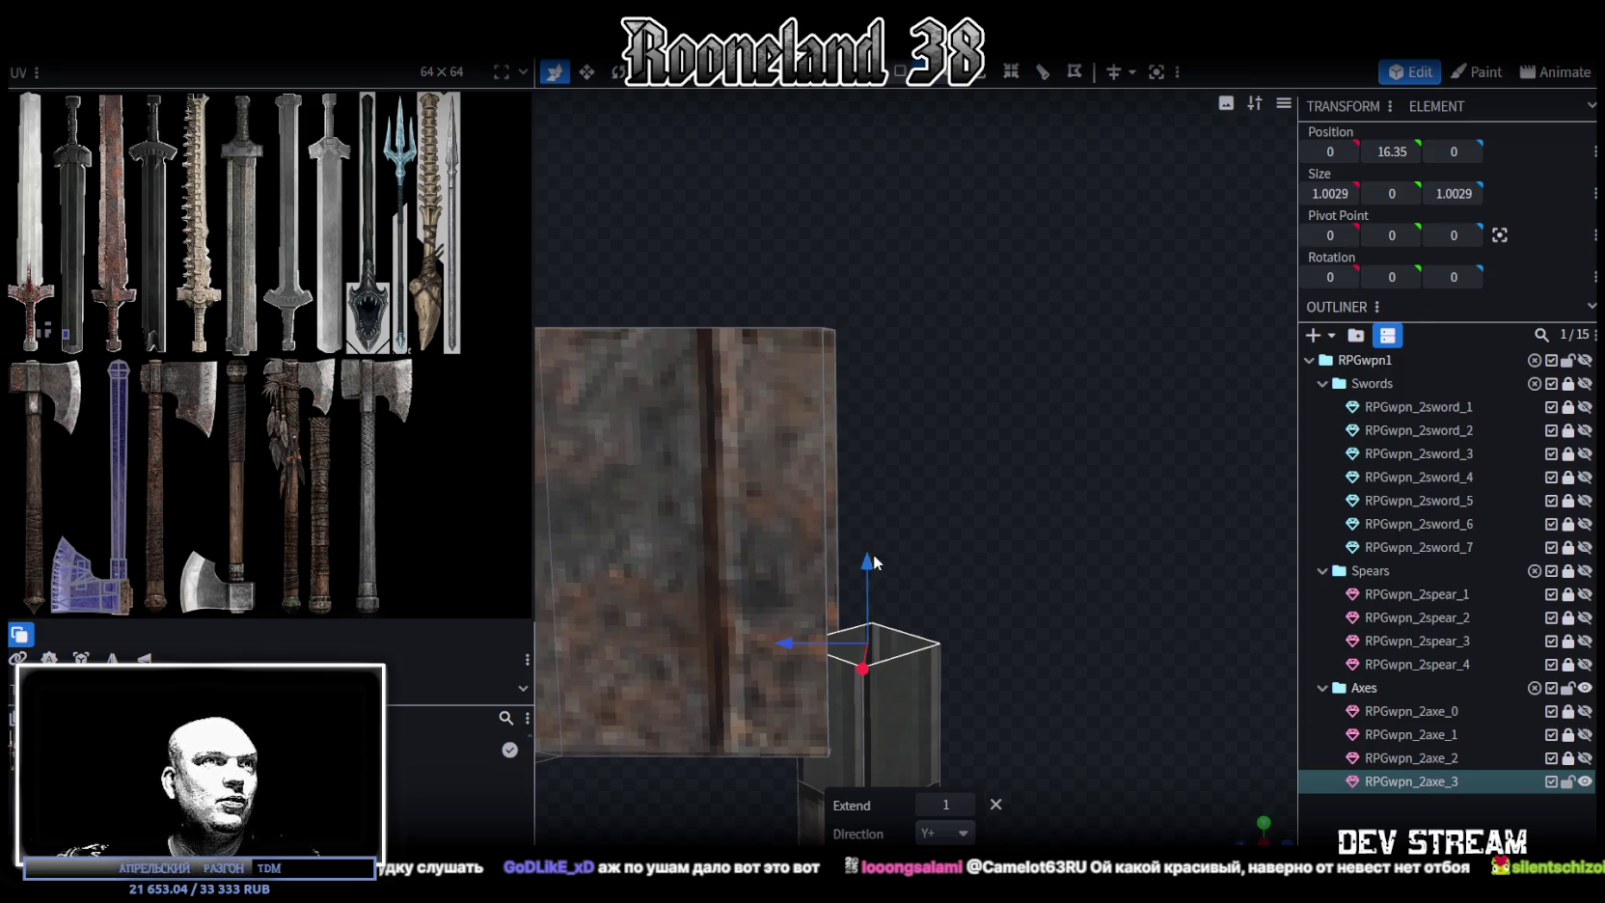
{"action": "left_click_drag", "start_coordinate": [866, 565], "coordinate": [873, 222]}
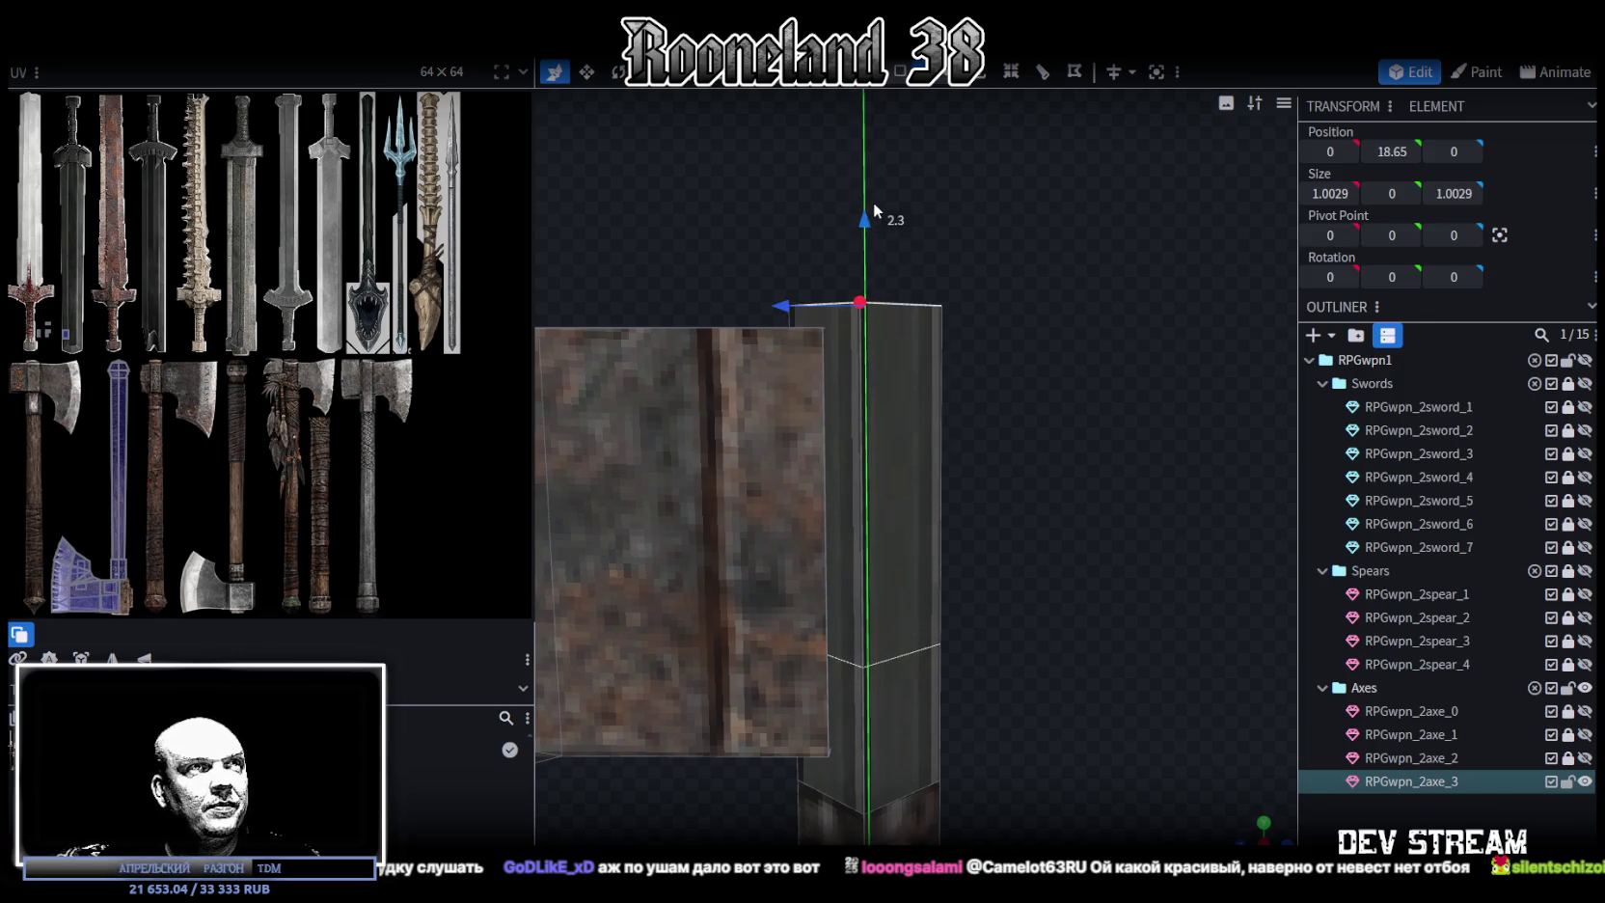
{"action": "left_click_drag", "start_coordinate": [1001, 441], "coordinate": [984, 500]}
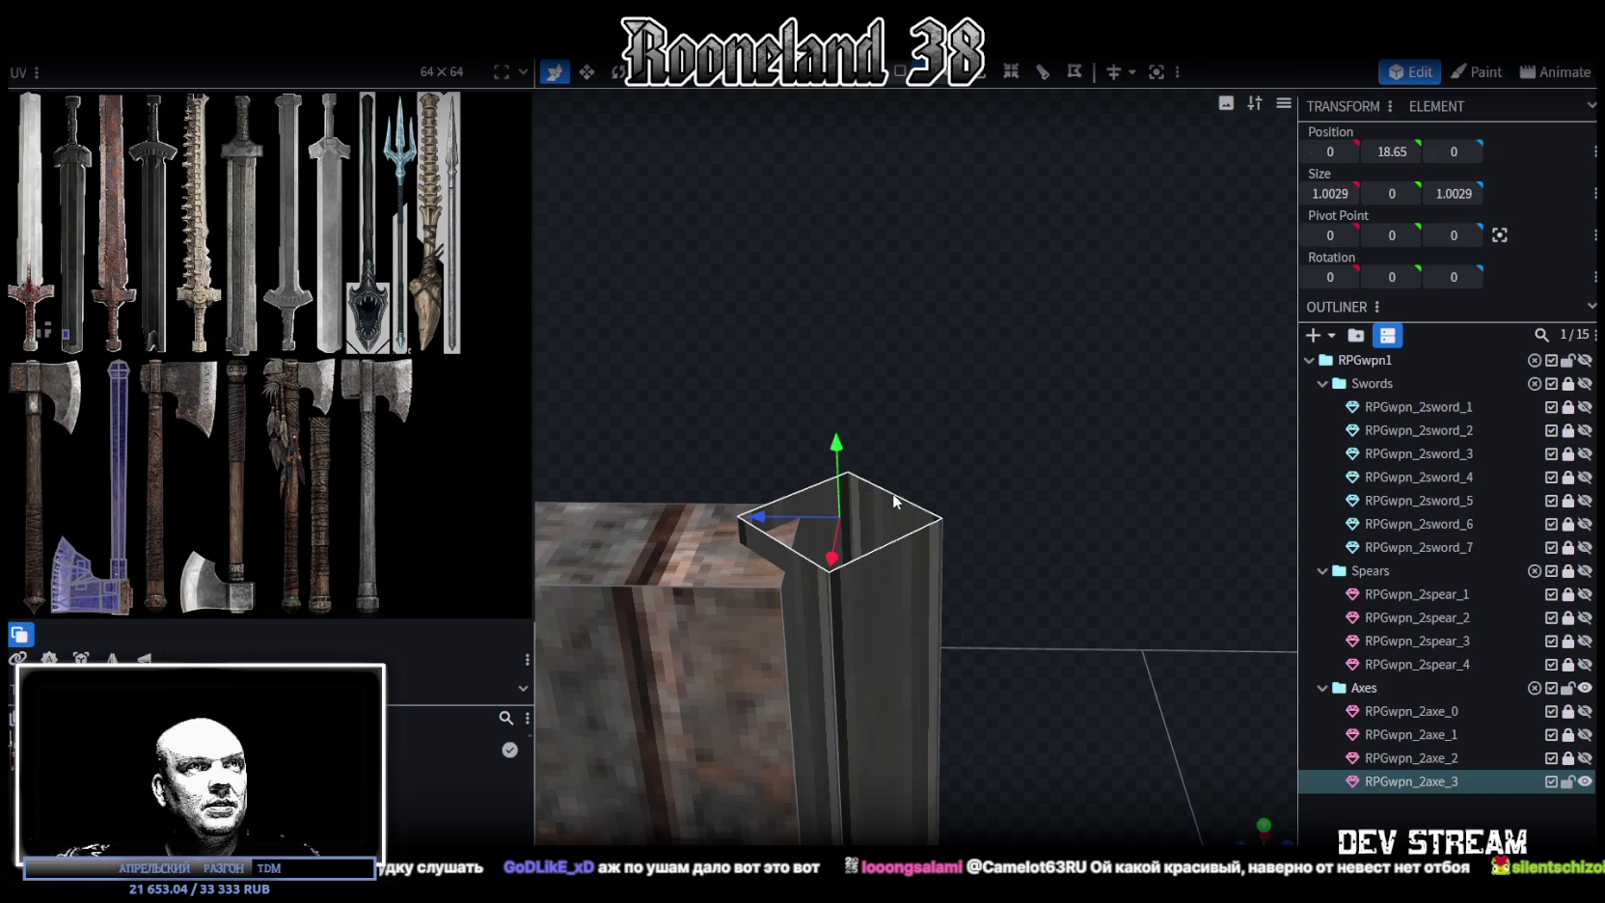
{"action": "left_click", "coordinate": [895, 501]}
{"action": "left_click_drag", "start_coordinate": [1048, 549], "coordinate": [1062, 467]}
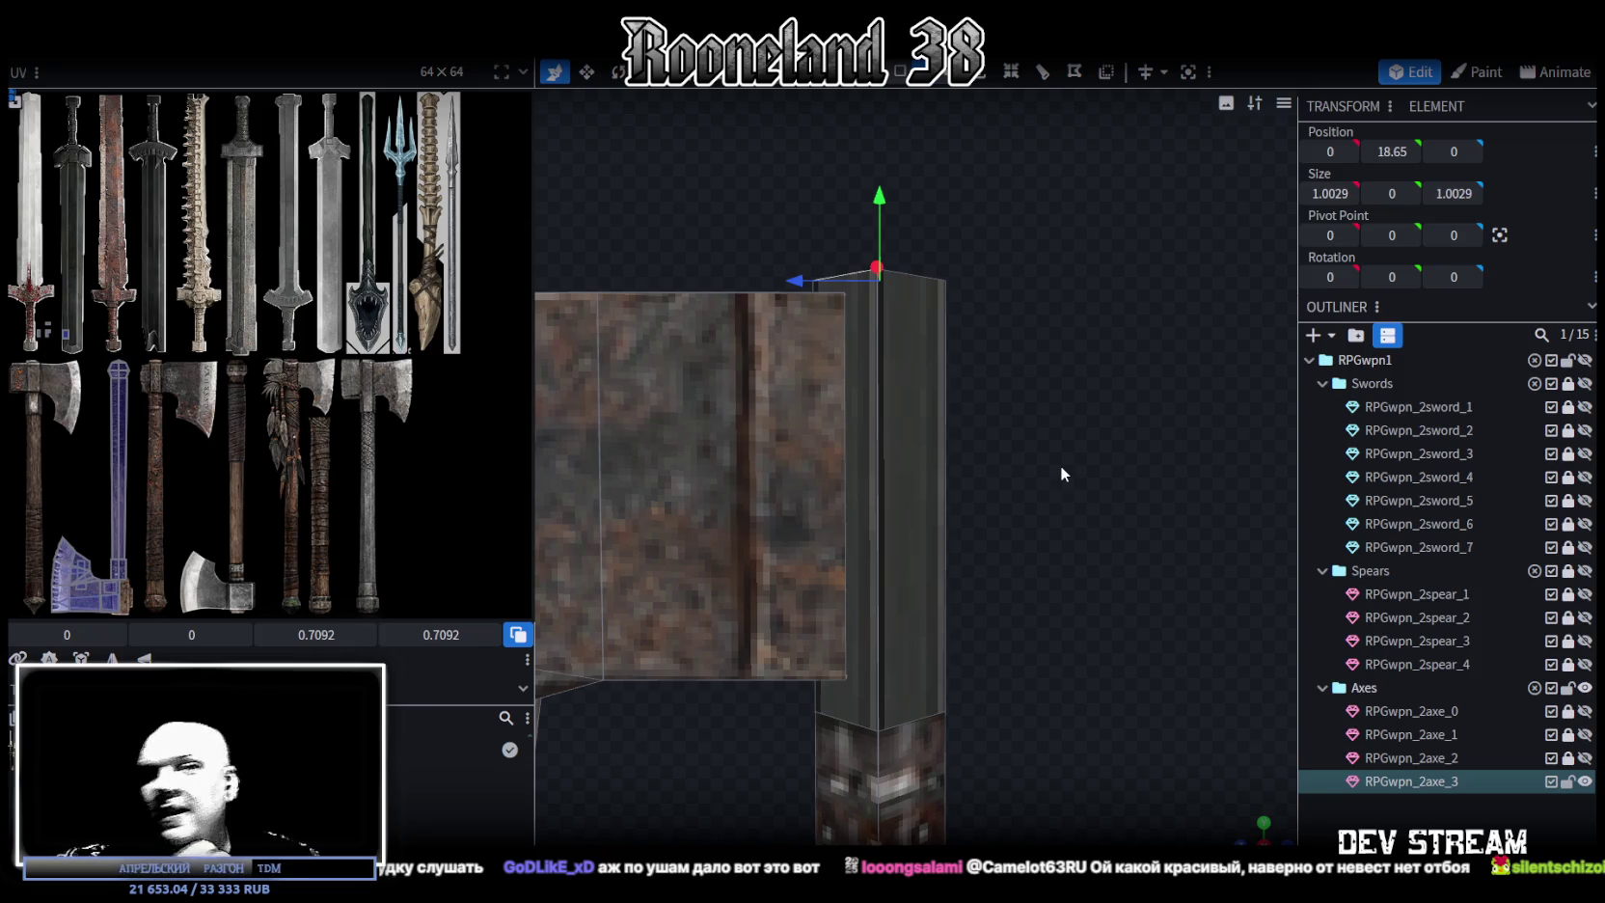
{"action": "mouse_move", "coordinate": [986, 605]}
{"action": "left_mouse_down"}
{"action": "mouse_move", "coordinate": [952, 583]}
{"action": "mouse_move", "coordinate": [973, 633]}
{"action": "mouse_move", "coordinate": [854, 596]}
{"action": "left_mouse_up"}
Select the blade's back face and move it 0.4 on Z toward the handle
{"action": "left_click", "coordinate": [850, 602]}
{"action": "mouse_move", "coordinate": [1042, 524]}
{"action": "left_mouse_down"}
{"action": "mouse_move", "coordinate": [898, 630]}
{"action": "mouse_move", "coordinate": [918, 620]}
{"action": "mouse_move", "coordinate": [858, 443]}
{"action": "left_mouse_up"}
{"action": "left_click", "coordinate": [826, 443]}
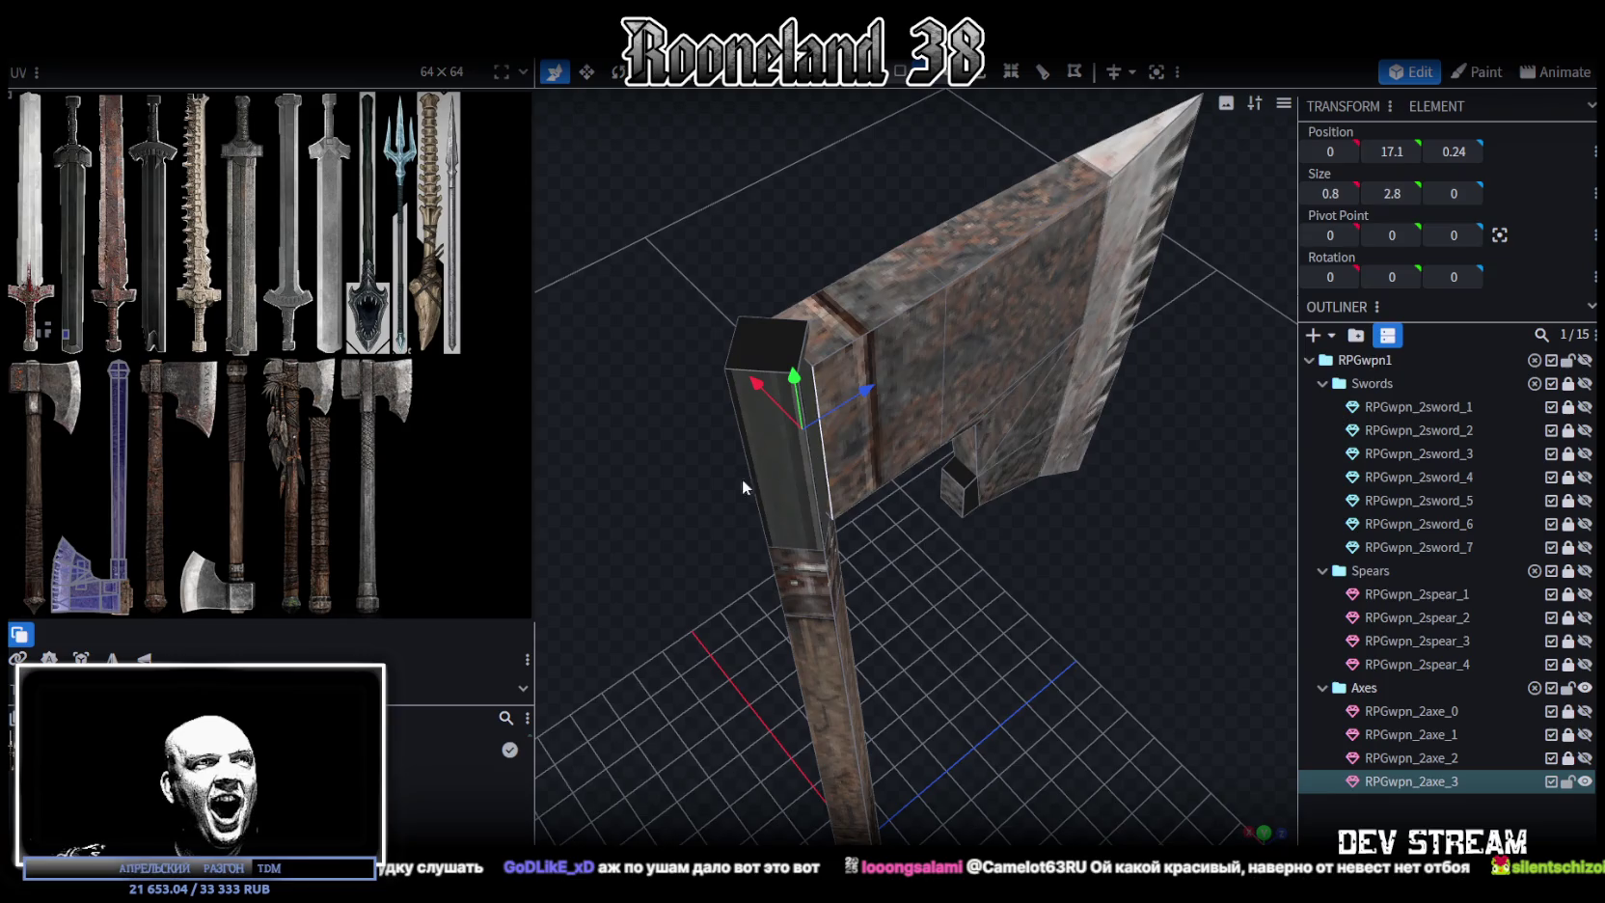
{"action": "left_click_drag", "start_coordinate": [743, 479], "coordinate": [934, 531]}
{"action": "key", "text": "KP_1"}
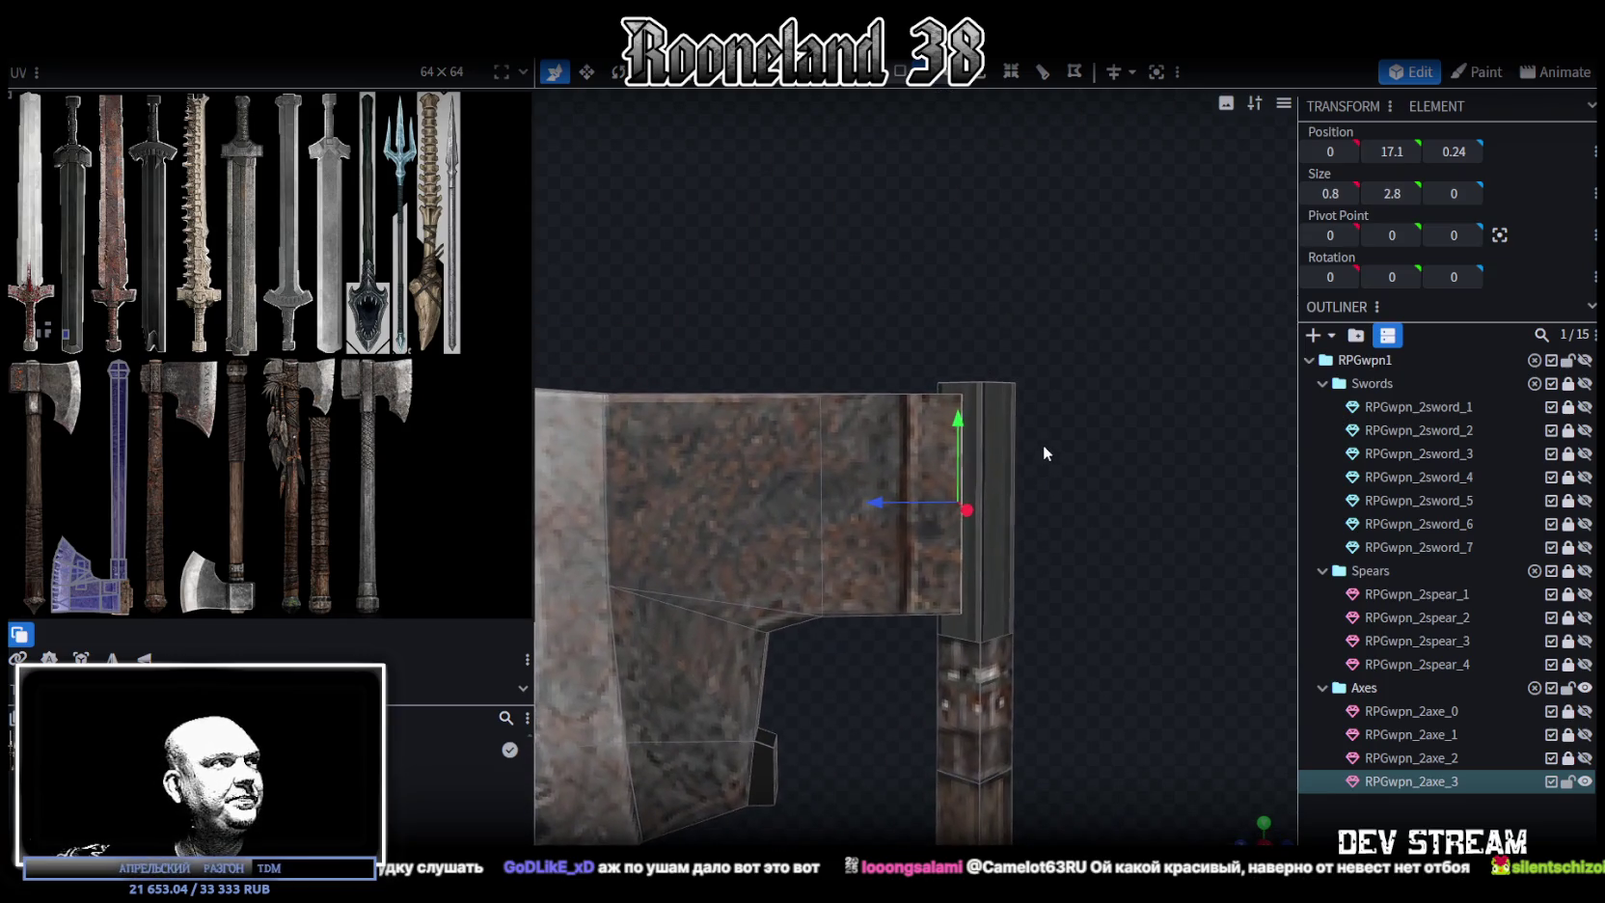
{"action": "left_click_drag", "start_coordinate": [1041, 451], "coordinate": [842, 520]}
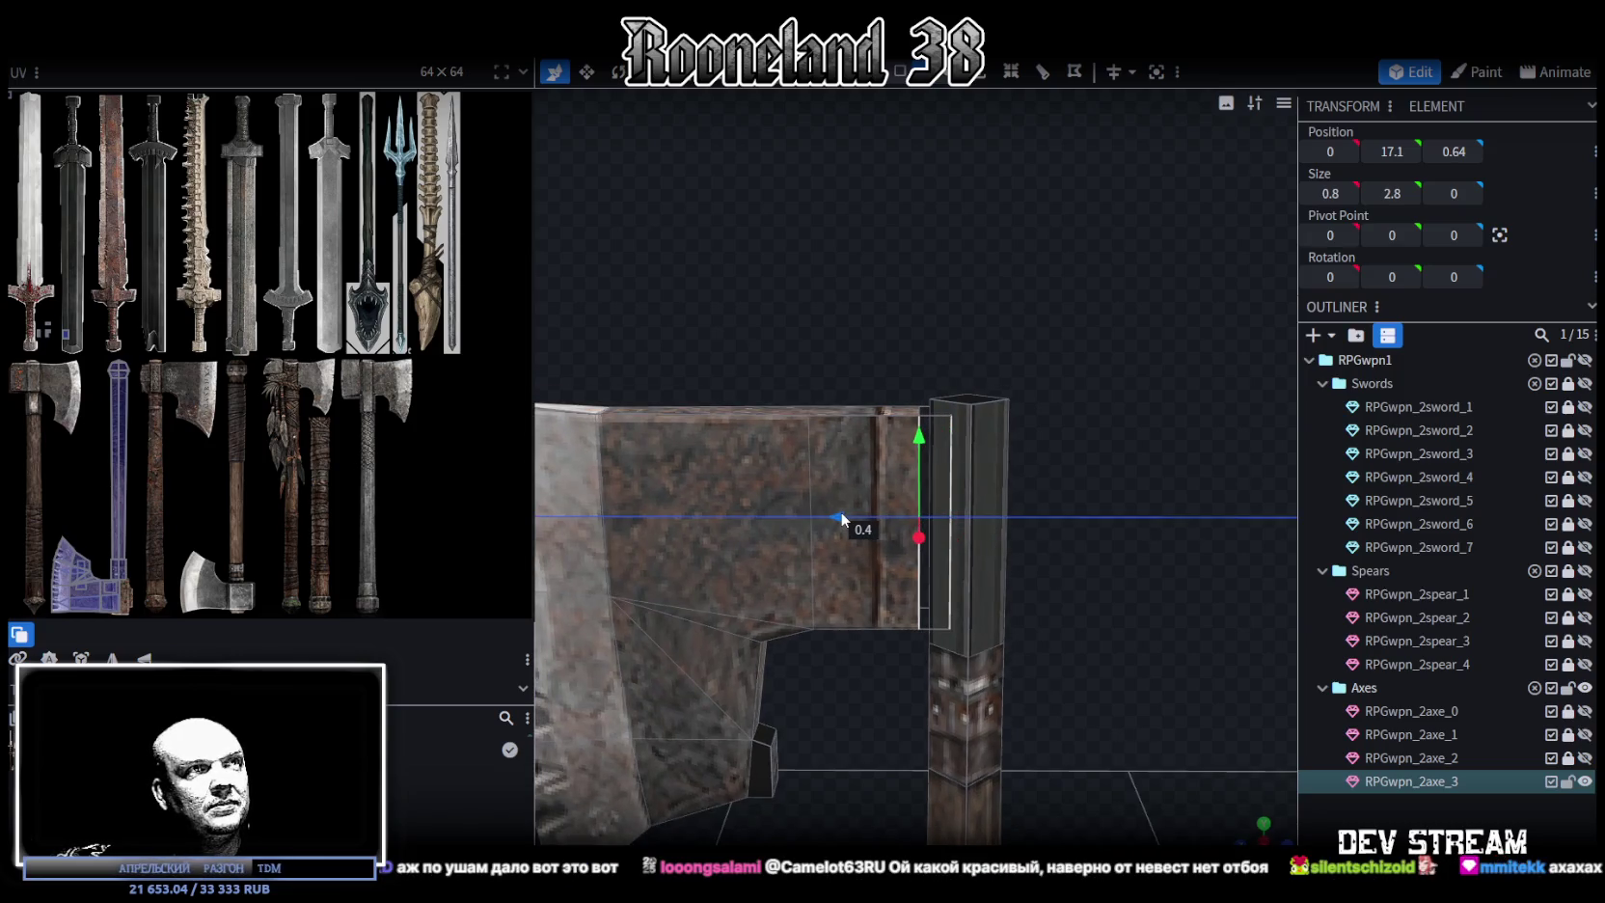
Extrude the blade's back face outward by 1 beside the handle top
{"action": "left_click_drag", "start_coordinate": [1139, 294], "coordinate": [970, 405]}
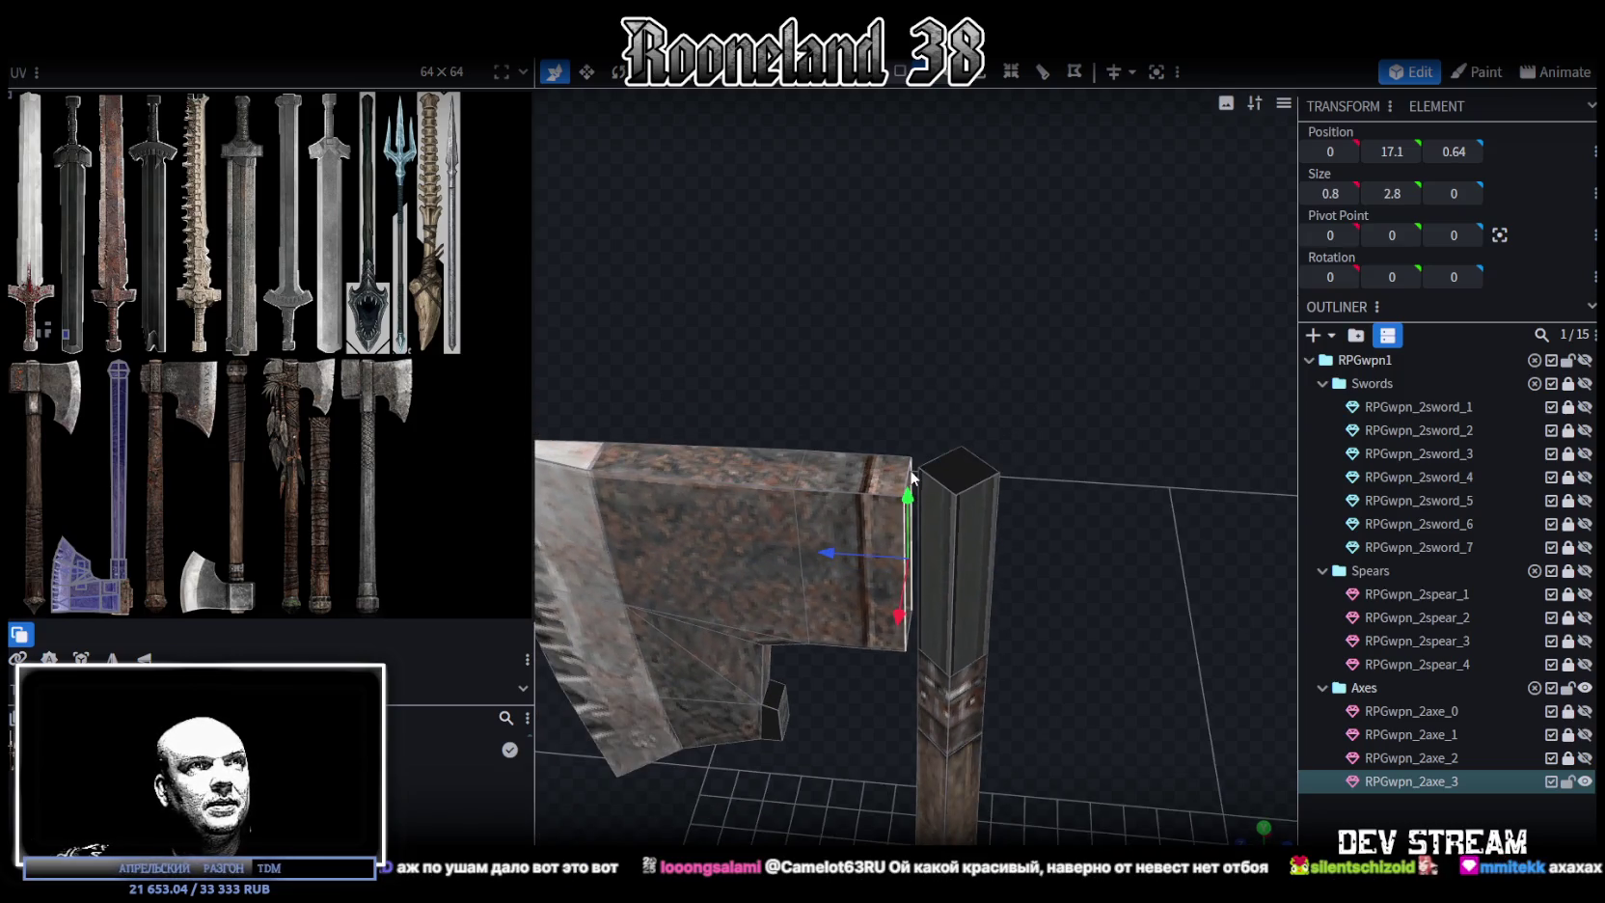
{"action": "left_click_drag", "start_coordinate": [1059, 612], "coordinate": [1074, 348]}
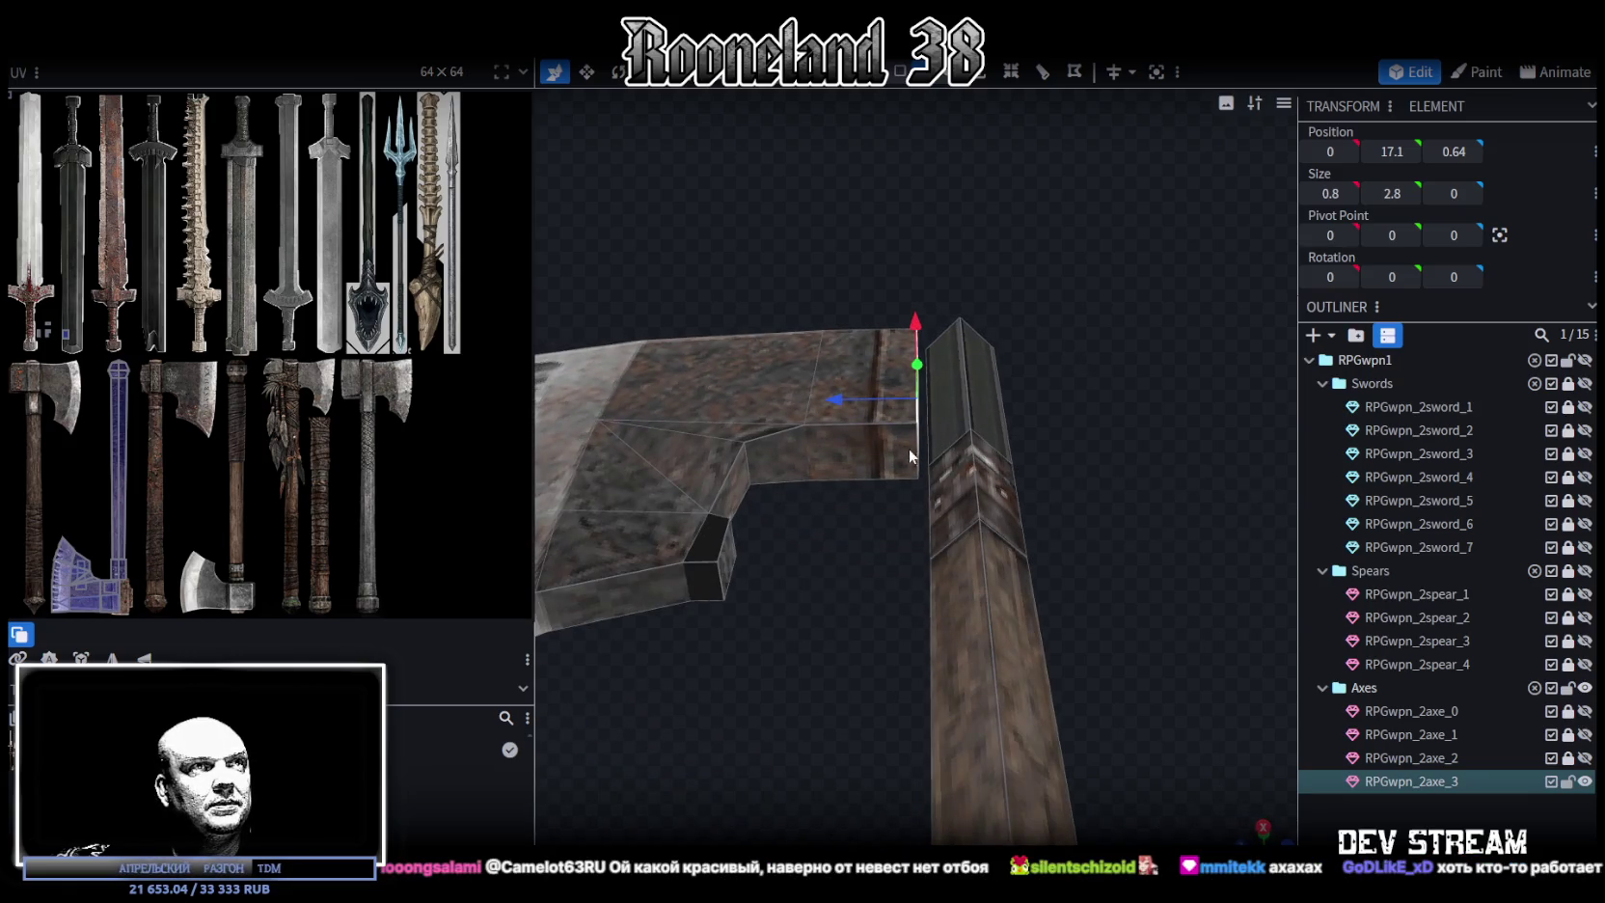
{"action": "left_click_drag", "start_coordinate": [916, 447], "coordinate": [1111, 590]}
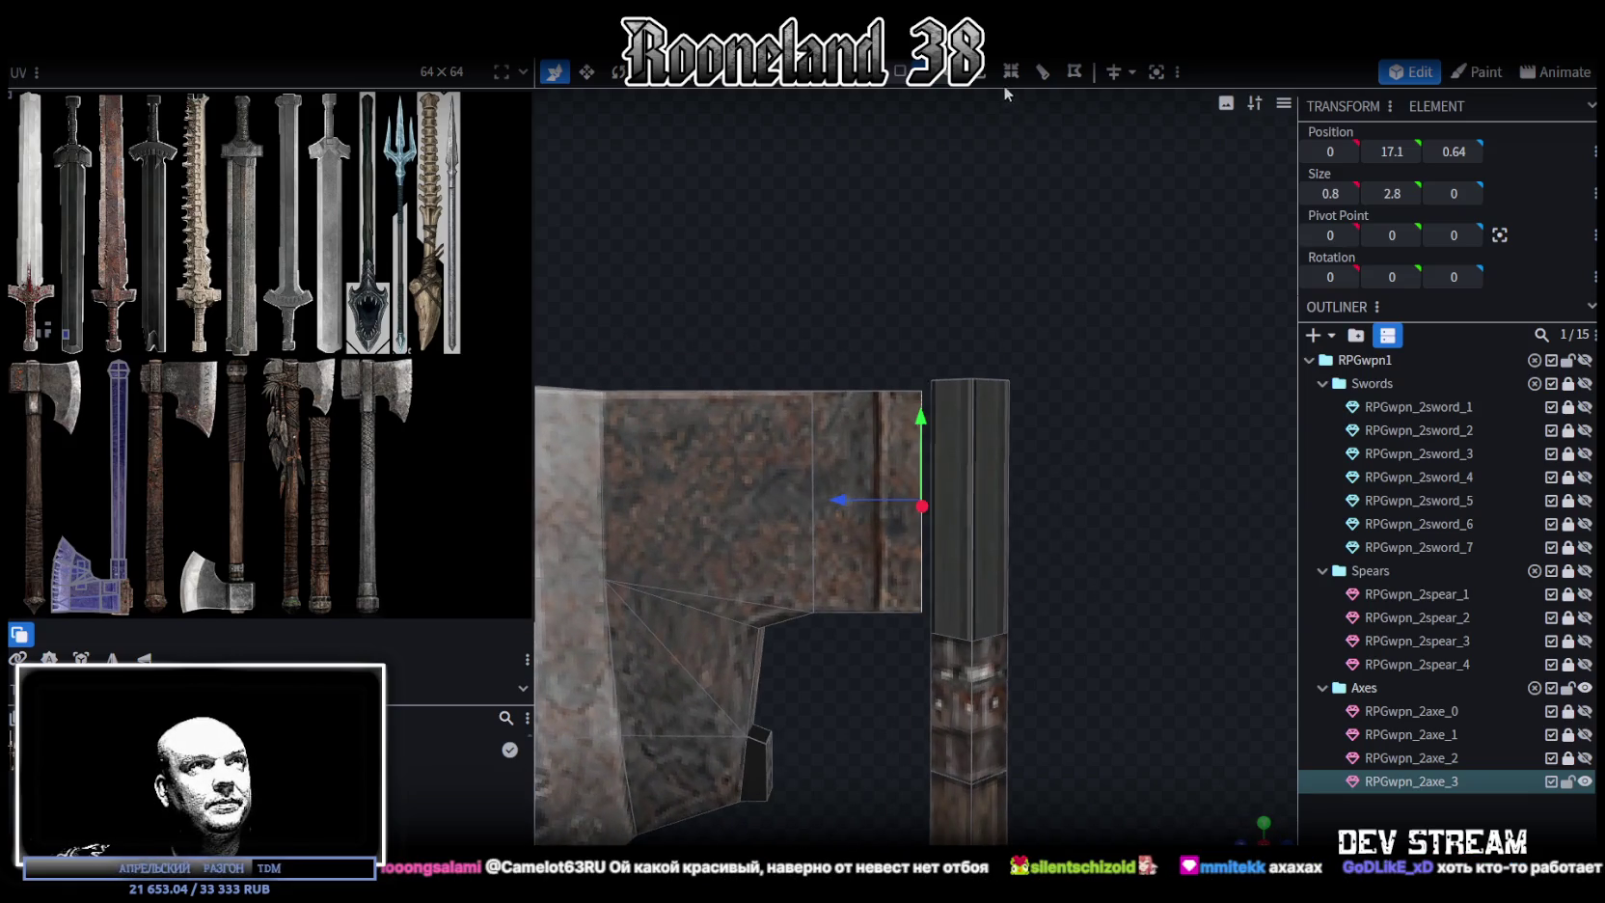
{"action": "left_click", "coordinate": [984, 81]}
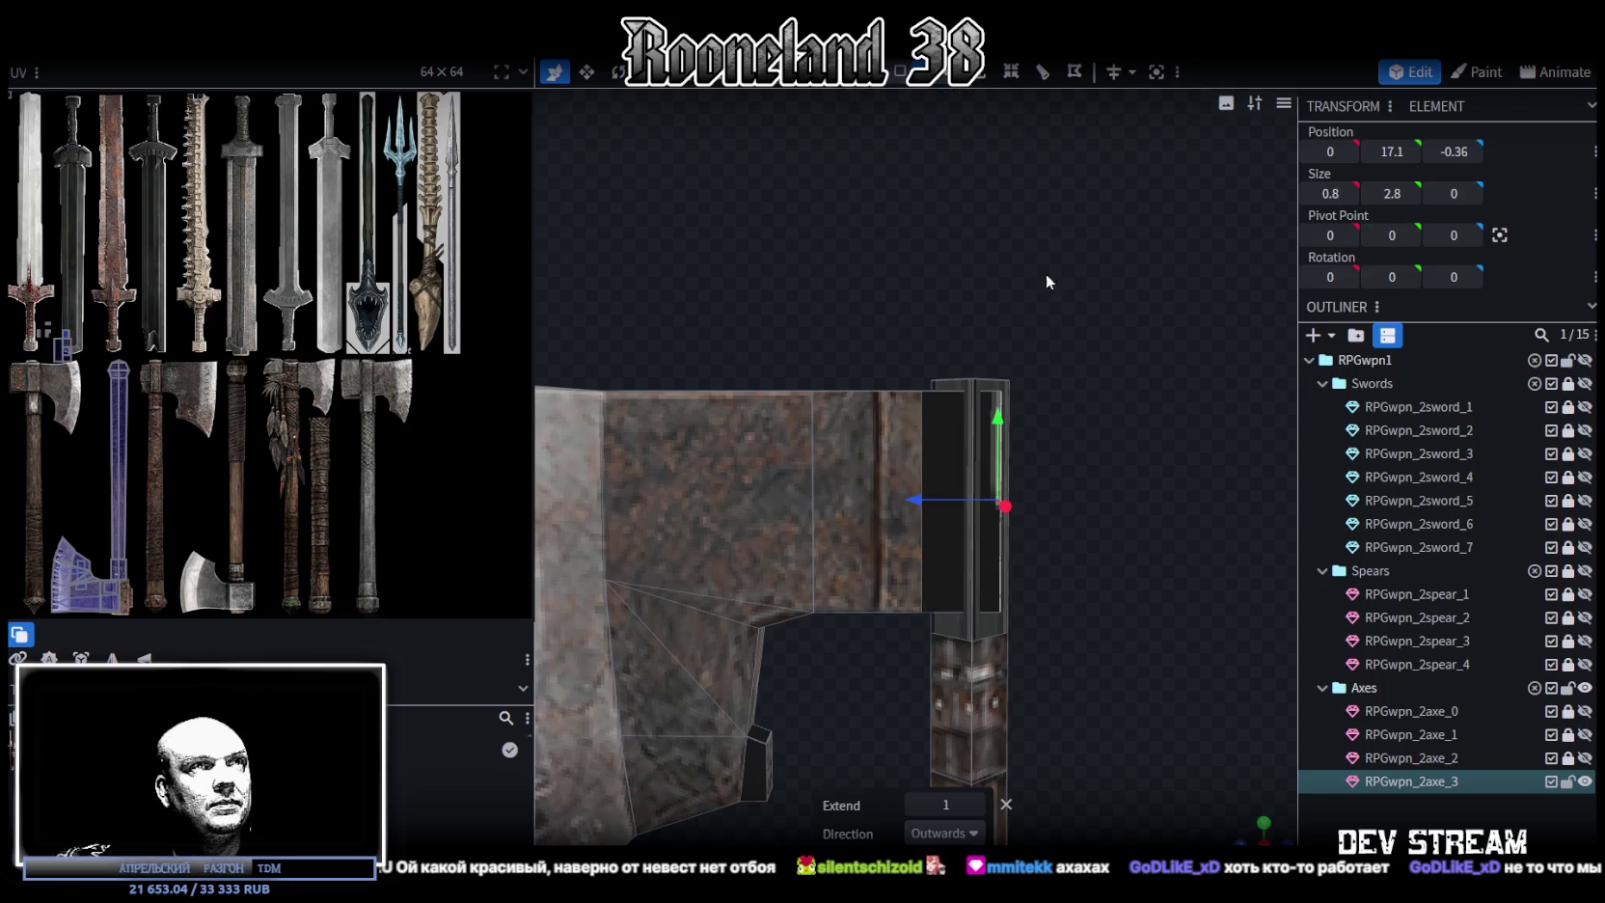
Widen the new block's face to Size X 1.2
{"action": "left_click_drag", "start_coordinate": [1042, 540], "coordinate": [1066, 664]}
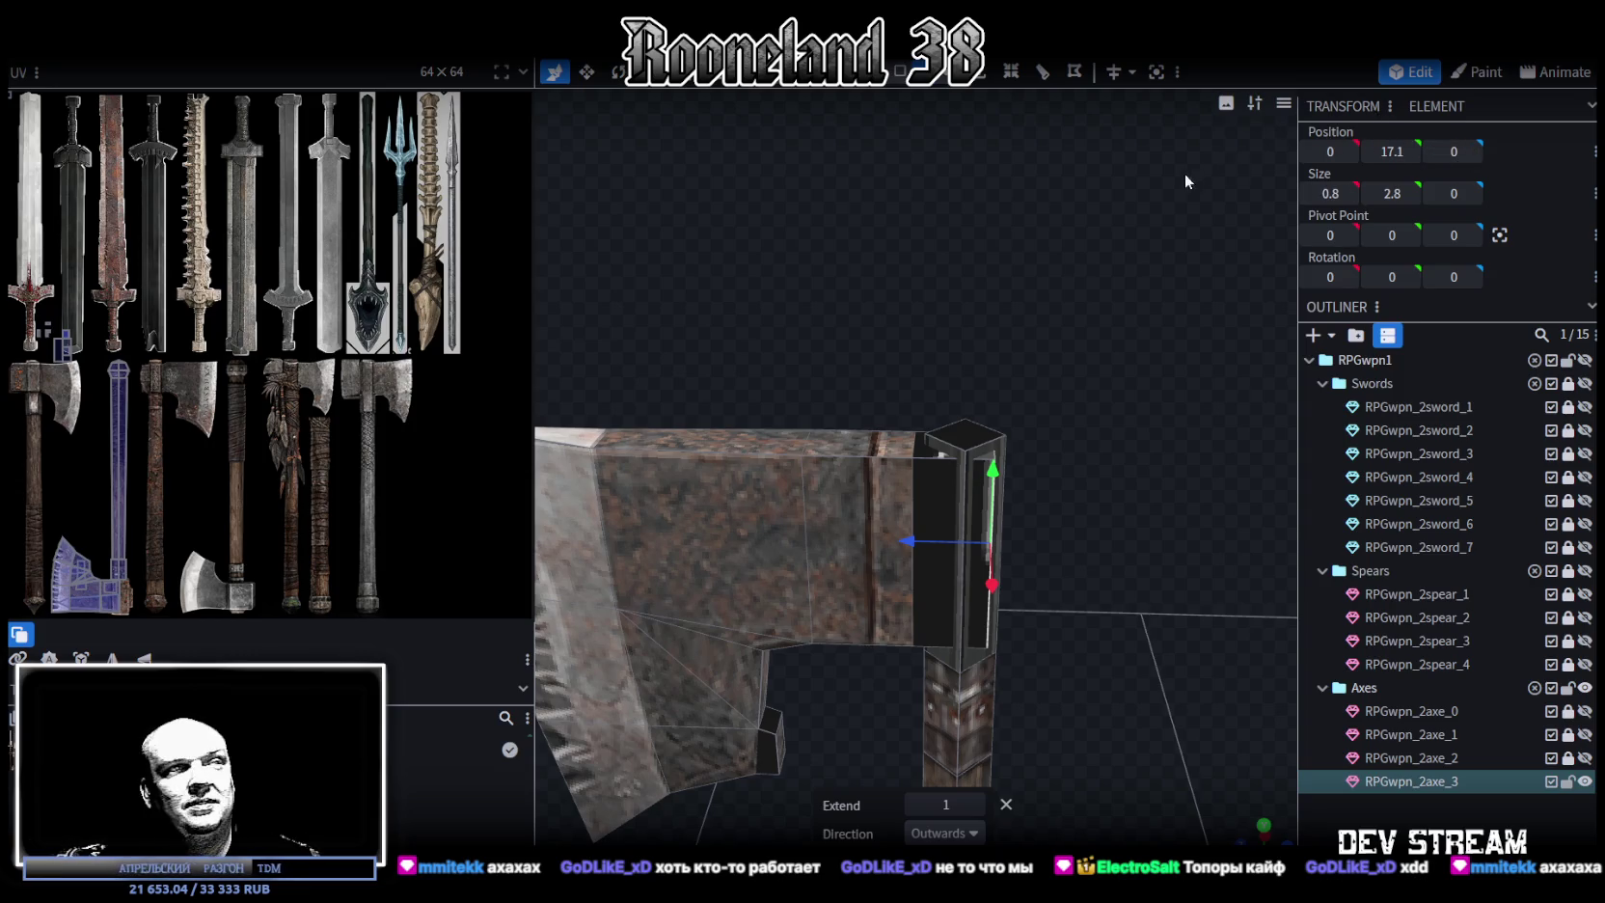
{"action": "mouse_move", "coordinate": [1151, 318]}
{"action": "left_mouse_down"}
{"action": "mouse_move", "coordinate": [993, 386]}
{"action": "mouse_move", "coordinate": [982, 426]}
{"action": "left_mouse_up"}
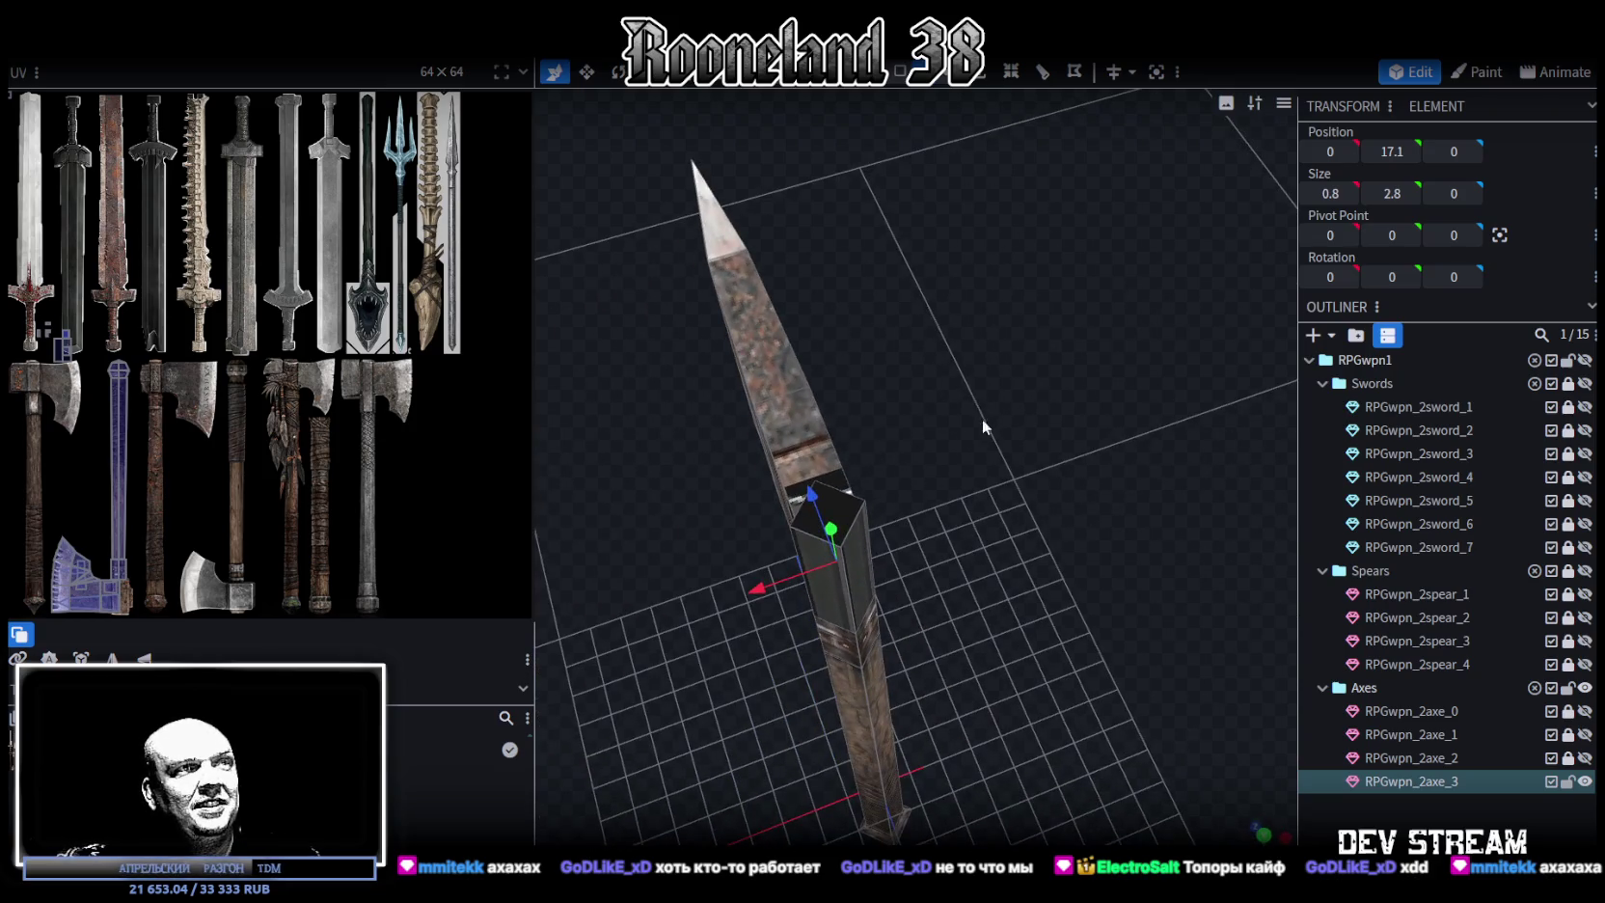
{"action": "key", "text": "s"}
{"action": "left_click_drag", "start_coordinate": [902, 538], "coordinate": [929, 534]}
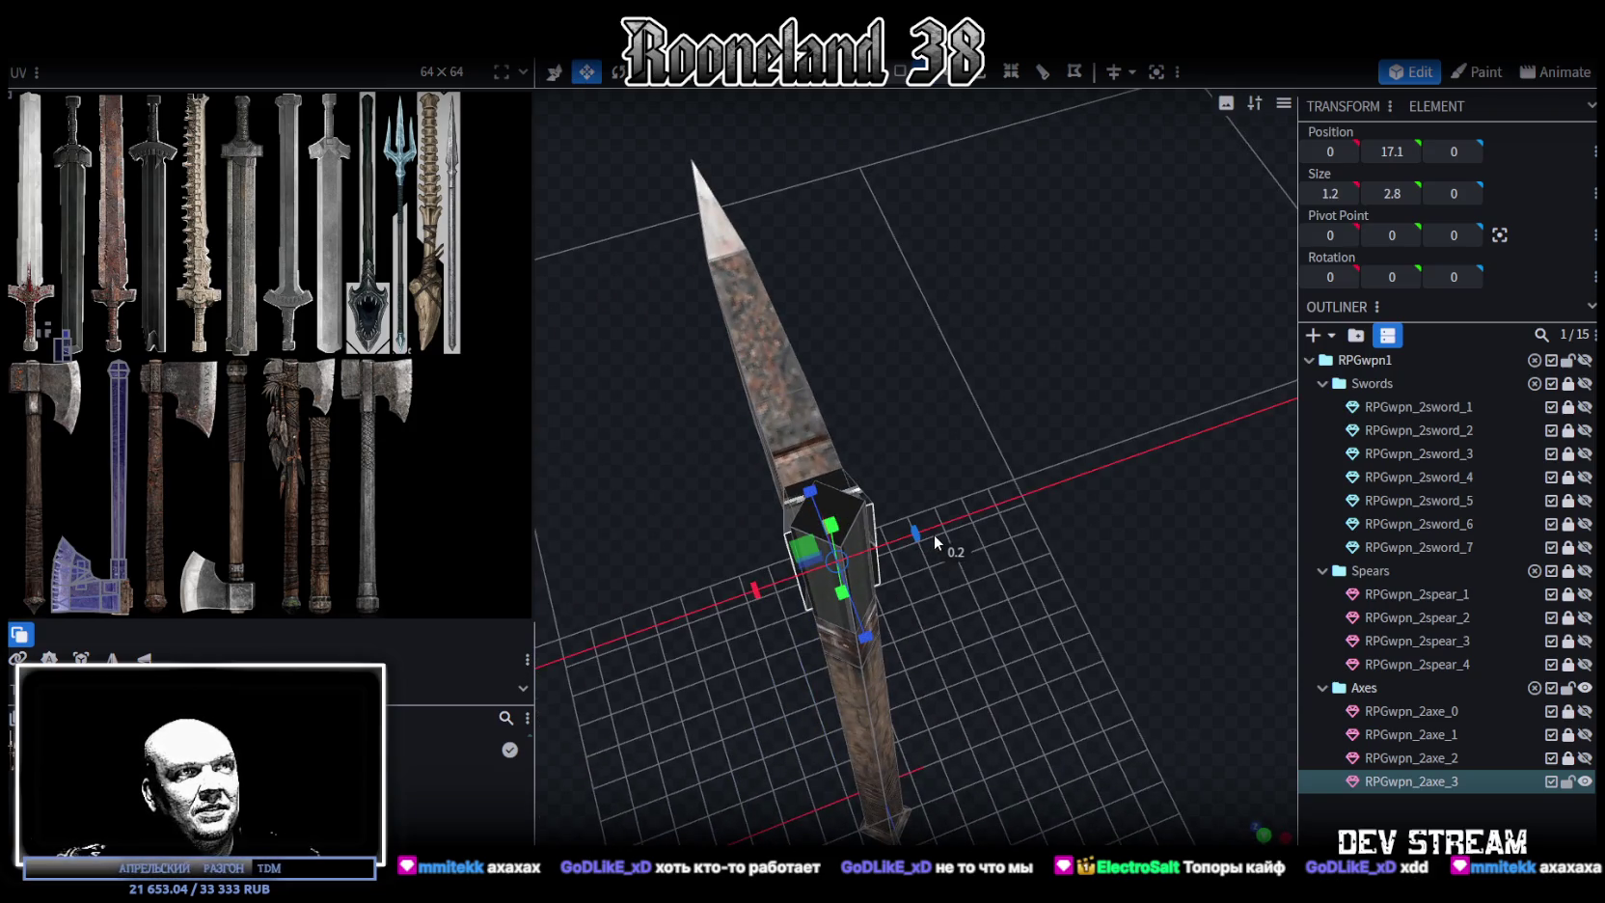
Extrude the block face along Z- with an extend distance of 0.6
{"action": "mouse_move", "coordinate": [934, 536]}
{"action": "left_mouse_down"}
{"action": "mouse_move", "coordinate": [949, 565]}
{"action": "mouse_move", "coordinate": [1155, 494]}
{"action": "mouse_move", "coordinate": [1069, 389]}
{"action": "left_mouse_up"}
{"action": "left_click", "coordinate": [1038, 69]}
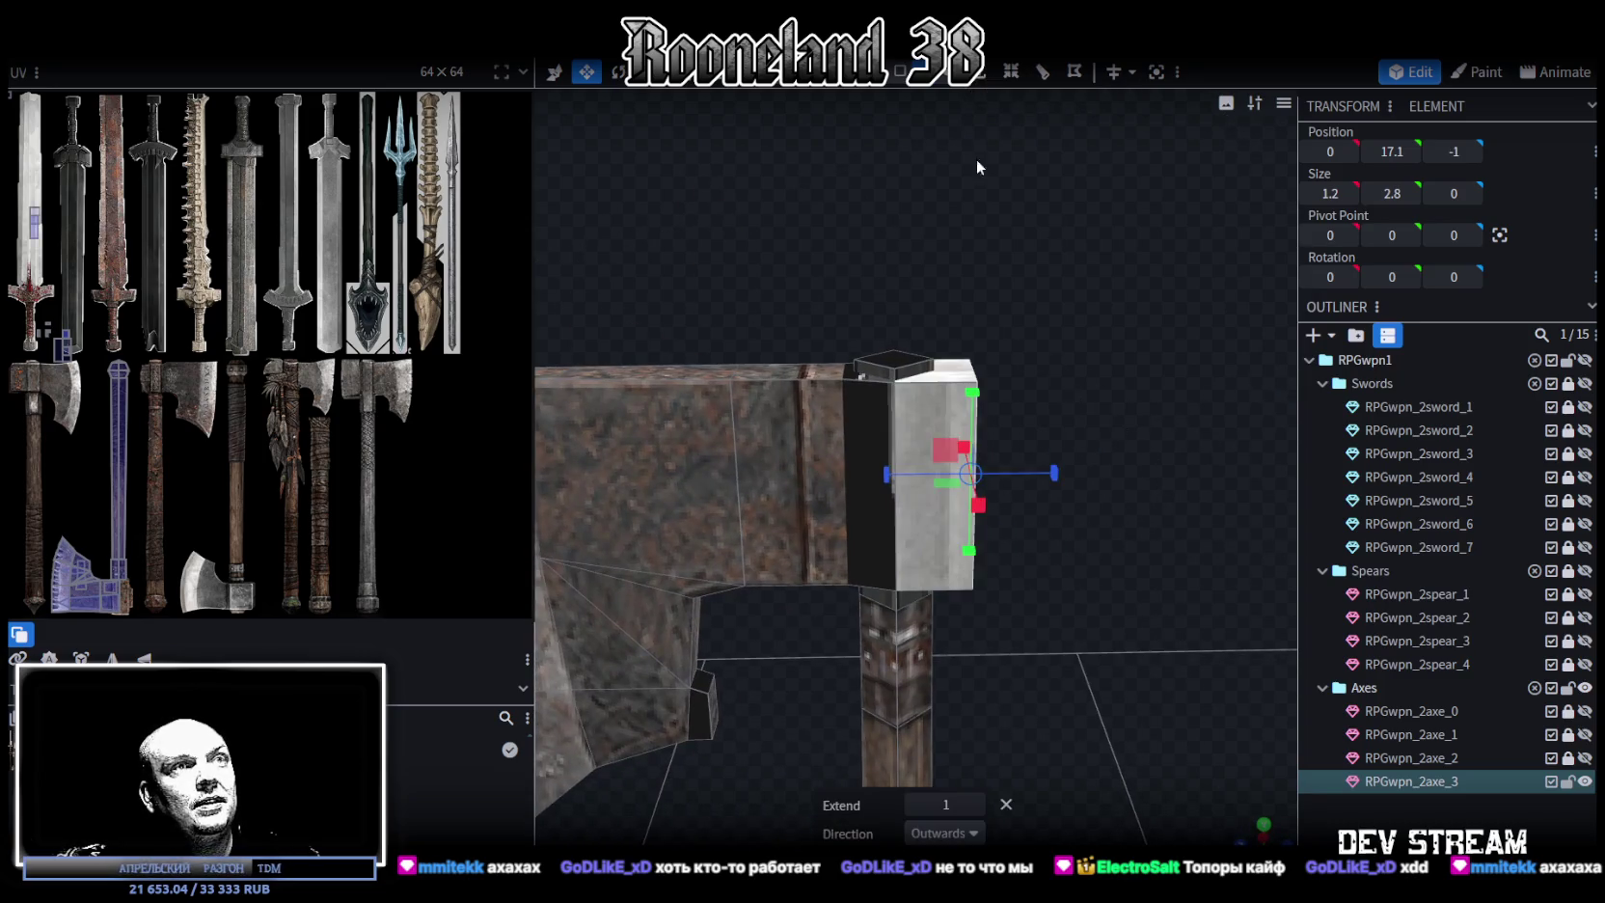
{"action": "left_click", "coordinate": [918, 835]}
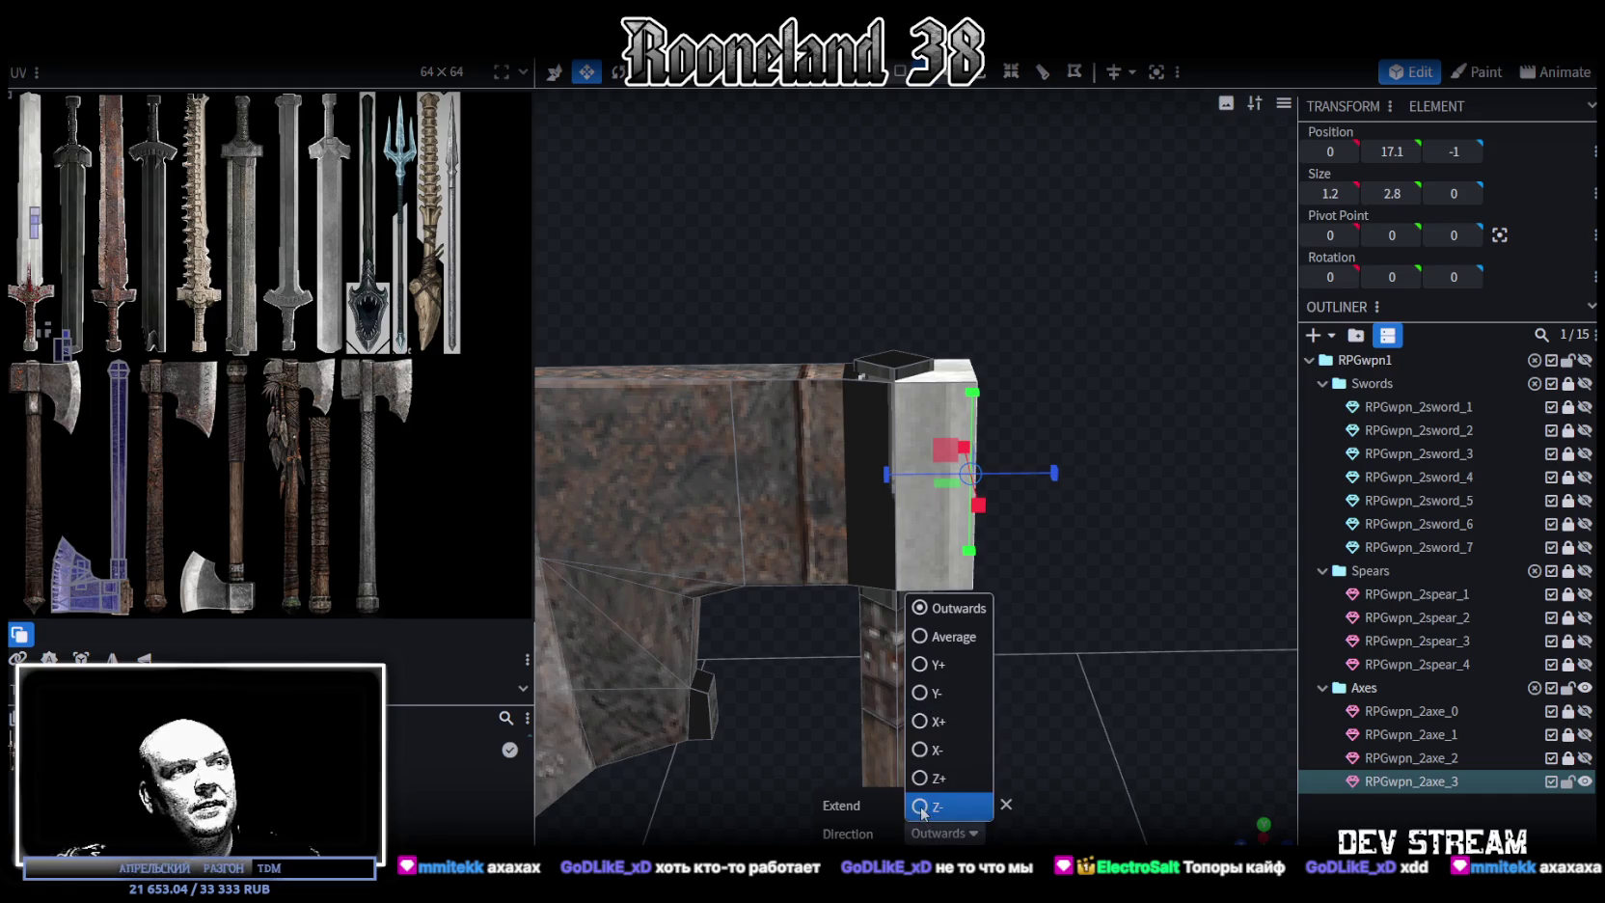
{"action": "left_click", "coordinate": [922, 809]}
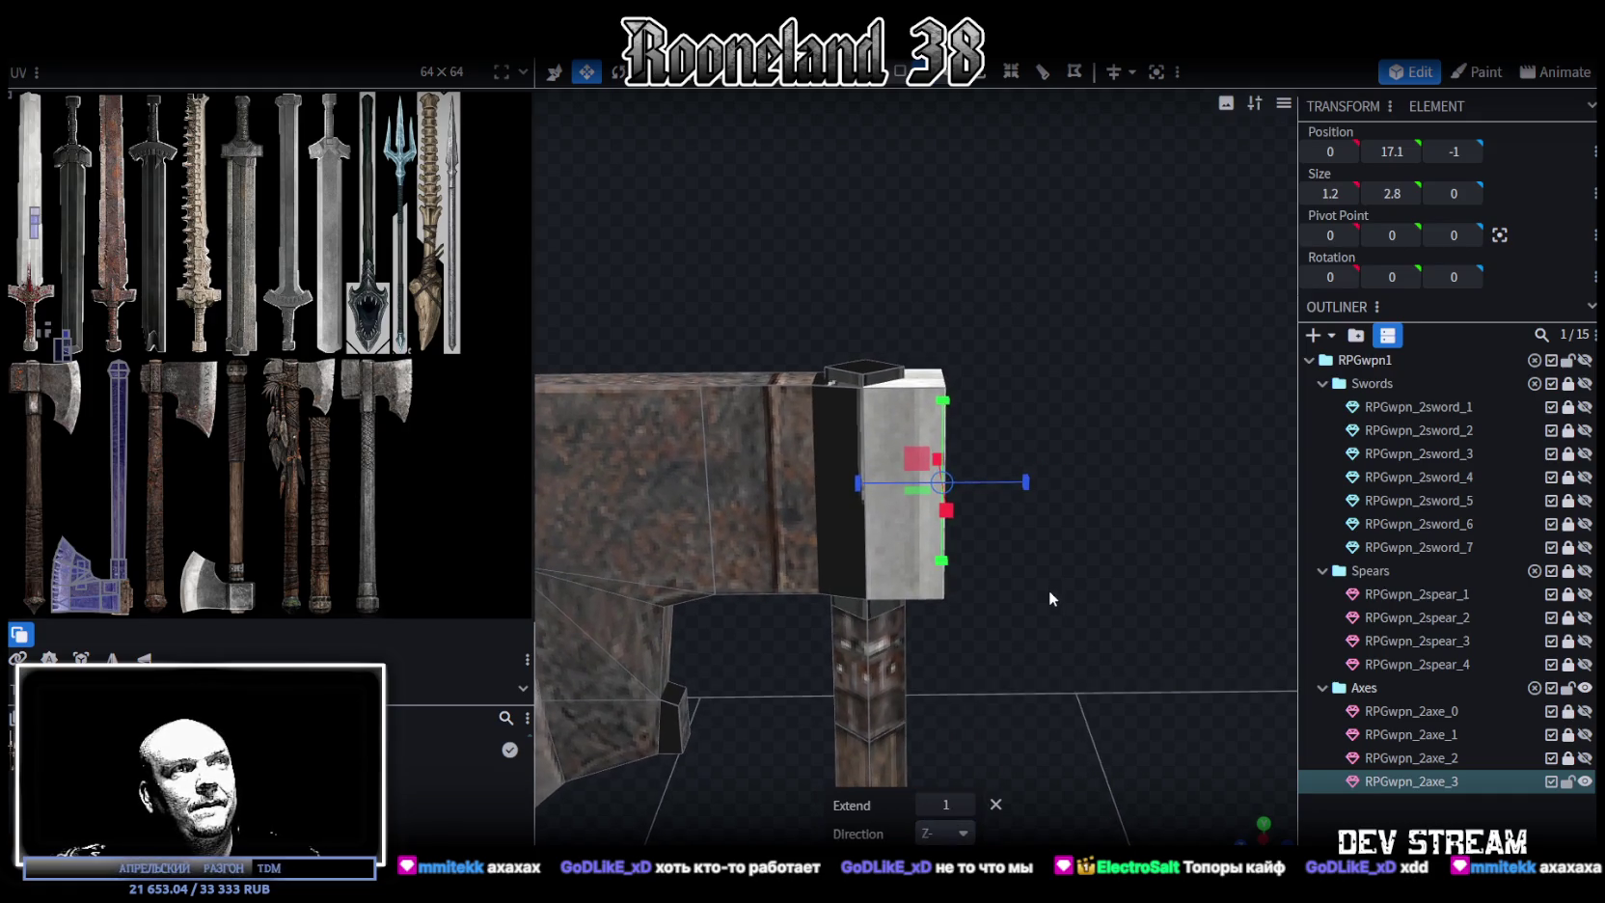
{"action": "key", "text": "x"}
{"action": "left_click", "coordinate": [923, 807]}
{"action": "left_click", "coordinate": [923, 807]}
{"action": "left_click", "coordinate": [923, 806]}
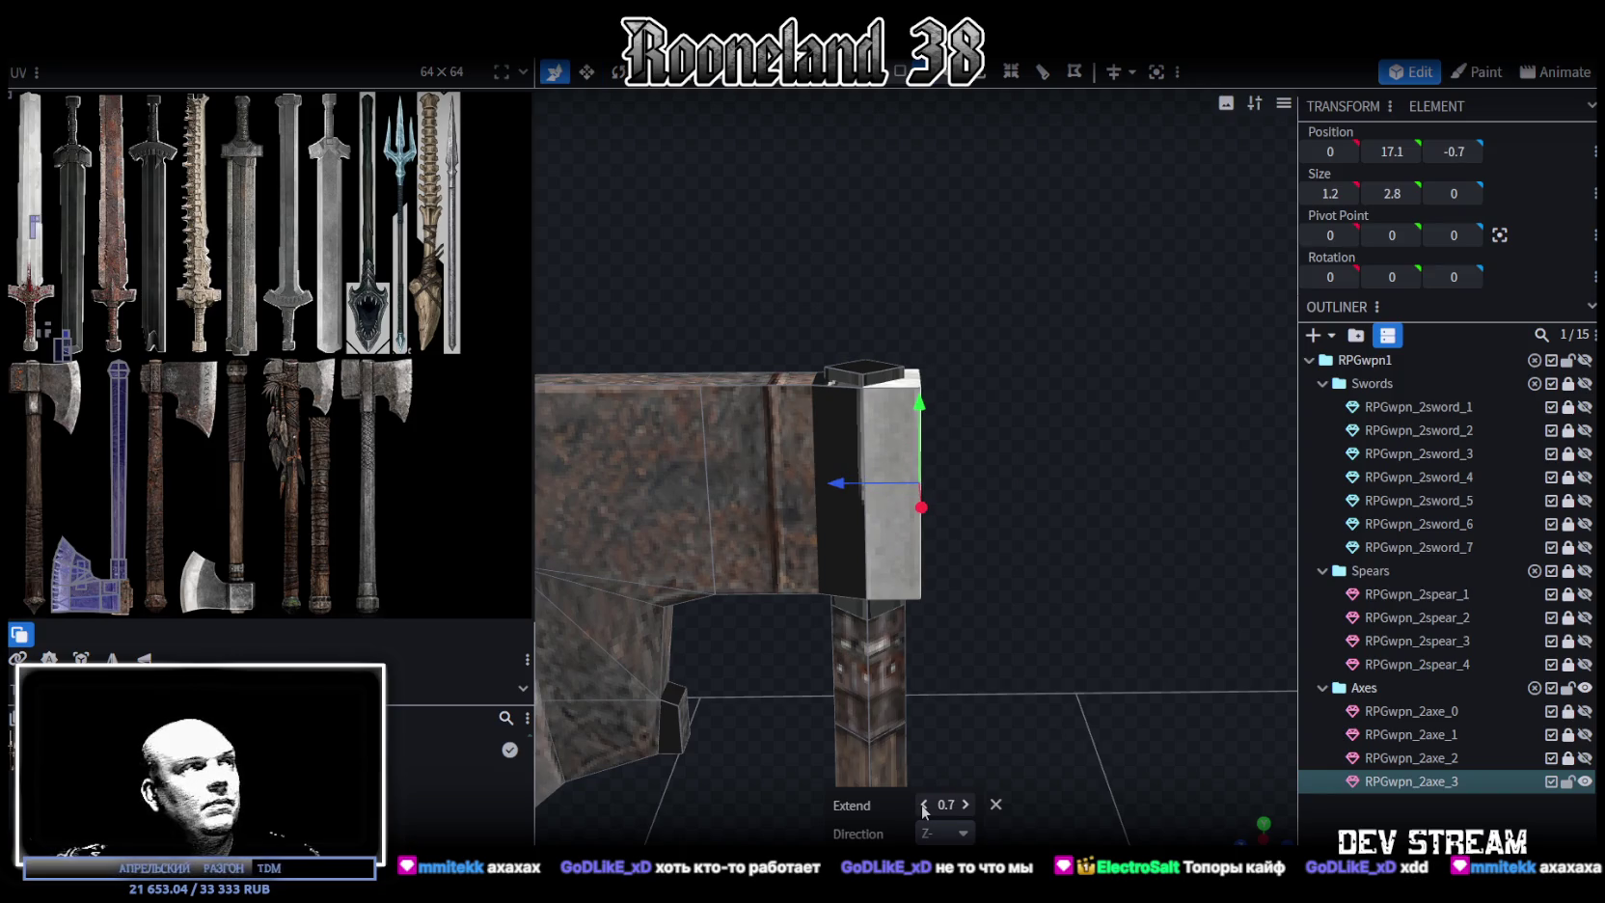
{"action": "left_click", "coordinate": [923, 806]}
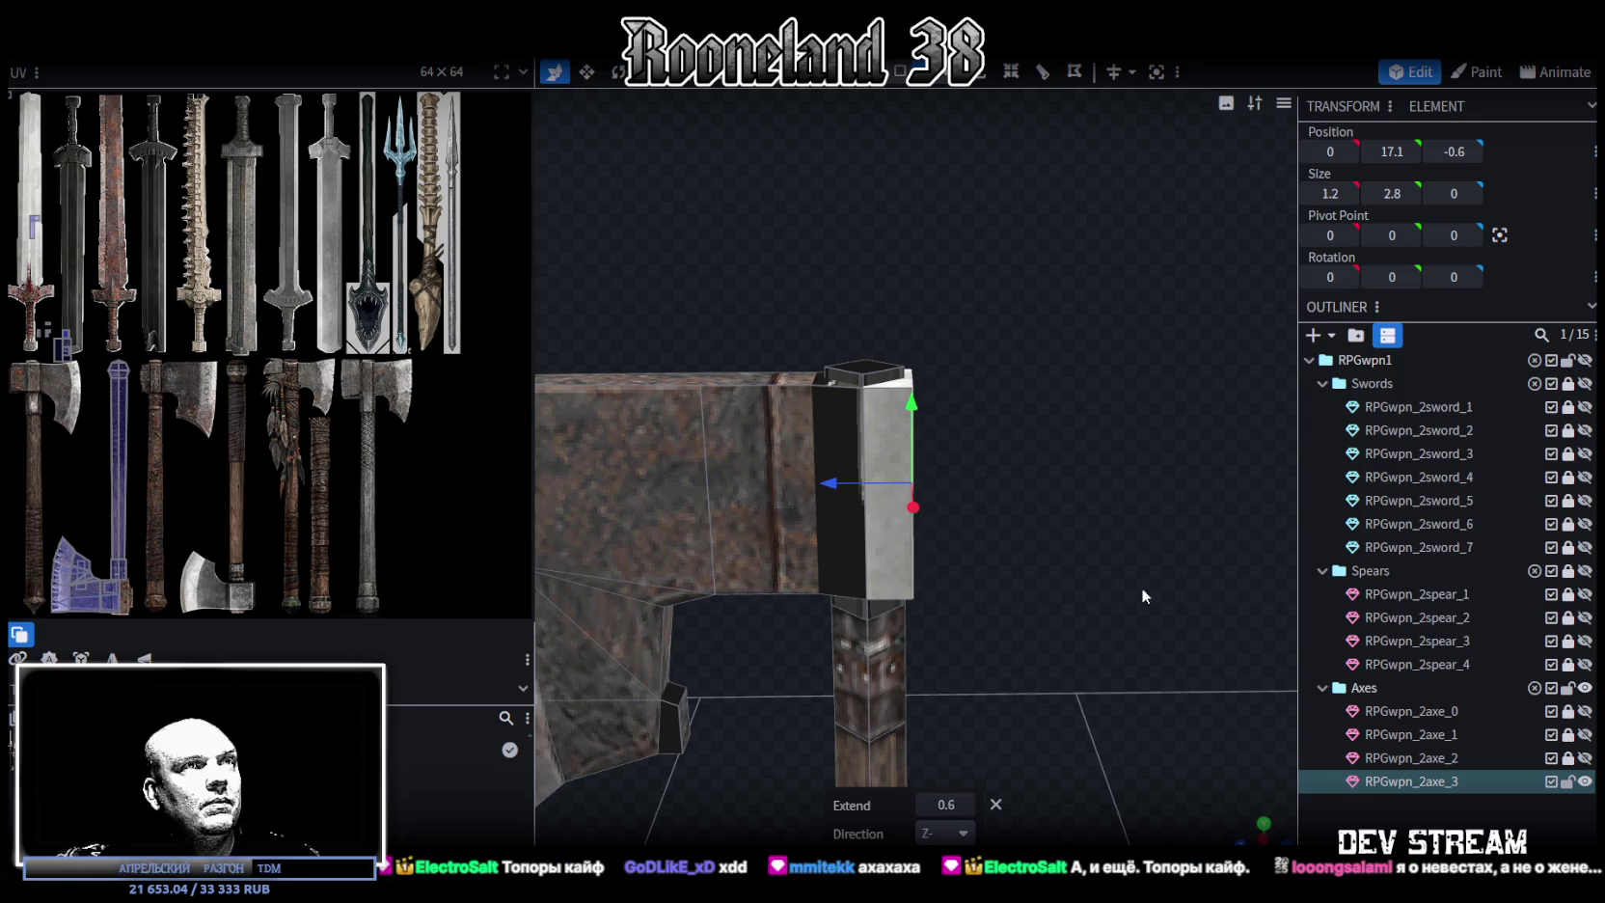
{"action": "mouse_move", "coordinate": [1142, 587]}
{"action": "left_mouse_down"}
{"action": "mouse_move", "coordinate": [1032, 630]}
{"action": "mouse_move", "coordinate": [1151, 518]}
{"action": "left_mouse_up"}
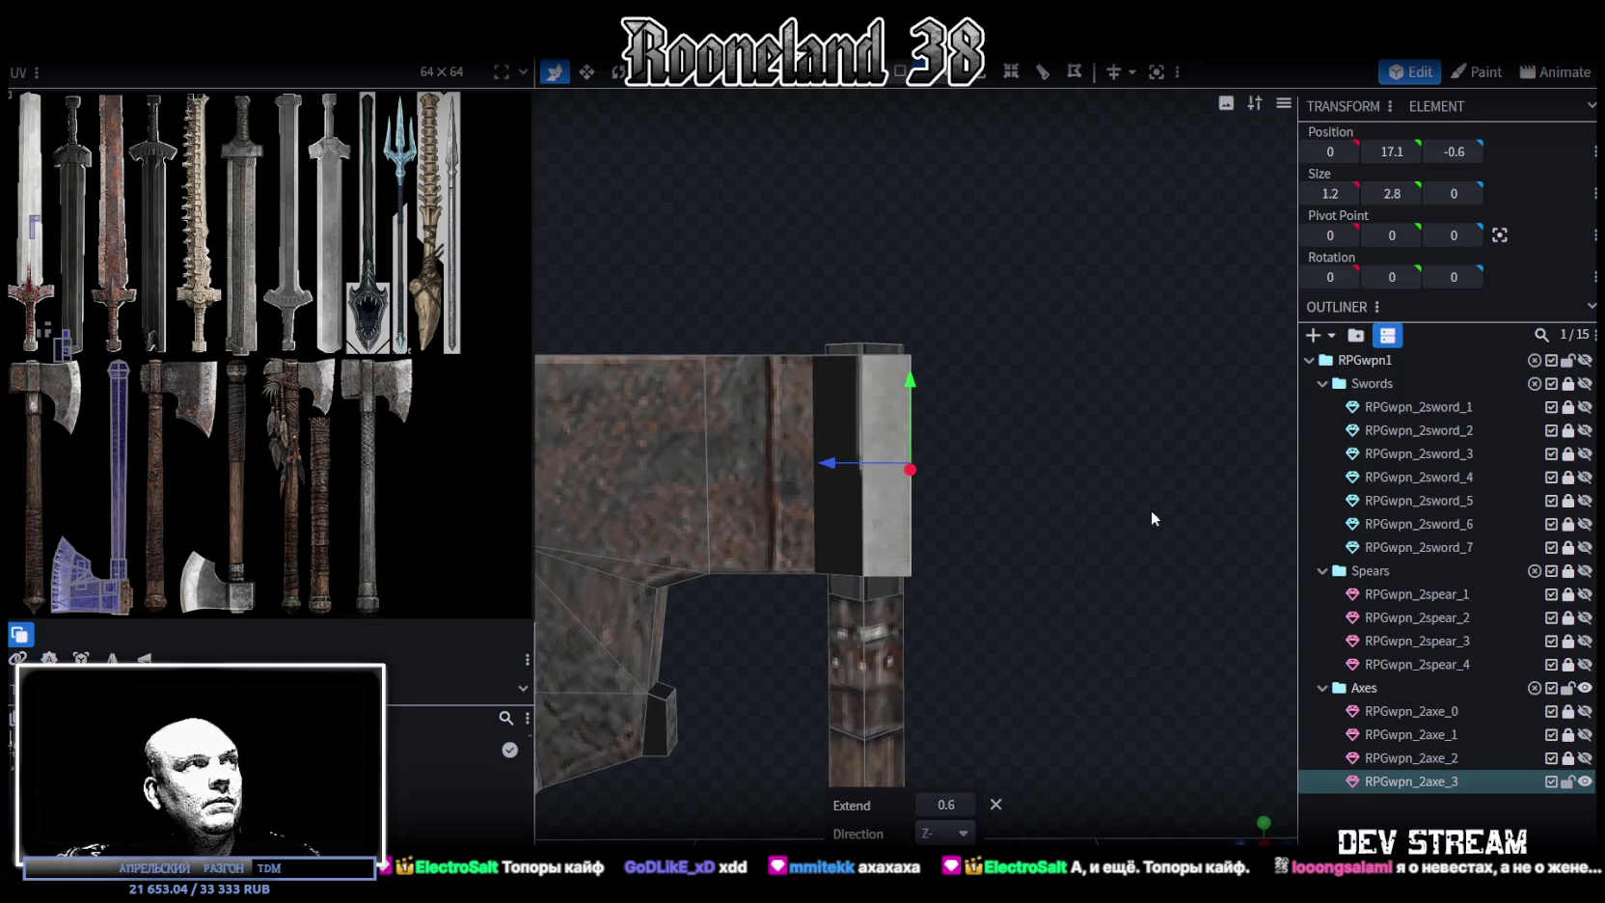
Extrude the block face outward by 1 more and undo the accidental face flattening
{"action": "left_click", "coordinate": [986, 81]}
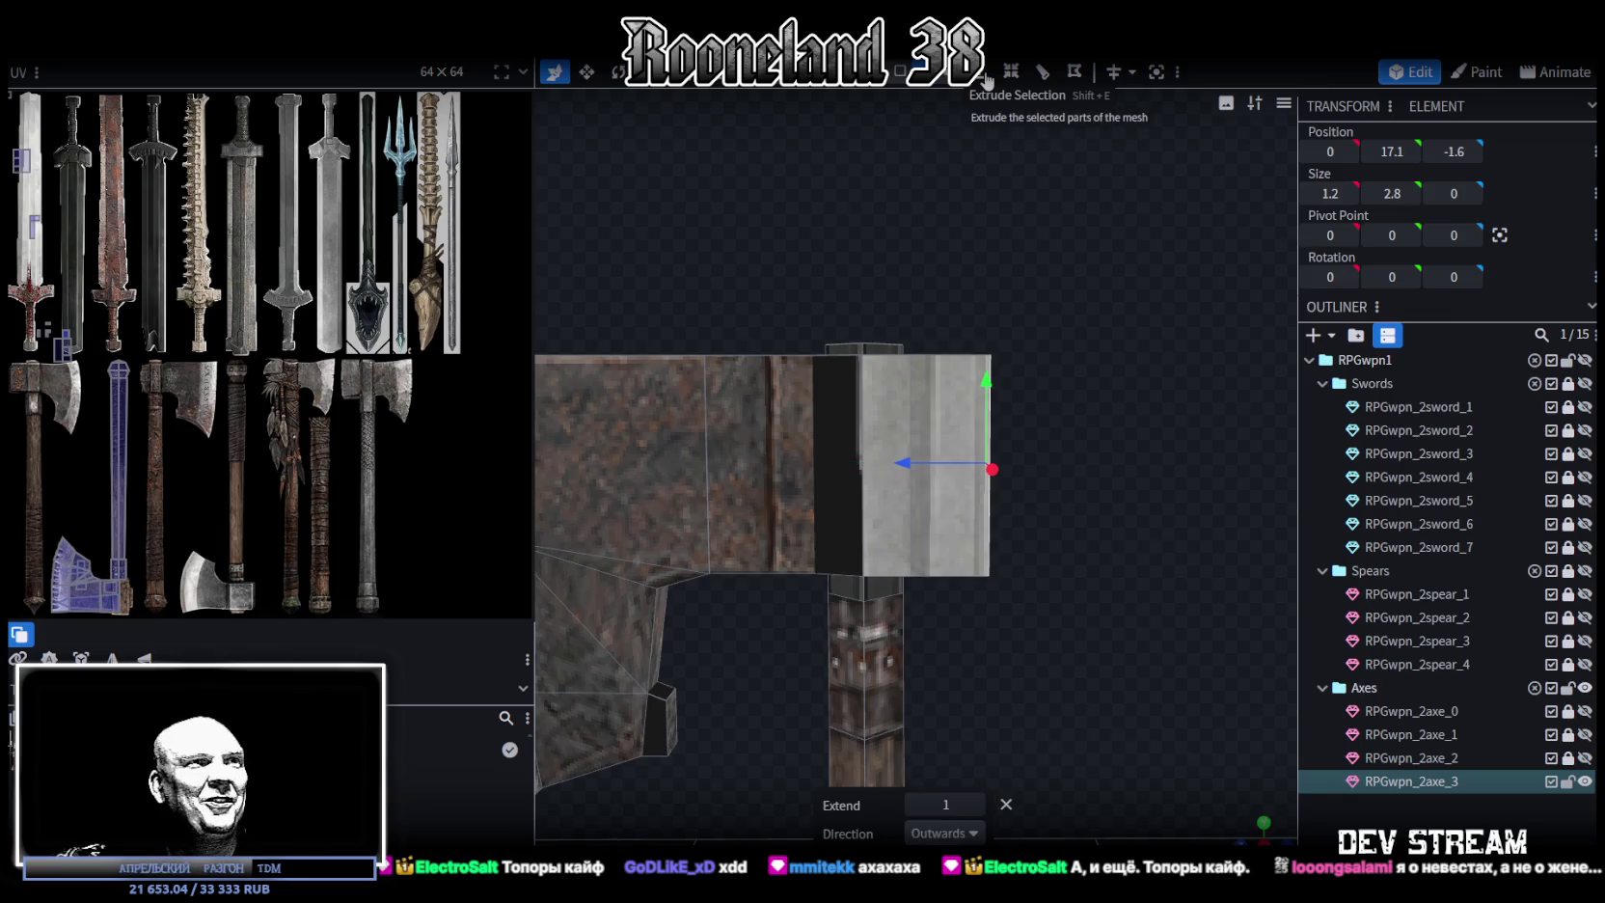
{"action": "left_click_drag", "start_coordinate": [1101, 410], "coordinate": [1079, 423]}
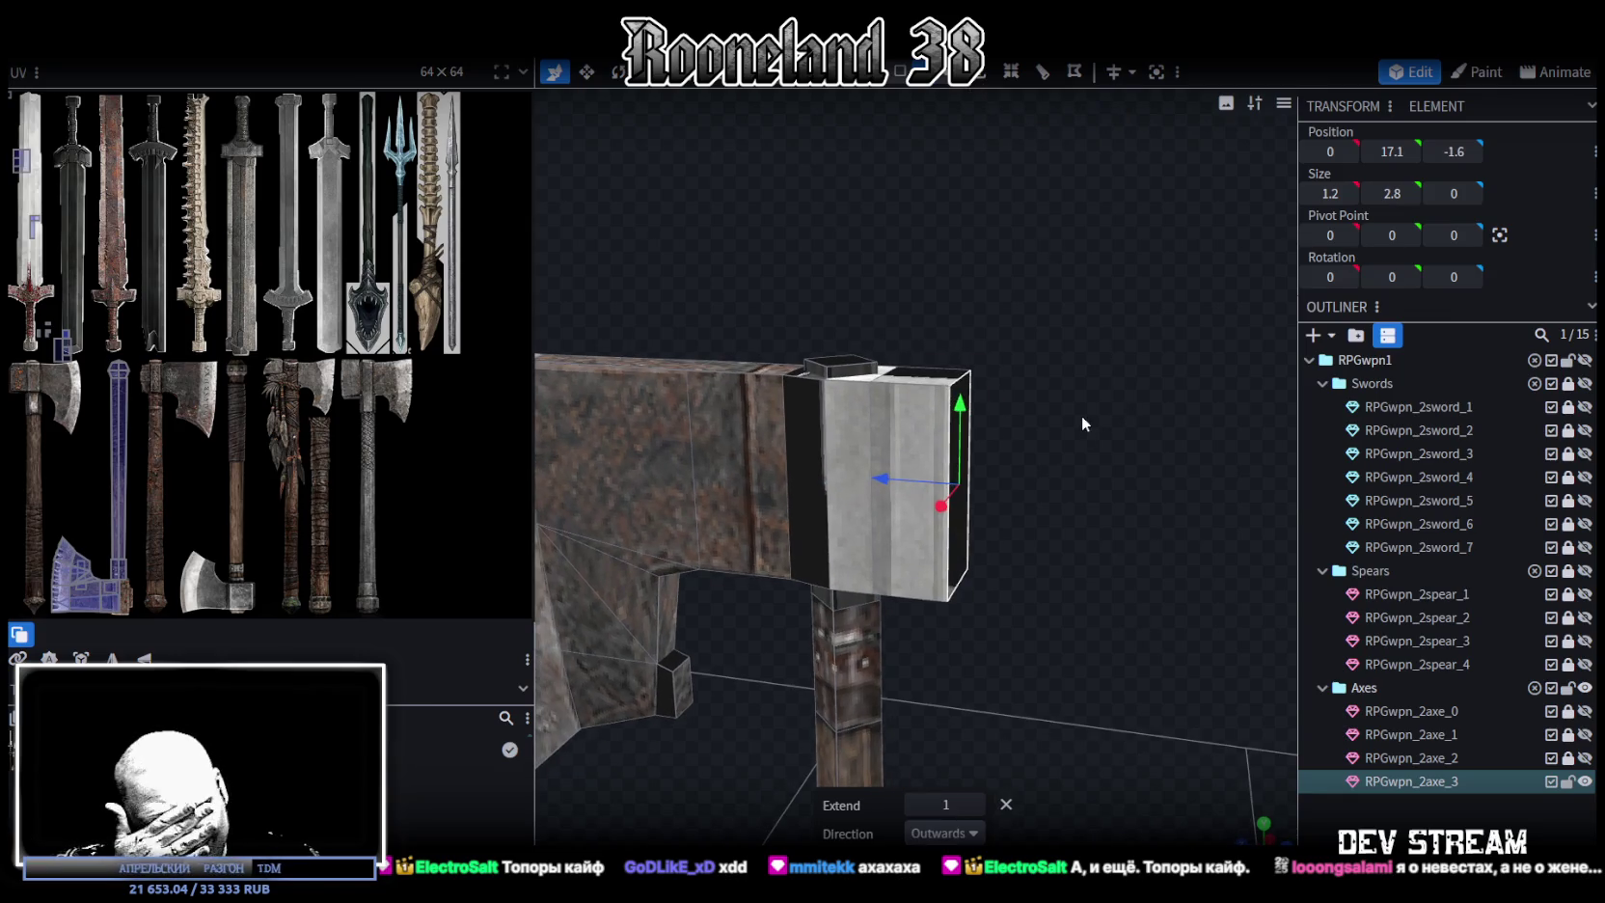
{"action": "mouse_move", "coordinate": [1081, 414]}
{"action": "left_mouse_down"}
{"action": "mouse_move", "coordinate": [1034, 455]}
{"action": "mouse_move", "coordinate": [958, 427]}
{"action": "left_mouse_up"}
{"action": "key", "text": "ctrl+z"}
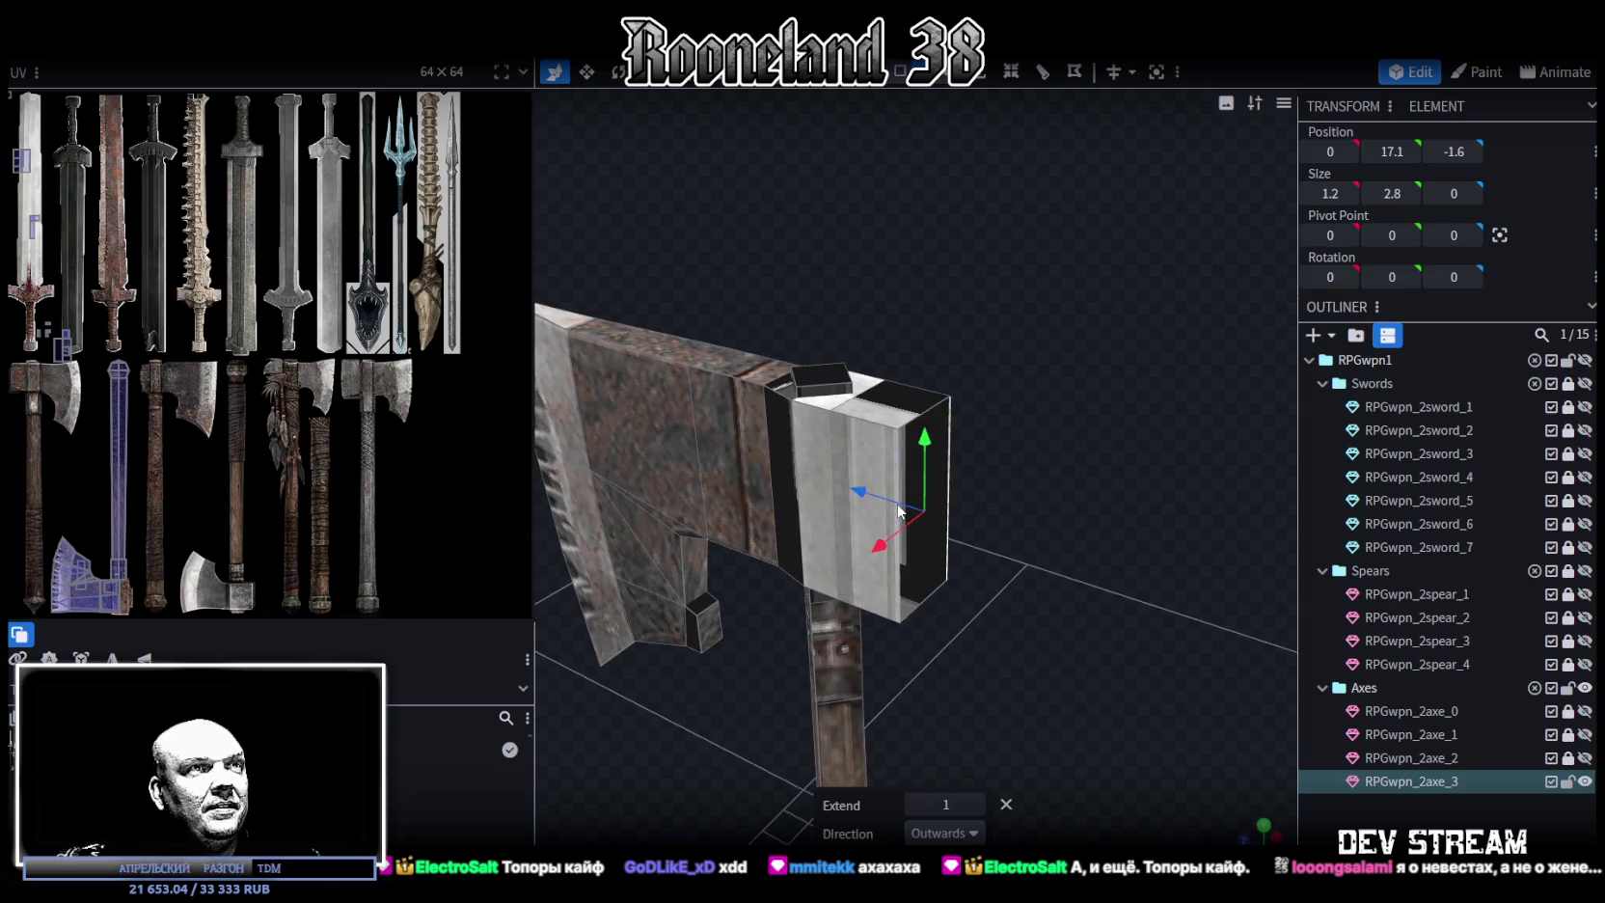
{"action": "left_click_drag", "start_coordinate": [1050, 555], "coordinate": [1107, 516]}
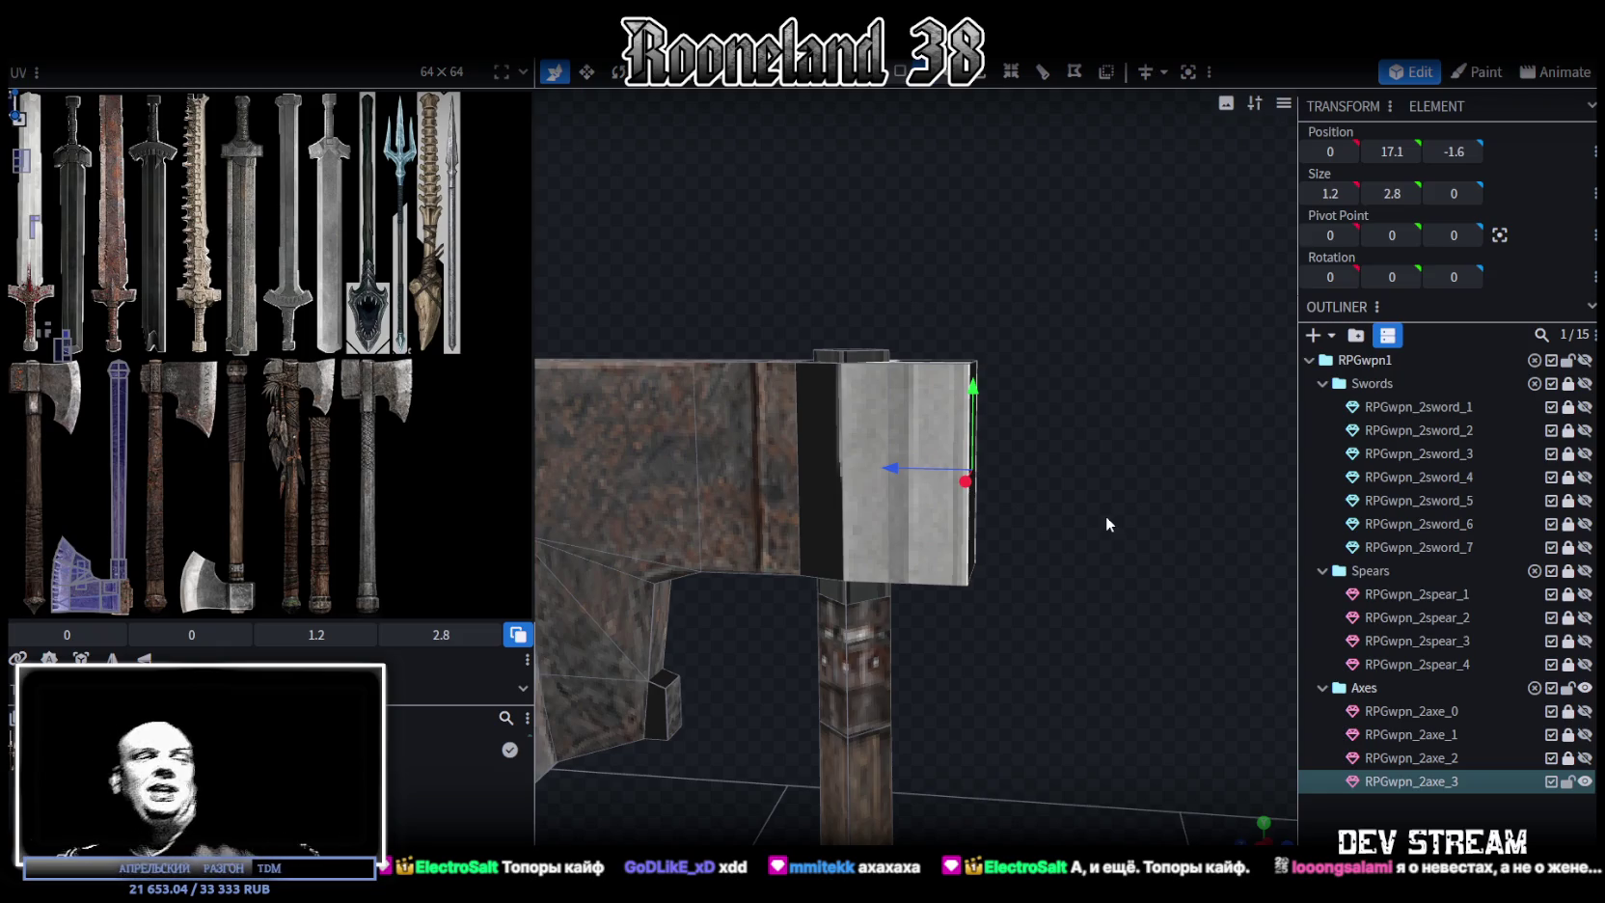
{"action": "mouse_move", "coordinate": [1106, 515]}
{"action": "left_mouse_down"}
{"action": "mouse_move", "coordinate": [1034, 328]}
{"action": "mouse_move", "coordinate": [1047, 434]}
{"action": "mouse_move", "coordinate": [1076, 399]}
{"action": "mouse_move", "coordinate": [1008, 131]}
{"action": "left_mouse_up"}
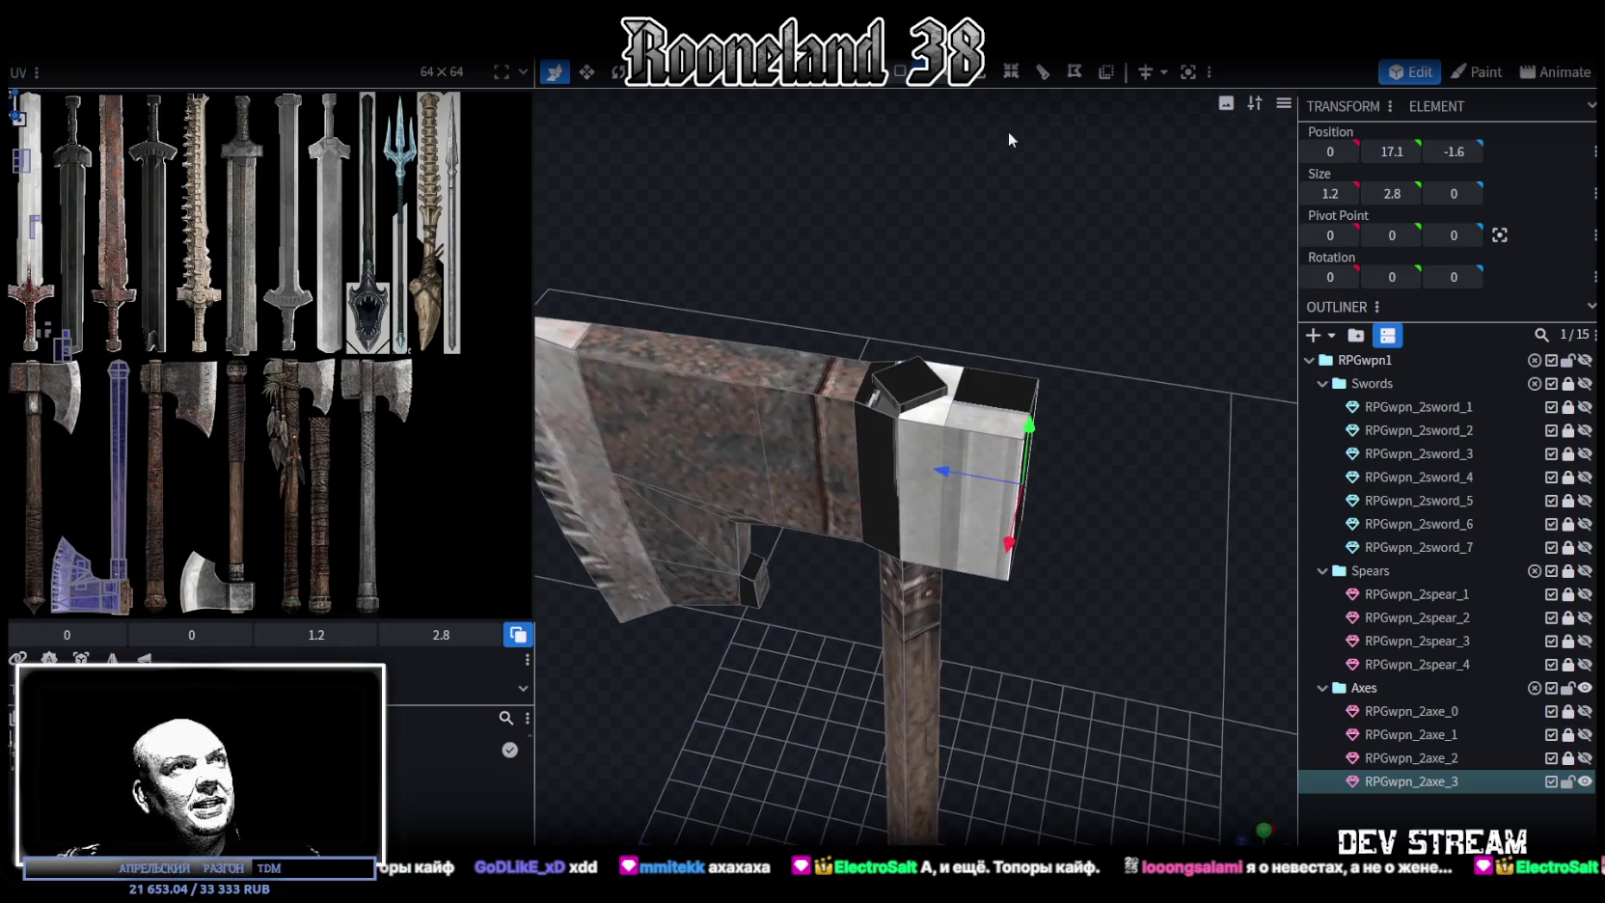
In face mode, select the hammer block's side face and nudge it 0.2 along X
{"action": "left_click", "coordinate": [900, 71]}
{"action": "left_click", "coordinate": [823, 439]}
{"action": "left_click_drag", "start_coordinate": [1133, 314], "coordinate": [1108, 265]}
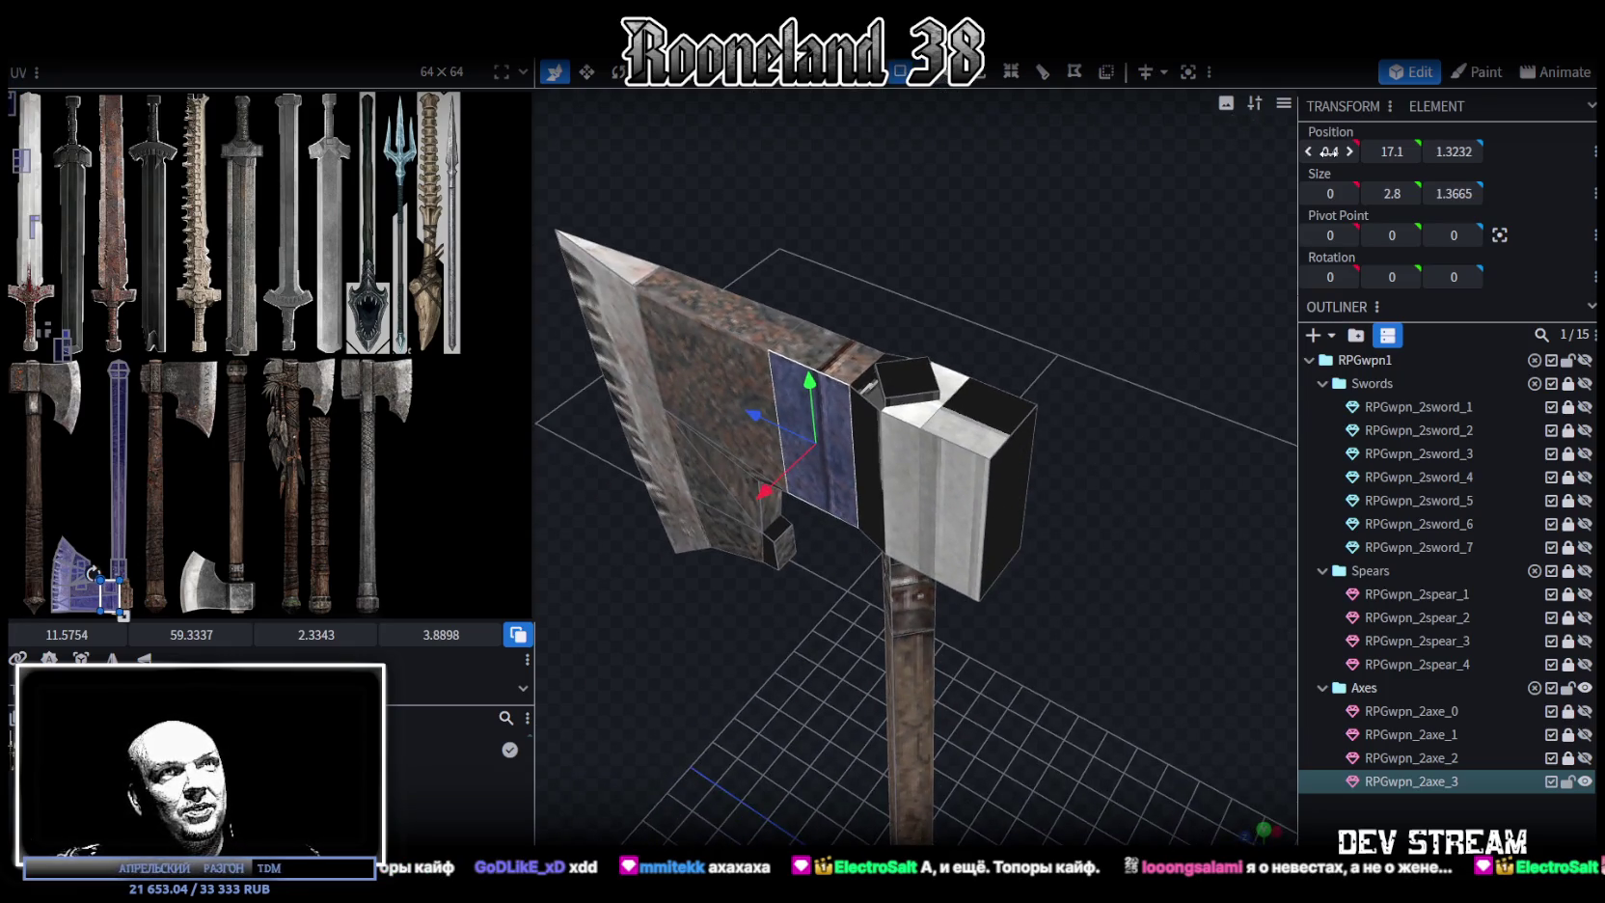
{"action": "left_click", "coordinate": [923, 530]}
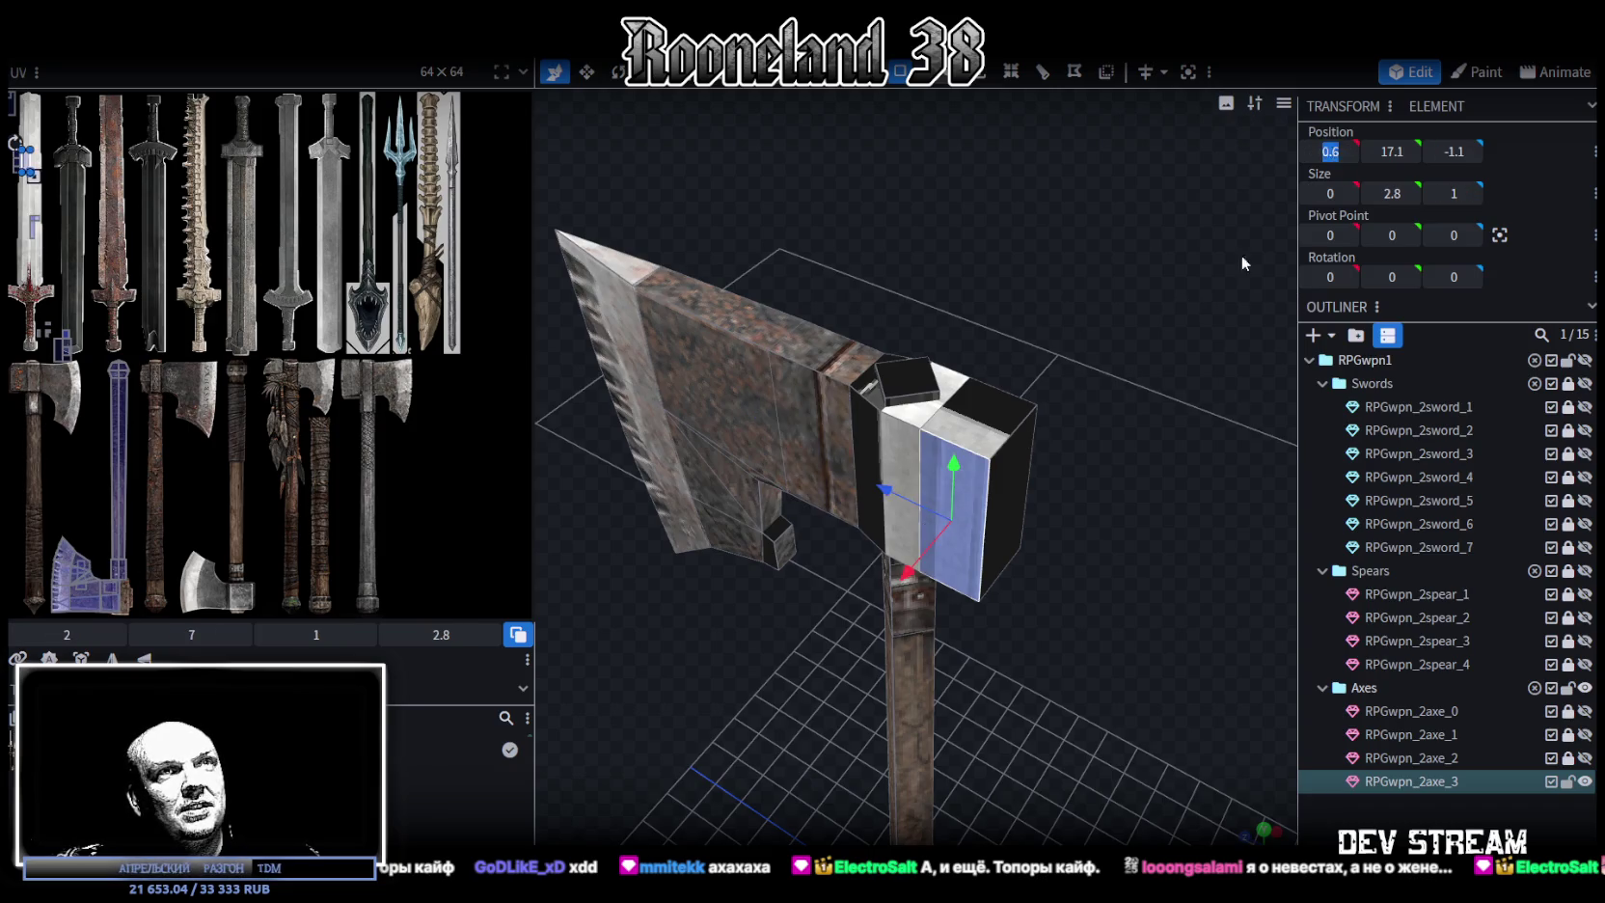
{"action": "left_click_drag", "start_coordinate": [1242, 263], "coordinate": [1061, 386]}
{"action": "left_click", "coordinate": [886, 505]}
{"action": "mouse_move", "coordinate": [843, 504]}
{"action": "left_mouse_down"}
{"action": "mouse_move", "coordinate": [1219, 398]}
{"action": "mouse_move", "coordinate": [1260, 435]}
{"action": "left_mouse_up"}
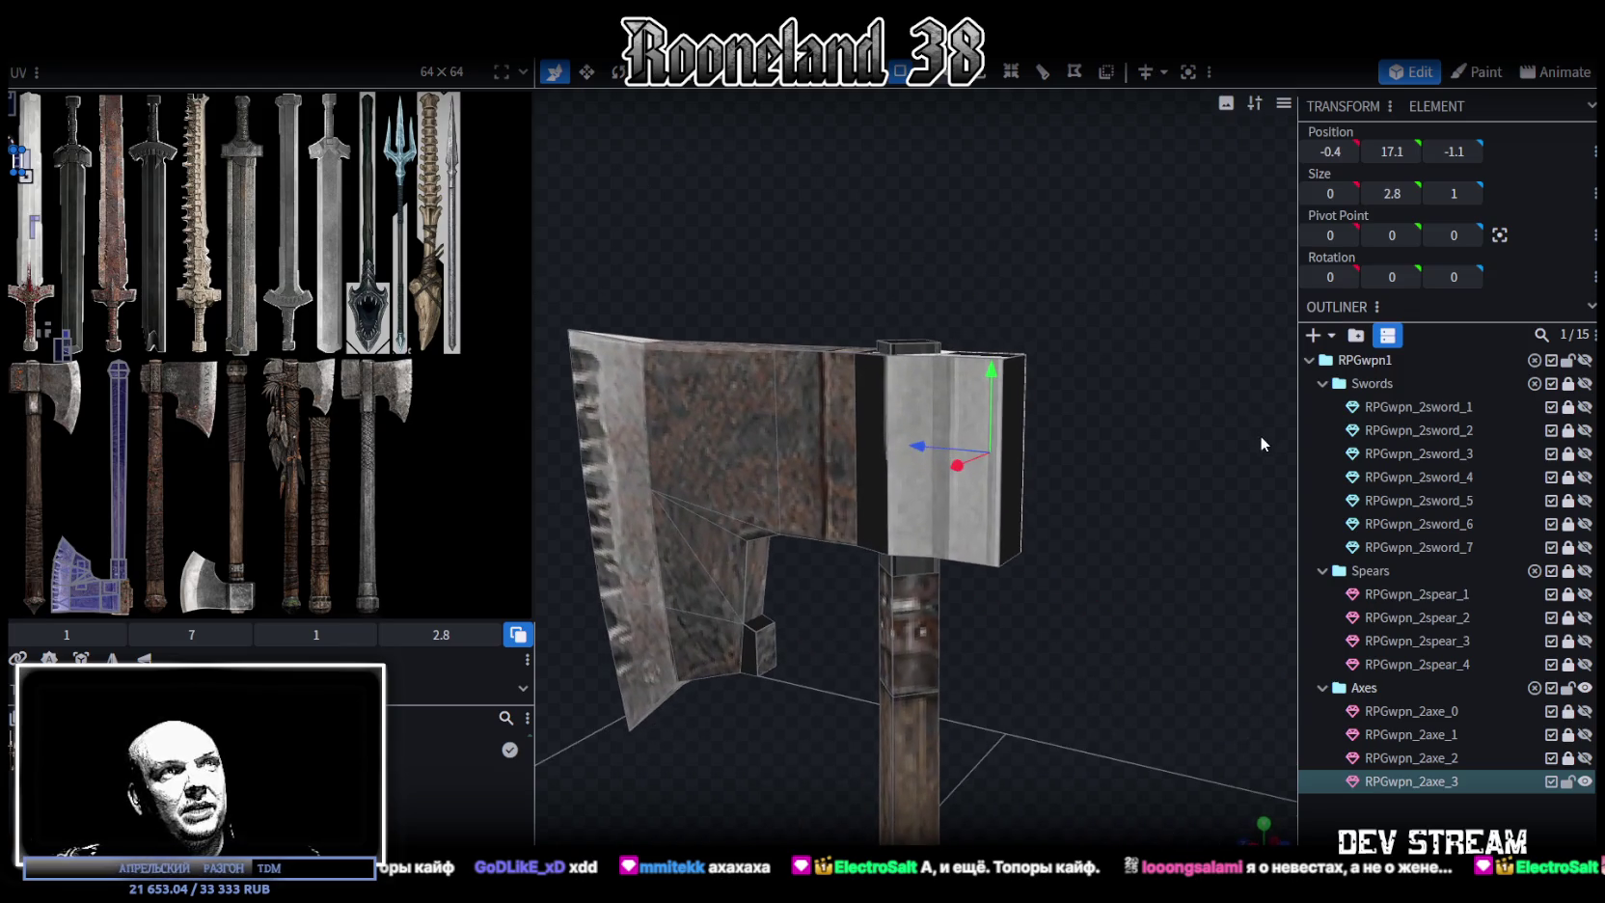
{"action": "scroll", "coordinate": [1132, 371], "scroll_direction": "up", "scroll_amount": 3}
Shorten the back hammer block's height from 2.6 to 2.4
{"action": "left_click_drag", "start_coordinate": [1131, 371], "coordinate": [791, 356]}
{"action": "left_click", "coordinate": [820, 363]}
{"action": "mouse_move", "coordinate": [896, 355]}
{"action": "left_mouse_down"}
{"action": "mouse_move", "coordinate": [1058, 296]}
{"action": "mouse_move", "coordinate": [1024, 373]}
{"action": "left_mouse_up"}
{"action": "left_click", "coordinate": [1018, 378]}
{"action": "left_click_drag", "start_coordinate": [1110, 339], "coordinate": [1033, 302]}
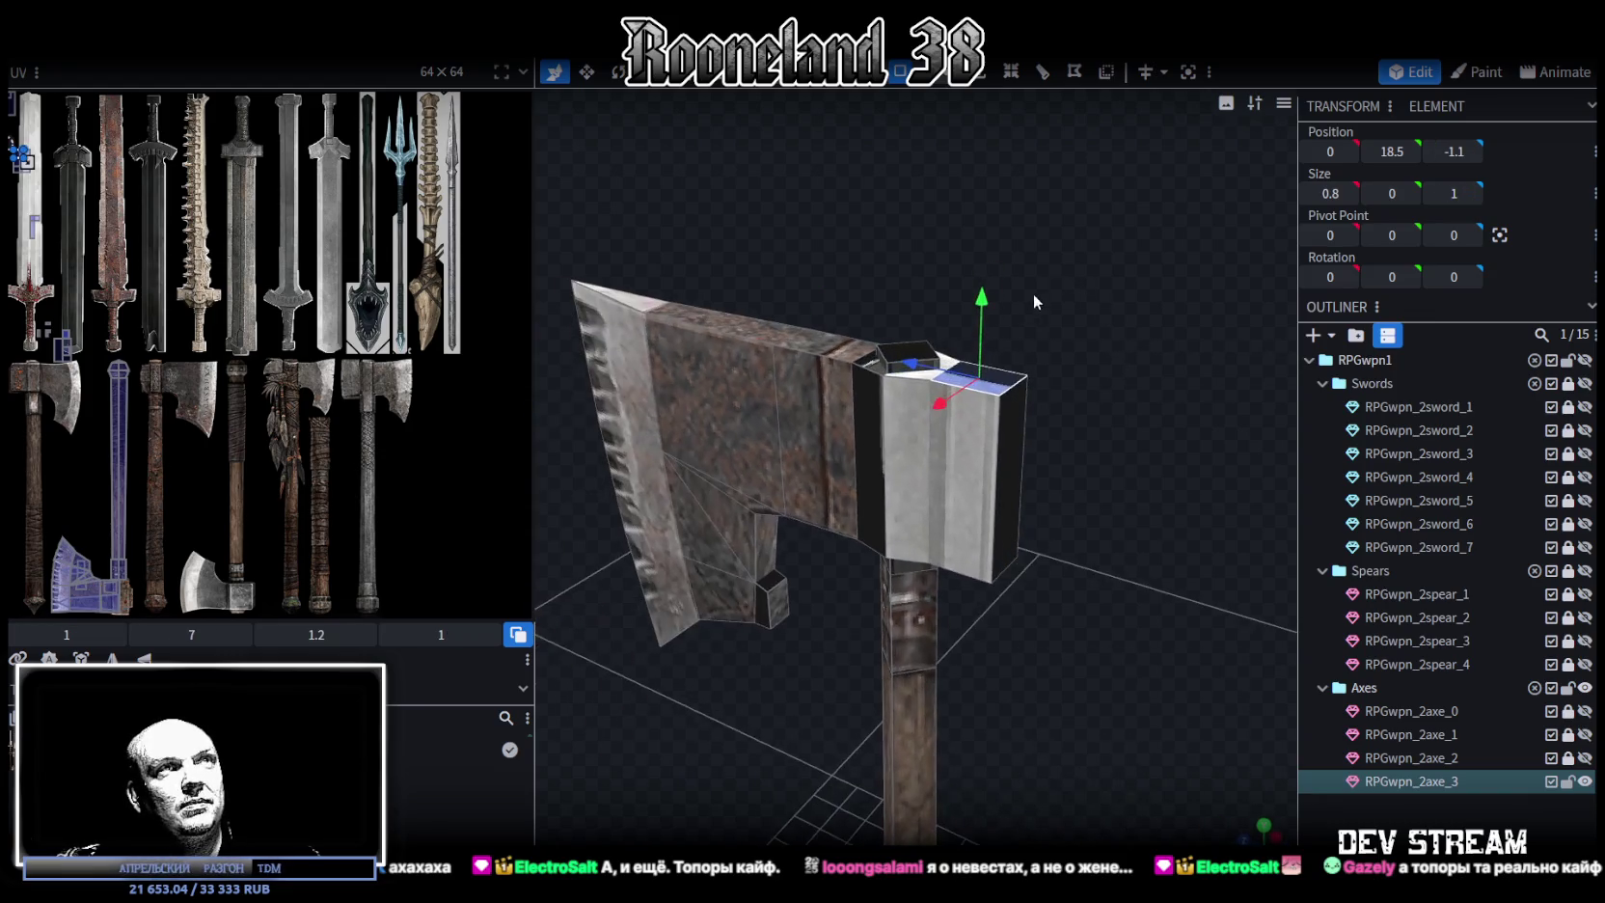
{"action": "left_click", "coordinate": [1031, 424]}
{"action": "left_click_drag", "start_coordinate": [1089, 411], "coordinate": [1116, 306]}
{"action": "key", "text": "v"}
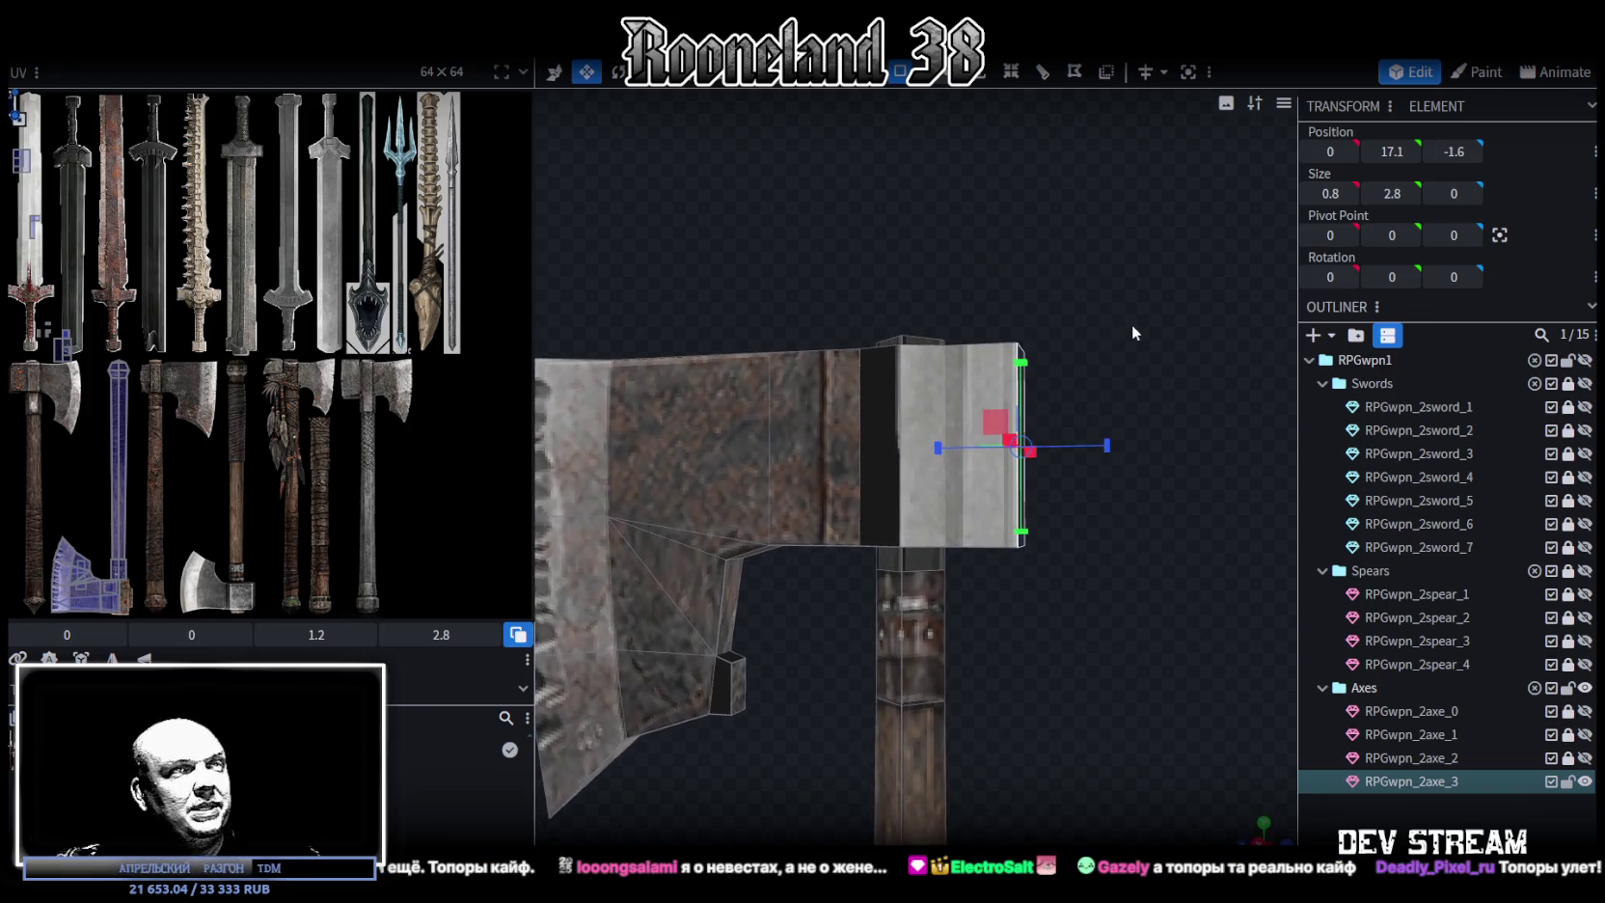
{"action": "left_click_drag", "start_coordinate": [1021, 363], "coordinate": [1022, 379]}
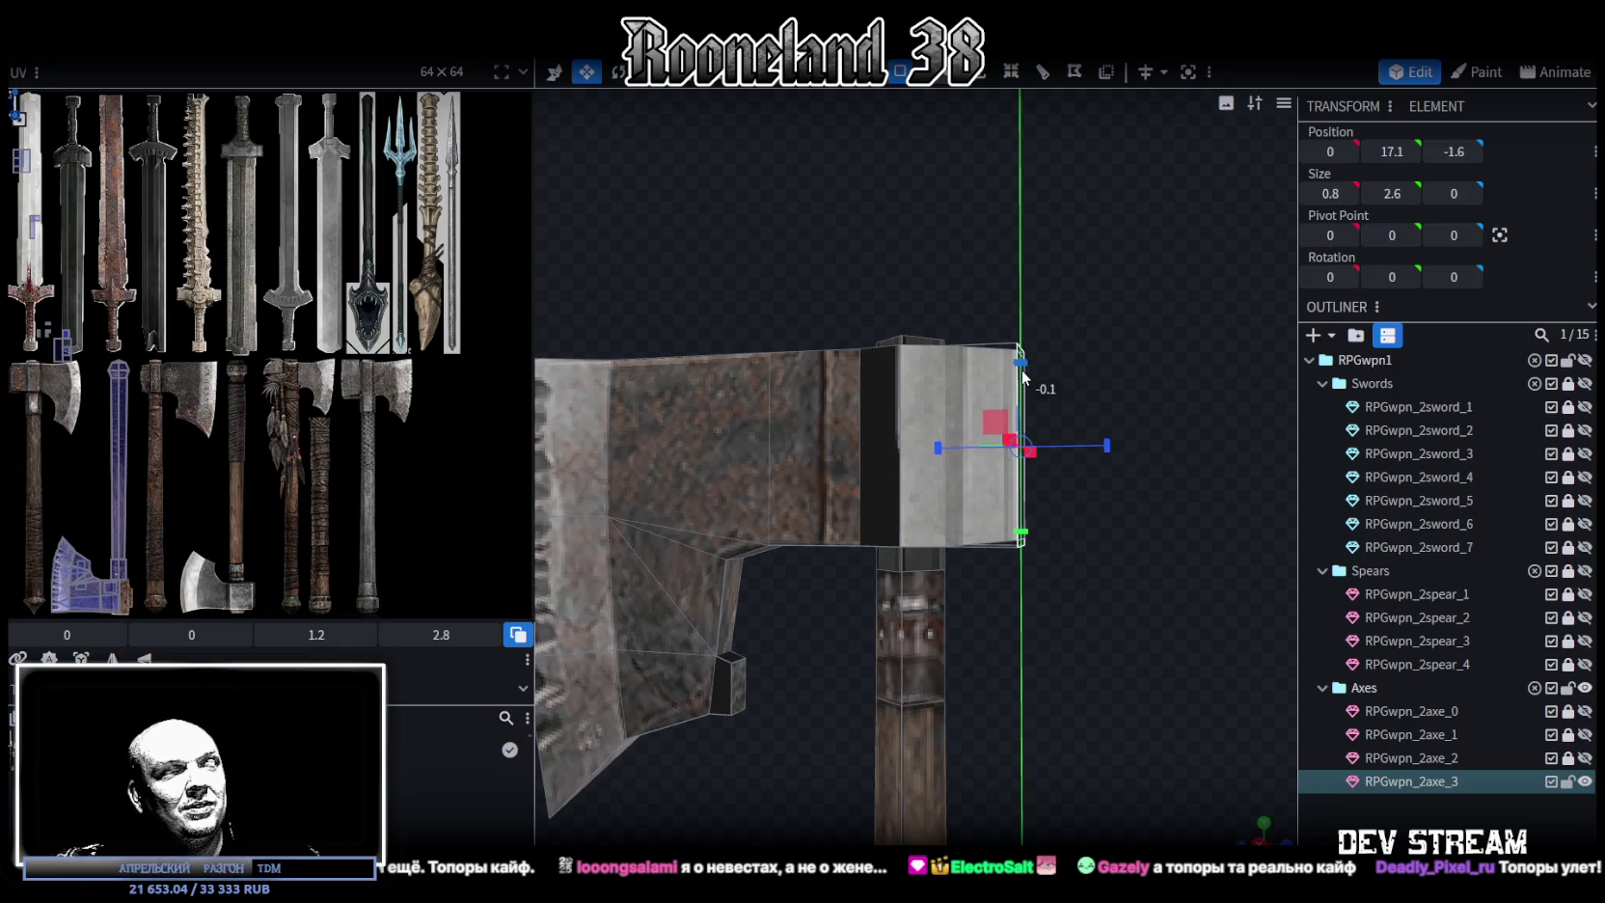
{"action": "left_click_drag", "start_coordinate": [1025, 381], "coordinate": [1025, 397]}
{"action": "mouse_move", "coordinate": [1099, 304]}
{"action": "left_mouse_down"}
{"action": "mouse_move", "coordinate": [1149, 333]}
{"action": "mouse_move", "coordinate": [1135, 306]}
{"action": "left_mouse_up"}
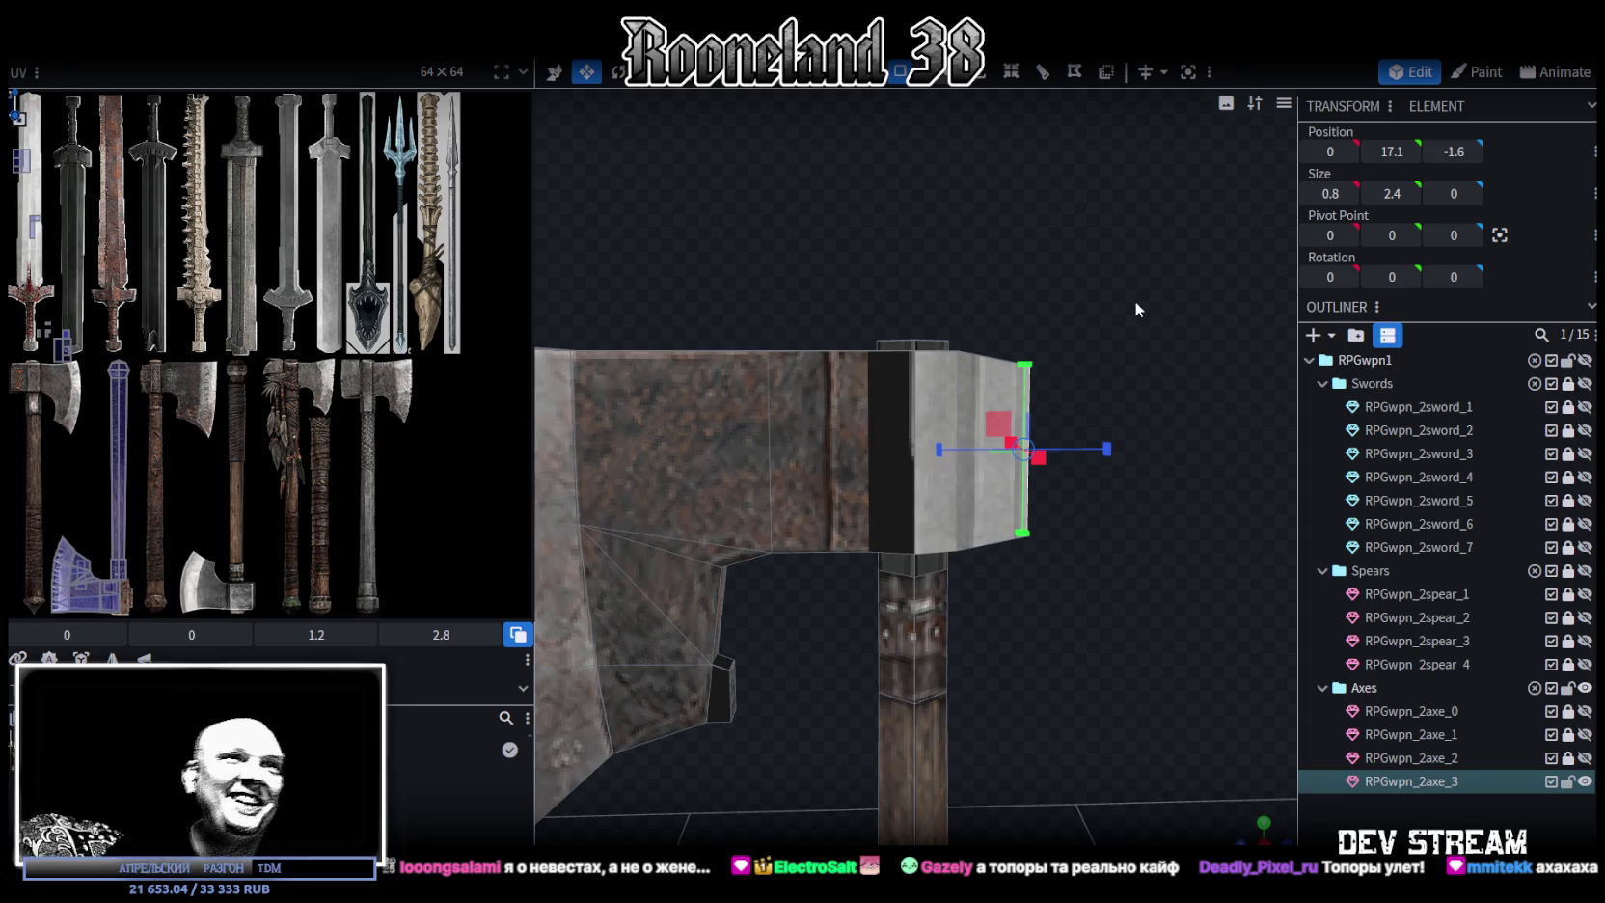
Select the faces along the axe head's bottom edge and lower them 0.4 on Y
{"action": "scroll", "coordinate": [1126, 522], "scroll_direction": "up", "scroll_amount": 1}
{"action": "scroll", "coordinate": [1145, 543], "scroll_direction": "up", "scroll_amount": 1}
{"action": "scroll", "coordinate": [1146, 554], "scroll_direction": "up", "scroll_amount": 1}
{"action": "scroll", "coordinate": [1133, 552], "scroll_direction": "up", "scroll_amount": 1}
{"action": "left_click_drag", "start_coordinate": [1145, 547], "coordinate": [1098, 517]}
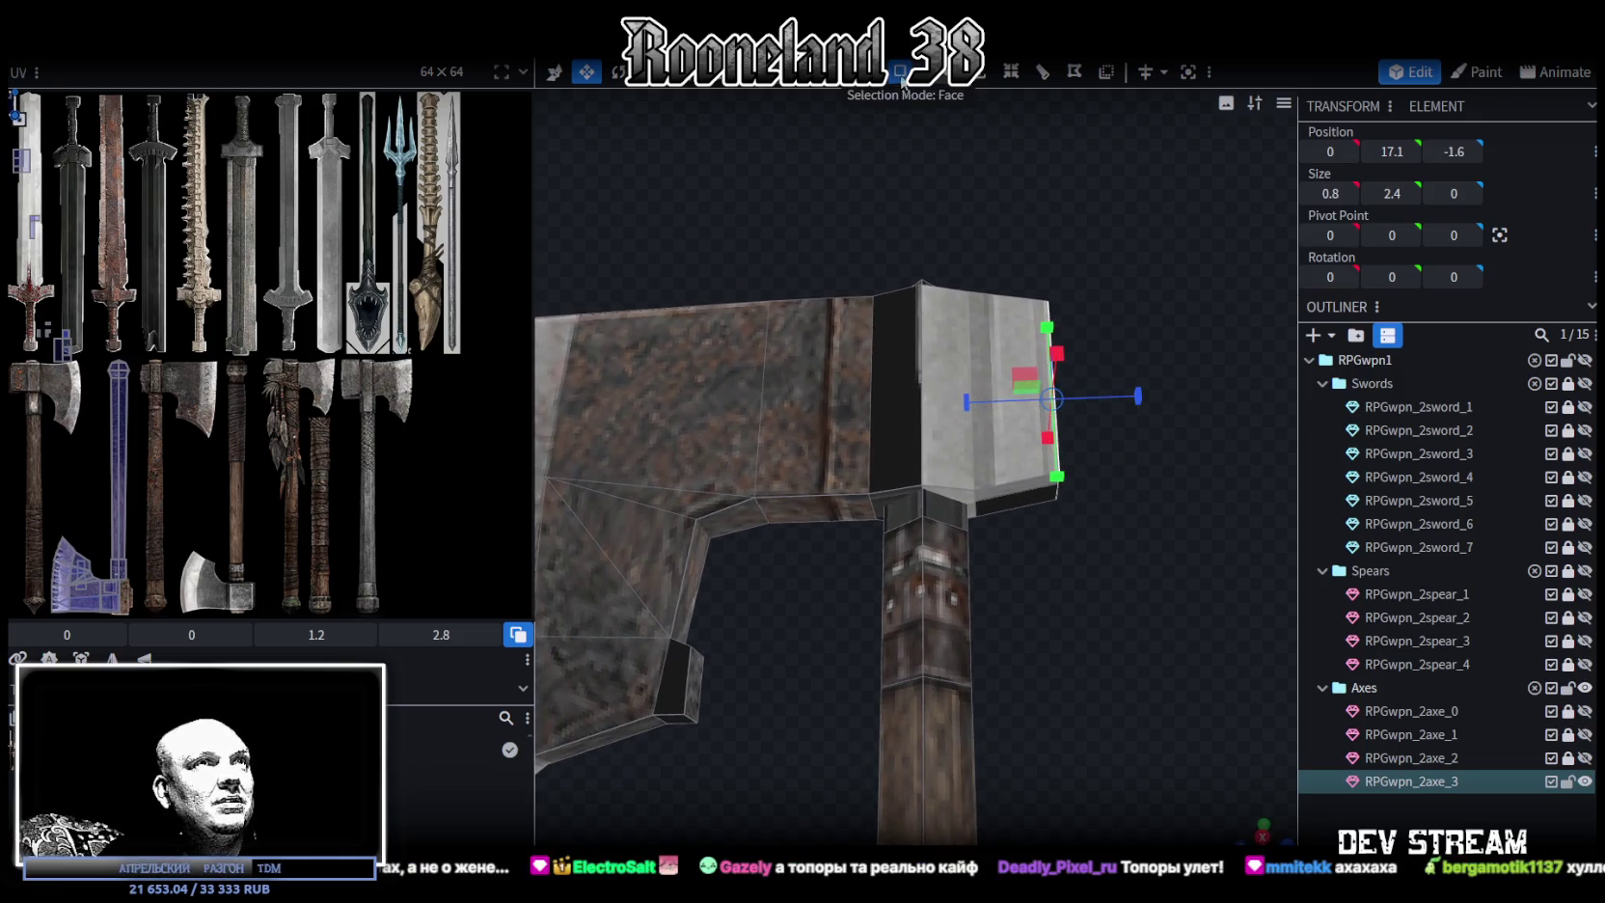
{"action": "left_click", "coordinate": [736, 523]}
{"action": "left_click", "coordinate": [857, 508], "text": "shift"}
{"action": "left_click", "coordinate": [889, 507], "text": "shift"}
{"action": "left_click", "coordinate": [945, 505], "text": "shift"}
{"action": "left_click", "coordinate": [991, 504], "text": "shift"}
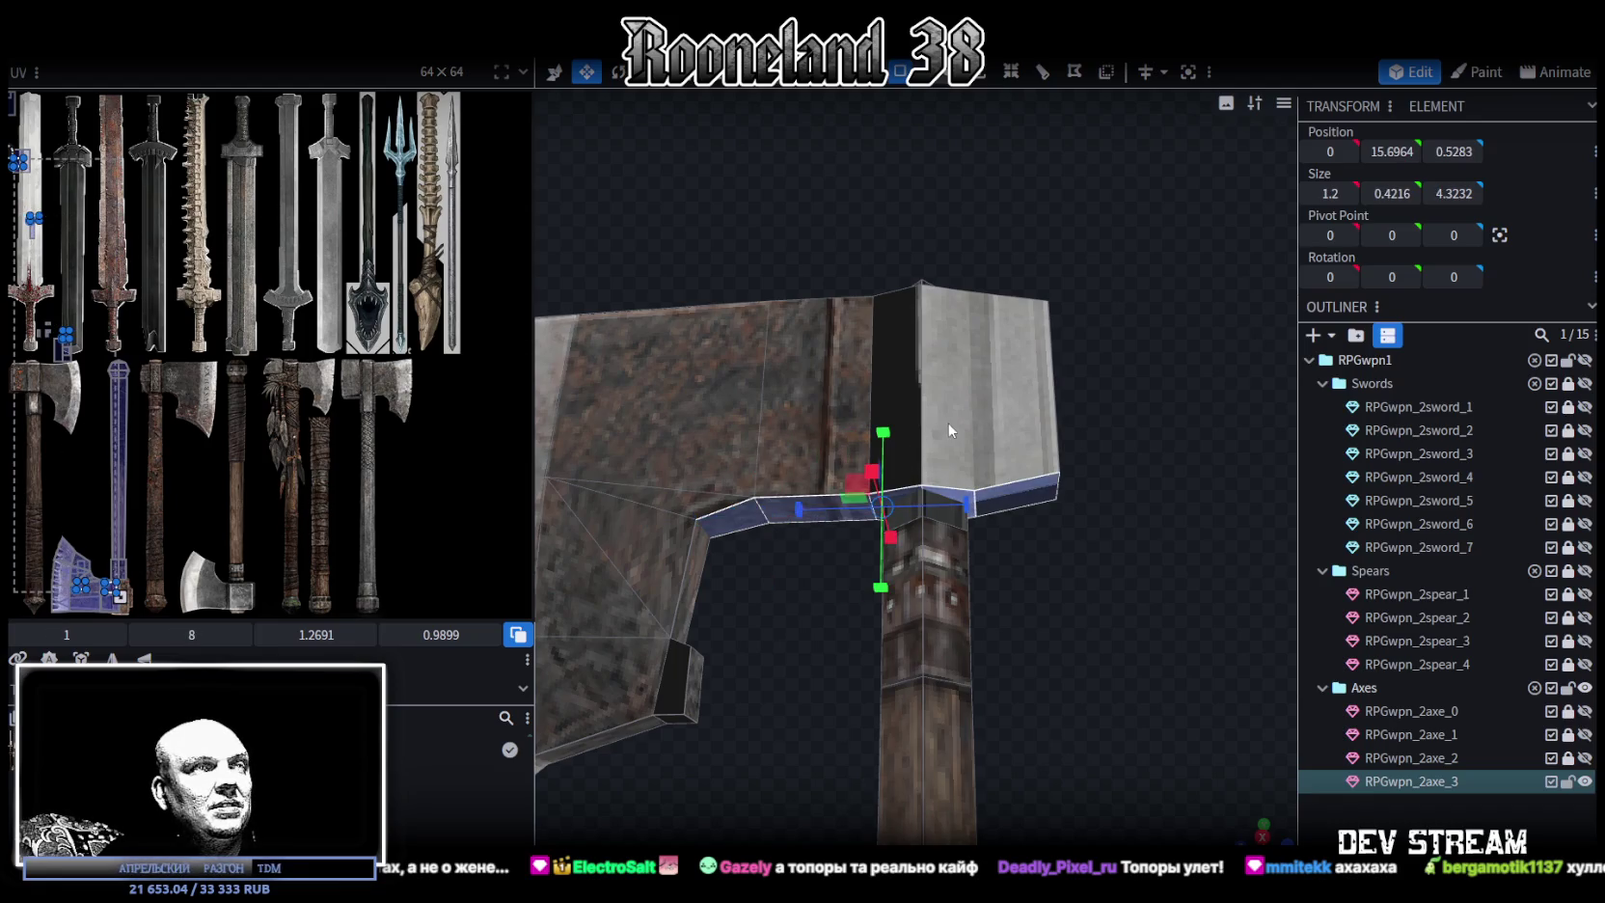
{"action": "mouse_move", "coordinate": [883, 433]}
{"action": "left_mouse_down"}
{"action": "mouse_move", "coordinate": [877, 475]}
{"action": "mouse_move", "coordinate": [818, 304]}
{"action": "mouse_move", "coordinate": [830, 288]}
{"action": "left_mouse_up"}
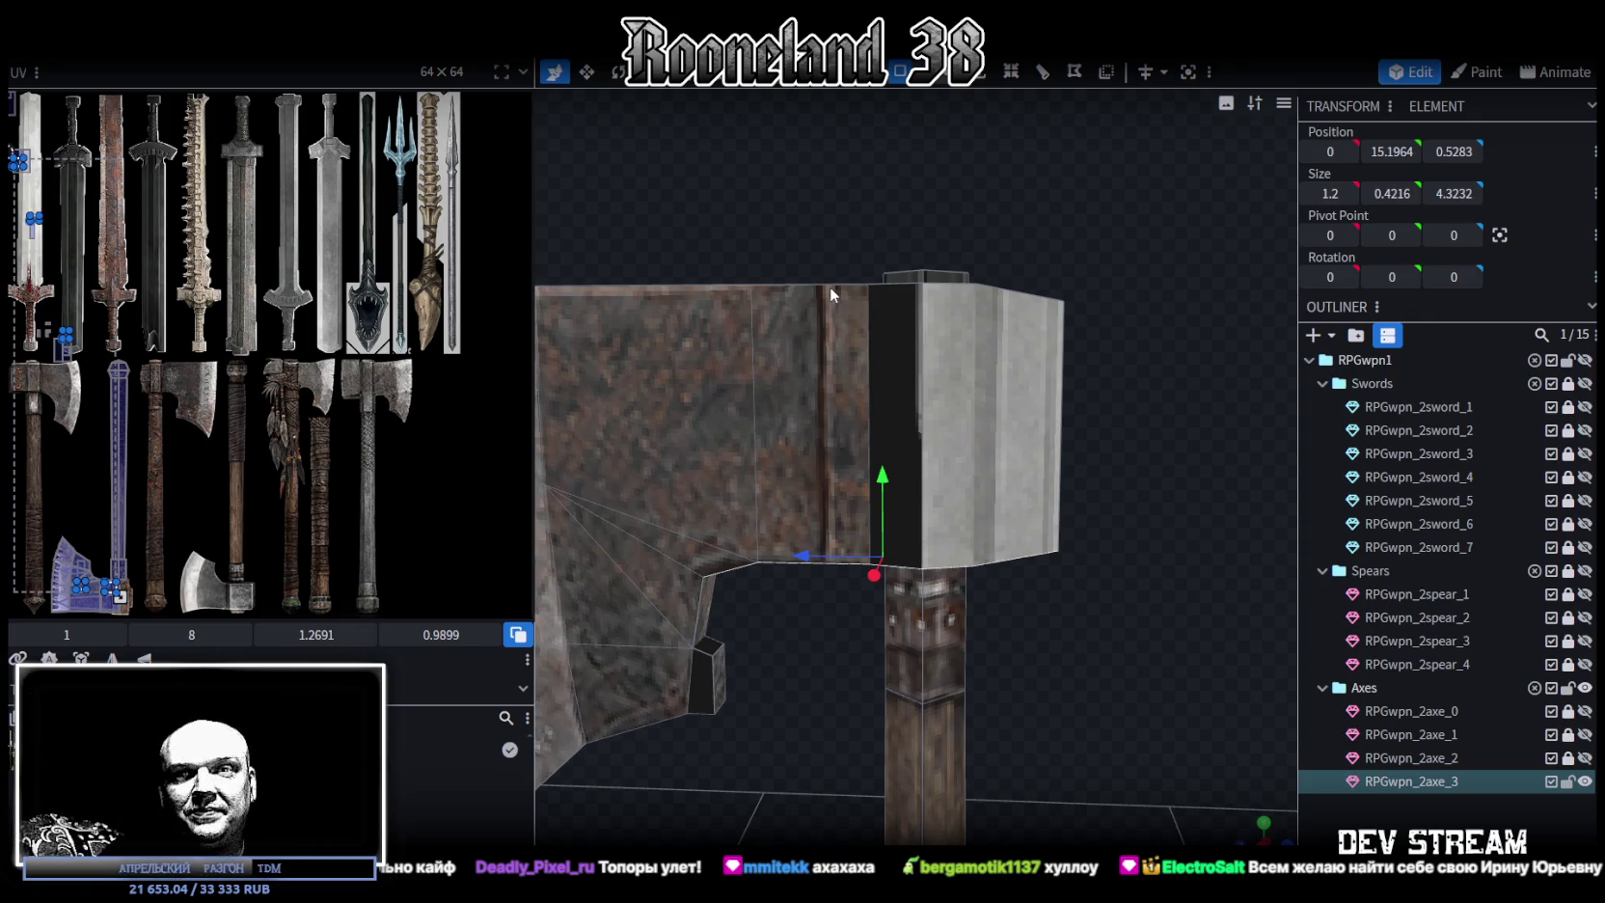
{"action": "mouse_move", "coordinate": [815, 282]}
{"action": "left_mouse_down"}
{"action": "mouse_move", "coordinate": [994, 391]}
{"action": "mouse_move", "coordinate": [878, 633]}
{"action": "mouse_move", "coordinate": [837, 567]}
{"action": "mouse_move", "coordinate": [839, 633]}
{"action": "mouse_move", "coordinate": [825, 612]}
{"action": "mouse_move", "coordinate": [849, 552]}
{"action": "mouse_move", "coordinate": [987, 455]}
{"action": "mouse_move", "coordinate": [984, 508]}
{"action": "mouse_move", "coordinate": [964, 296]}
{"action": "left_mouse_up"}
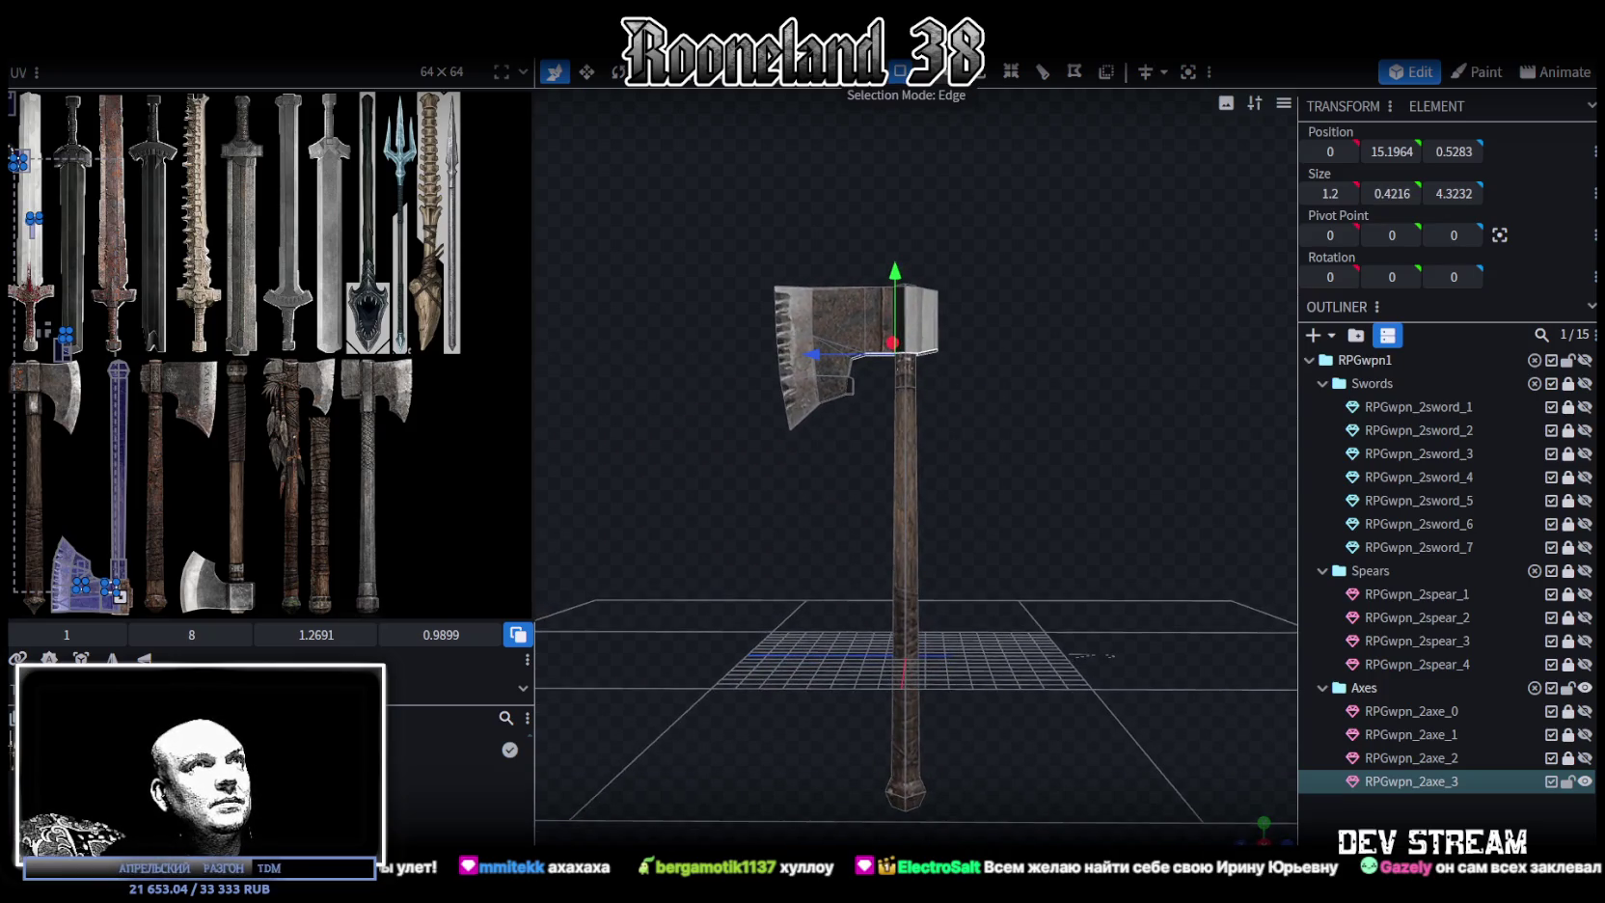
{"action": "left_click", "coordinate": [908, 756]}
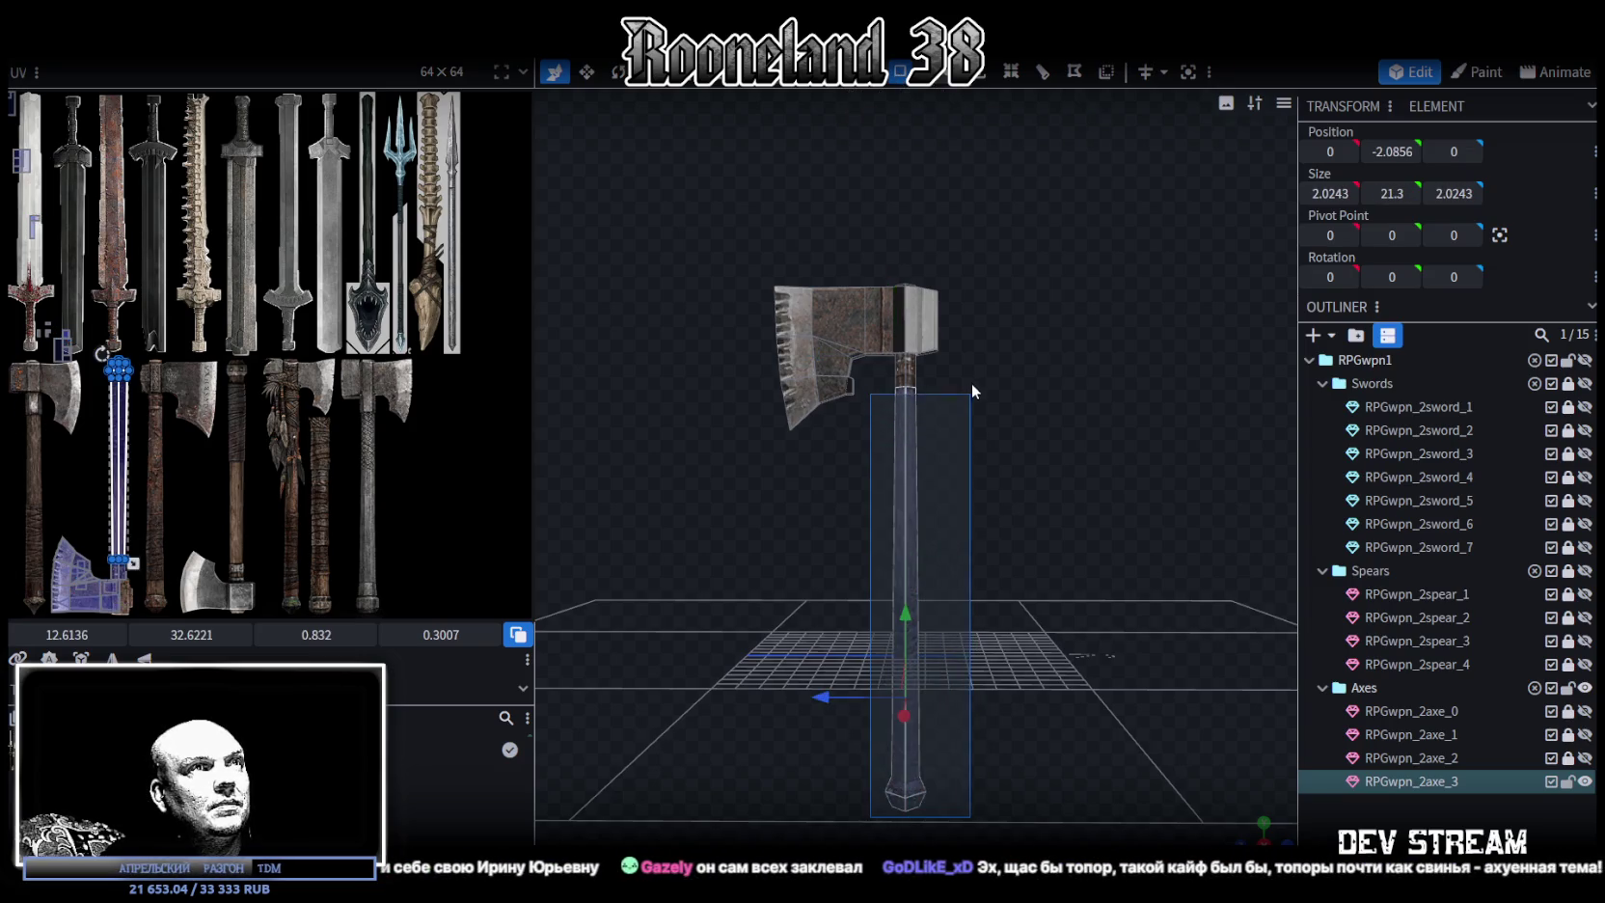
Move and stretch the handle's UV island onto the wooden shaft texture
{"action": "scroll", "coordinate": [149, 579], "scroll_direction": "up", "scroll_amount": 1}
{"action": "scroll", "coordinate": [198, 560], "scroll_direction": "up", "scroll_amount": 1}
{"action": "scroll", "coordinate": [224, 538], "scroll_direction": "up", "scroll_amount": 1}
{"action": "scroll", "coordinate": [214, 482], "scroll_direction": "left", "scroll_amount": 2}
{"action": "left_click_drag", "start_coordinate": [188, 441], "coordinate": [241, 453]}
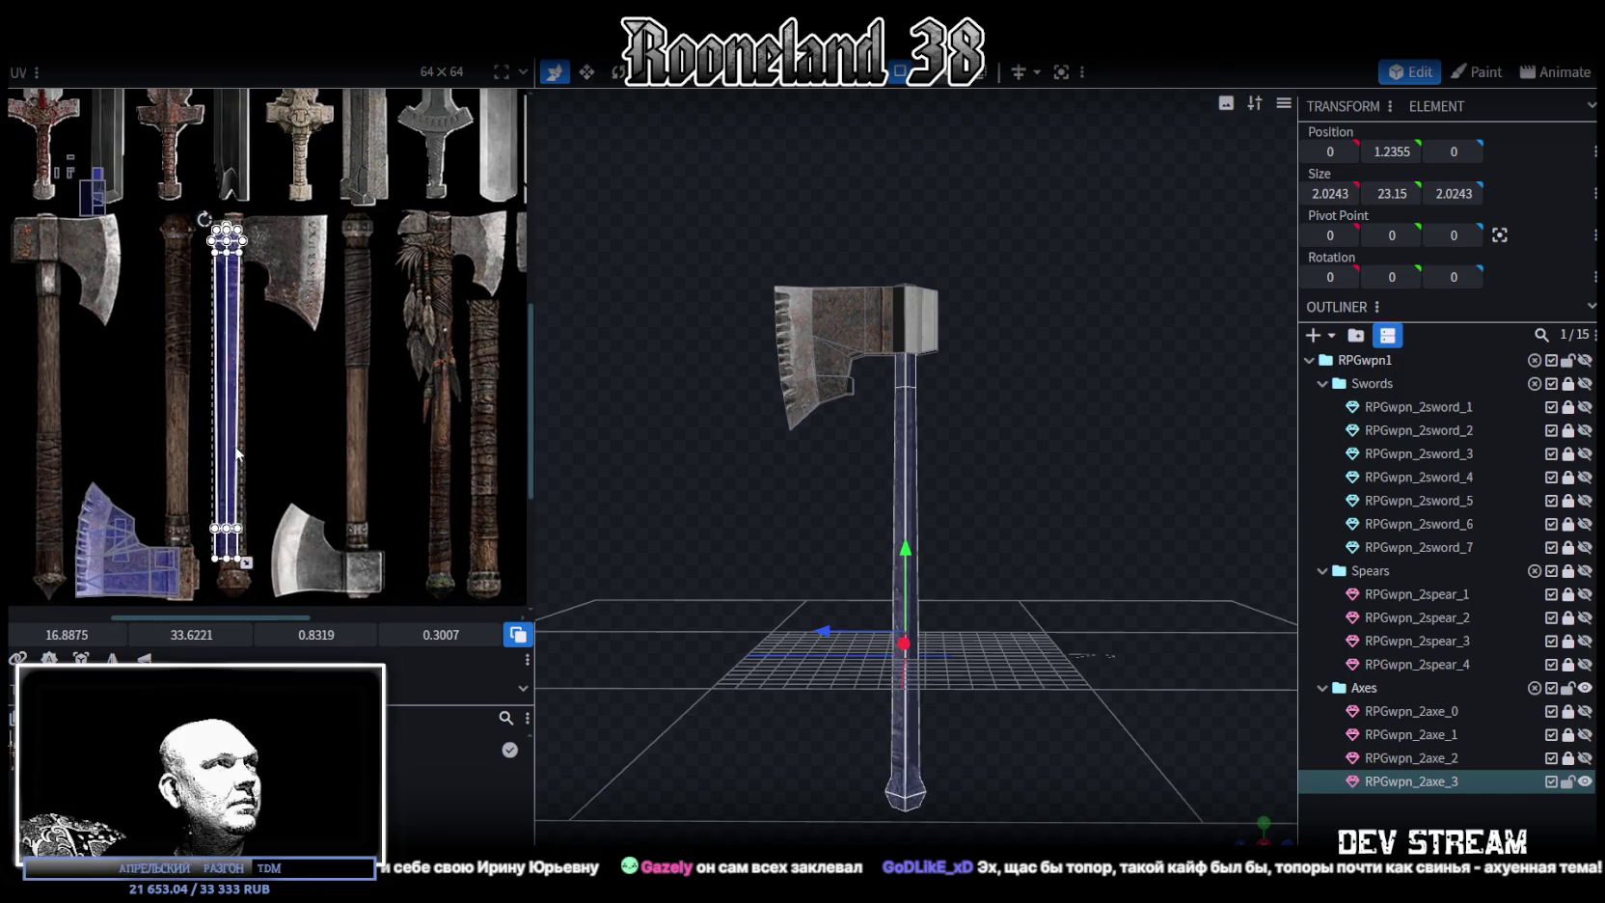
{"action": "mouse_move", "coordinate": [1061, 483]}
{"action": "left_mouse_down"}
{"action": "mouse_move", "coordinate": [964, 395]}
{"action": "mouse_move", "coordinate": [964, 425]}
{"action": "mouse_move", "coordinate": [1250, 832]}
{"action": "left_mouse_up"}
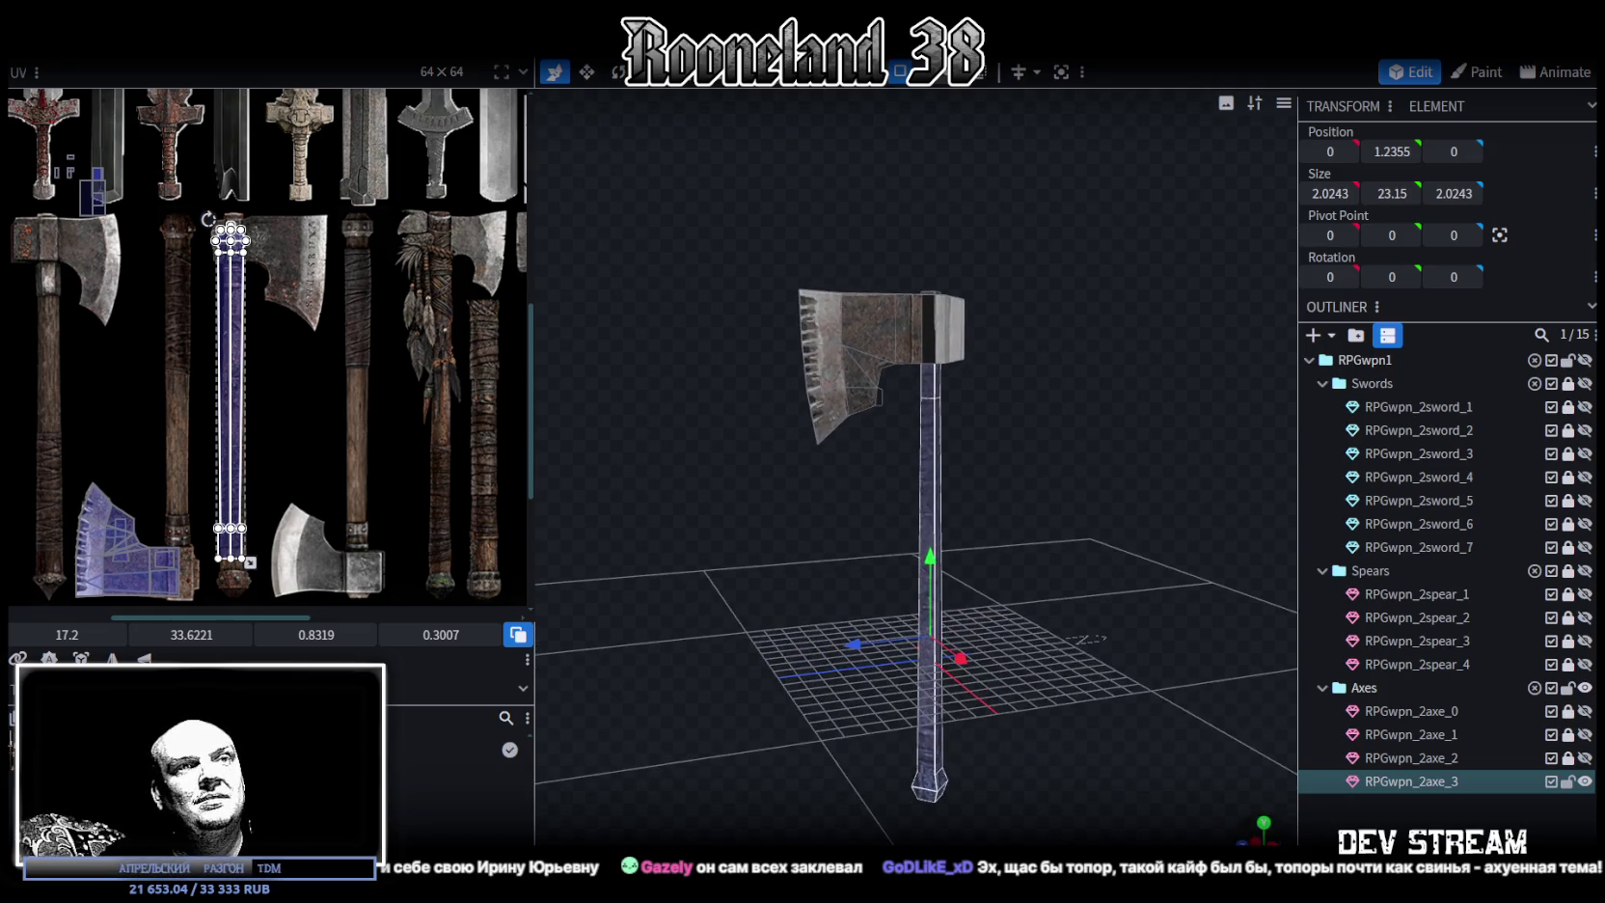
{"action": "key", "text": "KP_3"}
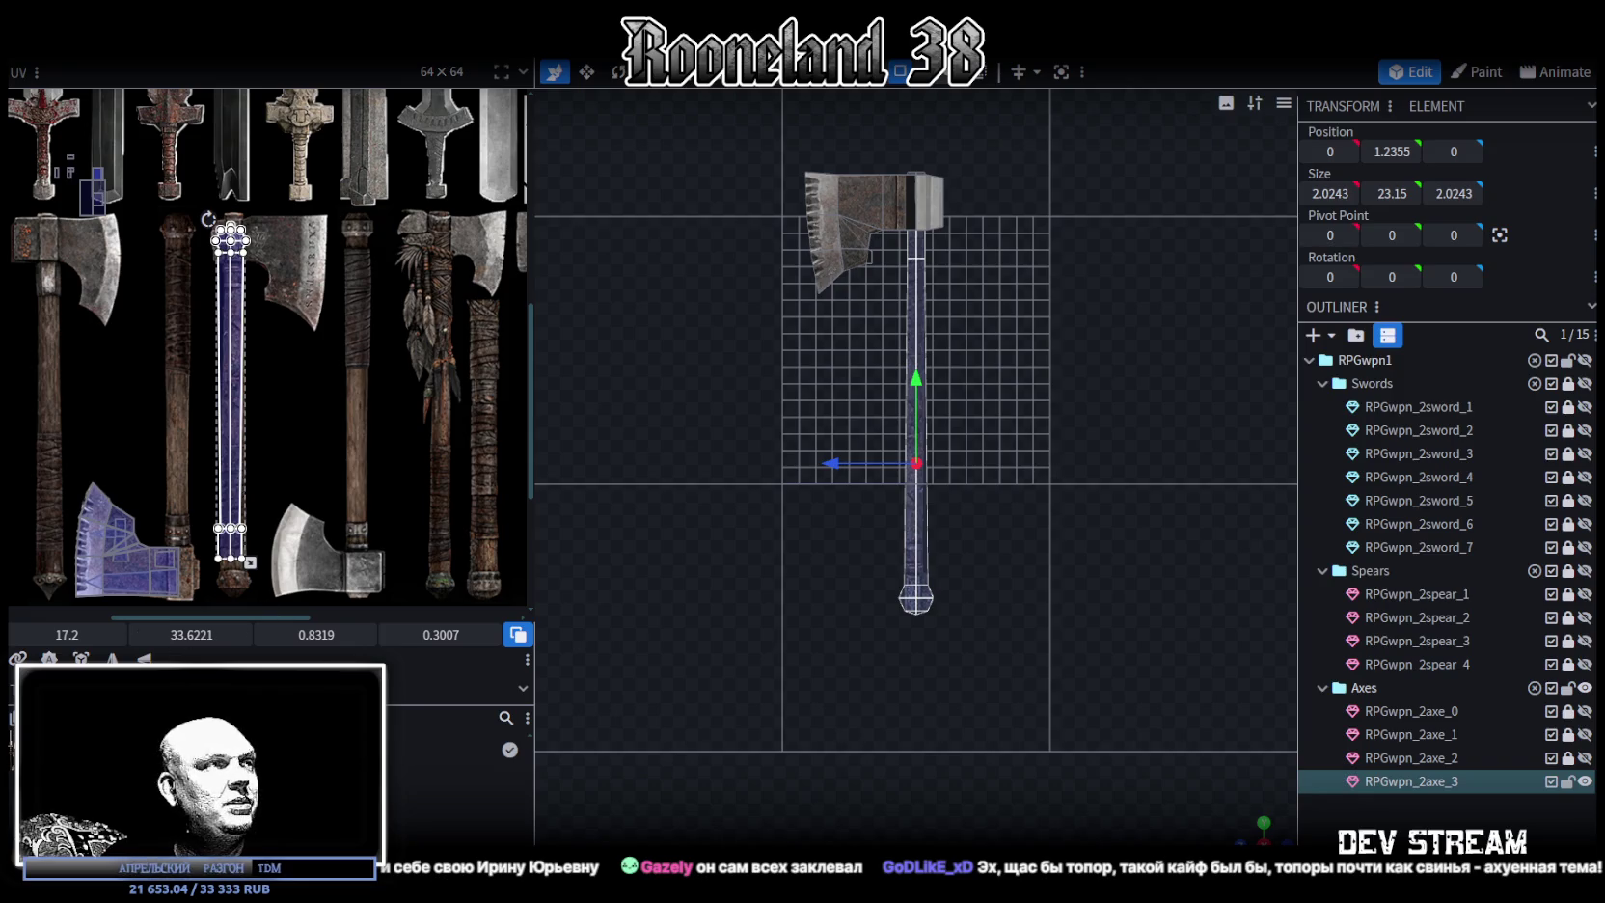
{"action": "left_click_drag", "start_coordinate": [159, 635], "coordinate": [173, 620]}
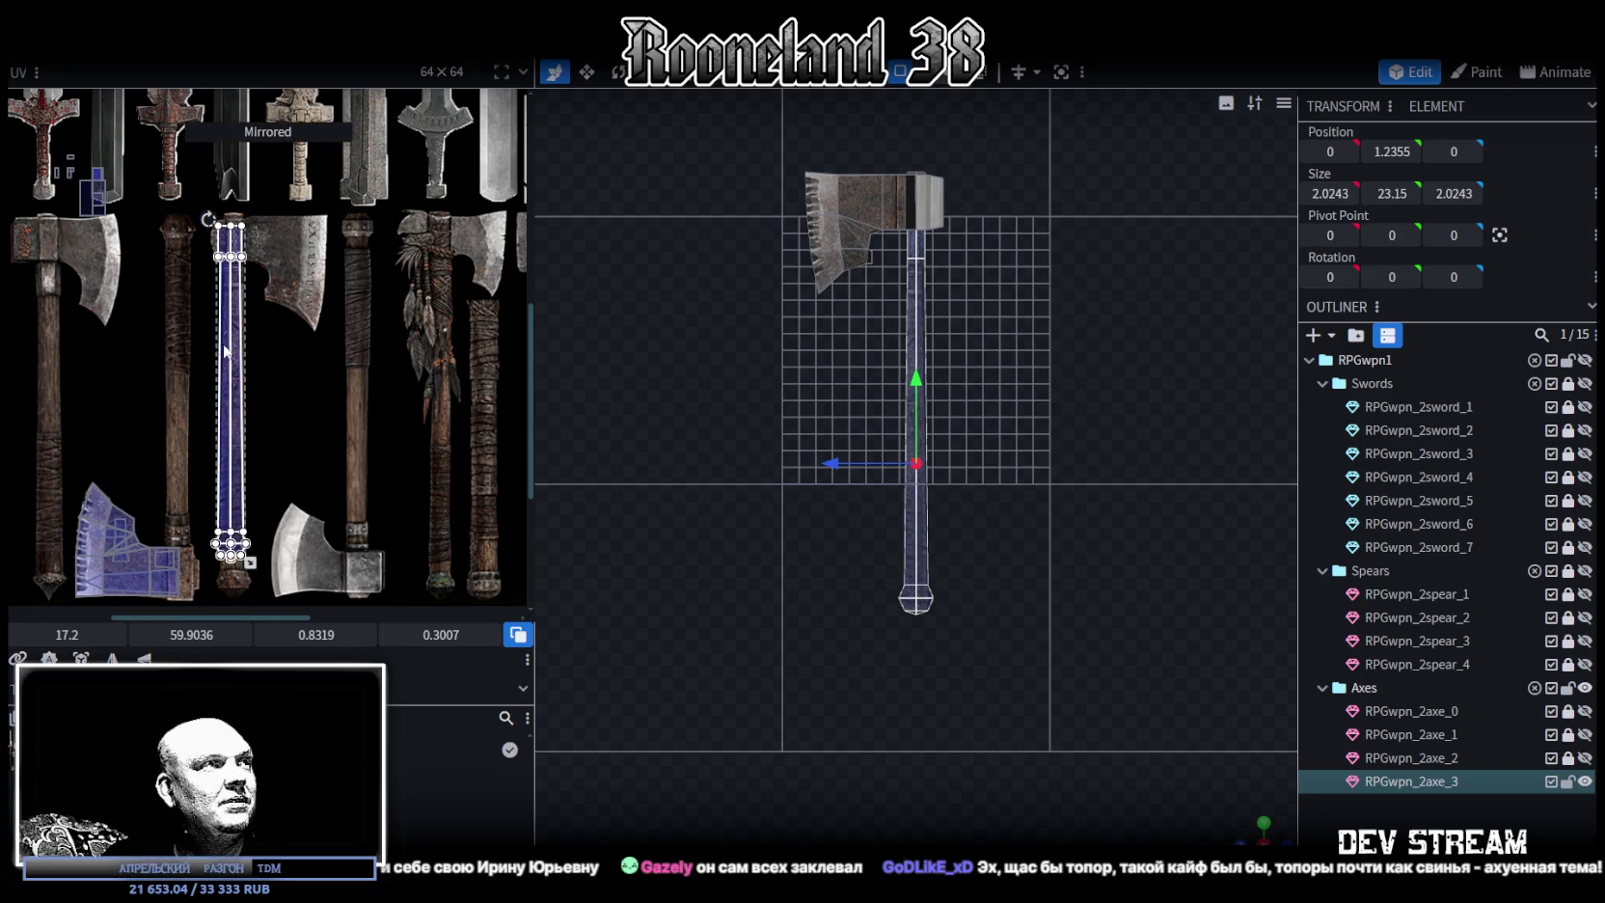
{"action": "left_click_drag", "start_coordinate": [232, 293], "coordinate": [232, 319]}
Shift the handle UVs onto the wood grain and shrink the top face UV to fit
{"action": "scroll", "coordinate": [232, 319], "scroll_direction": "up", "scroll_amount": 3}
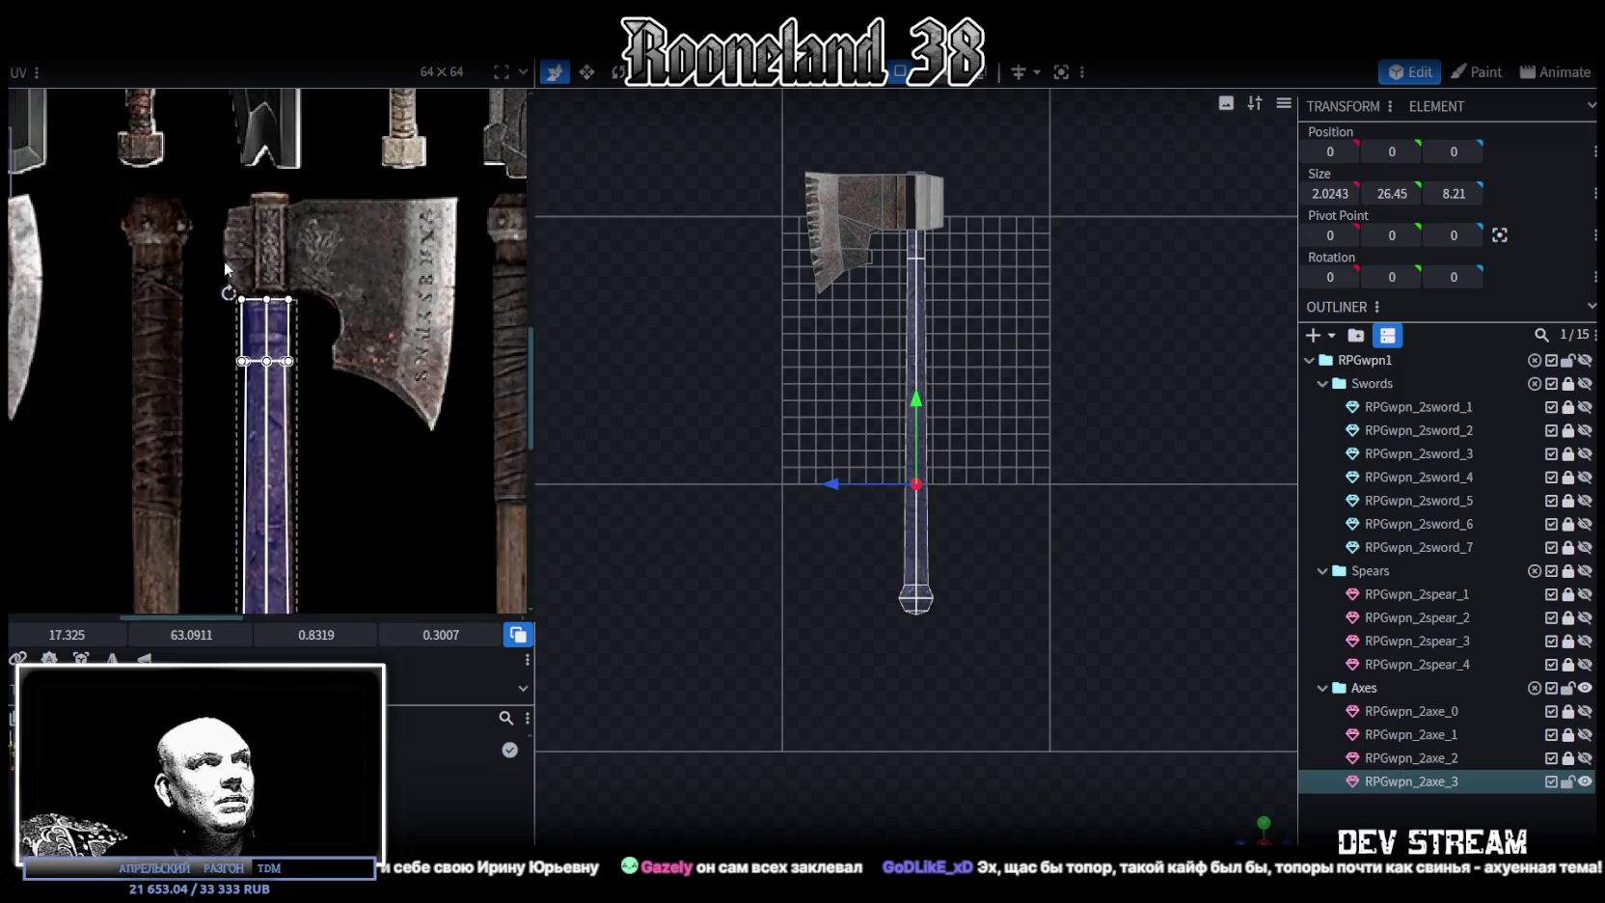
{"action": "scroll", "coordinate": [282, 364], "scroll_direction": "up", "scroll_amount": 2}
{"action": "left_click_drag", "start_coordinate": [282, 364], "coordinate": [299, 351]}
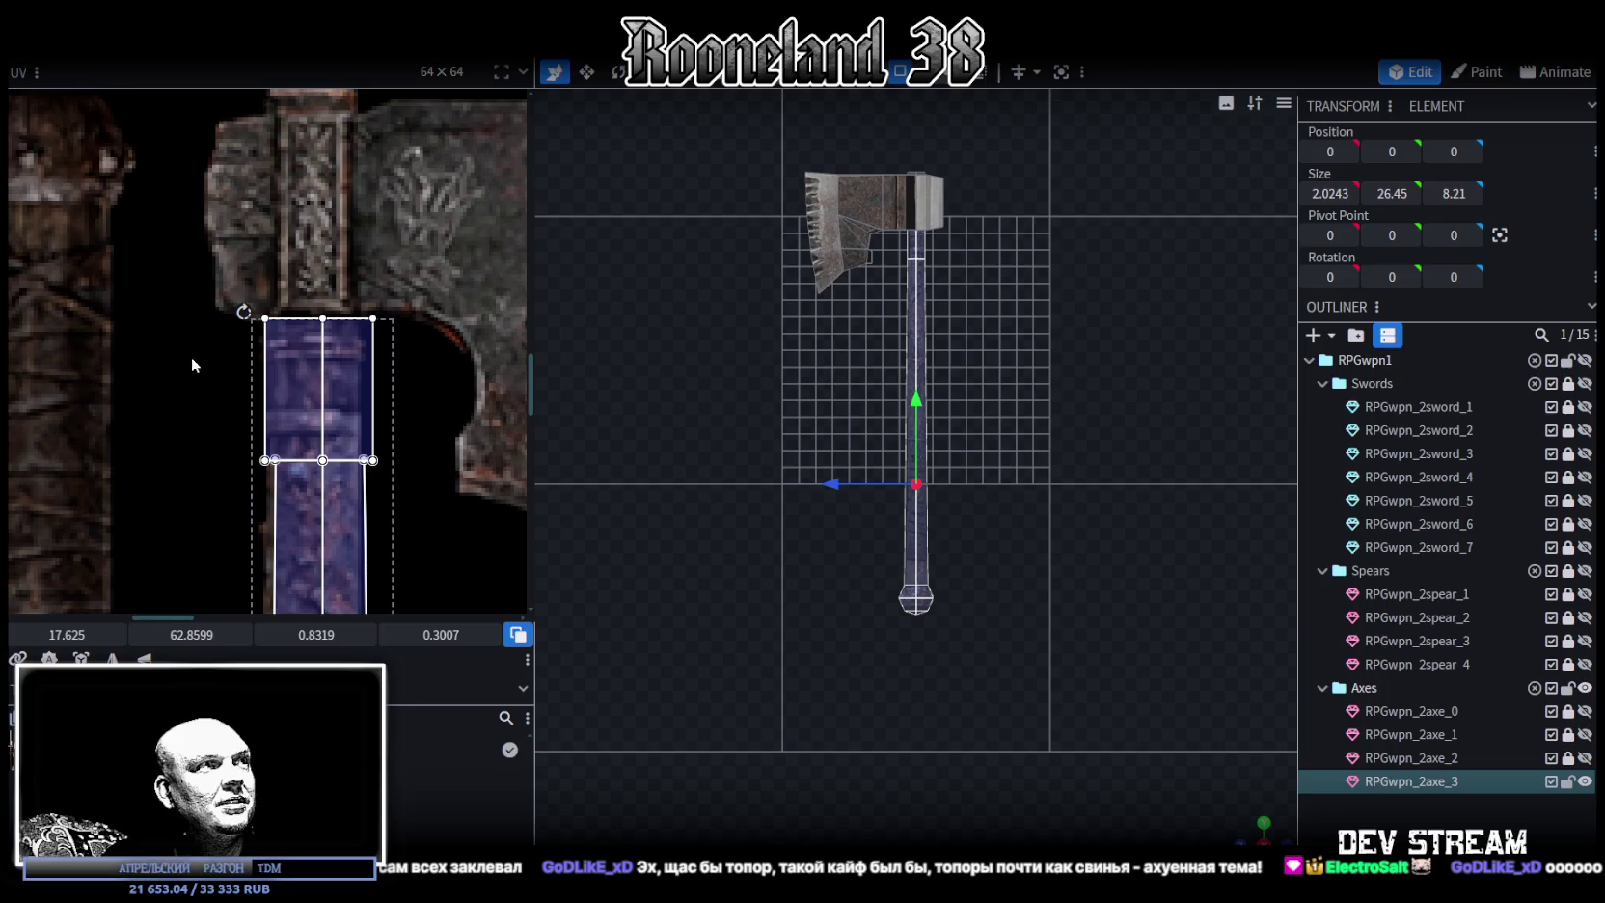
{"action": "left_click_drag", "start_coordinate": [196, 356], "coordinate": [402, 409]}
{"action": "scroll", "coordinate": [383, 448], "scroll_direction": "up", "scroll_amount": 1}
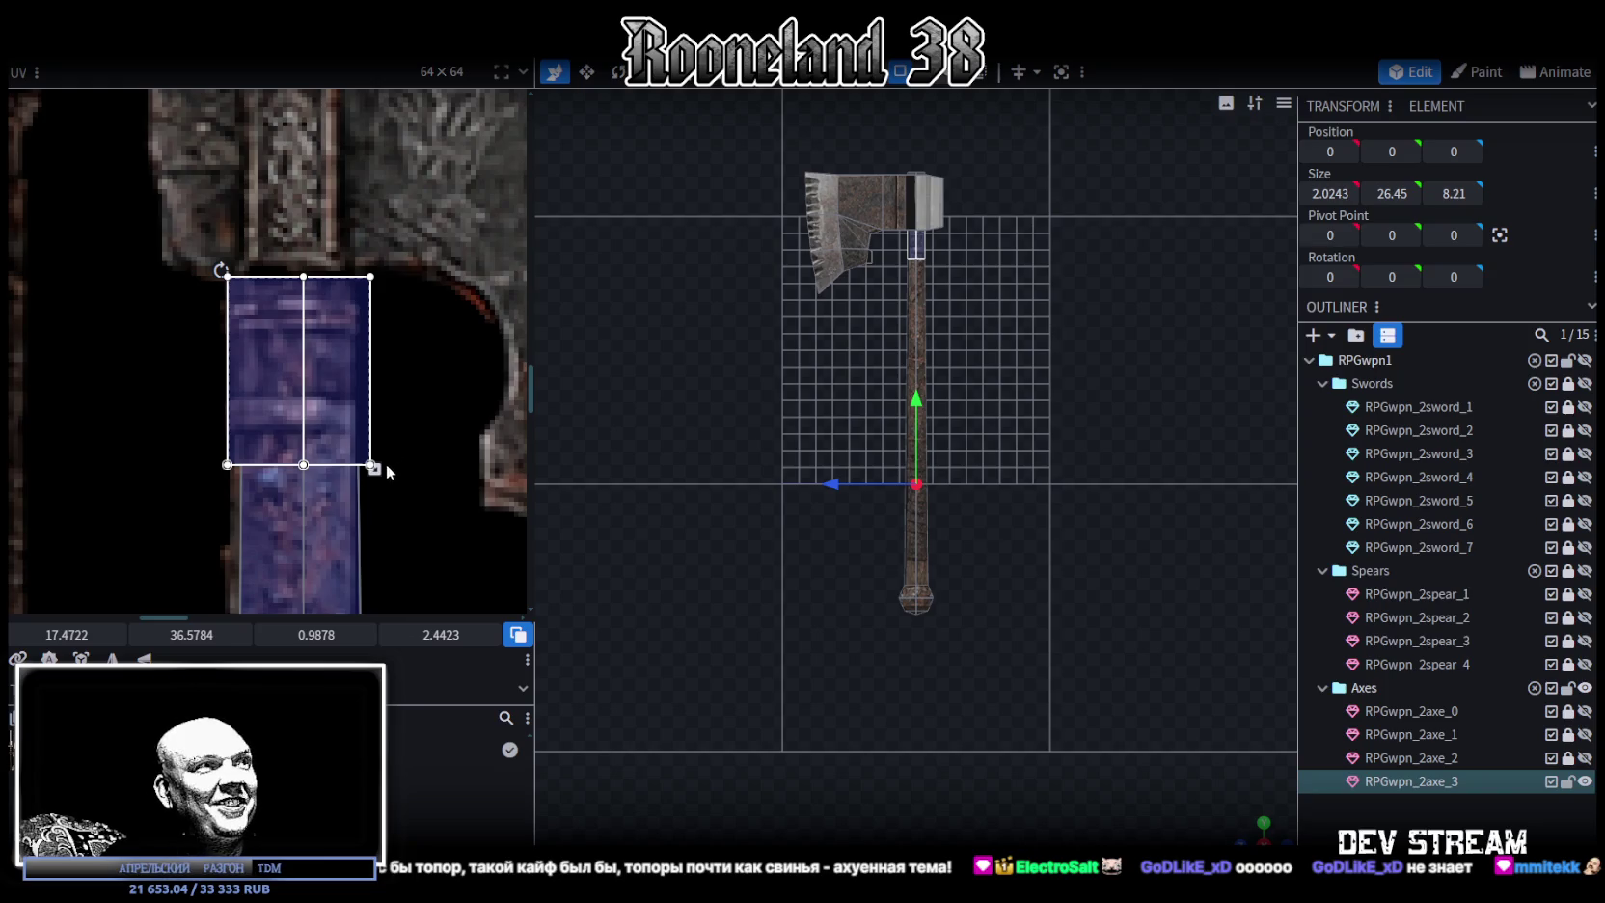
{"action": "left_click_drag", "start_coordinate": [375, 470], "coordinate": [357, 434]}
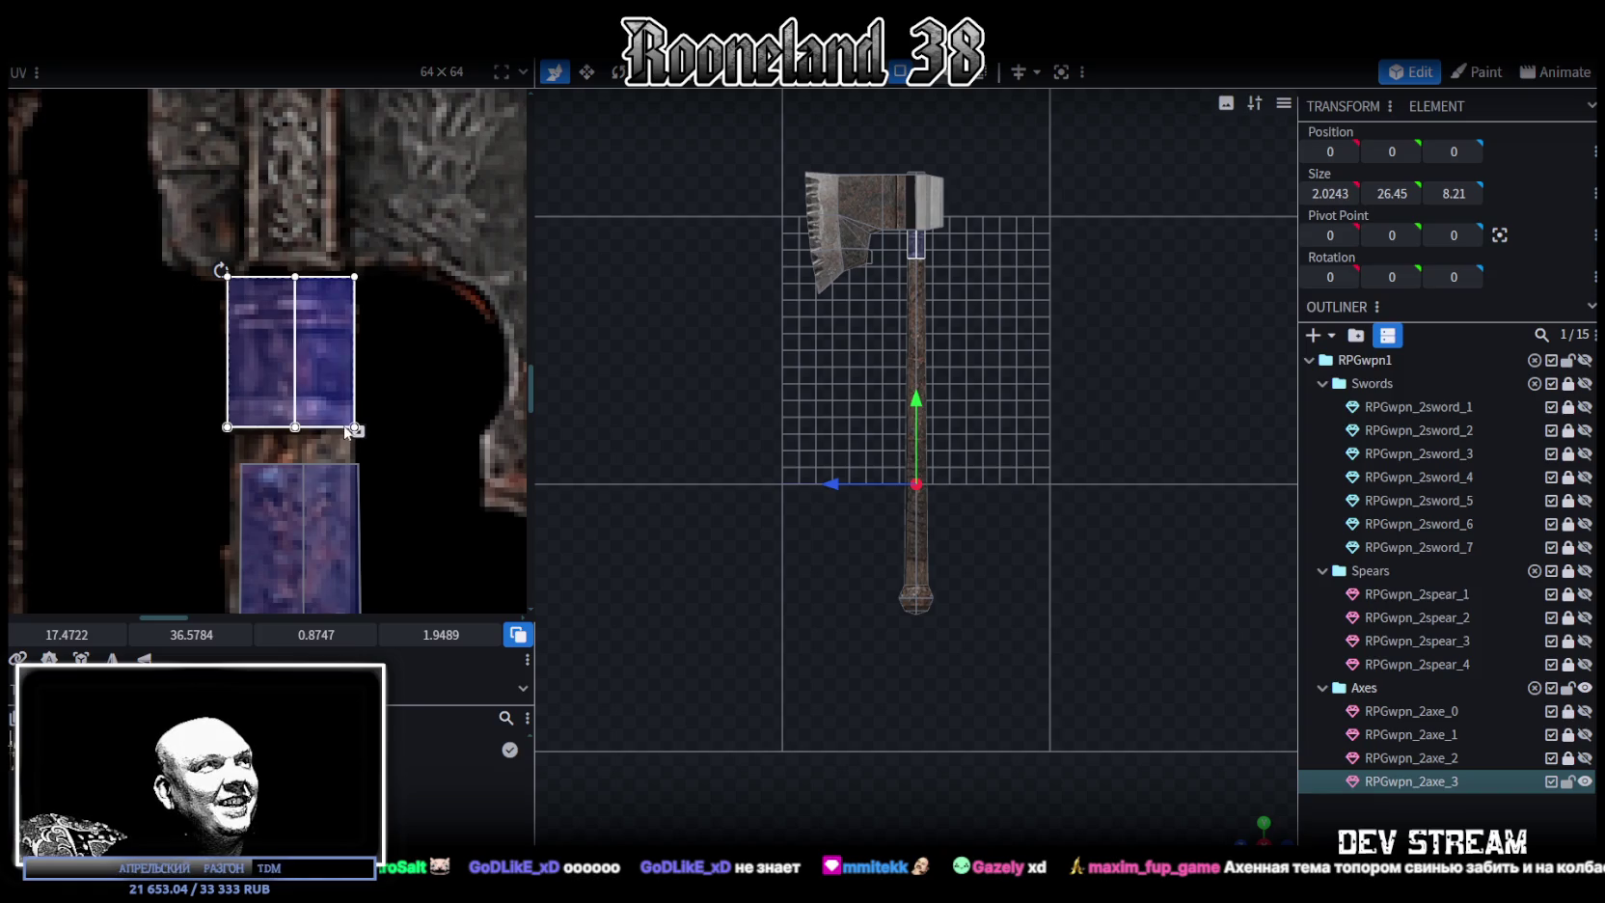
{"action": "scroll", "coordinate": [350, 454], "scroll_direction": "down", "scroll_amount": 1}
{"action": "scroll", "coordinate": [338, 502], "scroll_direction": "down", "scroll_amount": 2}
{"action": "scroll", "coordinate": [323, 559], "scroll_direction": "down", "scroll_amount": 2}
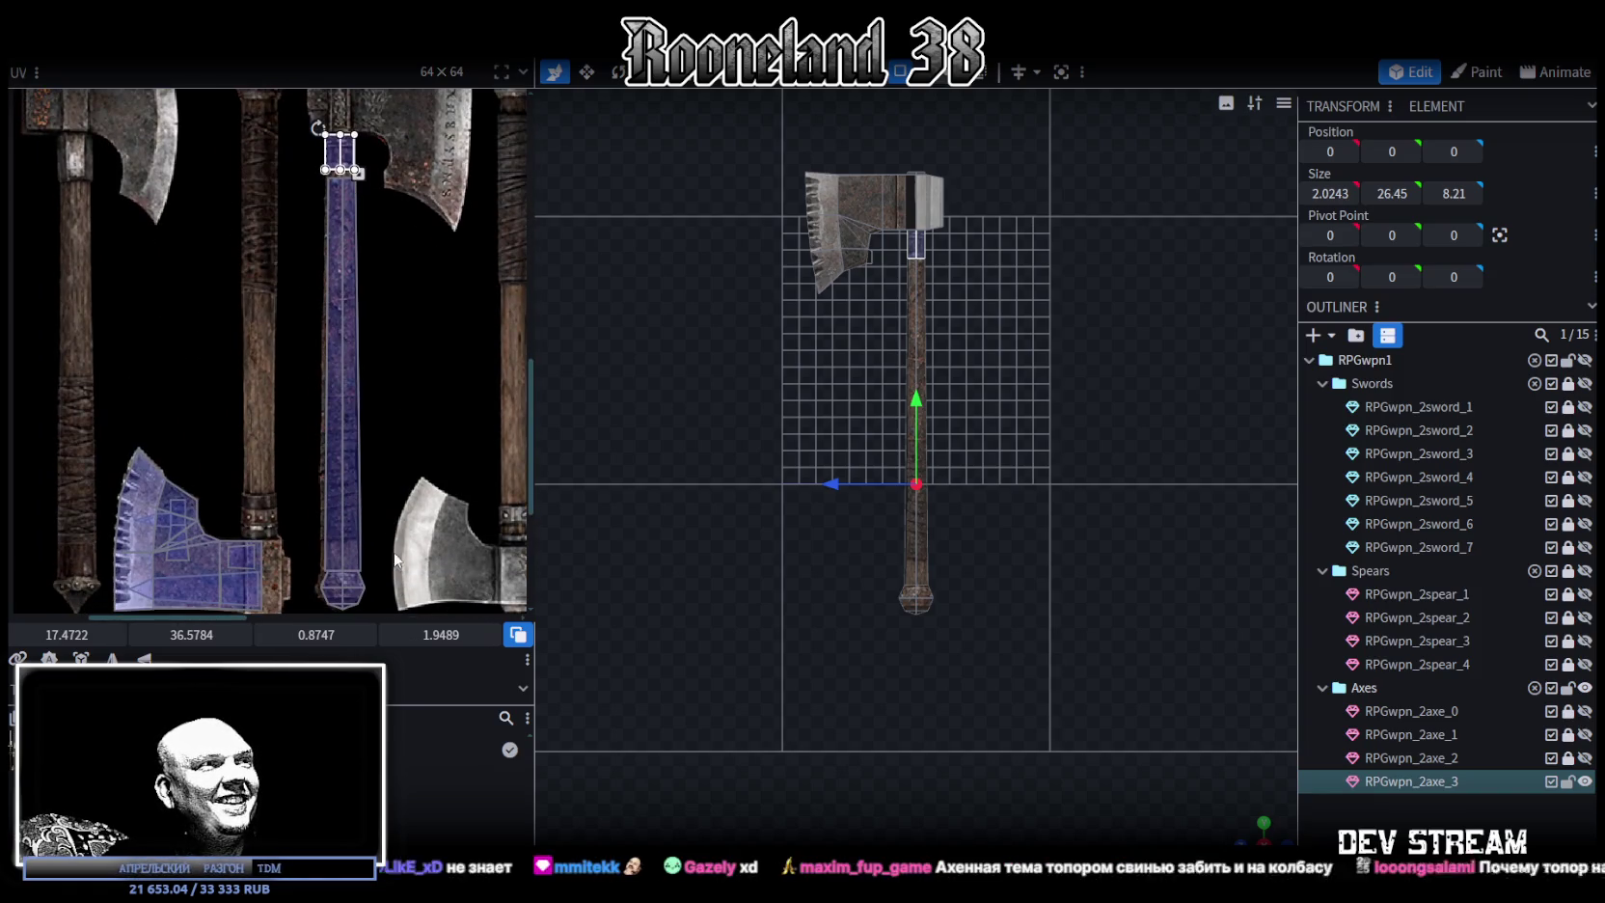
Select the pommel and nudge the handle UV up and left
{"action": "left_click_drag", "start_coordinate": [314, 606], "coordinate": [408, 480]}
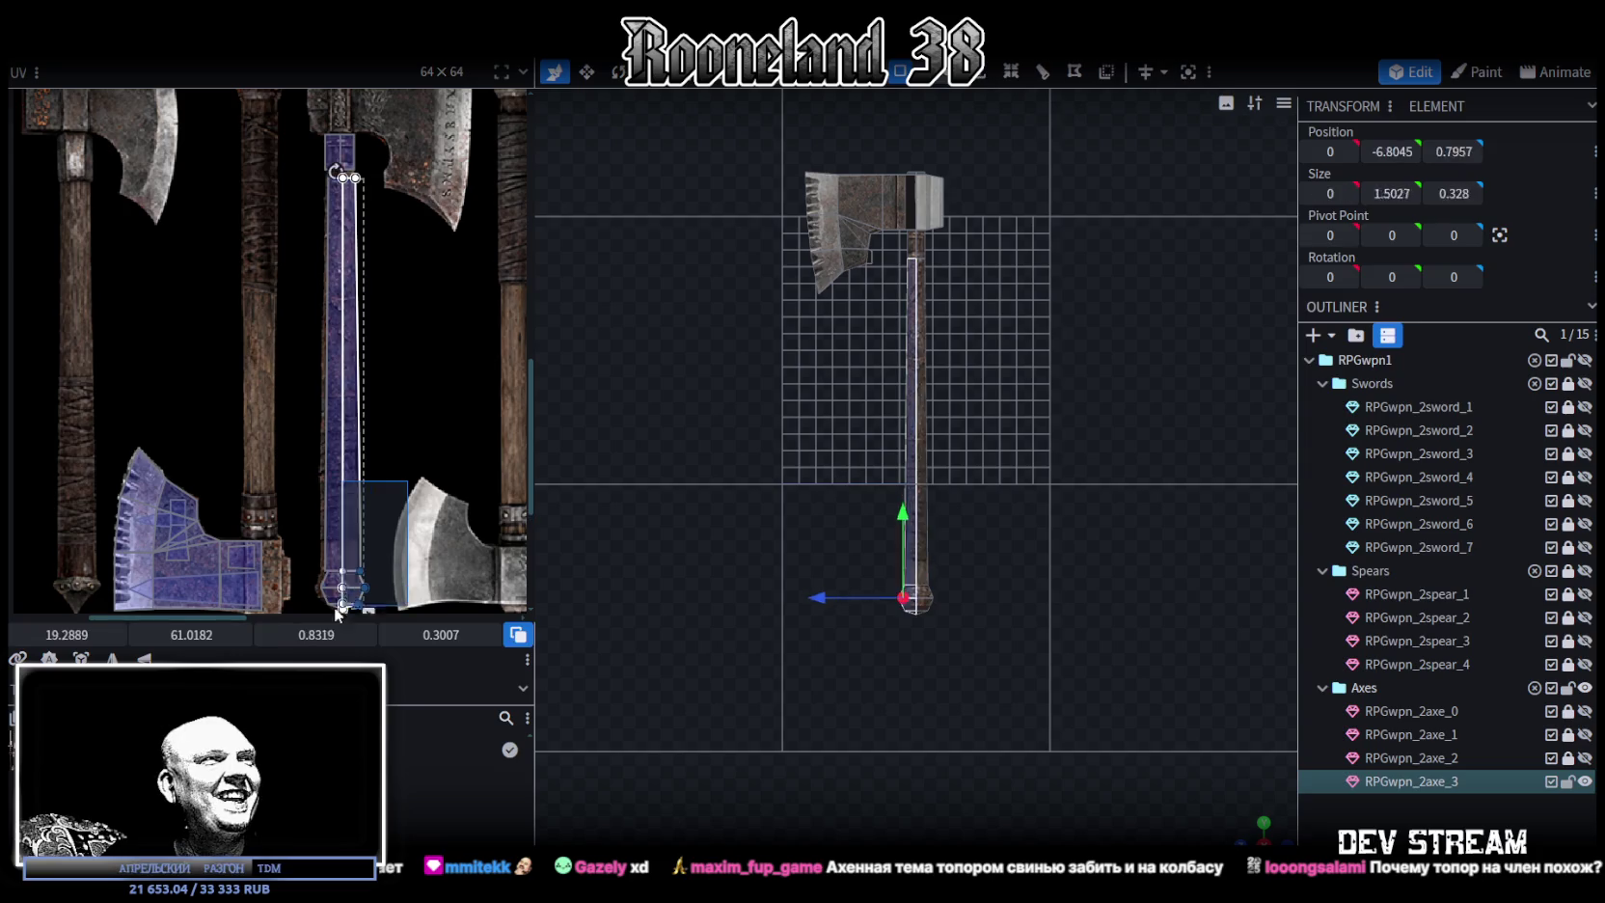
{"action": "scroll", "coordinate": [317, 348], "scroll_direction": "up", "scroll_amount": 1}
{"action": "scroll", "coordinate": [316, 348], "scroll_direction": "up", "scroll_amount": 1}
{"action": "scroll", "coordinate": [317, 347], "scroll_direction": "up", "scroll_amount": 3}
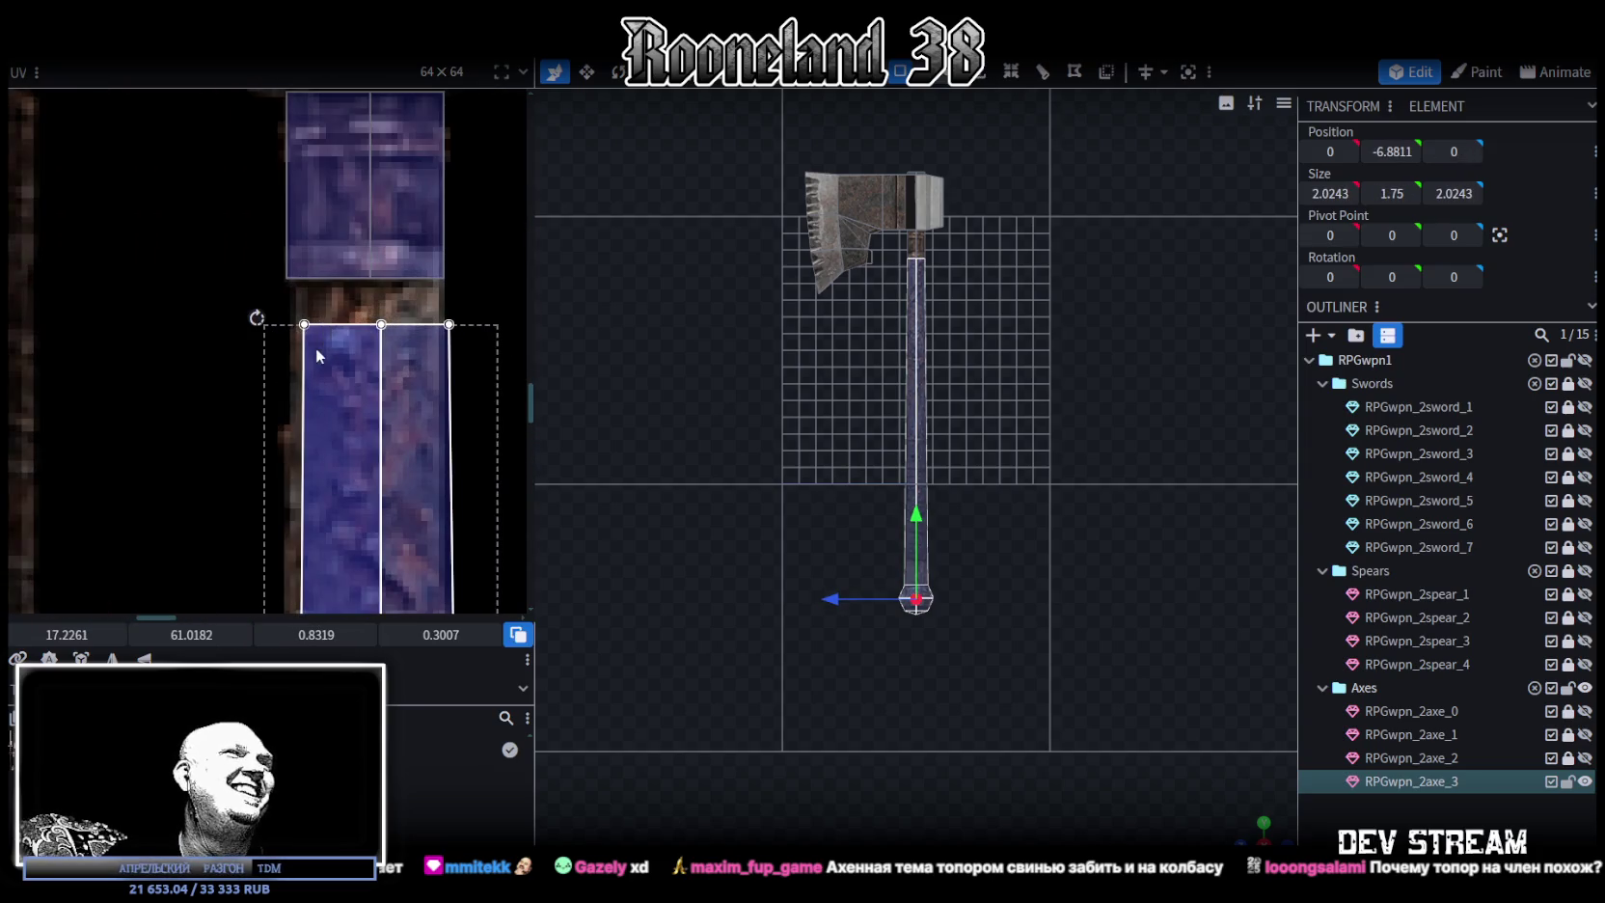
{"action": "left_click_drag", "start_coordinate": [310, 338], "coordinate": [305, 321]}
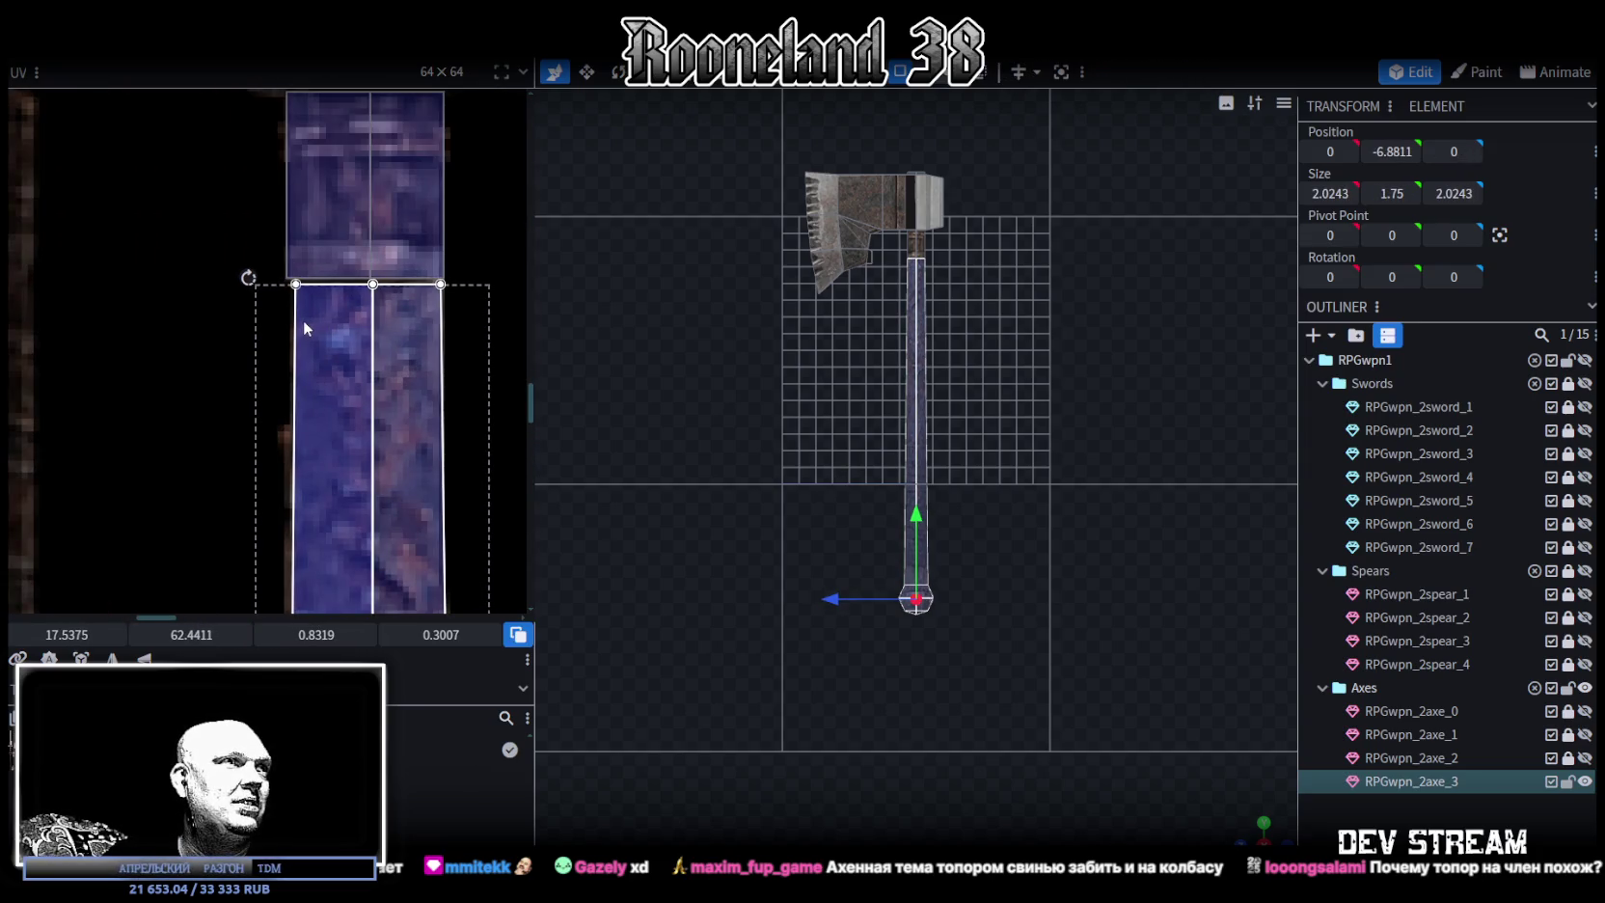
{"action": "scroll", "coordinate": [420, 479], "scroll_direction": "down", "scroll_amount": 3}
{"action": "scroll", "coordinate": [365, 464], "scroll_direction": "up", "scroll_amount": 1}
{"action": "scroll", "coordinate": [374, 386], "scroll_direction": "up", "scroll_amount": 1}
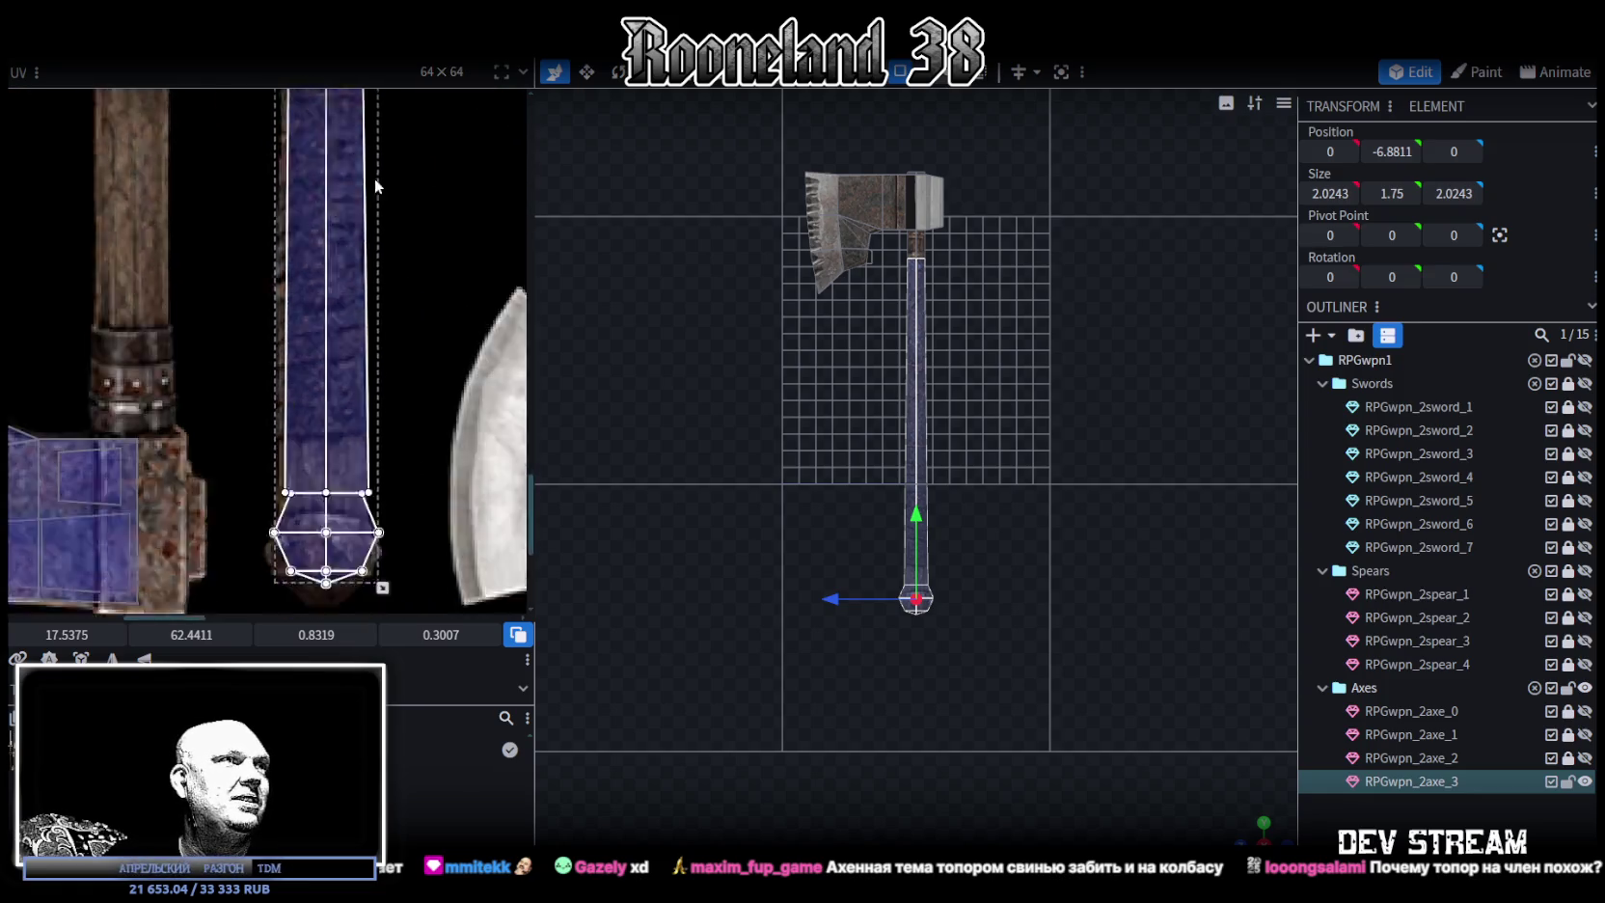
{"action": "scroll", "coordinate": [348, 305], "scroll_direction": "down", "scroll_amount": 2}
{"action": "scroll", "coordinate": [374, 320], "scroll_direction": "up", "scroll_amount": 1}
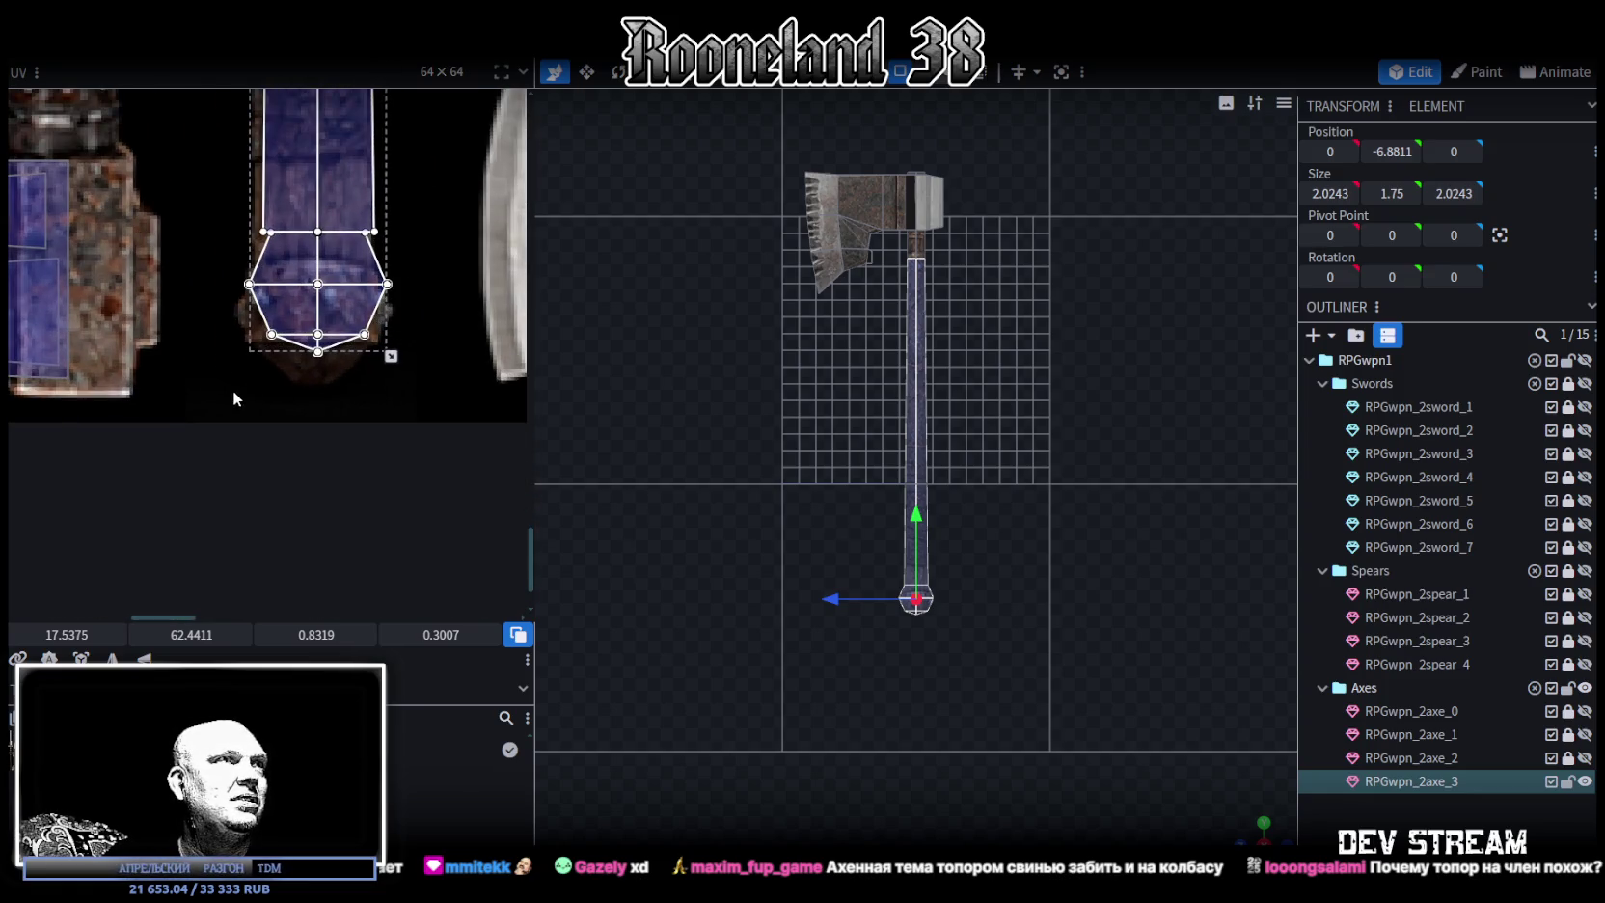
Move and slightly shrink the pommel UV face onto the pommel texture
{"action": "left_click", "coordinate": [289, 337]}
{"action": "left_click_drag", "start_coordinate": [334, 262], "coordinate": [331, 291]}
{"action": "middle_click_drag", "start_coordinate": [379, 346], "coordinate": [396, 409]}
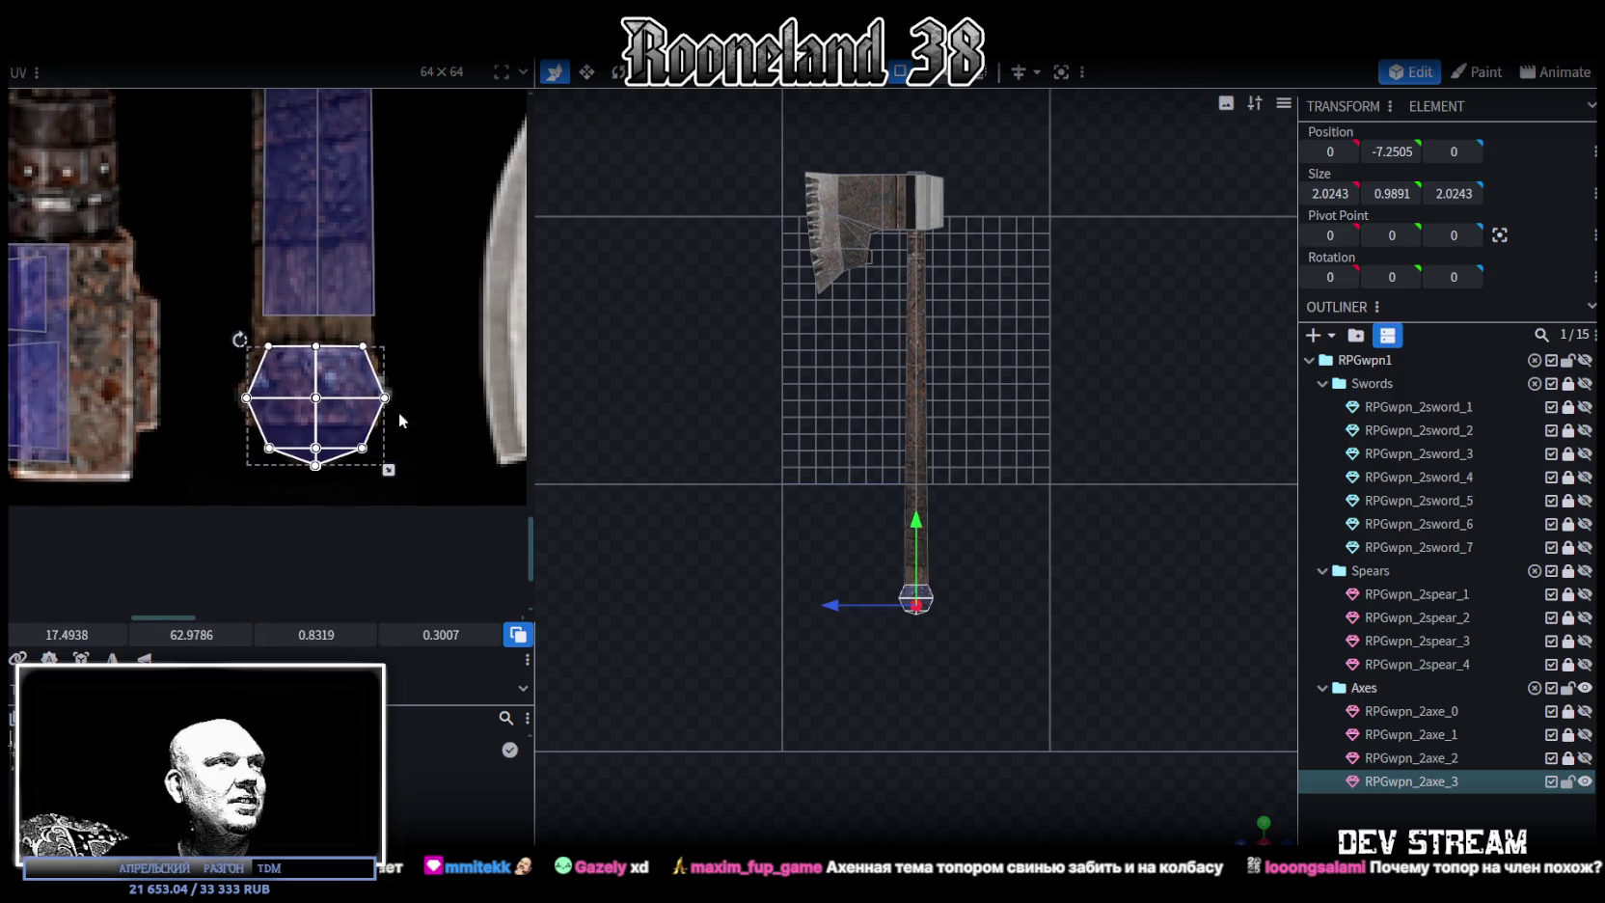
{"action": "left_click_drag", "start_coordinate": [388, 470], "coordinate": [386, 471]}
{"action": "scroll", "coordinate": [313, 404], "scroll_direction": "up", "scroll_amount": 2}
{"action": "left_click_drag", "start_coordinate": [321, 396], "coordinate": [317, 406]}
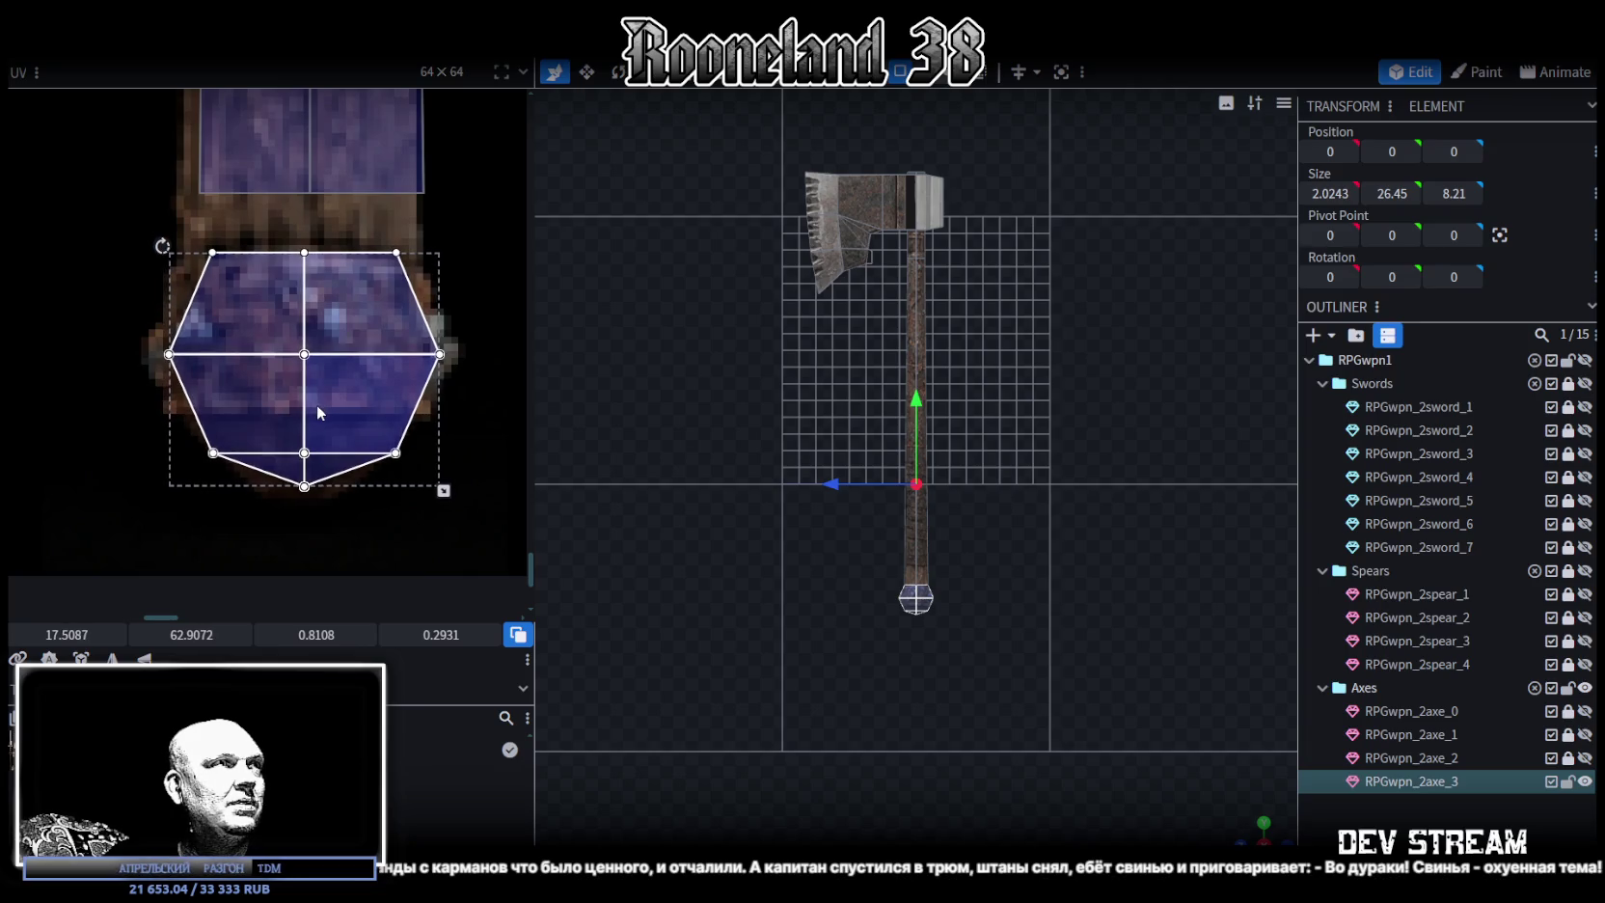
Pull the top corners of the pommel's left and right UV quads outward
{"action": "left_click_drag", "start_coordinate": [184, 224], "coordinate": [238, 277]}
{"action": "left_click_drag", "start_coordinate": [67, 635], "coordinate": [57, 634]}
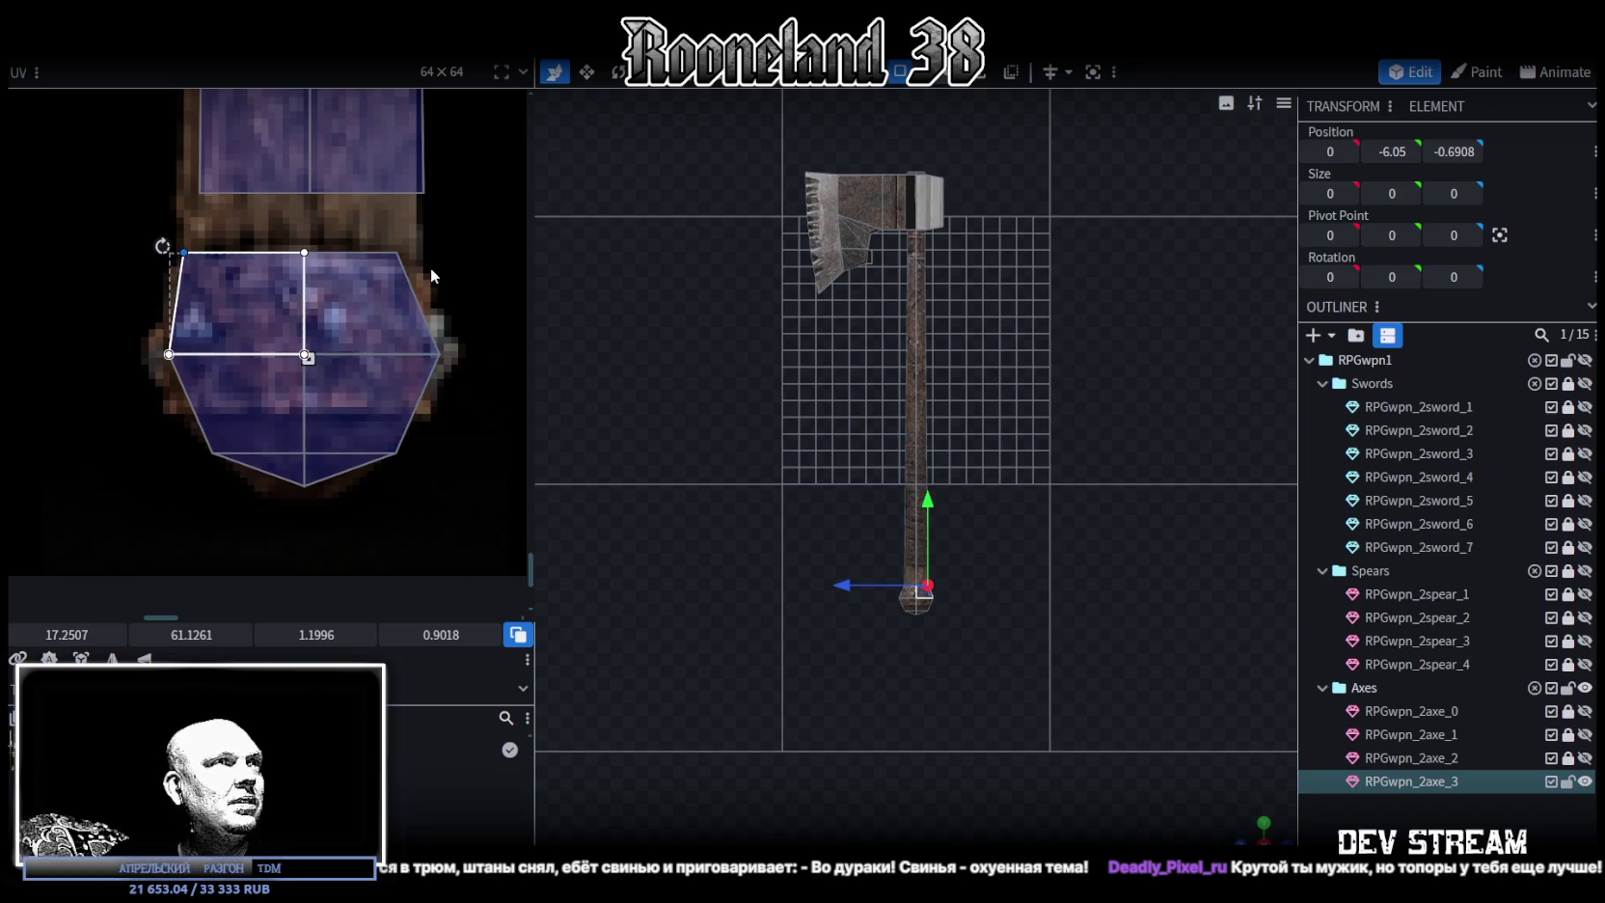
{"action": "left_click", "coordinate": [376, 267]}
{"action": "left_click_drag", "start_coordinate": [66, 635], "coordinate": [69, 612]}
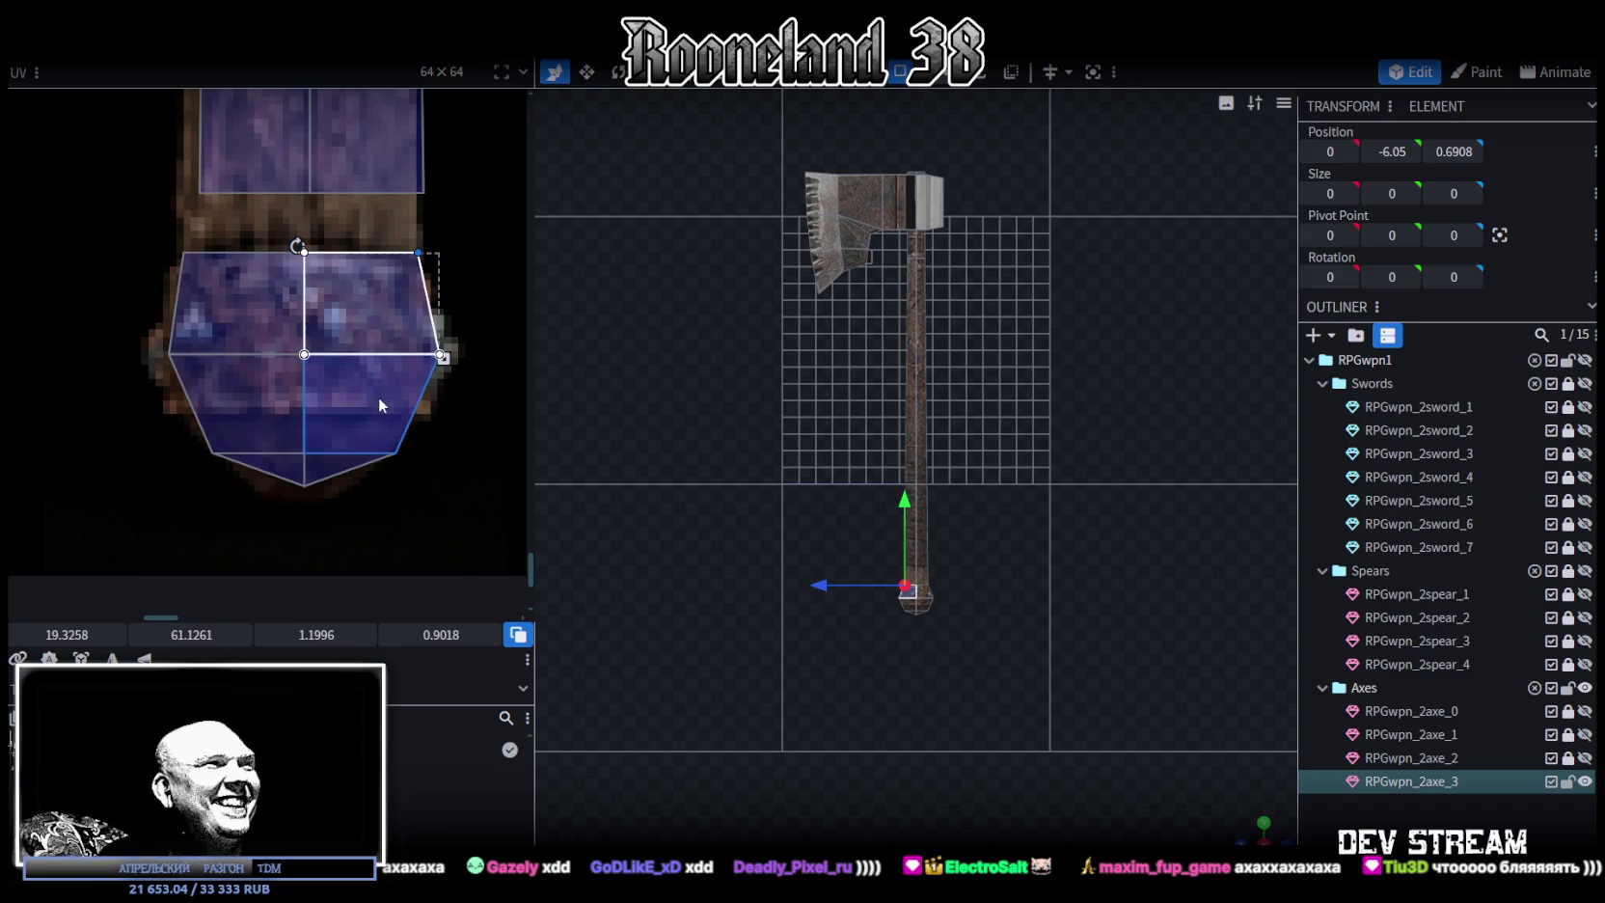
Select the handle face and nudge its UV strip up and left on the texture
{"action": "scroll", "coordinate": [685, 410], "scroll_direction": "up", "scroll_amount": 3}
{"action": "scroll", "coordinate": [340, 282], "scroll_direction": "down", "scroll_amount": 2}
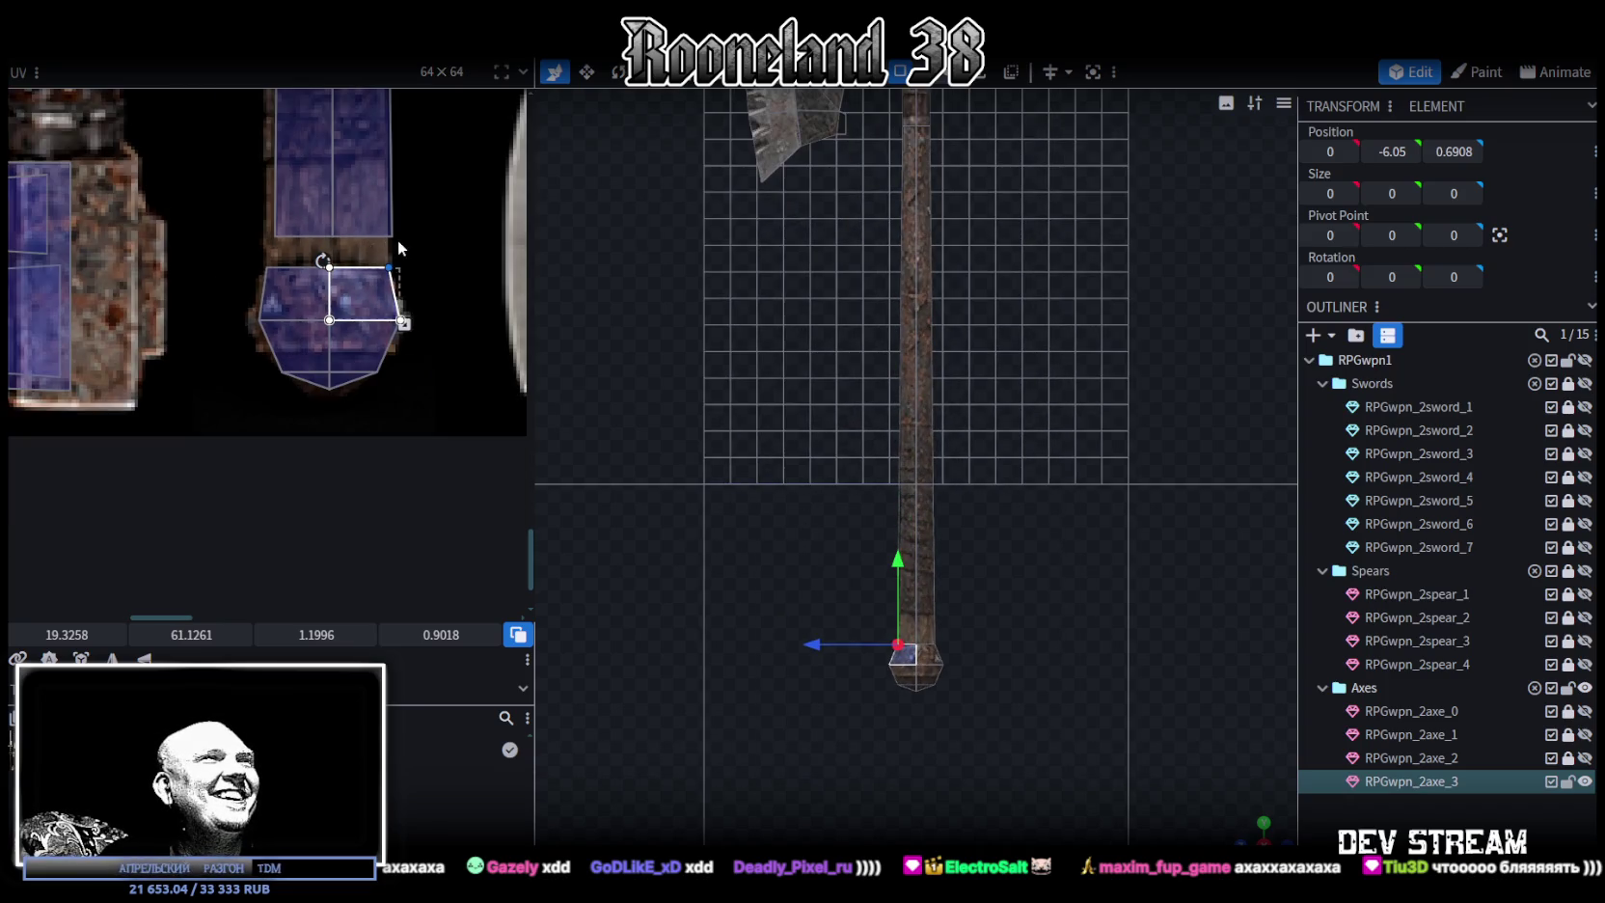
{"action": "middle_click_drag", "start_coordinate": [395, 239], "coordinate": [373, 437]}
{"action": "scroll", "coordinate": [373, 436], "scroll_direction": "down", "scroll_amount": 2}
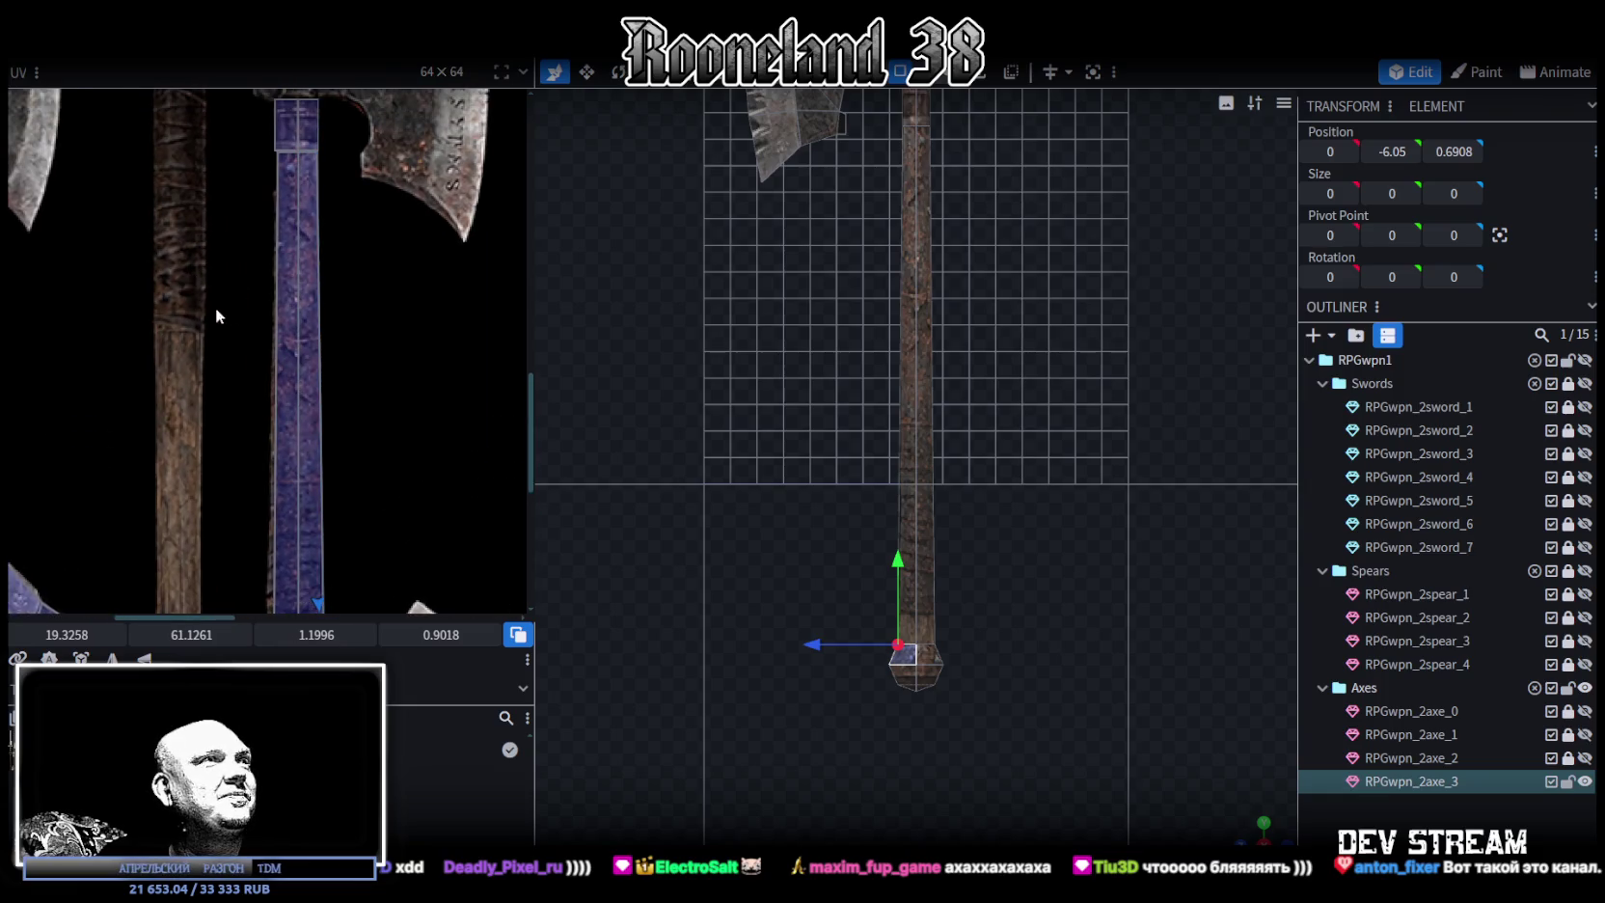
{"action": "left_click", "coordinate": [301, 373]}
{"action": "scroll", "coordinate": [394, 473], "scroll_direction": "up", "scroll_amount": 2}
{"action": "scroll", "coordinate": [311, 212], "scroll_direction": "up", "scroll_amount": 2}
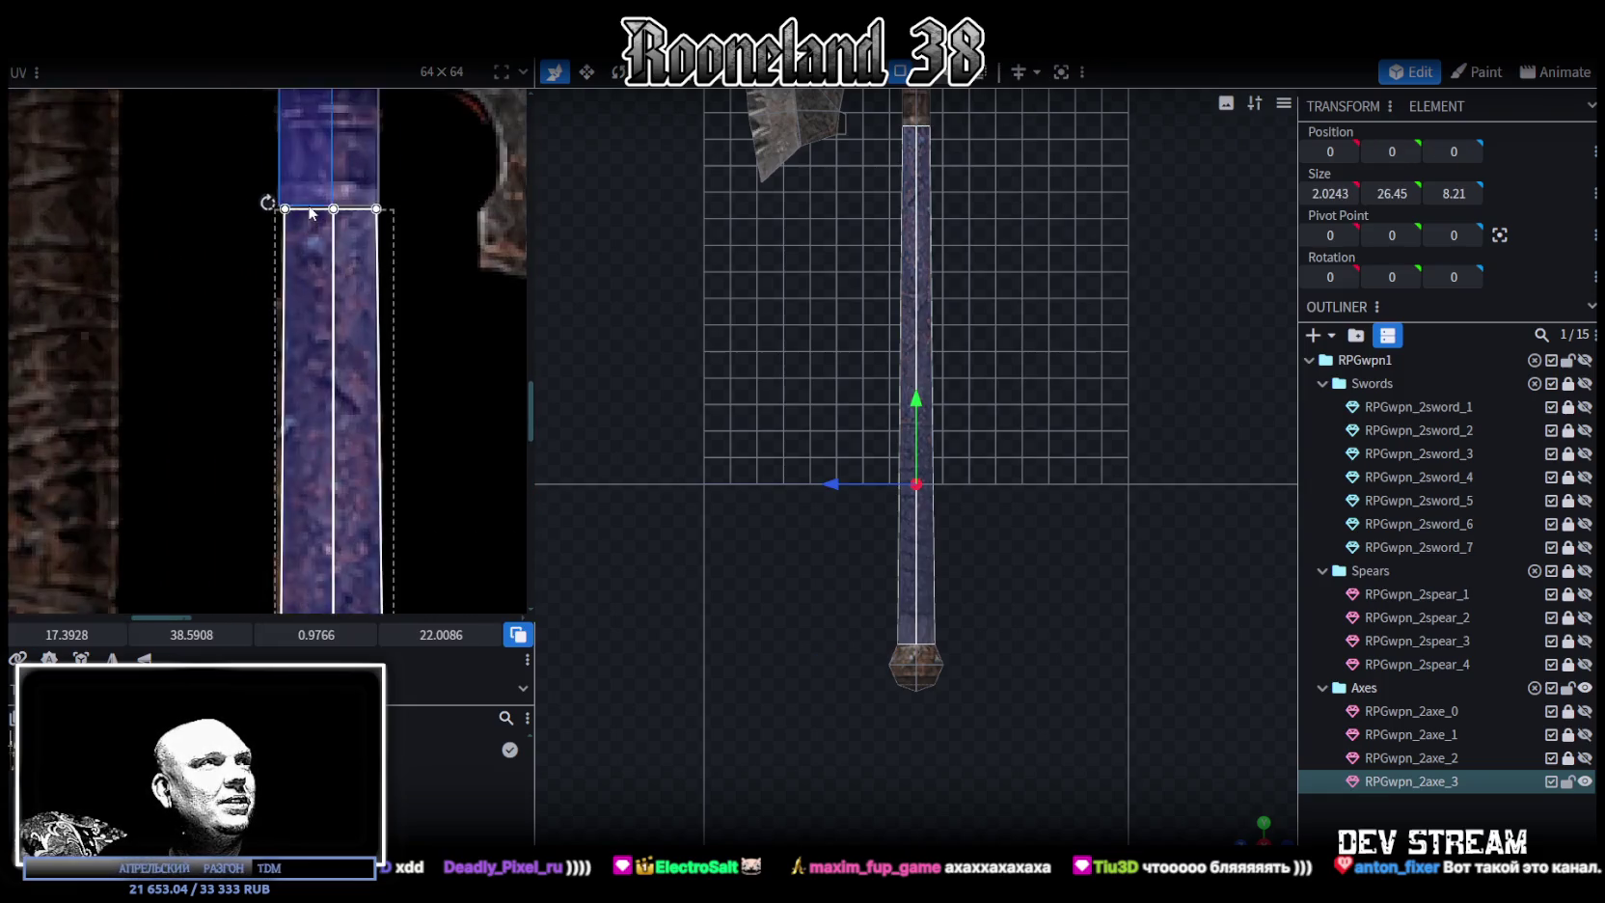
{"action": "scroll", "coordinate": [310, 212], "scroll_direction": "up", "scroll_amount": 2}
{"action": "left_click_drag", "start_coordinate": [285, 302], "coordinate": [282, 295]}
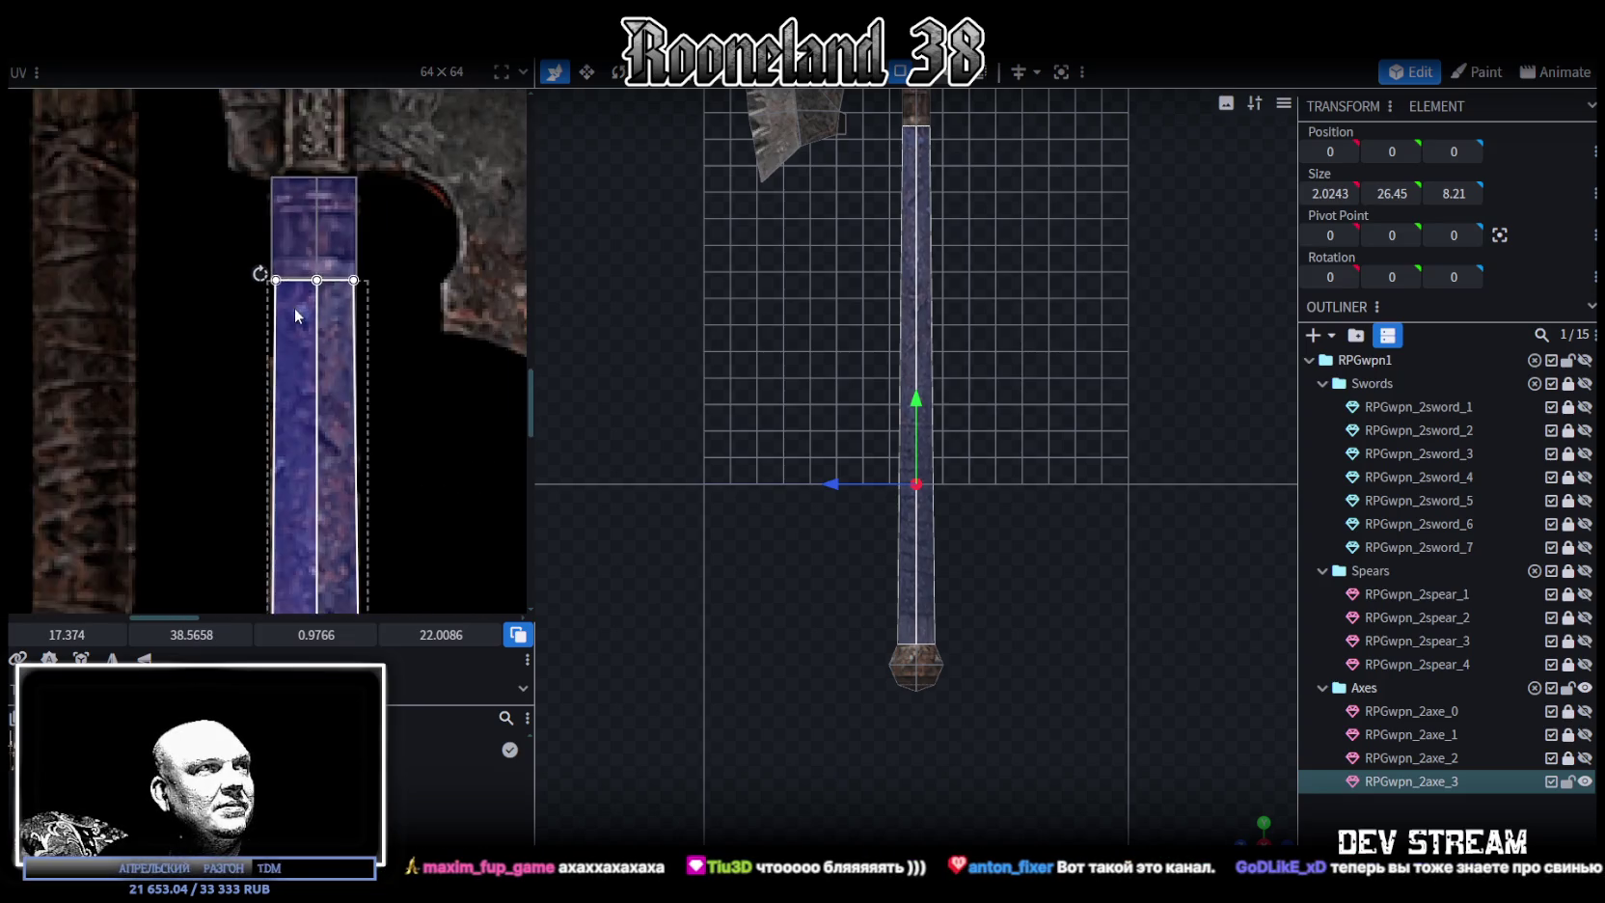
{"action": "scroll", "coordinate": [385, 341], "scroll_direction": "down", "scroll_amount": 5}
{"action": "scroll", "coordinate": [385, 341], "scroll_direction": "up", "scroll_amount": 2}
{"action": "scroll", "coordinate": [326, 296], "scroll_direction": "up", "scroll_amount": 2}
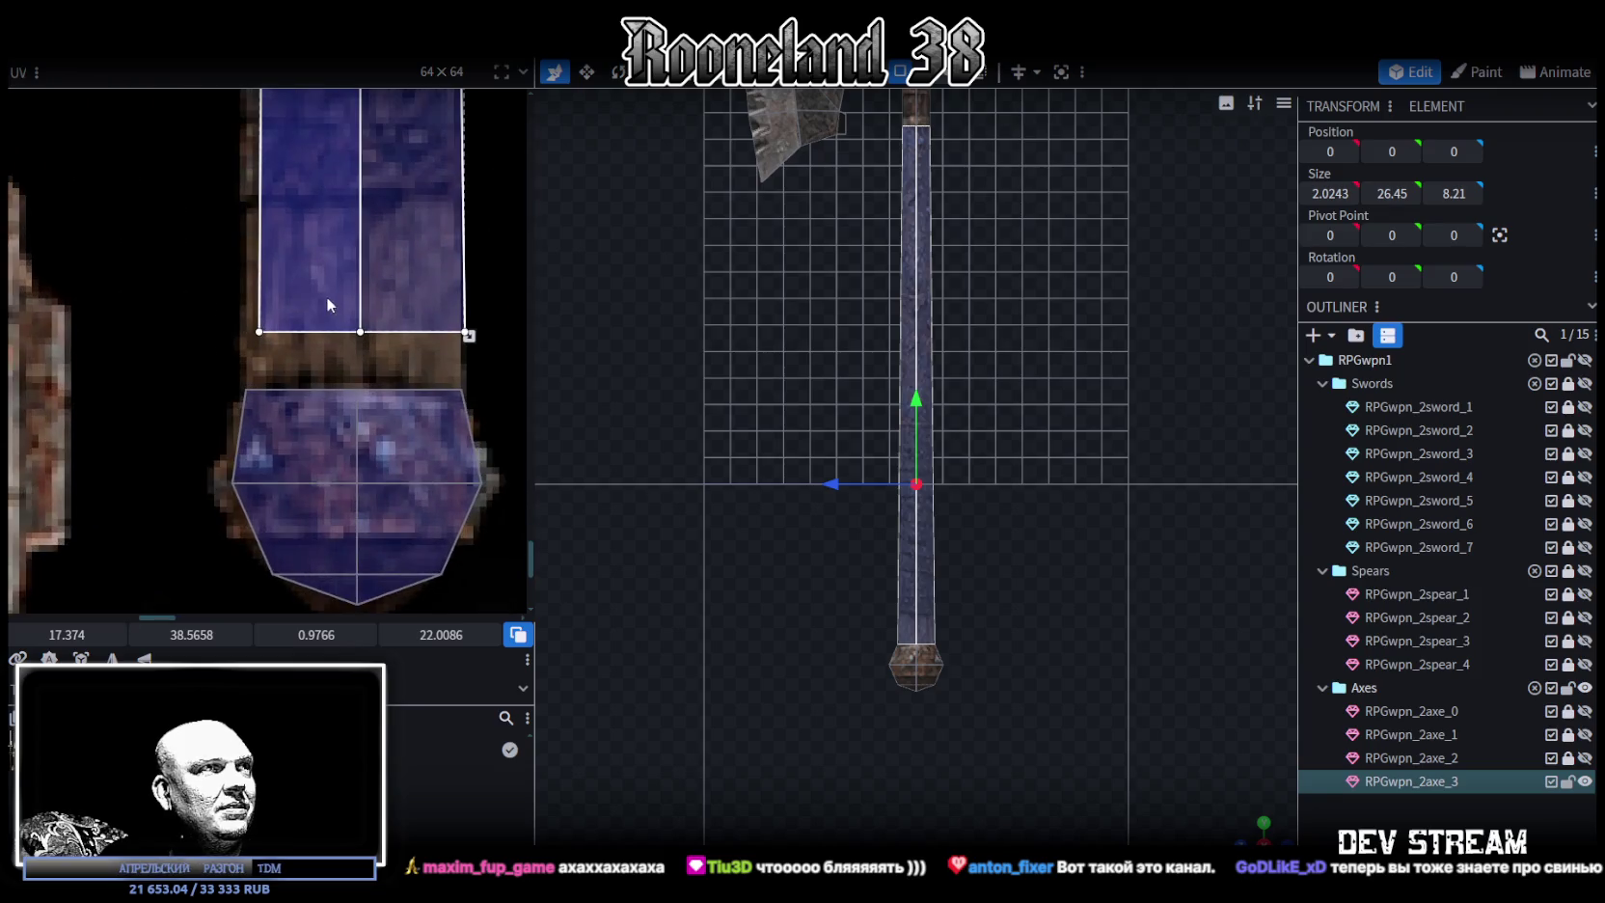
{"action": "scroll", "coordinate": [290, 318], "scroll_direction": "up", "scroll_amount": 1}
Shift the handle UV strip left and extend its bottom edge down
{"action": "left_click_drag", "start_coordinate": [220, 363], "coordinate": [517, 313]}
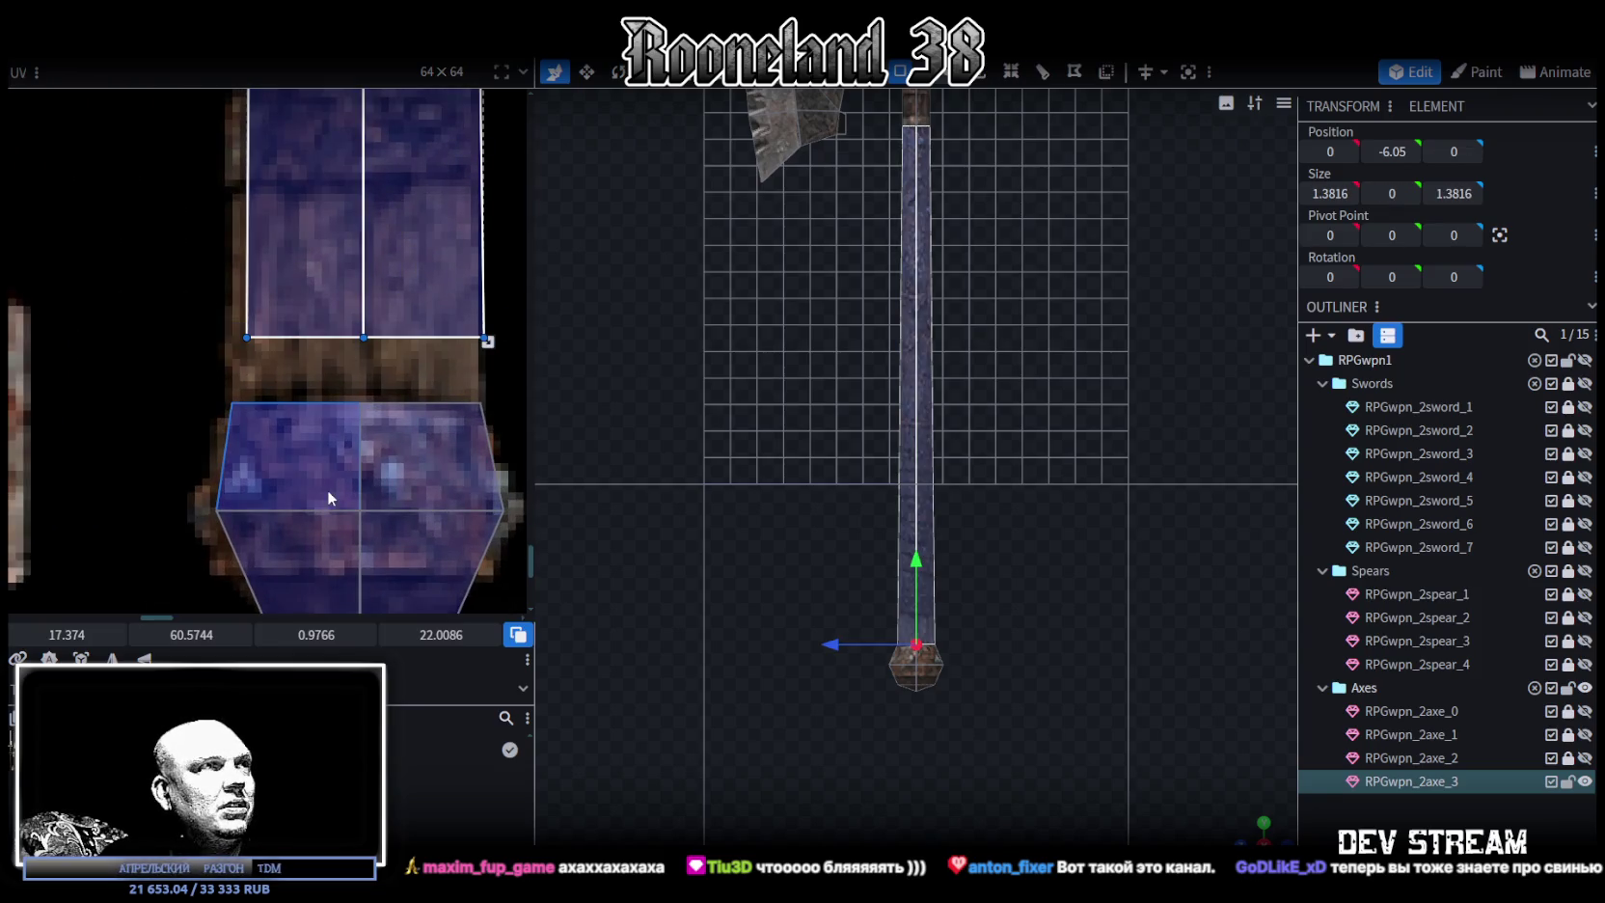
{"action": "left_click_drag", "start_coordinate": [66, 634], "coordinate": [54, 634]}
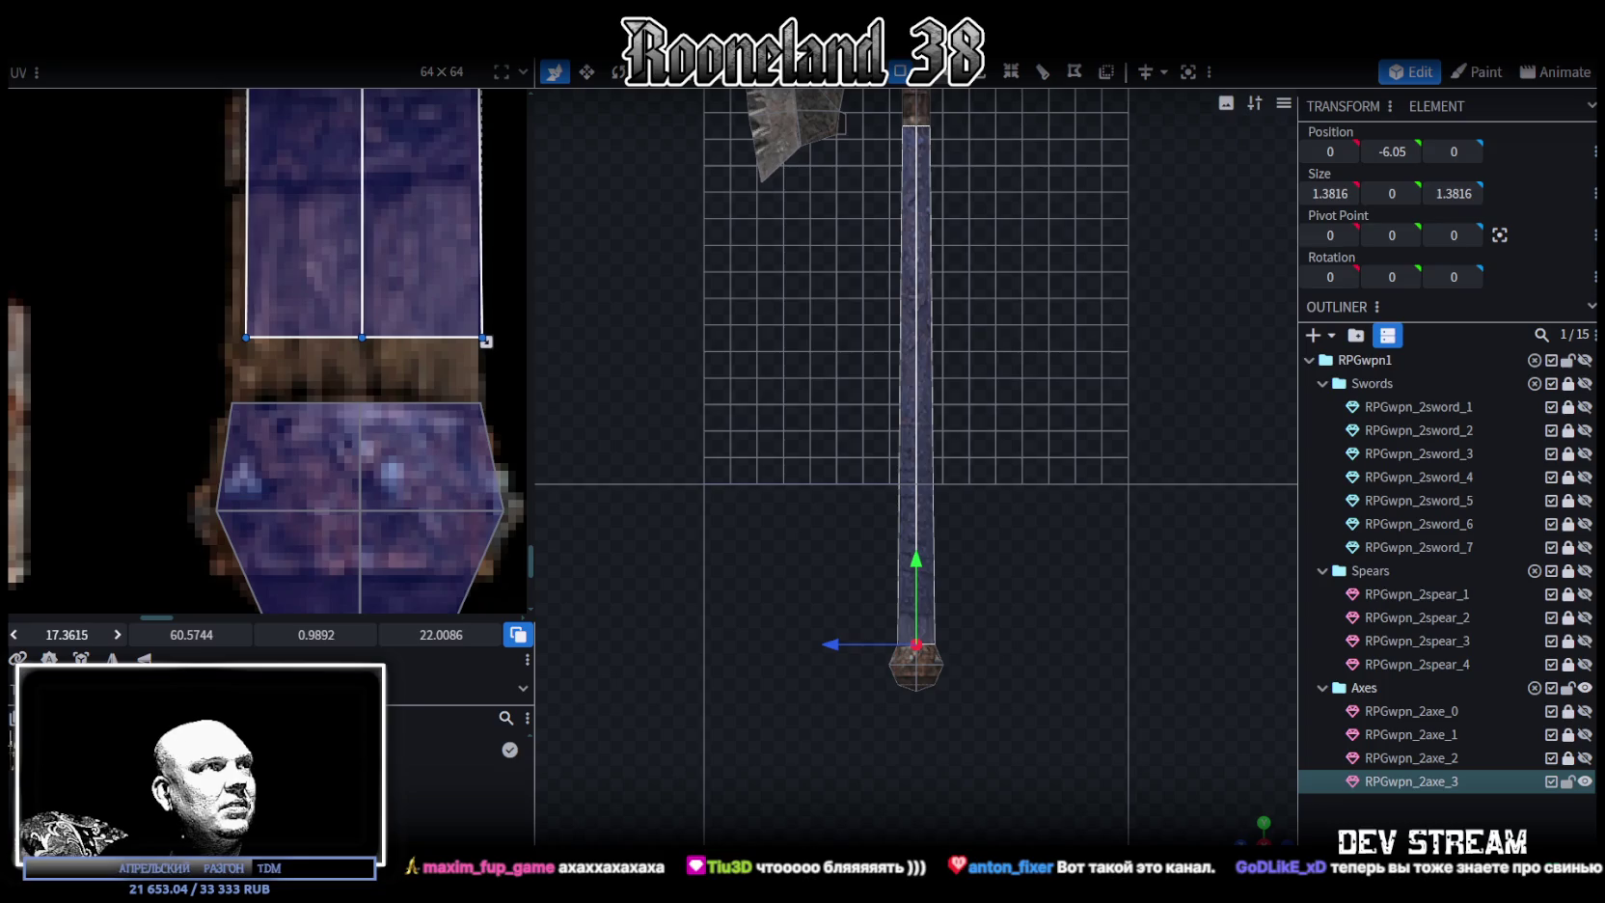
{"action": "left_click_drag", "start_coordinate": [191, 633], "coordinate": [216, 634]}
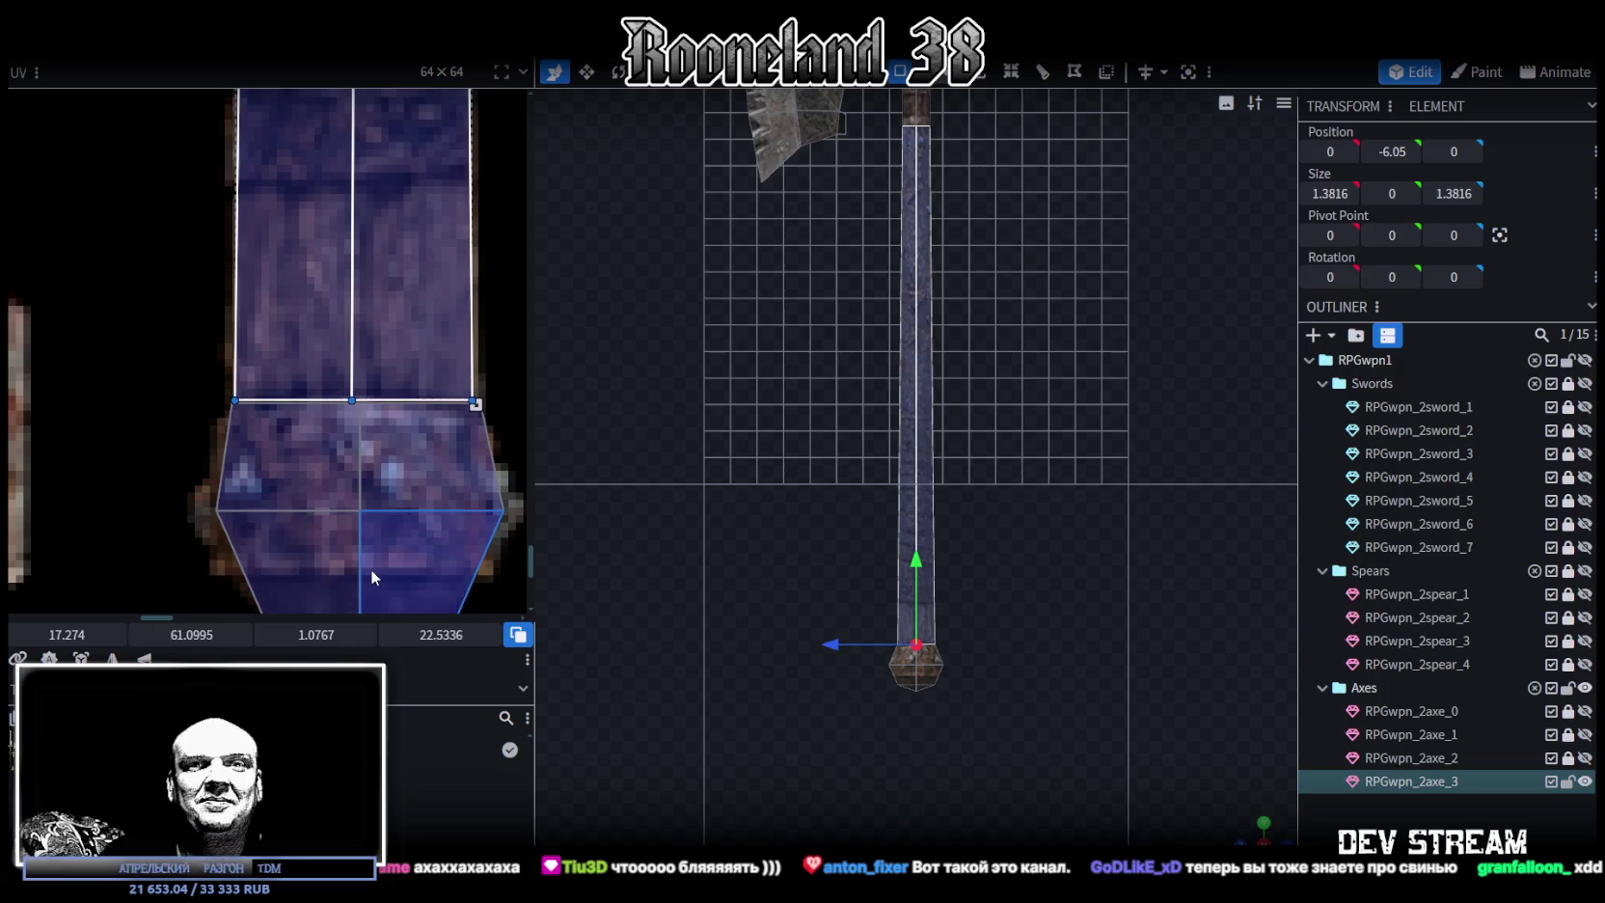
{"action": "scroll", "coordinate": [1016, 668], "scroll_direction": "up", "scroll_amount": 2}
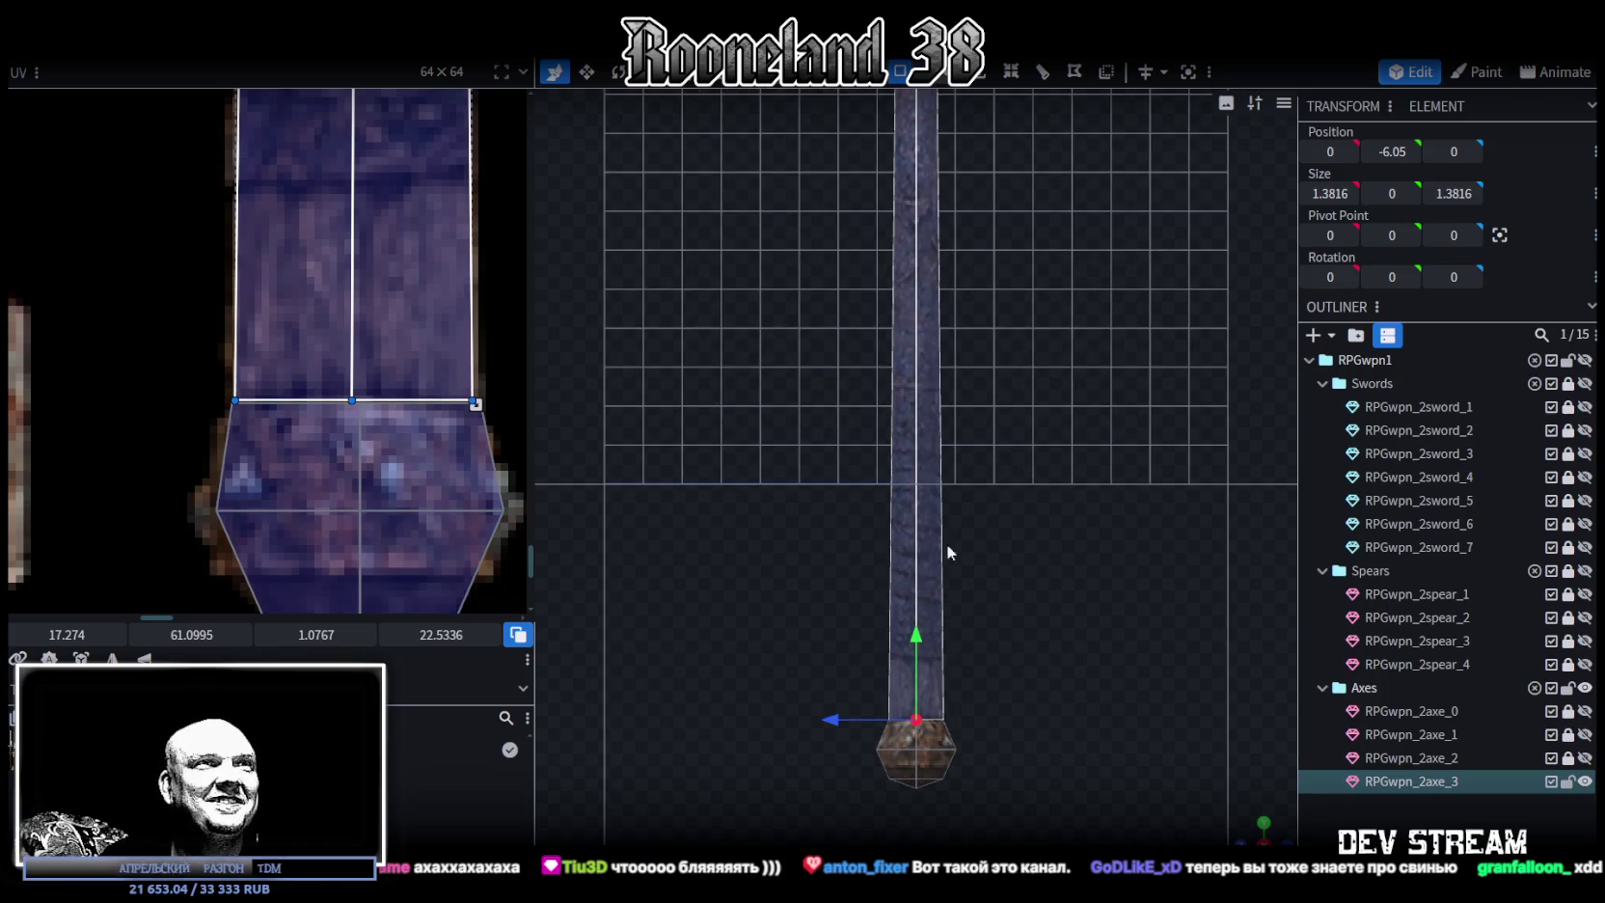
{"action": "scroll", "coordinate": [1019, 452], "scroll_direction": "down", "scroll_amount": 2}
{"action": "scroll", "coordinate": [1043, 666], "scroll_direction": "down", "scroll_amount": 2}
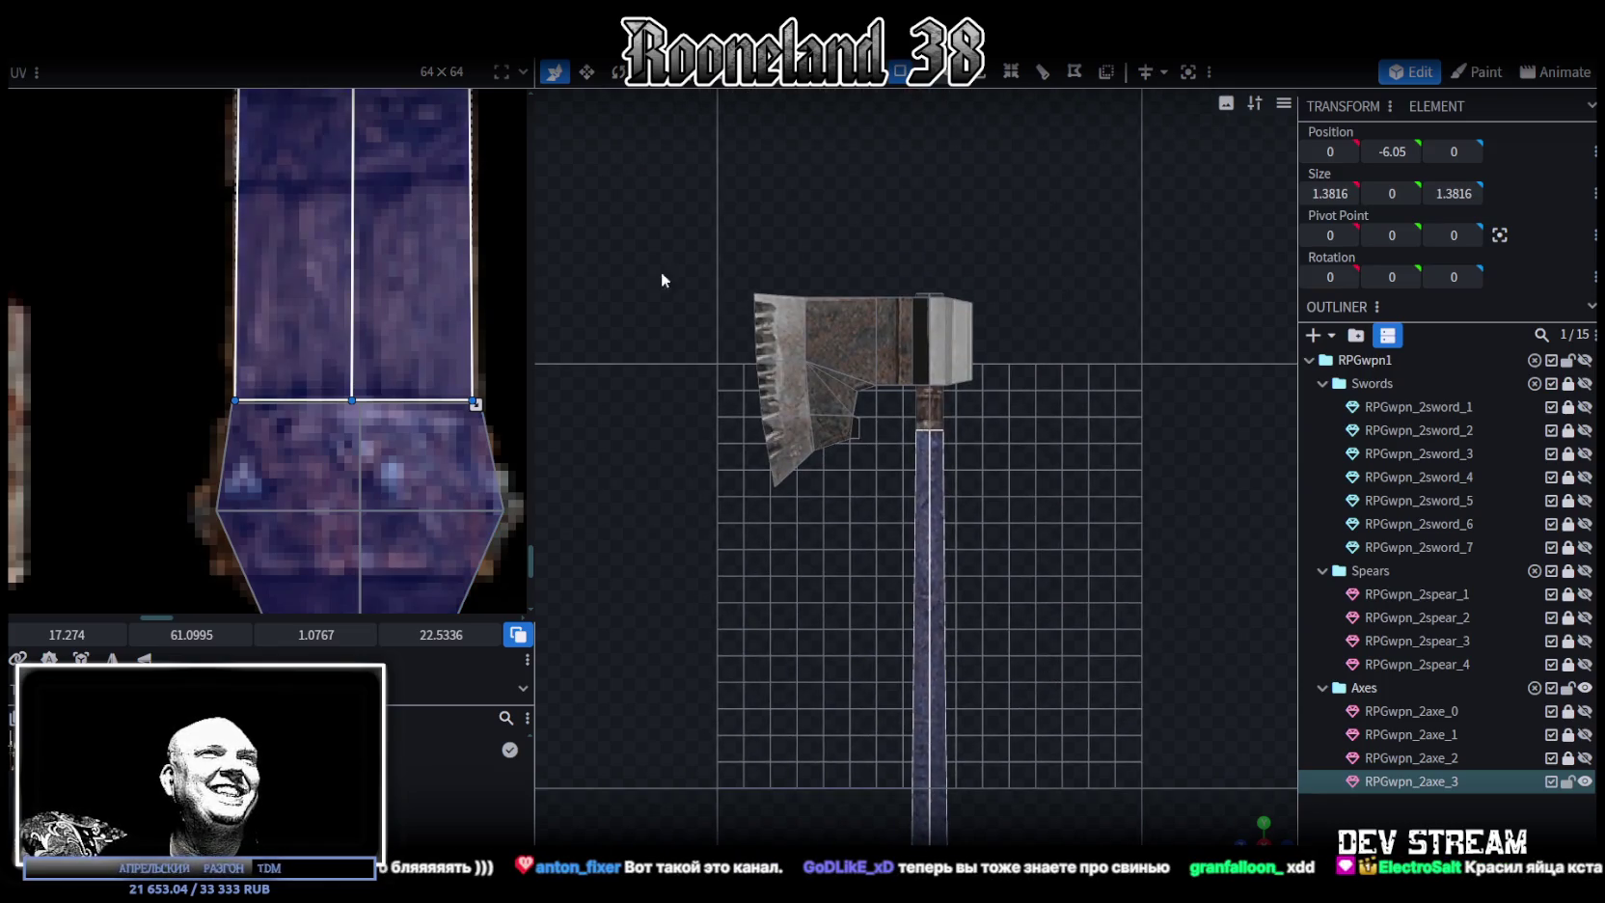
{"action": "scroll", "coordinate": [959, 380], "scroll_direction": "up", "scroll_amount": 2}
{"action": "scroll", "coordinate": [890, 410], "scroll_direction": "up", "scroll_amount": 3}
Raise the handle's top vertices slightly, bringing the band piece to Y 13.9
{"action": "left_click_drag", "start_coordinate": [862, 395], "coordinate": [1066, 320]}
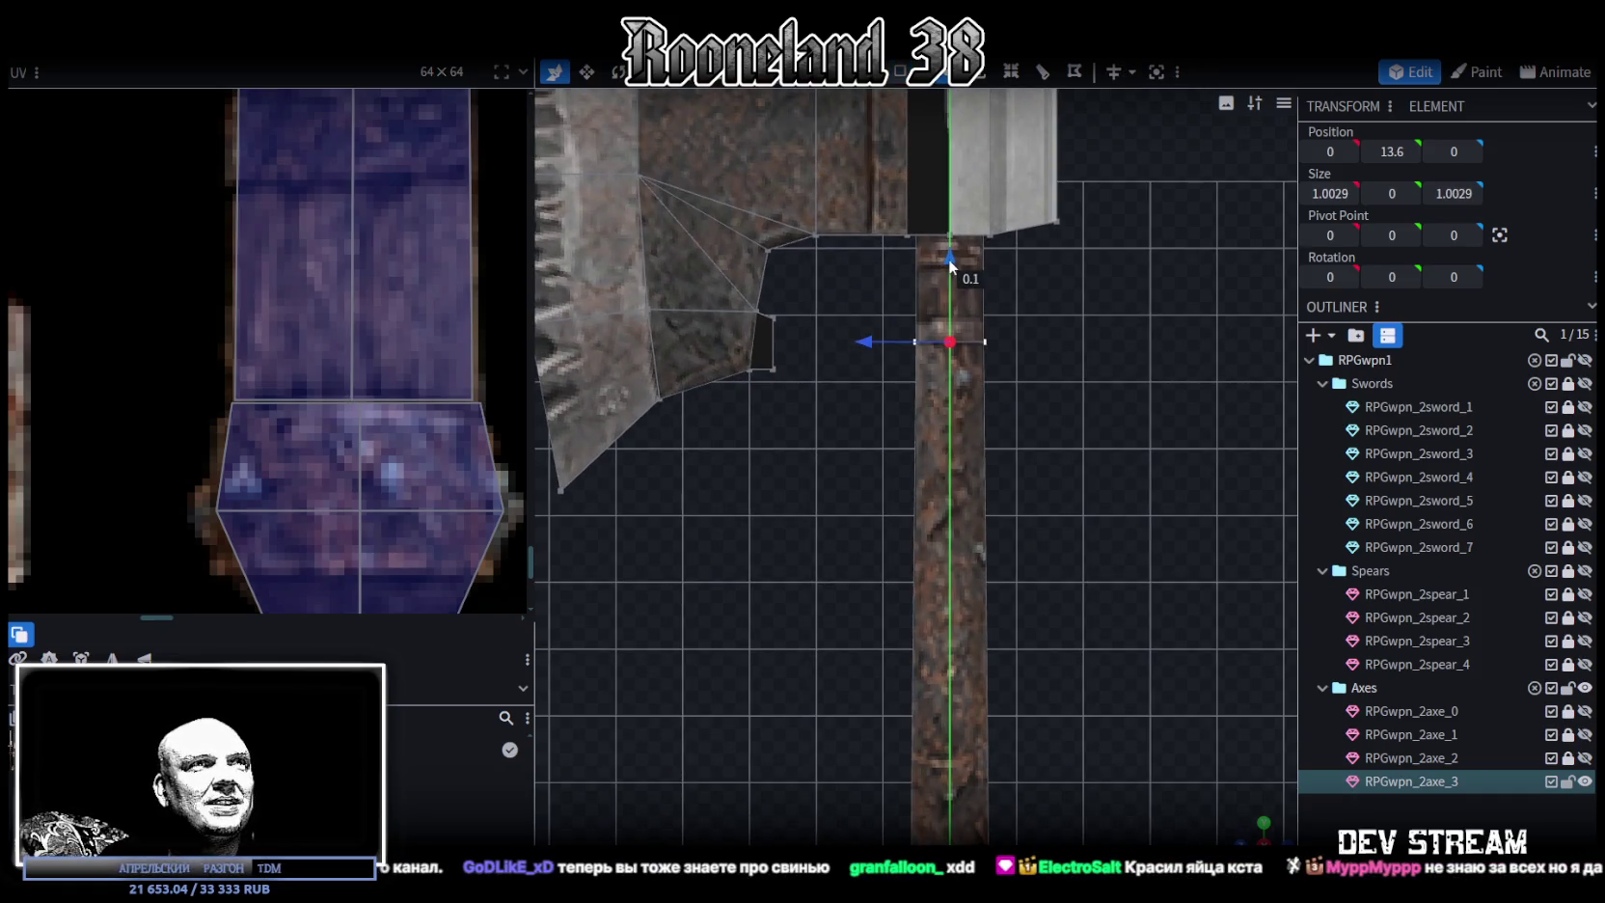
{"action": "left_click_drag", "start_coordinate": [949, 259], "coordinate": [949, 241]}
{"action": "scroll", "coordinate": [245, 188], "scroll_direction": "down", "scroll_amount": 3}
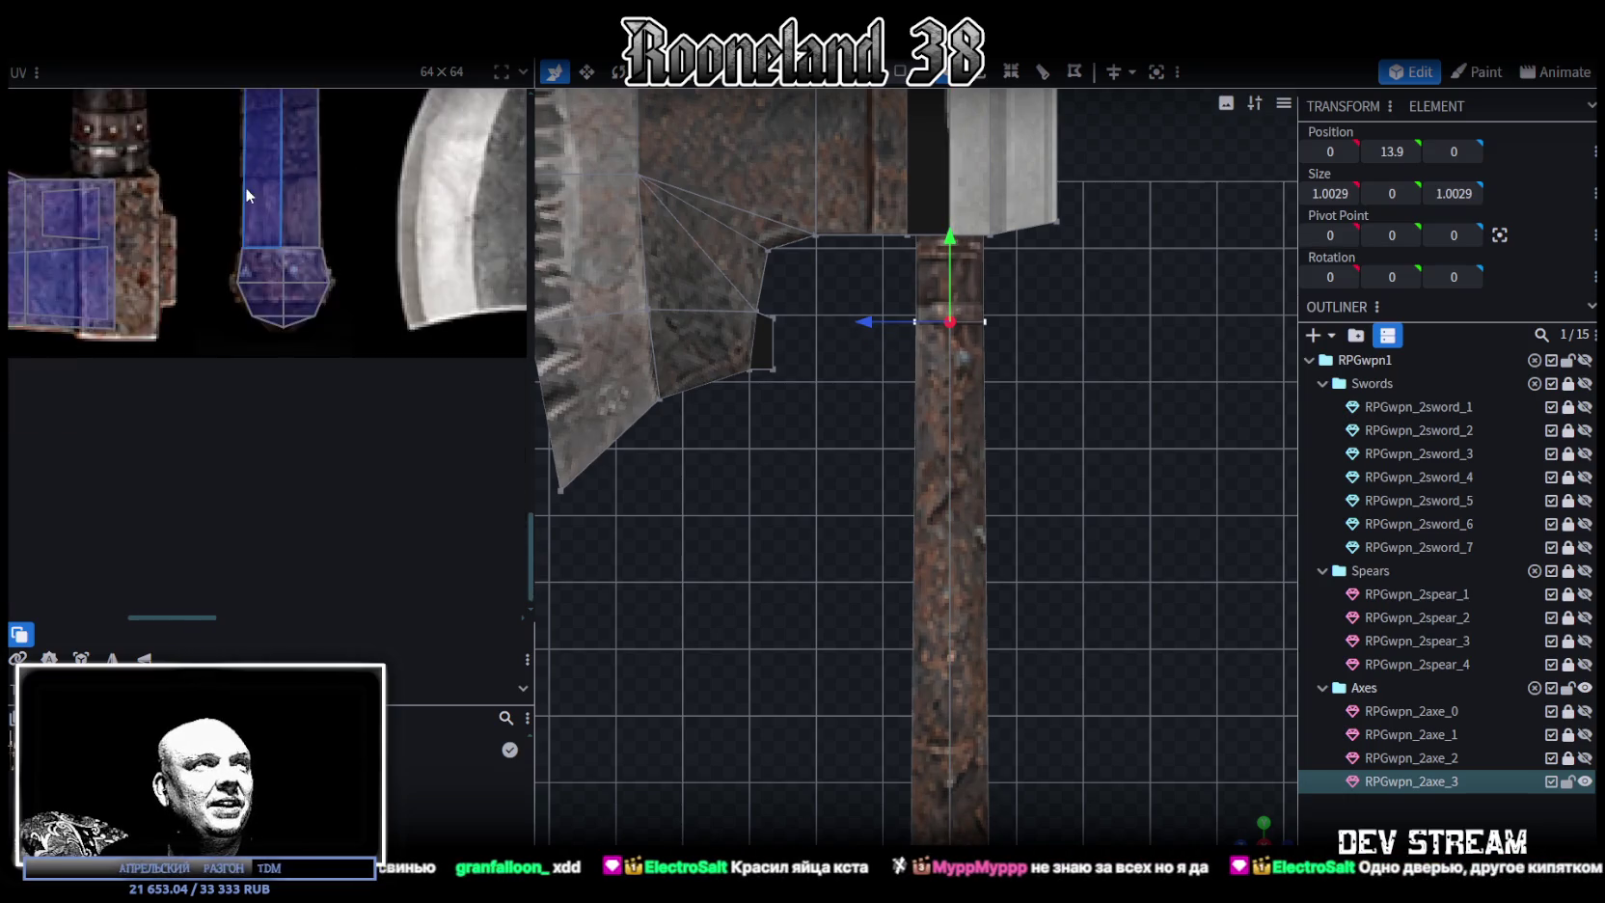
{"action": "scroll", "coordinate": [242, 191], "scroll_direction": "down", "scroll_amount": 3}
{"action": "scroll", "coordinate": [251, 309], "scroll_direction": "down", "scroll_amount": 1}
{"action": "scroll", "coordinate": [177, 338], "scroll_direction": "up", "scroll_amount": 3}
{"action": "scroll", "coordinate": [177, 338], "scroll_direction": "up", "scroll_amount": 1}
{"action": "left_click_drag", "start_coordinate": [170, 245], "coordinate": [423, 516]}
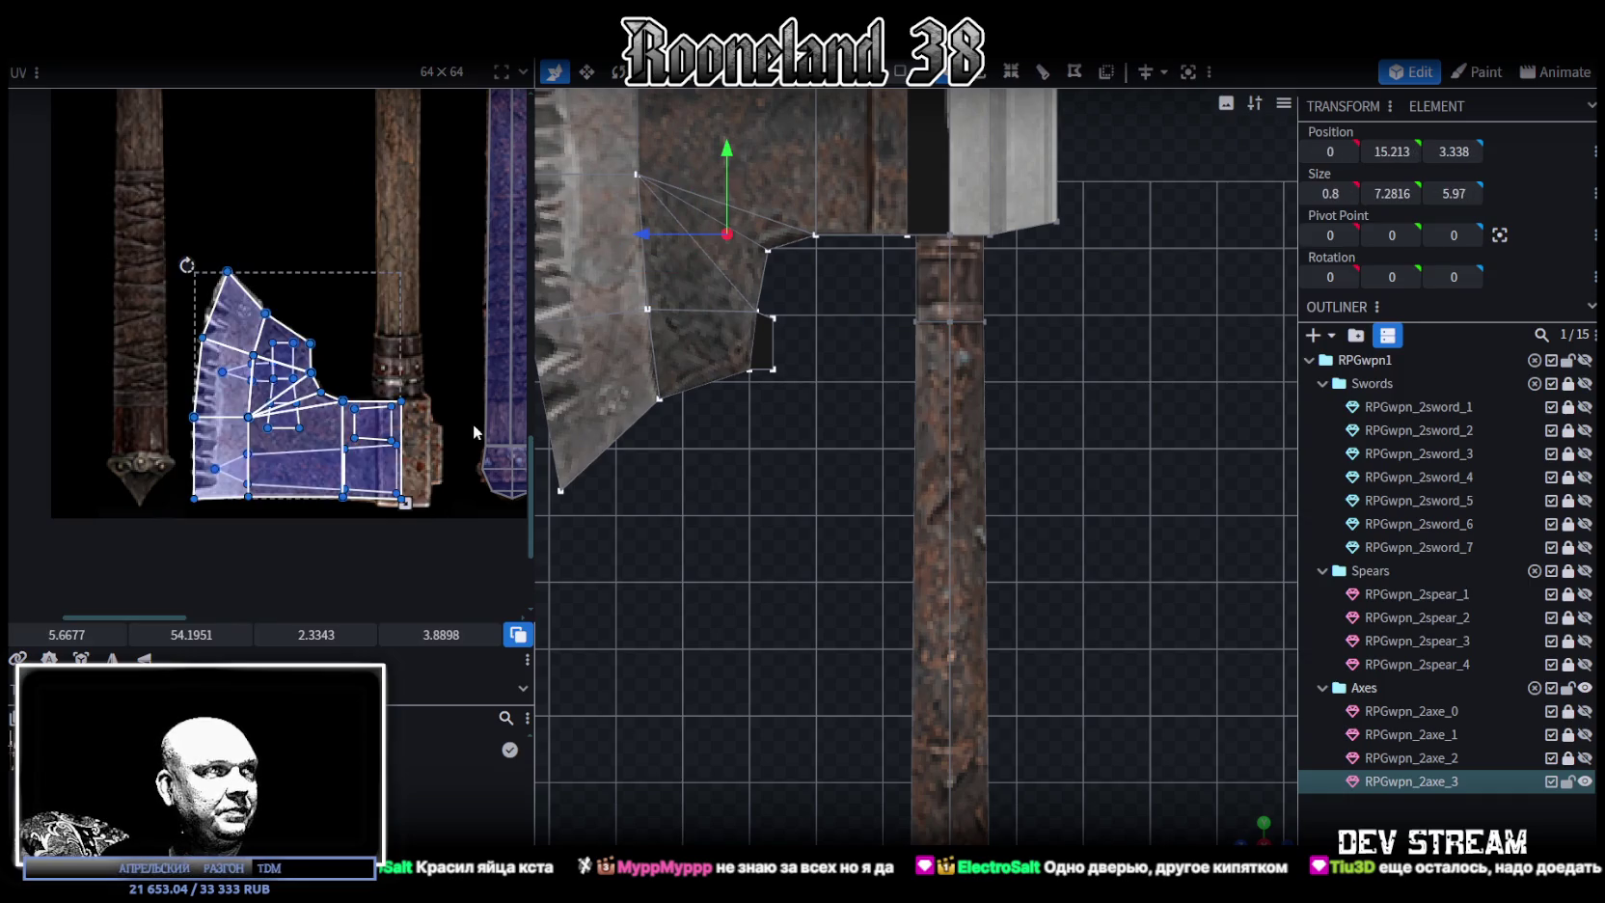
Select all axe head faces and move their UVs to another area of the texture sheet
{"action": "middle_click_drag", "start_coordinate": [472, 424], "coordinate": [352, 511]}
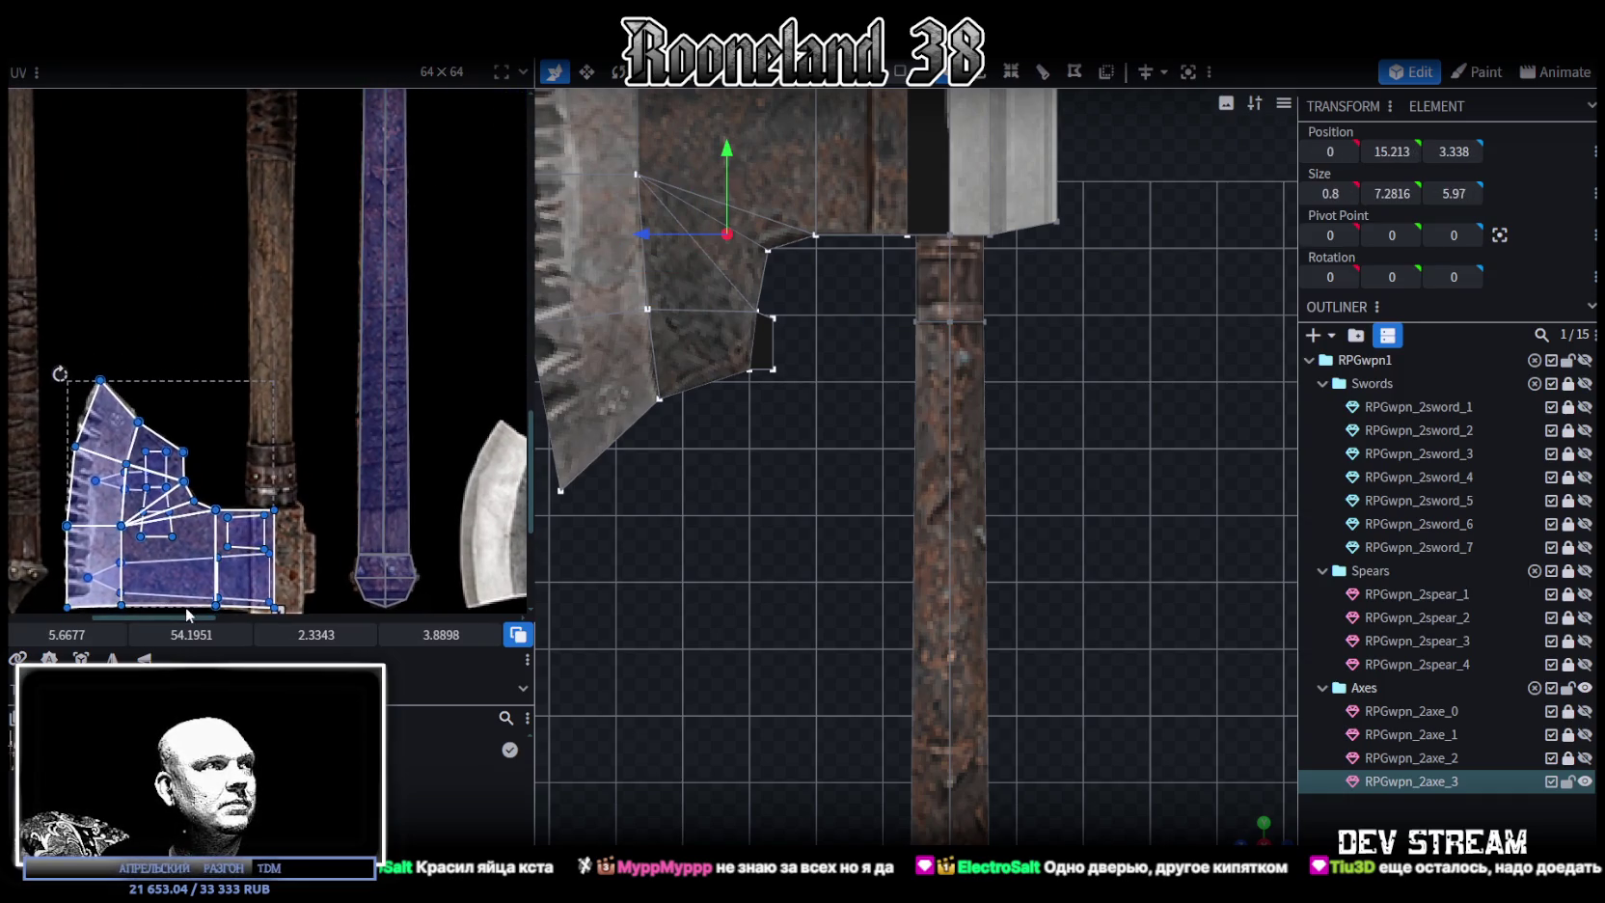
{"action": "scroll", "coordinate": [900, 431], "scroll_direction": "down", "scroll_amount": 2}
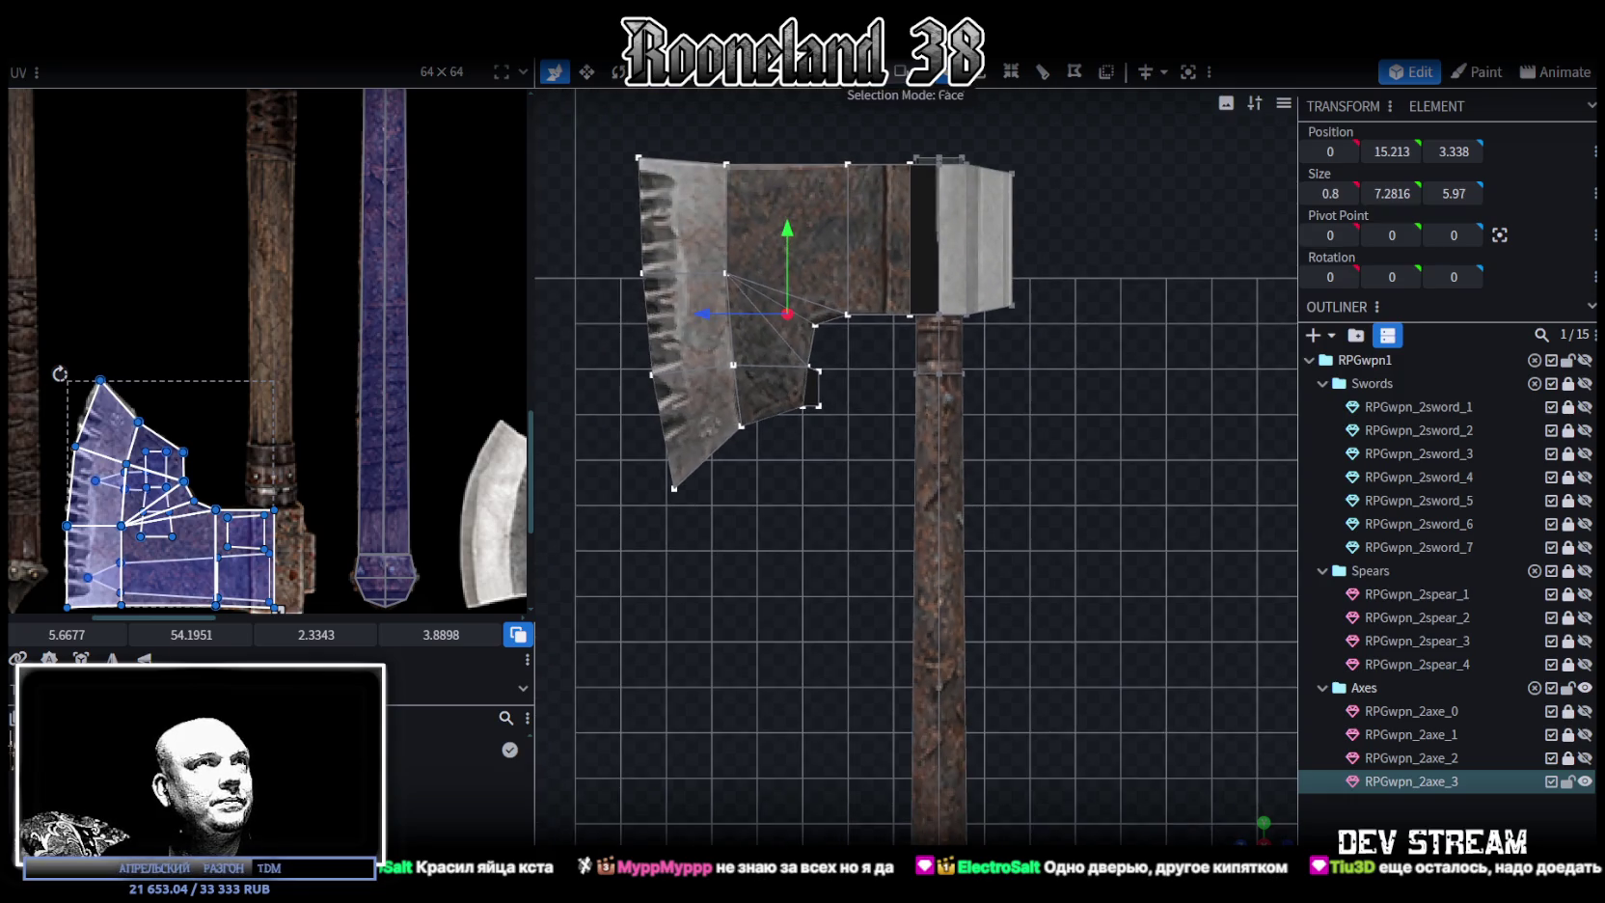
{"action": "key", "text": "ctrl+a"}
{"action": "key", "text": "v"}
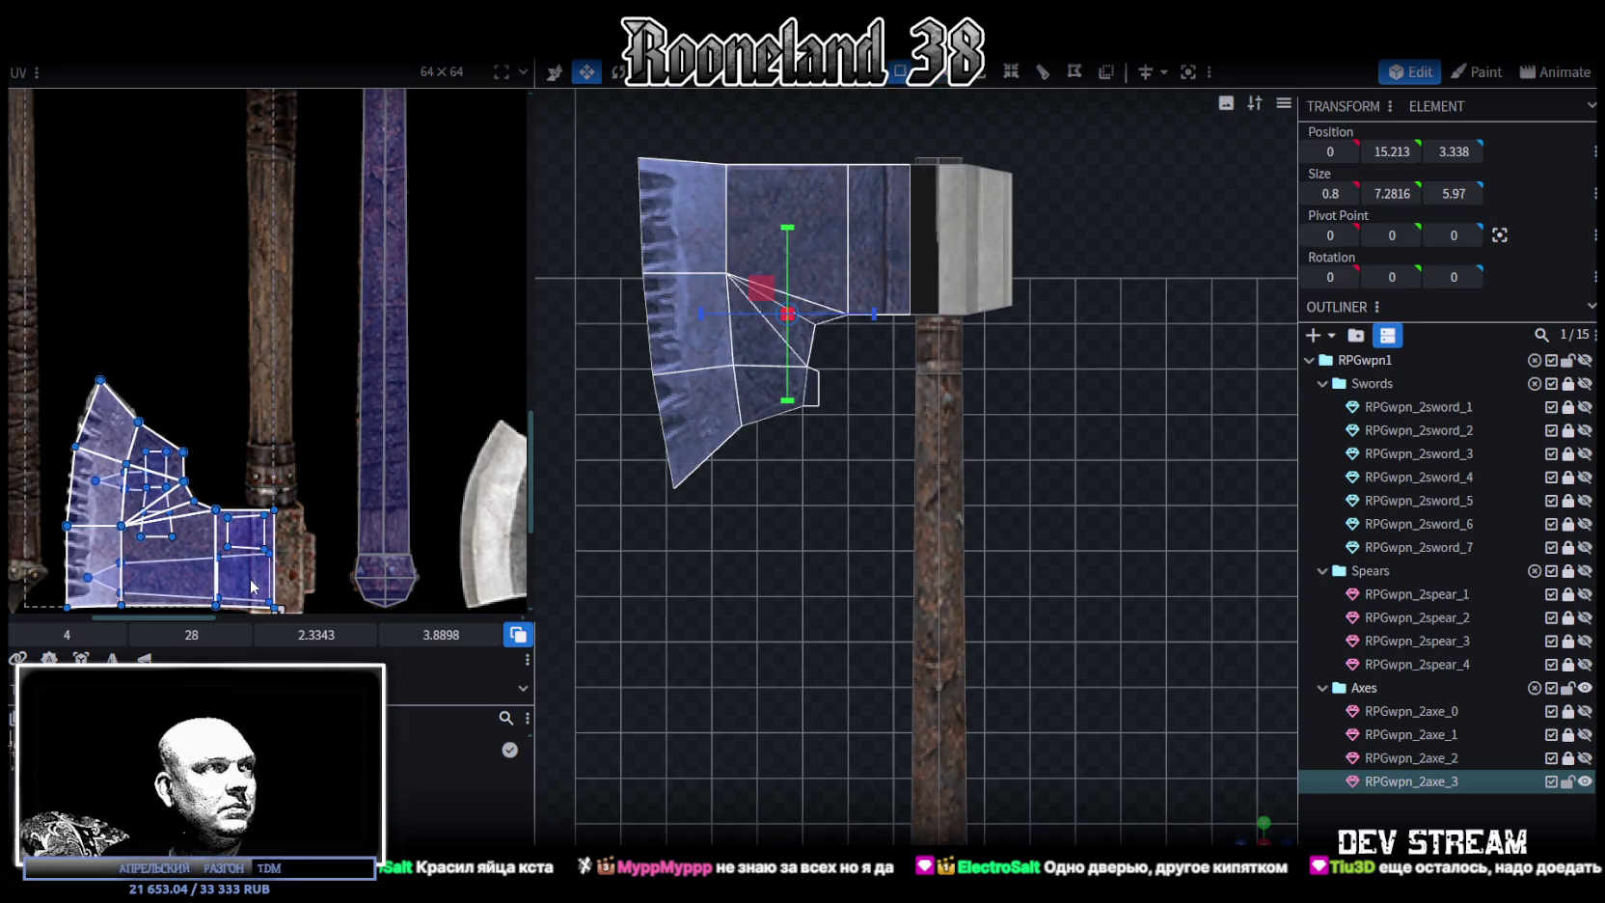
{"action": "left_click_drag", "start_coordinate": [253, 586], "coordinate": [261, 439]}
Gather the head's UV faces into one island and move it onto a new texture region
{"action": "scroll", "coordinate": [260, 434], "scroll_direction": "down", "scroll_amount": 3}
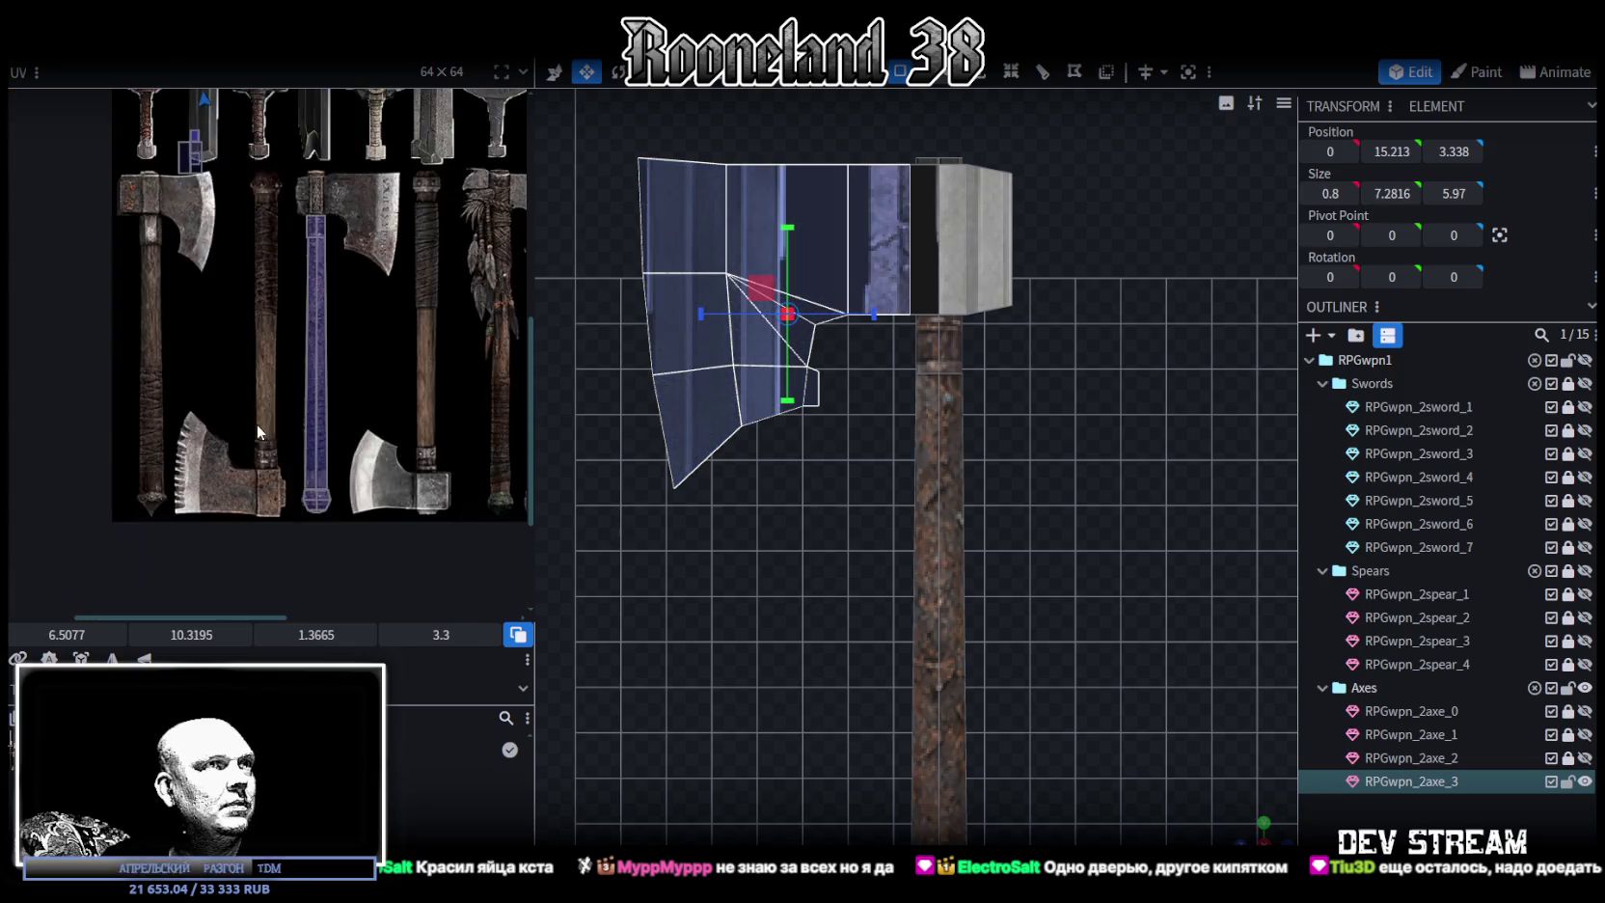
{"action": "scroll", "coordinate": [196, 492], "scroll_direction": "up", "scroll_amount": 2}
{"action": "scroll", "coordinate": [198, 521], "scroll_direction": "up", "scroll_amount": 2}
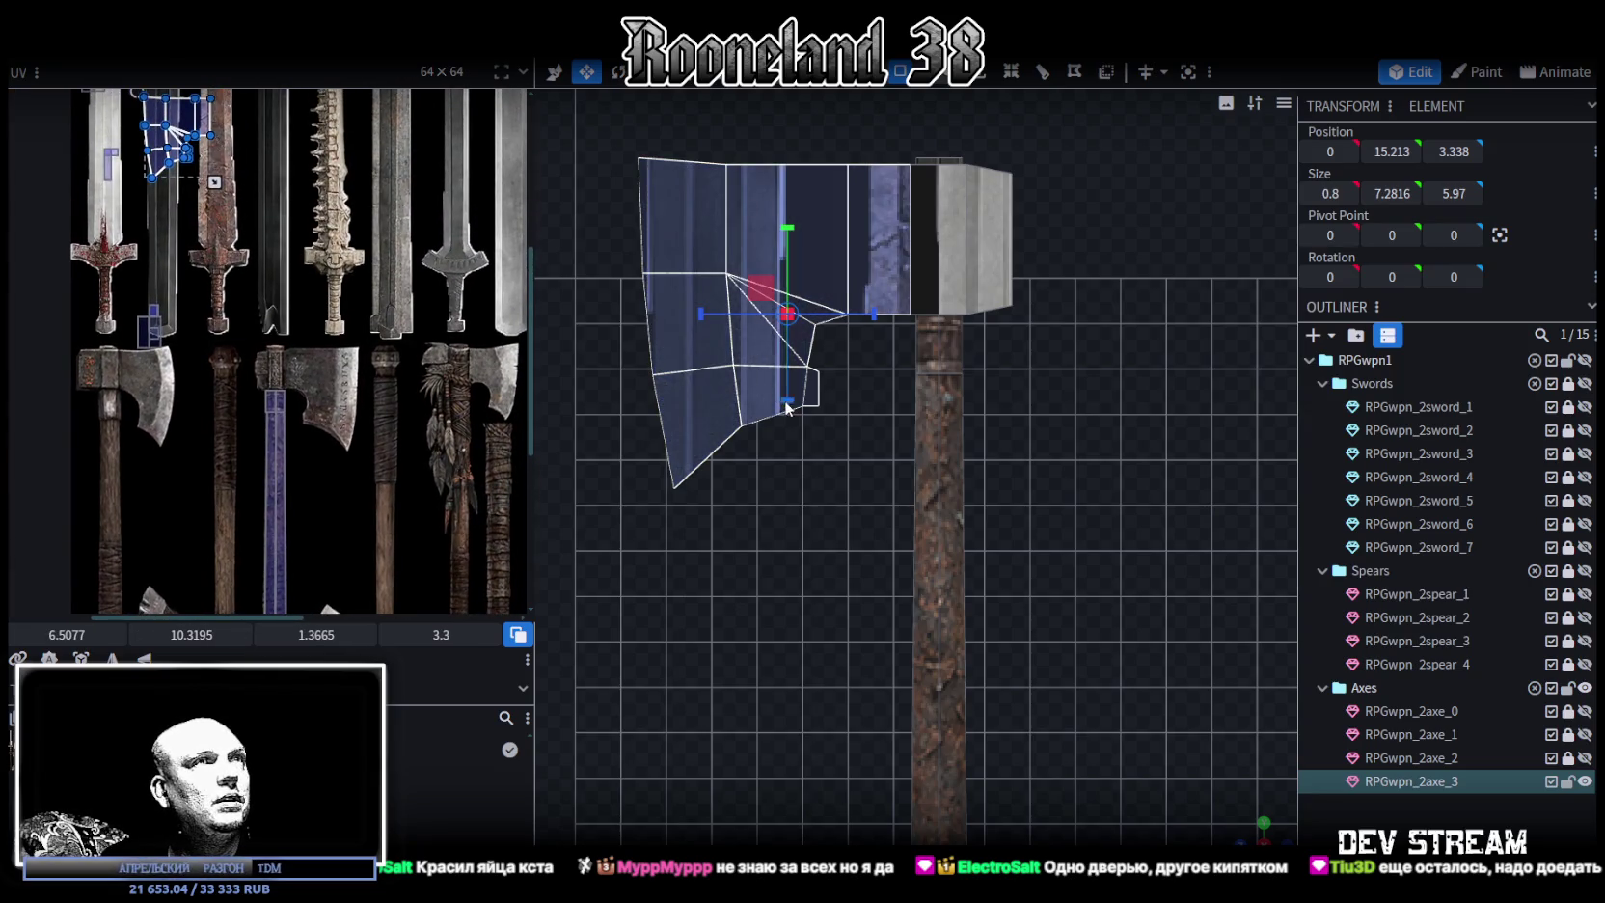
{"action": "scroll", "coordinate": [786, 407], "scroll_direction": "down", "scroll_amount": 2}
{"action": "scroll", "coordinate": [237, 457], "scroll_direction": "up", "scroll_amount": 2}
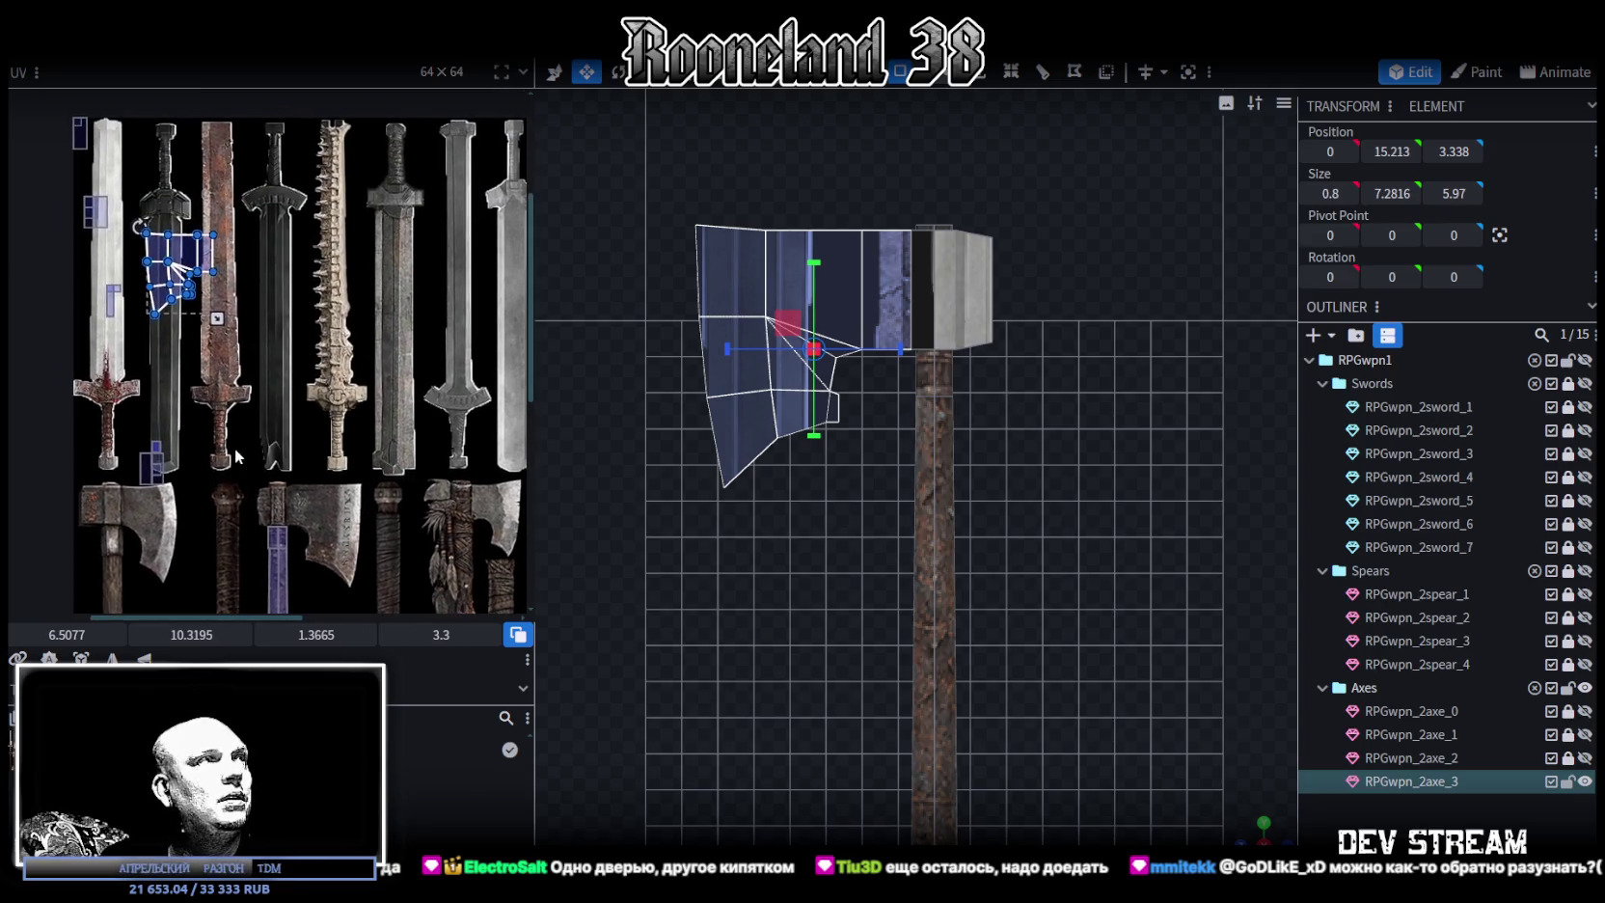
{"action": "left_click_drag", "start_coordinate": [284, 509], "coordinate": [39, 102]}
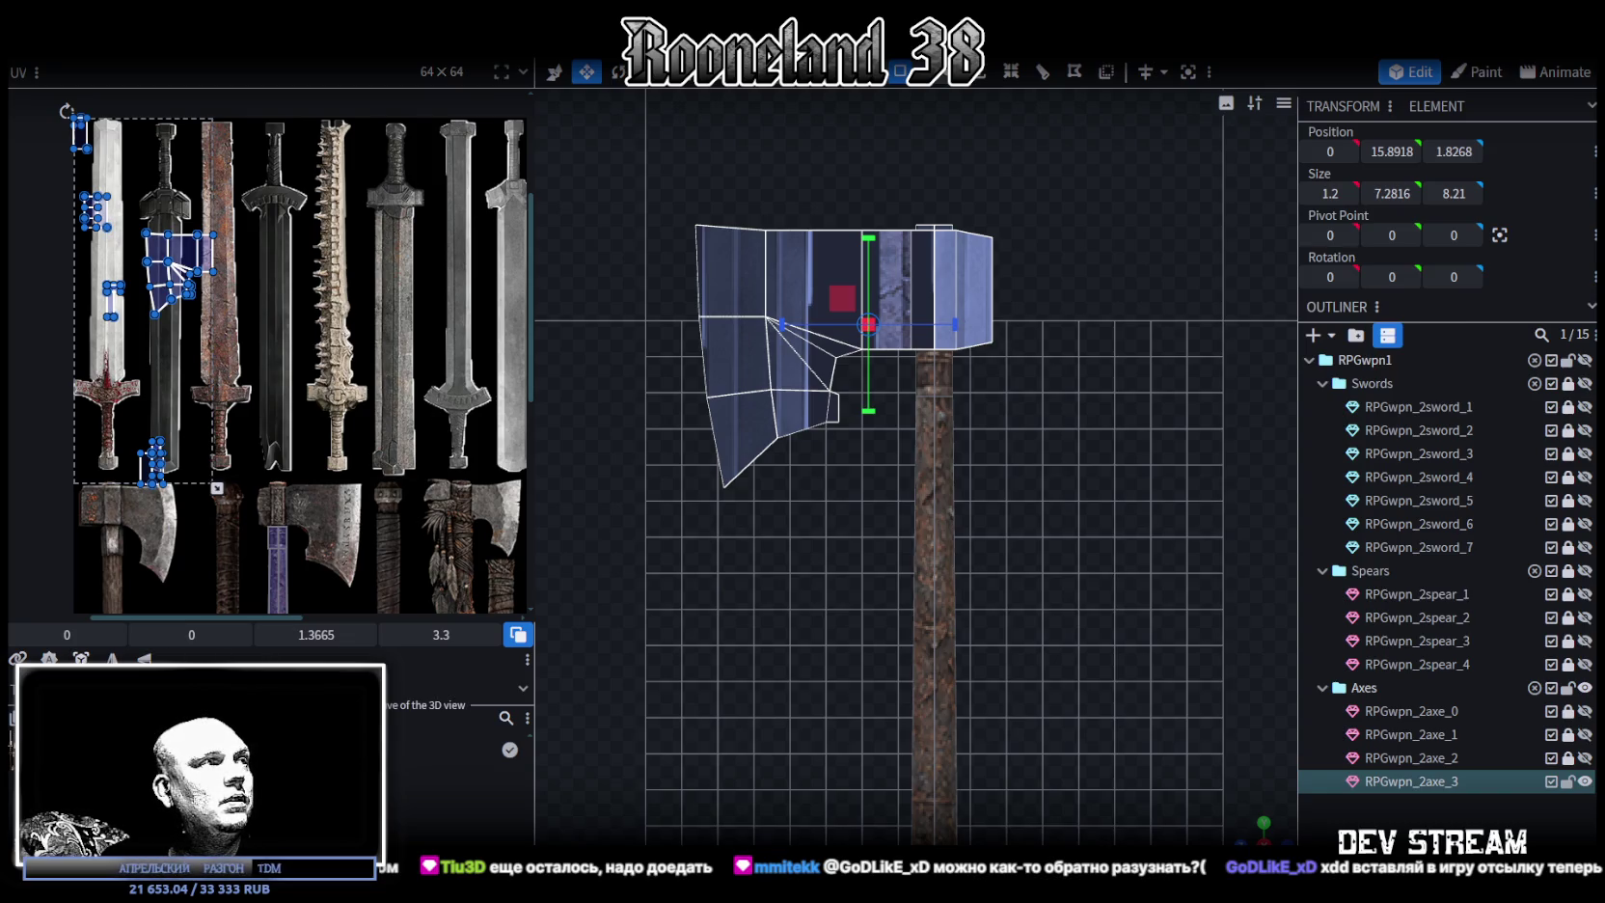
{"action": "left_click", "coordinate": [81, 659]}
{"action": "mouse_move", "coordinate": [162, 289]}
{"action": "left_mouse_down"}
{"action": "mouse_move", "coordinate": [268, 378]}
{"action": "mouse_move", "coordinate": [270, 435]}
{"action": "left_mouse_up"}
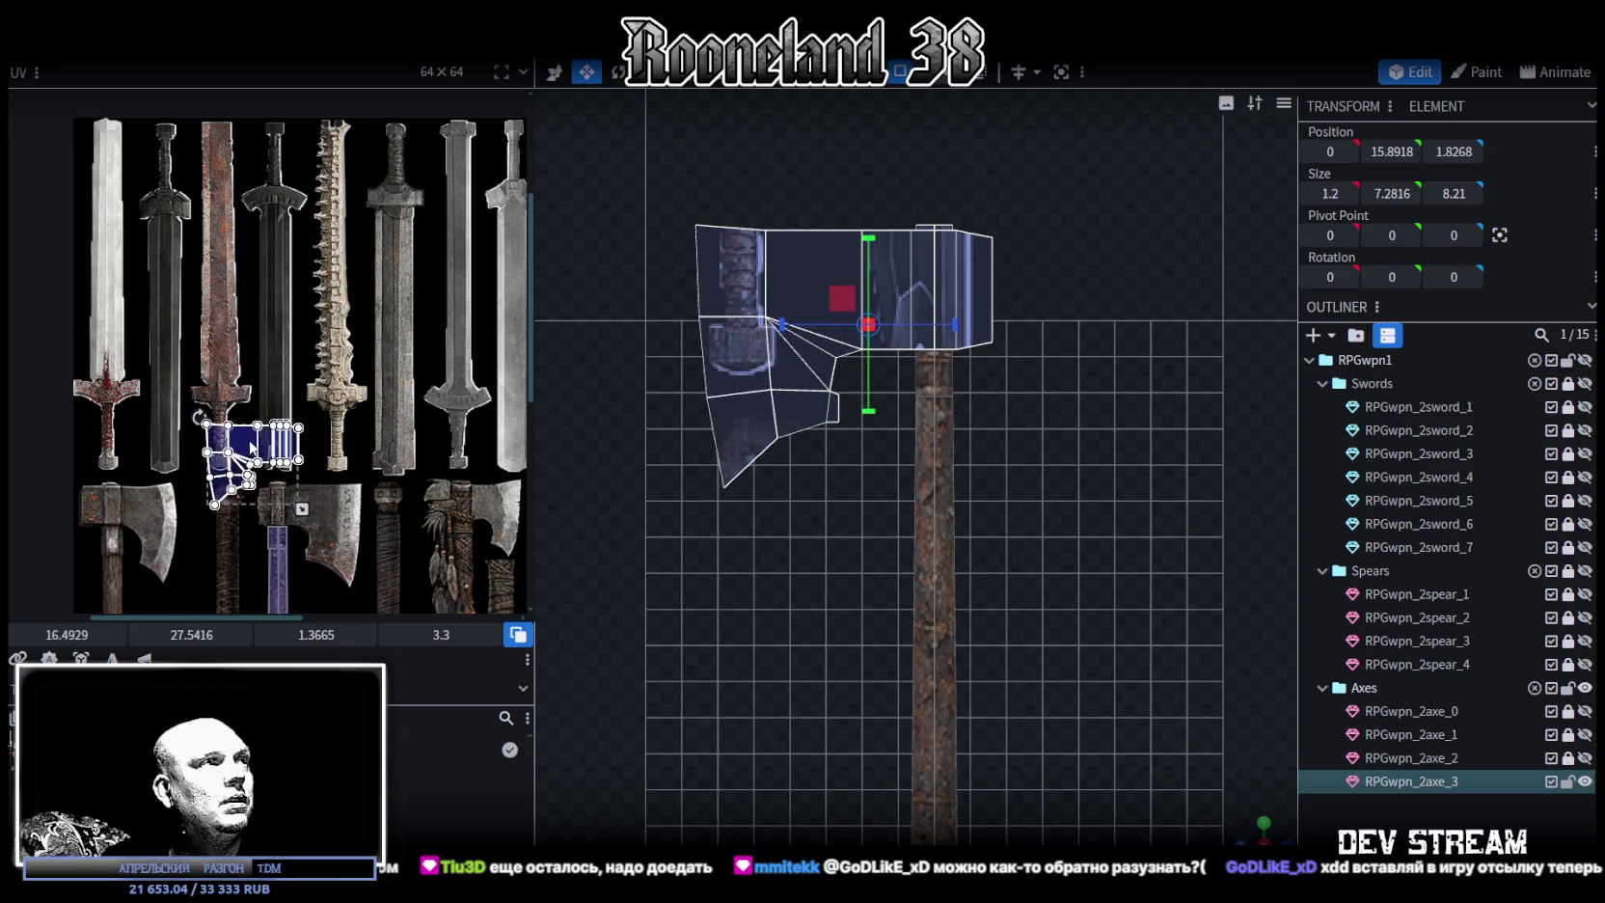
Move a narrow face strip's UVs onto the sword hilt, then onto the dark sword blade
{"action": "scroll", "coordinate": [290, 456], "scroll_direction": "up", "scroll_amount": 5}
{"action": "mouse_move", "coordinate": [290, 457]}
{"action": "middle_mouse_down"}
{"action": "mouse_move", "coordinate": [351, 337]}
{"action": "mouse_move", "coordinate": [363, 405]}
{"action": "middle_mouse_up"}
{"action": "left_click", "coordinate": [314, 280]}
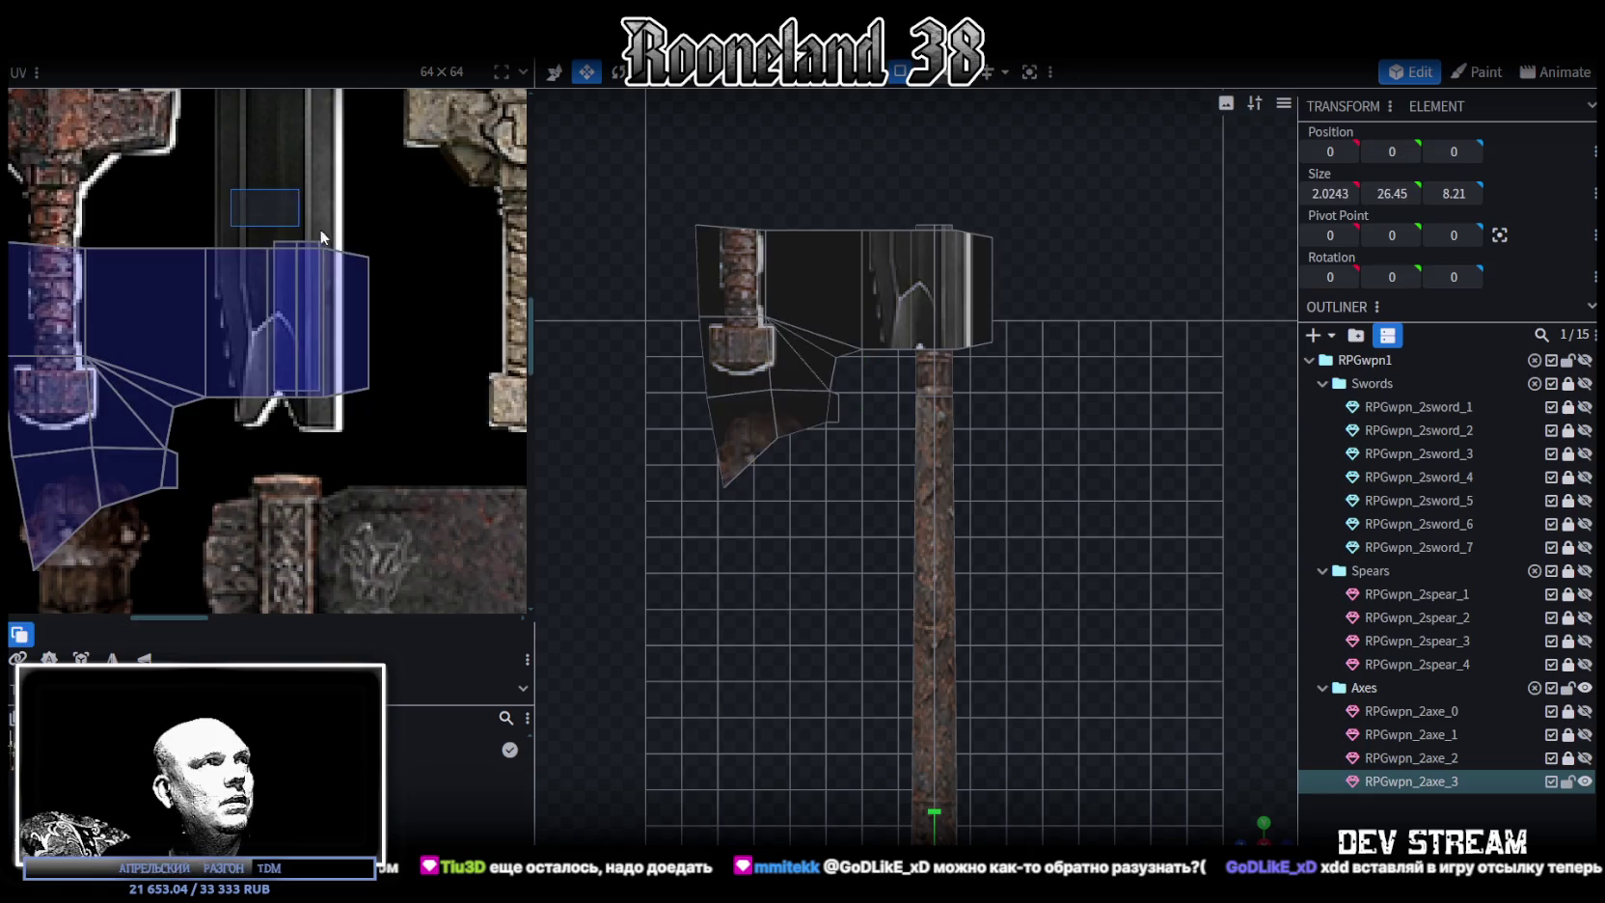
{"action": "left_click_drag", "start_coordinate": [314, 249], "coordinate": [439, 205]}
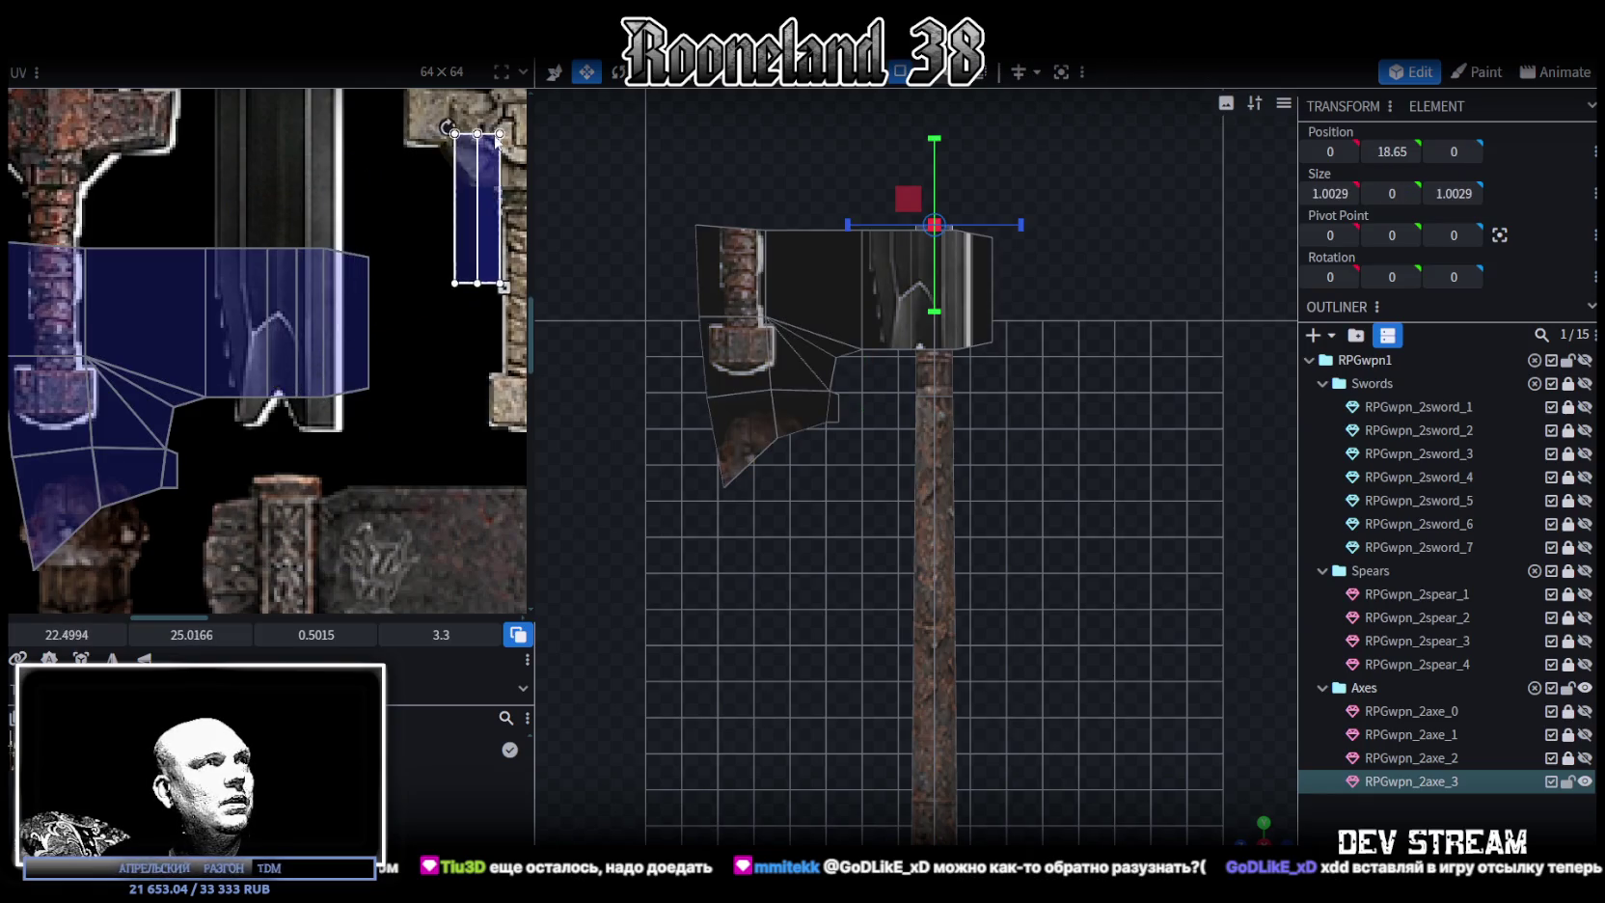
{"action": "scroll", "coordinate": [439, 205], "scroll_direction": "down", "scroll_amount": 3}
{"action": "left_click_drag", "start_coordinate": [456, 259], "coordinate": [334, 176]}
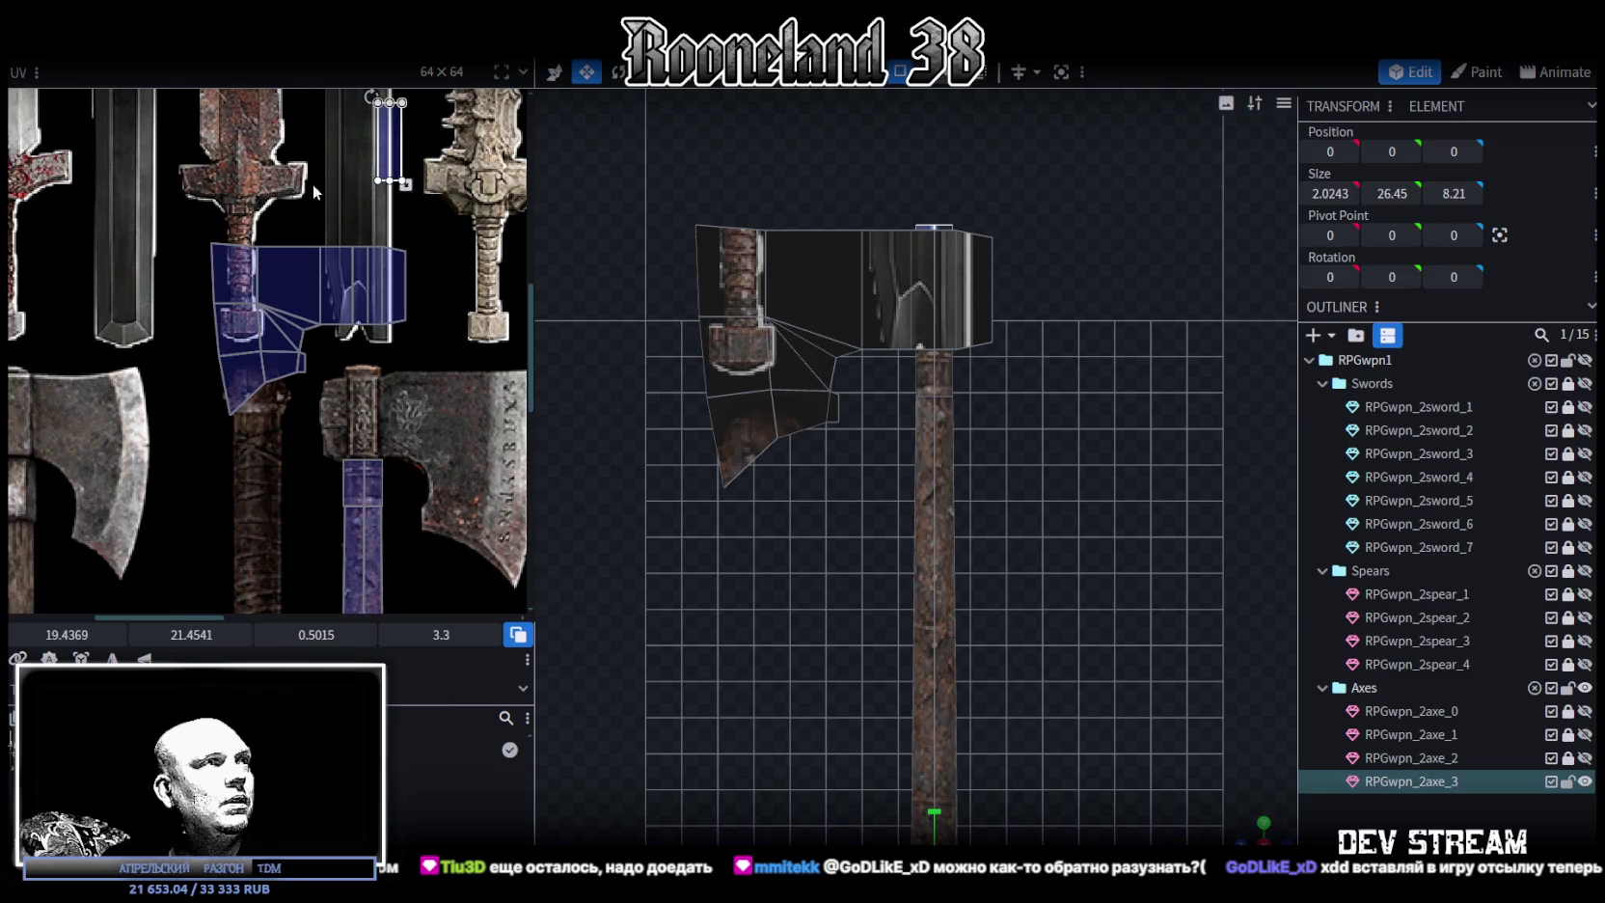
{"action": "mouse_move", "coordinate": [140, 188]}
{"action": "left_mouse_down"}
{"action": "mouse_move", "coordinate": [468, 416]}
{"action": "mouse_move", "coordinate": [162, 249]}
{"action": "mouse_move", "coordinate": [159, 218]}
{"action": "left_mouse_up"}
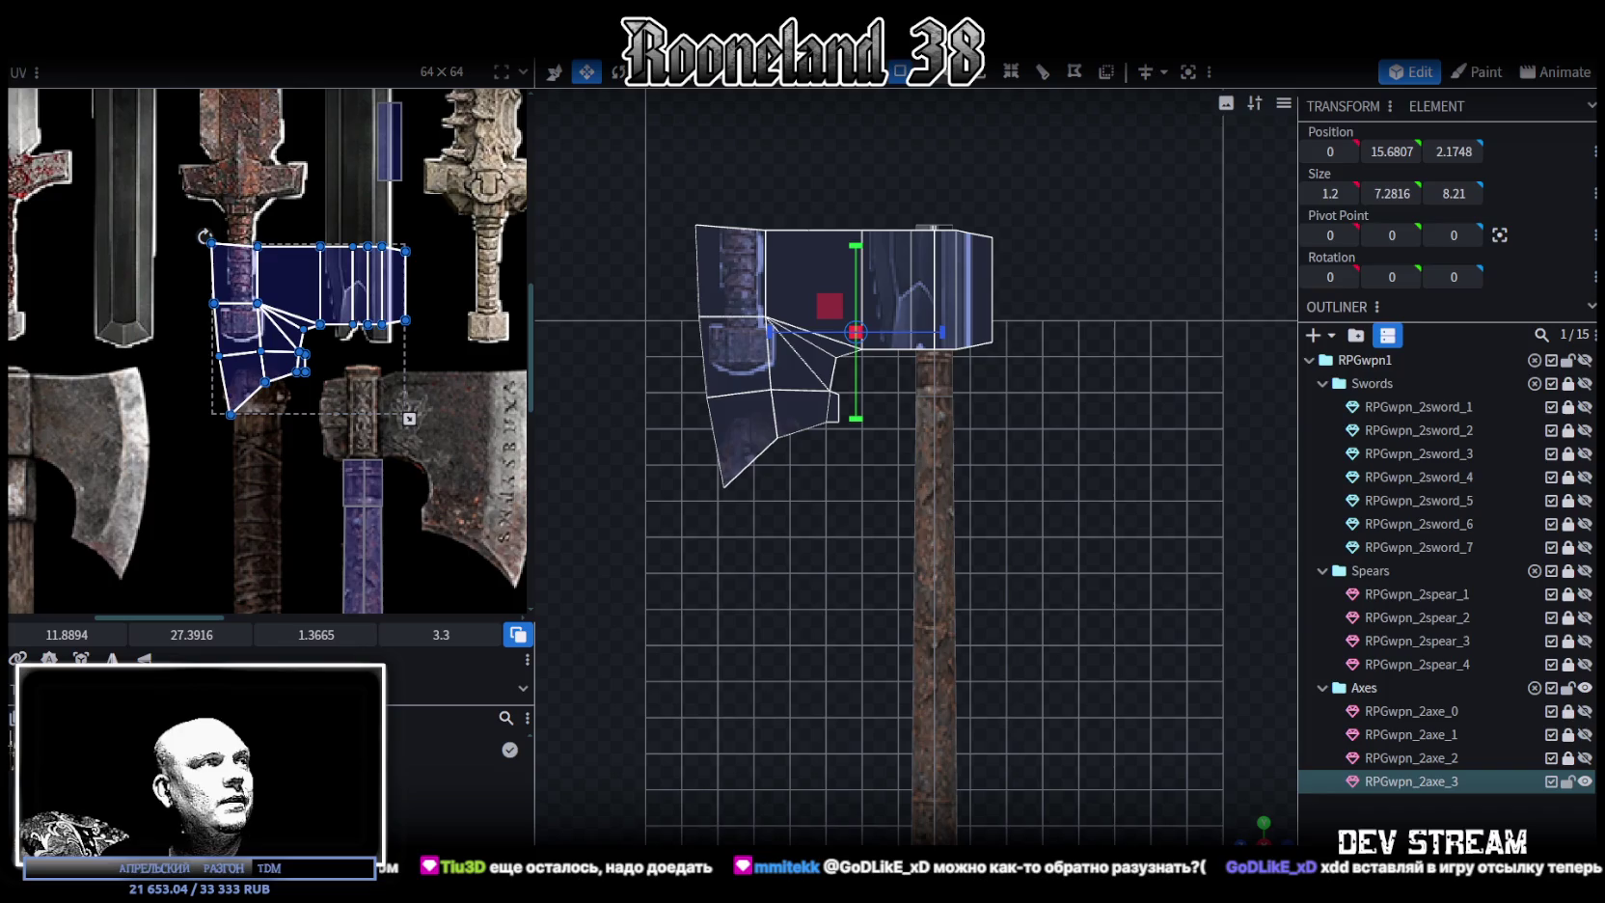
Mirror the head's UVs and fit the island onto the rune-engraved axe head area
{"action": "key", "text": "m"}
{"action": "middle_click_drag", "start_coordinate": [386, 502], "coordinate": [289, 463]}
{"action": "left_click_drag", "start_coordinate": [268, 340], "coordinate": [384, 473]}
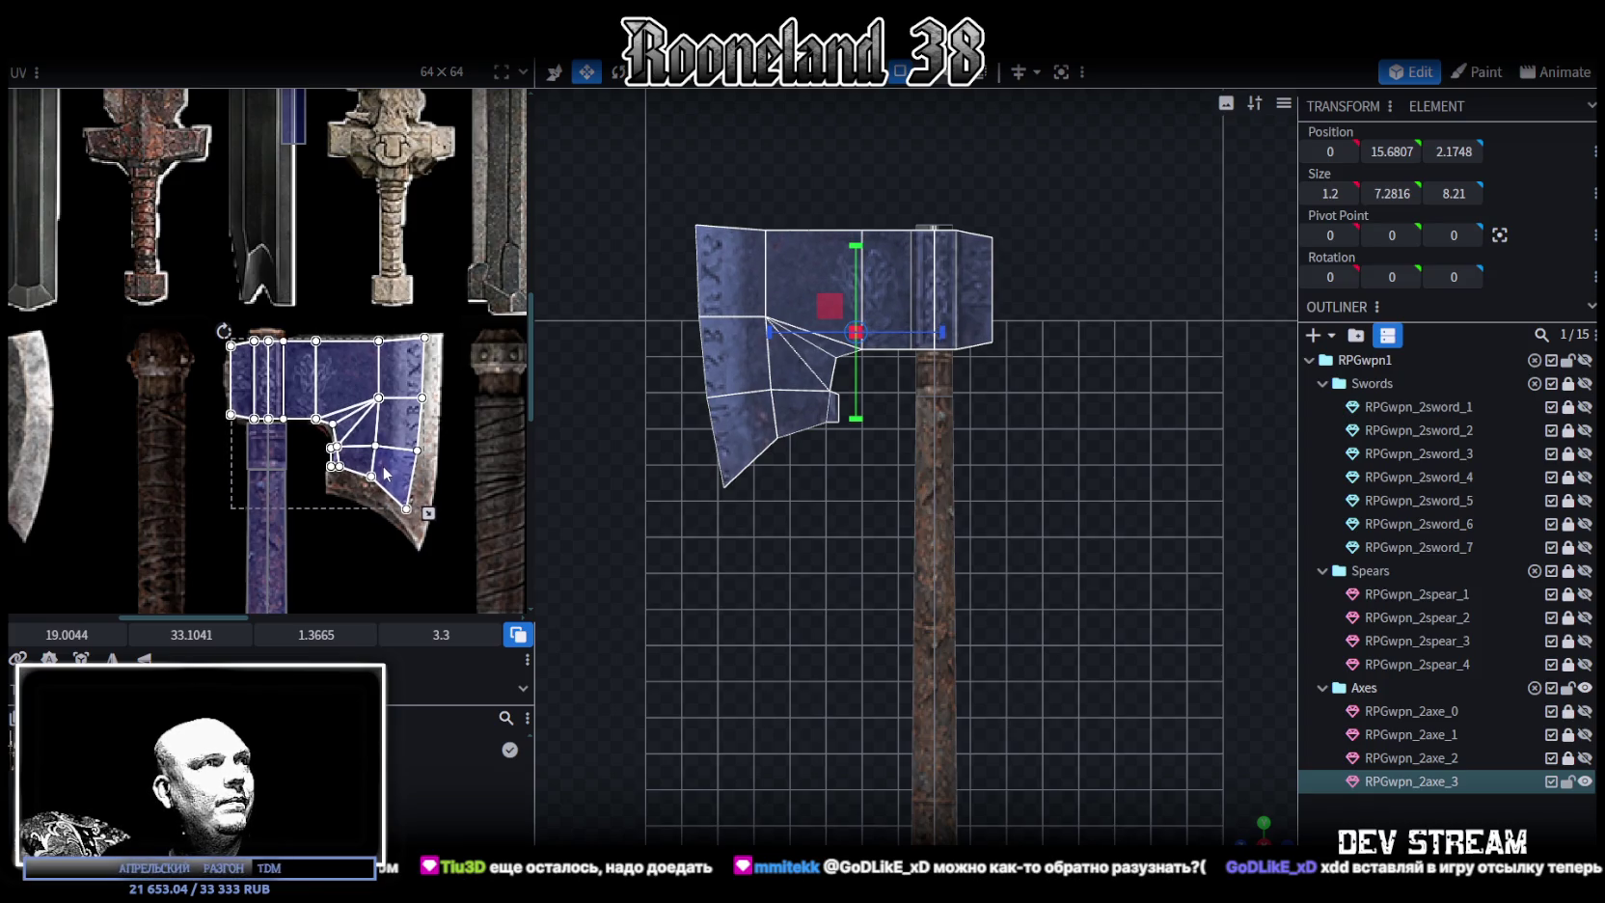
{"action": "scroll", "coordinate": [257, 388], "scroll_direction": "up", "scroll_amount": 2}
{"action": "scroll", "coordinate": [206, 361], "scroll_direction": "up", "scroll_amount": 2}
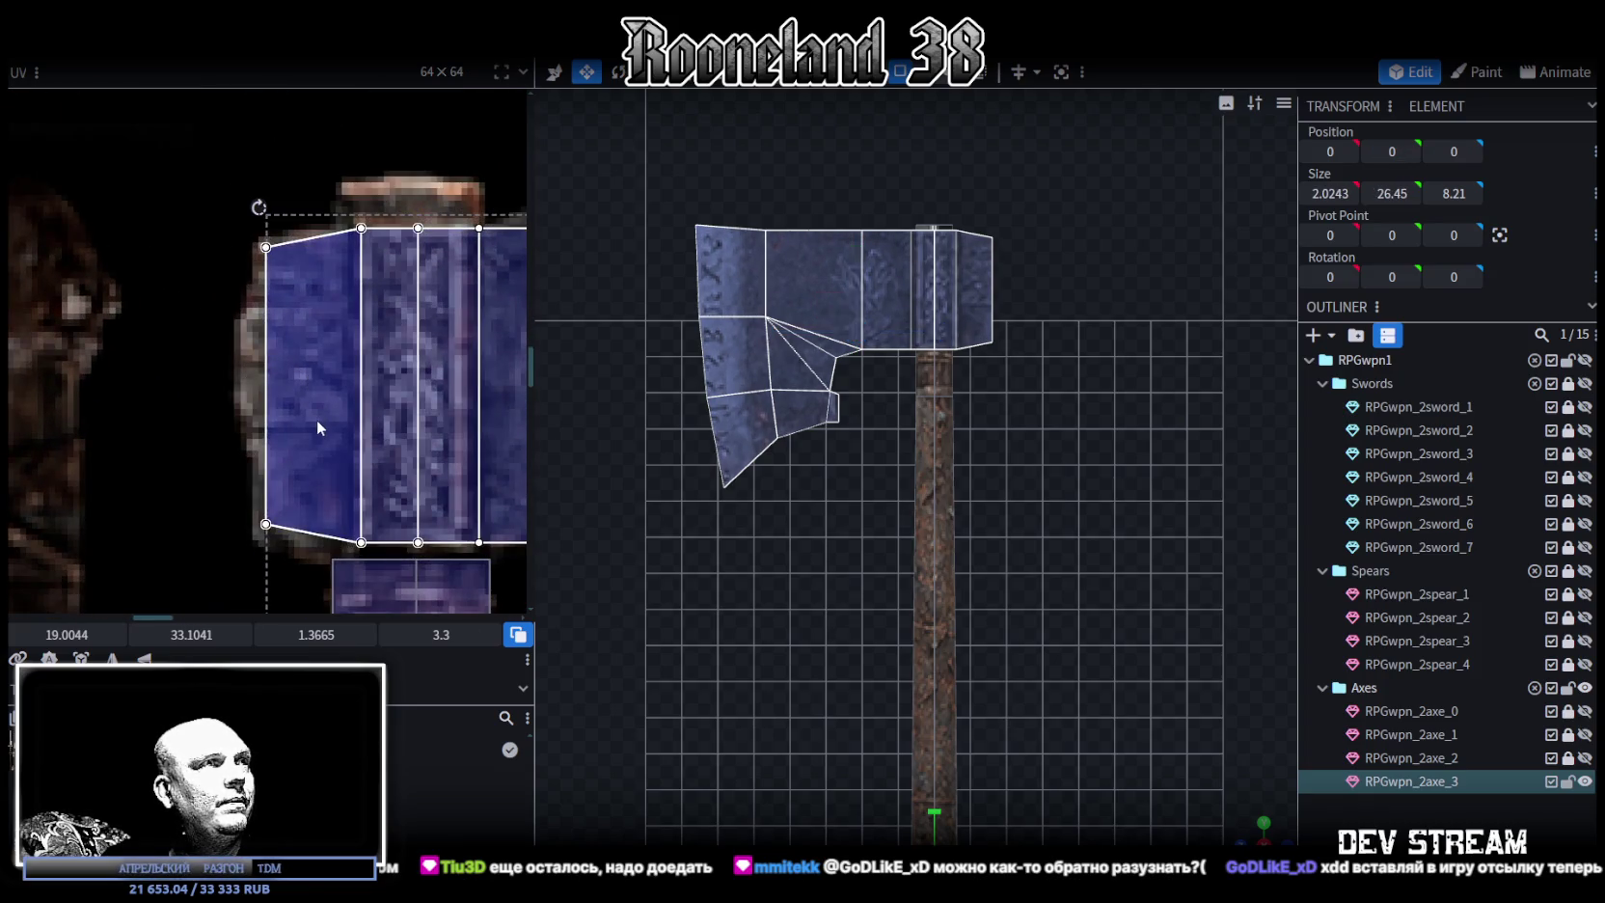
{"action": "left_click_drag", "start_coordinate": [317, 420], "coordinate": [310, 420]}
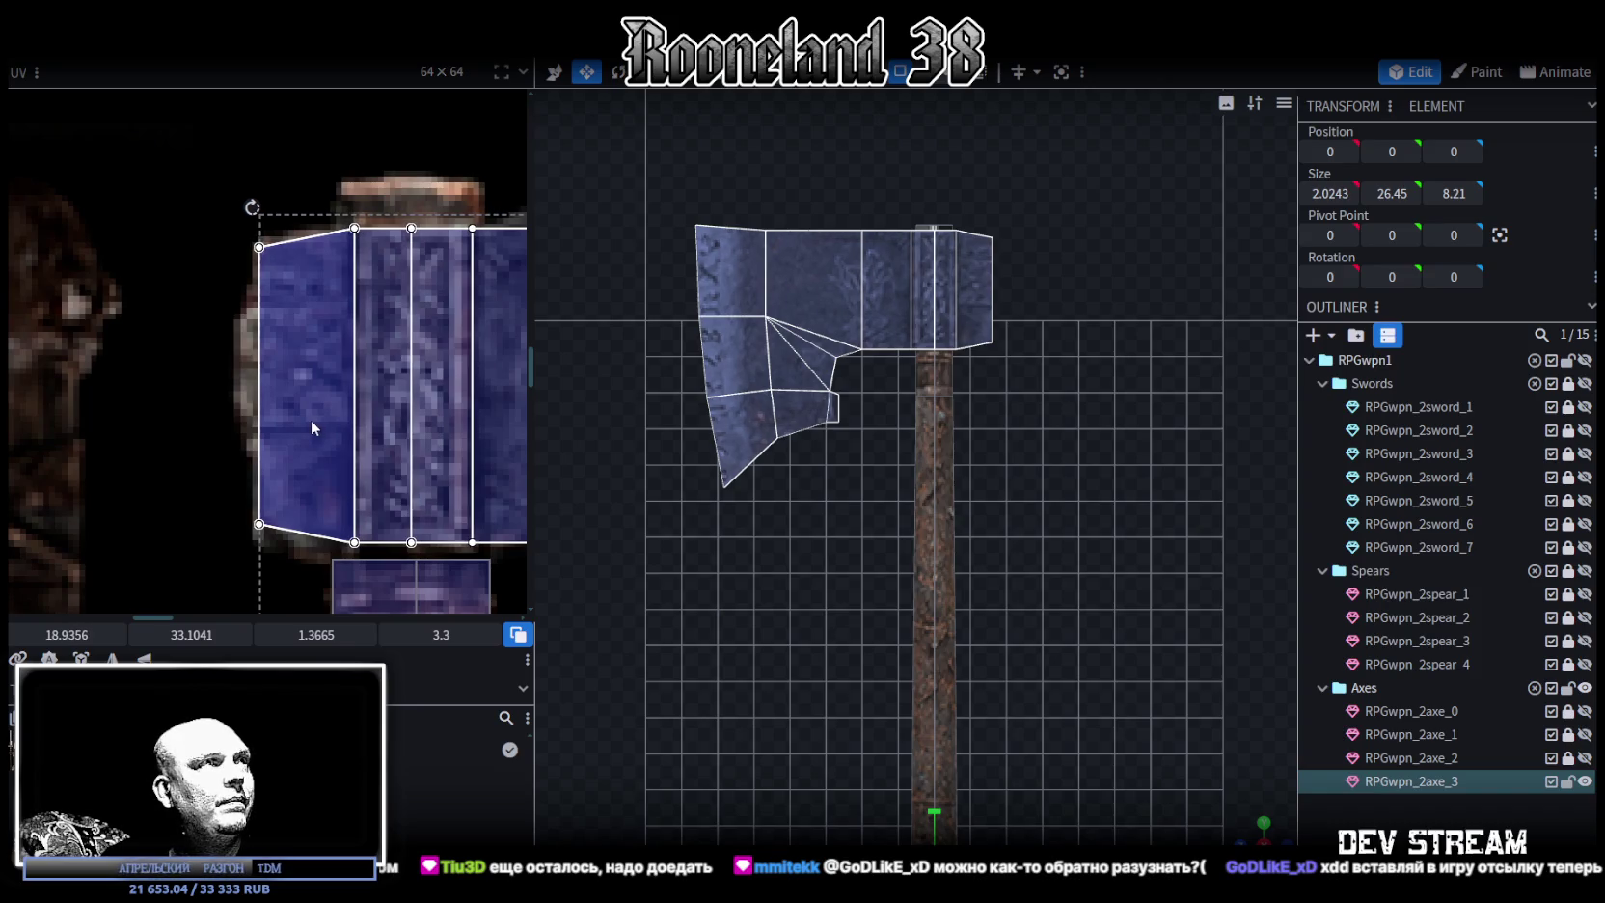
{"action": "scroll", "coordinate": [311, 420], "scroll_direction": "down", "scroll_amount": 3}
{"action": "scroll", "coordinate": [191, 355], "scroll_direction": "up", "scroll_amount": 1}
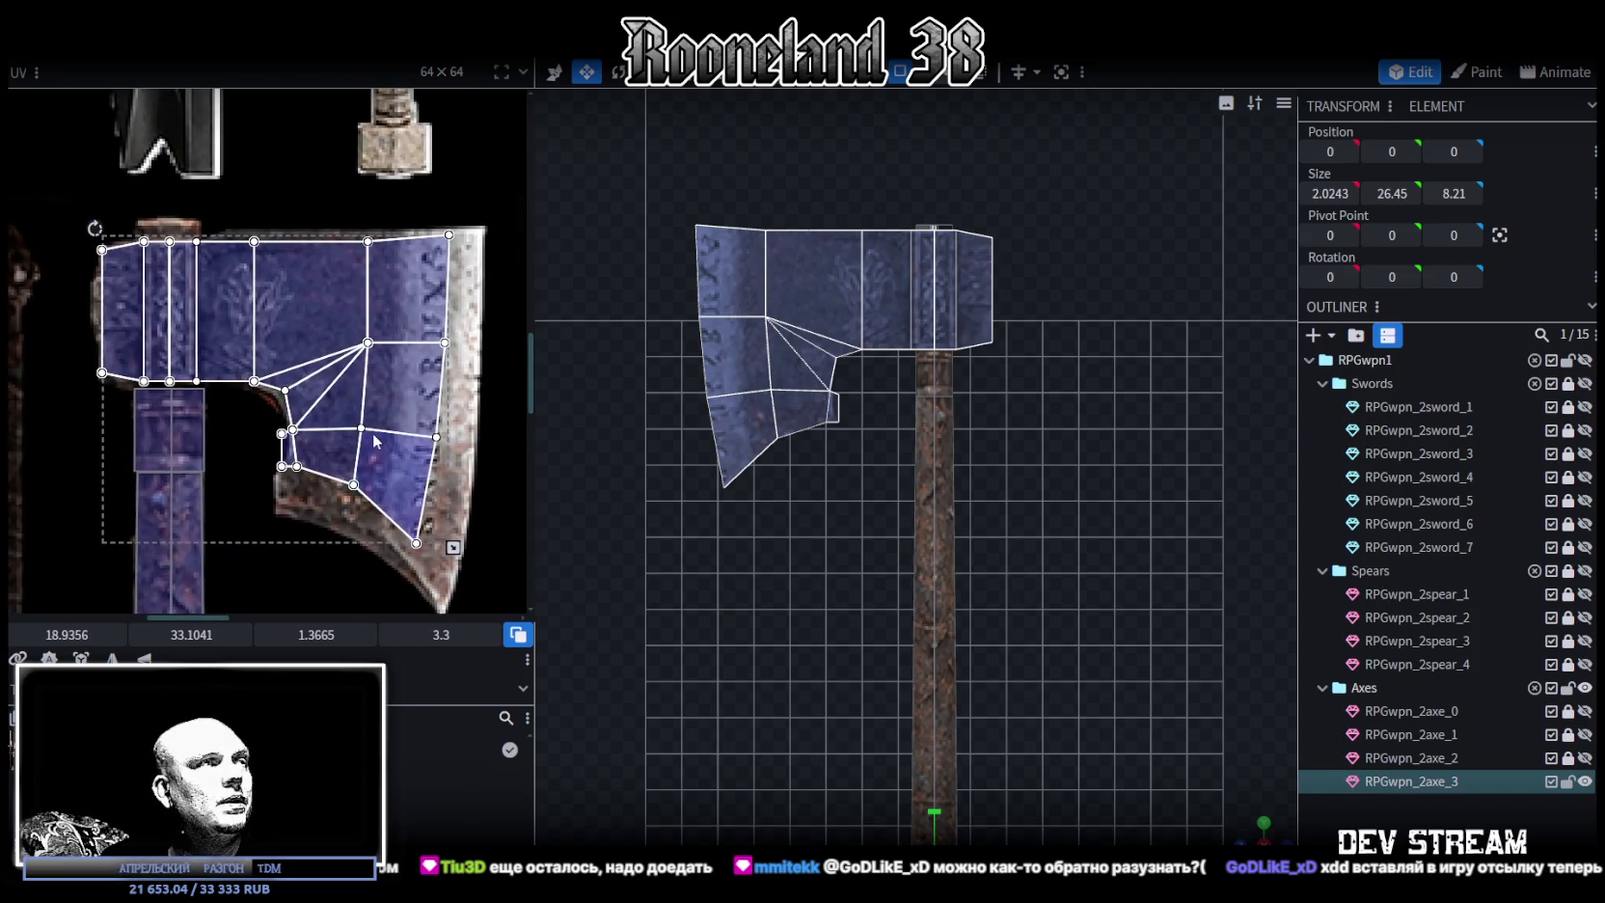
{"action": "middle_click_drag", "start_coordinate": [374, 440], "coordinate": [312, 403]}
{"action": "scroll", "coordinate": [718, 467], "scroll_direction": "up", "scroll_amount": 1}
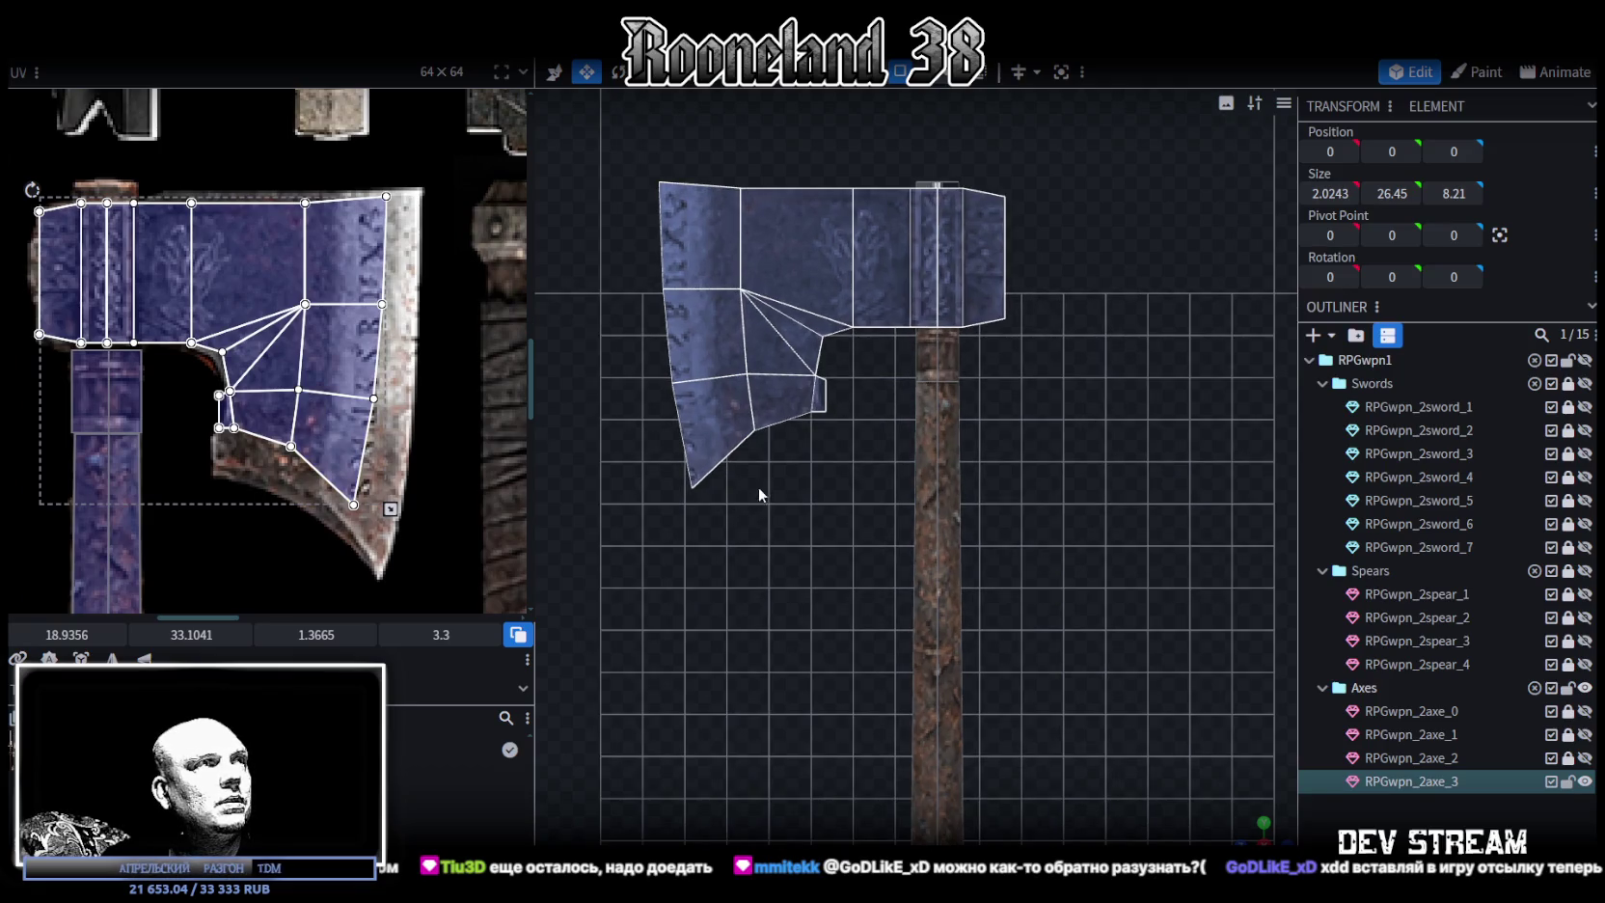
Stretch the blade UVs' right side outward and extend the top strip's UVs upward
{"action": "left_click_drag", "start_coordinate": [430, 179], "coordinate": [275, 565]}
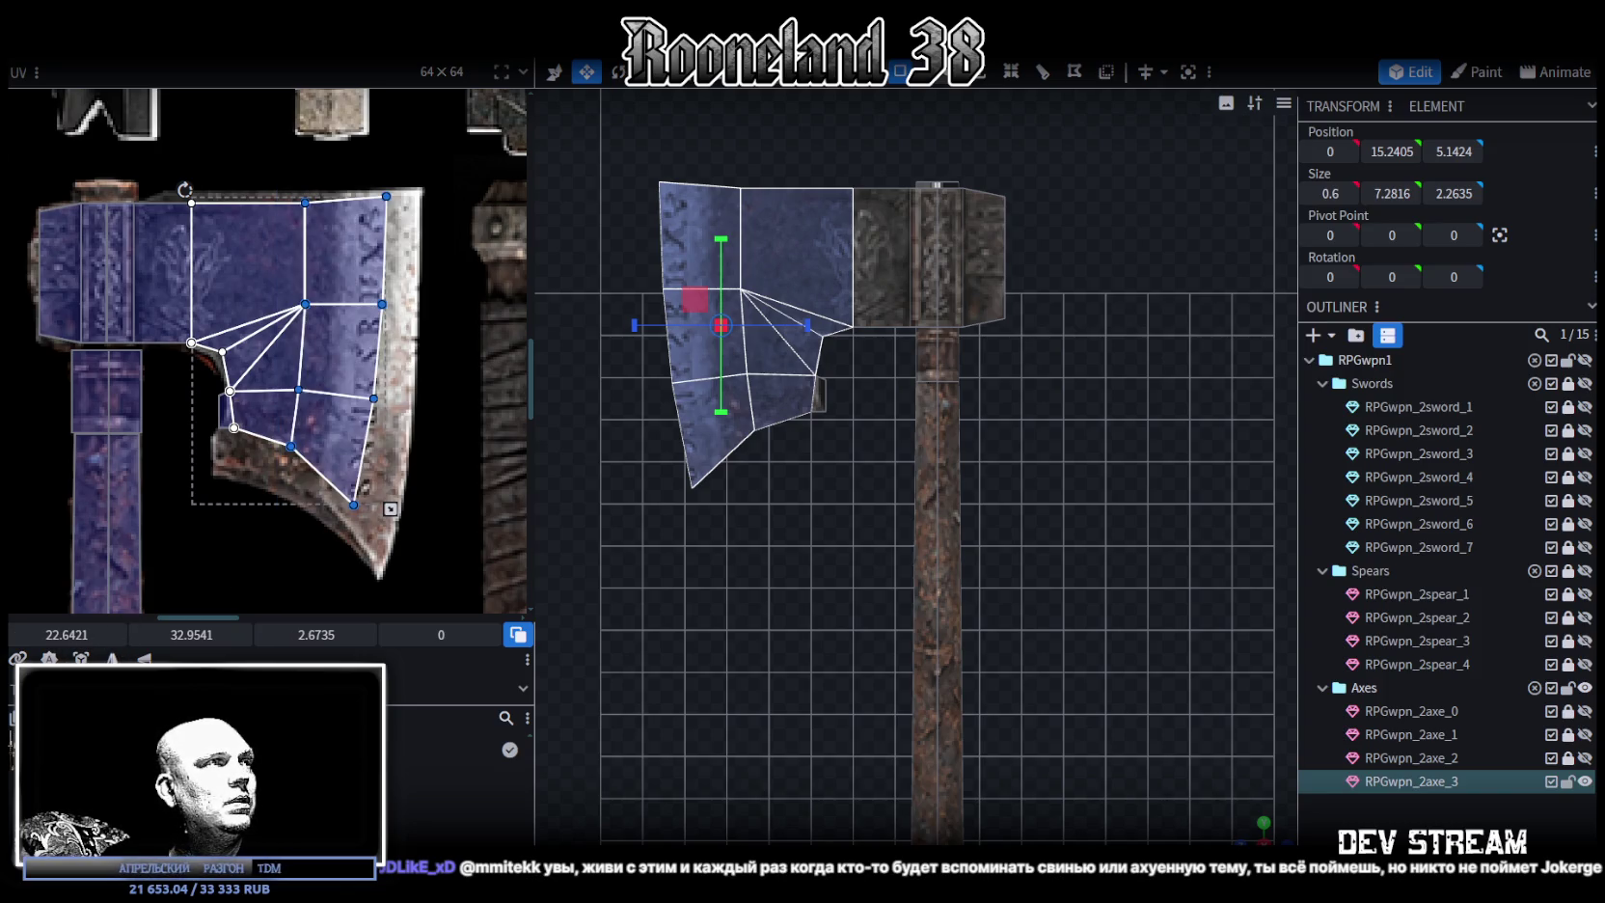
{"action": "left_click_drag", "start_coordinate": [67, 634], "coordinate": [93, 634]}
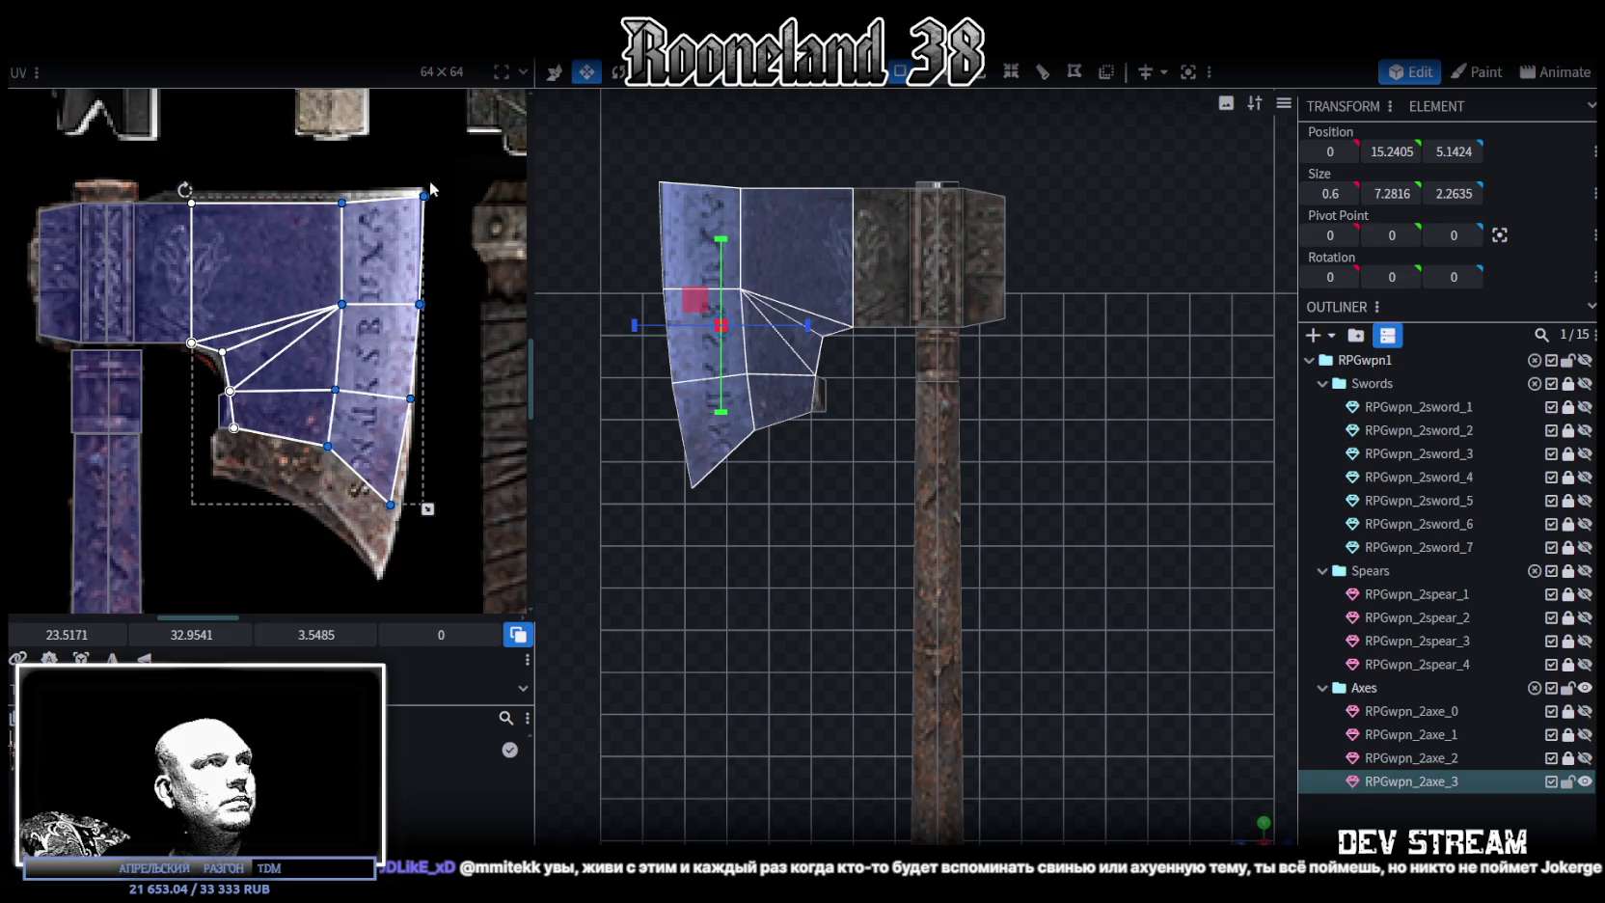
{"action": "left_click", "coordinate": [216, 226]}
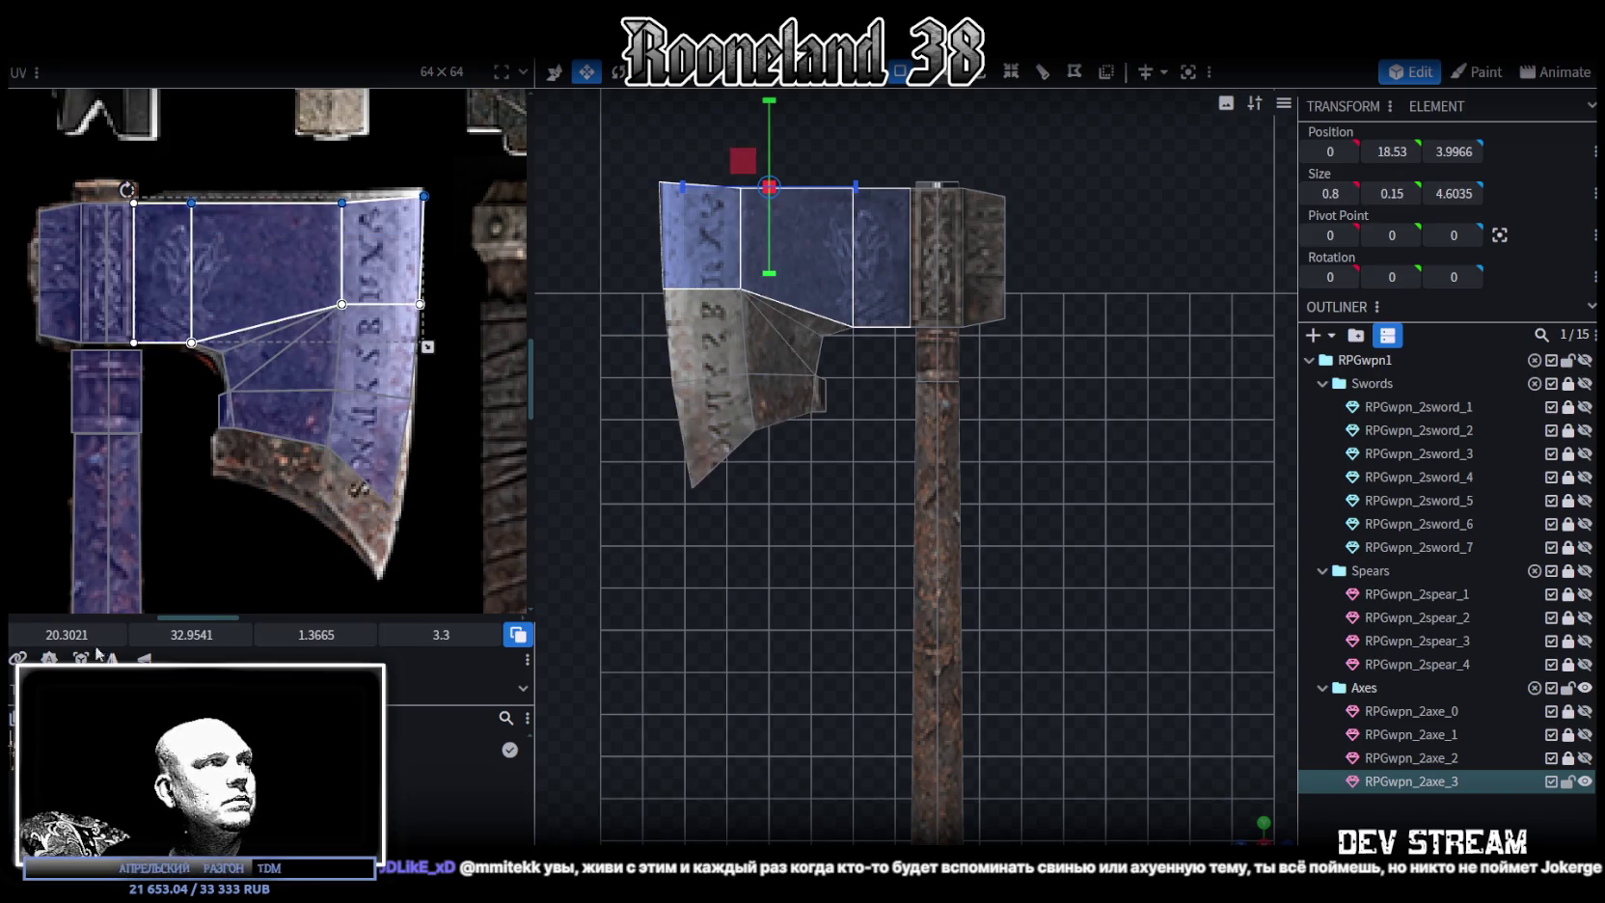
{"action": "left_click_drag", "start_coordinate": [191, 634], "coordinate": [186, 634]}
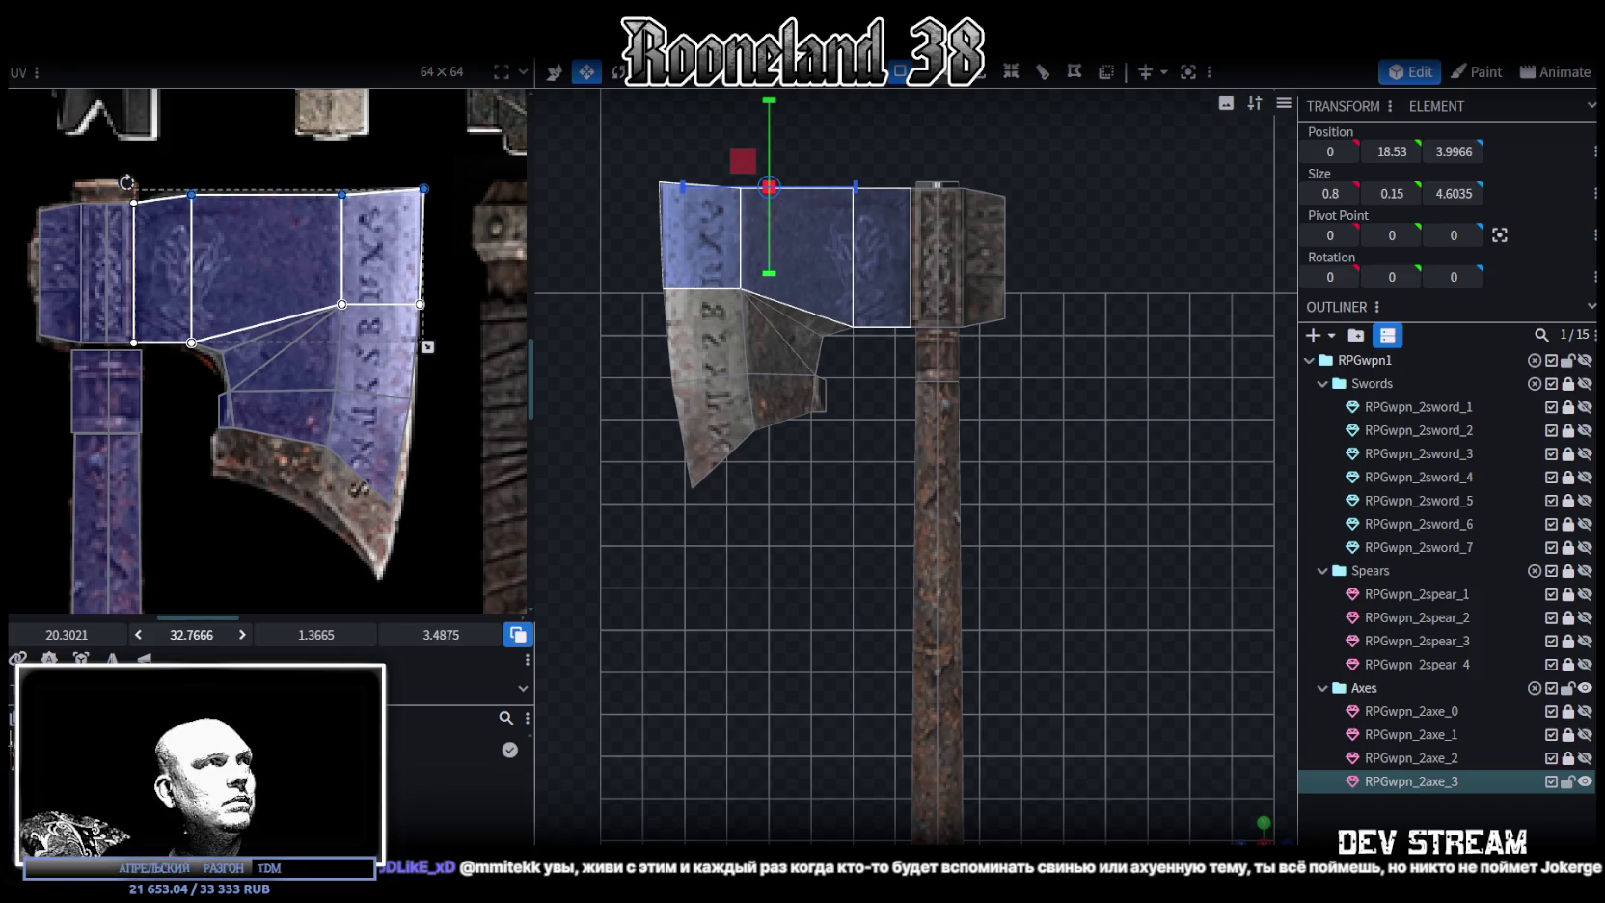
Stretch the lower blade faces' texture mapping downward and shift it slightly left
{"action": "left_click_drag", "start_coordinate": [165, 541], "coordinate": [442, 376]}
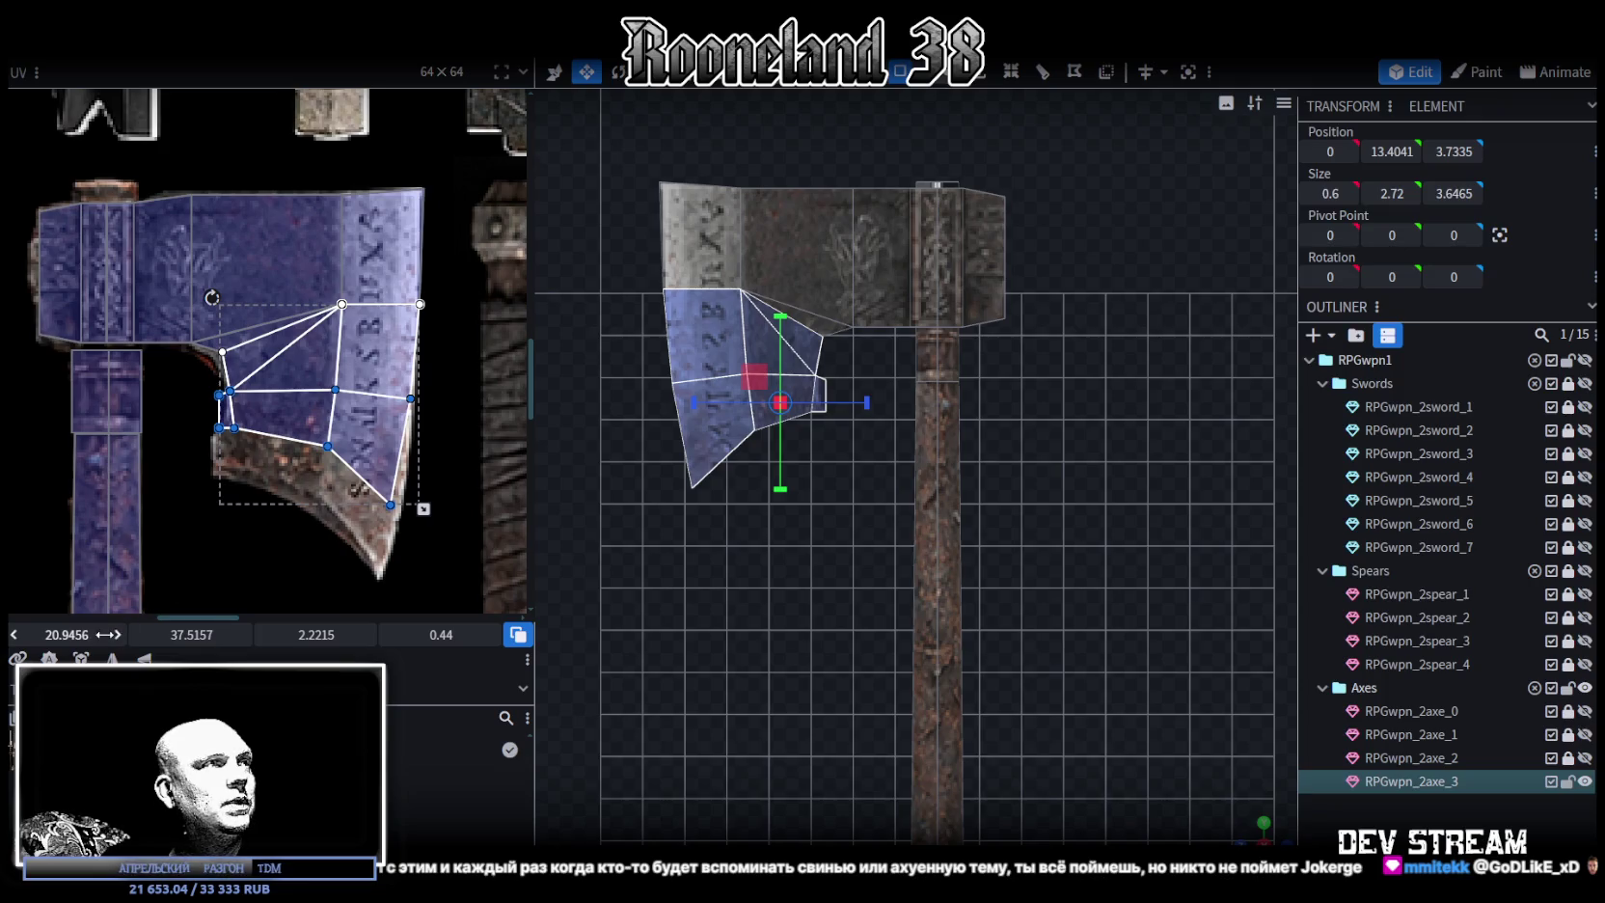
{"action": "mouse_move", "coordinate": [191, 635]}
{"action": "left_mouse_down"}
{"action": "mouse_move", "coordinate": [222, 635]}
{"action": "mouse_move", "coordinate": [185, 634]}
{"action": "left_mouse_up"}
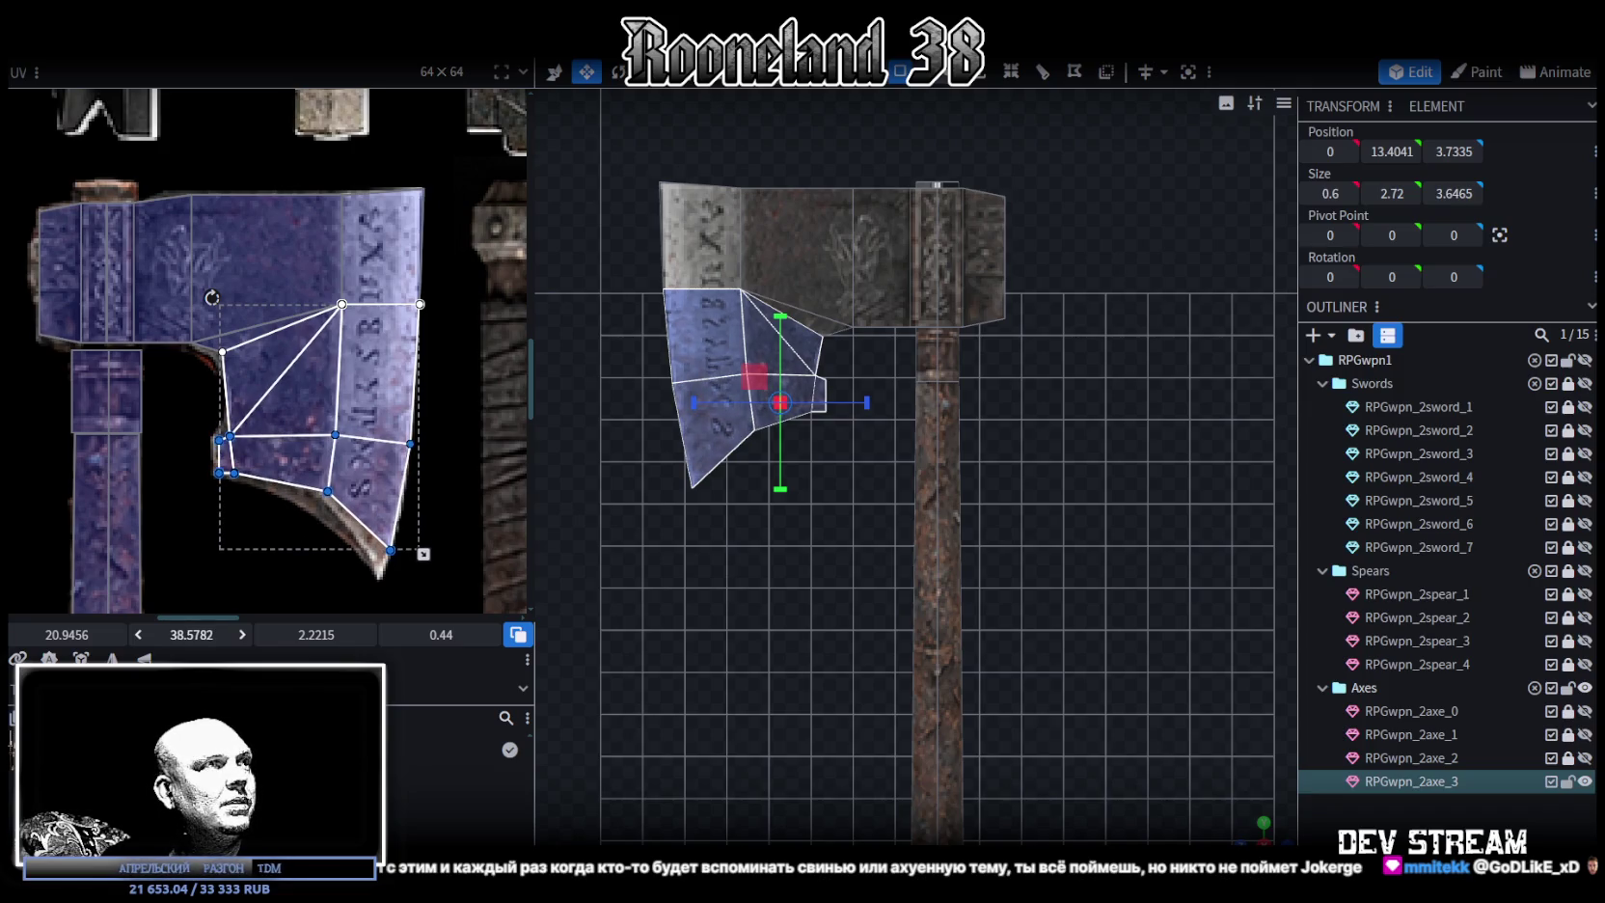
{"action": "left_click_drag", "start_coordinate": [67, 635], "coordinate": [61, 634]}
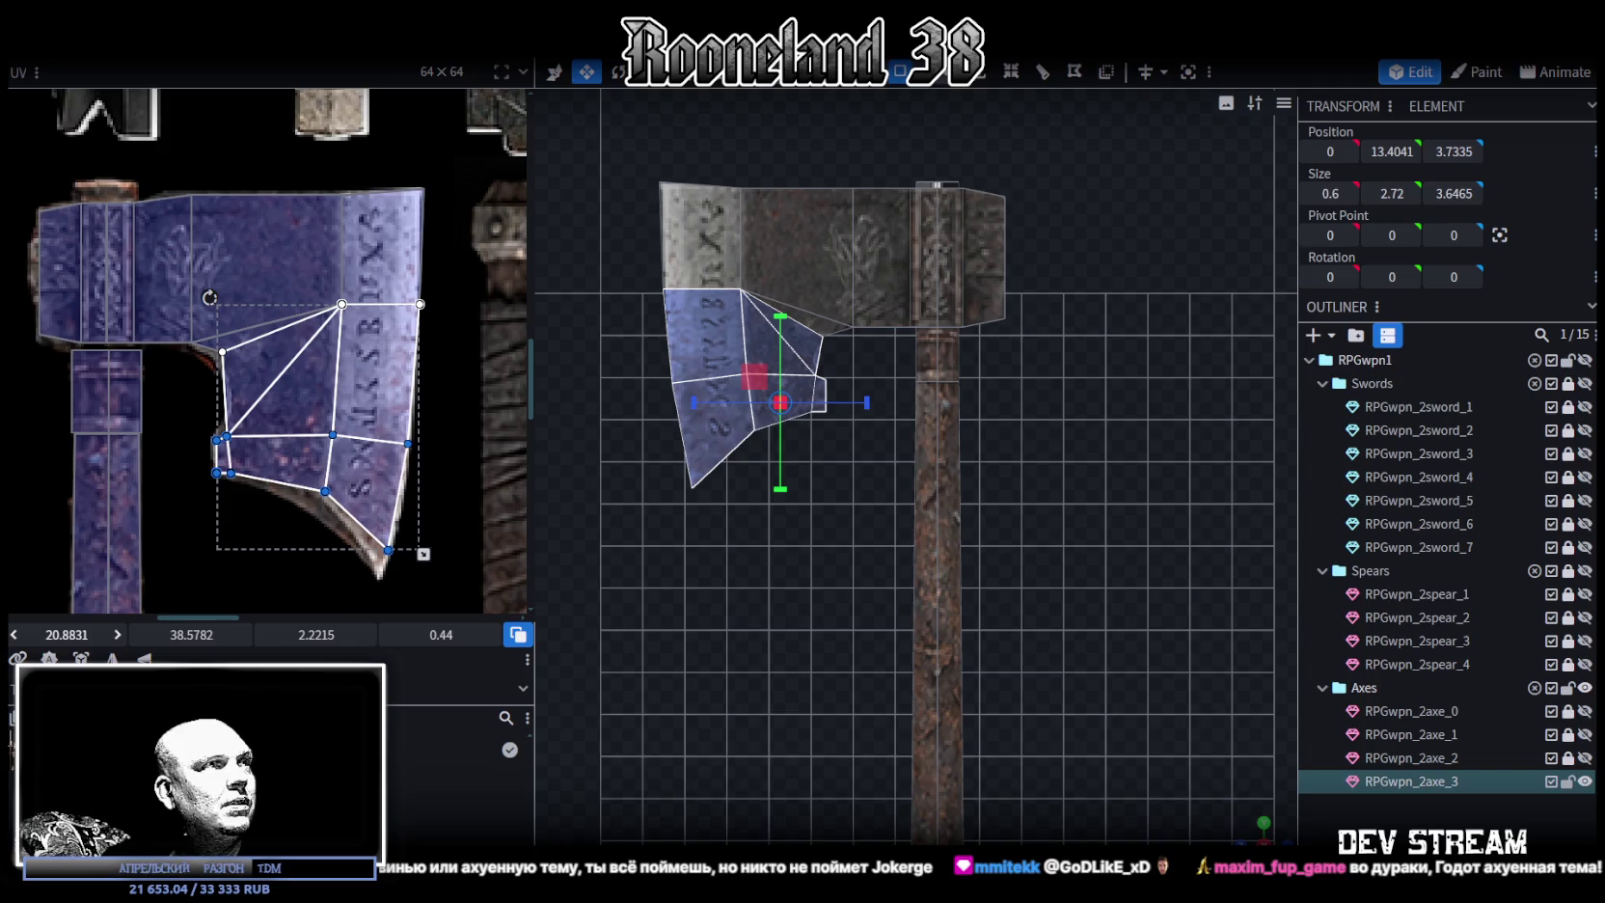
{"action": "left_click", "coordinate": [385, 605]}
{"action": "left_click", "coordinate": [302, 477]}
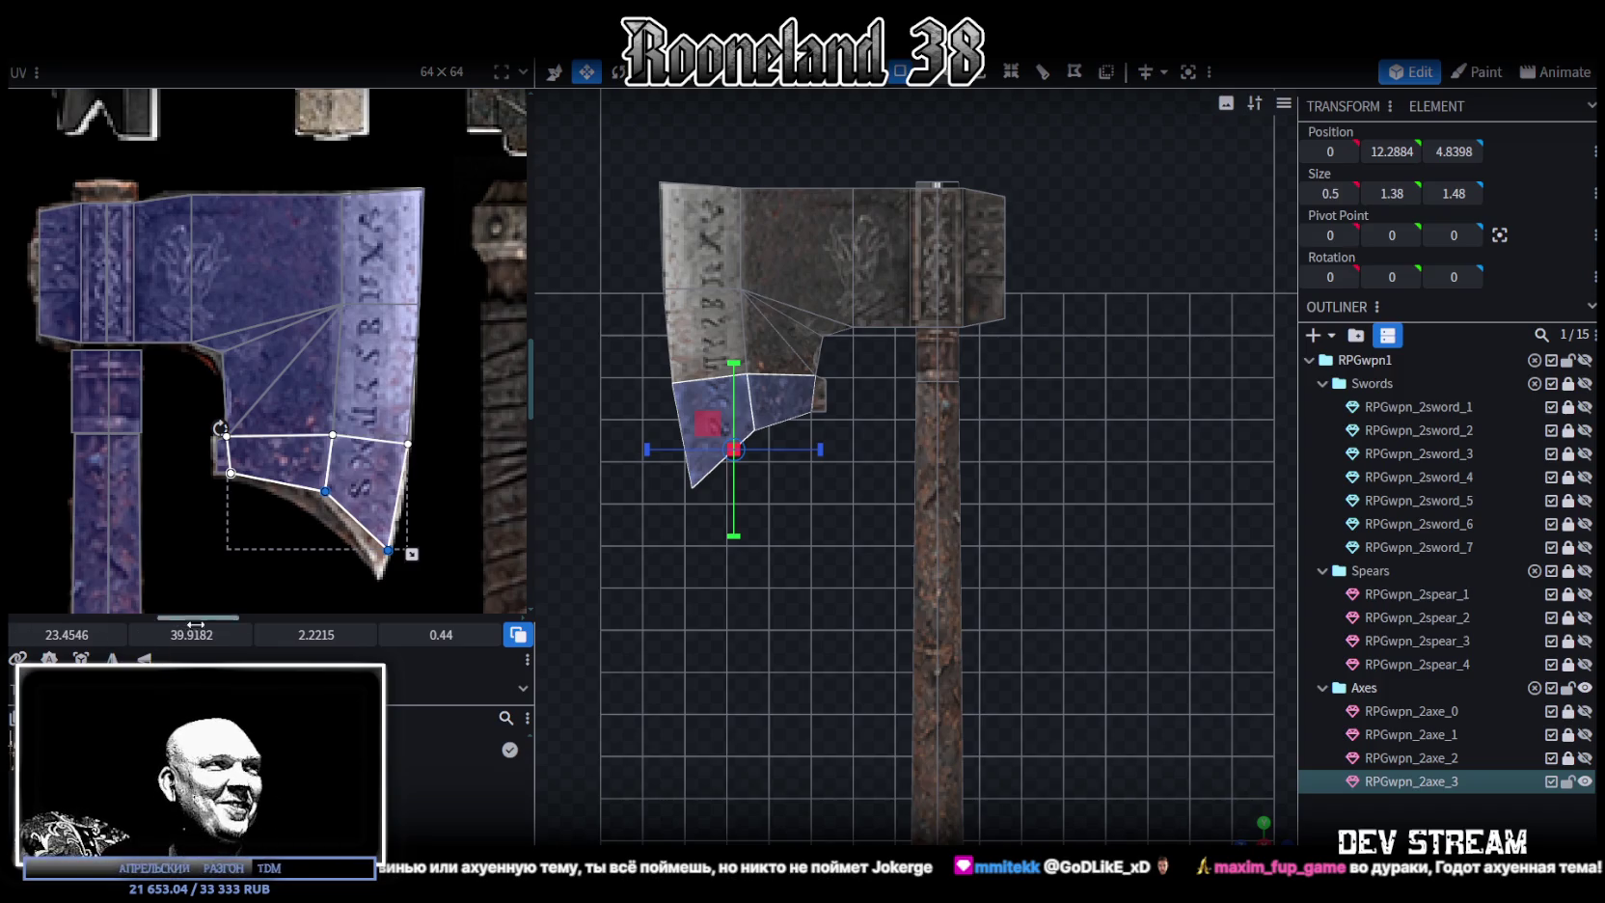
{"action": "left_click_drag", "start_coordinate": [178, 644], "coordinate": [196, 637]}
{"action": "left_click_drag", "start_coordinate": [70, 637], "coordinate": [61, 635]}
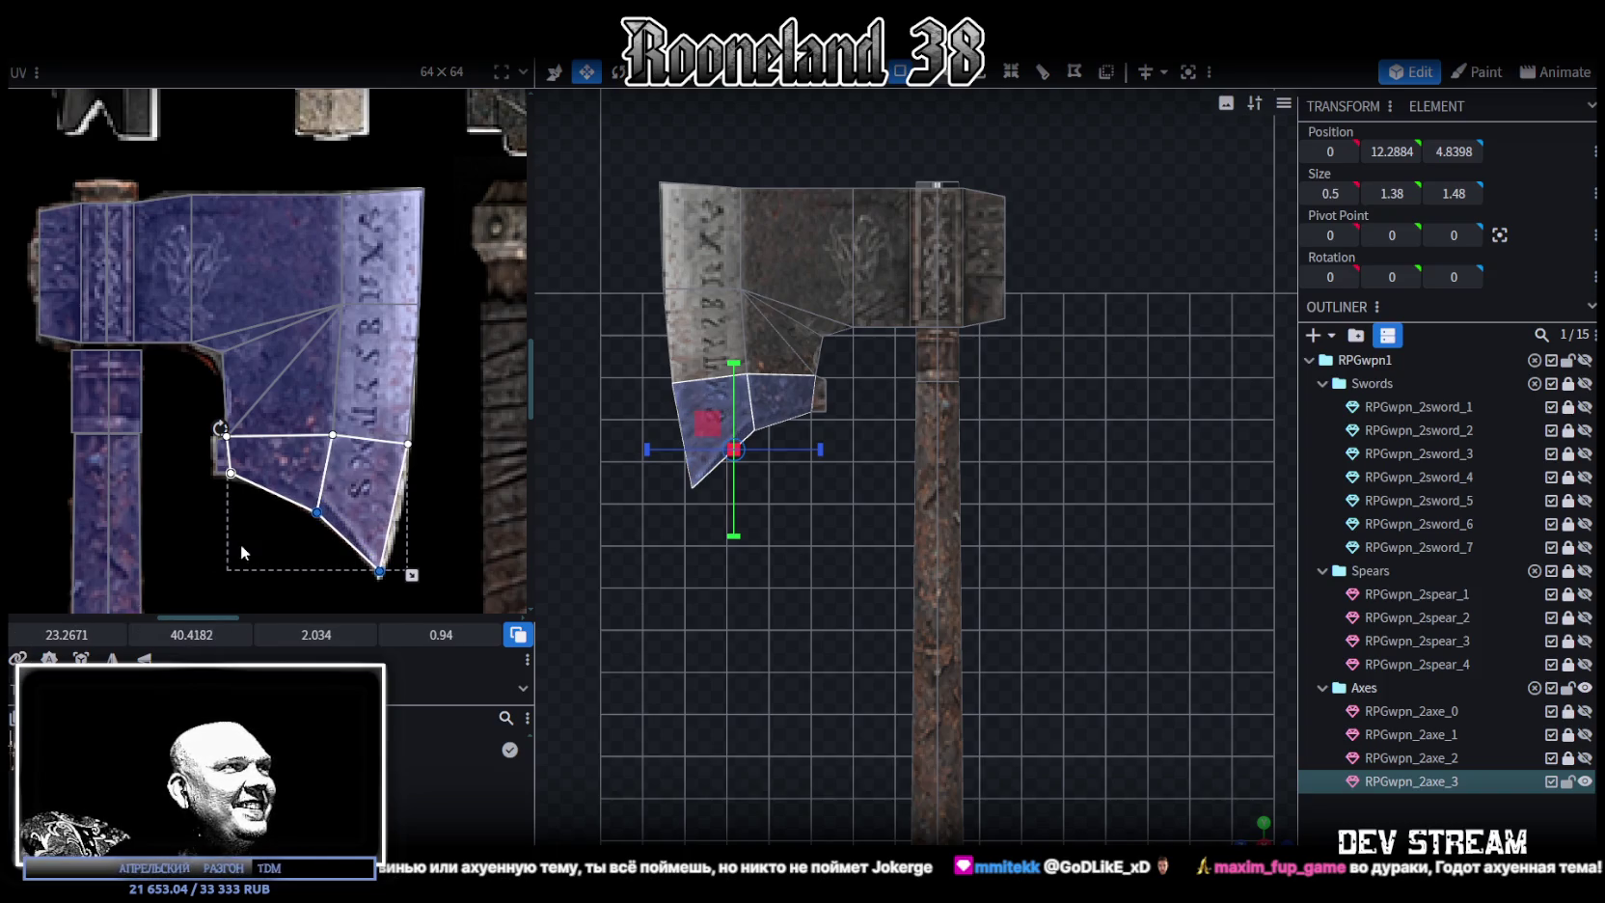
Nudge the single blade-edge texture point up slightly, then select the outer column of blade faces
{"action": "scroll", "coordinate": [291, 545], "scroll_direction": "up", "scroll_amount": 3}
{"action": "left_click_drag", "start_coordinate": [285, 500], "coordinate": [354, 439]}
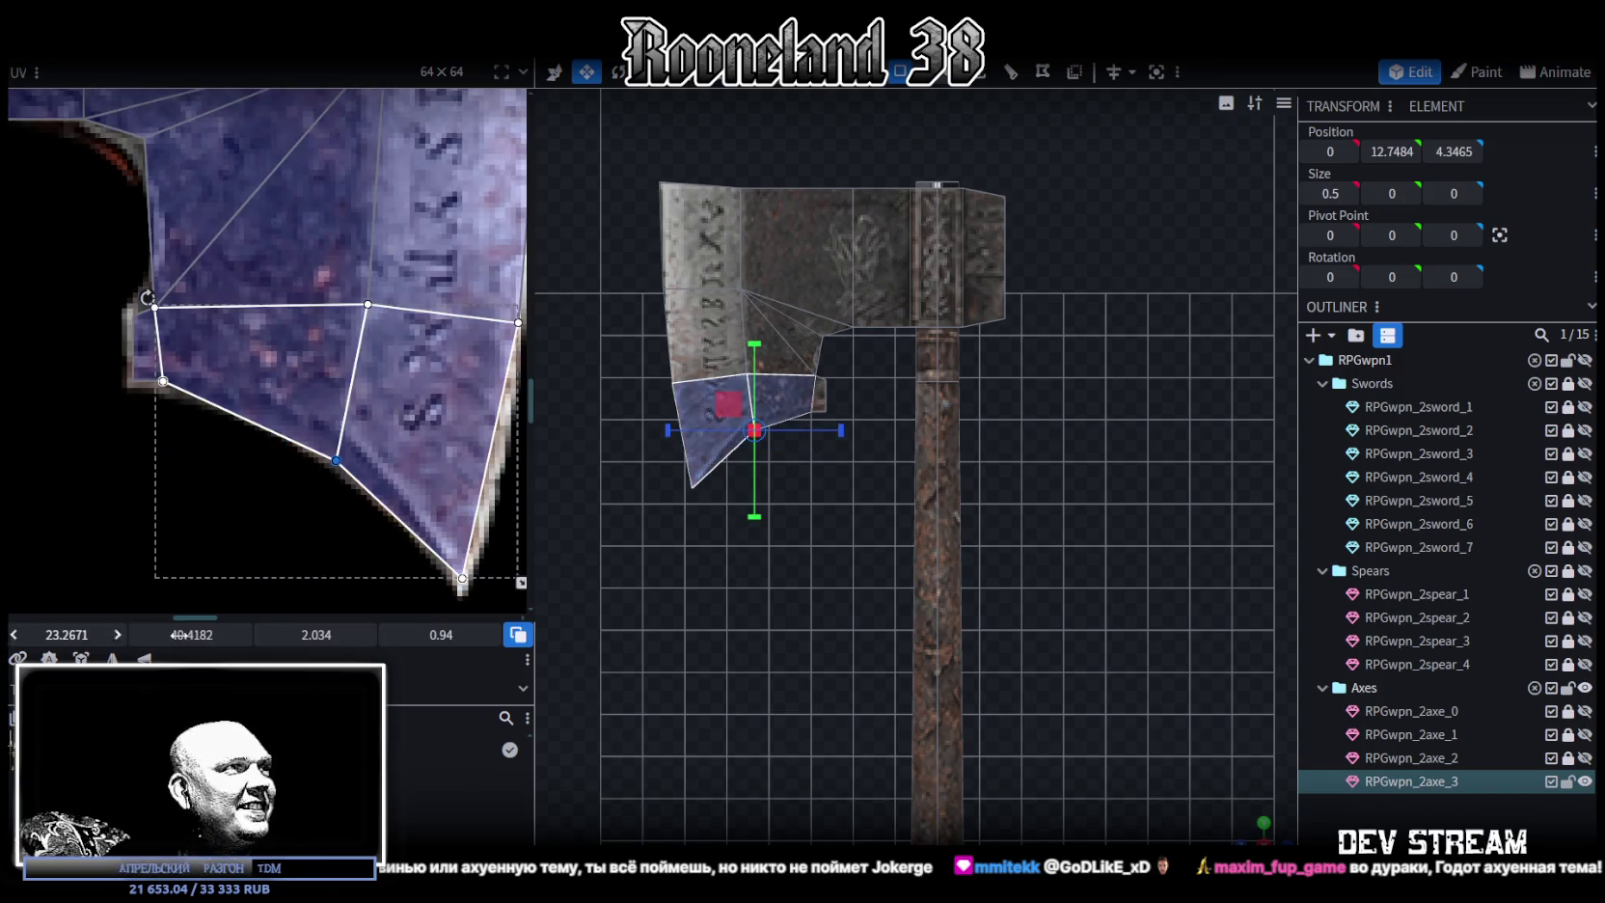
{"action": "left_click_drag", "start_coordinate": [191, 634], "coordinate": [187, 634]}
{"action": "scroll", "coordinate": [772, 502], "scroll_direction": "up", "scroll_amount": 2}
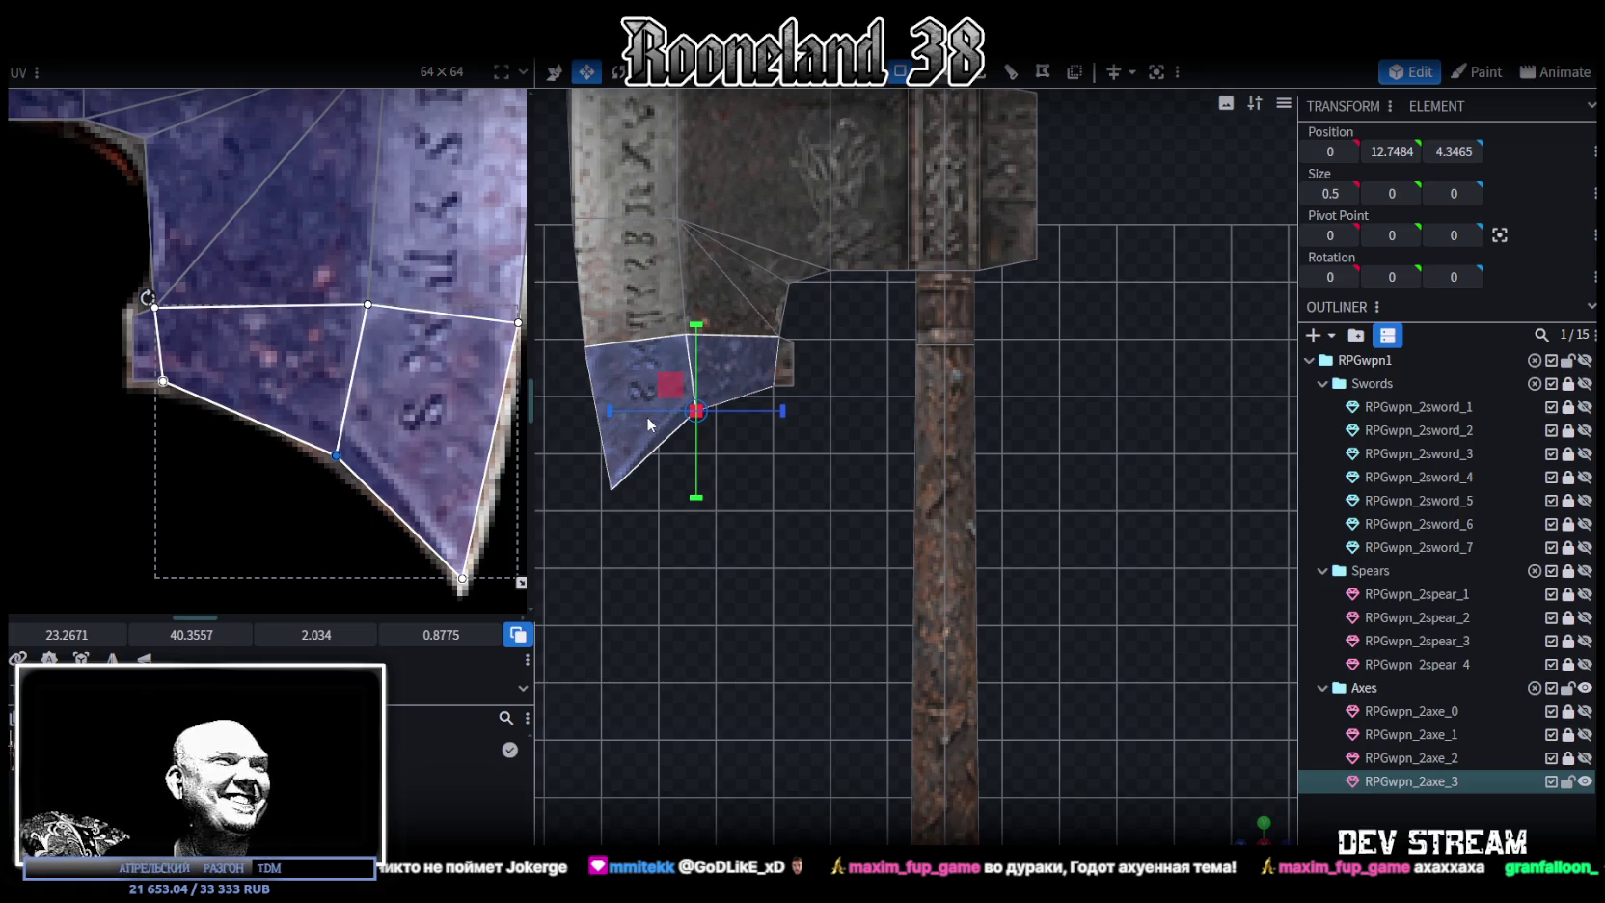
{"action": "scroll", "coordinate": [473, 400], "scroll_direction": "down", "scroll_amount": 3}
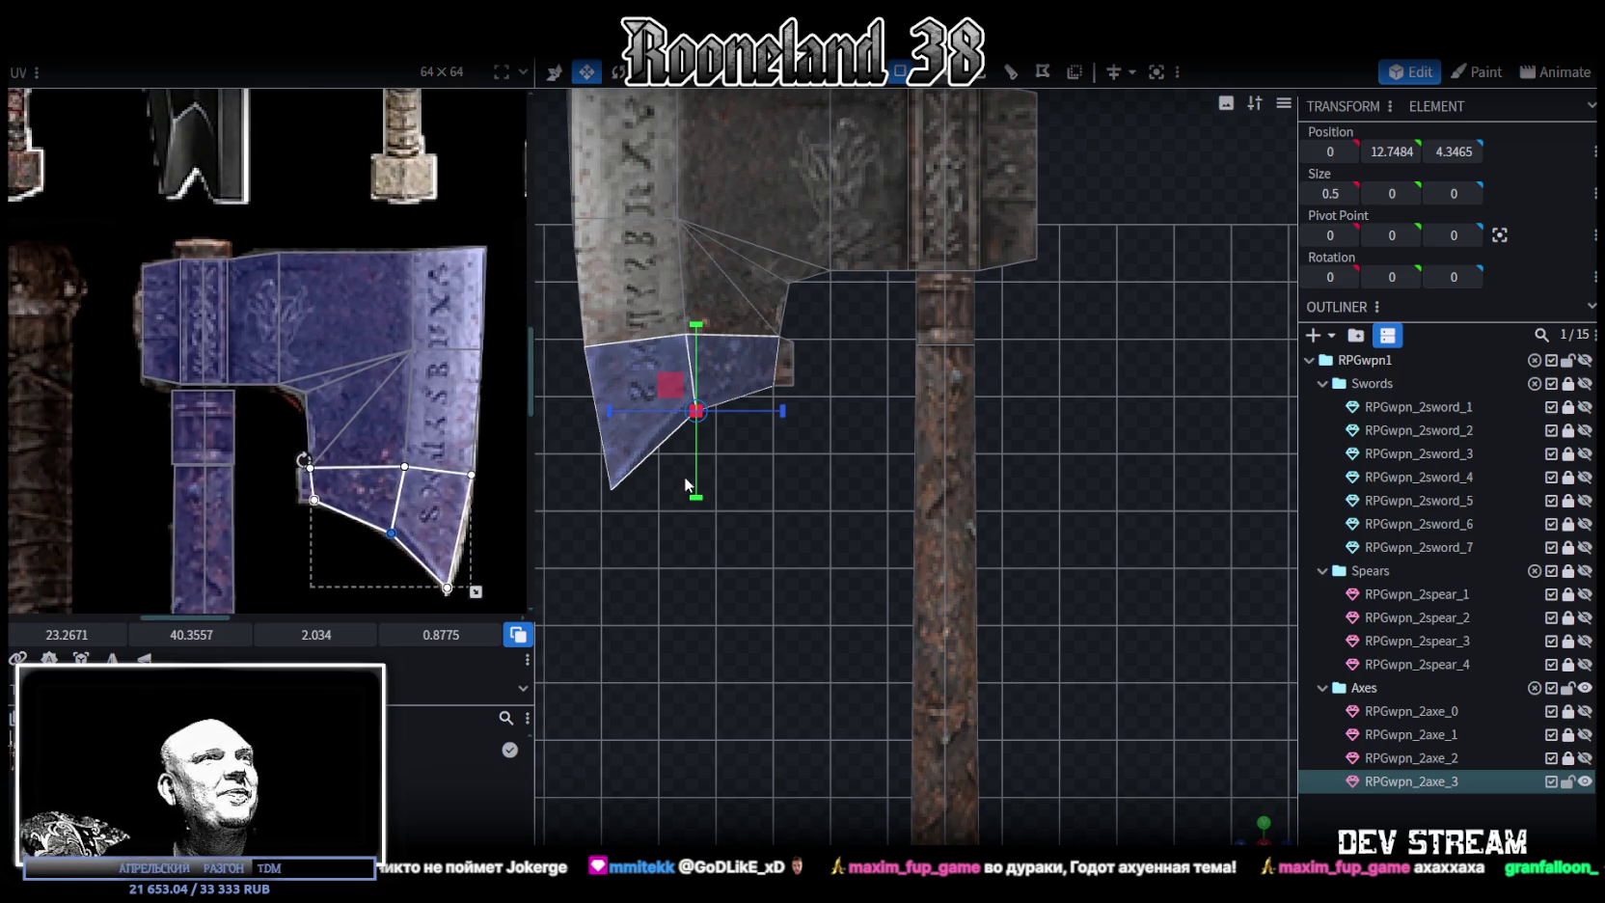
{"action": "scroll", "coordinate": [757, 476], "scroll_direction": "down", "scroll_amount": 3}
{"action": "scroll", "coordinate": [757, 476], "scroll_direction": "down", "scroll_amount": 2}
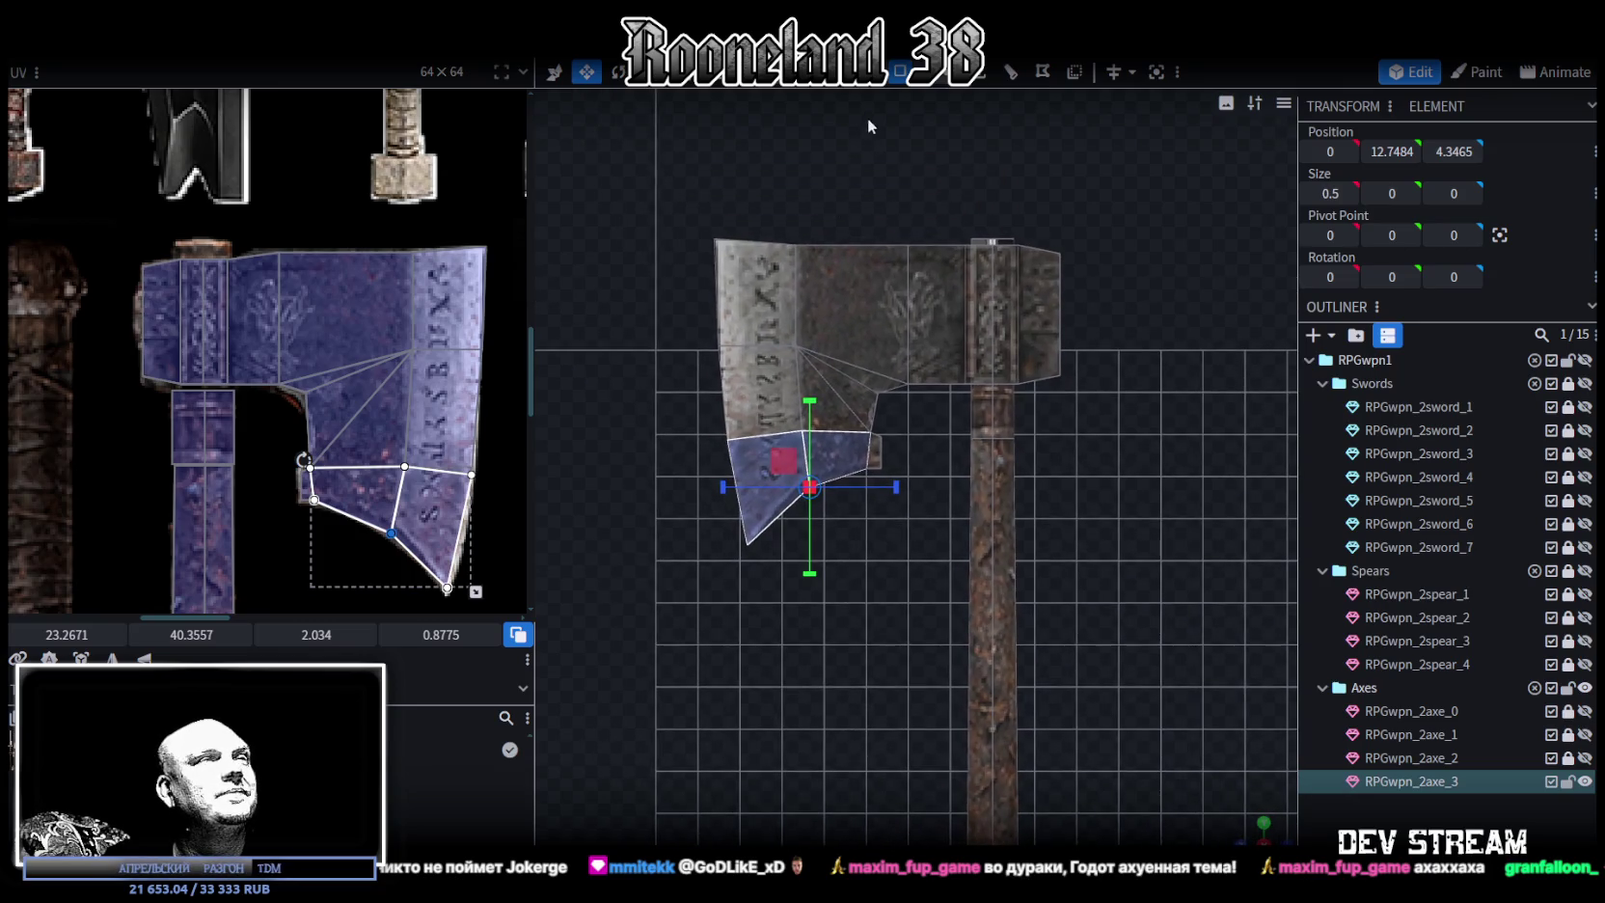
{"action": "left_click_drag", "start_coordinate": [662, 183], "coordinate": [811, 653]}
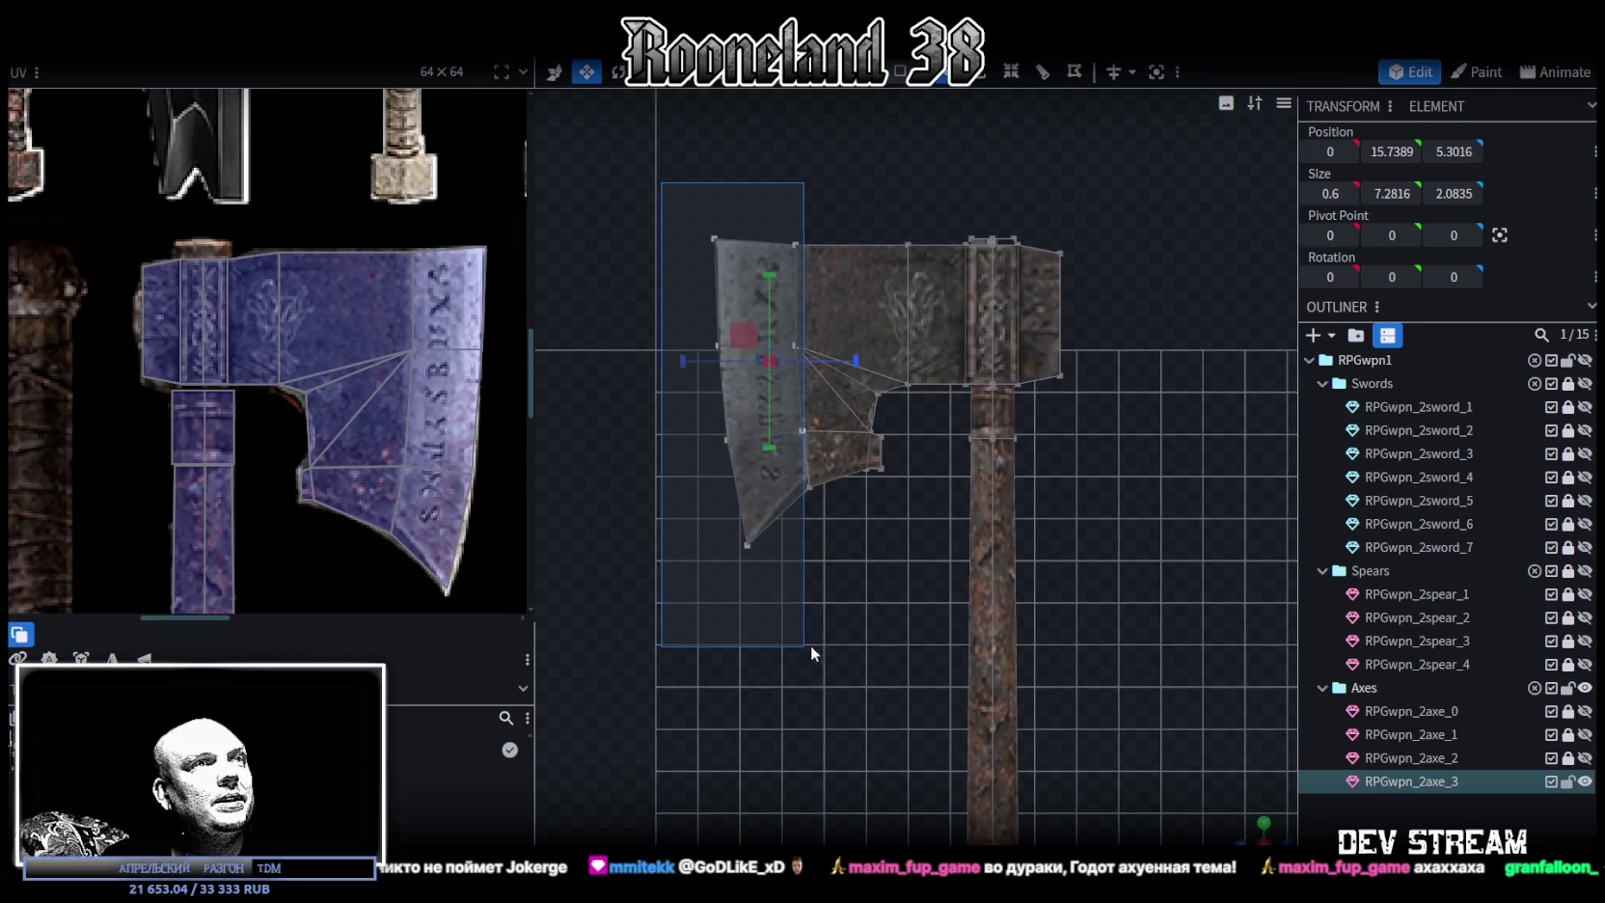
Push the blade's cutting-edge faces outward by about 0.6
{"action": "key", "text": "v"}
{"action": "left_click_drag", "start_coordinate": [698, 389], "coordinate": [668, 394]}
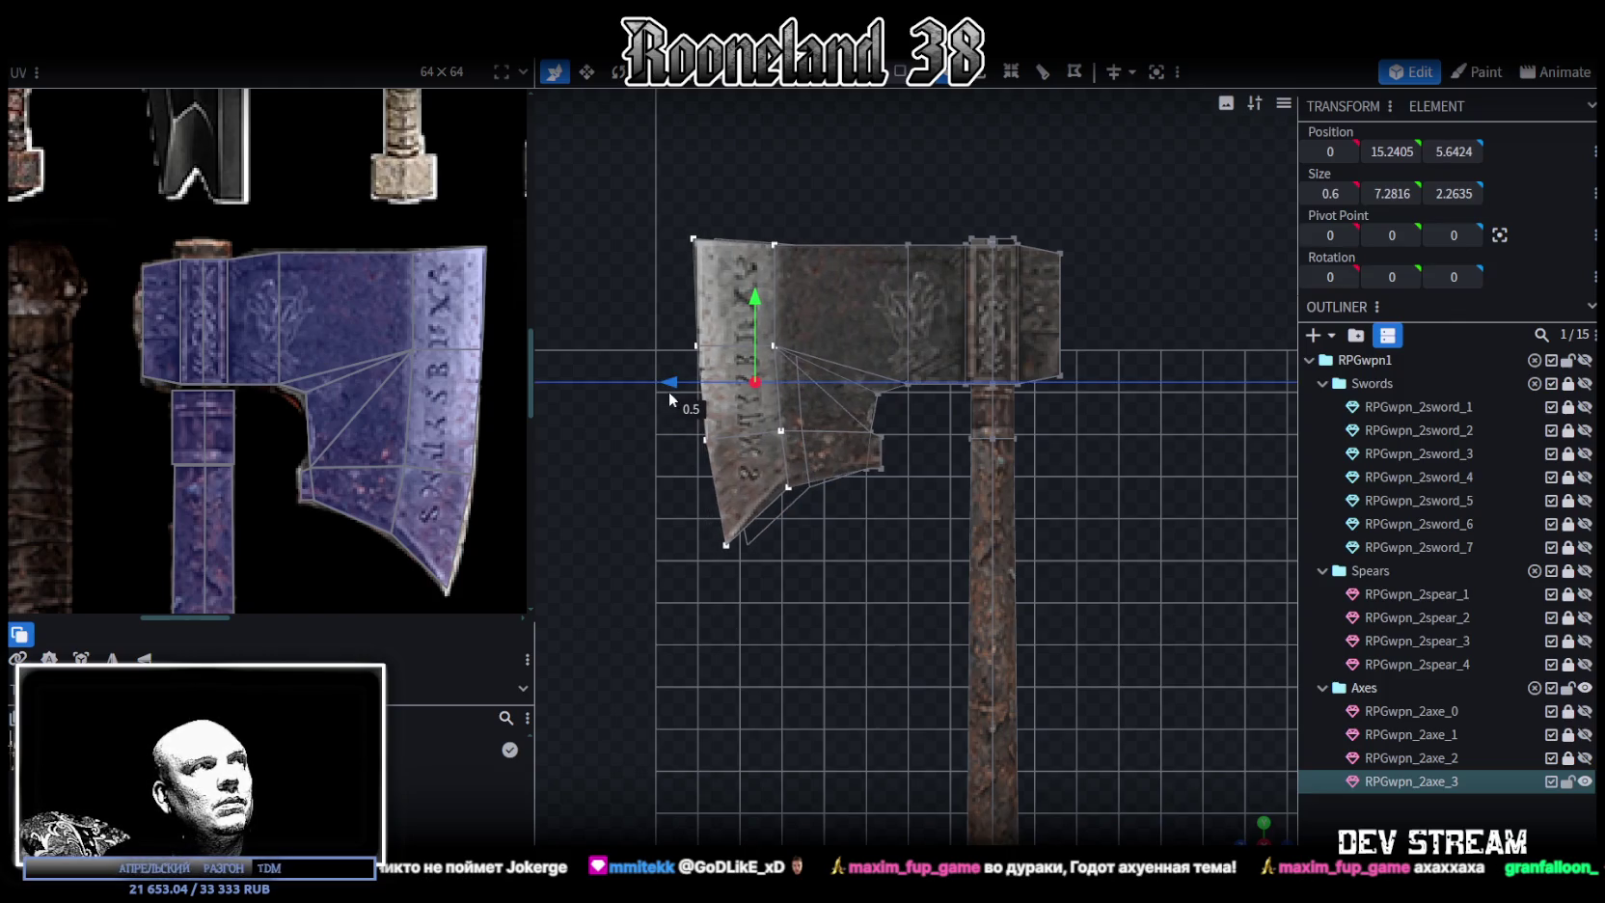
{"action": "left_click_drag", "start_coordinate": [669, 392], "coordinate": [671, 392]}
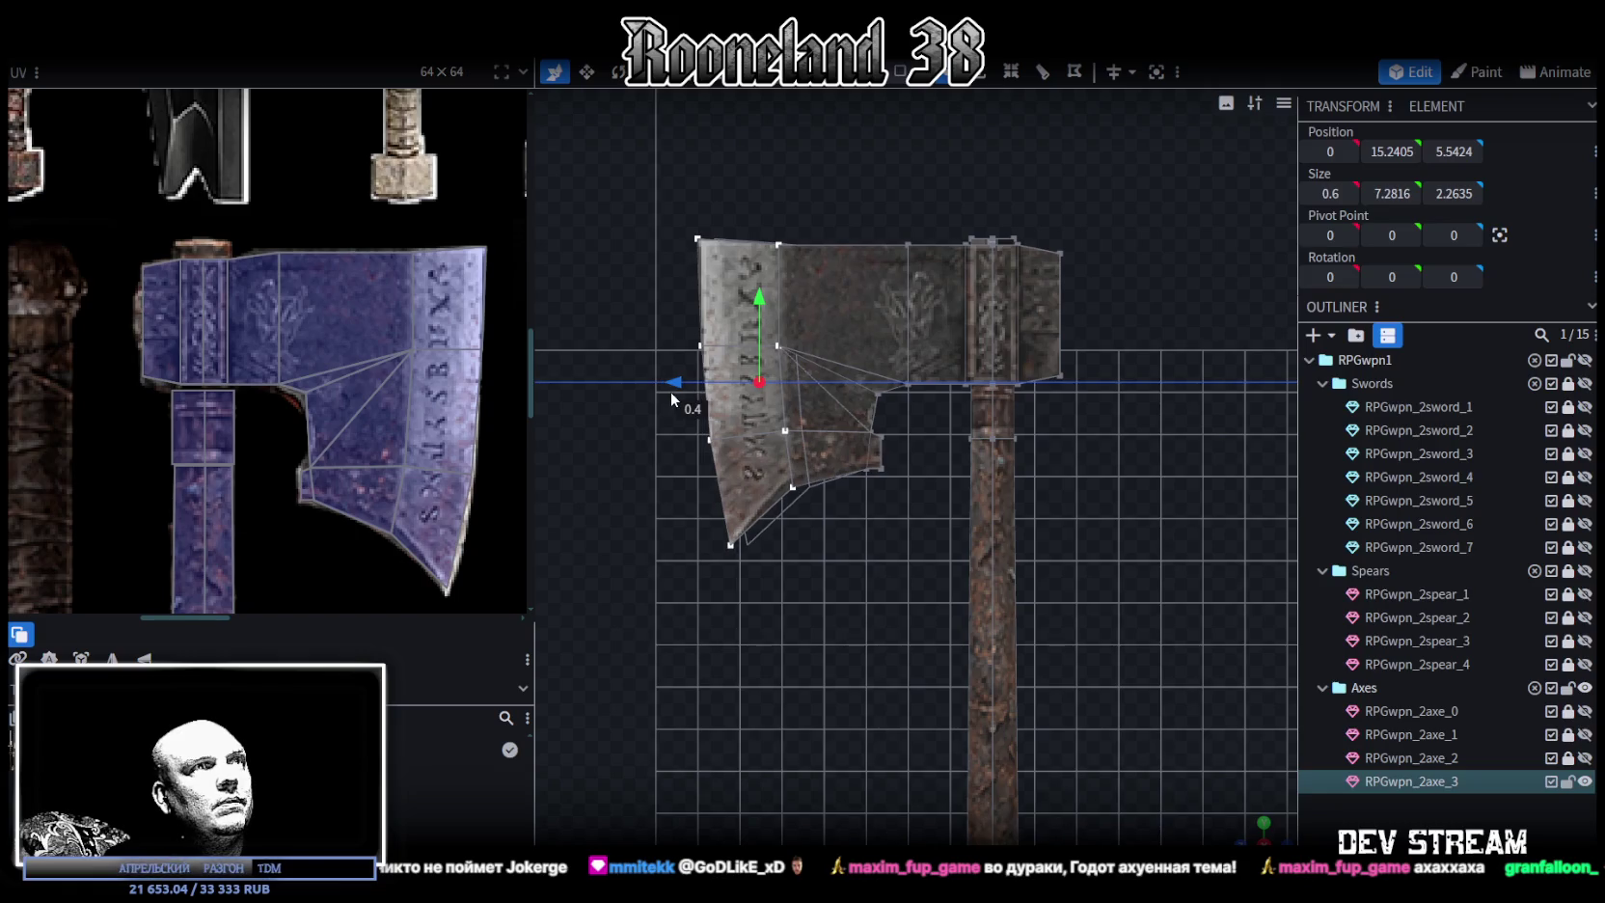
Drop the lower blade faces down and pull the tip vertex slightly back
{"action": "left_click_drag", "start_coordinate": [643, 635], "coordinate": [937, 415]}
{"action": "left_click_drag", "start_coordinate": [828, 382], "coordinate": [825, 413]}
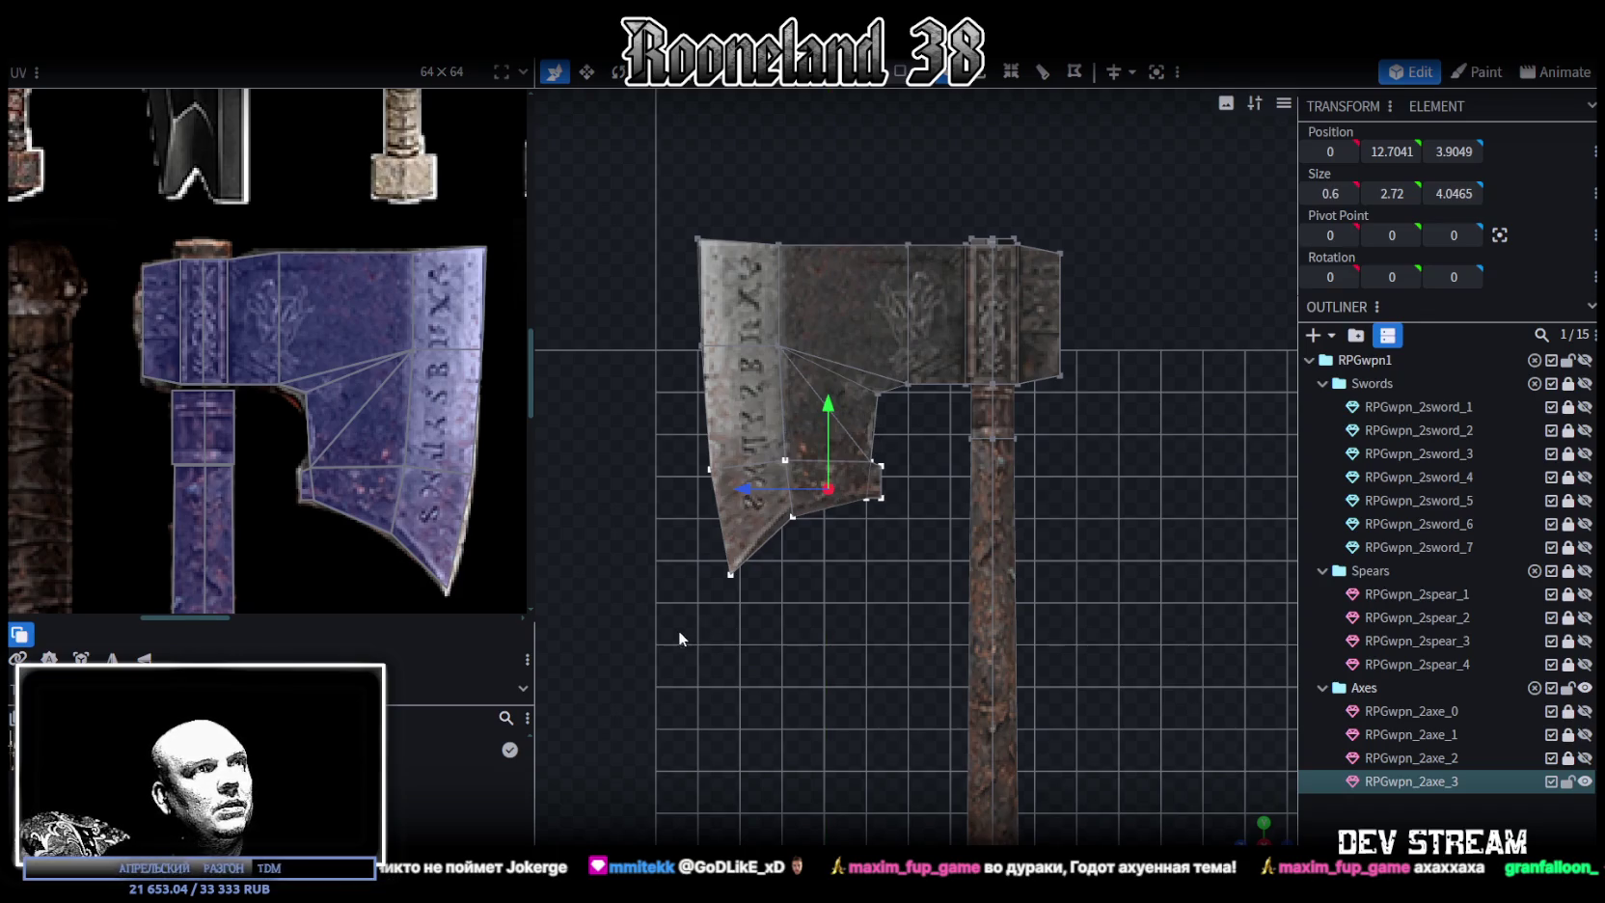
{"action": "left_click_drag", "start_coordinate": [638, 627], "coordinate": [787, 557]}
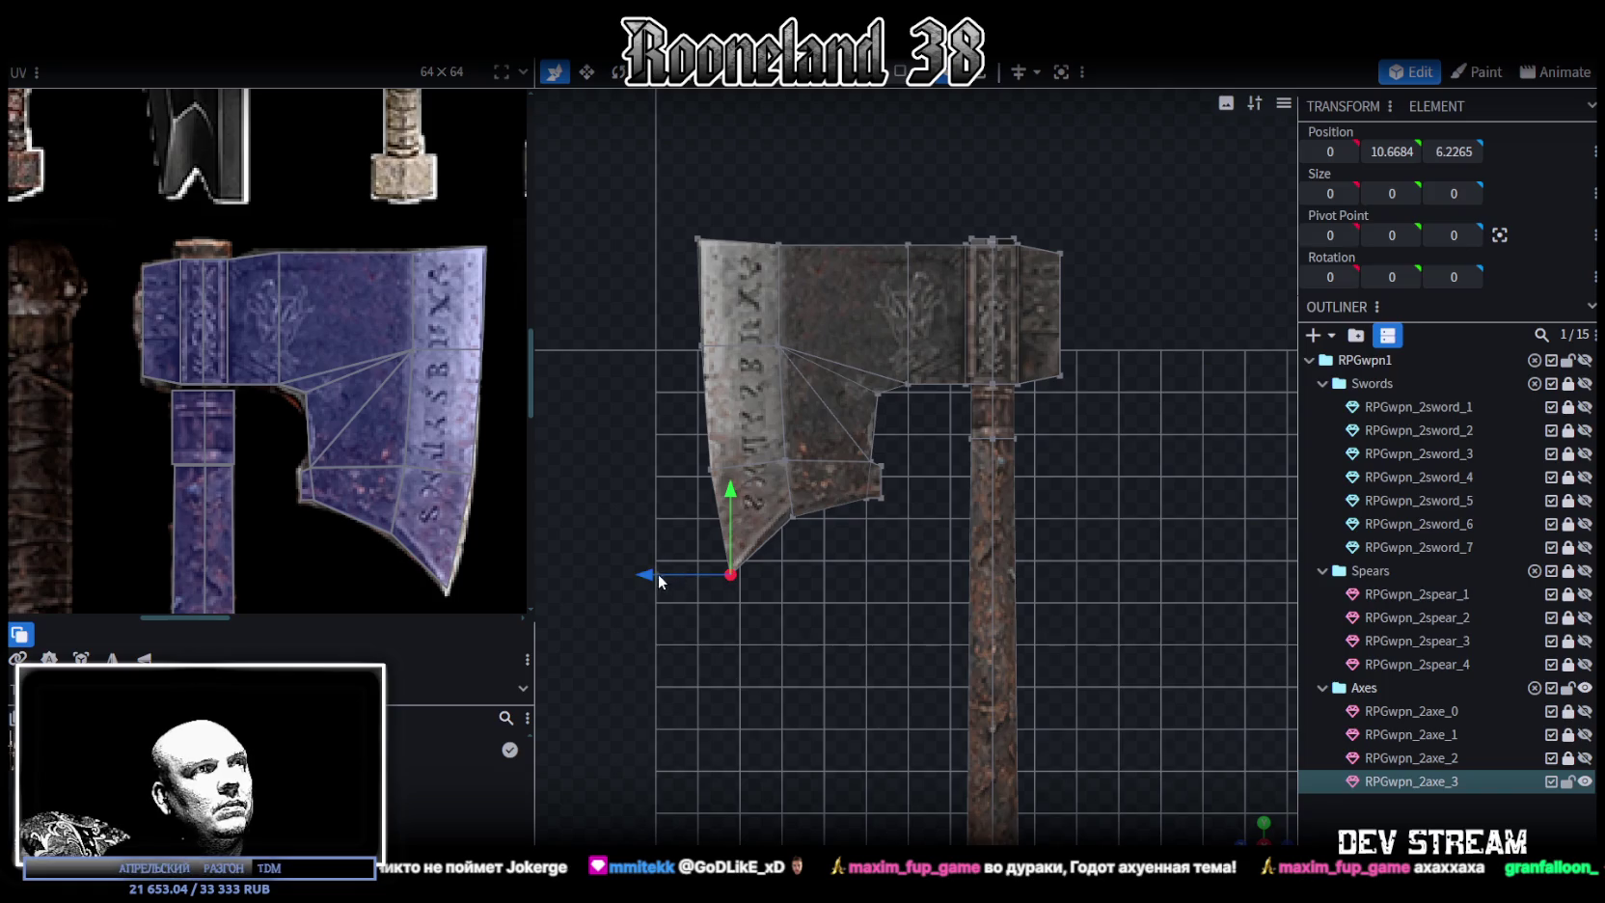
{"action": "left_click_drag", "start_coordinate": [643, 576], "coordinate": [651, 579]}
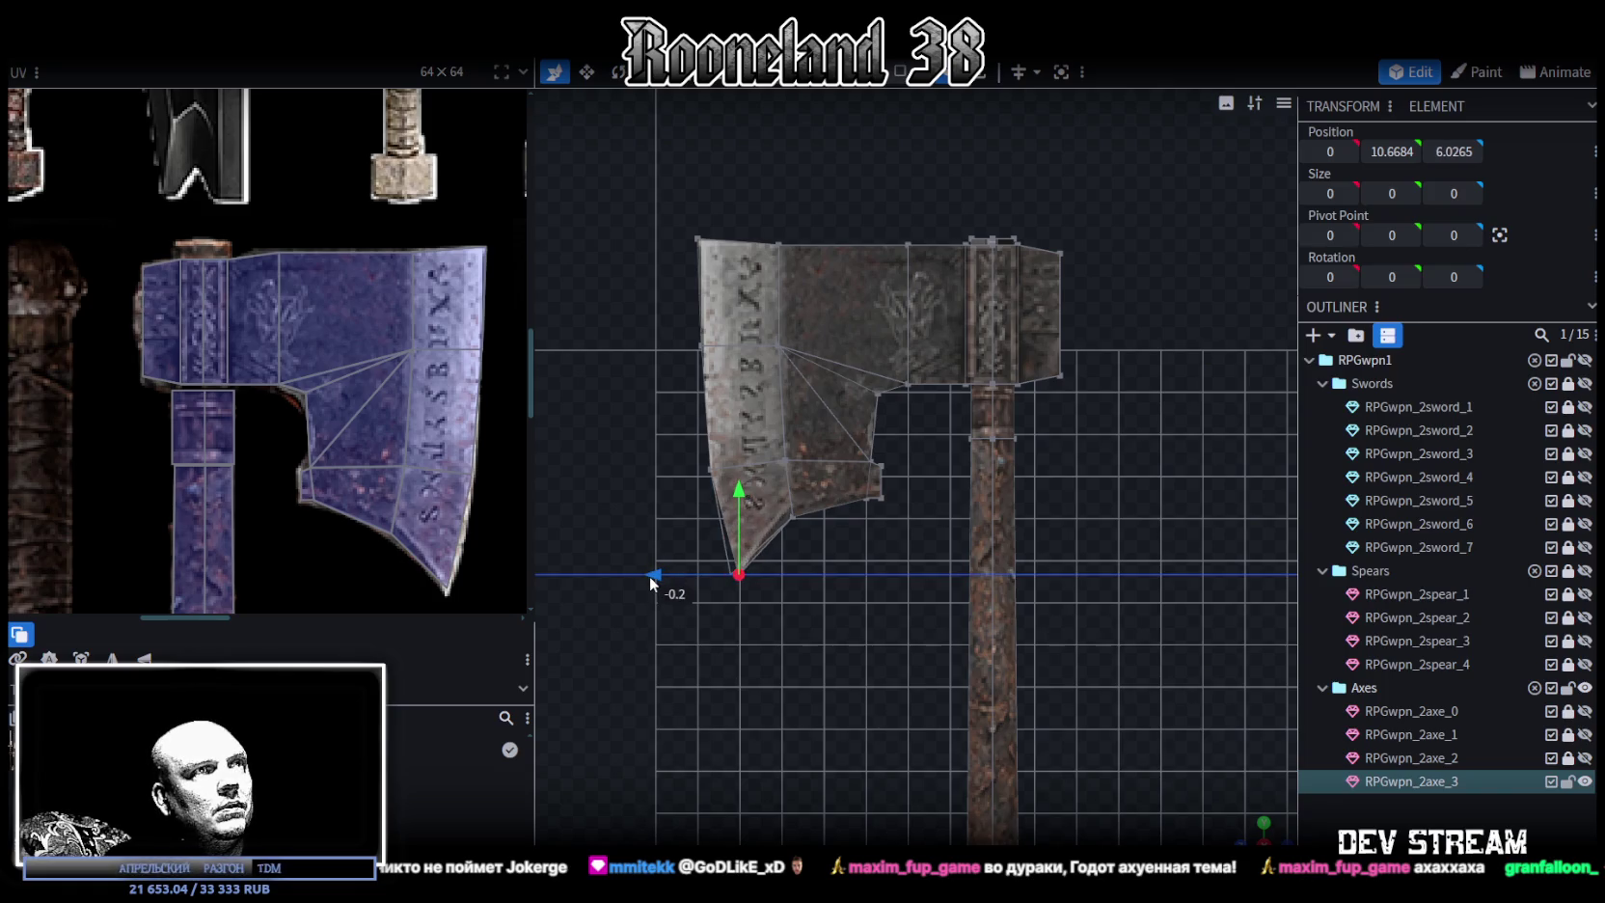
{"action": "left_click", "coordinate": [370, 556]}
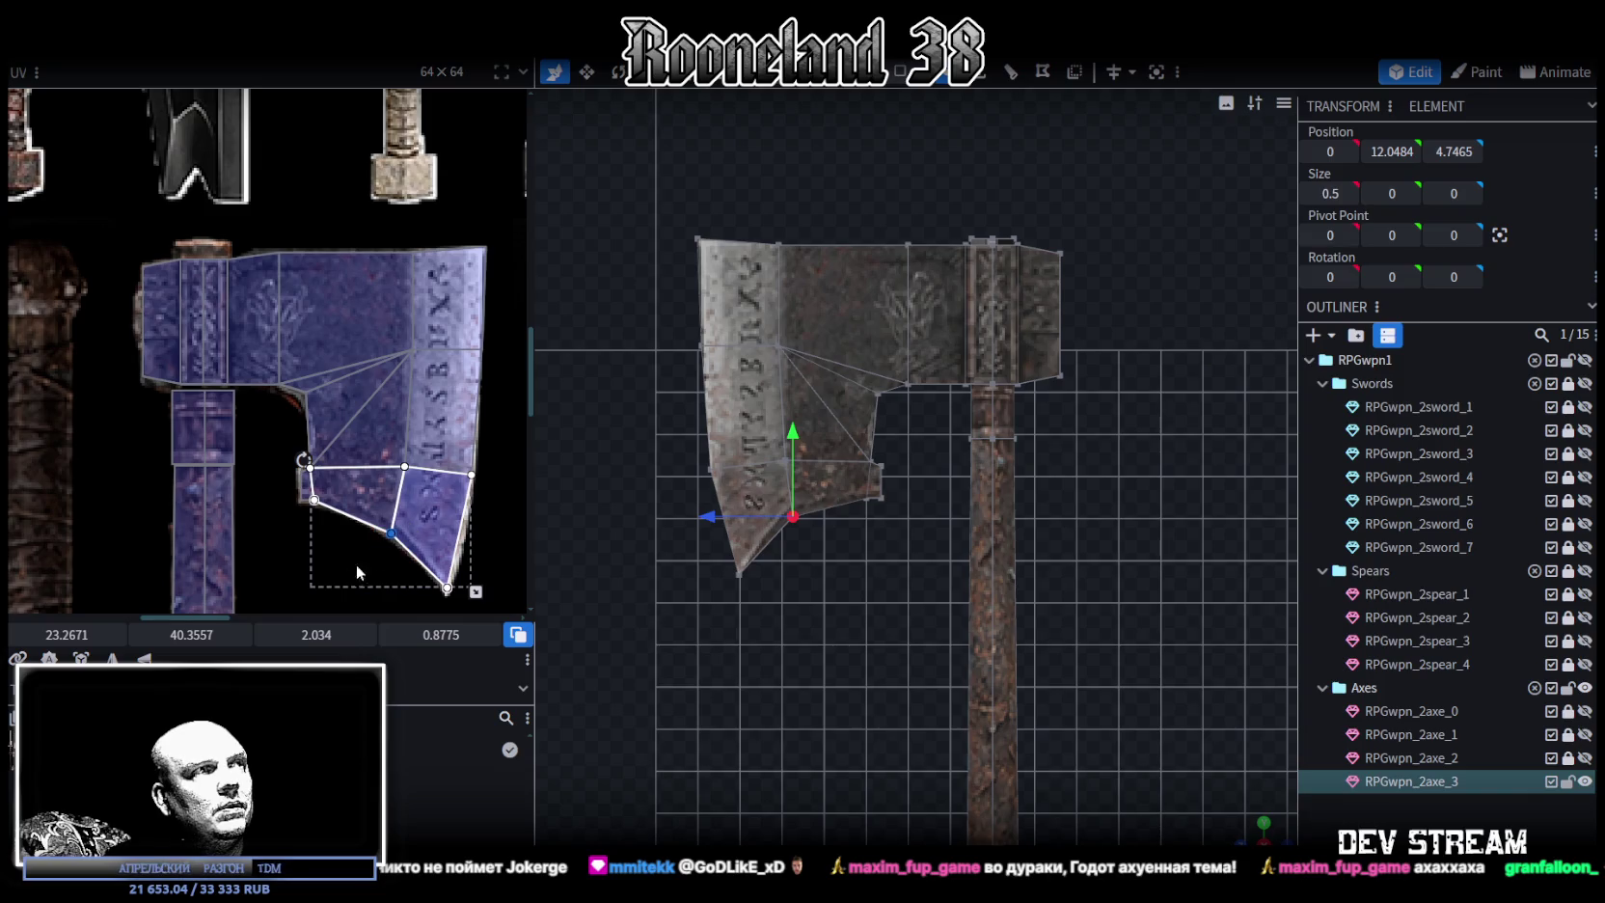
Nudge the blade-edge texture point into place and lower the inner-notch vertex slightly
{"action": "scroll", "coordinate": [399, 546], "scroll_direction": "up", "scroll_amount": 2}
{"action": "scroll", "coordinate": [398, 546], "scroll_direction": "up", "scroll_amount": 3}
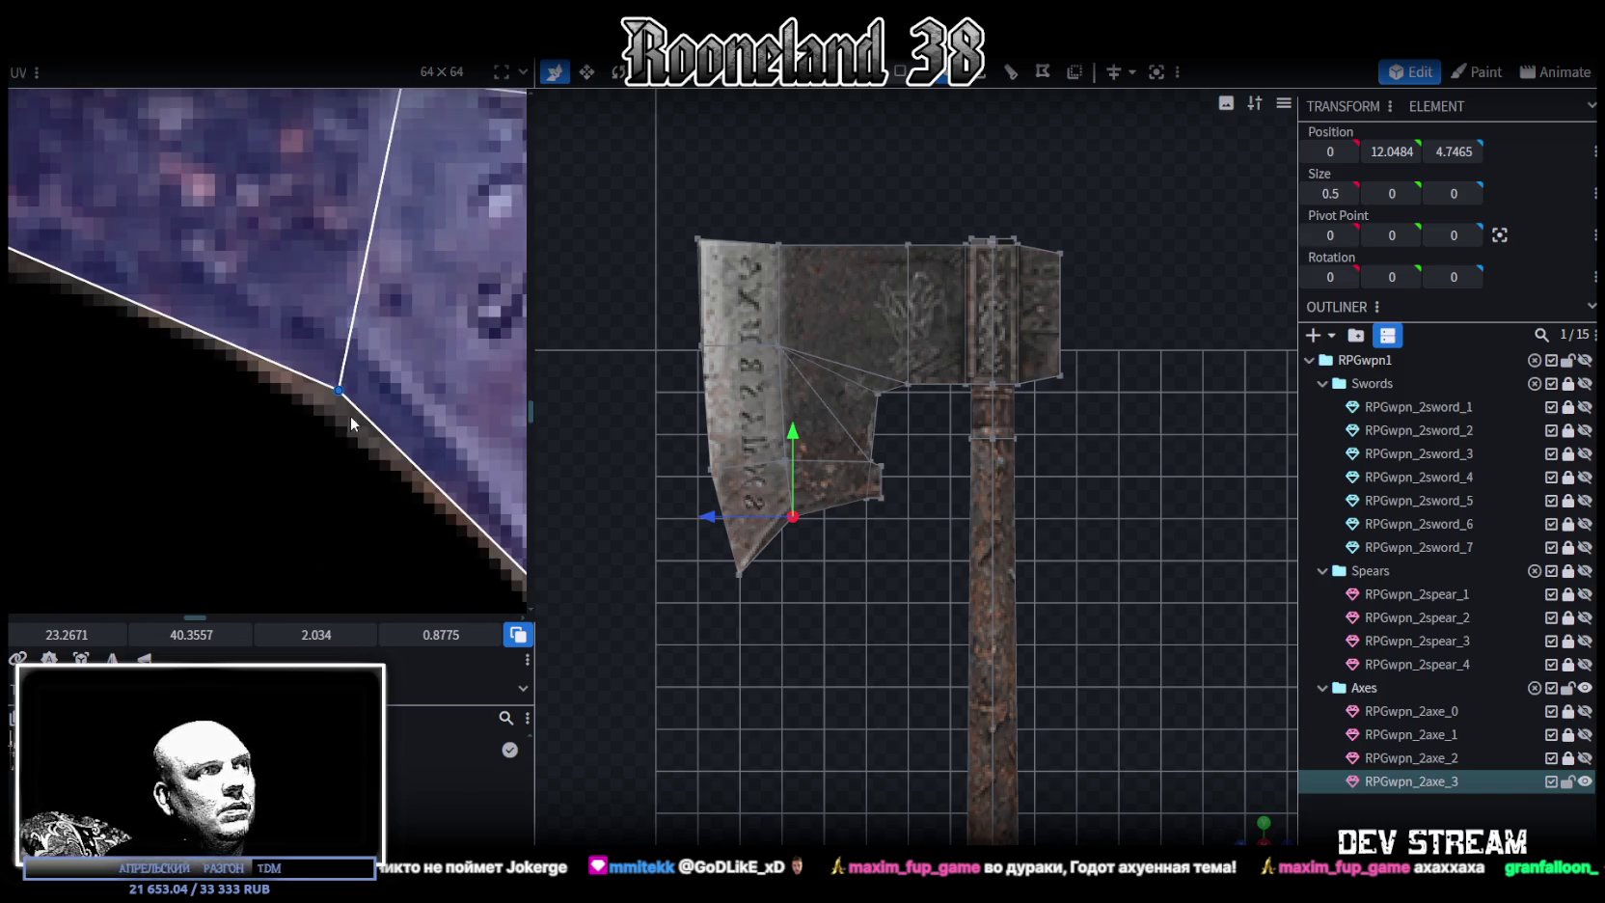
{"action": "left_click_drag", "start_coordinate": [347, 366], "coordinate": [338, 357]}
{"action": "scroll", "coordinate": [212, 450], "scroll_direction": "down", "scroll_amount": 4}
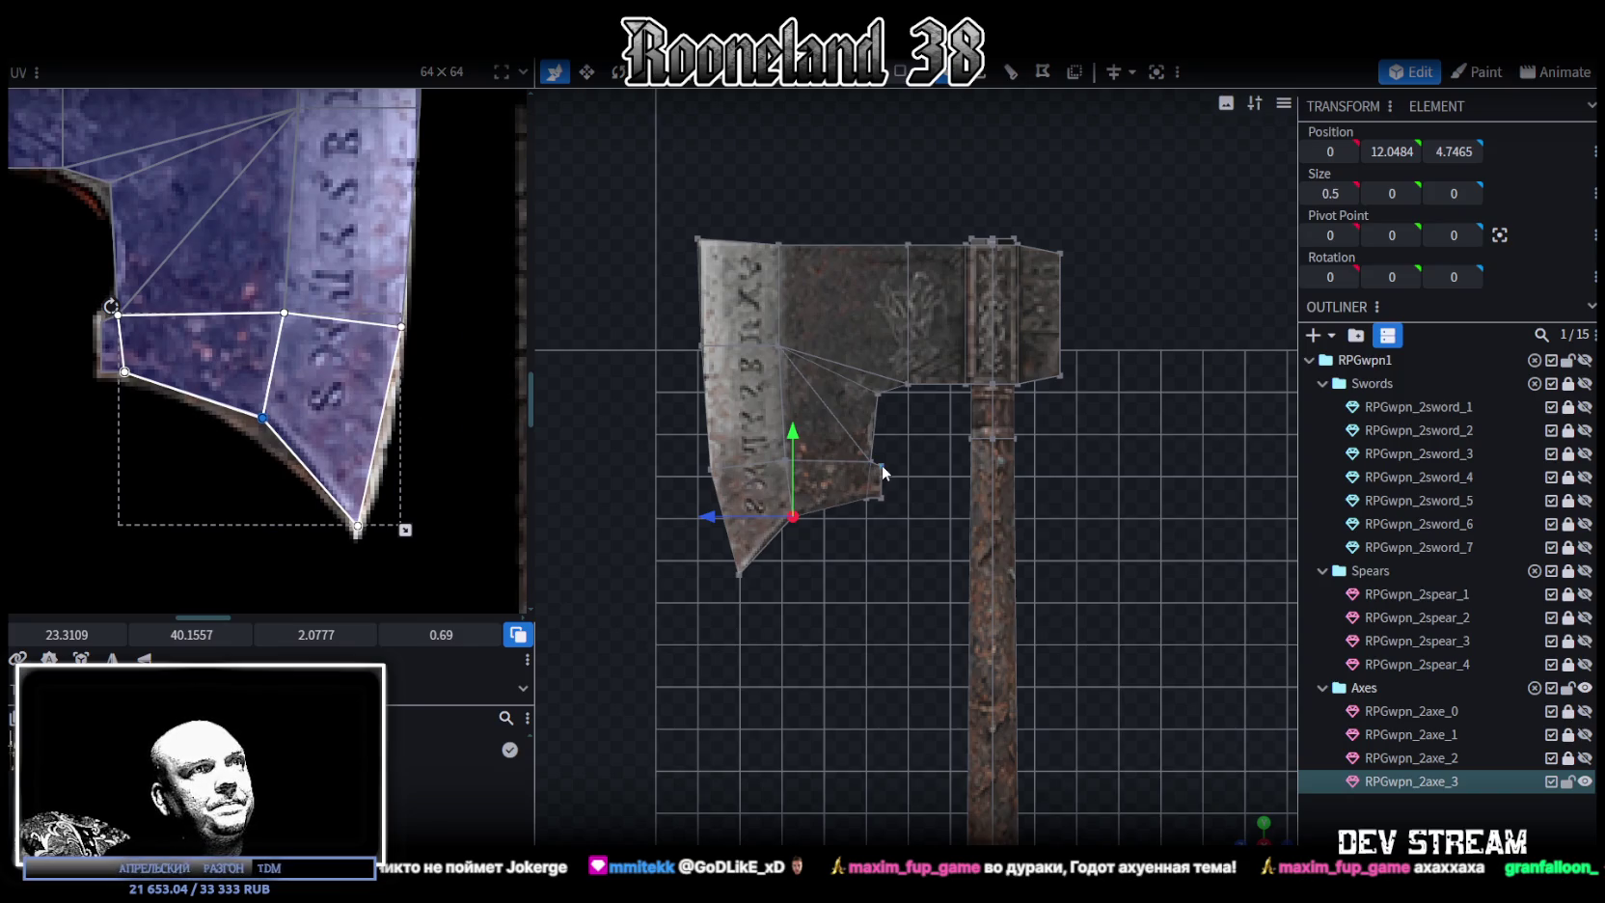
{"action": "scroll", "coordinate": [874, 467], "scroll_direction": "up", "scroll_amount": 2}
{"action": "scroll", "coordinate": [264, 334], "scroll_direction": "up", "scroll_amount": 3}
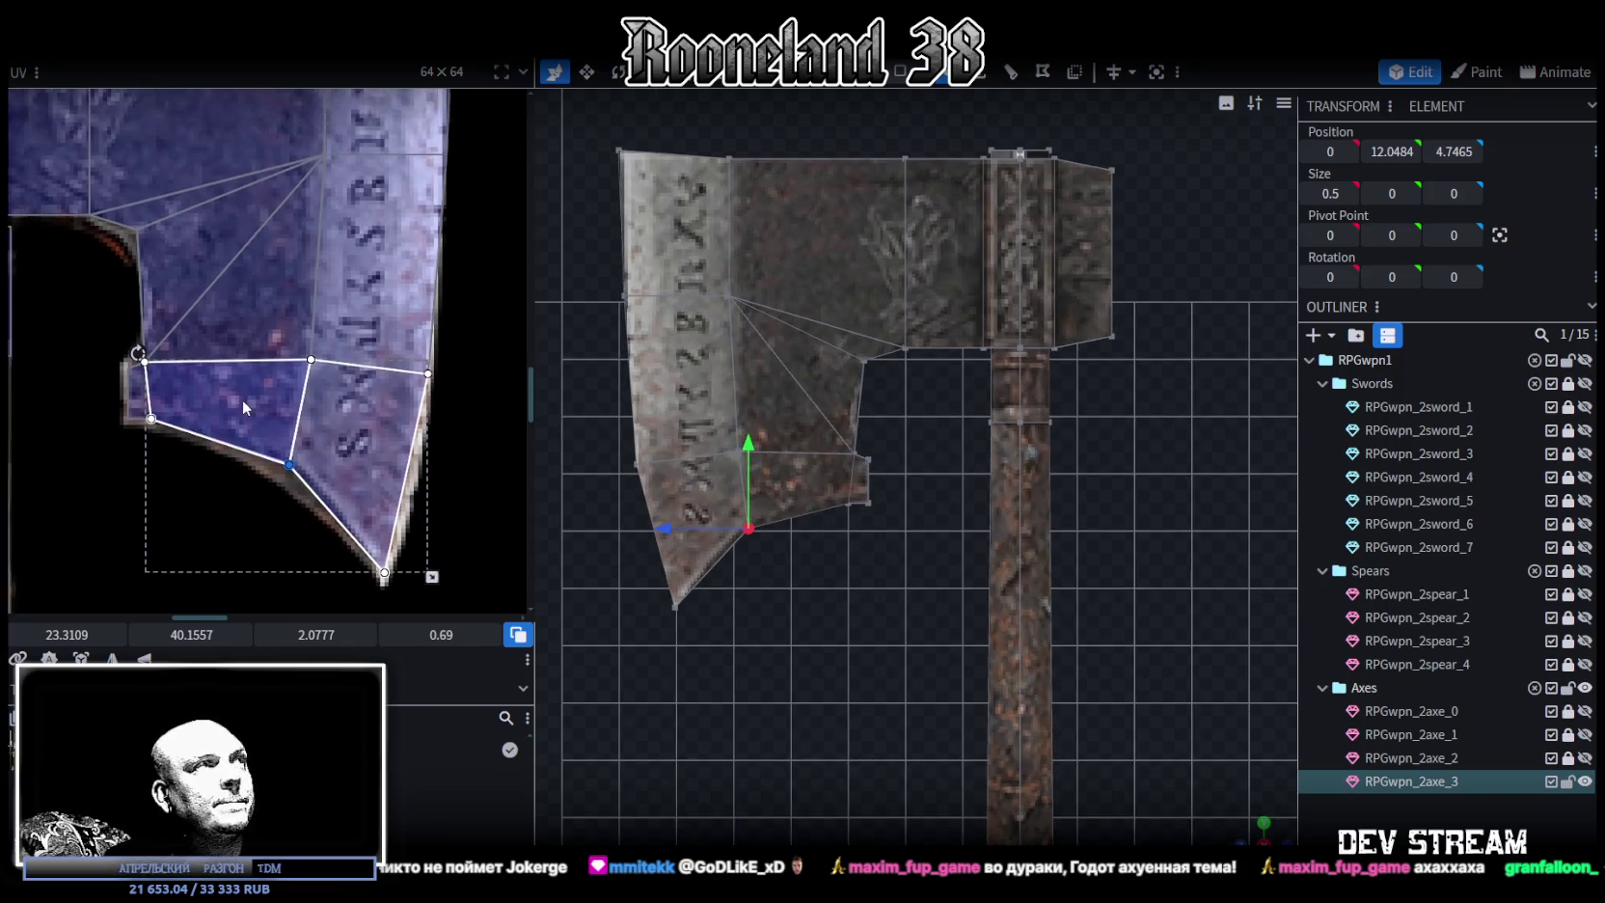
{"action": "left_click", "coordinate": [839, 348]}
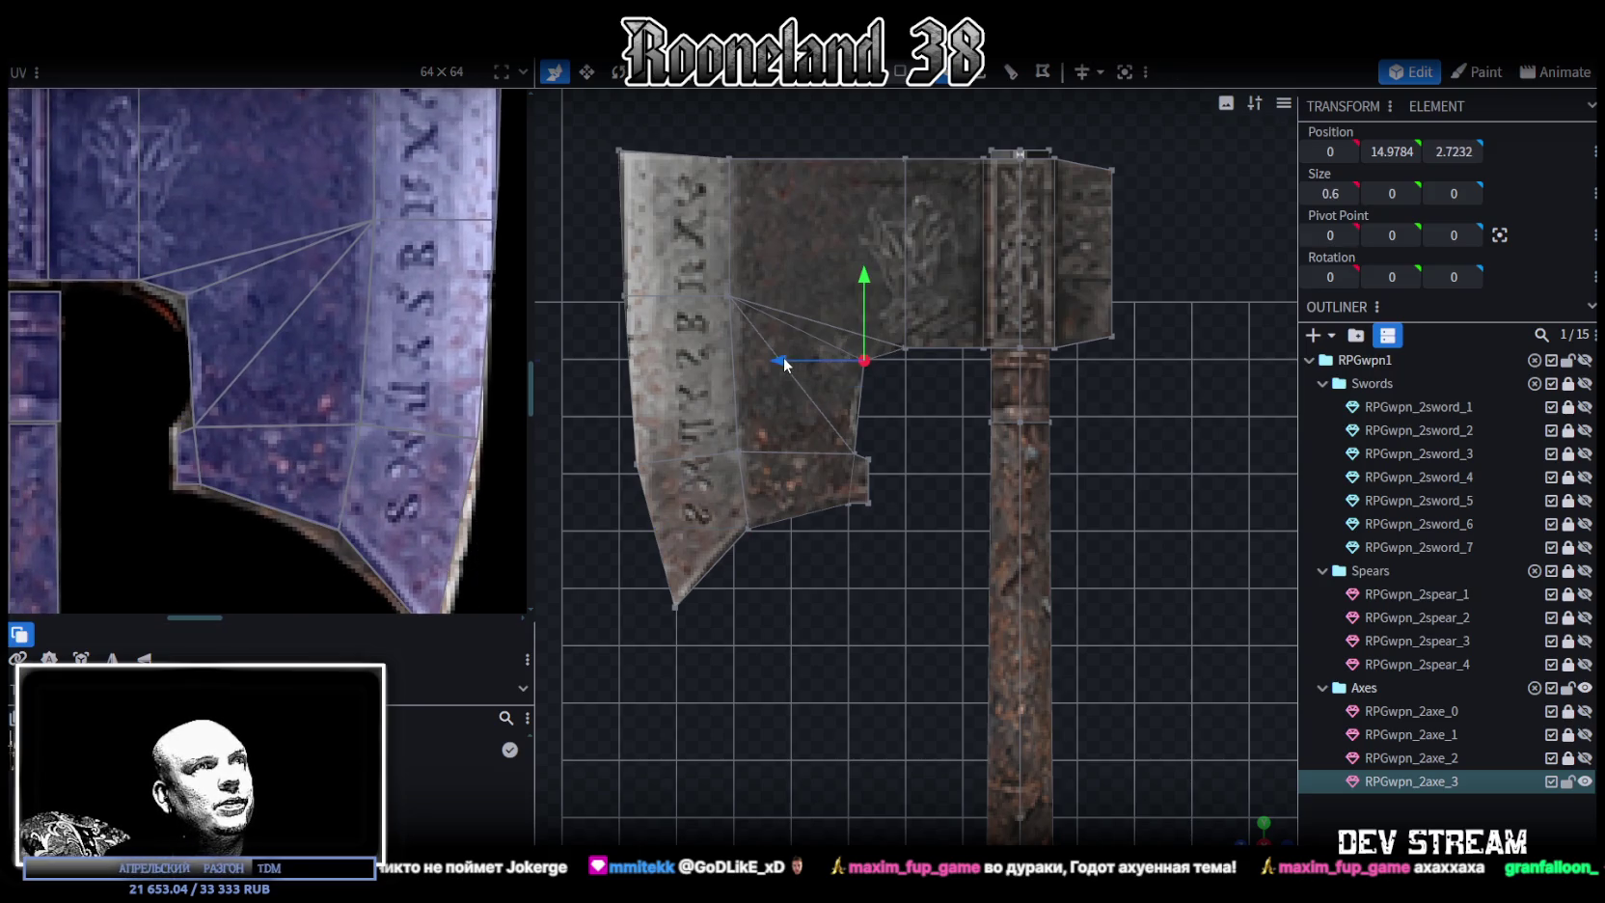
{"action": "left_click_drag", "start_coordinate": [865, 274], "coordinate": [838, 281]}
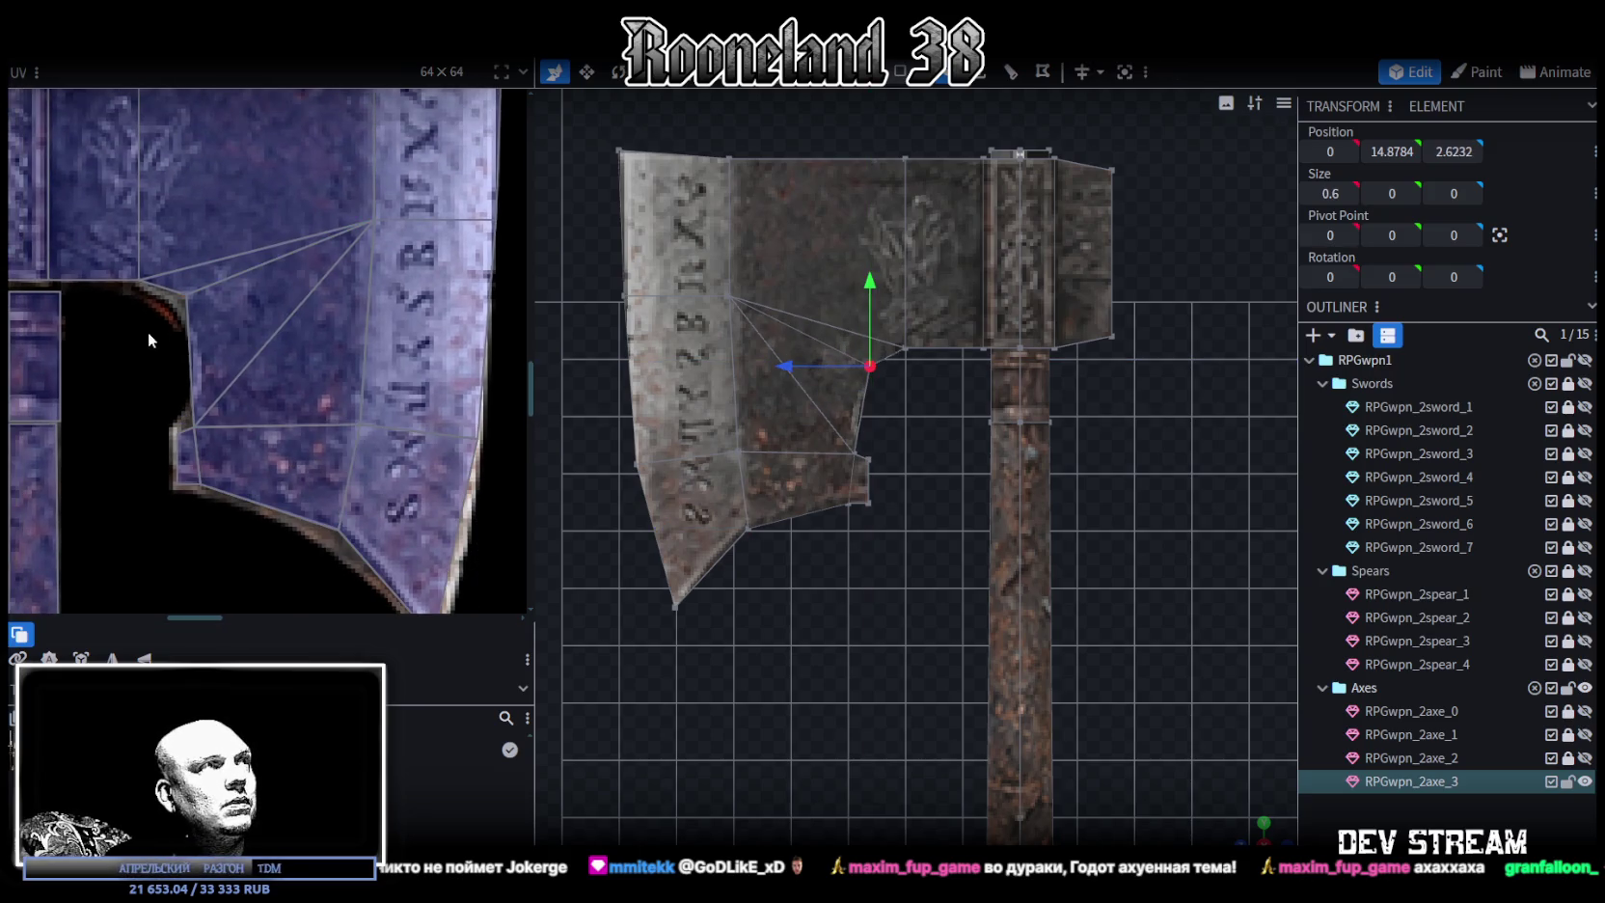
Nudge the notch face's texture point down slightly
{"action": "left_click", "coordinate": [183, 307]}
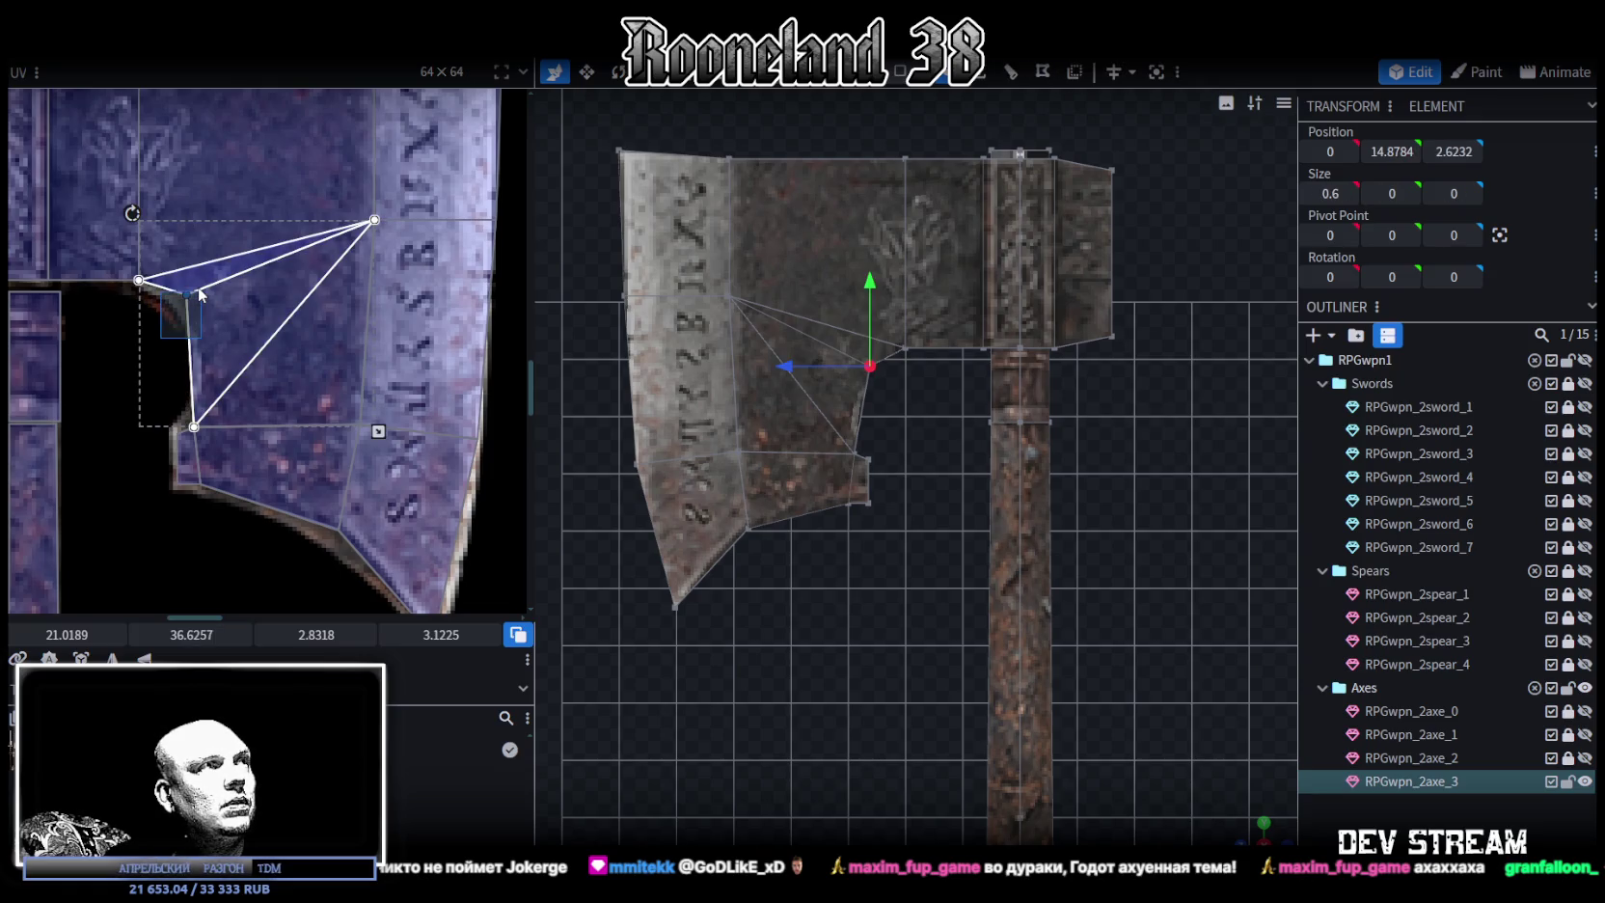
{"action": "mouse_move", "coordinate": [191, 634]}
{"action": "left_mouse_down"}
{"action": "mouse_move", "coordinate": [208, 635]}
{"action": "mouse_move", "coordinate": [203, 612]}
{"action": "left_mouse_up"}
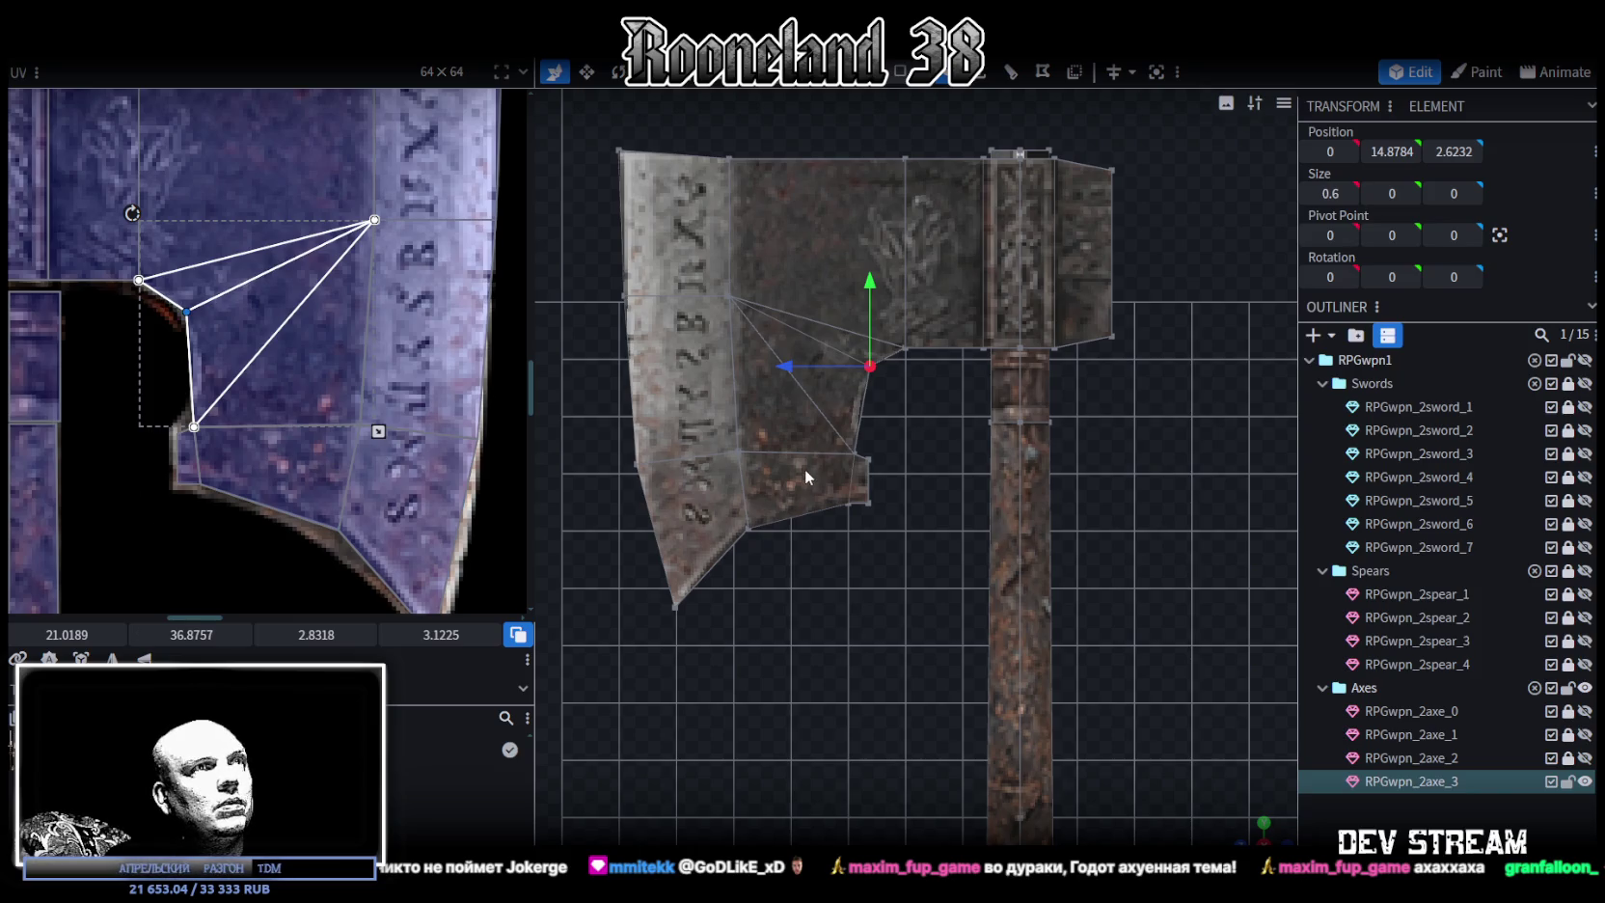
{"action": "scroll", "coordinate": [835, 529], "scroll_direction": "up", "scroll_amount": 2}
{"action": "scroll", "coordinate": [853, 524], "scroll_direction": "down", "scroll_amount": 2}
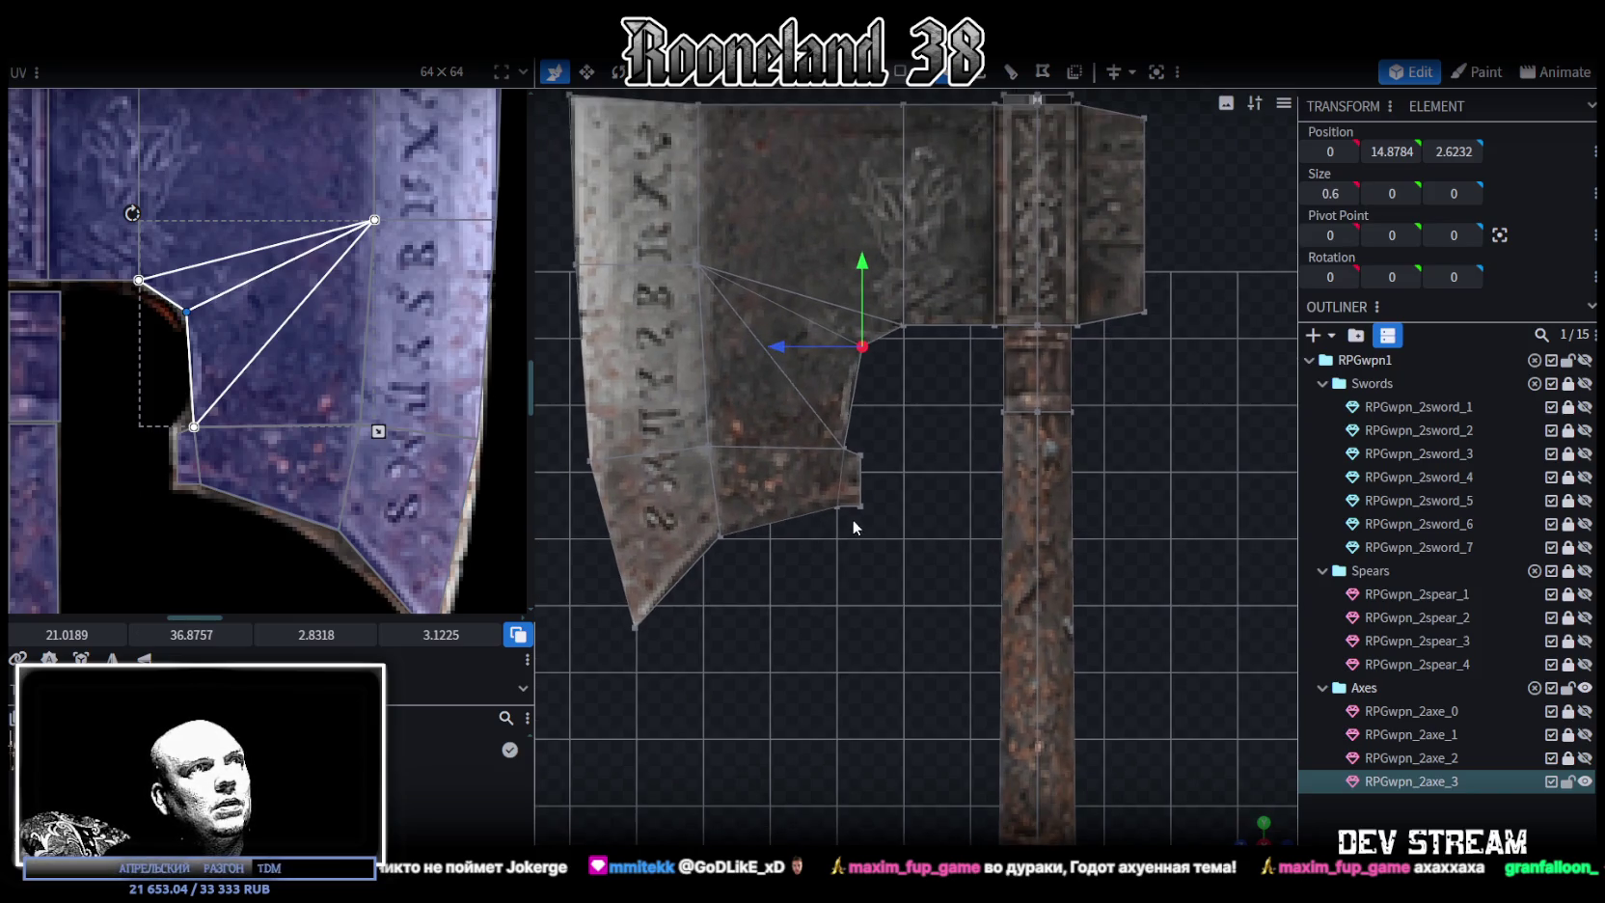
{"action": "scroll", "coordinate": [853, 521], "scroll_direction": "down", "scroll_amount": 2}
{"action": "scroll", "coordinate": [304, 382], "scroll_direction": "right", "scroll_amount": 3}
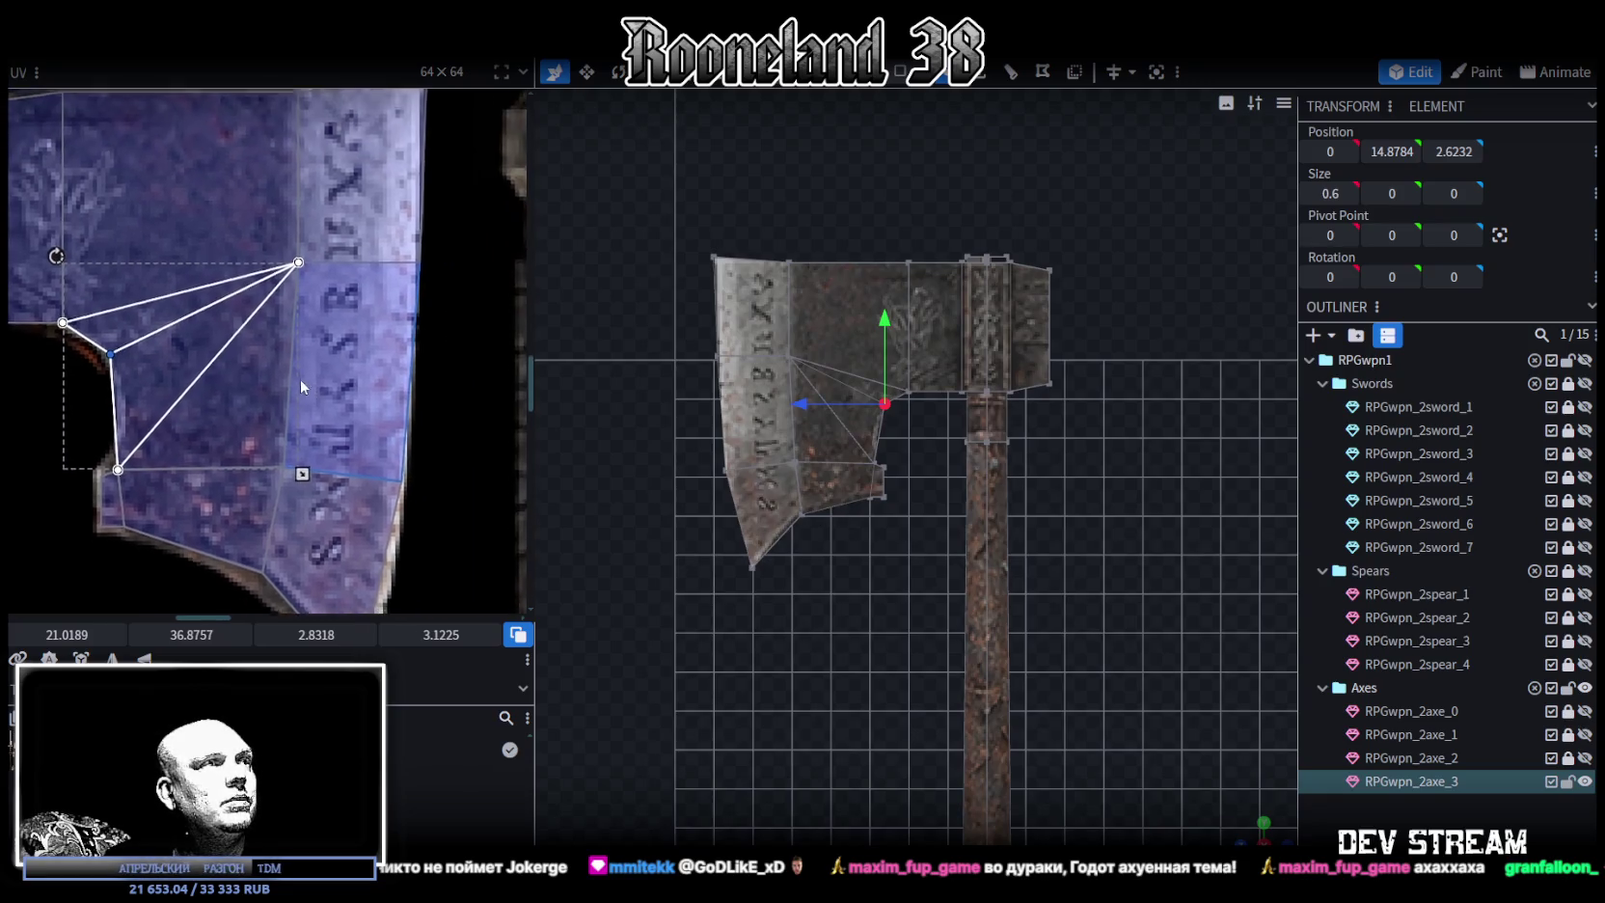
{"action": "scroll", "coordinate": [343, 347], "scroll_direction": "down", "scroll_amount": 2}
Adjust the front lower face's blade-tip texture point so it lines up with the painted edge
{"action": "left_click", "coordinate": [332, 365]}
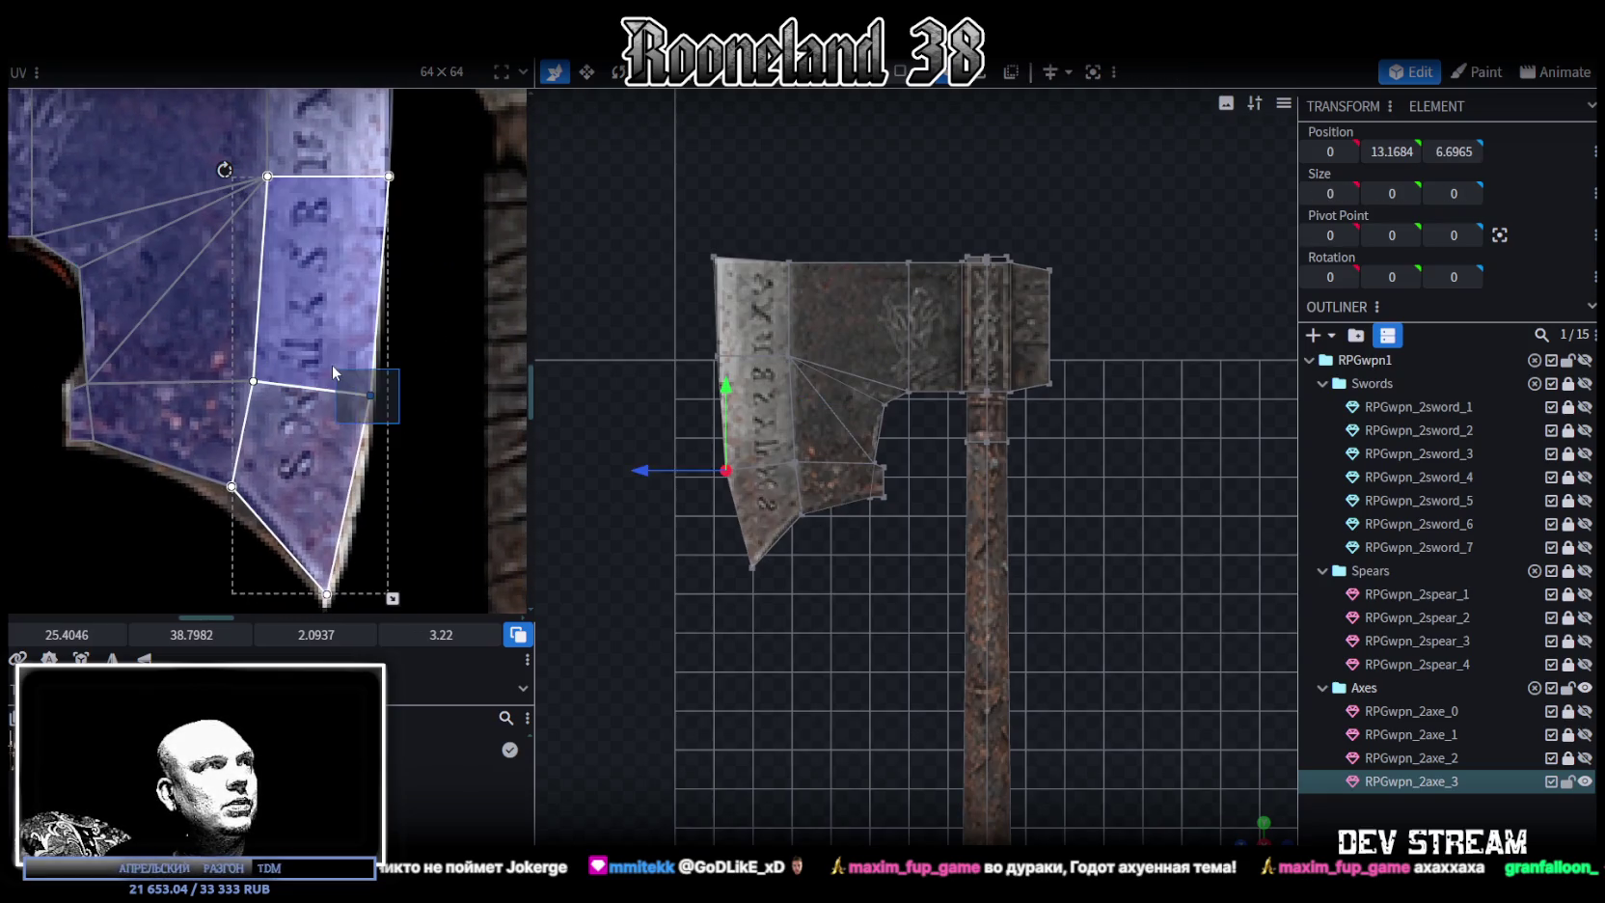
{"action": "scroll", "coordinate": [398, 430], "scroll_direction": "up", "scroll_amount": 2}
{"action": "scroll", "coordinate": [414, 492], "scroll_direction": "down", "scroll_amount": 2}
{"action": "left_click", "coordinate": [302, 521]}
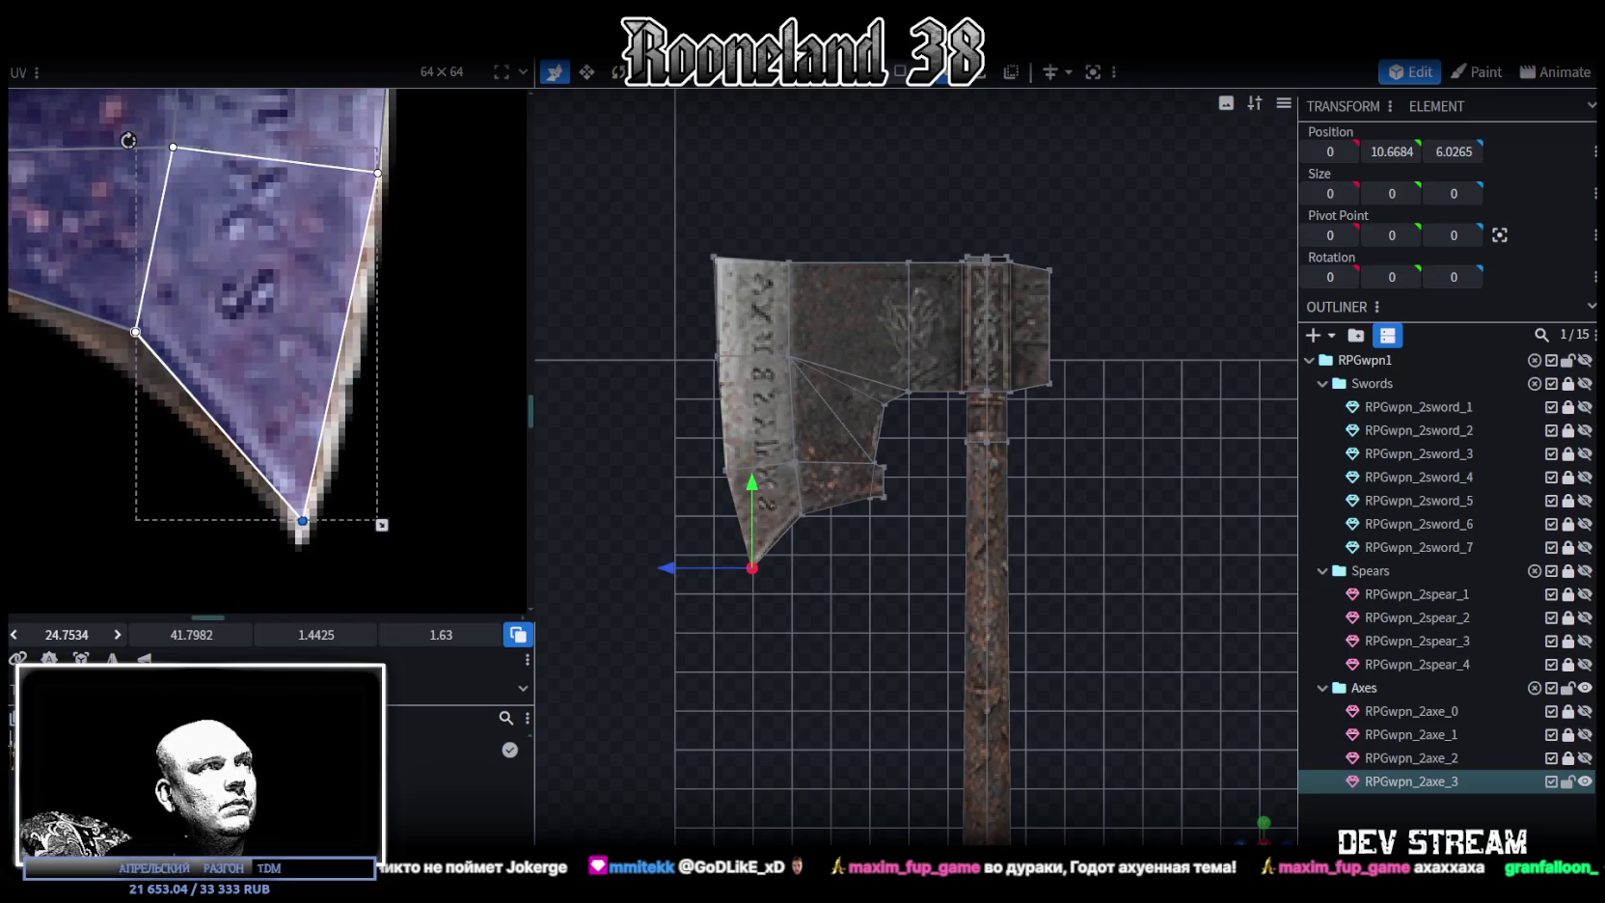
{"action": "left_click_drag", "start_coordinate": [302, 521], "coordinate": [307, 521]}
{"action": "left_click_drag", "start_coordinate": [67, 634], "coordinate": [243, 608]}
{"action": "left_click_drag", "start_coordinate": [305, 521], "coordinate": [305, 525]}
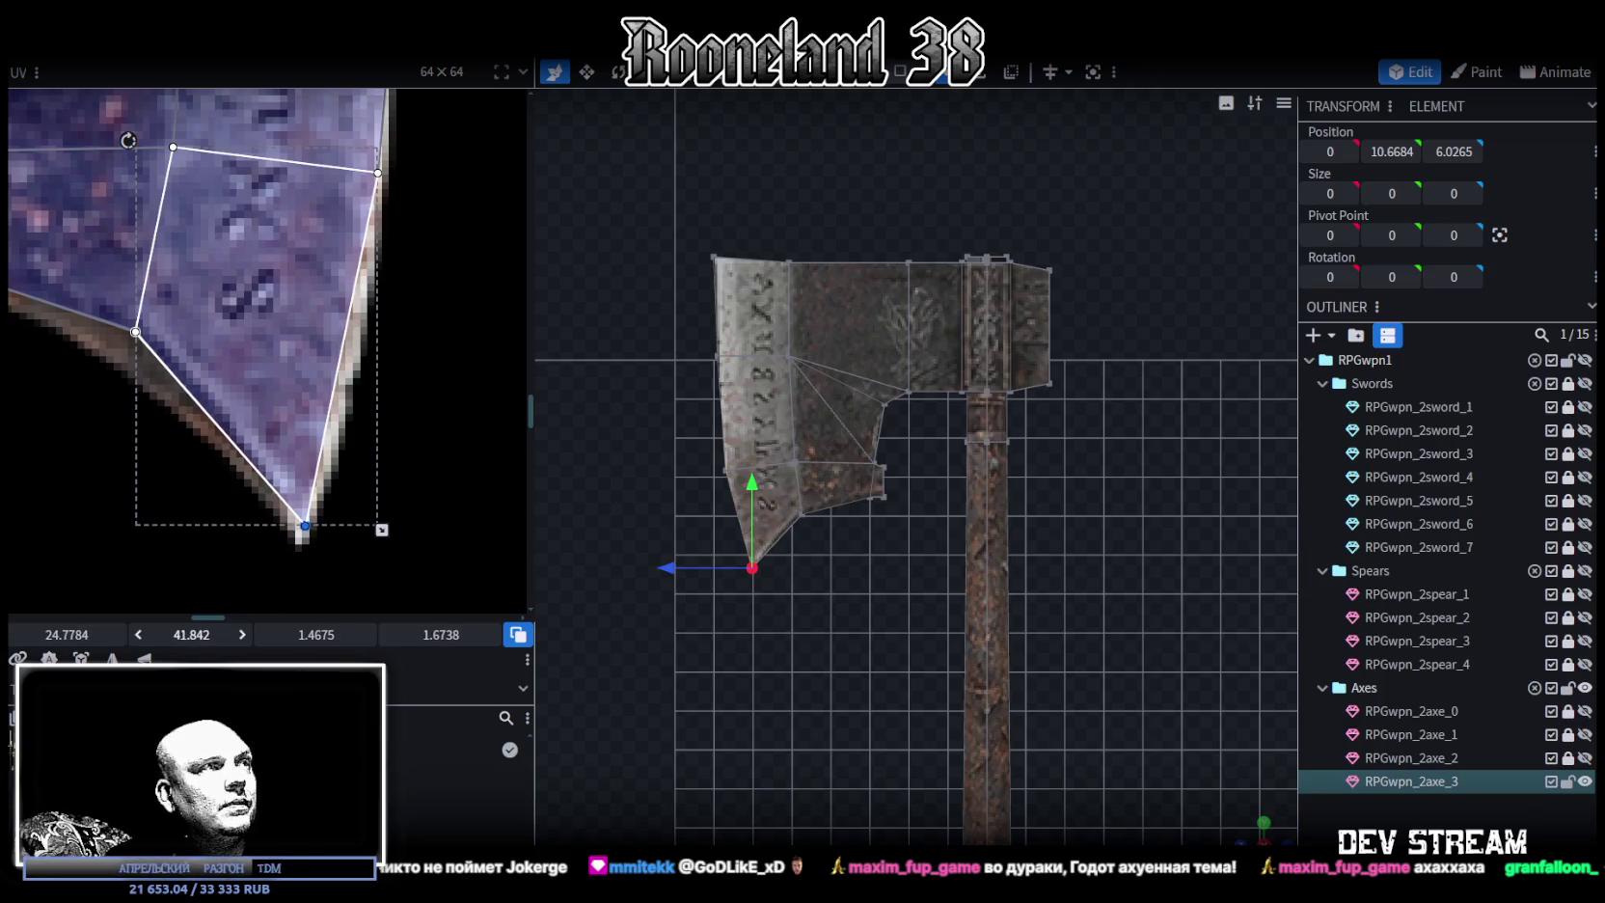
{"action": "scroll", "coordinate": [856, 453], "scroll_direction": "up", "scroll_amount": 2}
{"action": "scroll", "coordinate": [891, 412], "scroll_direction": "up", "scroll_amount": 1}
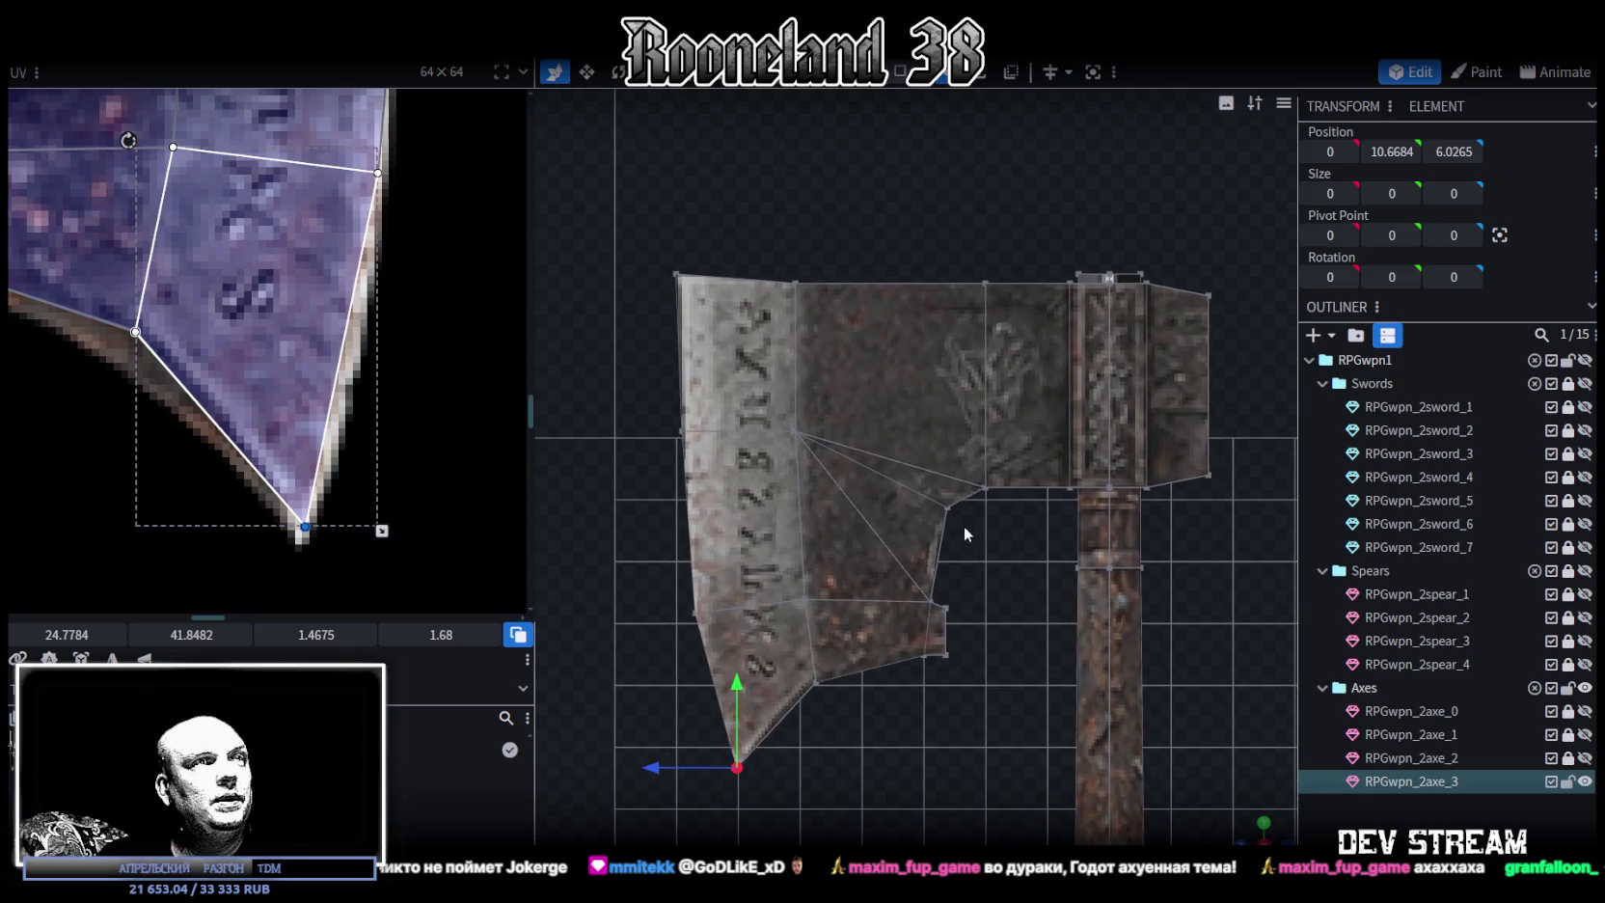
{"action": "scroll", "coordinate": [970, 449], "scroll_direction": "down", "scroll_amount": 3}
{"action": "left_click_drag", "start_coordinate": [706, 726], "coordinate": [1011, 532]}
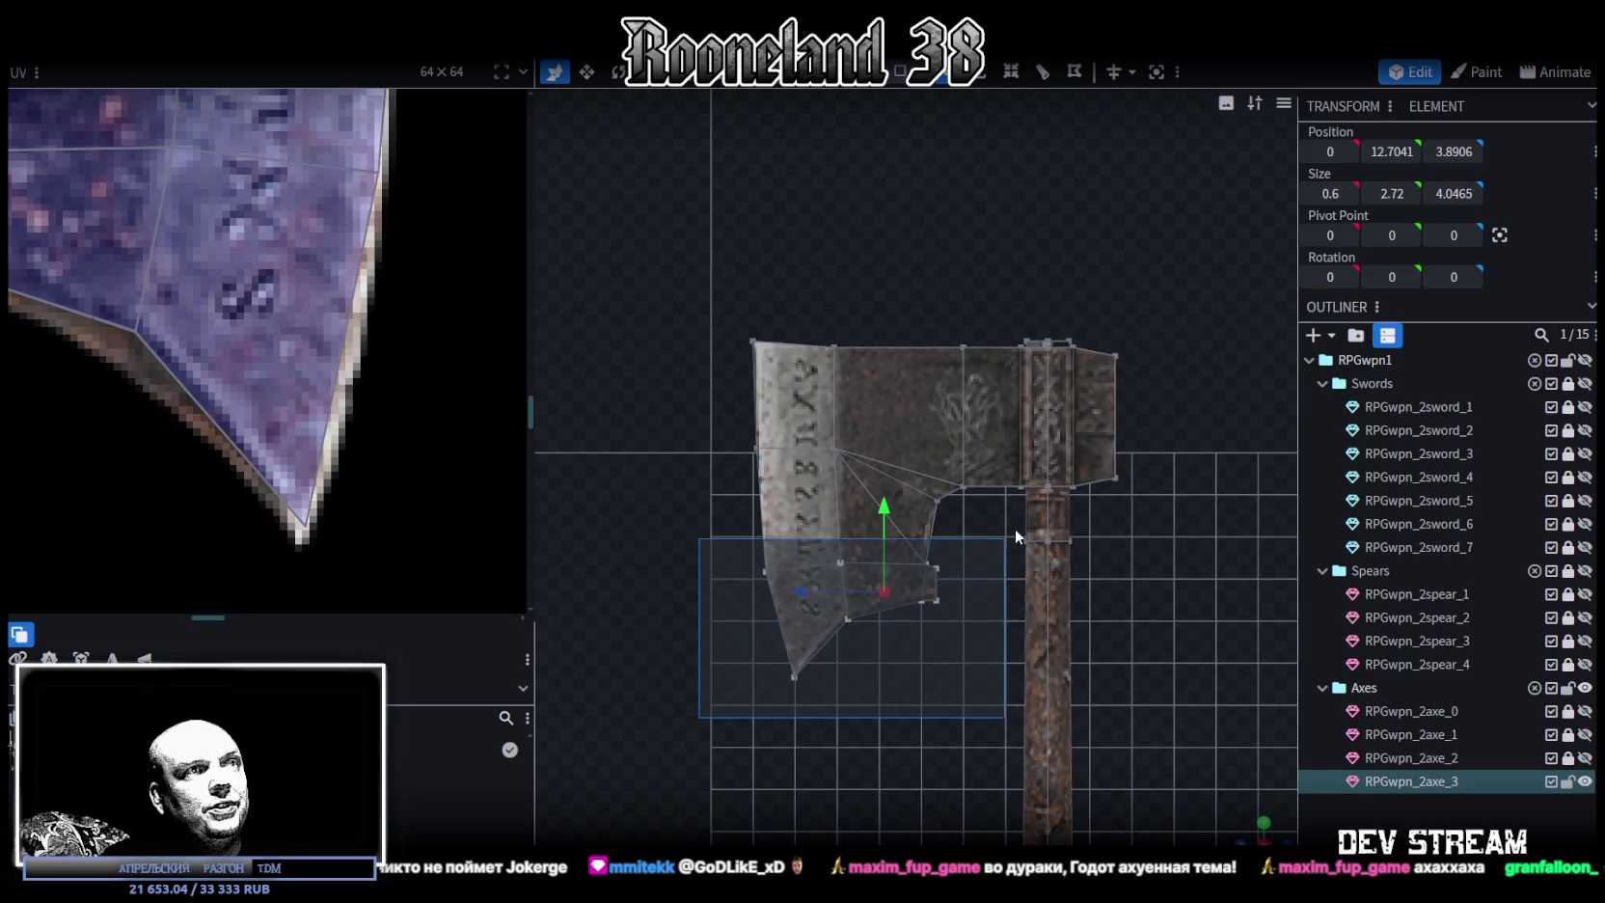
Lower the selected bottom blade faces slightly and pick the inner-corner and tip vertices
{"action": "left_click_drag", "start_coordinate": [883, 529], "coordinate": [884, 526]}
{"action": "left_click", "coordinate": [936, 609]}
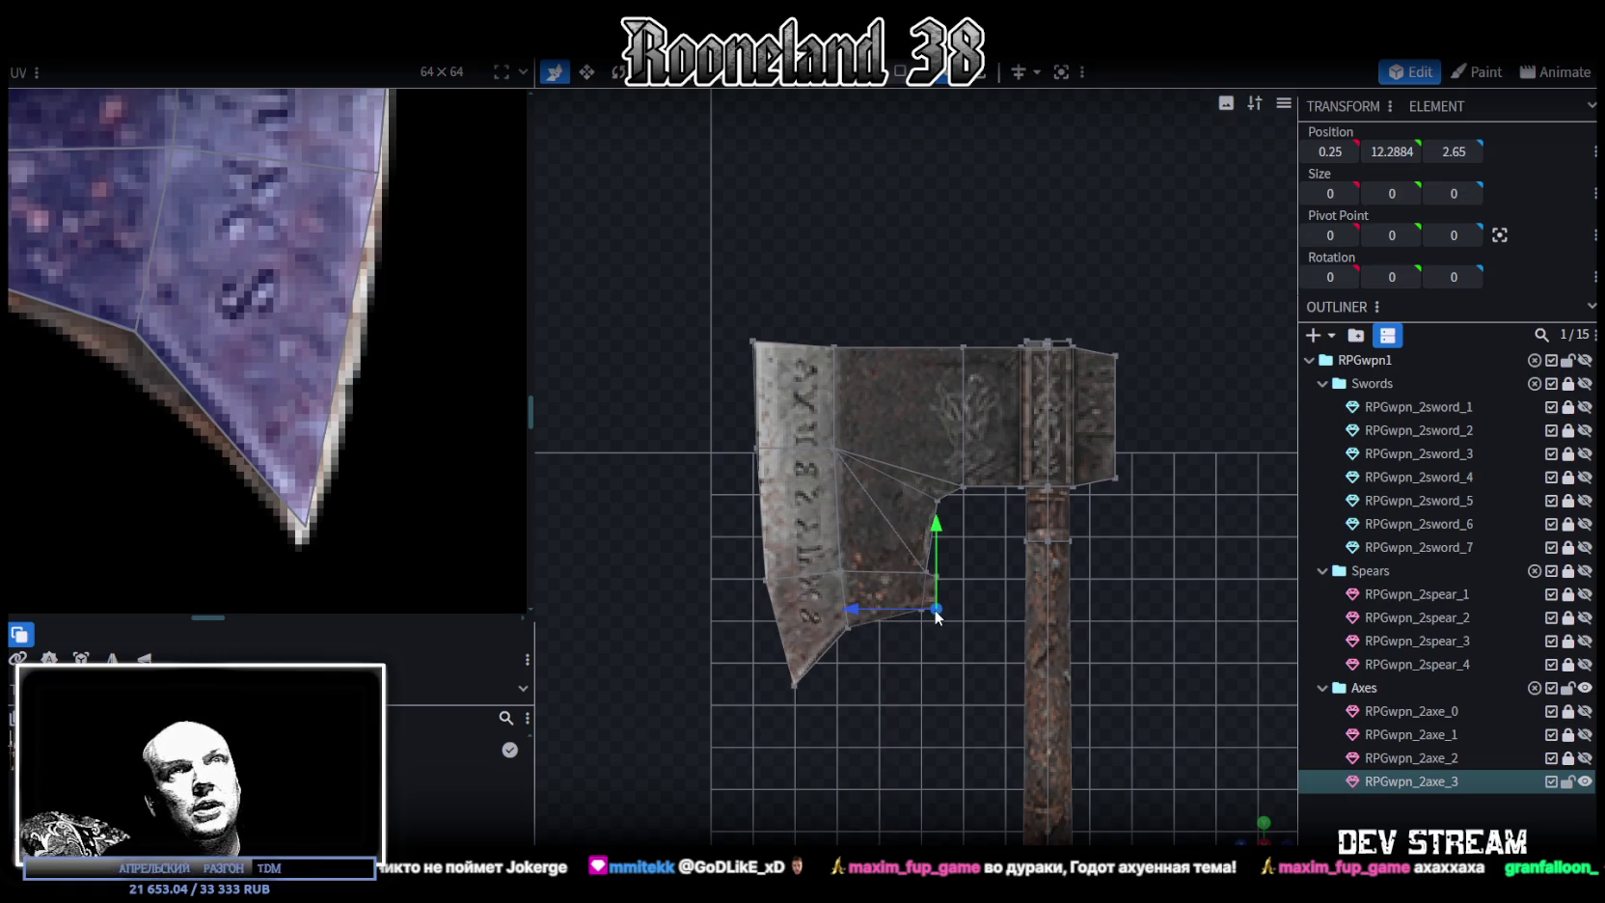
{"action": "left_click", "coordinate": [794, 687]}
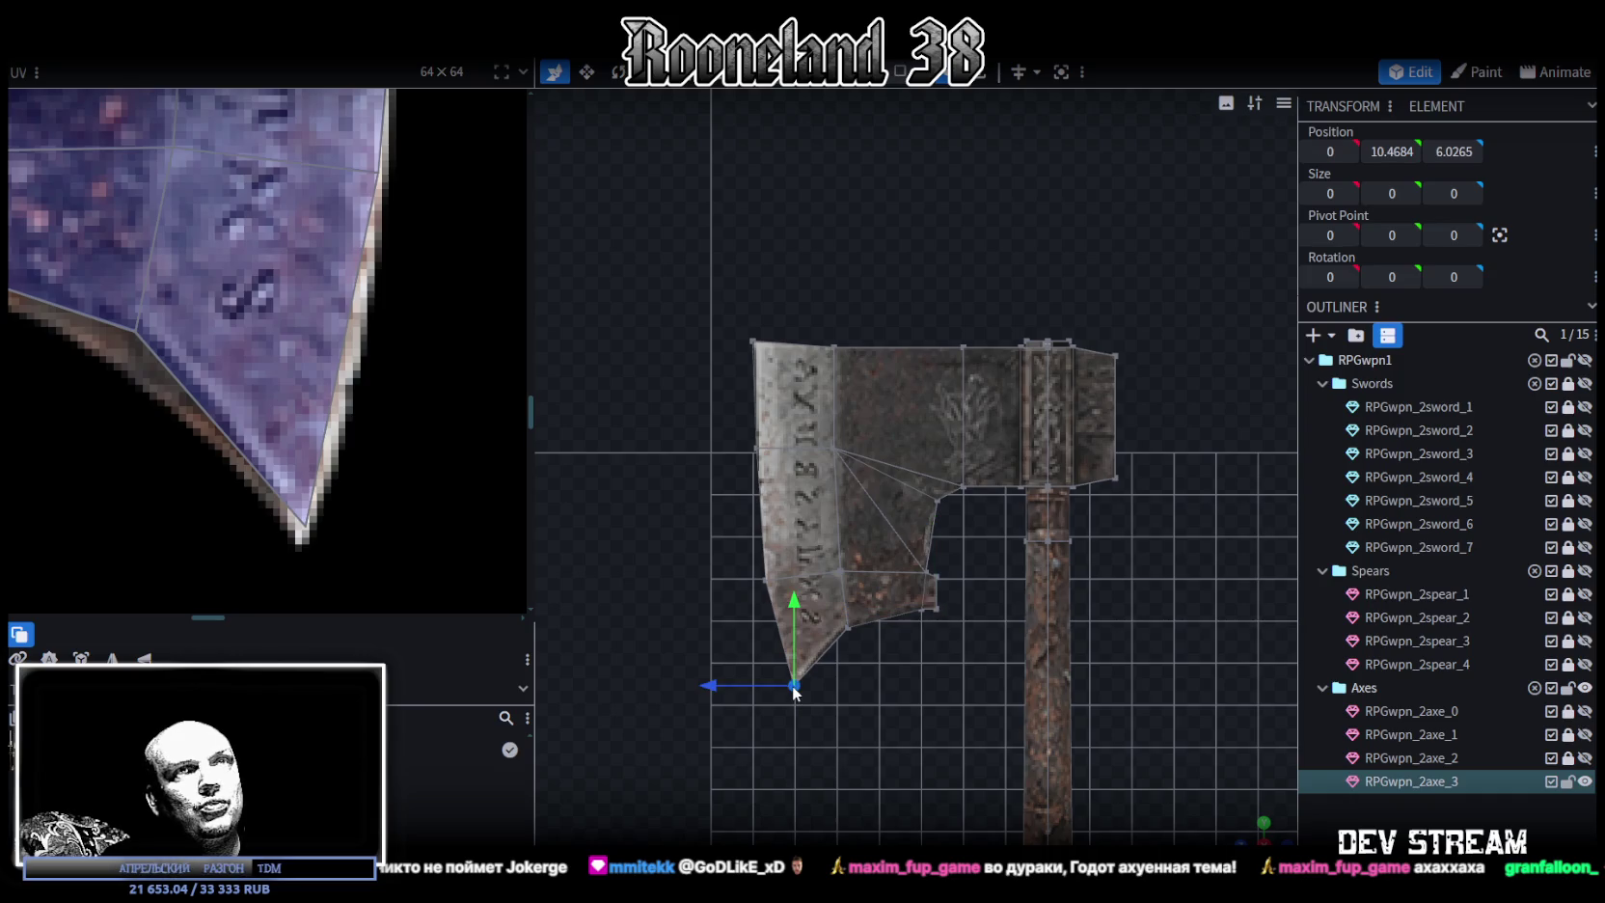
{"action": "scroll", "coordinate": [443, 360], "scroll_direction": "down", "scroll_amount": 2}
{"action": "scroll", "coordinate": [443, 361], "scroll_direction": "down", "scroll_amount": 2}
{"action": "scroll", "coordinate": [443, 361], "scroll_direction": "down", "scroll_amount": 2}
Raise the vertices along the head's top edge by 0.2
{"action": "mouse_move", "coordinate": [687, 261]}
{"action": "left_mouse_down"}
{"action": "mouse_move", "coordinate": [845, 357]}
{"action": "mouse_move", "coordinate": [984, 378]}
{"action": "left_mouse_up"}
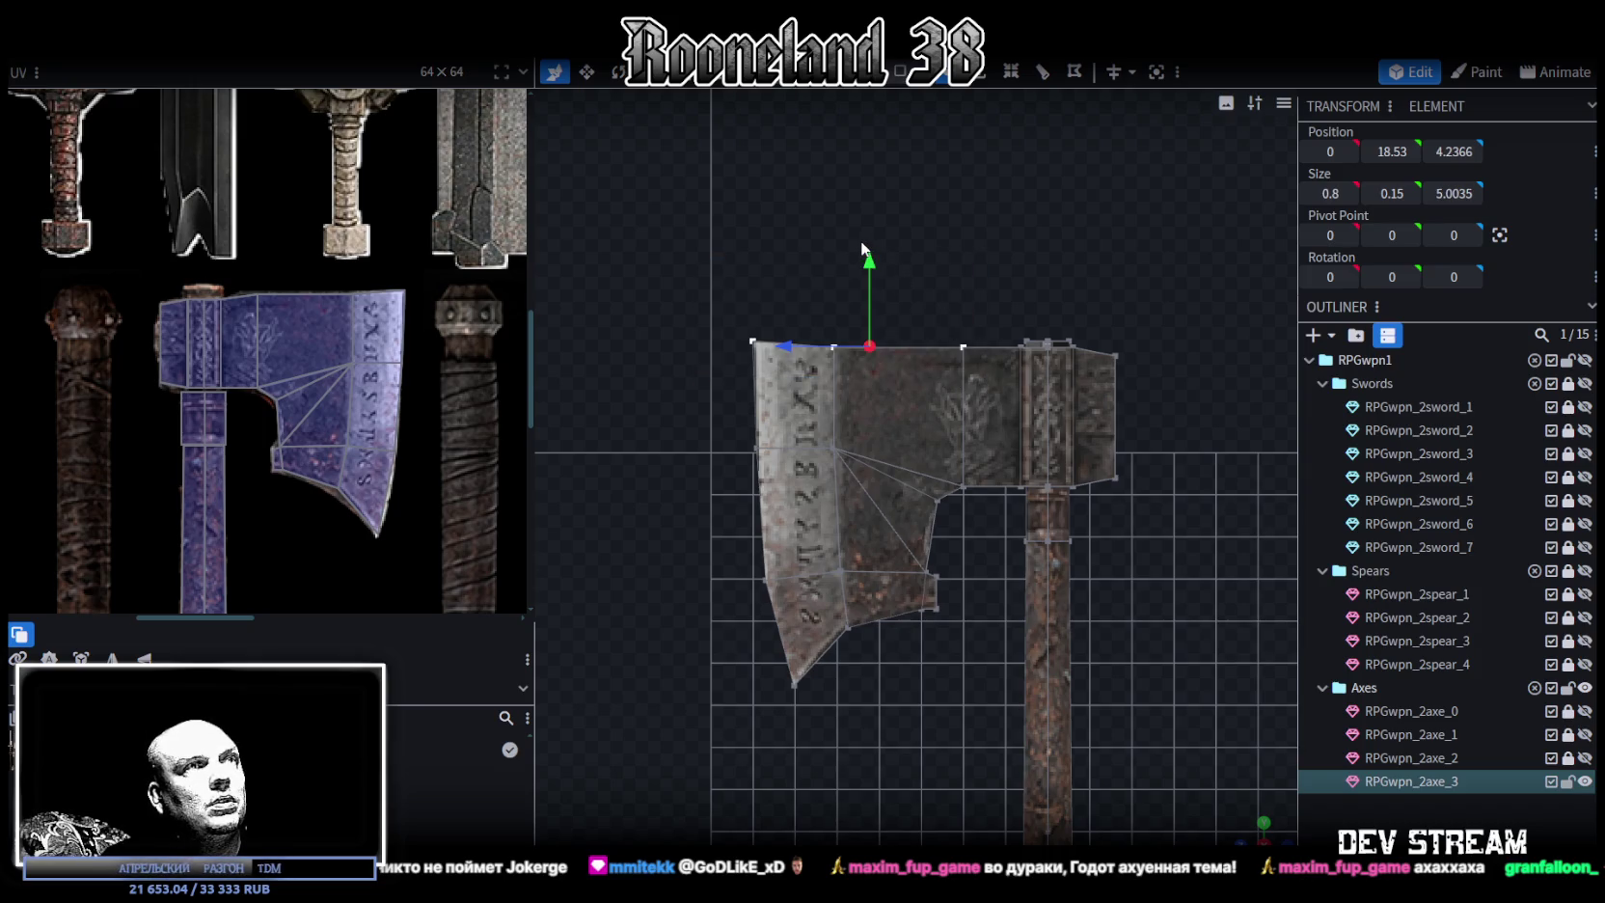
{"action": "left_click_drag", "start_coordinate": [867, 258], "coordinate": [868, 252]}
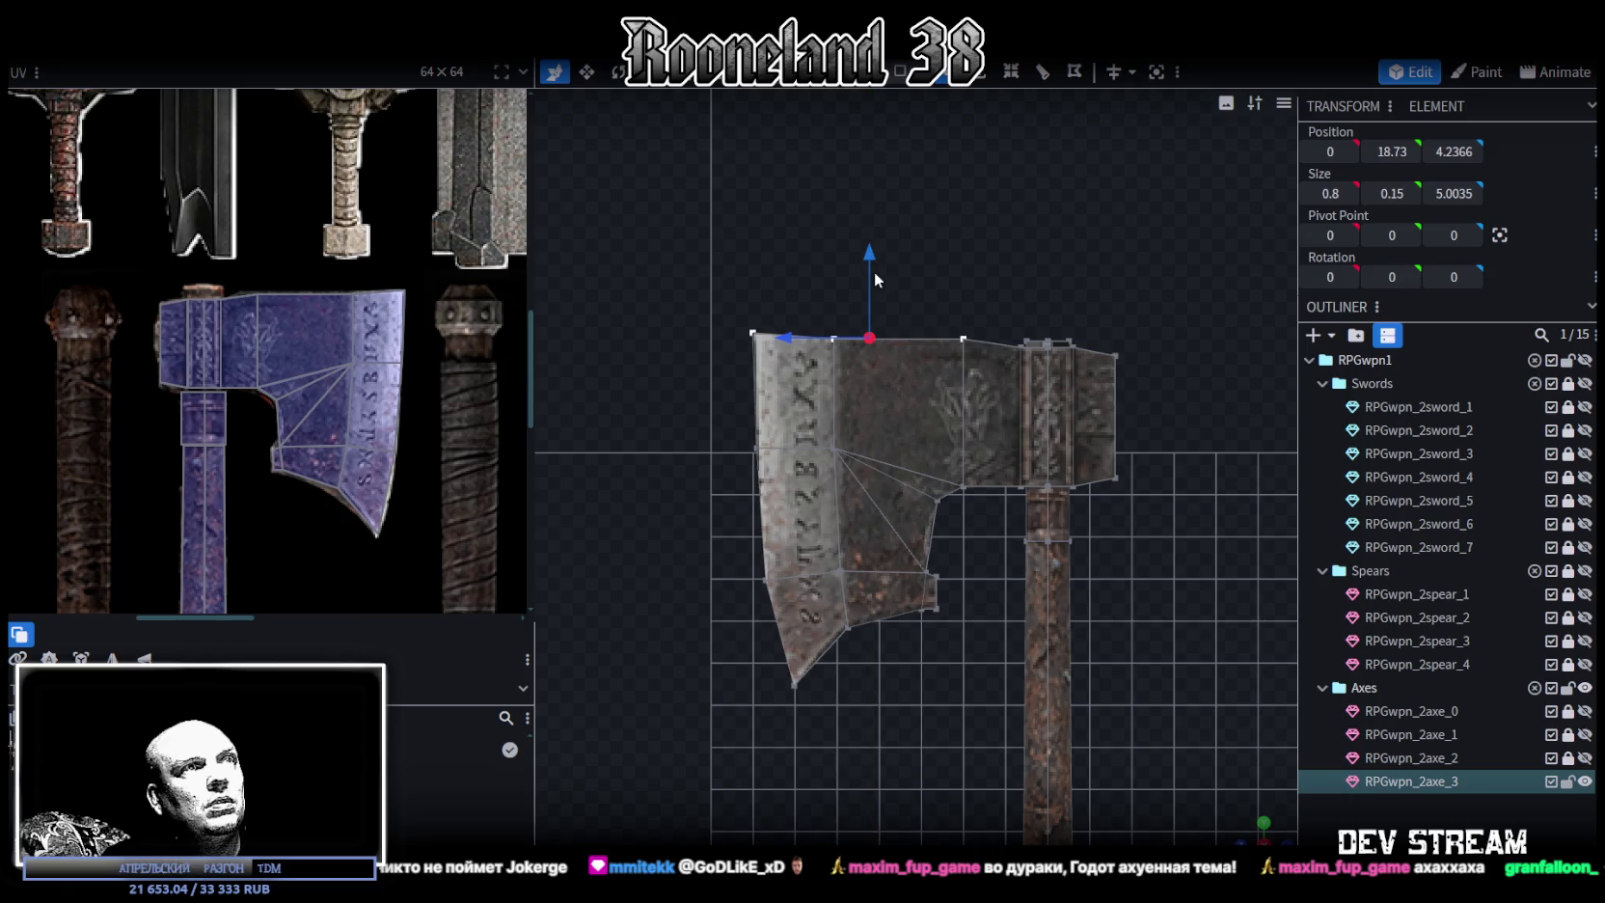
{"action": "right_click_drag", "start_coordinate": [945, 406], "coordinate": [931, 321]}
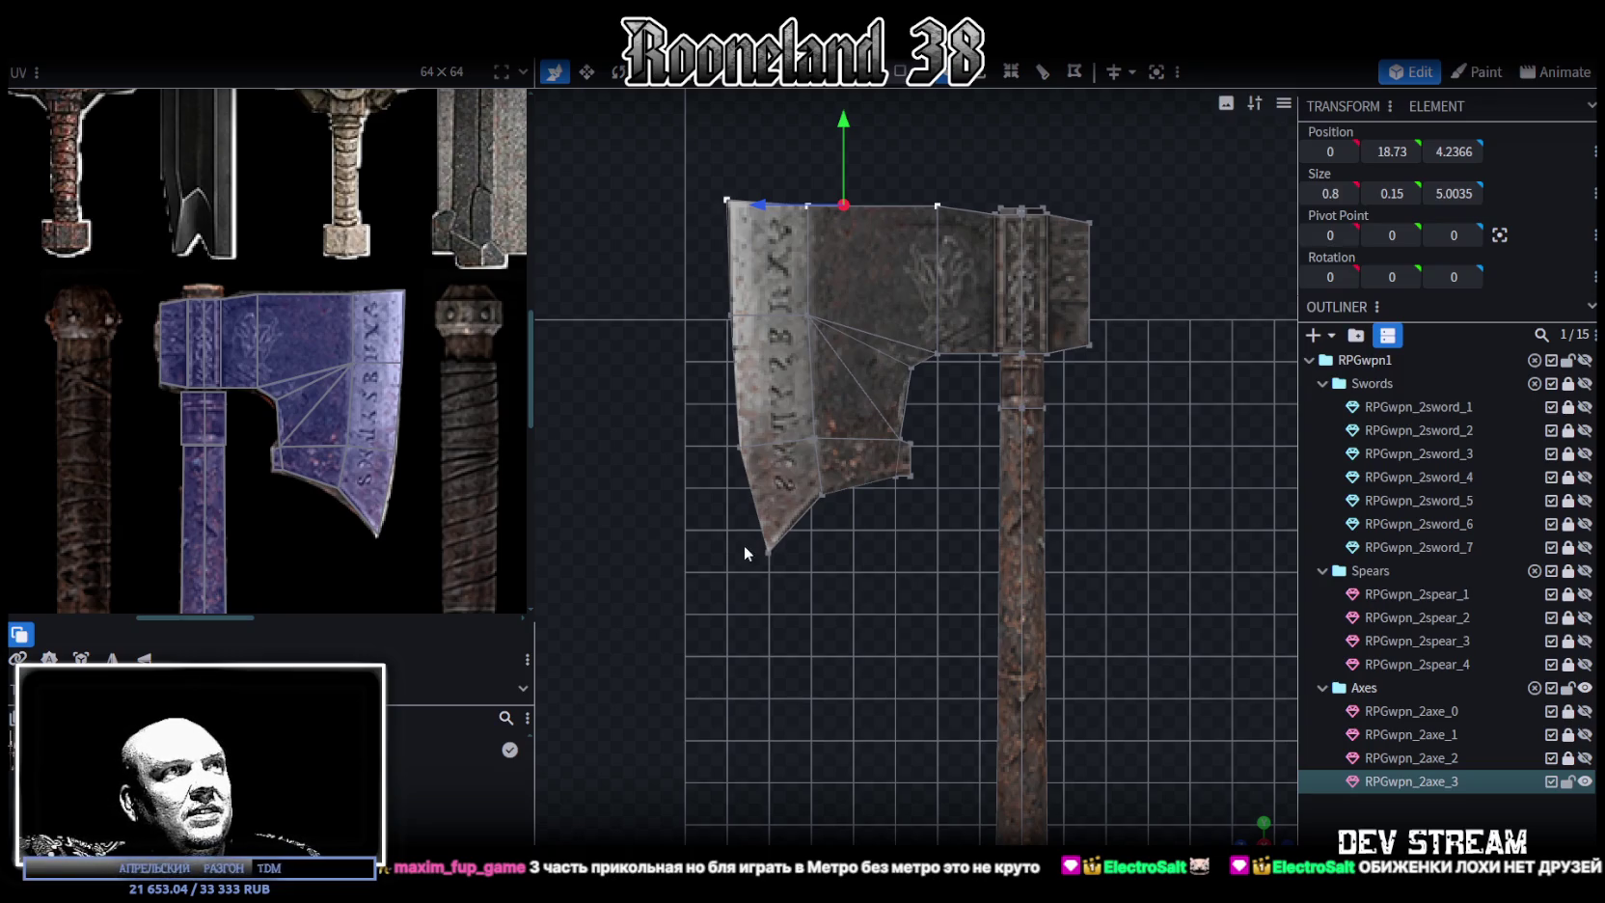
Box-select the lower blade piece of the axe head
{"action": "left_click_drag", "start_coordinate": [744, 546], "coordinate": [957, 404]}
Shift the lower blade piece 0.1 along Z and pick the vertex on the blade's left edge
{"action": "left_click", "coordinate": [800, 464]}
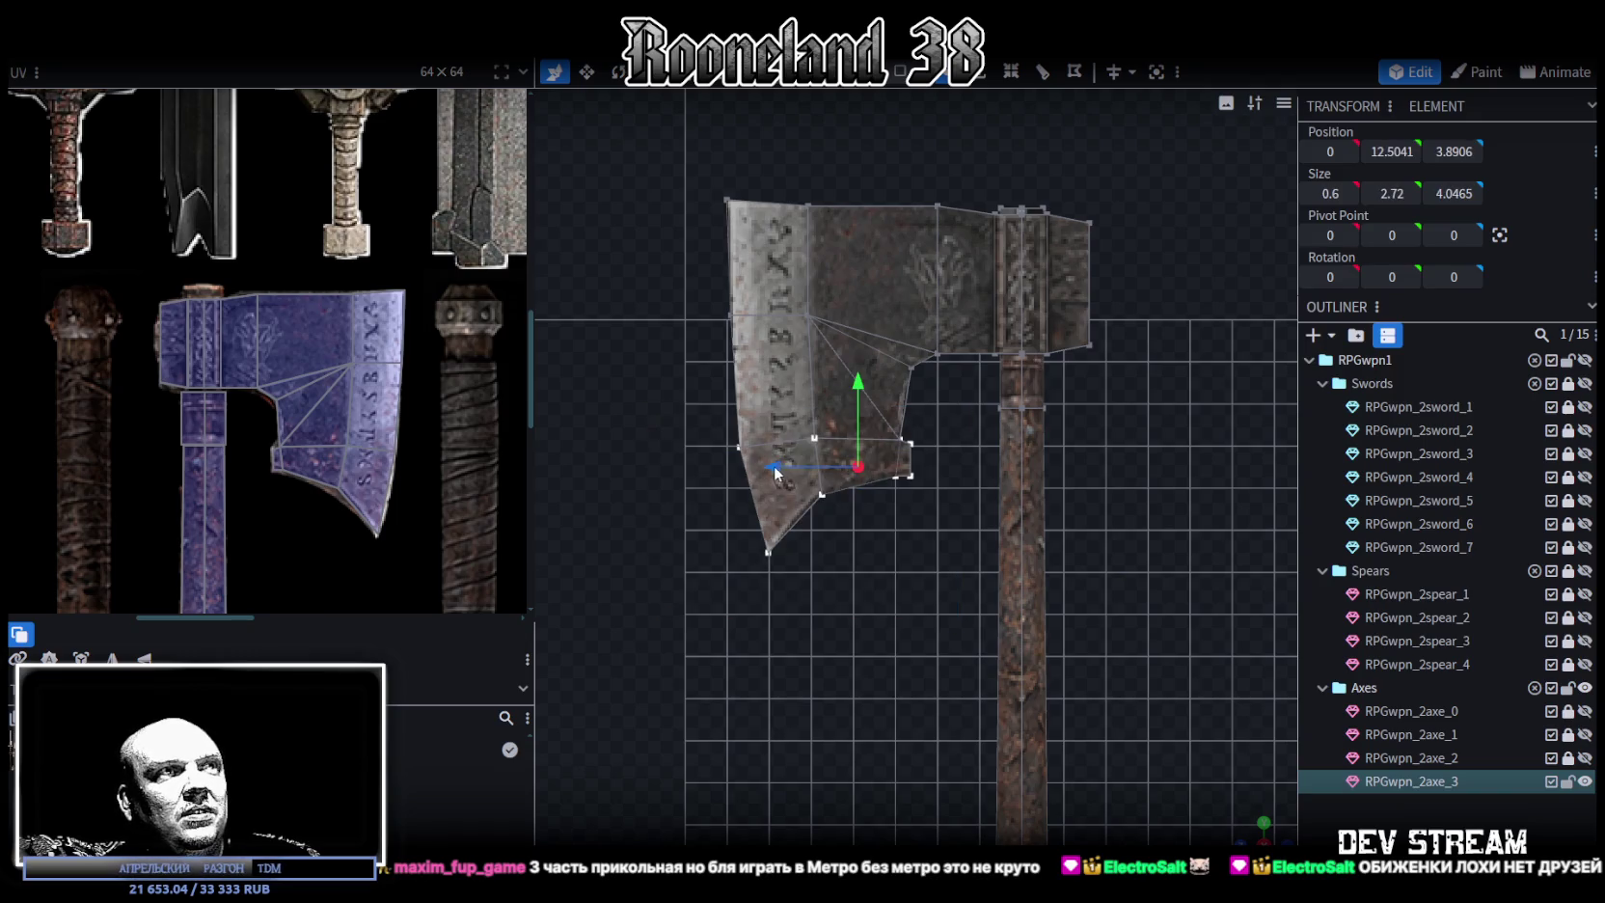
{"action": "left_click_drag", "start_coordinate": [775, 465], "coordinate": [775, 464]}
{"action": "scroll", "coordinate": [673, 440], "scroll_direction": "up", "scroll_amount": 2}
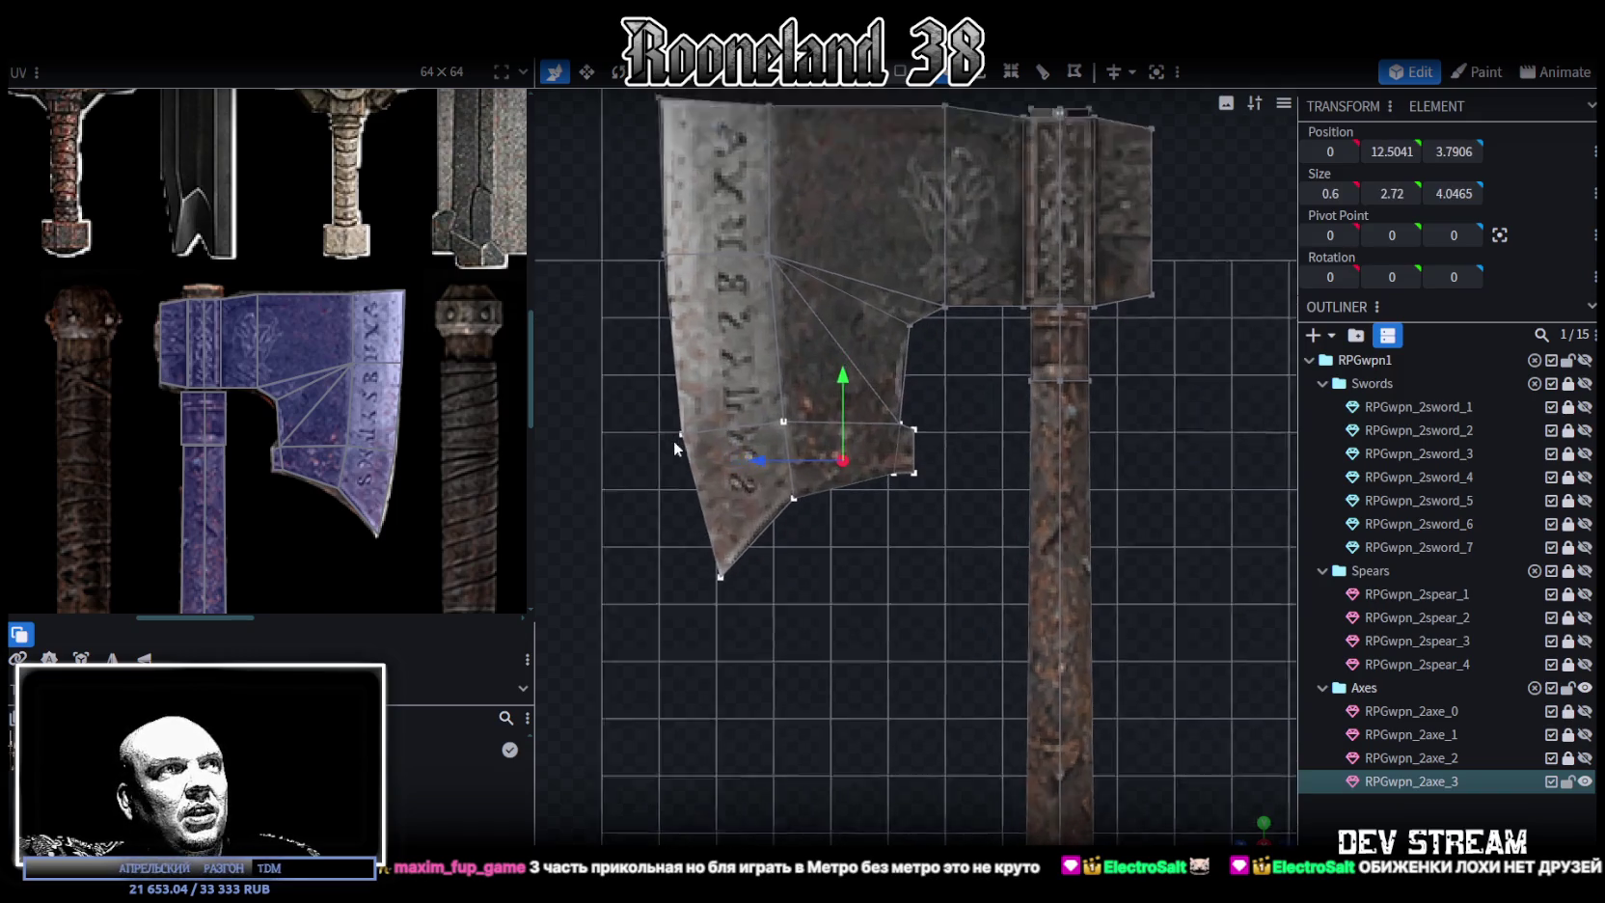
{"action": "scroll", "coordinate": [673, 442], "scroll_direction": "up", "scroll_amount": 1}
{"action": "scroll", "coordinate": [873, 654], "scroll_direction": "down", "scroll_amount": 2}
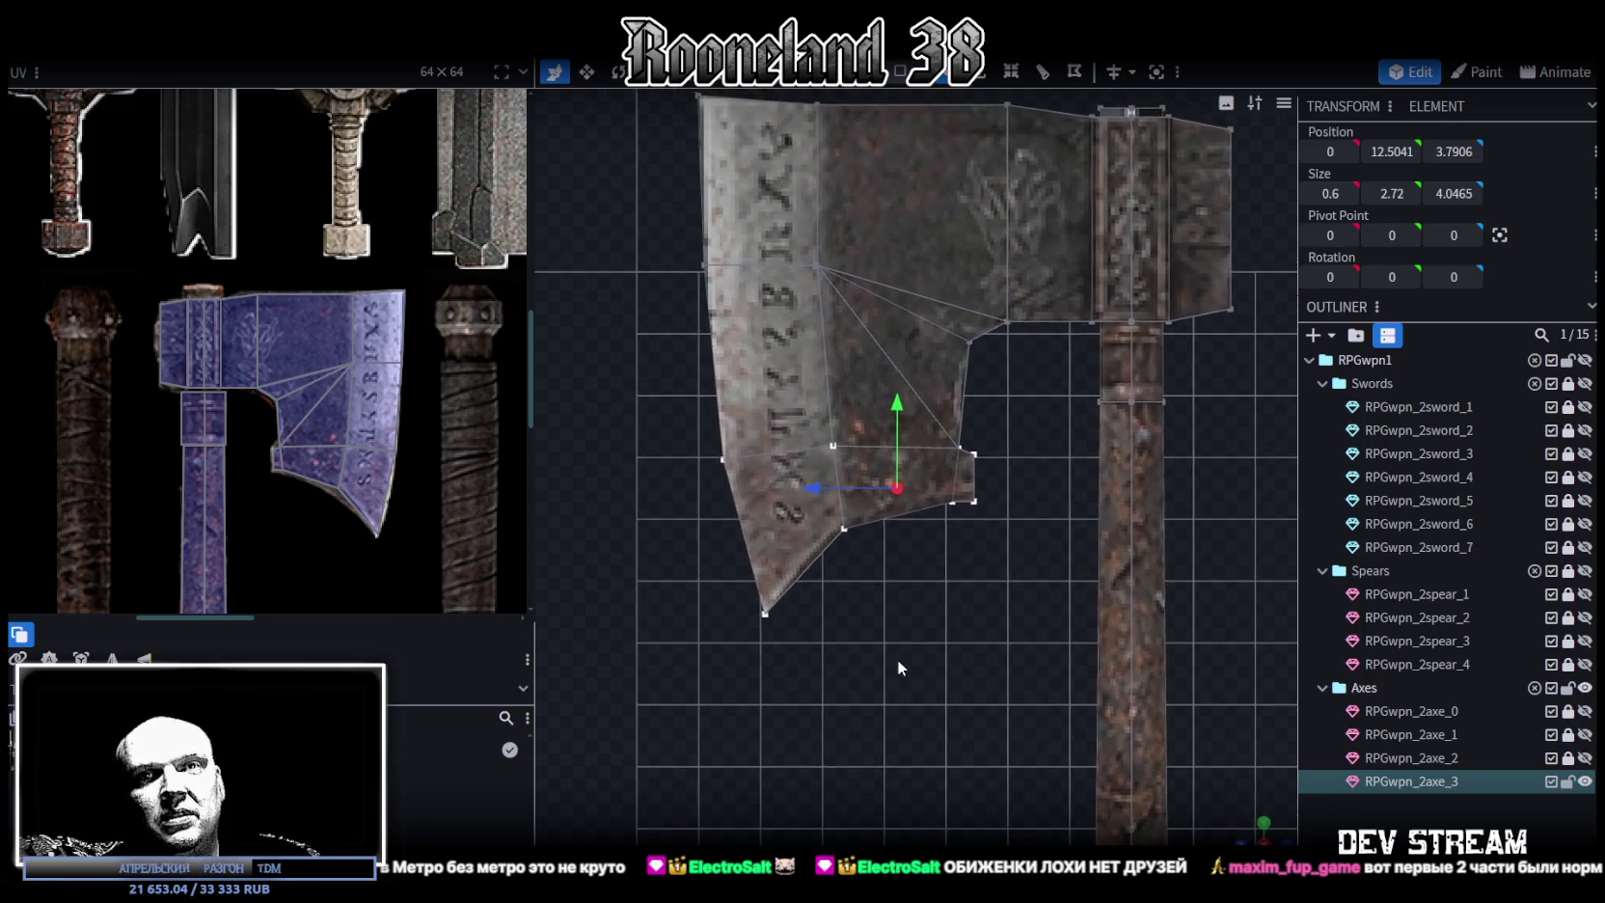
{"action": "left_click", "coordinate": [723, 459]}
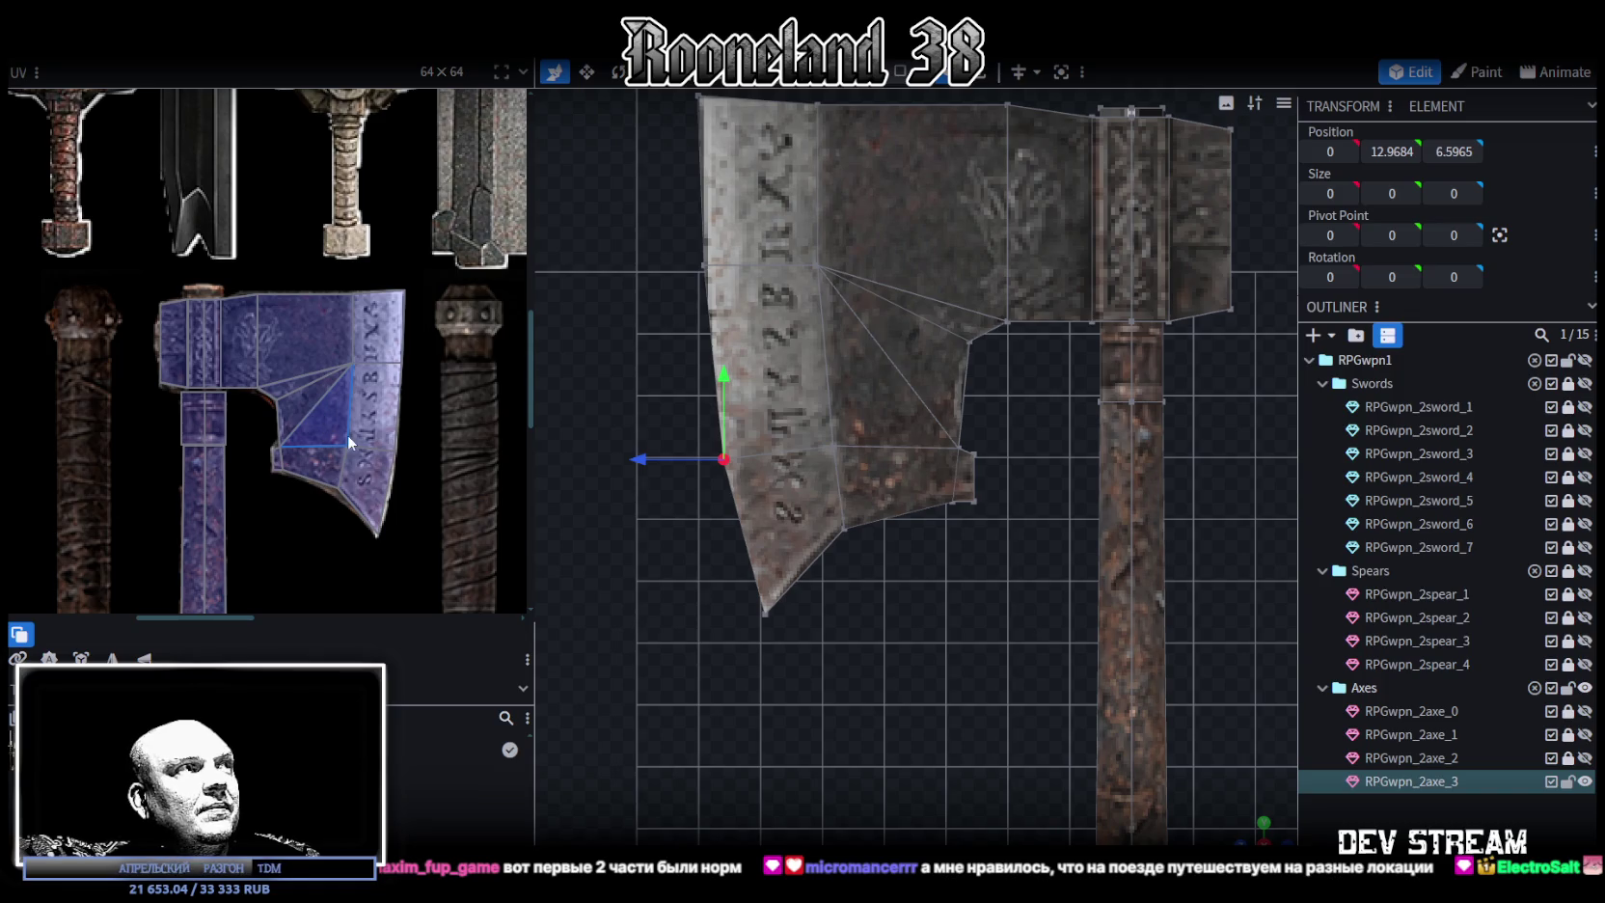
{"action": "scroll", "coordinate": [1018, 477], "scroll_direction": "down", "scroll_amount": 2}
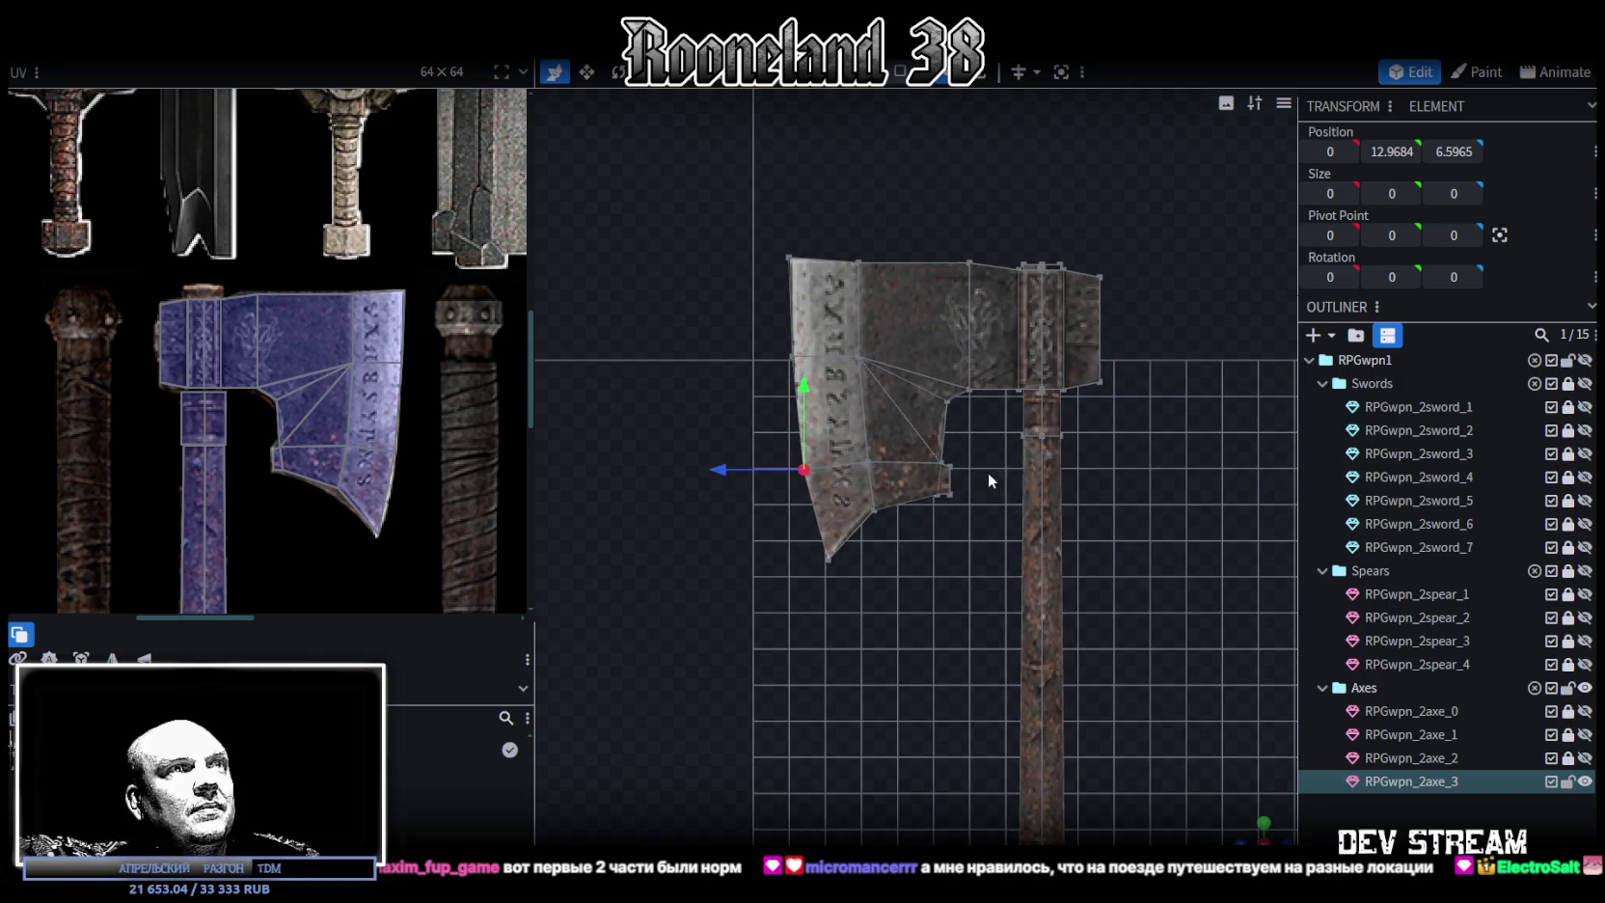
Move the texture corner of the face beside the inner notch upward in the UV editor
{"action": "scroll", "coordinate": [968, 471], "scroll_direction": "down", "scroll_amount": 2}
{"action": "scroll", "coordinate": [966, 472], "scroll_direction": "down", "scroll_amount": 2}
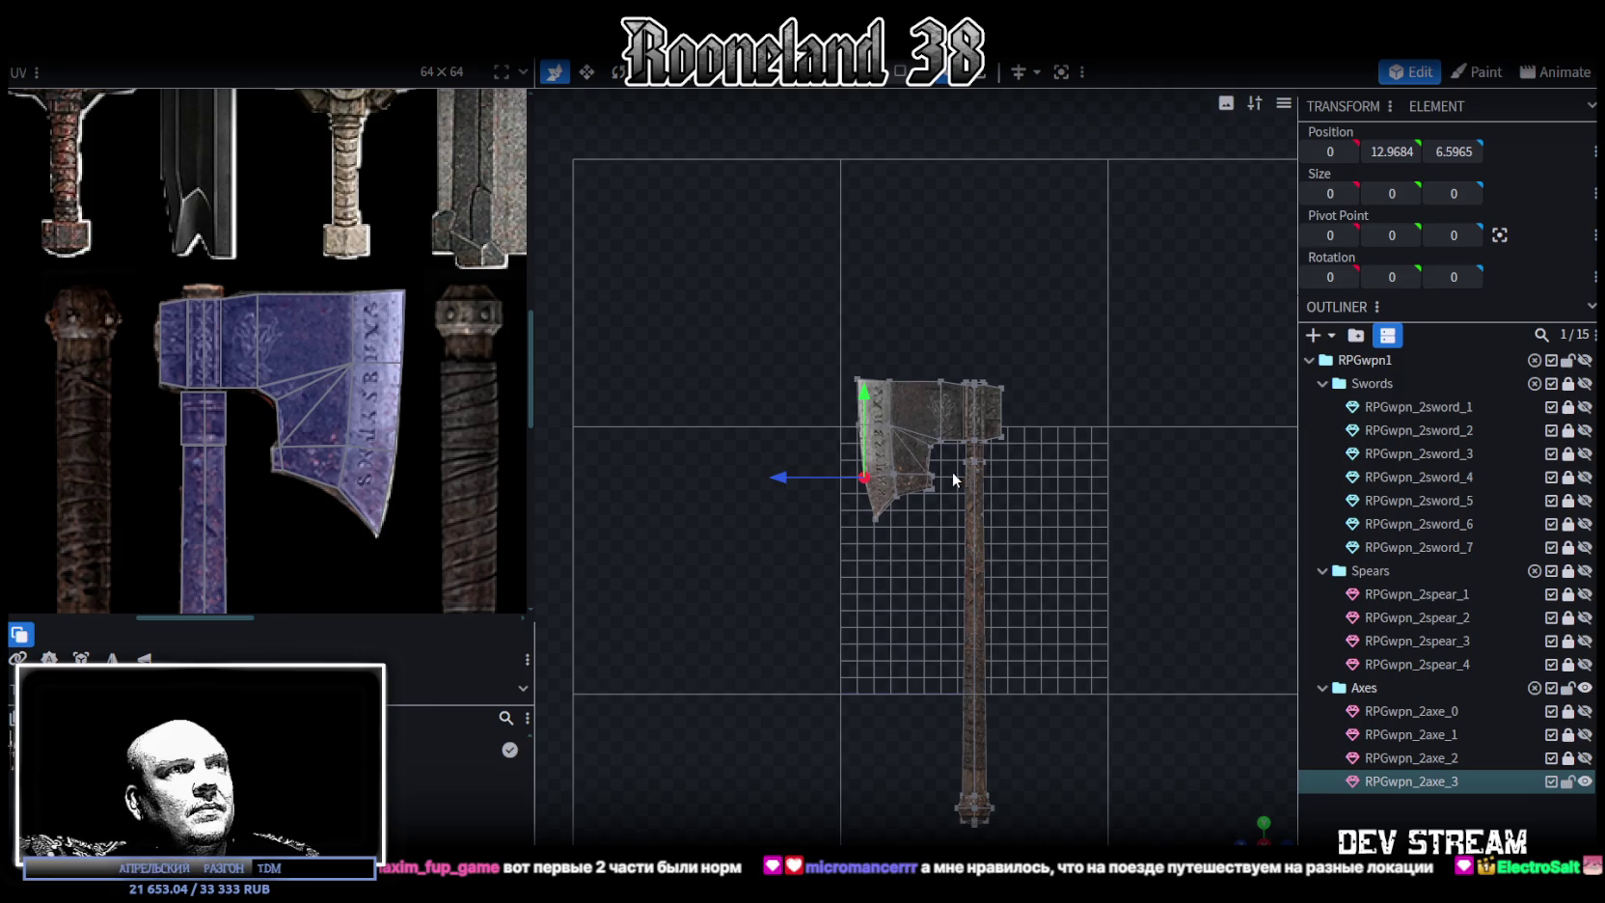
{"action": "scroll", "coordinate": [952, 470], "scroll_direction": "up", "scroll_amount": 2}
{"action": "scroll", "coordinate": [942, 475], "scroll_direction": "up", "scroll_amount": 1}
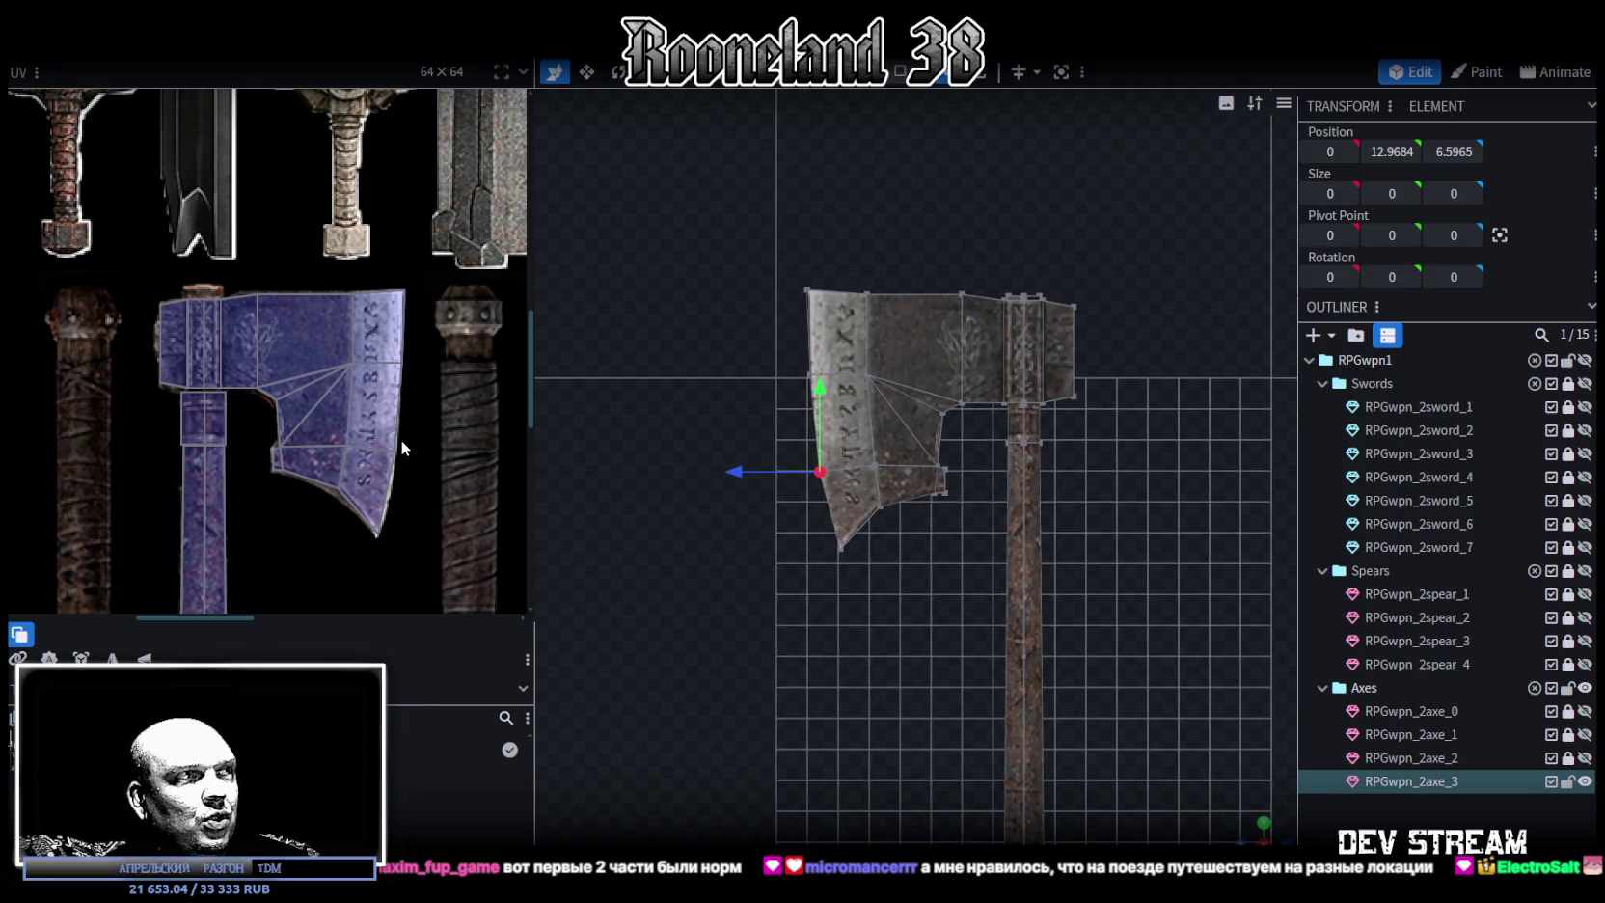
{"action": "scroll", "coordinate": [275, 444], "scroll_direction": "up", "scroll_amount": 2}
{"action": "scroll", "coordinate": [275, 444], "scroll_direction": "up", "scroll_amount": 2}
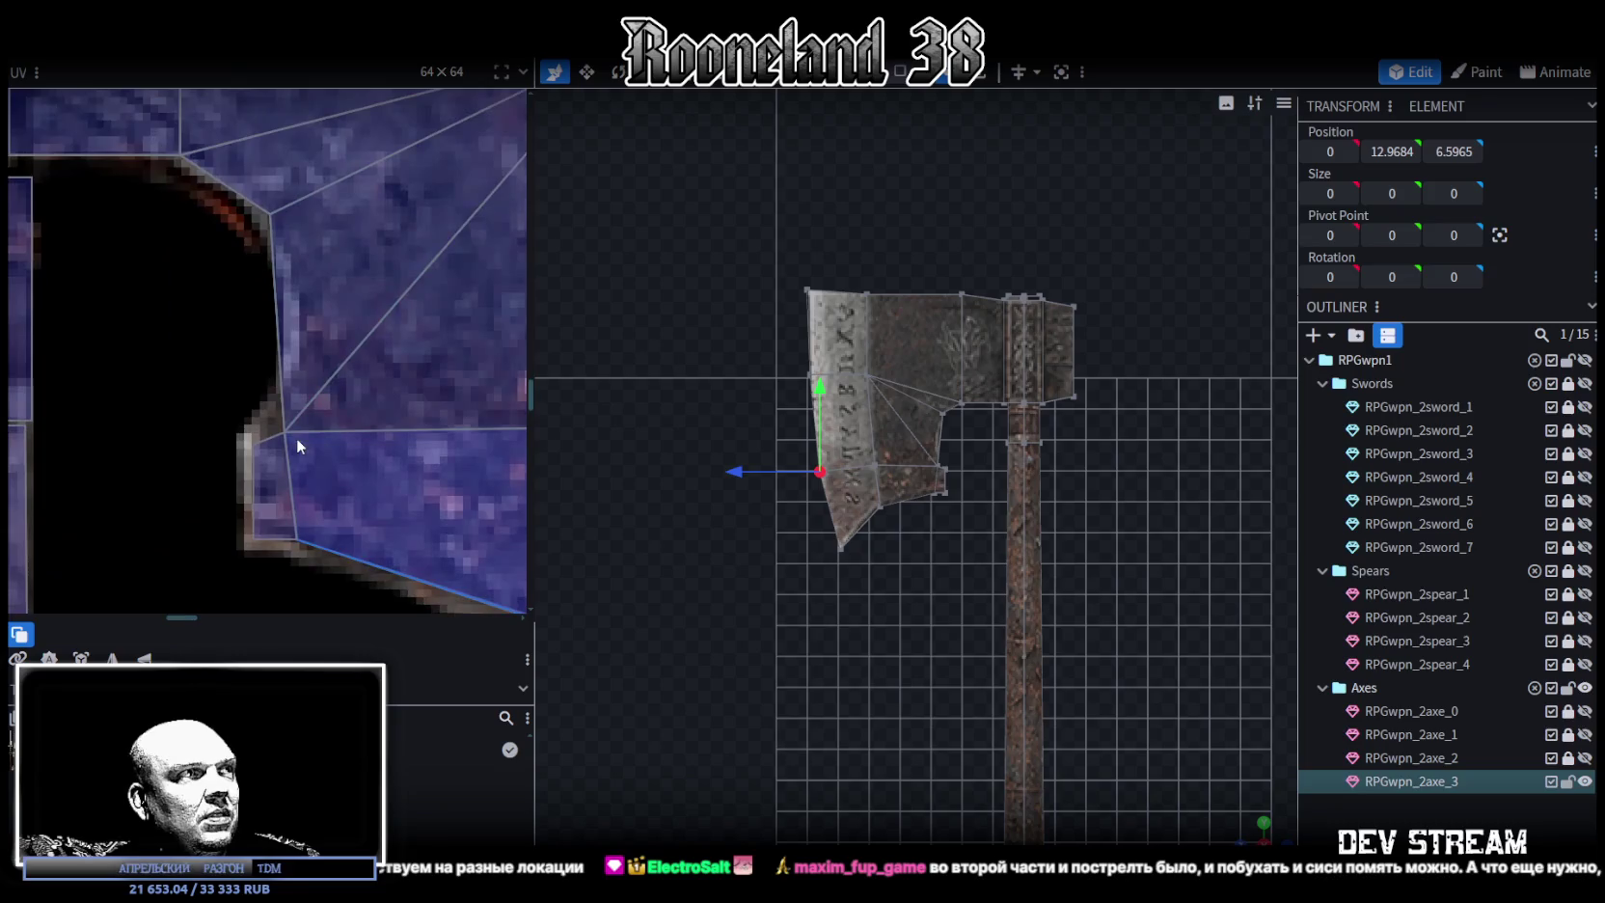
{"action": "left_click", "coordinate": [286, 410]}
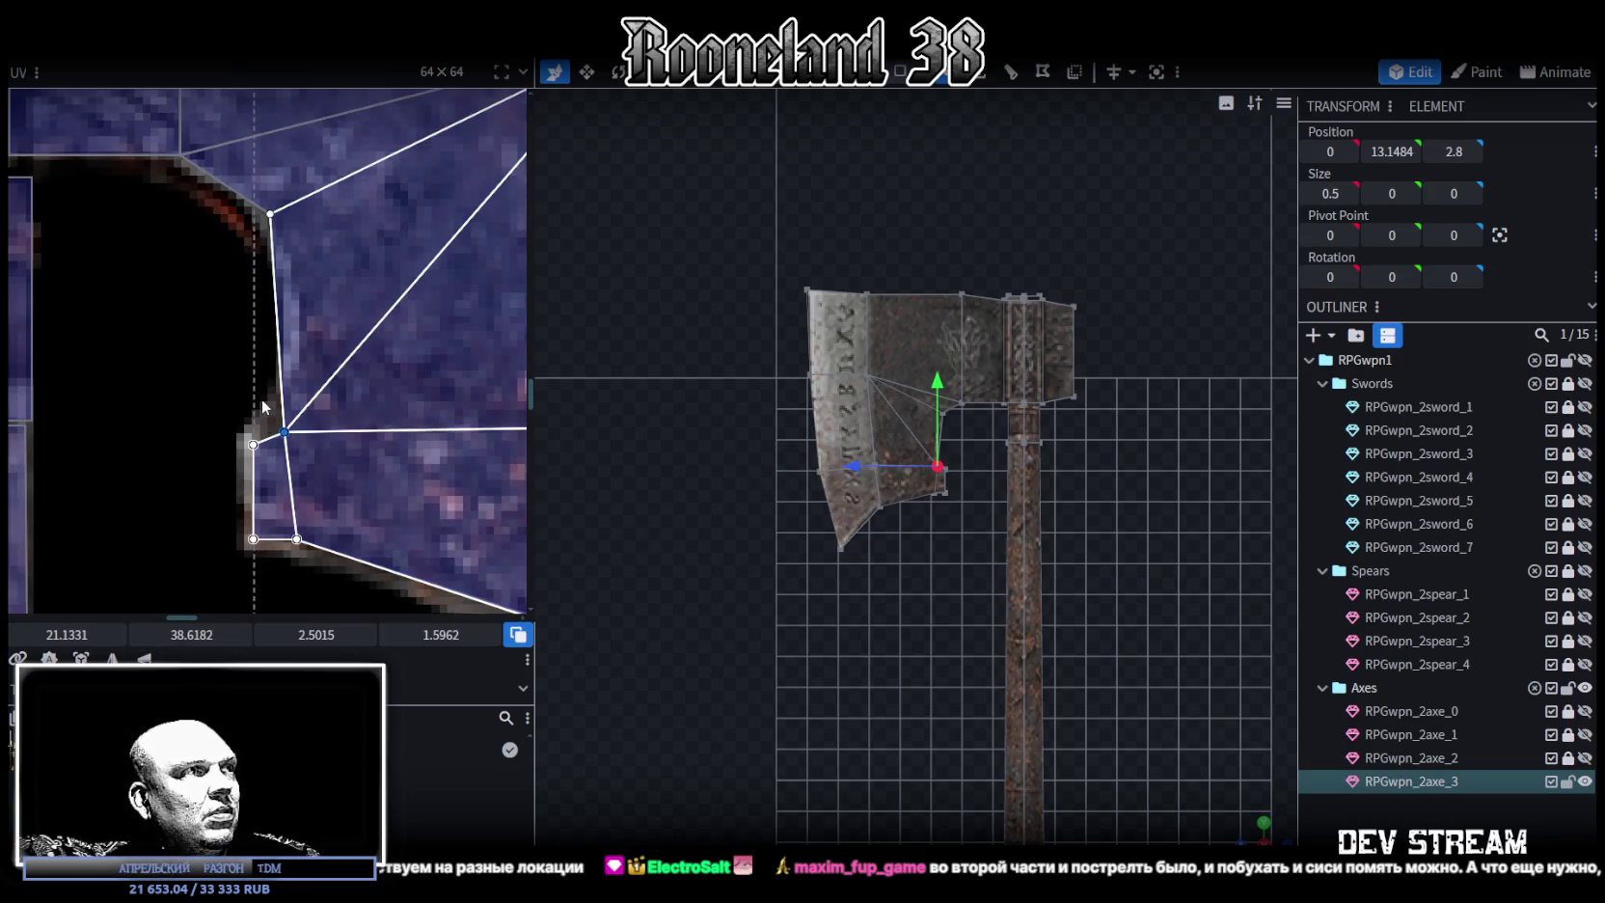
{"action": "scroll", "coordinate": [294, 448], "scroll_direction": "down", "scroll_amount": 3}
{"action": "scroll", "coordinate": [289, 468], "scroll_direction": "down", "scroll_amount": 2}
{"action": "scroll", "coordinate": [273, 483], "scroll_direction": "up", "scroll_amount": 4}
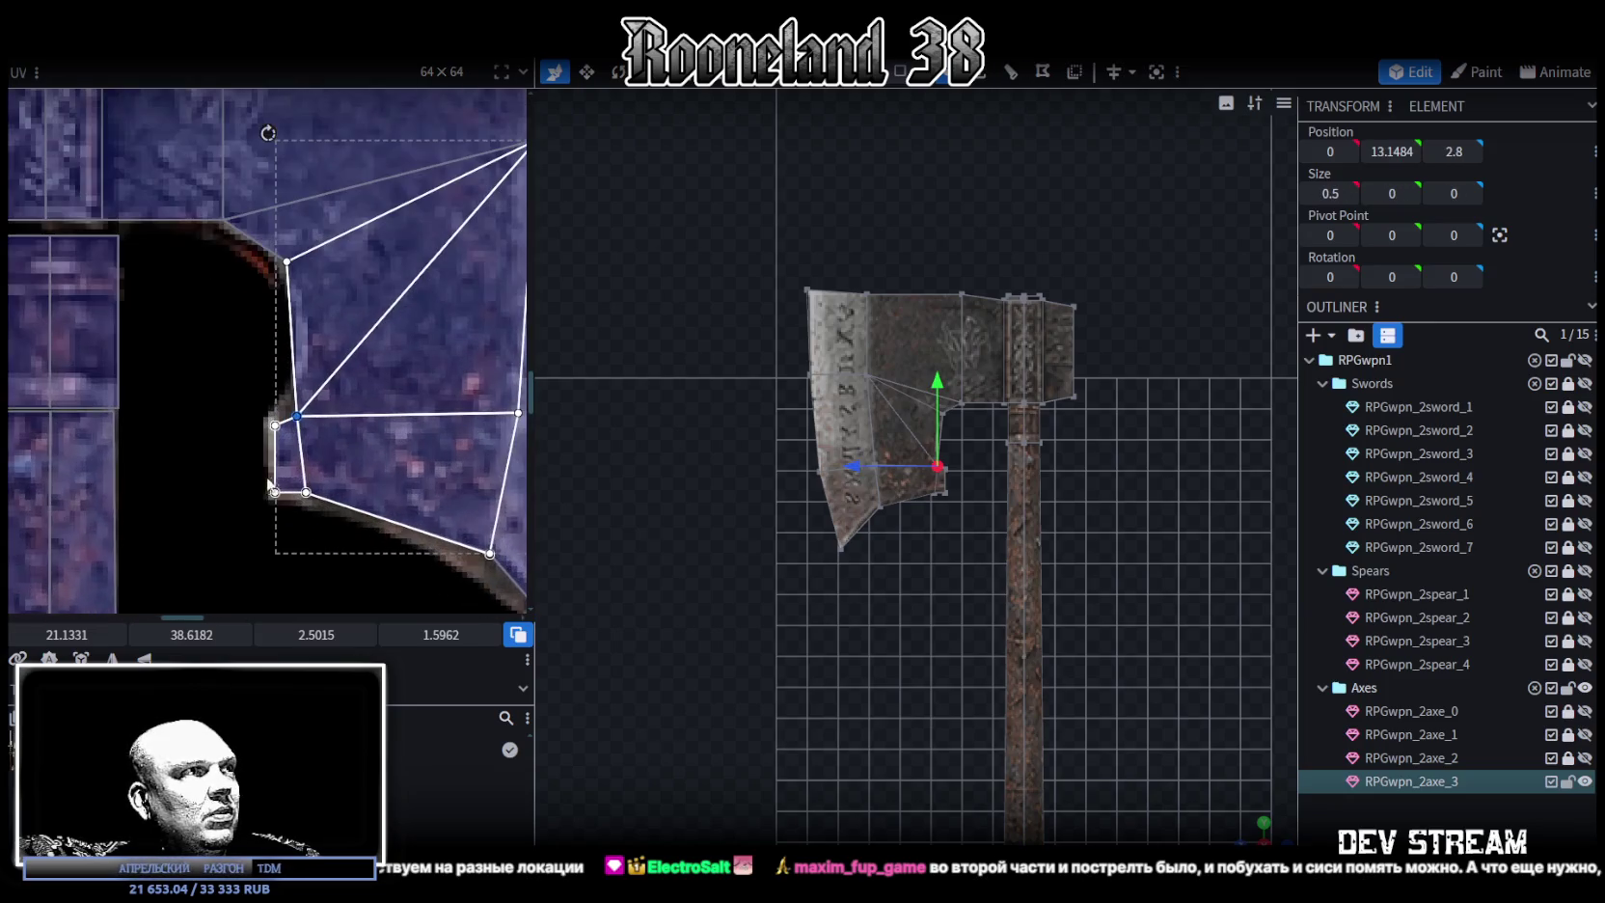
{"action": "left_click_drag", "start_coordinate": [191, 635], "coordinate": [169, 635]}
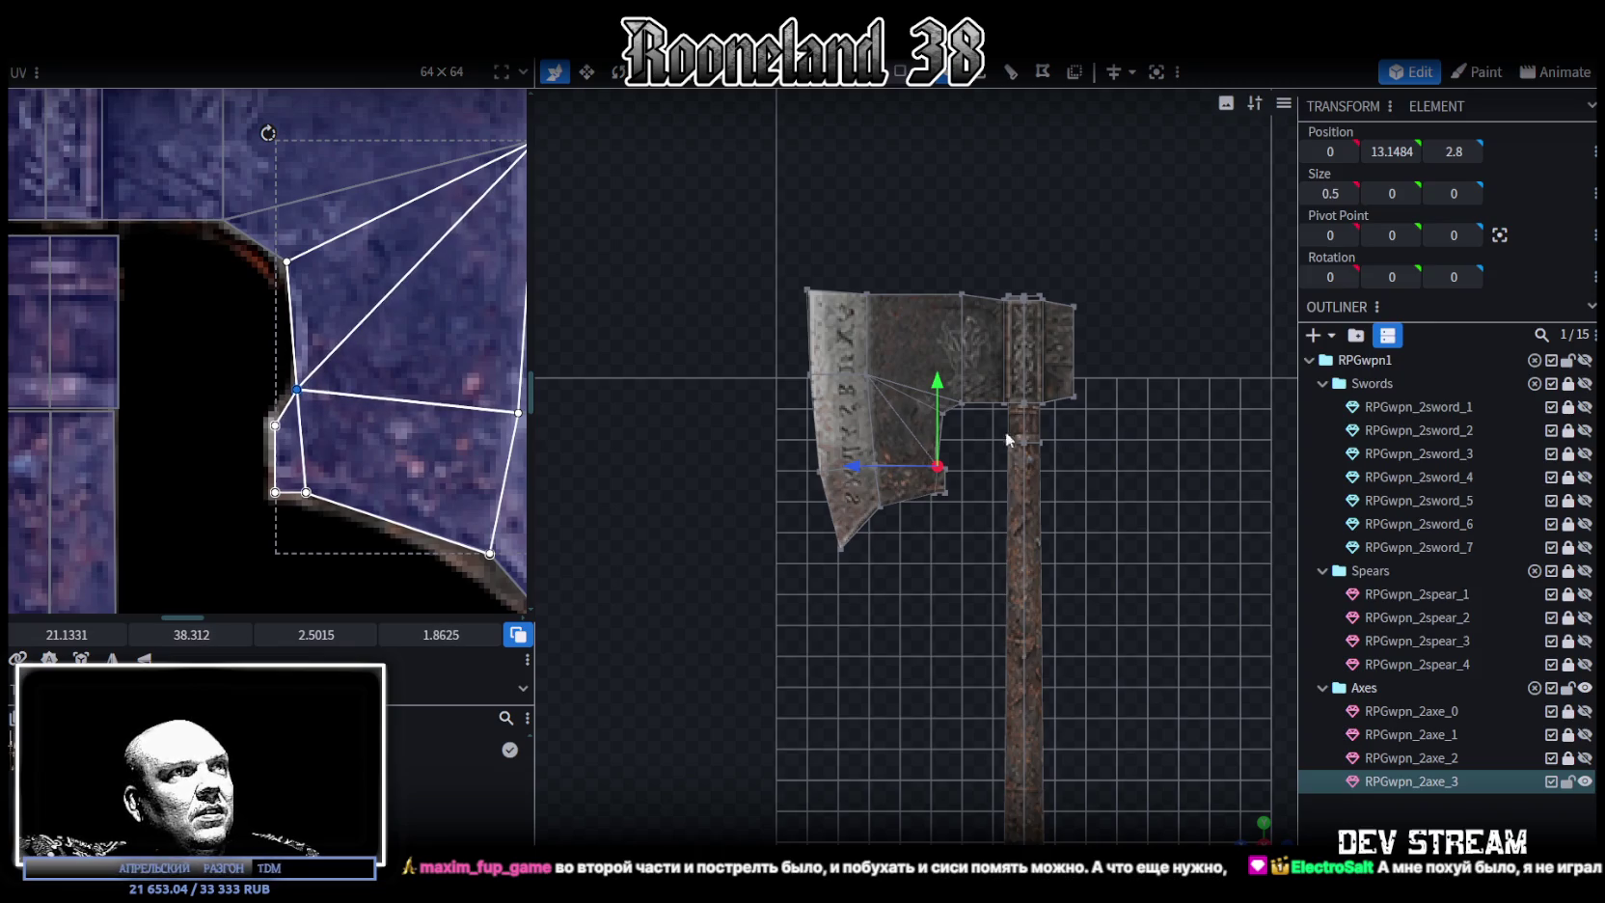
Raise the inner notch vertex to Y 13.3484
{"action": "scroll", "coordinate": [958, 463], "scroll_direction": "up", "scroll_amount": 2}
{"action": "scroll", "coordinate": [948, 501], "scroll_direction": "up", "scroll_amount": 2}
{"action": "scroll", "coordinate": [1010, 393], "scroll_direction": "up", "scroll_amount": 1}
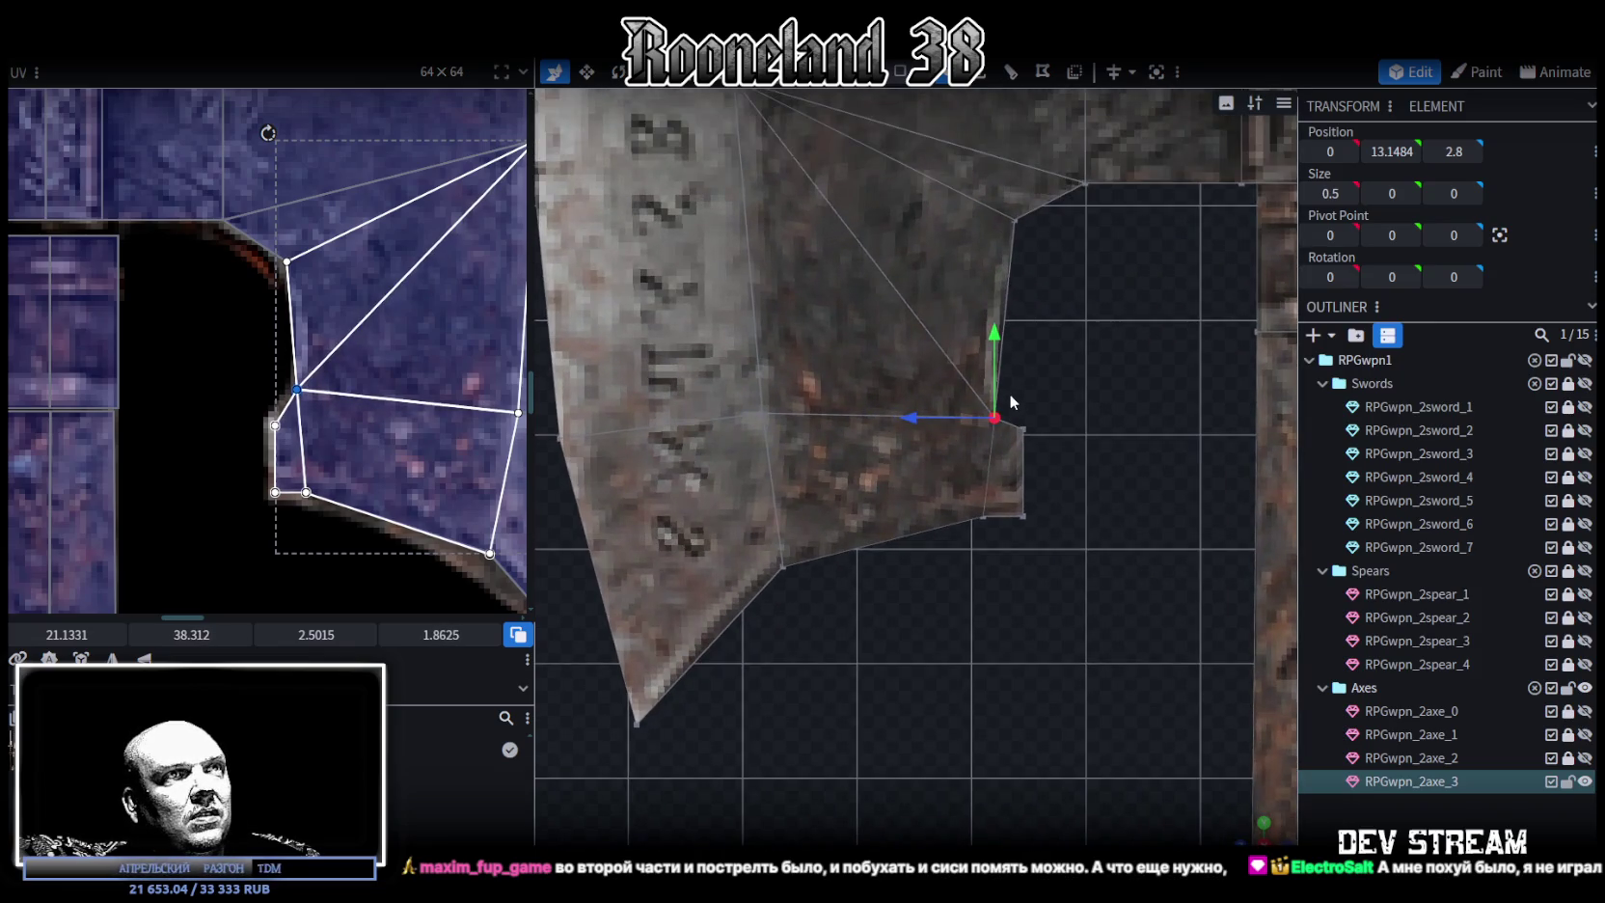
{"action": "left_click_drag", "start_coordinate": [996, 332], "coordinate": [986, 296]}
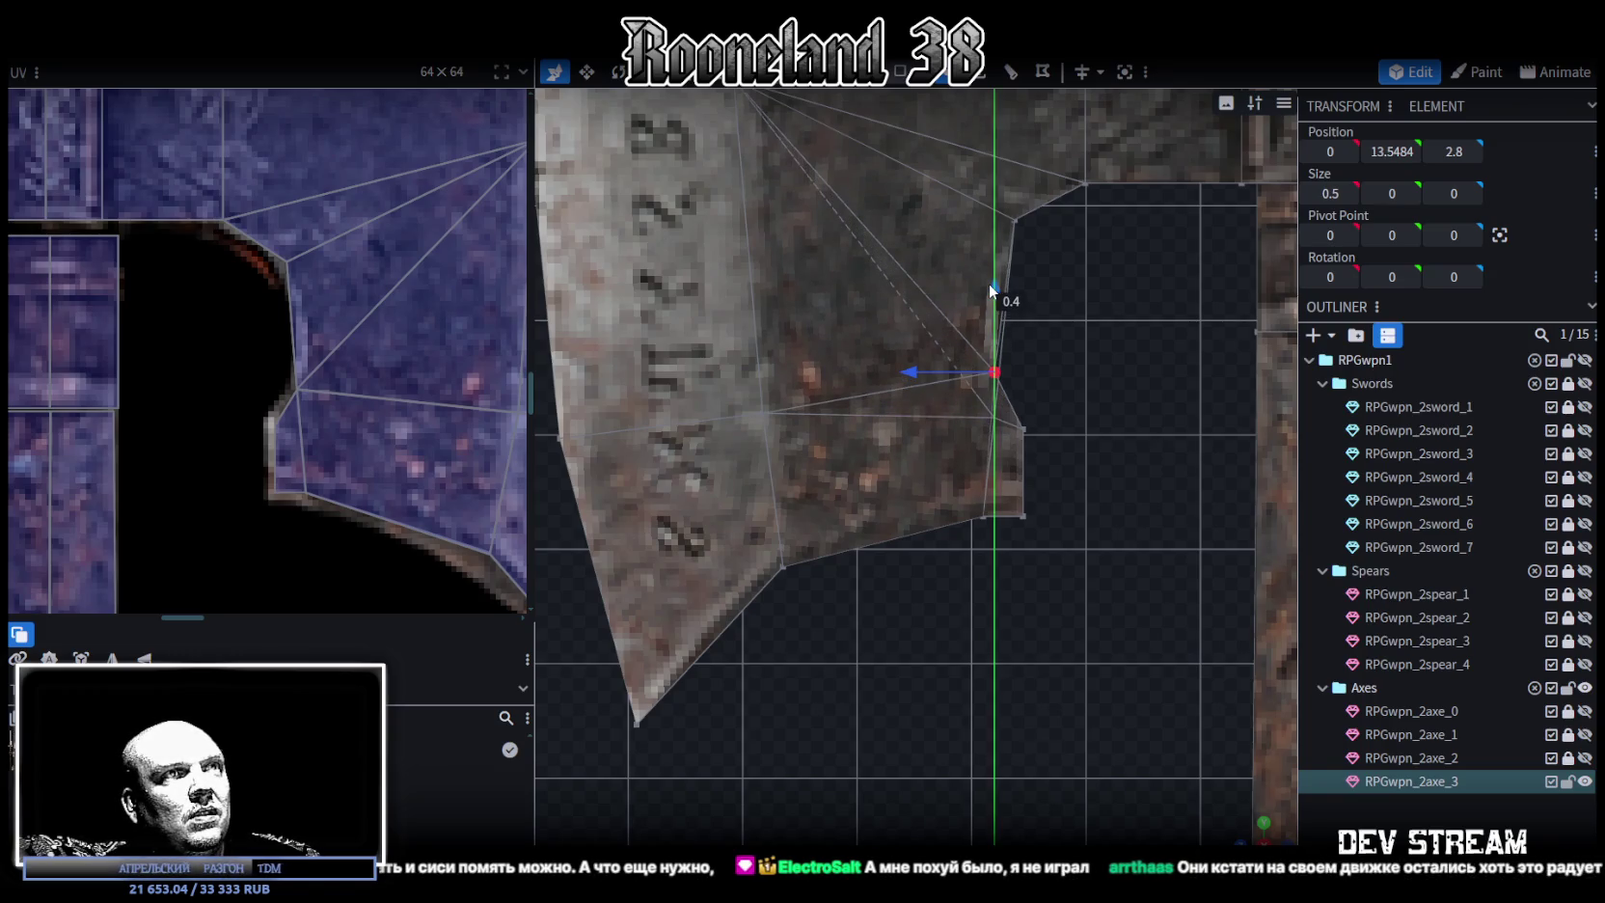
{"action": "left_click_drag", "start_coordinate": [986, 297], "coordinate": [984, 301]}
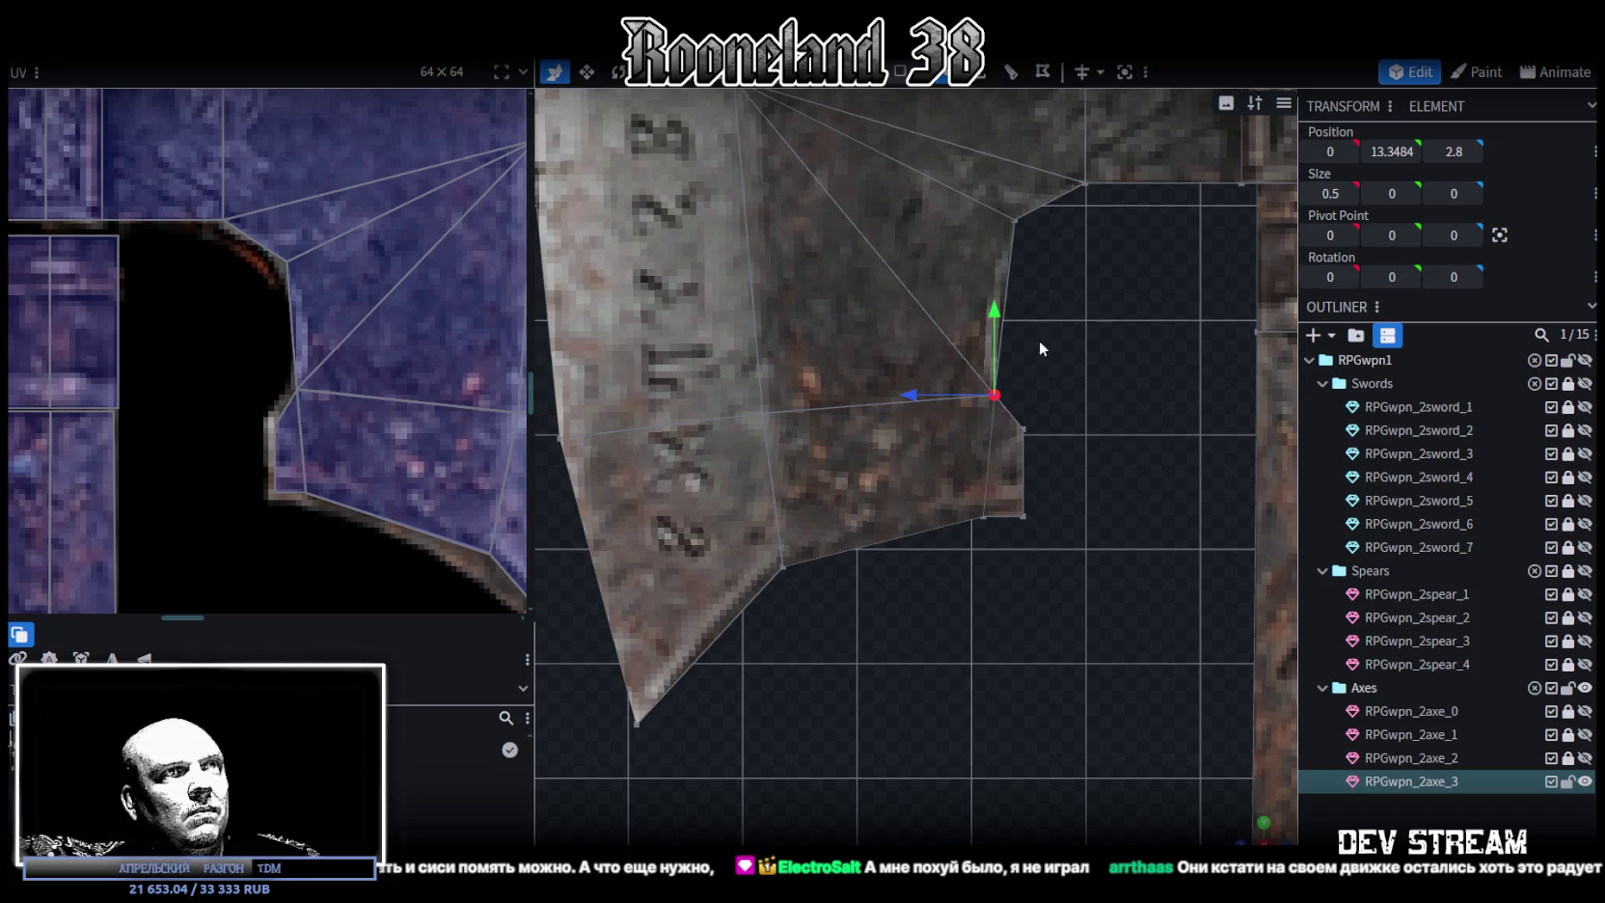
Lower the notch's upper corner vertex by 0.1
{"action": "scroll", "coordinate": [1063, 366], "scroll_direction": "down", "scroll_amount": 5}
{"action": "scroll", "coordinate": [968, 263], "scroll_direction": "up", "scroll_amount": 2}
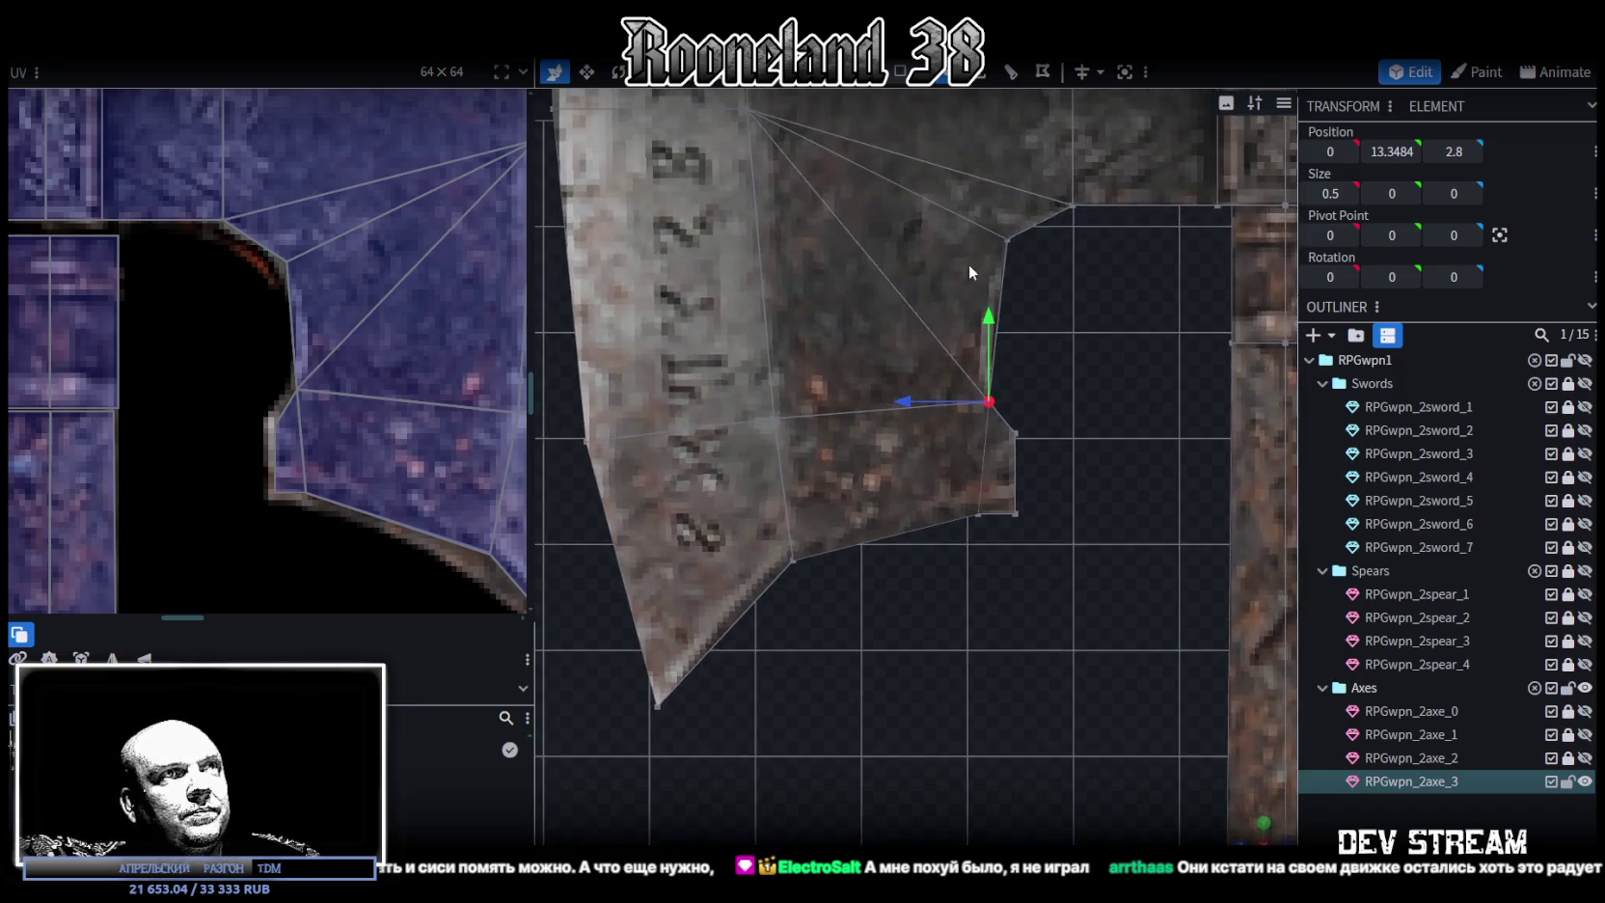
{"action": "scroll", "coordinate": [1078, 251], "scroll_direction": "up", "scroll_amount": 3}
{"action": "right_click_drag", "start_coordinate": [1079, 251], "coordinate": [1000, 359]}
{"action": "left_click_drag", "start_coordinate": [1001, 291], "coordinate": [931, 233]}
{"action": "left_click_drag", "start_coordinate": [965, 180], "coordinate": [948, 213]}
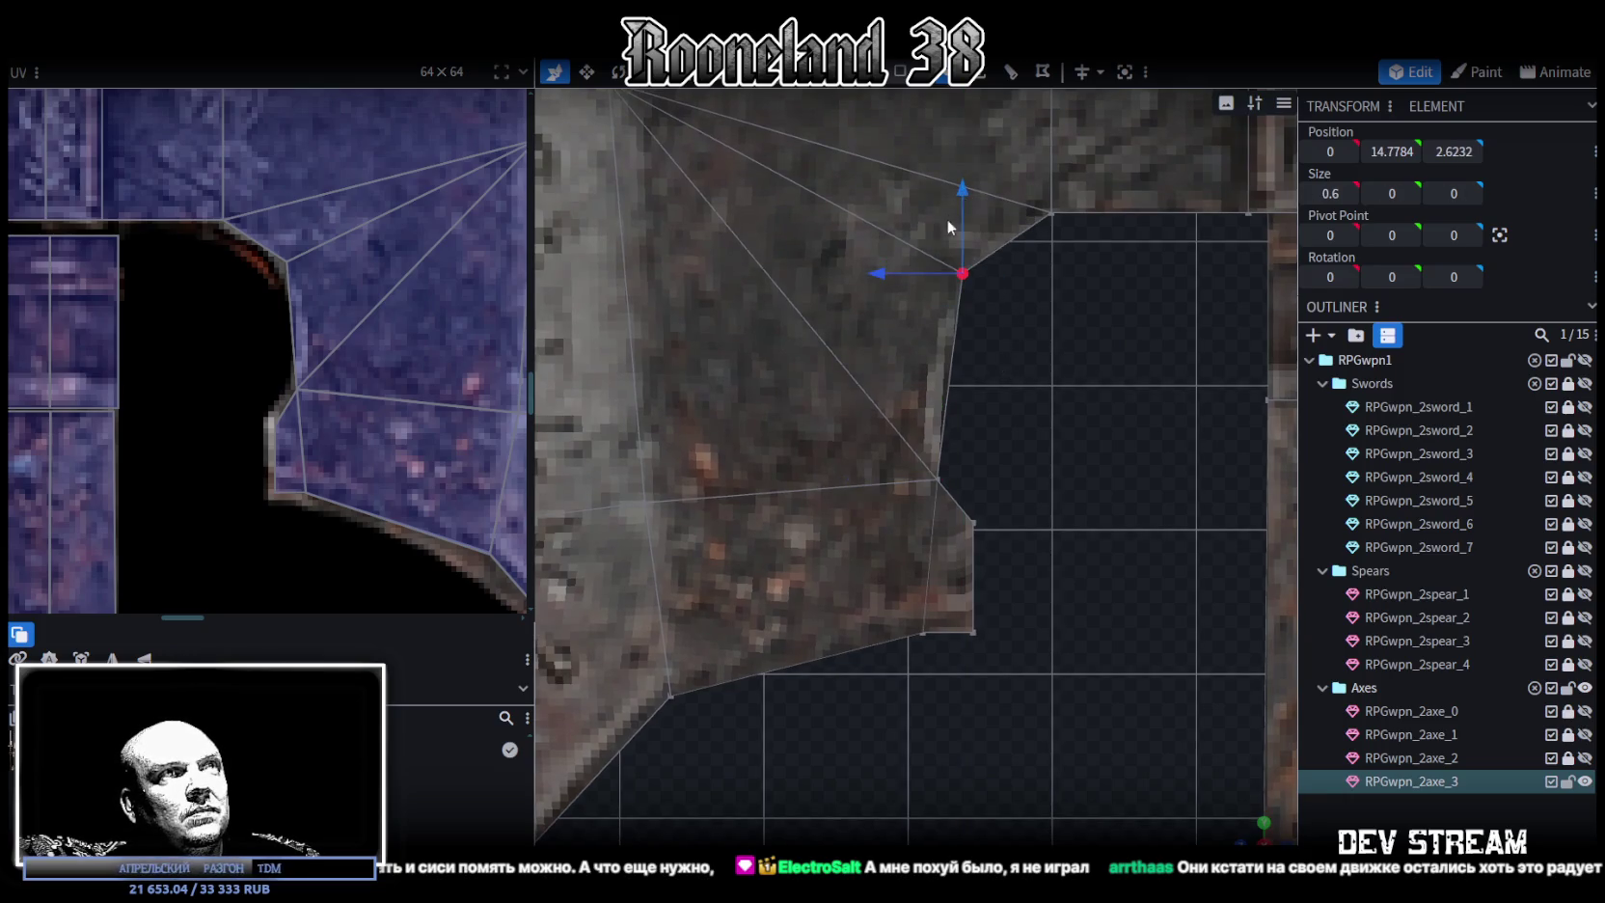
Shift that corner vertex 0.1 left to Z 2.6232, then pick the lower inner-edge vertex
{"action": "left_click", "coordinate": [894, 285]}
{"action": "mouse_move", "coordinate": [998, 291]}
{"action": "left_mouse_down"}
{"action": "mouse_move", "coordinate": [932, 234]}
{"action": "mouse_move", "coordinate": [861, 261]}
{"action": "mouse_move", "coordinate": [881, 261]}
{"action": "left_mouse_up"}
{"action": "scroll", "coordinate": [1392, 601], "scroll_direction": "down", "scroll_amount": 1}
{"action": "scroll", "coordinate": [1224, 612], "scroll_direction": "down", "scroll_amount": 2}
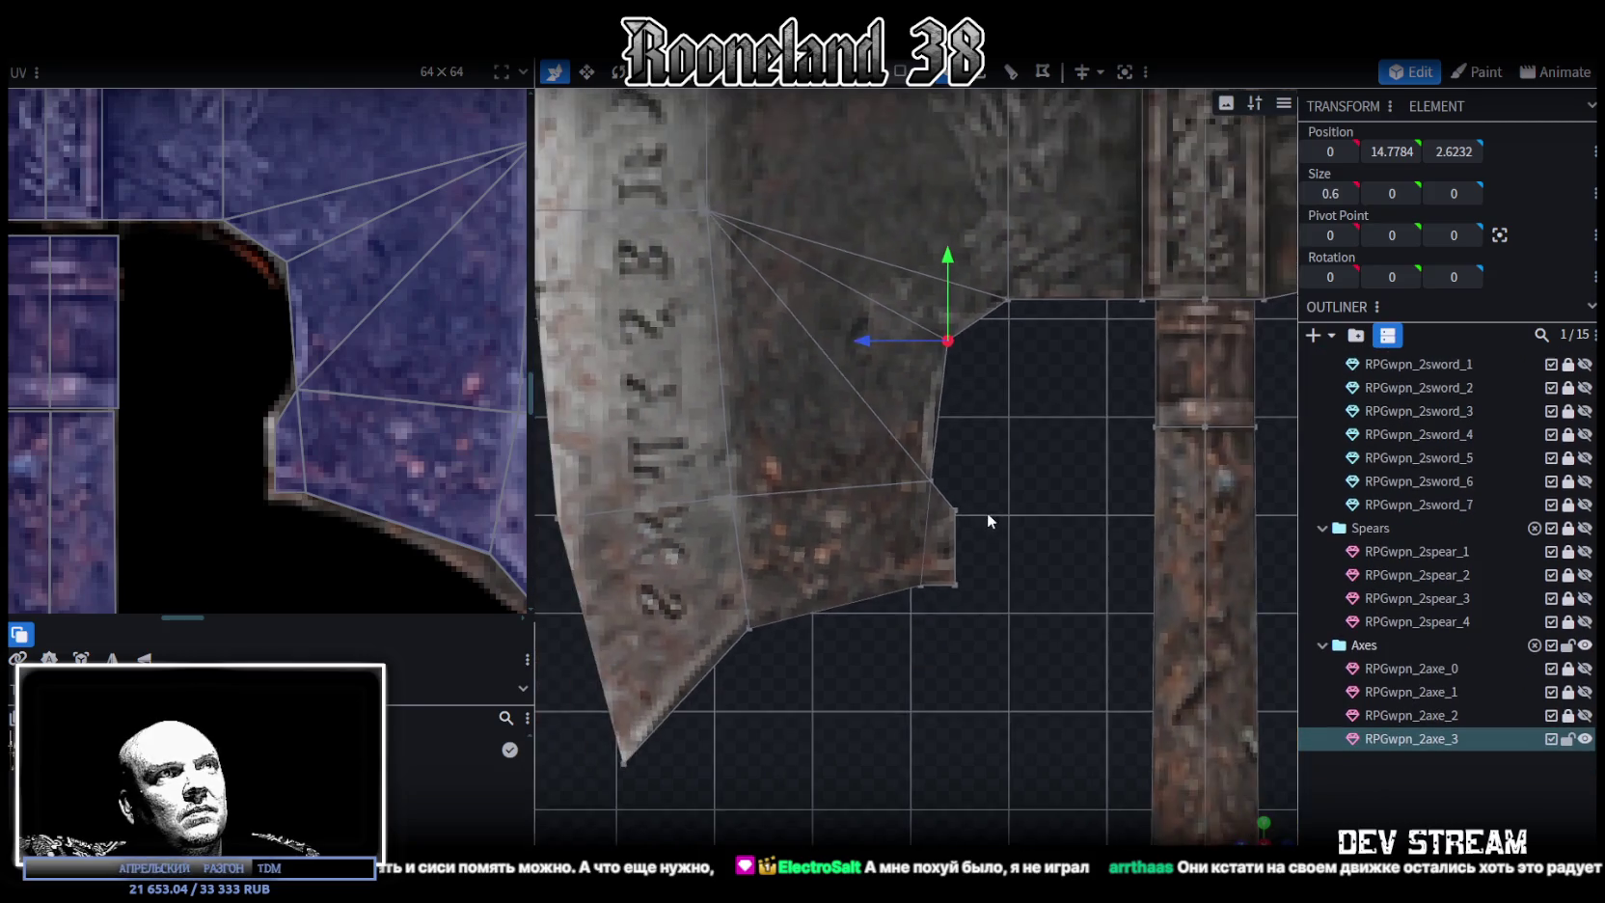
{"action": "scroll", "coordinate": [988, 514], "scroll_direction": "down", "scroll_amount": 2}
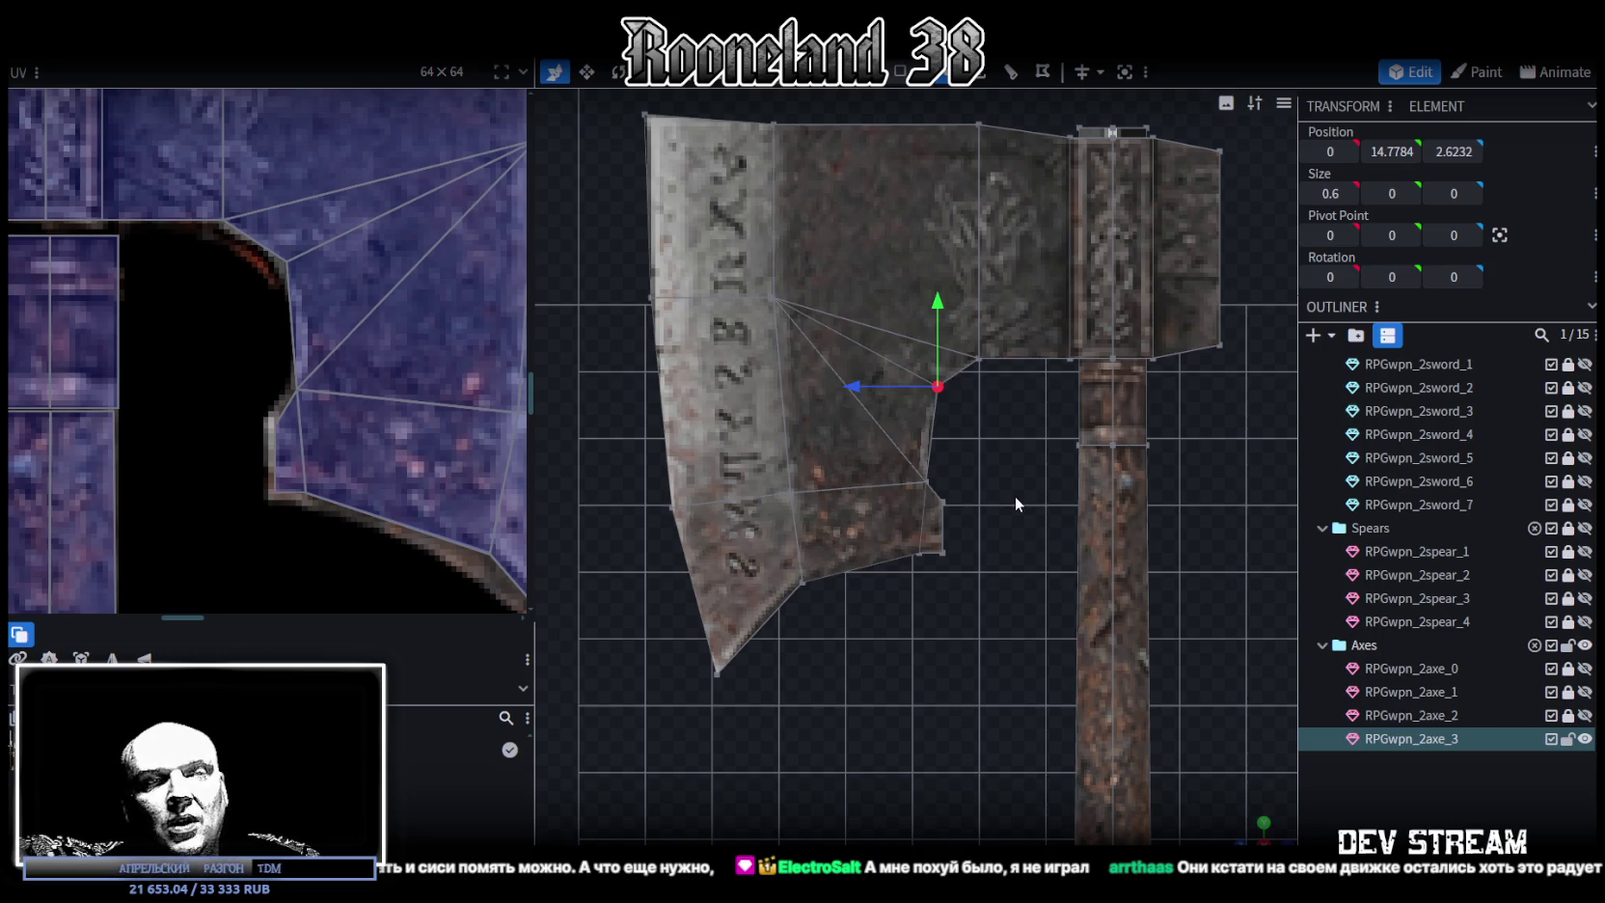
{"action": "scroll", "coordinate": [850, 611], "scroll_direction": "down", "scroll_amount": 2}
{"action": "left_click_drag", "start_coordinate": [855, 597], "coordinate": [924, 605]}
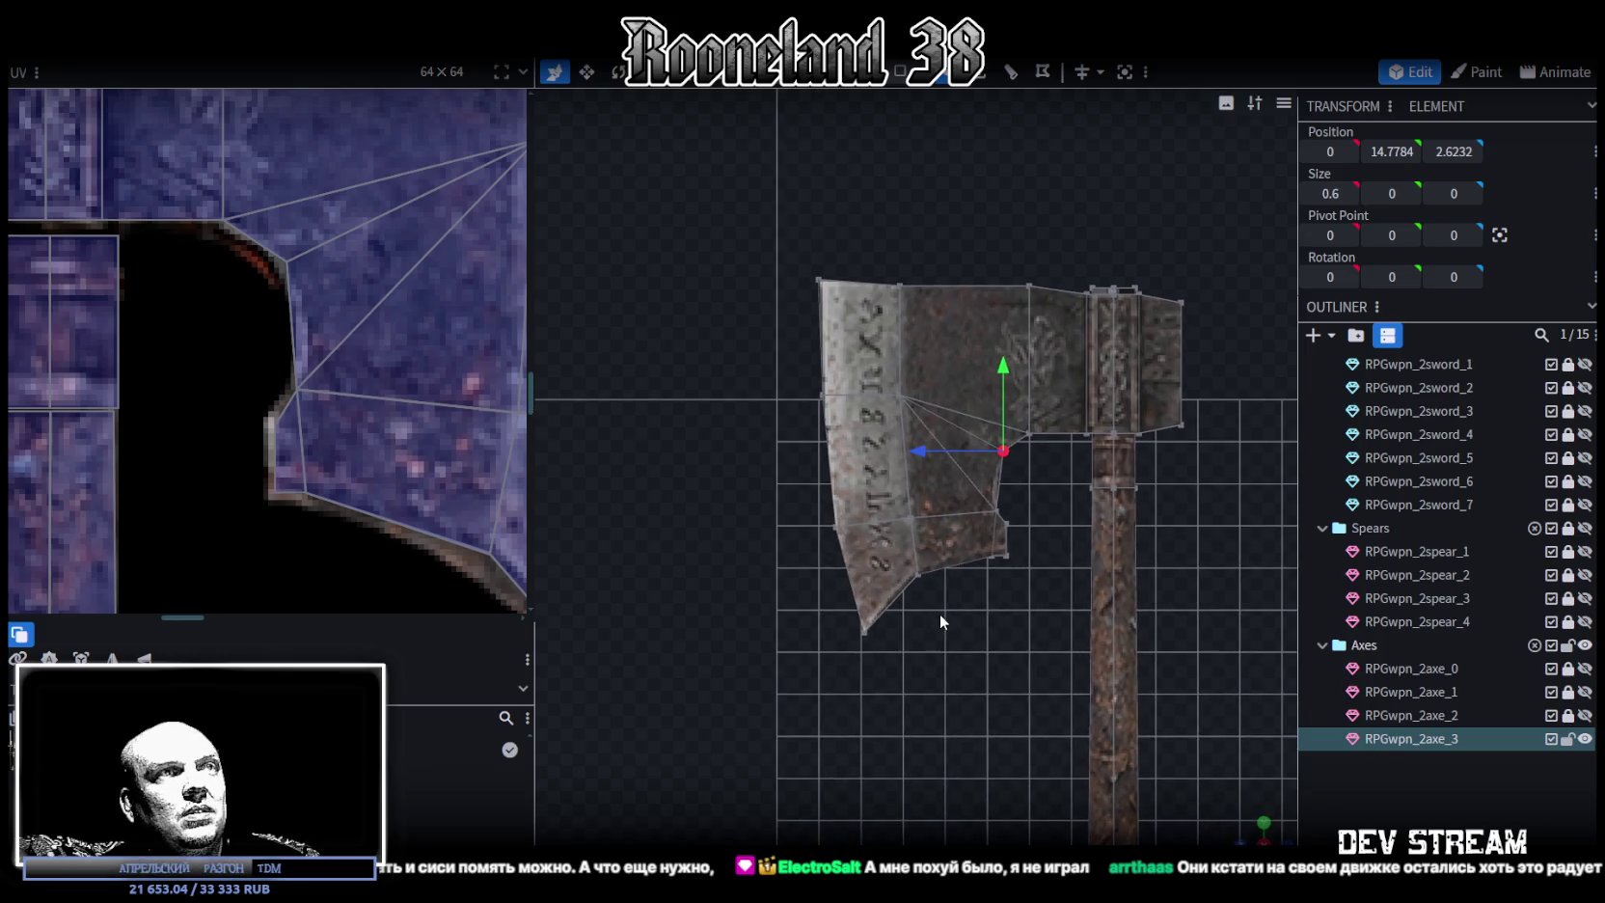
{"action": "left_click", "coordinate": [918, 573]}
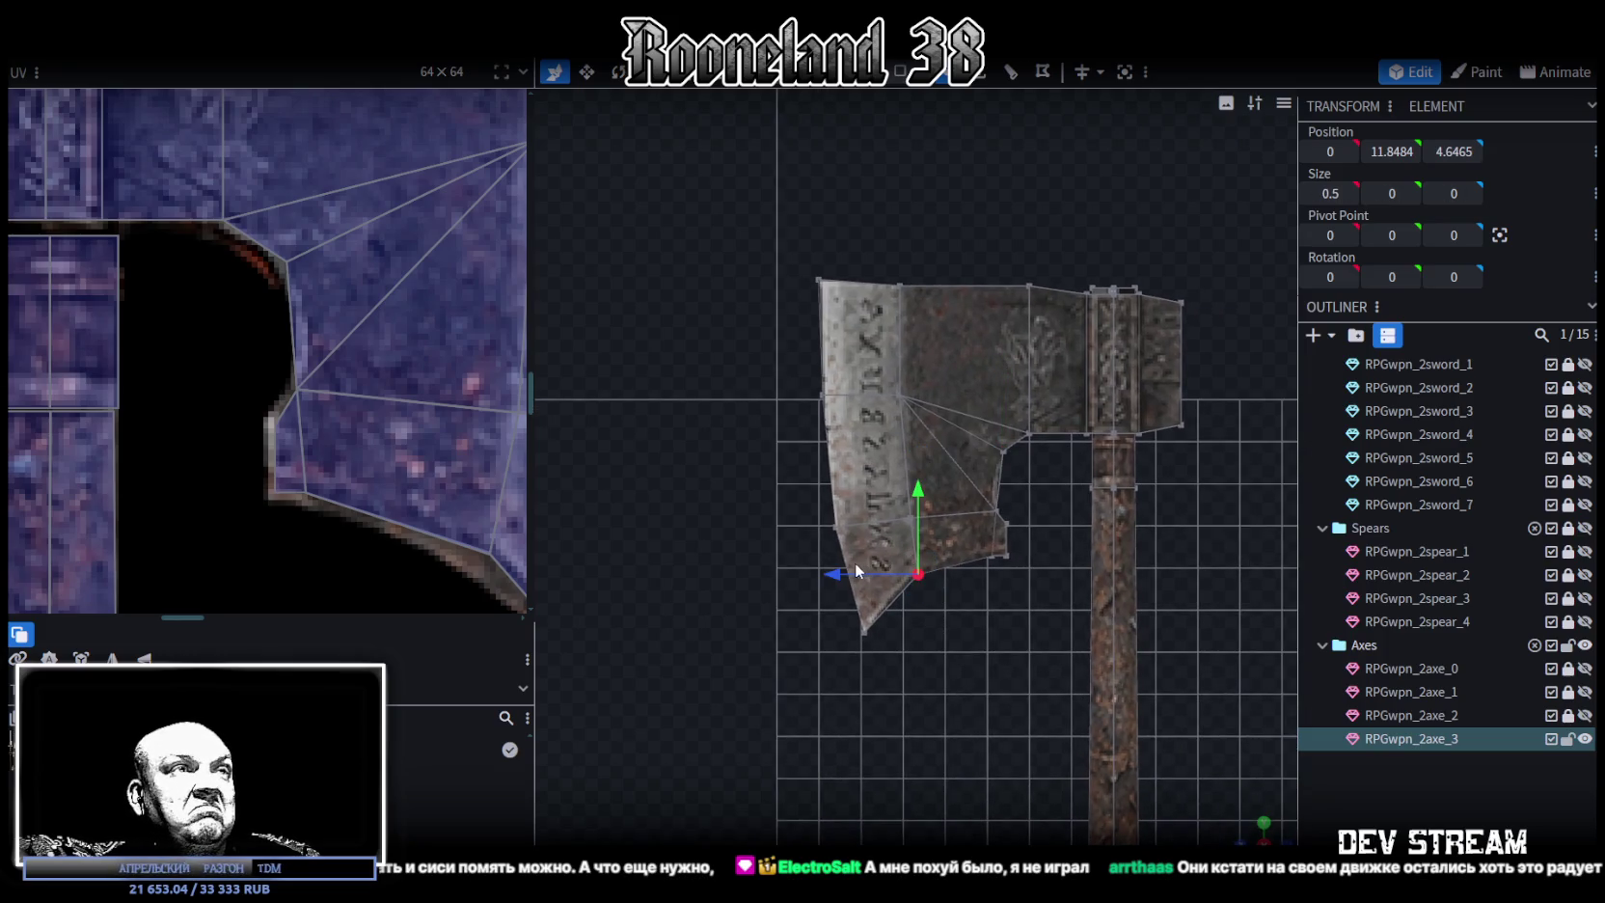
{"action": "scroll", "coordinate": [279, 509], "scroll_direction": "down", "scroll_amount": 5}
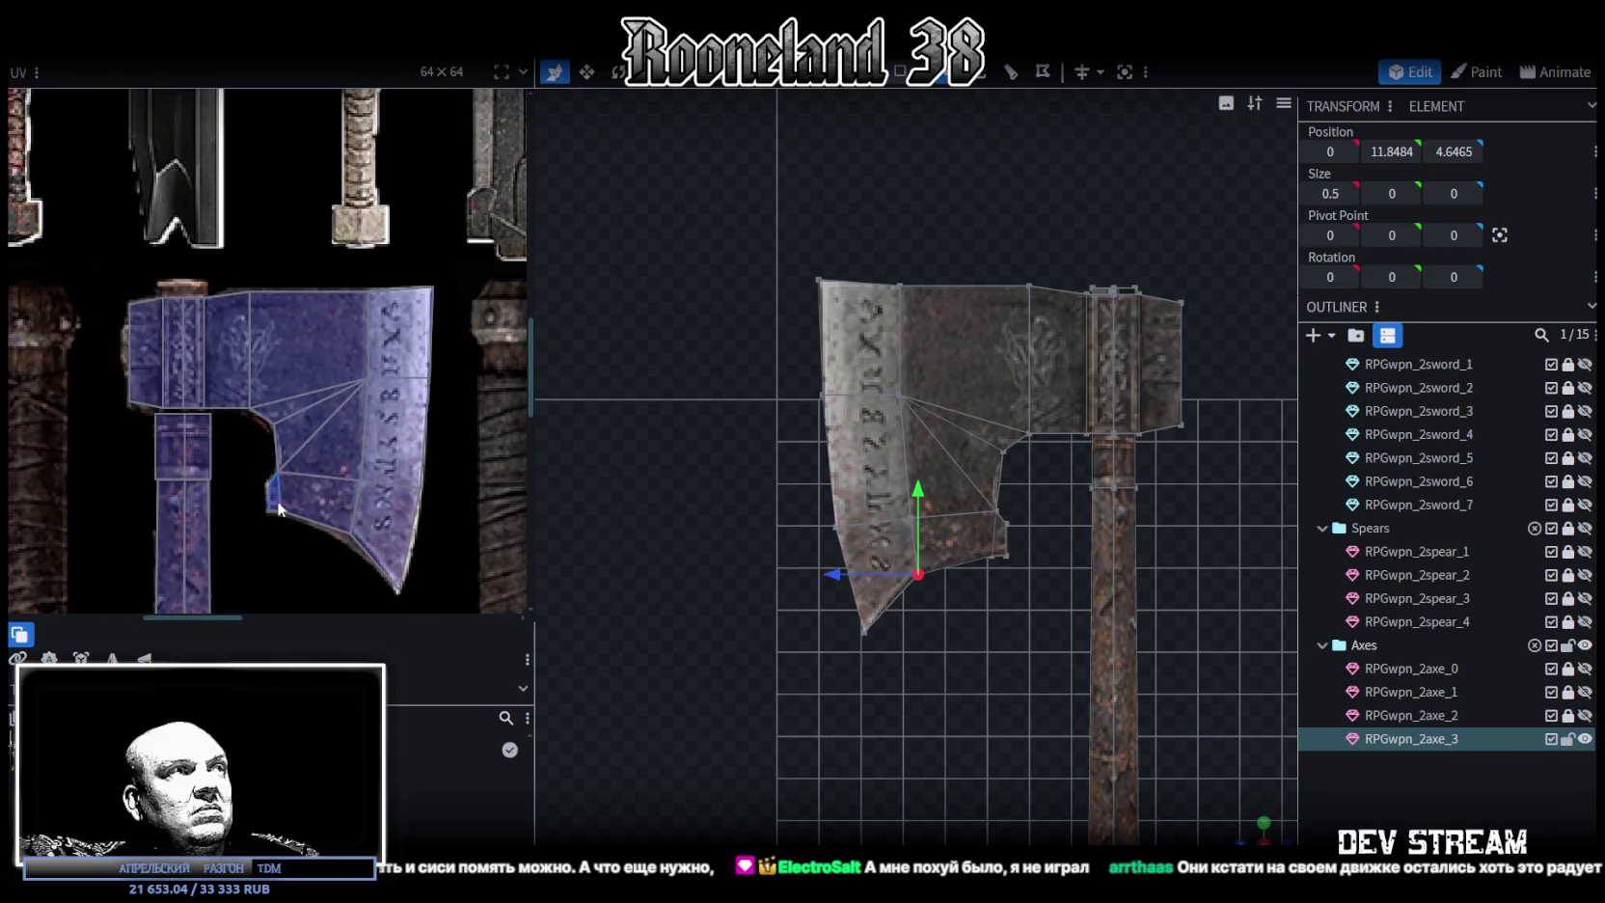
{"action": "left_click_drag", "start_coordinate": [922, 486], "coordinate": [920, 480]}
{"action": "left_click_drag", "start_coordinate": [824, 667], "coordinate": [919, 618]}
{"action": "left_click_drag", "start_coordinate": [777, 635], "coordinate": [784, 637]}
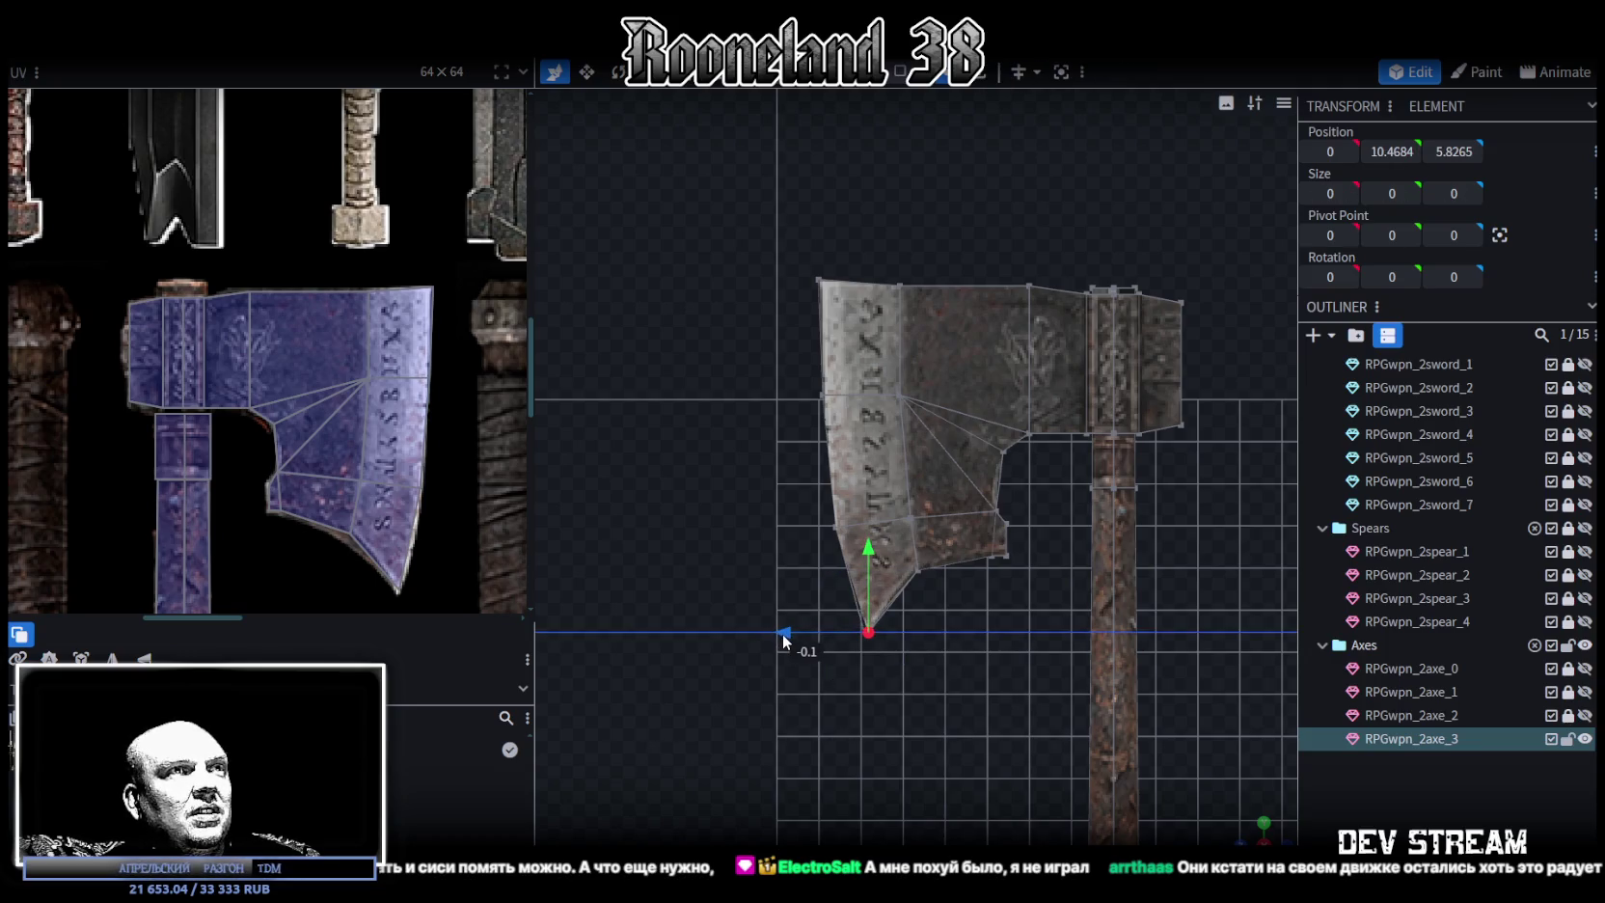
{"action": "left_click_drag", "start_coordinate": [871, 548], "coordinate": [869, 552]}
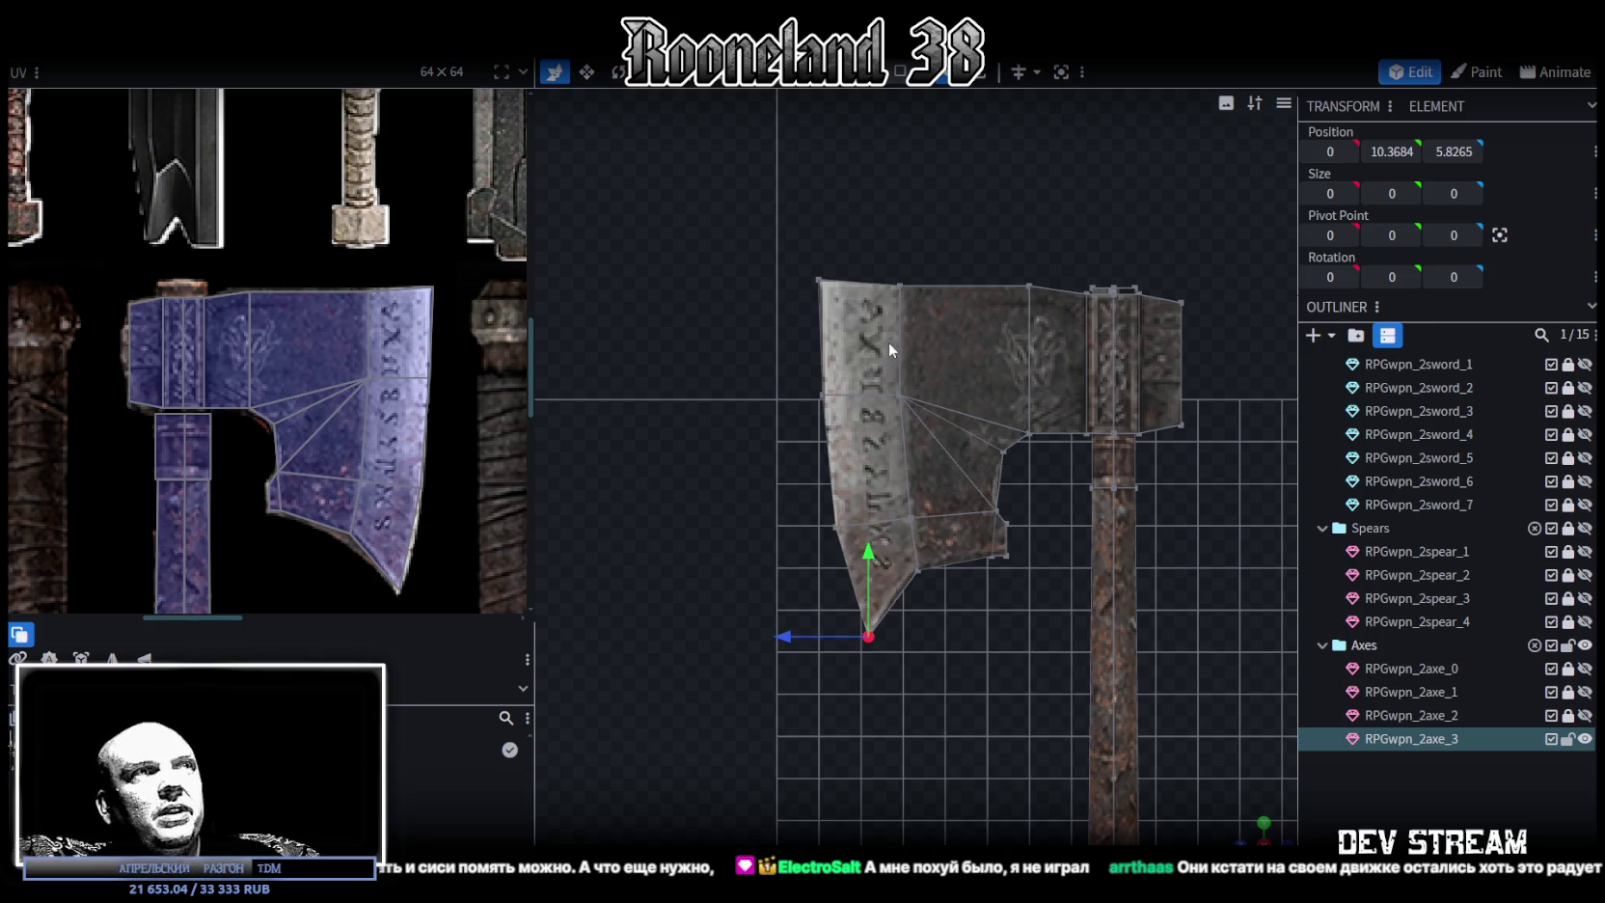
{"action": "scroll", "coordinate": [800, 286], "scroll_direction": "up", "scroll_amount": 2}
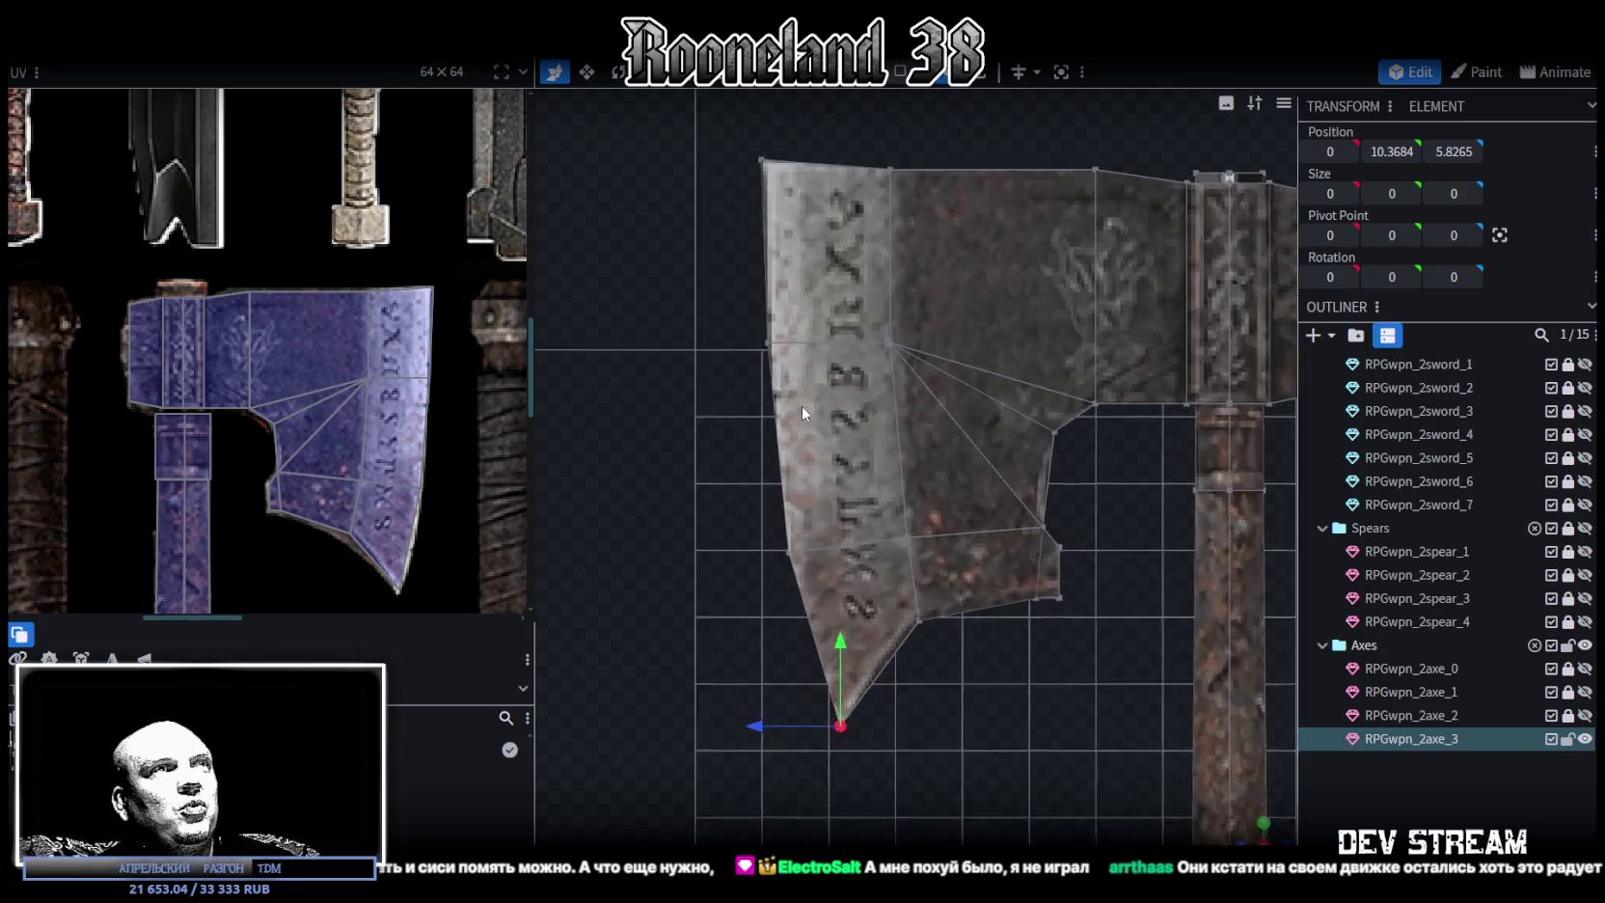
{"action": "scroll", "coordinate": [801, 405], "scroll_direction": "up", "scroll_amount": 3}
{"action": "scroll", "coordinate": [758, 415], "scroll_direction": "up", "scroll_amount": 1}
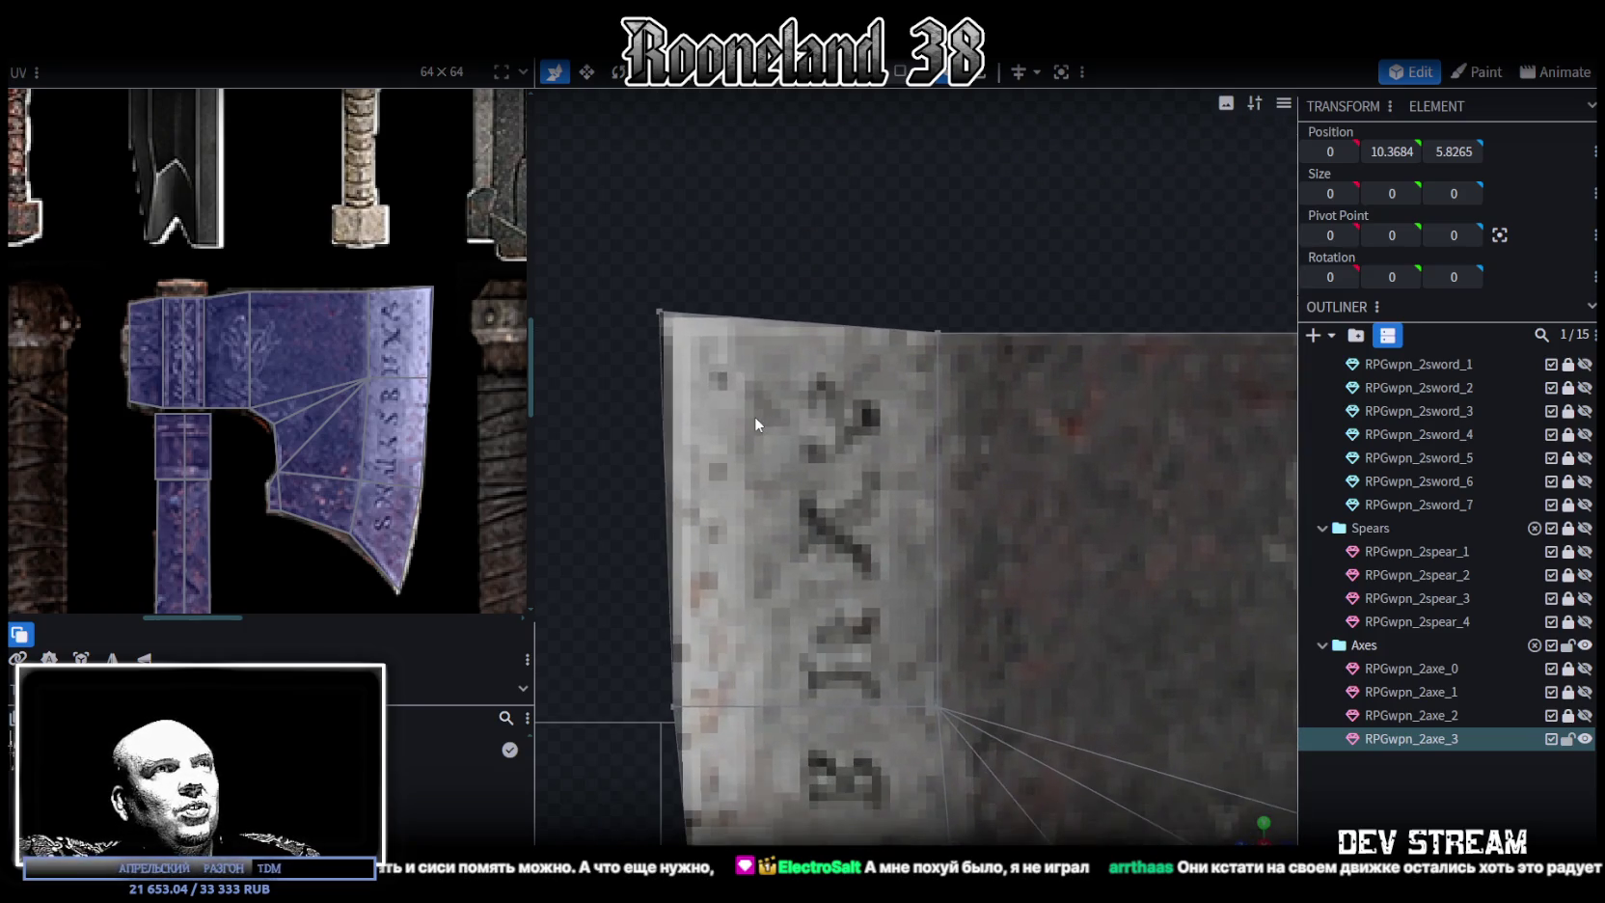
{"action": "scroll", "coordinate": [378, 291], "scroll_direction": "up", "scroll_amount": 2}
{"action": "scroll", "coordinate": [381, 297], "scroll_direction": "up", "scroll_amount": 2}
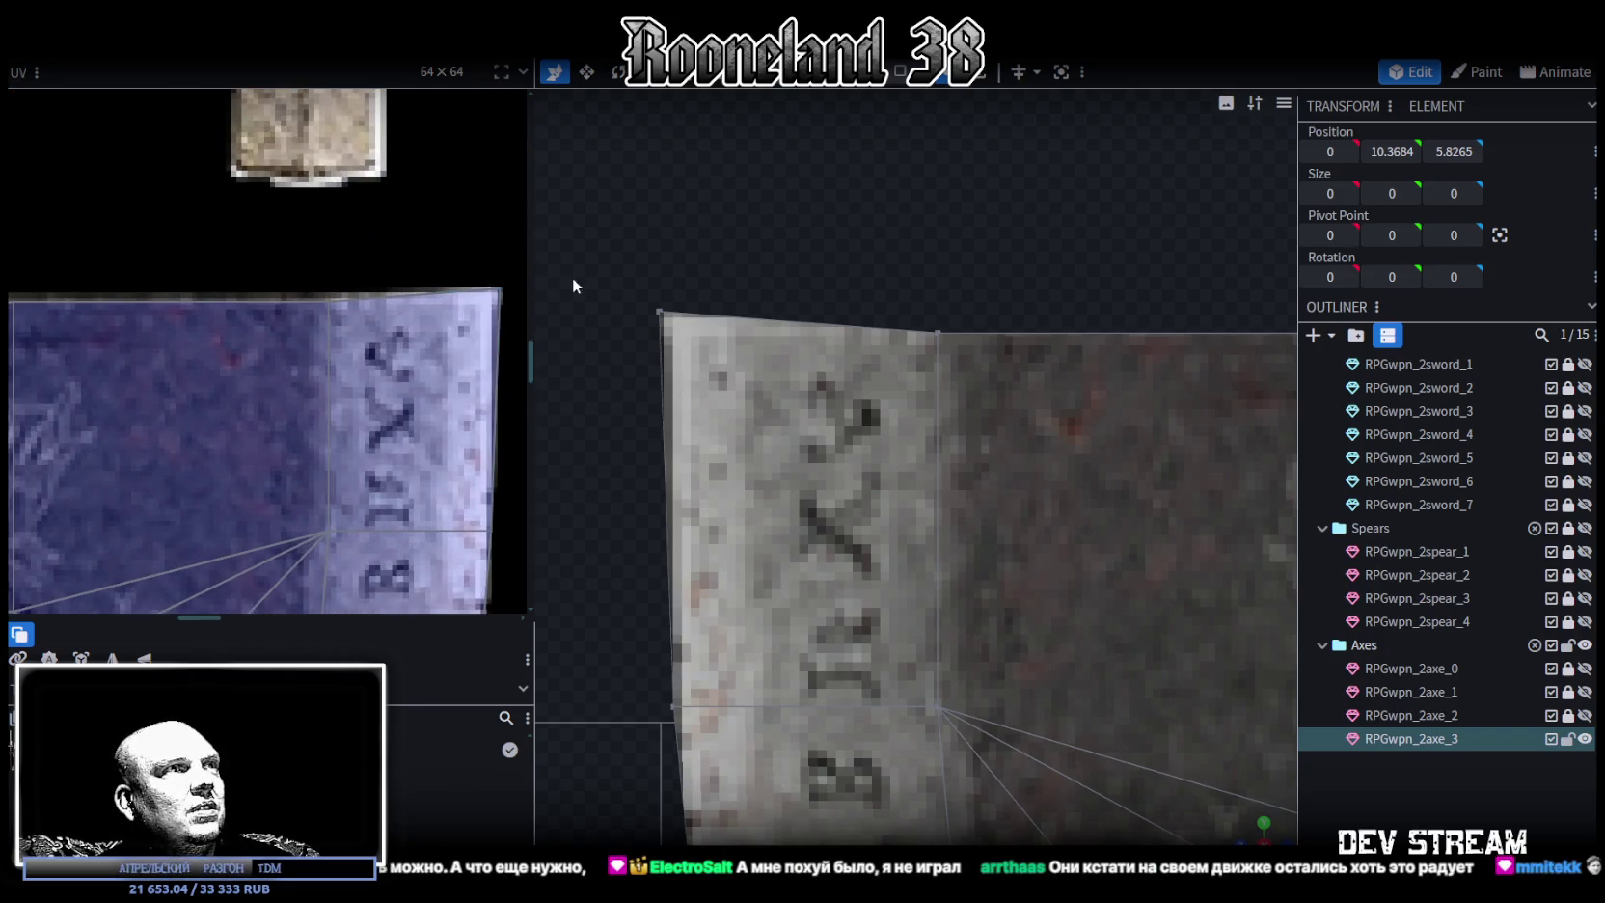
{"action": "left_click", "coordinate": [503, 288]}
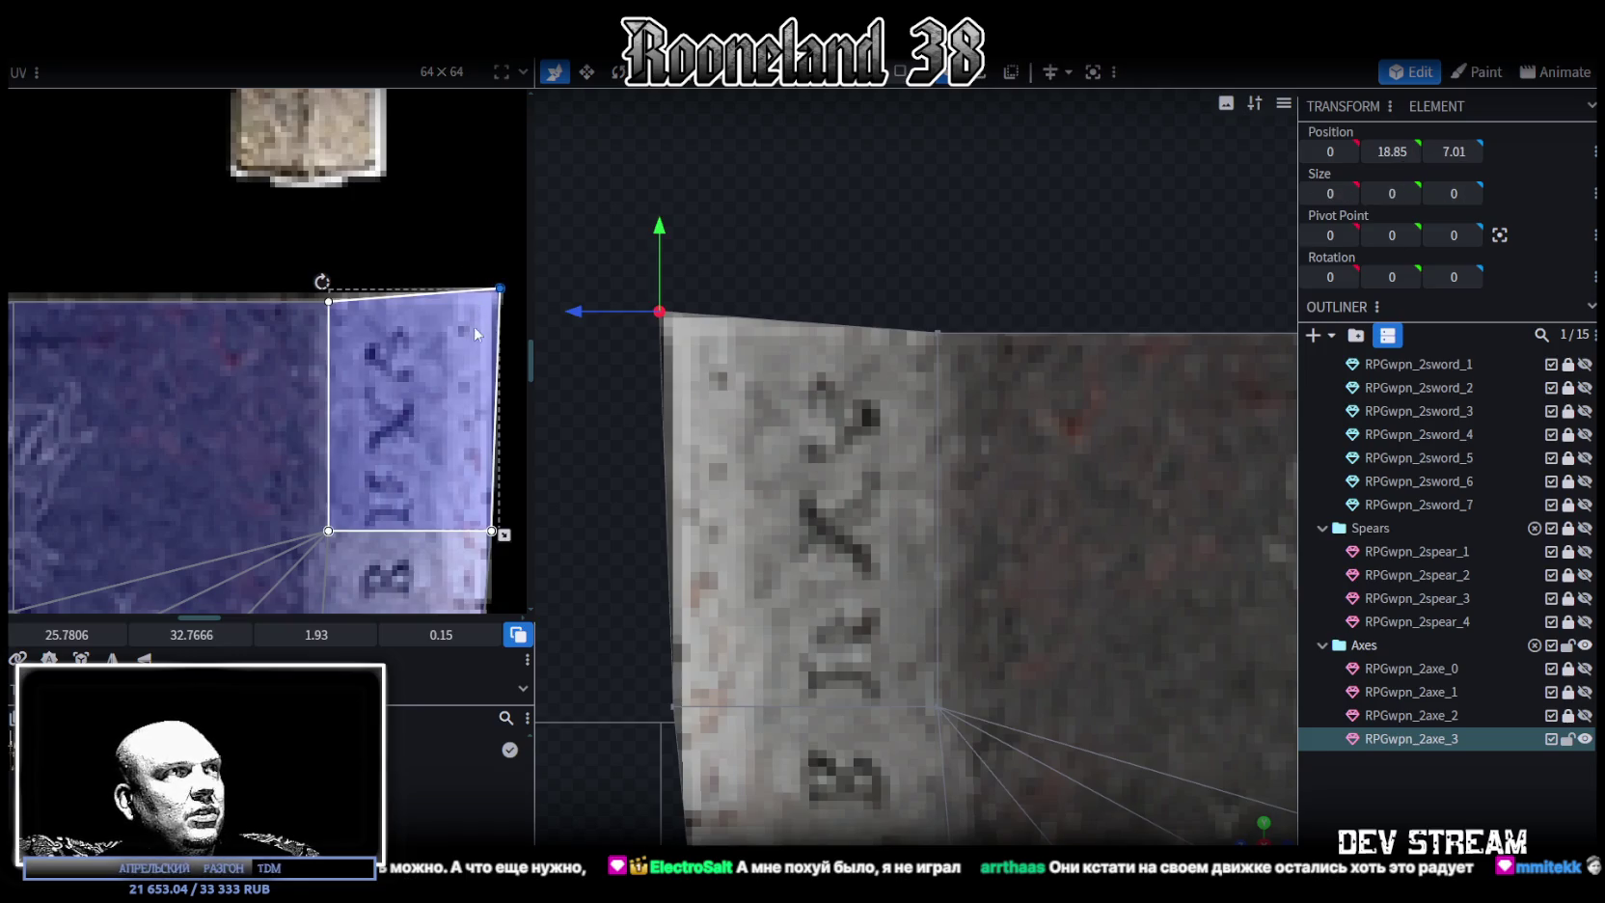
{"action": "left_click_drag", "start_coordinate": [502, 285], "coordinate": [493, 291]}
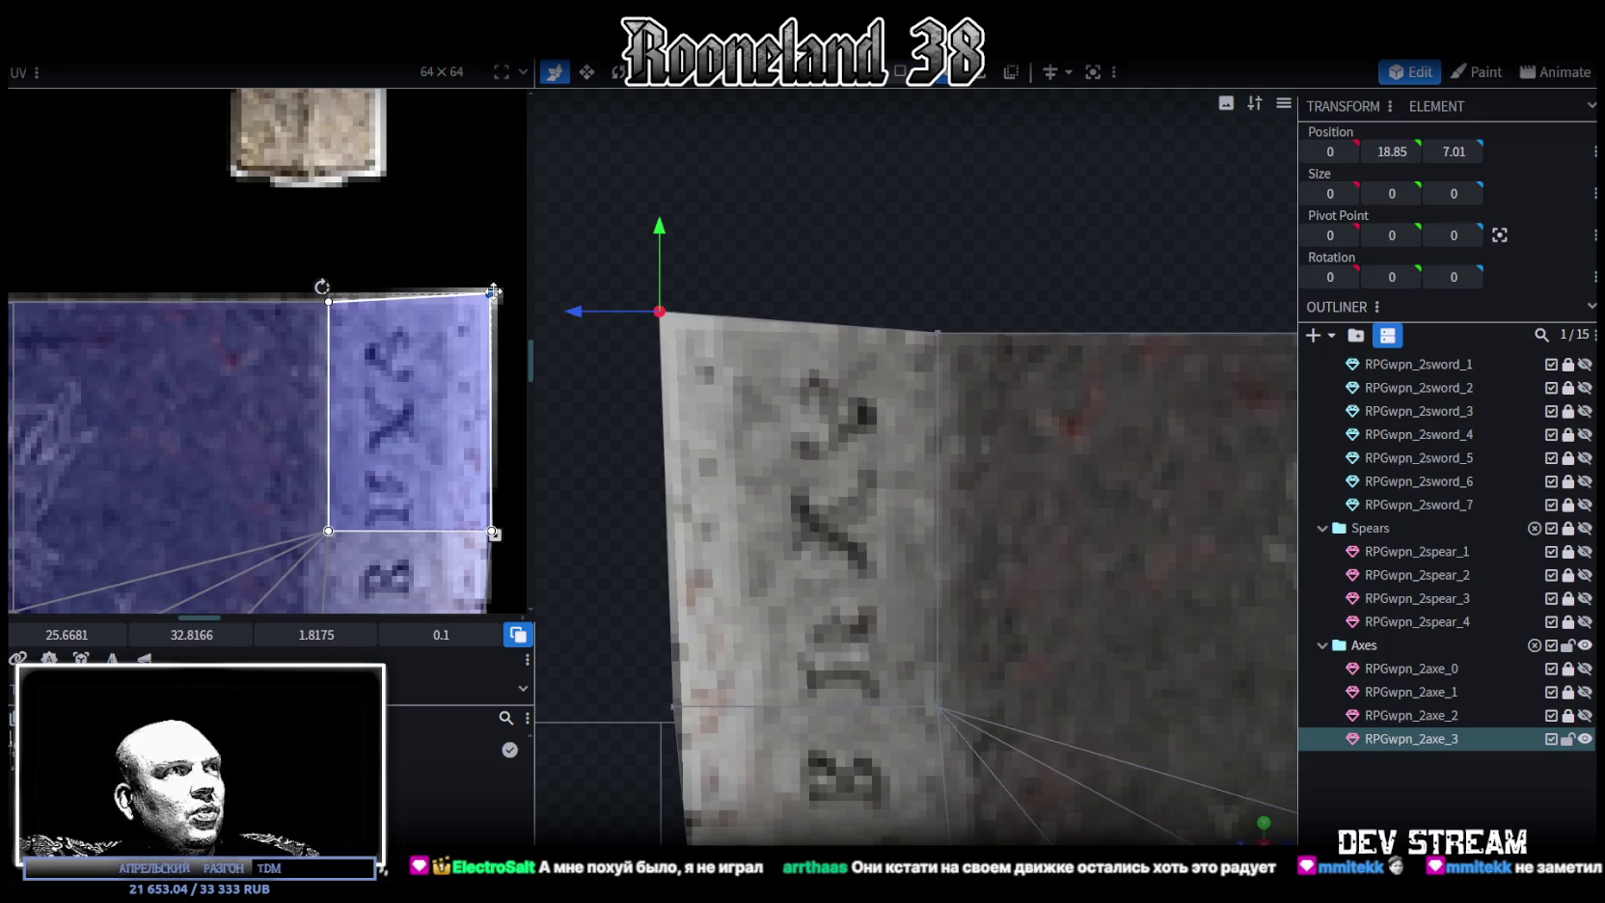
{"action": "left_click_drag", "start_coordinate": [740, 444], "coordinate": [779, 434]}
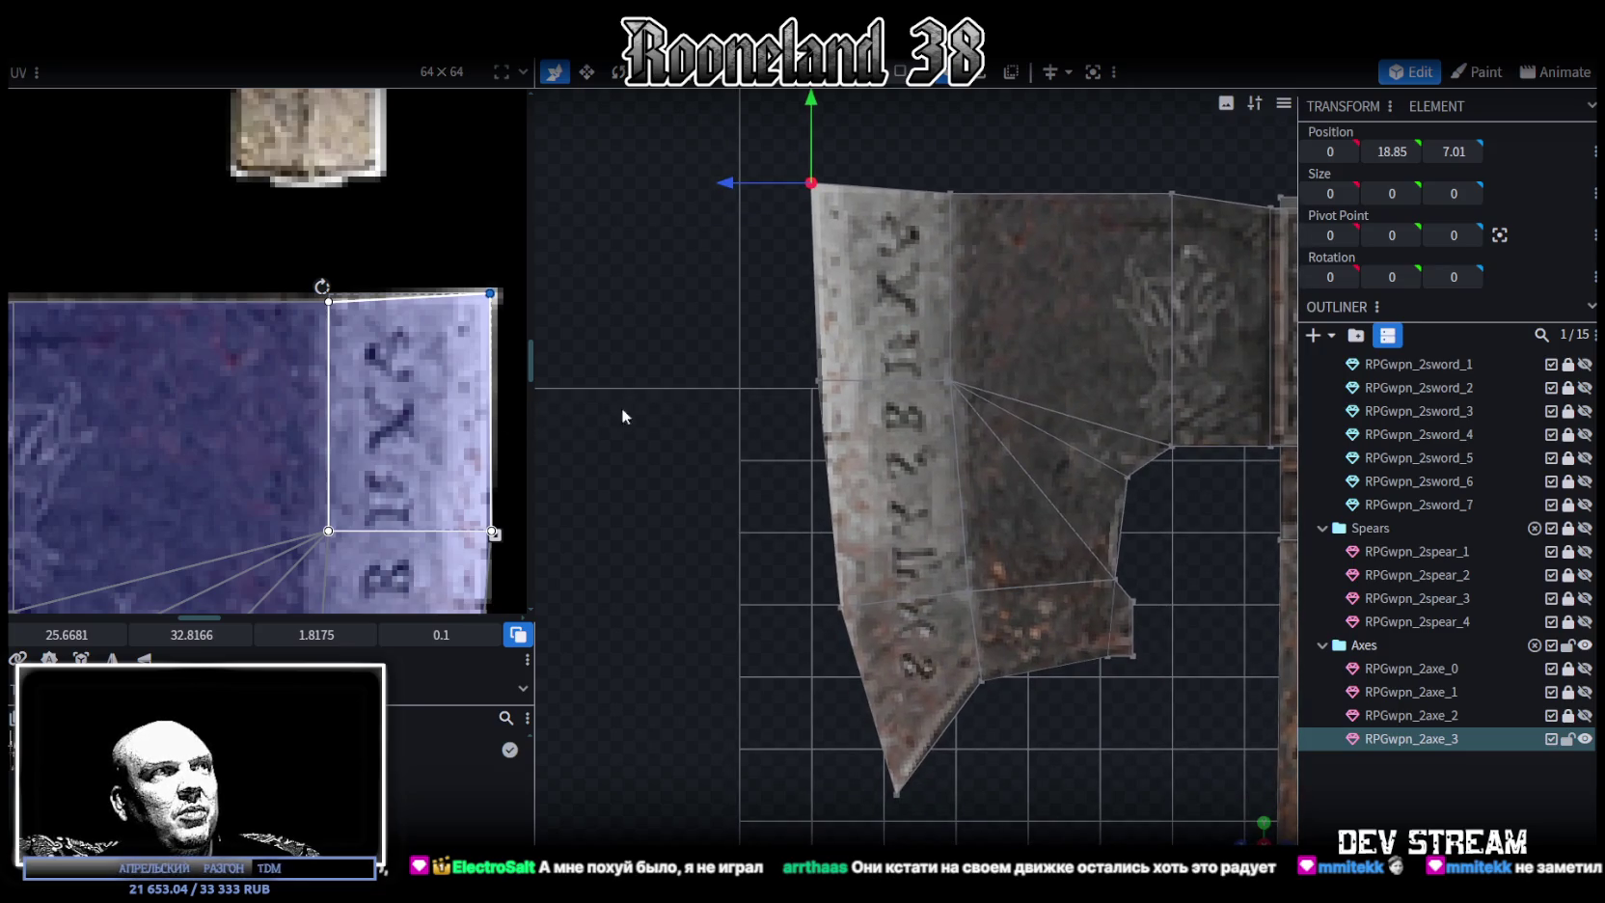
{"action": "scroll", "coordinate": [361, 455], "scroll_direction": "down", "scroll_amount": 2}
{"action": "scroll", "coordinate": [406, 482], "scroll_direction": "down", "scroll_amount": 2}
{"action": "scroll", "coordinate": [410, 352], "scroll_direction": "down", "scroll_amount": 1}
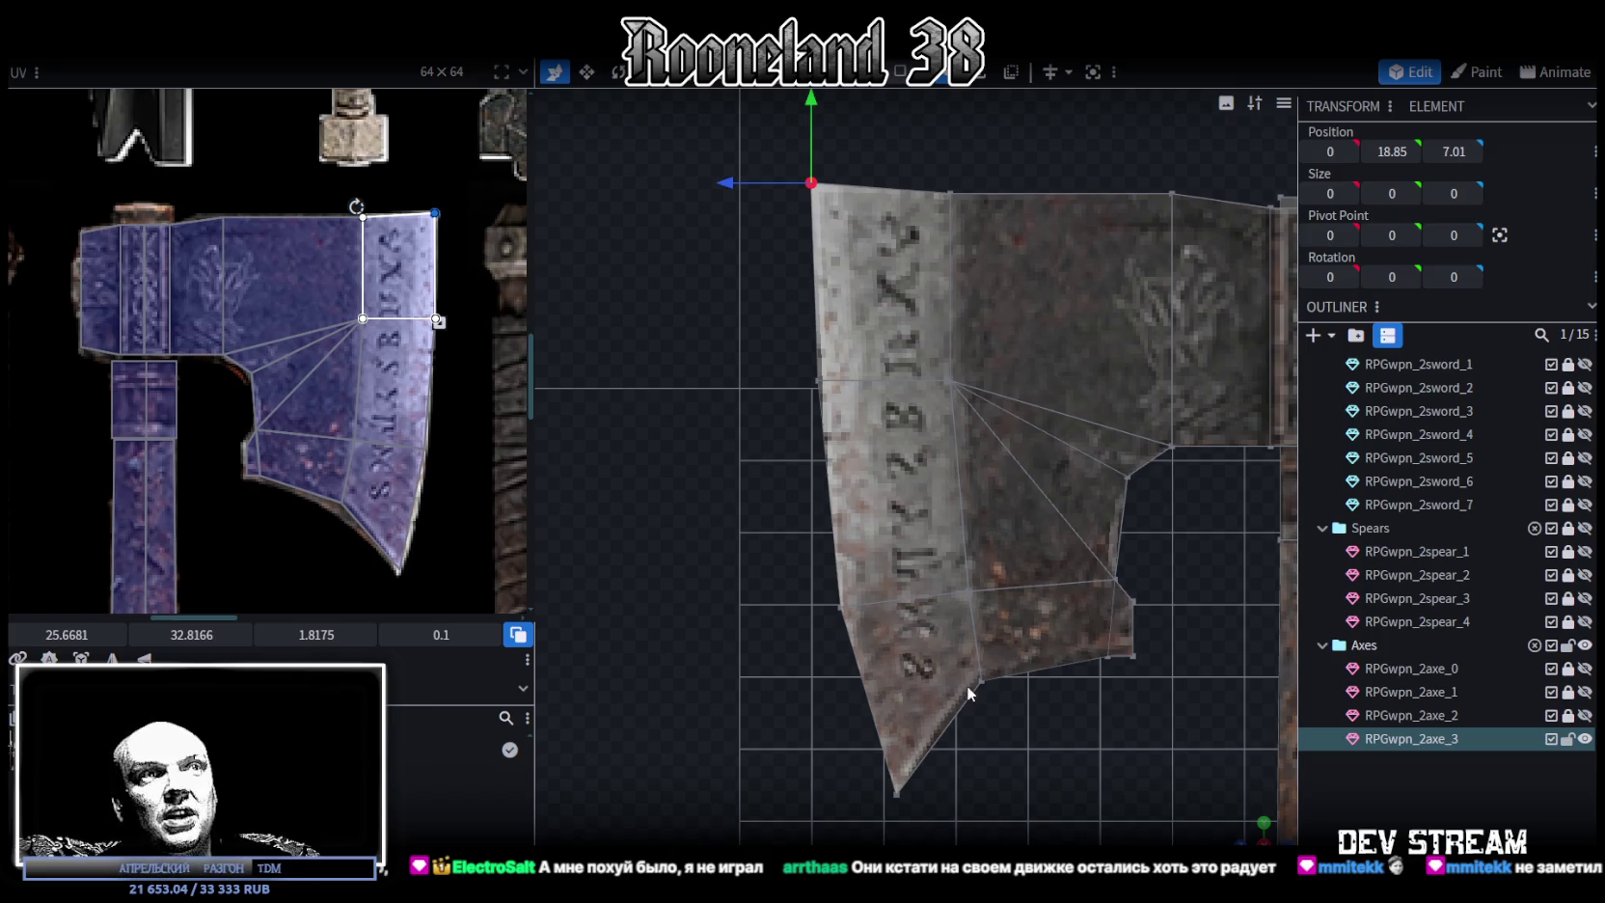
{"action": "scroll", "coordinate": [967, 685], "scroll_direction": "up", "scroll_amount": 2}
{"action": "right_click_drag", "start_coordinate": [1063, 696], "coordinate": [881, 591]}
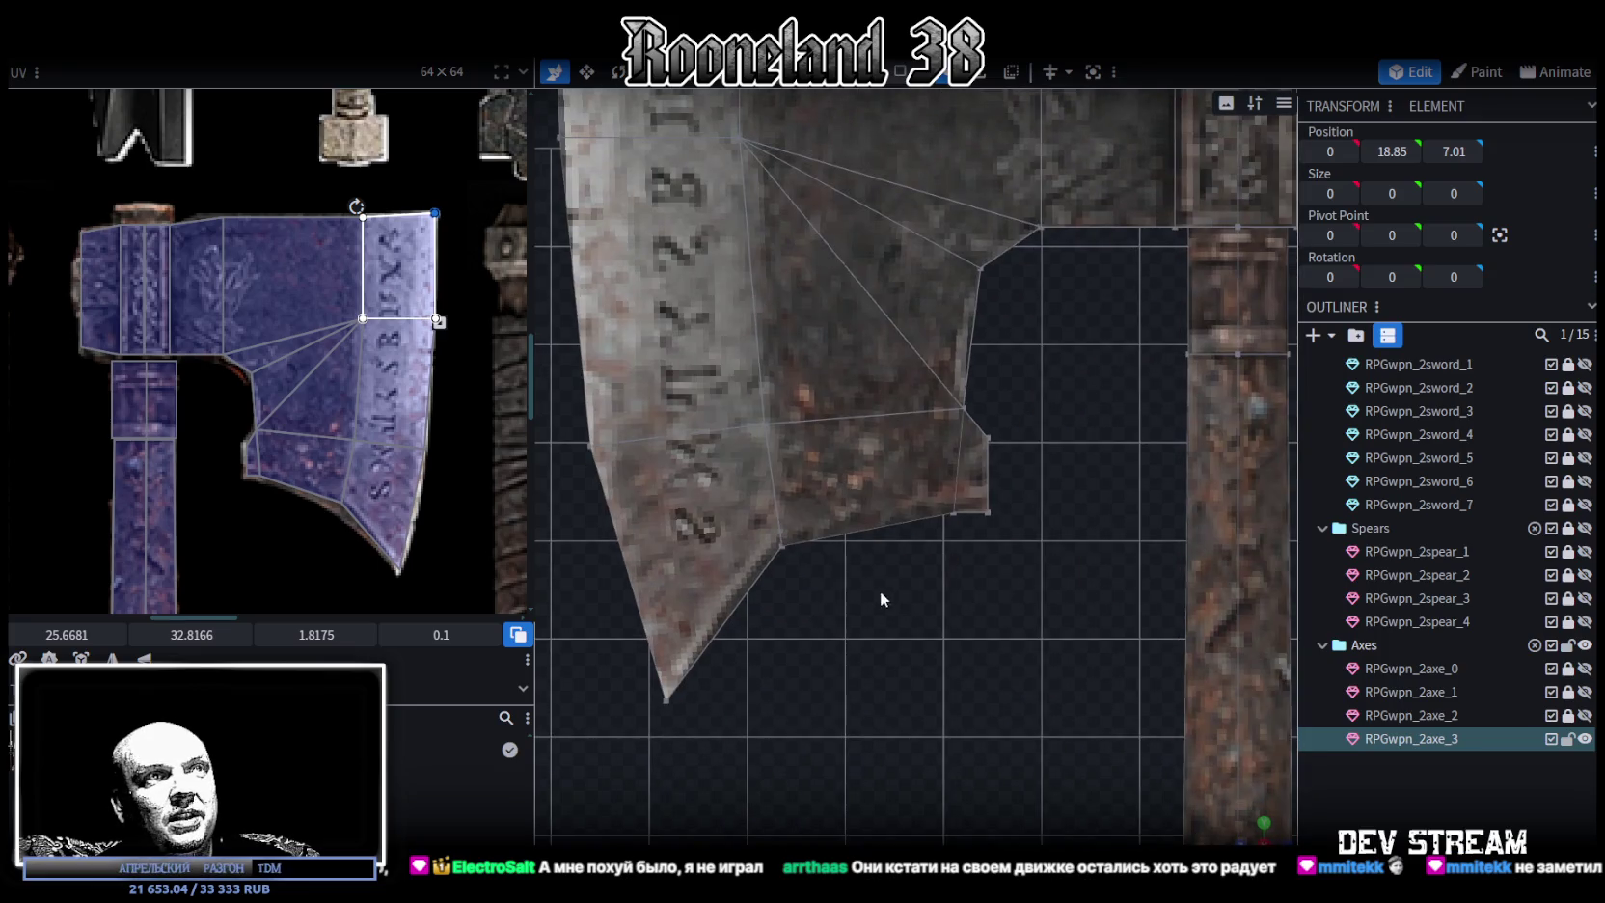
{"action": "left_click_drag", "start_coordinate": [1271, 834], "coordinate": [1258, 825]}
{"action": "mouse_move", "coordinate": [1000, 613]}
{"action": "left_mouse_down"}
{"action": "mouse_move", "coordinate": [952, 699]}
{"action": "mouse_move", "coordinate": [1015, 710]}
{"action": "mouse_move", "coordinate": [999, 119]}
{"action": "left_mouse_up"}
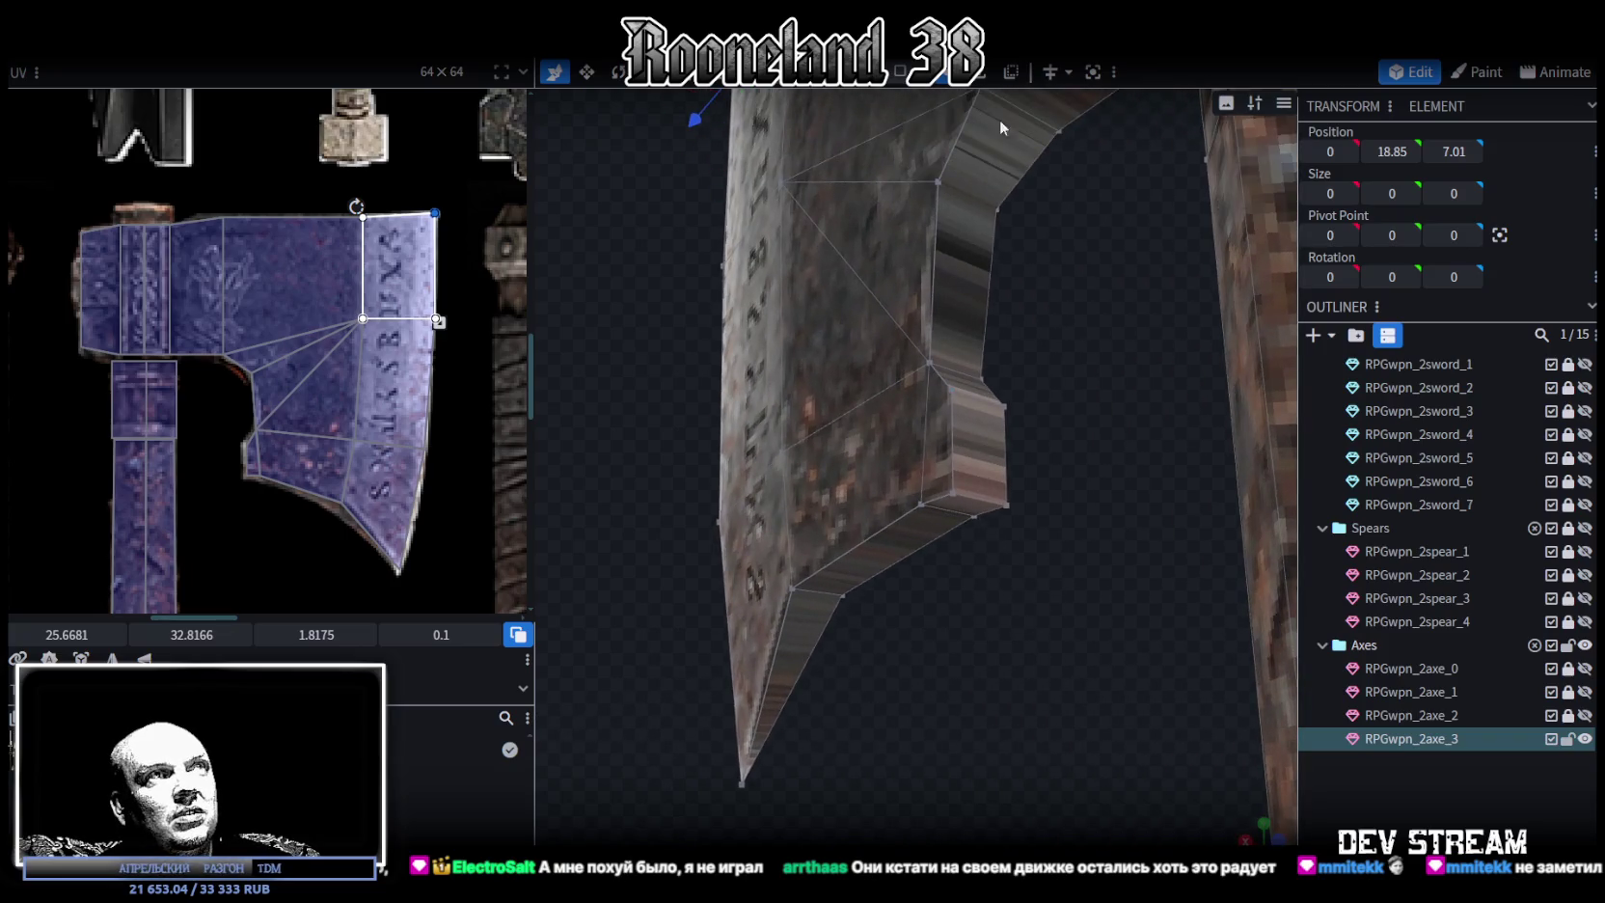
Narrow the notch piece's X size from 0.5 to 0.4 and flatten its vertices to Y 0
{"action": "left_click", "coordinate": [960, 470]}
{"action": "mouse_move", "coordinate": [1037, 466]}
{"action": "left_mouse_down"}
{"action": "mouse_move", "coordinate": [1015, 468]}
{"action": "mouse_move", "coordinate": [1022, 511]}
{"action": "mouse_move", "coordinate": [1134, 473]}
{"action": "left_mouse_up"}
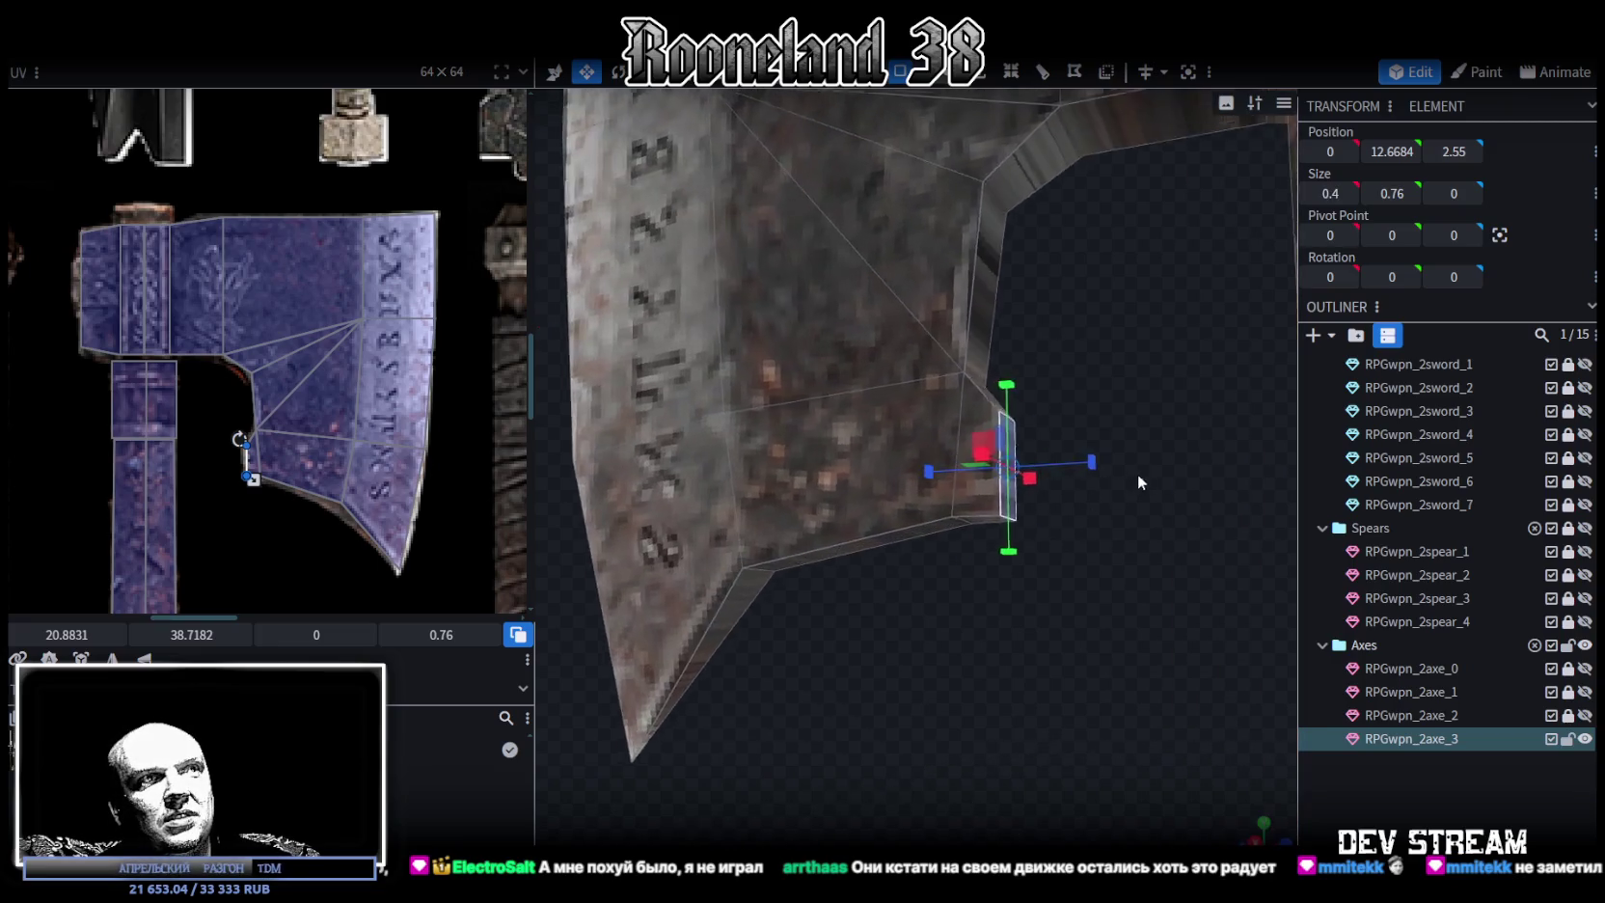
{"action": "key", "text": "v"}
{"action": "mouse_move", "coordinate": [1018, 388]}
{"action": "left_mouse_down"}
{"action": "mouse_move", "coordinate": [1047, 436]}
{"action": "mouse_move", "coordinate": [1000, 113]}
{"action": "left_mouse_up"}
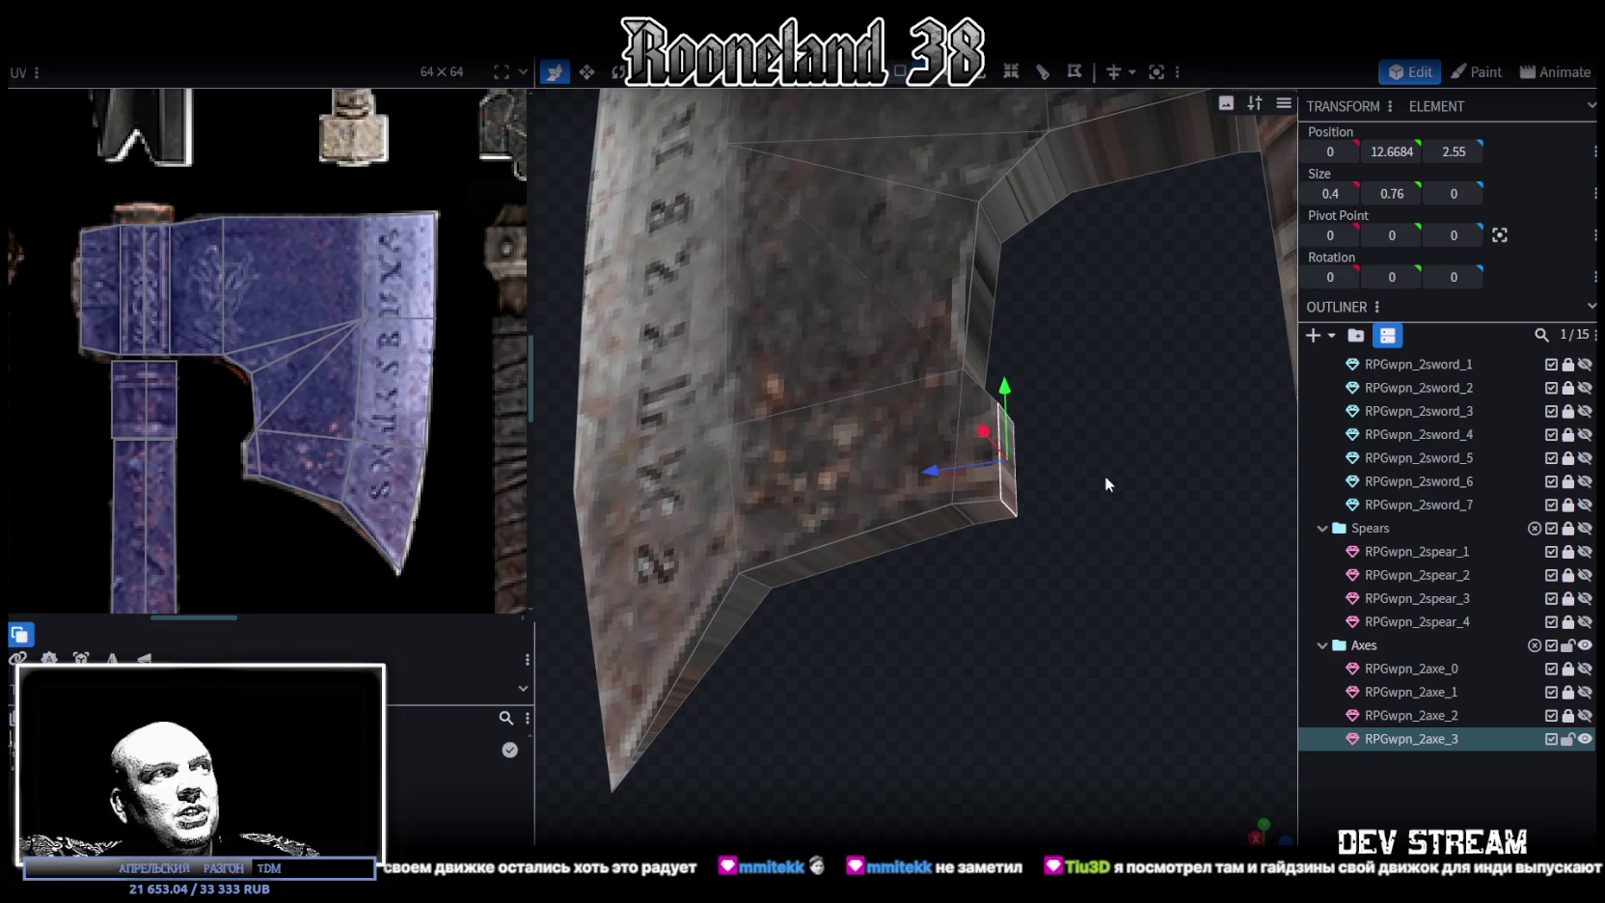
{"action": "key", "text": "s"}
{"action": "mouse_move", "coordinate": [1008, 433]}
{"action": "left_mouse_down"}
{"action": "mouse_move", "coordinate": [1010, 463]}
{"action": "mouse_move", "coordinate": [1010, 423]}
{"action": "mouse_move", "coordinate": [1106, 542]}
{"action": "mouse_move", "coordinate": [1097, 507]}
{"action": "left_mouse_up"}
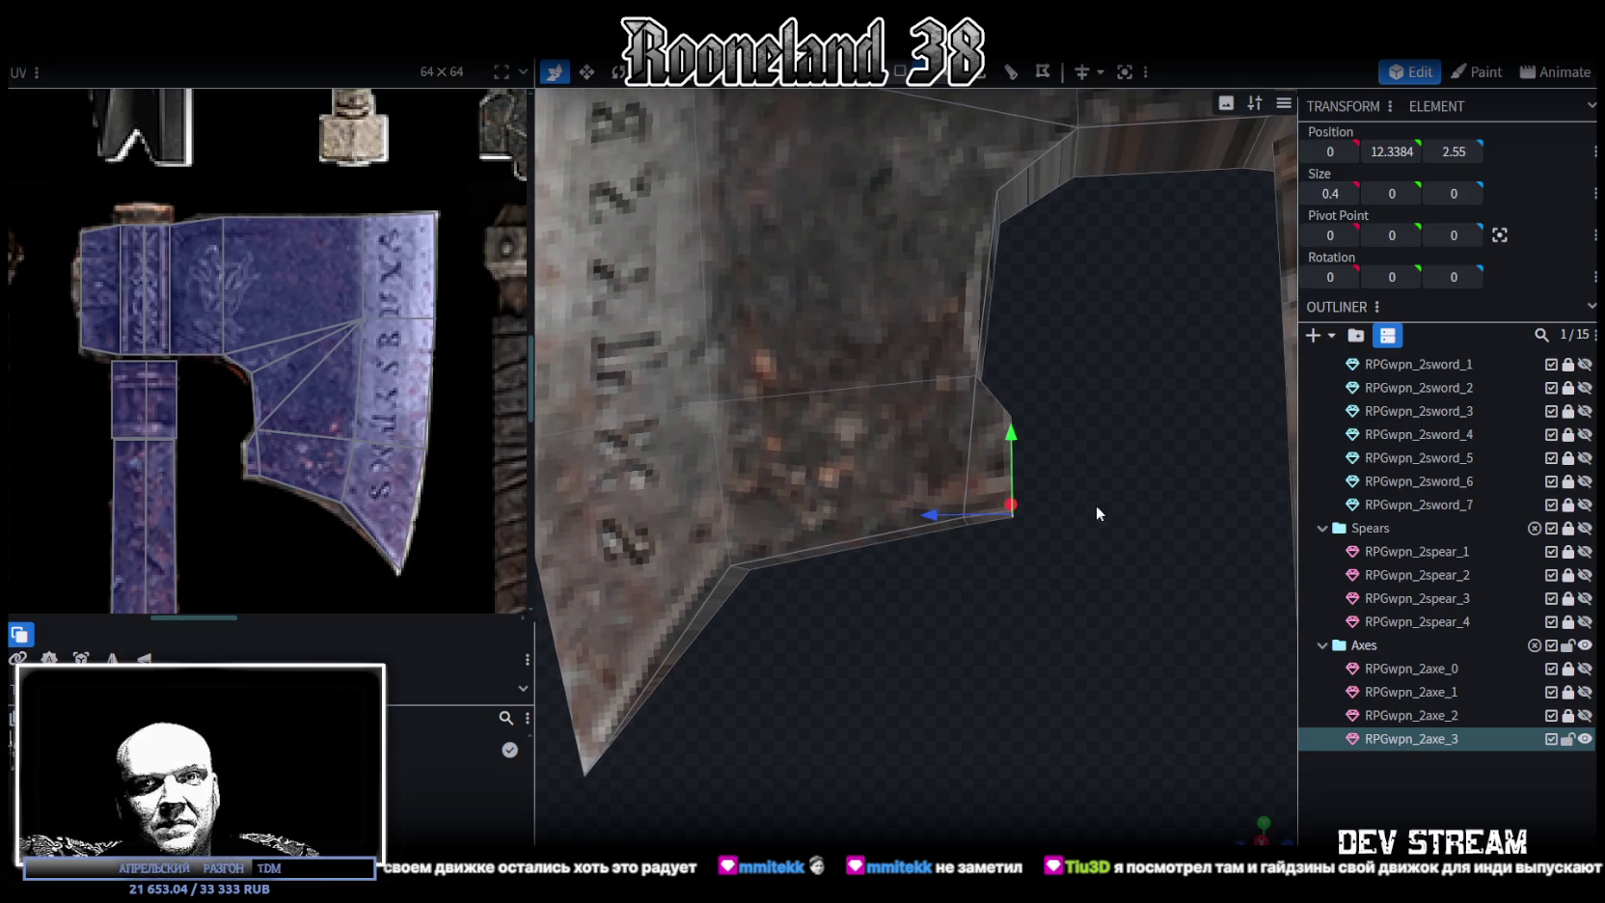
Select the axe head's lower blade-edge, inner edge and top bevel faces
{"action": "mouse_move", "coordinate": [1091, 501]}
{"action": "left_mouse_down"}
{"action": "mouse_move", "coordinate": [1068, 506]}
{"action": "mouse_move", "coordinate": [1104, 556]}
{"action": "mouse_move", "coordinate": [1023, 423]}
{"action": "mouse_move", "coordinate": [888, 456]}
{"action": "left_mouse_up"}
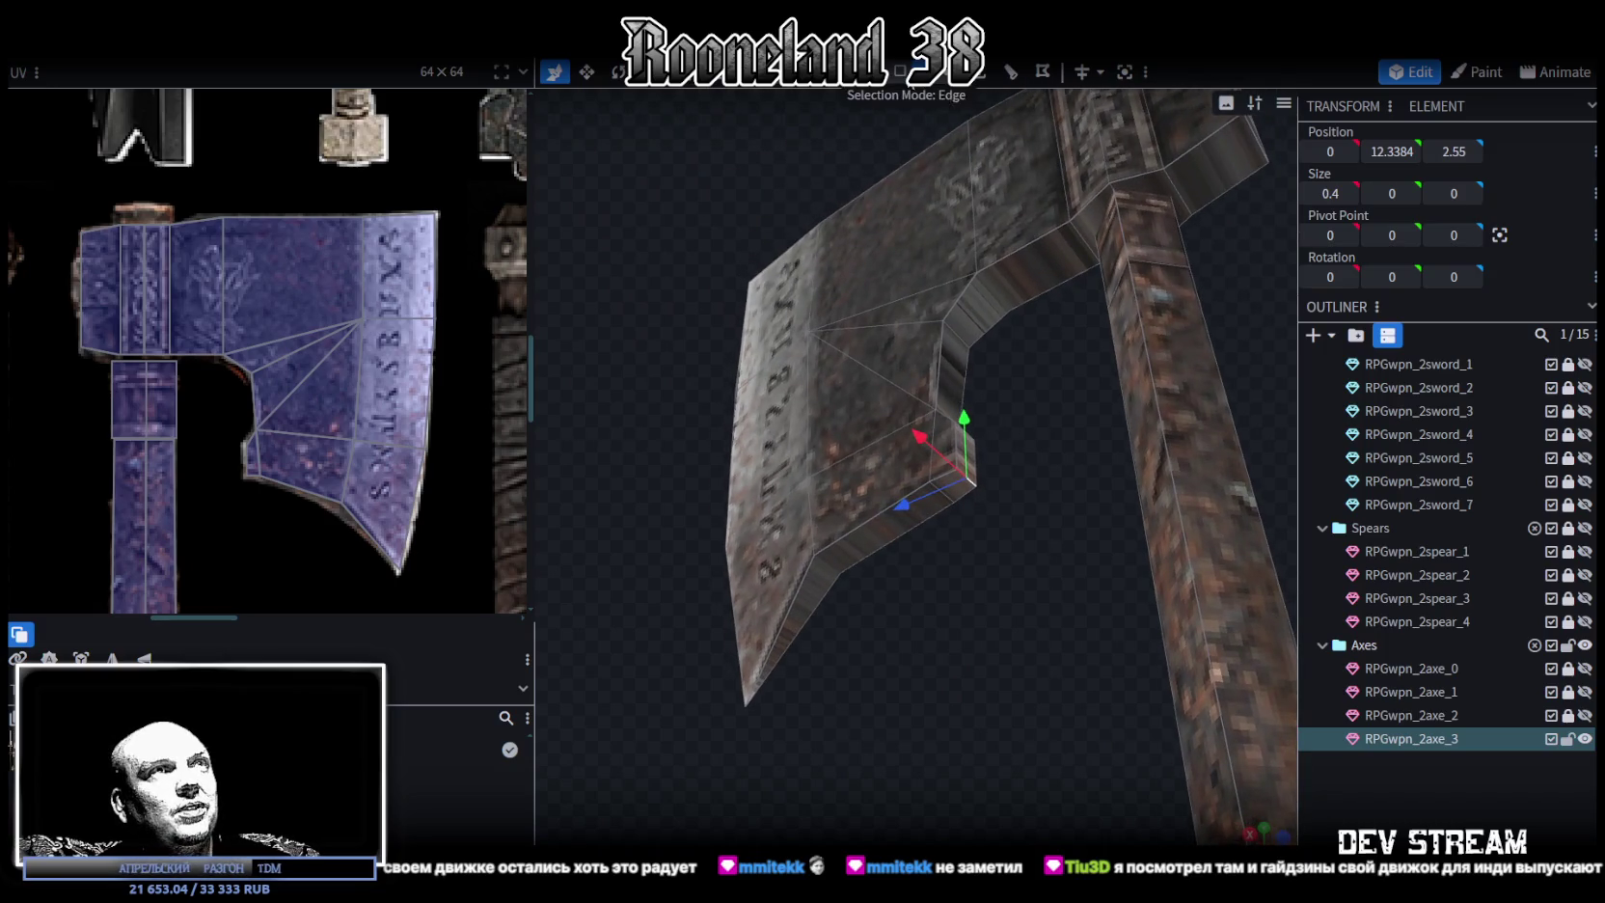
{"action": "left_click", "coordinate": [810, 579], "text": "shift"}
{"action": "left_click", "coordinate": [868, 531], "text": "shift"}
{"action": "left_click", "coordinate": [978, 306], "text": "shift"}
{"action": "left_click", "coordinate": [1093, 243], "text": "shift"}
{"action": "left_click", "coordinate": [1103, 211], "text": "shift"}
{"action": "left_click", "coordinate": [1150, 178], "text": "shift"}
{"action": "left_click", "coordinate": [1210, 160], "text": "shift"}
{"action": "mouse_move", "coordinate": [1054, 390]}
{"action": "left_mouse_down"}
{"action": "mouse_move", "coordinate": [1028, 479]}
{"action": "mouse_move", "coordinate": [1228, 699]}
{"action": "mouse_move", "coordinate": [912, 339]}
{"action": "left_mouse_up"}
{"action": "left_click", "coordinate": [753, 256], "text": "shift"}
{"action": "left_click", "coordinate": [1075, 275], "text": "shift"}
{"action": "left_click", "coordinate": [1207, 339], "text": "shift"}
{"action": "left_click", "coordinate": [1158, 318], "text": "shift"}
{"action": "left_click", "coordinate": [1249, 372], "text": "shift"}
{"action": "mouse_move", "coordinate": [1249, 371]}
{"action": "left_mouse_down"}
{"action": "mouse_move", "coordinate": [1124, 678]}
{"action": "mouse_move", "coordinate": [884, 436]}
{"action": "mouse_move", "coordinate": [1044, 398]}
{"action": "mouse_move", "coordinate": [1025, 346]}
{"action": "mouse_move", "coordinate": [986, 394]}
{"action": "mouse_move", "coordinate": [1049, 469]}
{"action": "mouse_move", "coordinate": [1038, 430]}
{"action": "mouse_move", "coordinate": [941, 391]}
{"action": "left_mouse_up"}
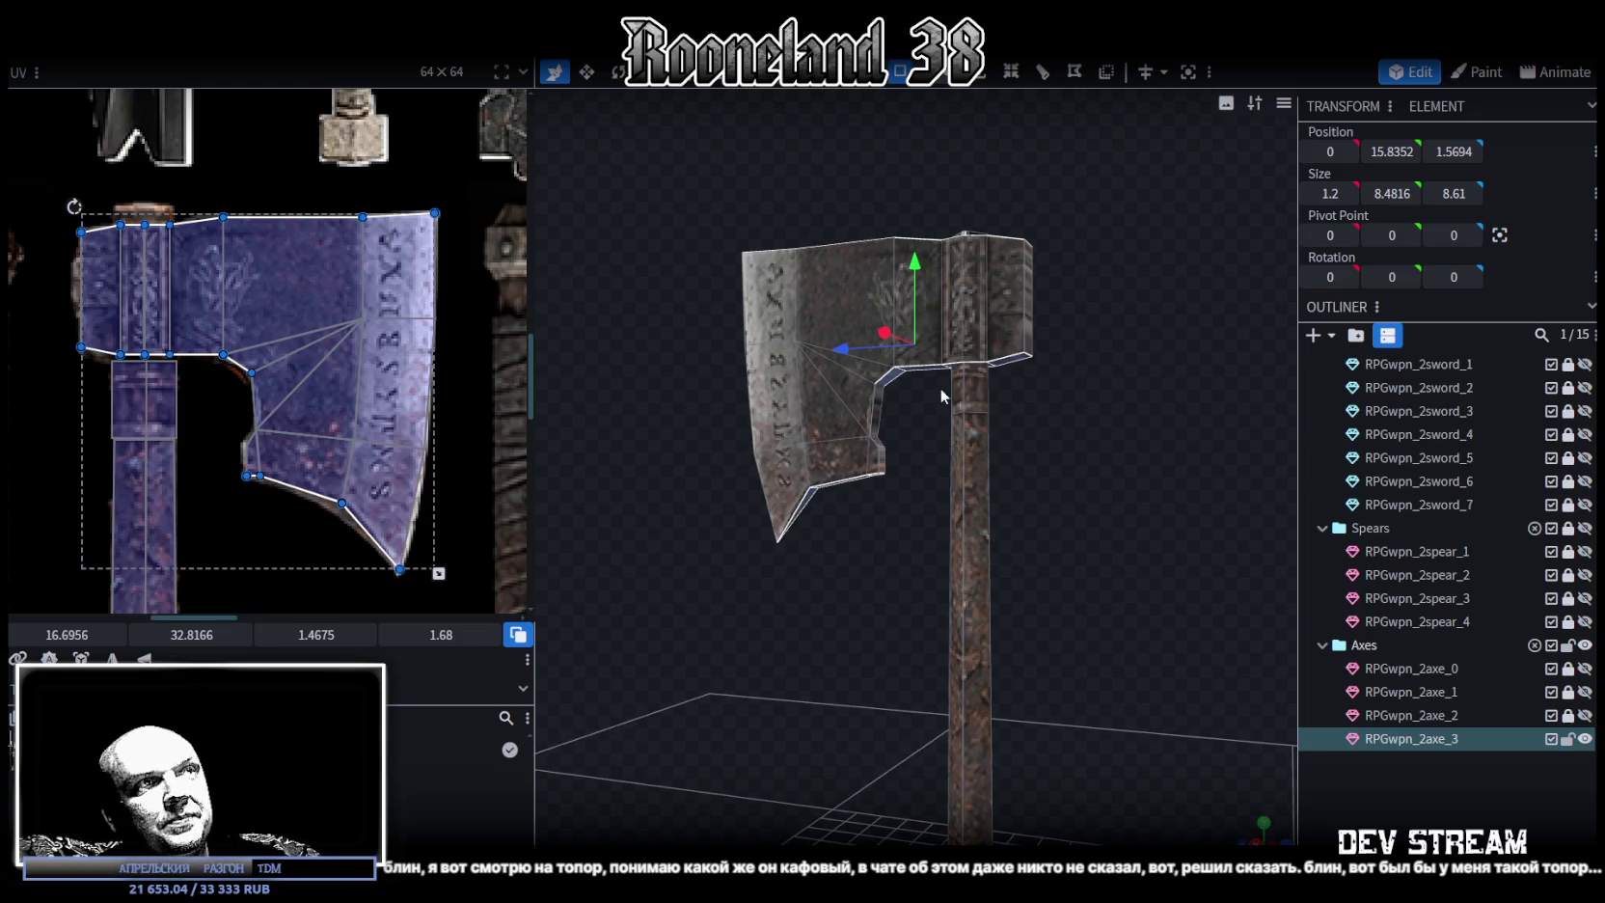
Switch to the top orthographic view and reset the selected faces' UV
{"action": "left_click_drag", "start_coordinate": [1048, 406], "coordinate": [1157, 656]}
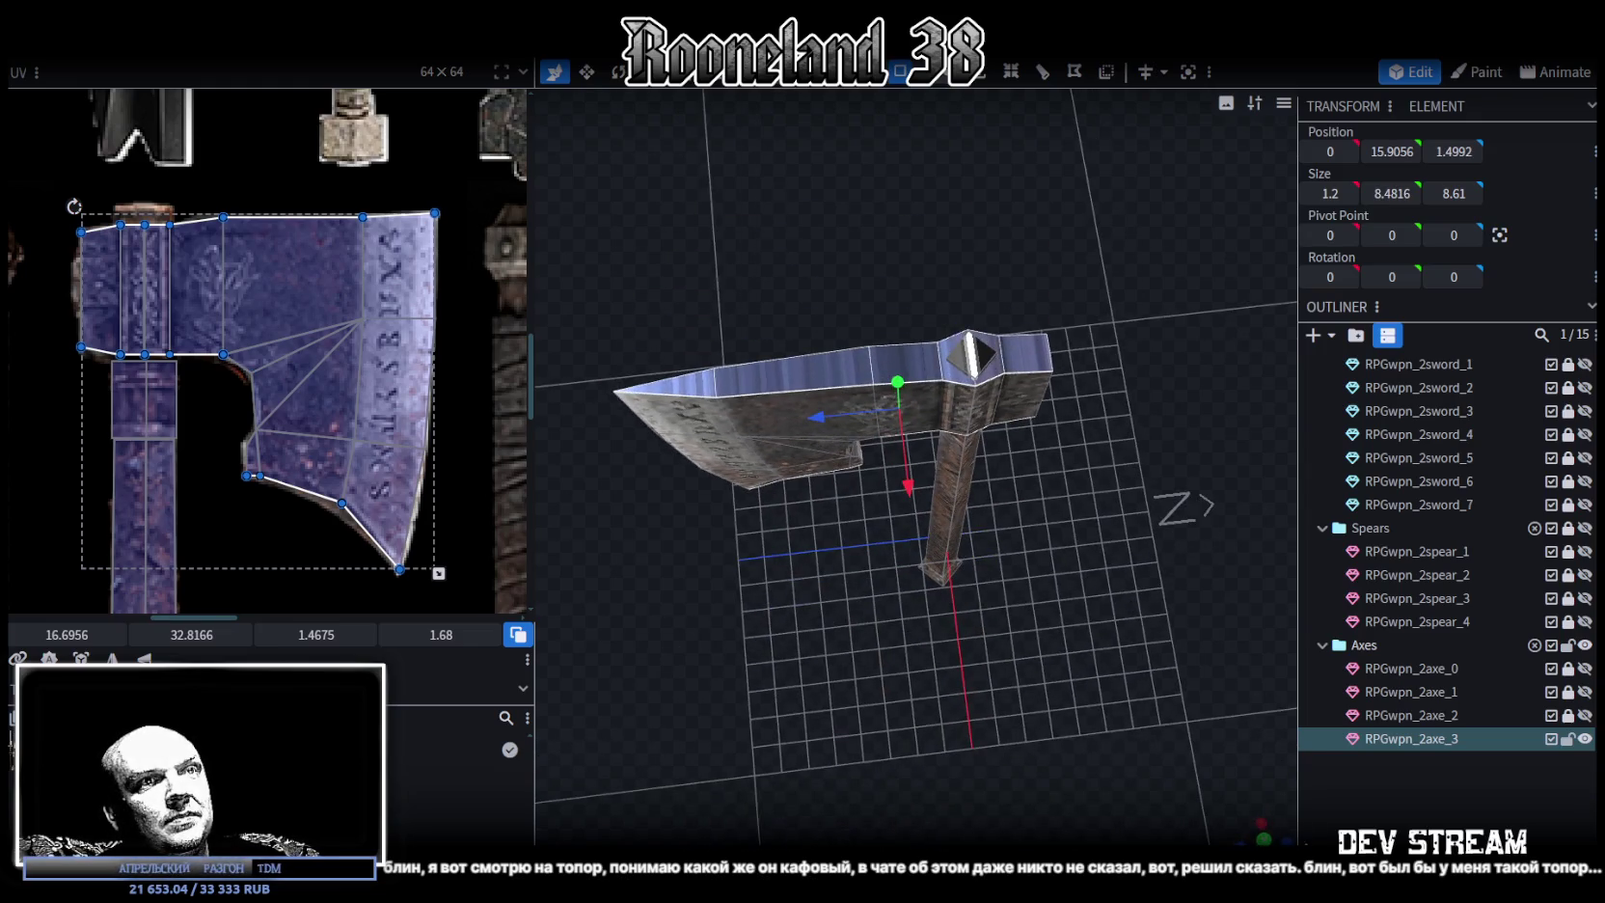
{"action": "key", "text": "KP_7"}
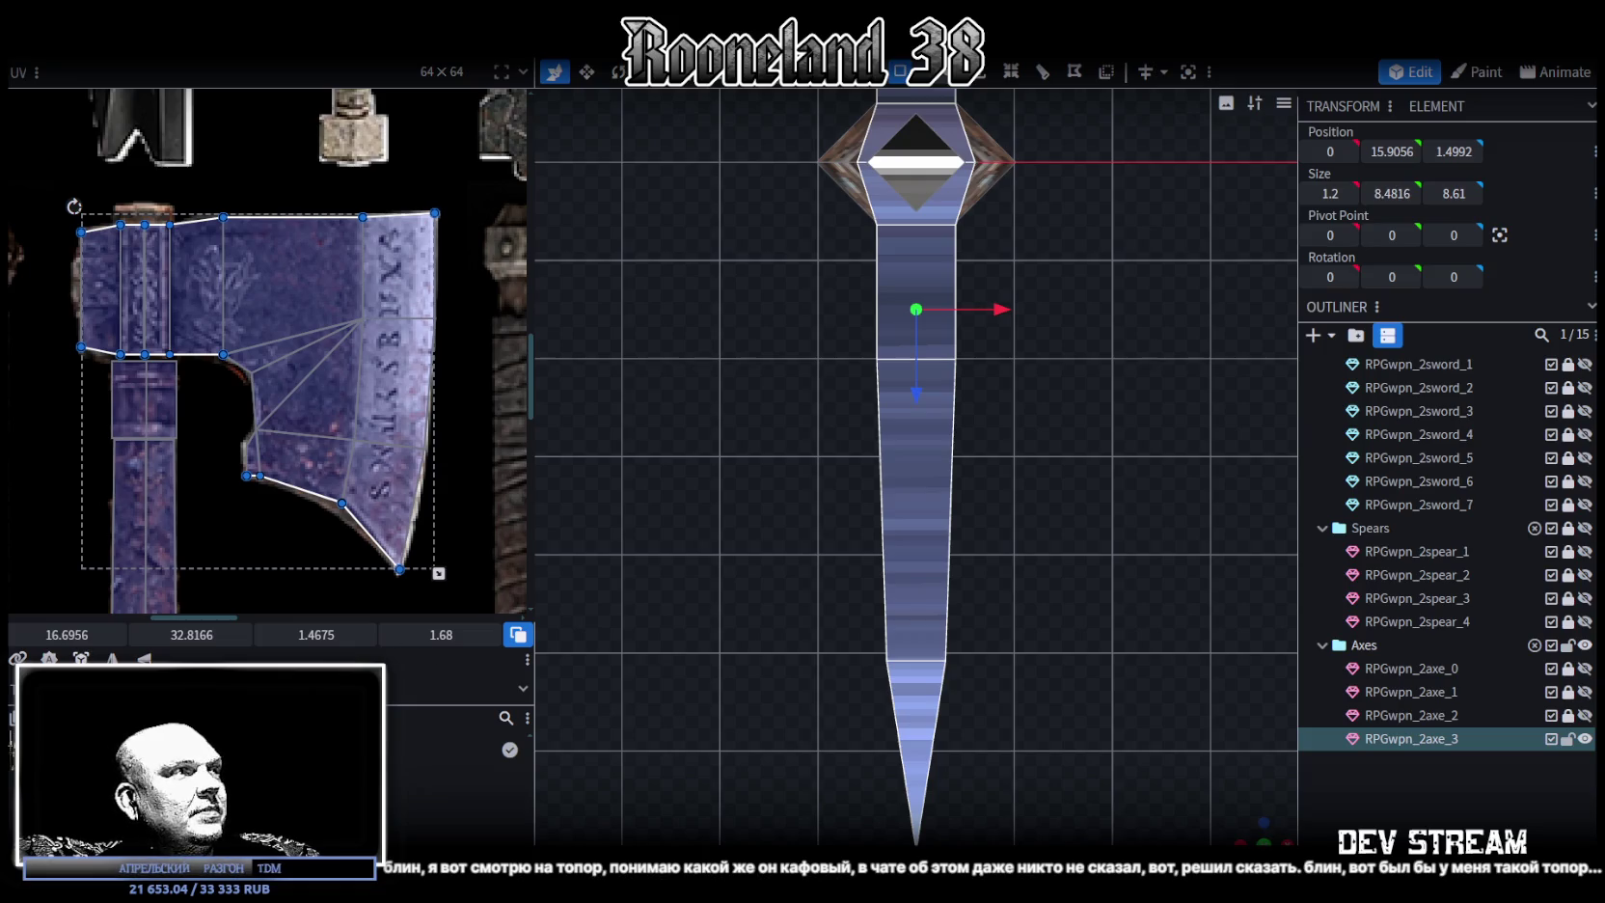
{"action": "left_click", "coordinate": [81, 658]}
{"action": "scroll", "coordinate": [304, 469], "scroll_direction": "down", "scroll_amount": 5}
{"action": "scroll", "coordinate": [305, 470], "scroll_direction": "up", "scroll_amount": 2}
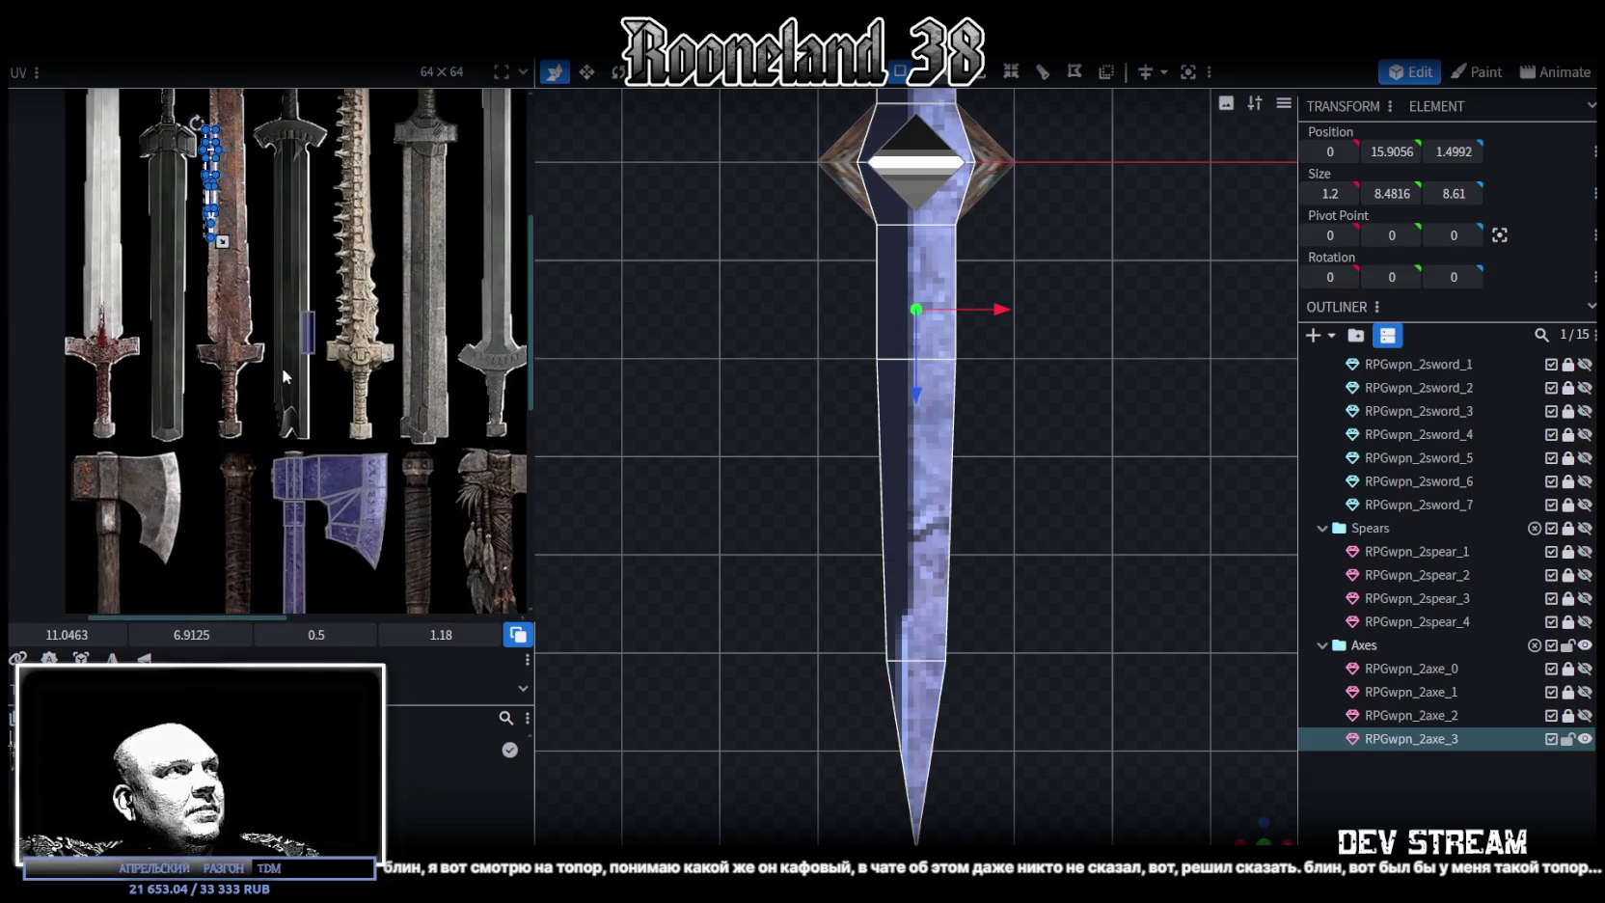
{"action": "scroll", "coordinate": [281, 367], "scroll_direction": "up", "scroll_amount": 1}
Move the UV island onto the axe texture and rotate it with Rotate UV Left
{"action": "left_click_drag", "start_coordinate": [217, 220], "coordinate": [412, 545]}
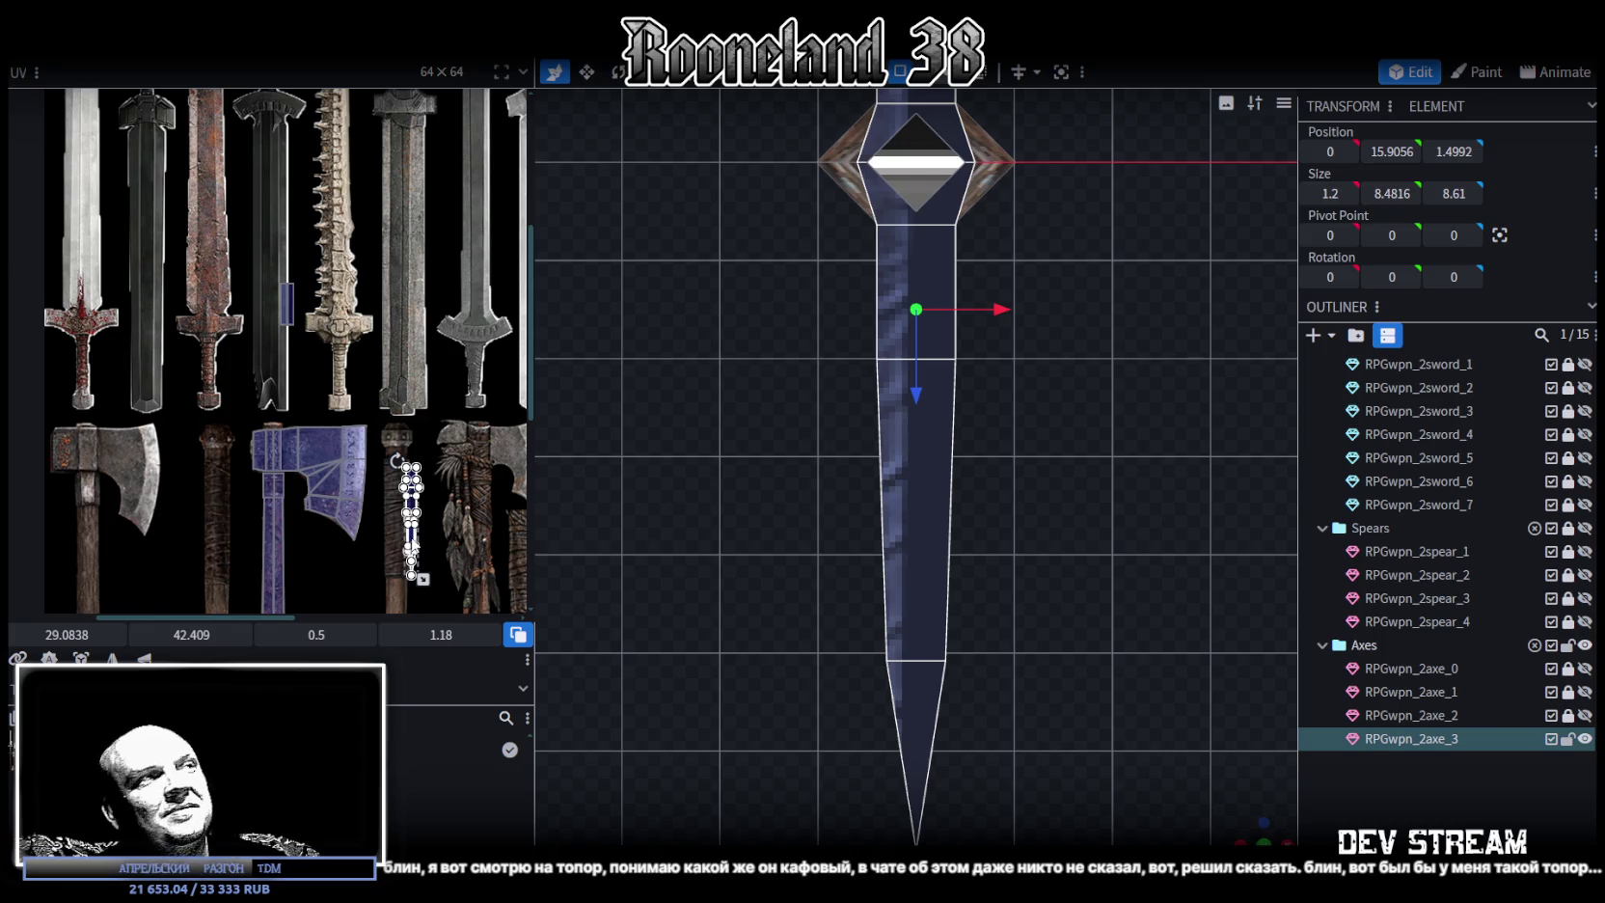
{"action": "left_click_drag", "start_coordinate": [413, 545], "coordinate": [393, 550]}
{"action": "scroll", "coordinate": [422, 547], "scroll_direction": "up", "scroll_amount": 1}
{"action": "scroll", "coordinate": [423, 448], "scroll_direction": "up", "scroll_amount": 1}
{"action": "scroll", "coordinate": [386, 434], "scroll_direction": "up", "scroll_amount": 1}
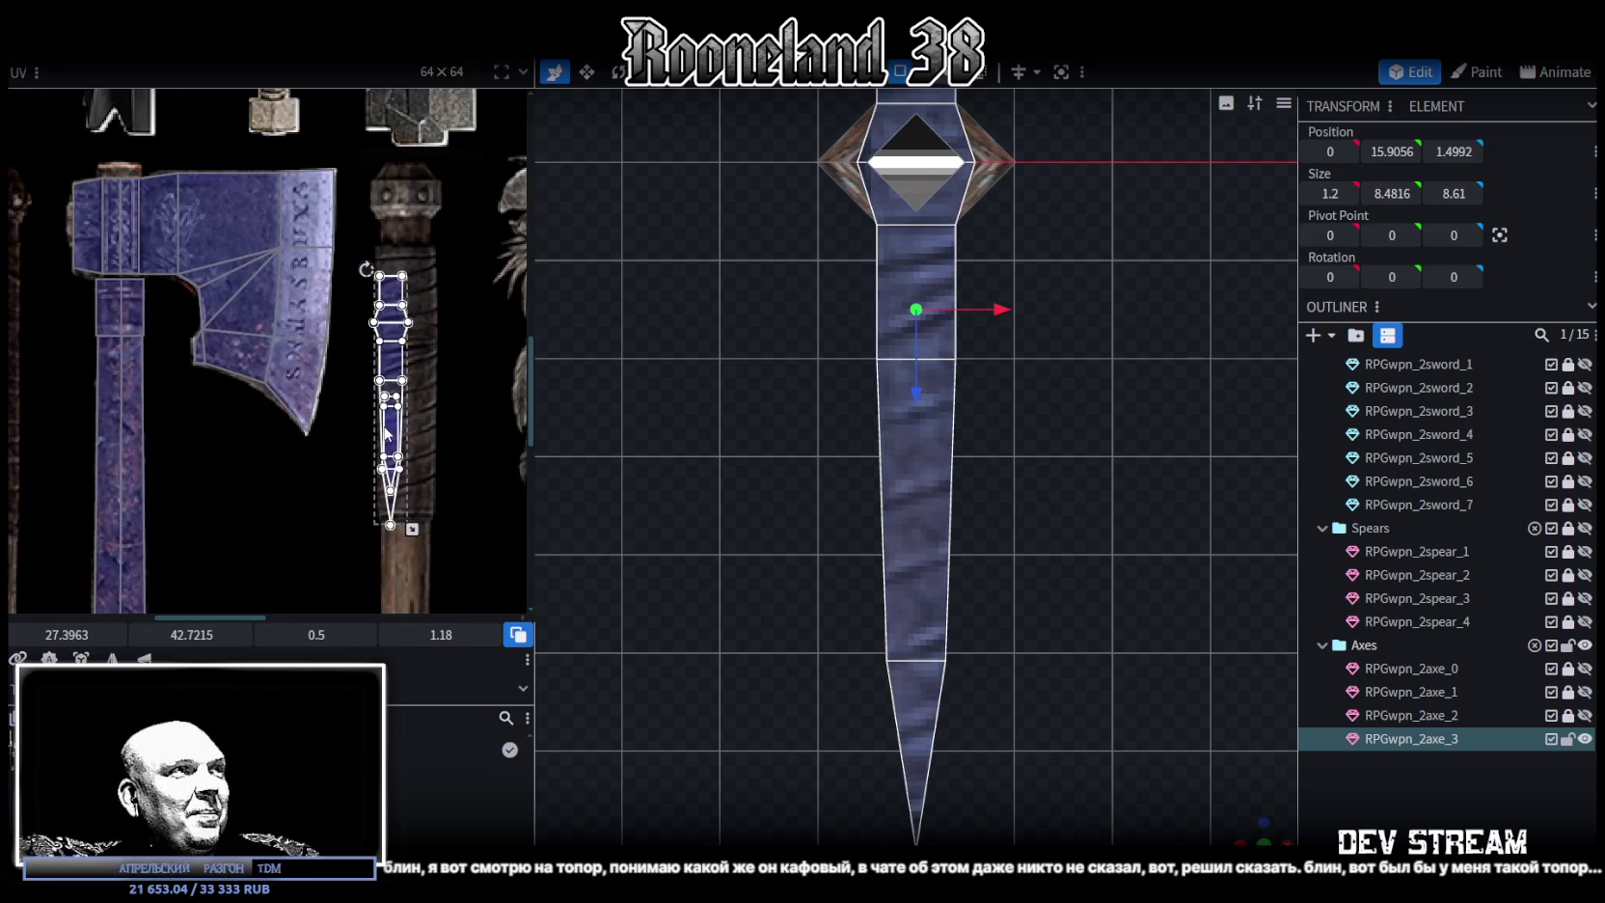
{"action": "middle_click_drag", "start_coordinate": [396, 425], "coordinate": [436, 535]}
{"action": "left_click_drag", "start_coordinate": [436, 535], "coordinate": [270, 261]}
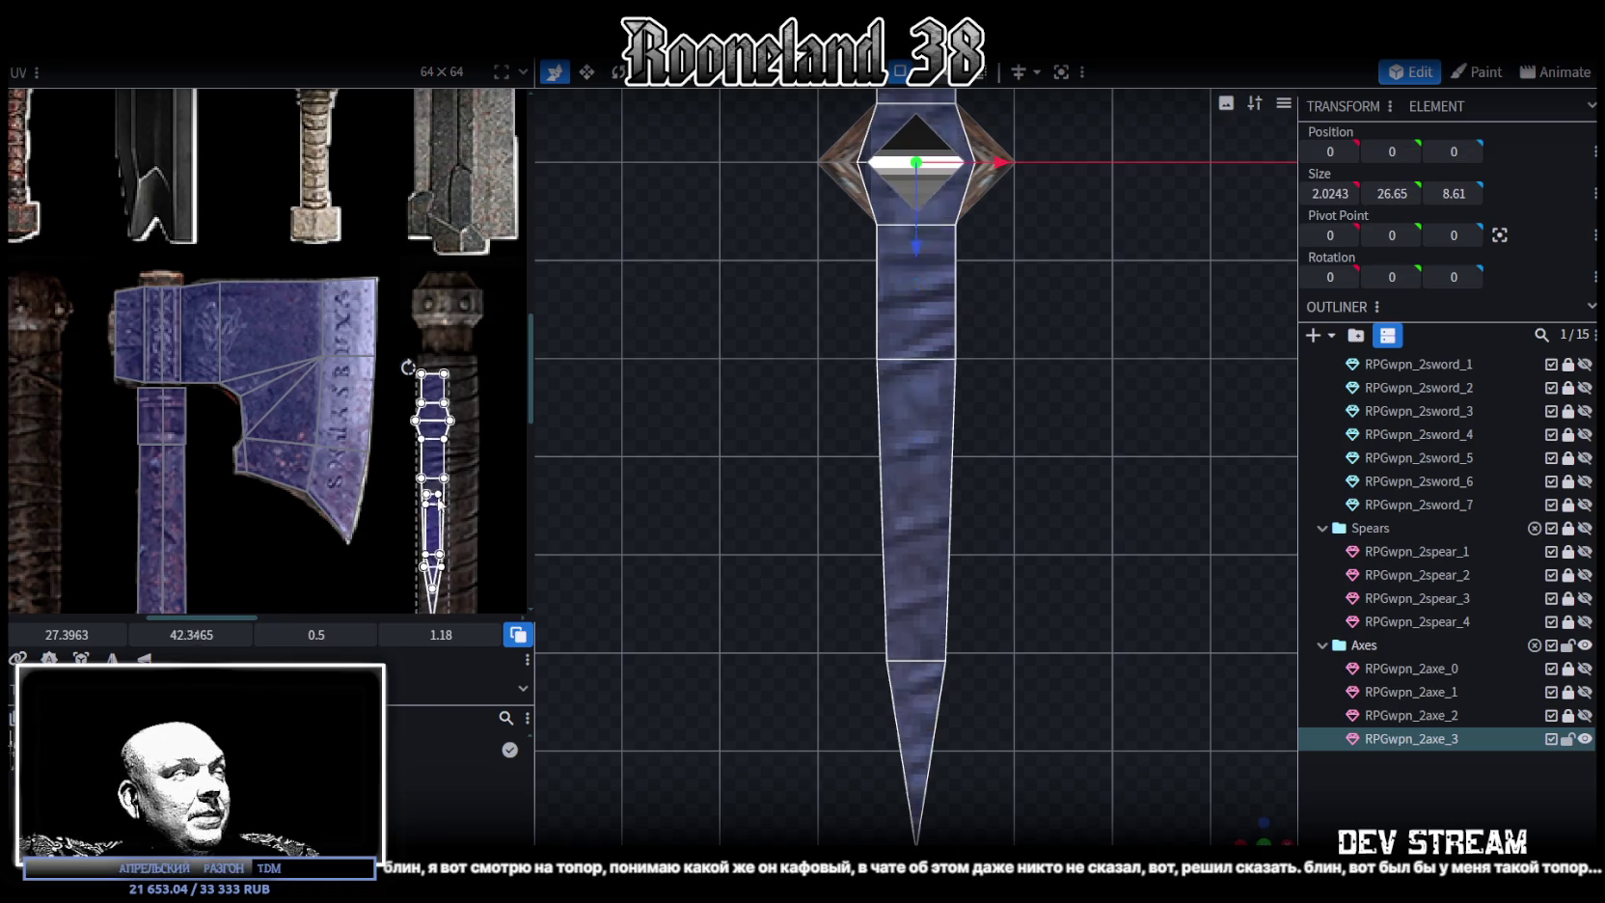
{"action": "right_click", "coordinate": [270, 260]}
{"action": "left_click", "coordinate": [299, 610]}
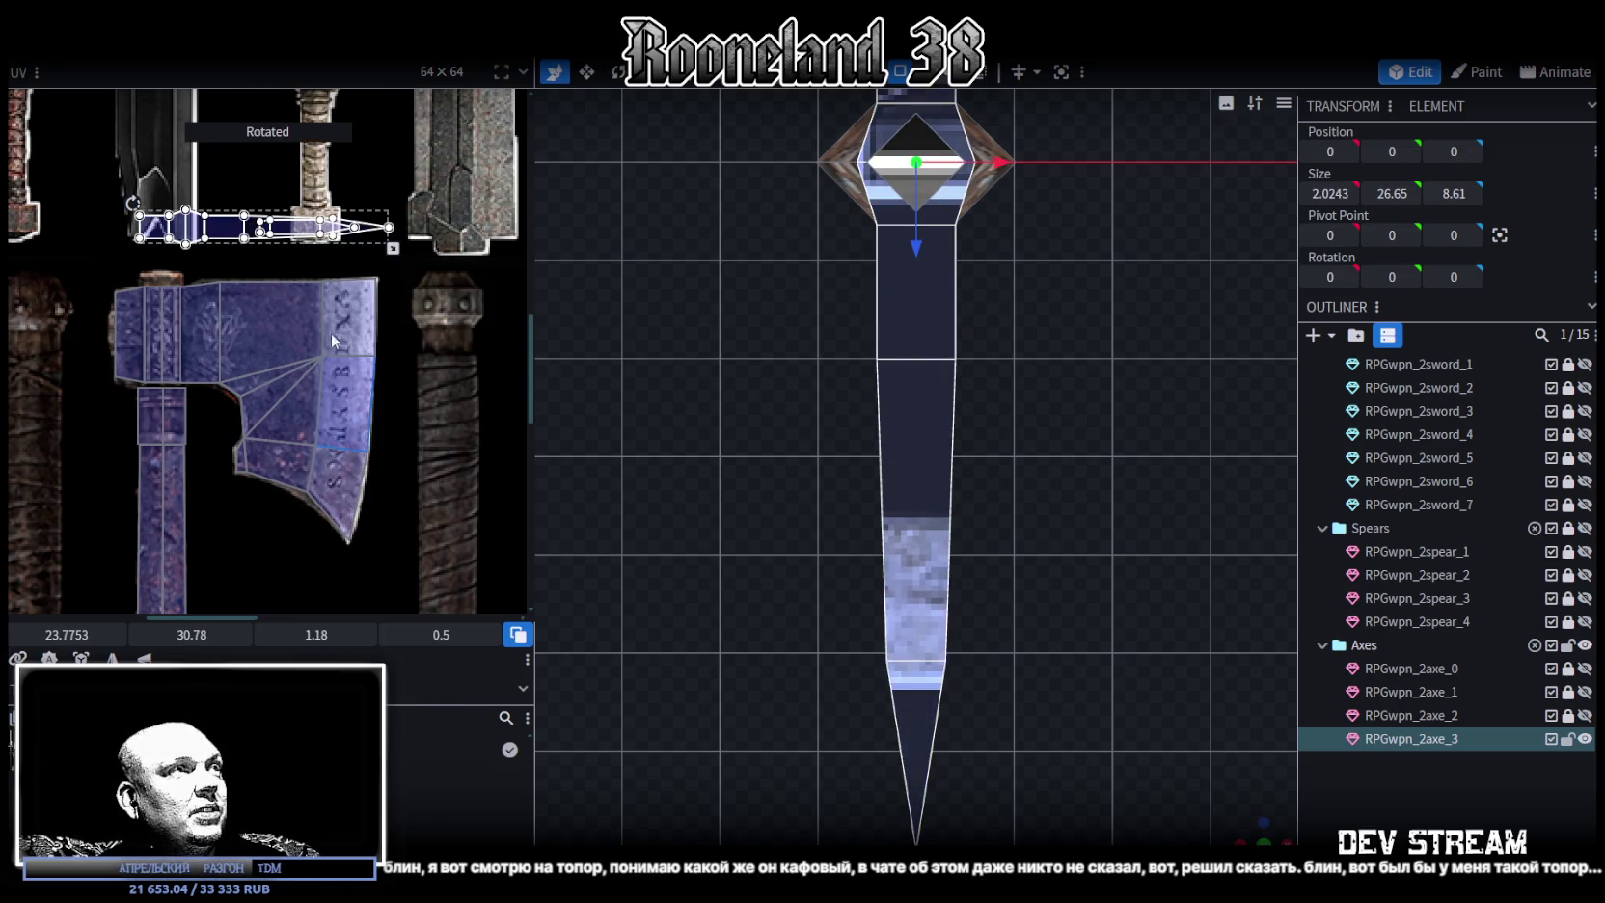
{"action": "left_click_drag", "start_coordinate": [313, 241], "coordinate": [290, 238]}
{"action": "scroll", "coordinate": [289, 239], "scroll_direction": "up", "scroll_amount": 3}
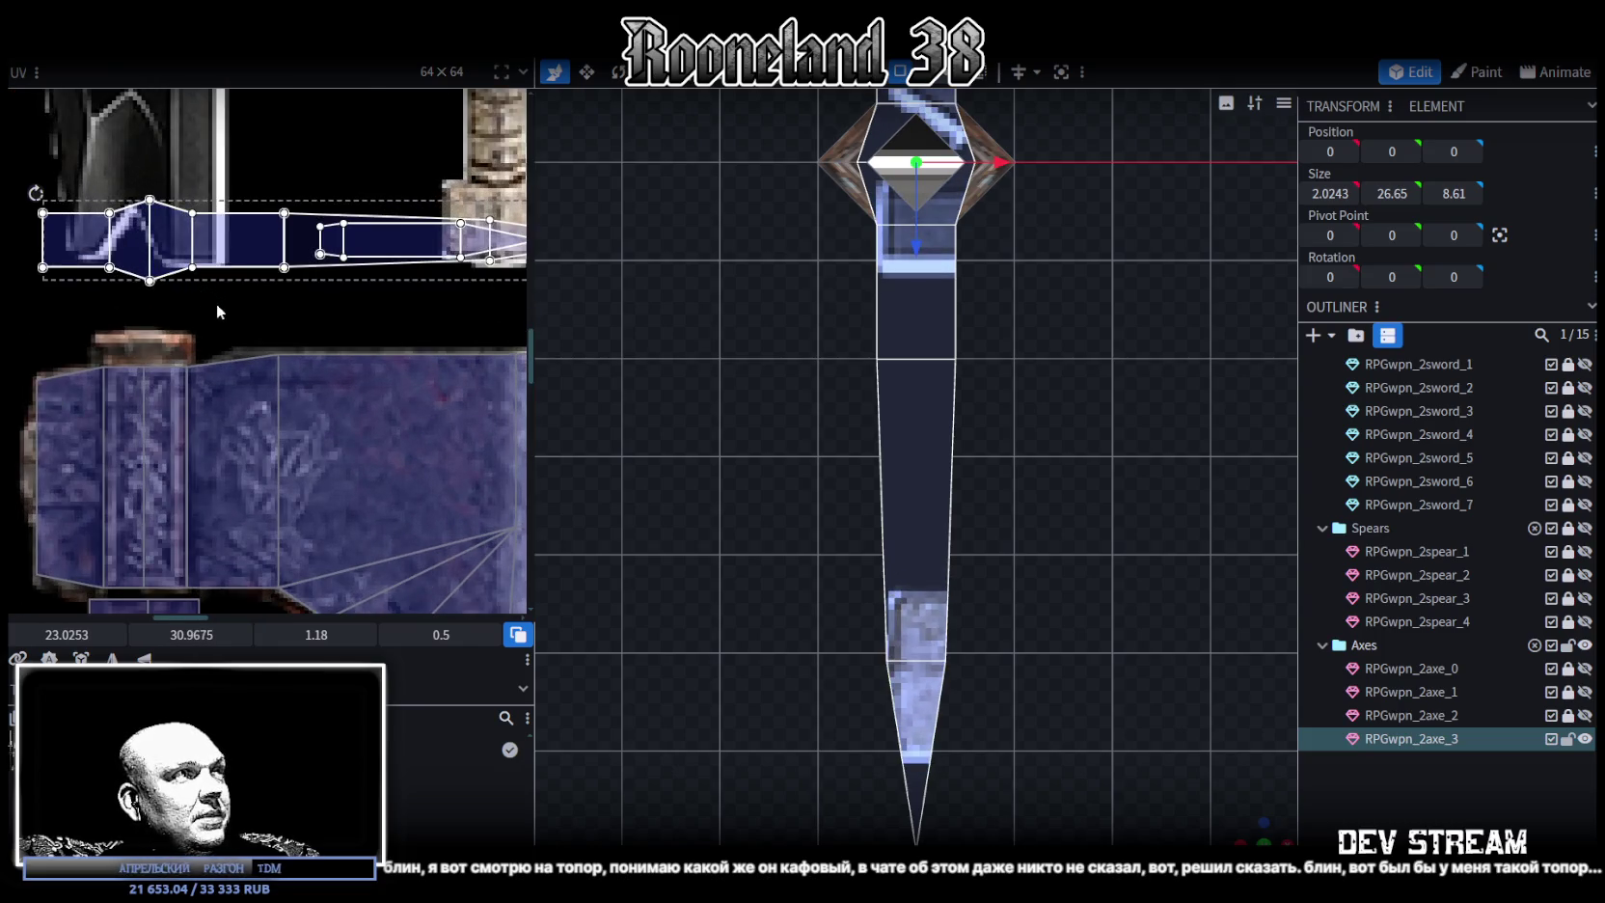
{"action": "middle_click_drag", "start_coordinate": [216, 303], "coordinate": [237, 269]}
Place the hexagon cap face's UV onto the axe-head texture
{"action": "left_click", "coordinate": [203, 207]}
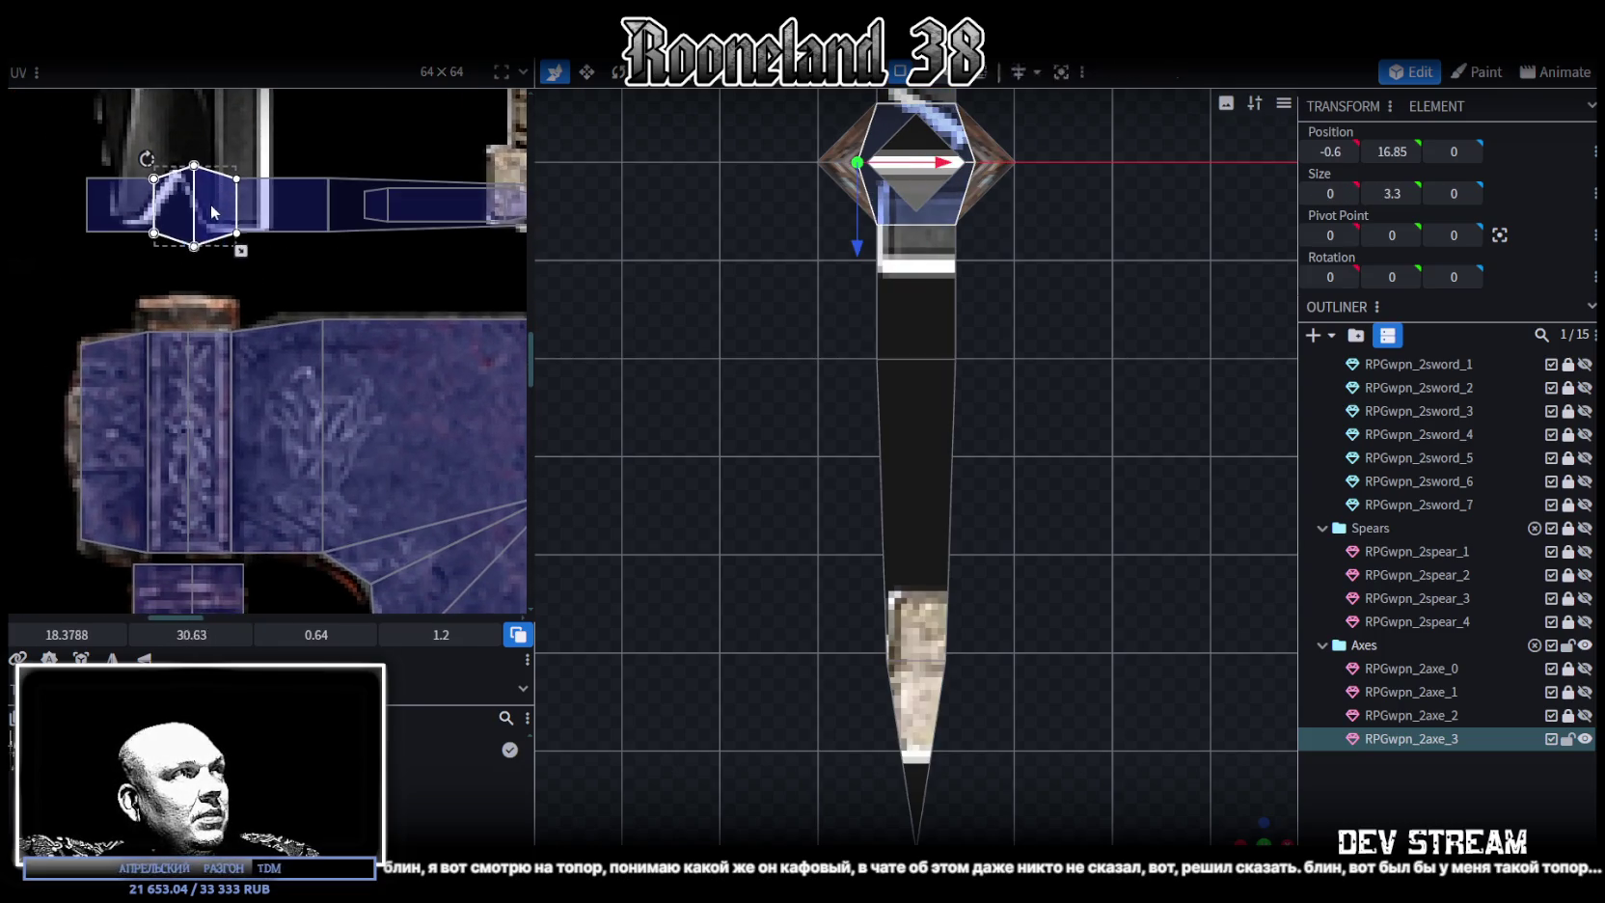
{"action": "mouse_move", "coordinate": [211, 204]}
{"action": "left_mouse_down"}
{"action": "mouse_move", "coordinate": [211, 418]}
{"action": "mouse_move", "coordinate": [207, 378]}
{"action": "left_mouse_up"}
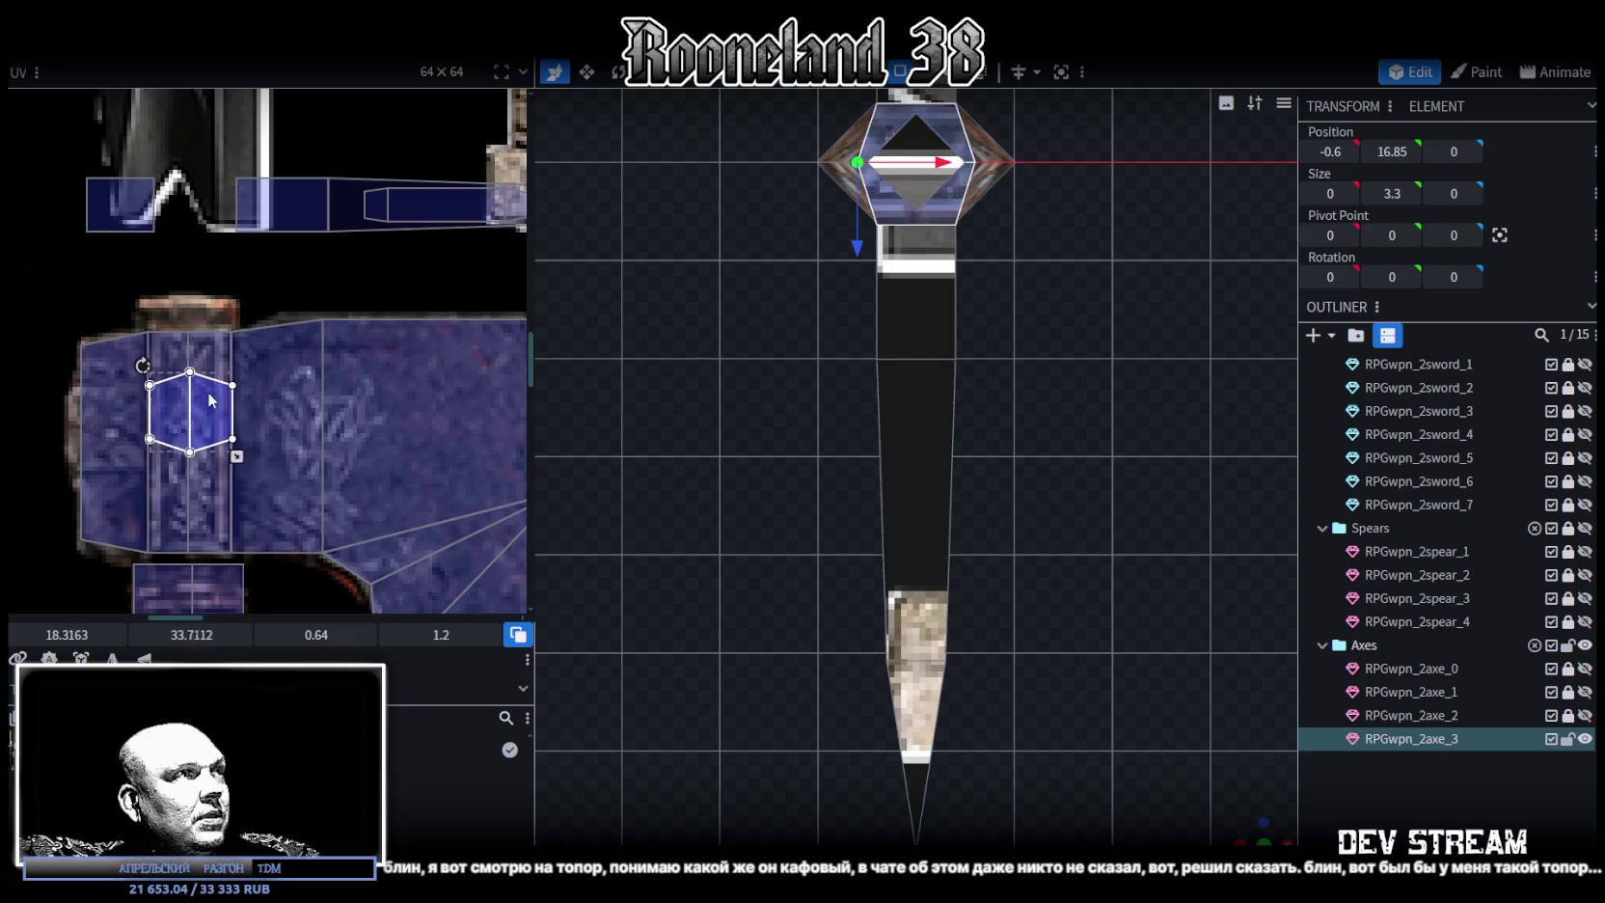
{"action": "left_click_drag", "start_coordinate": [208, 378], "coordinate": [211, 275]}
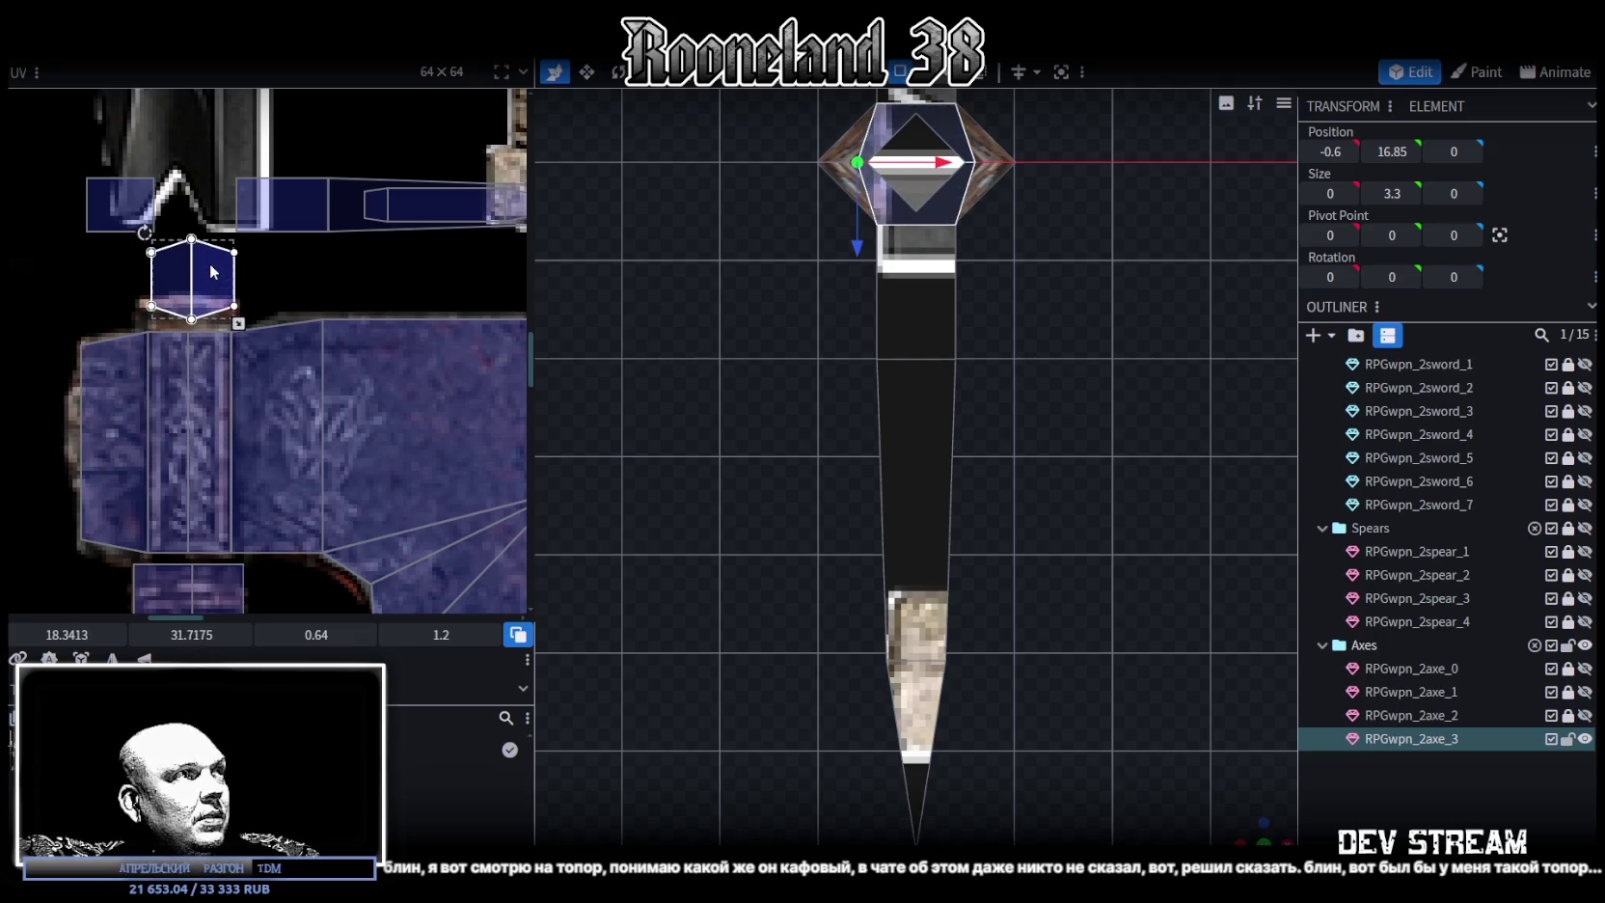
{"action": "mouse_move", "coordinate": [211, 275]}
{"action": "left_mouse_down"}
{"action": "mouse_move", "coordinate": [211, 499]}
{"action": "mouse_move", "coordinate": [176, 391]}
{"action": "mouse_move", "coordinate": [200, 385]}
{"action": "left_mouse_up"}
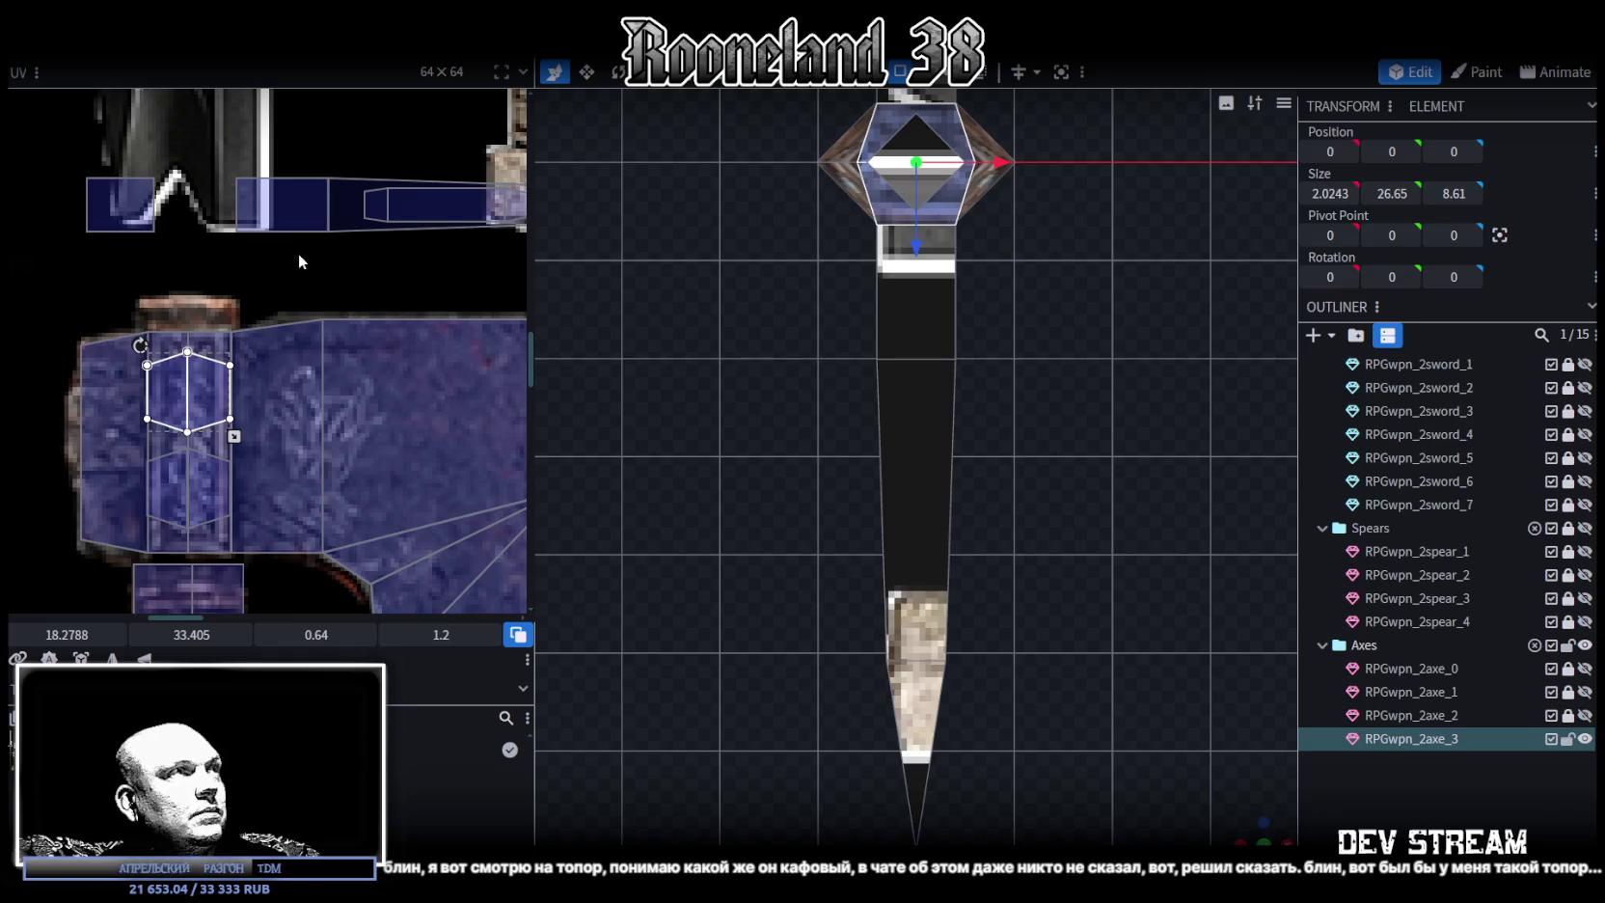
Move the small rectangular top face's UV onto the hexagon's texture area
{"action": "left_click", "coordinate": [111, 217]}
{"action": "middle_click_drag", "start_coordinate": [112, 219], "coordinate": [218, 205]}
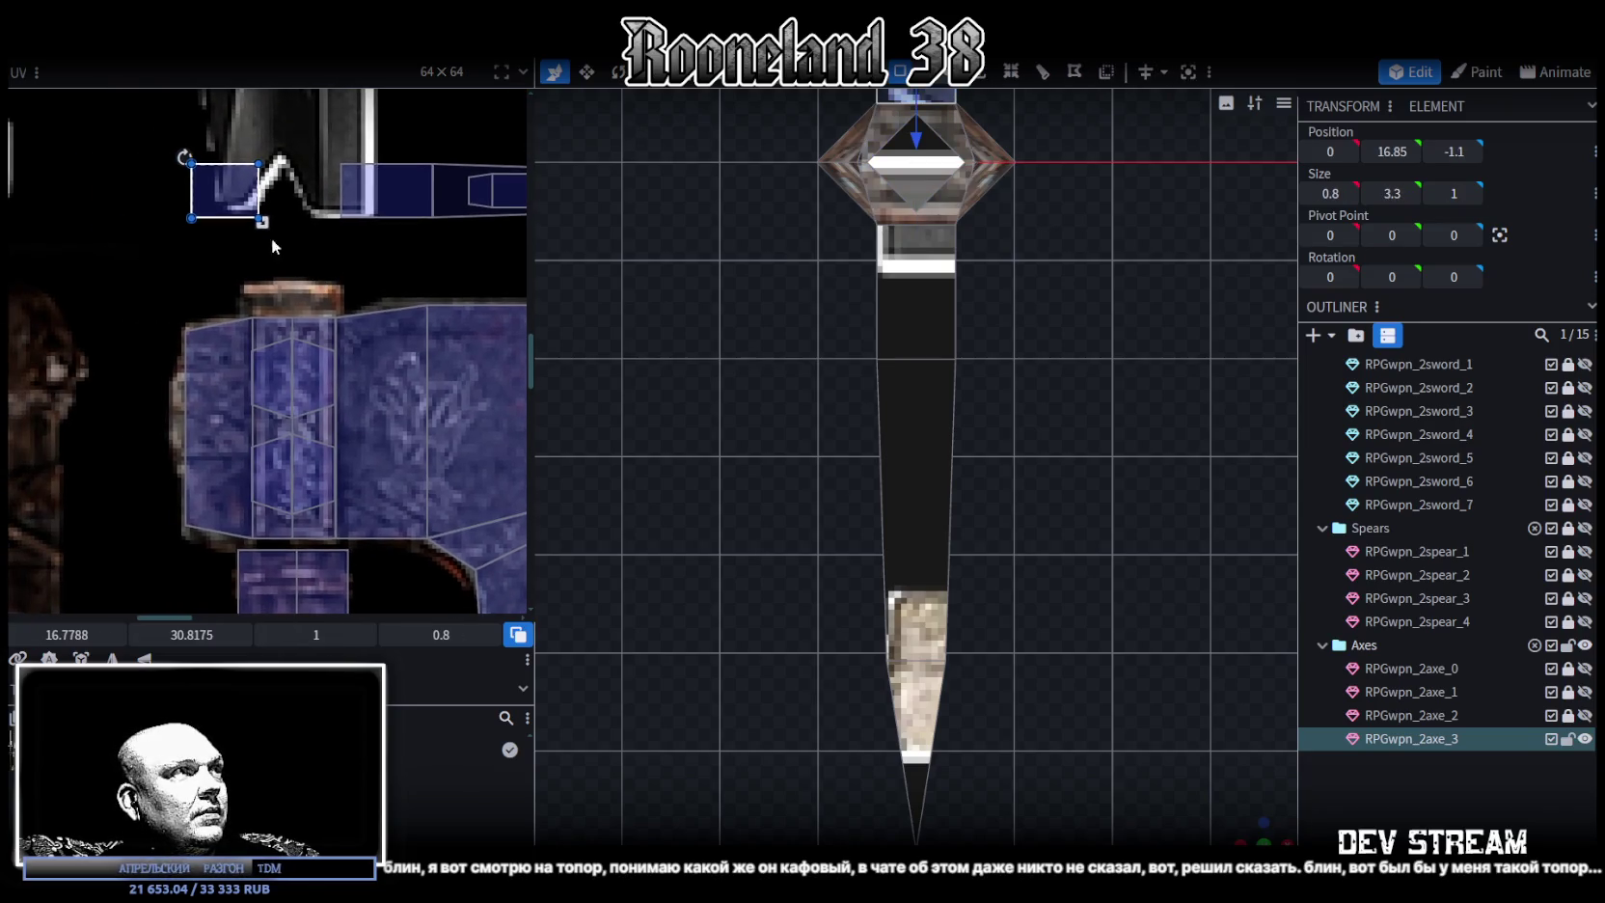
{"action": "left_click_drag", "start_coordinate": [218, 205], "coordinate": [214, 419]}
{"action": "middle_click_drag", "start_coordinate": [357, 273], "coordinate": [131, 331]}
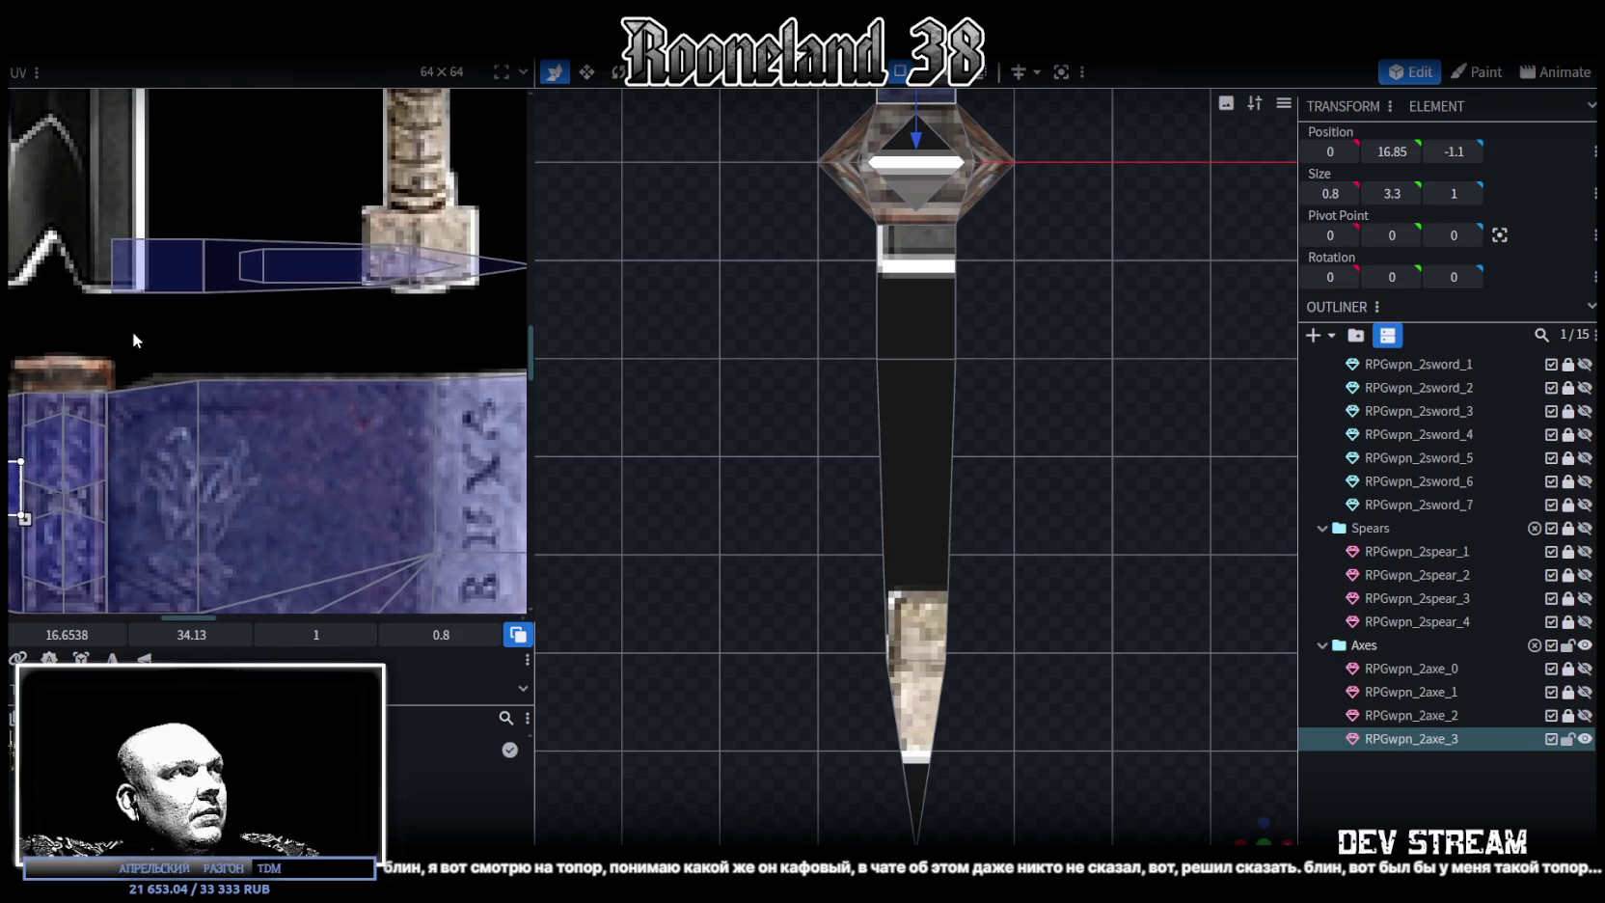
{"action": "scroll", "coordinate": [135, 328], "scroll_direction": "down", "scroll_amount": 2}
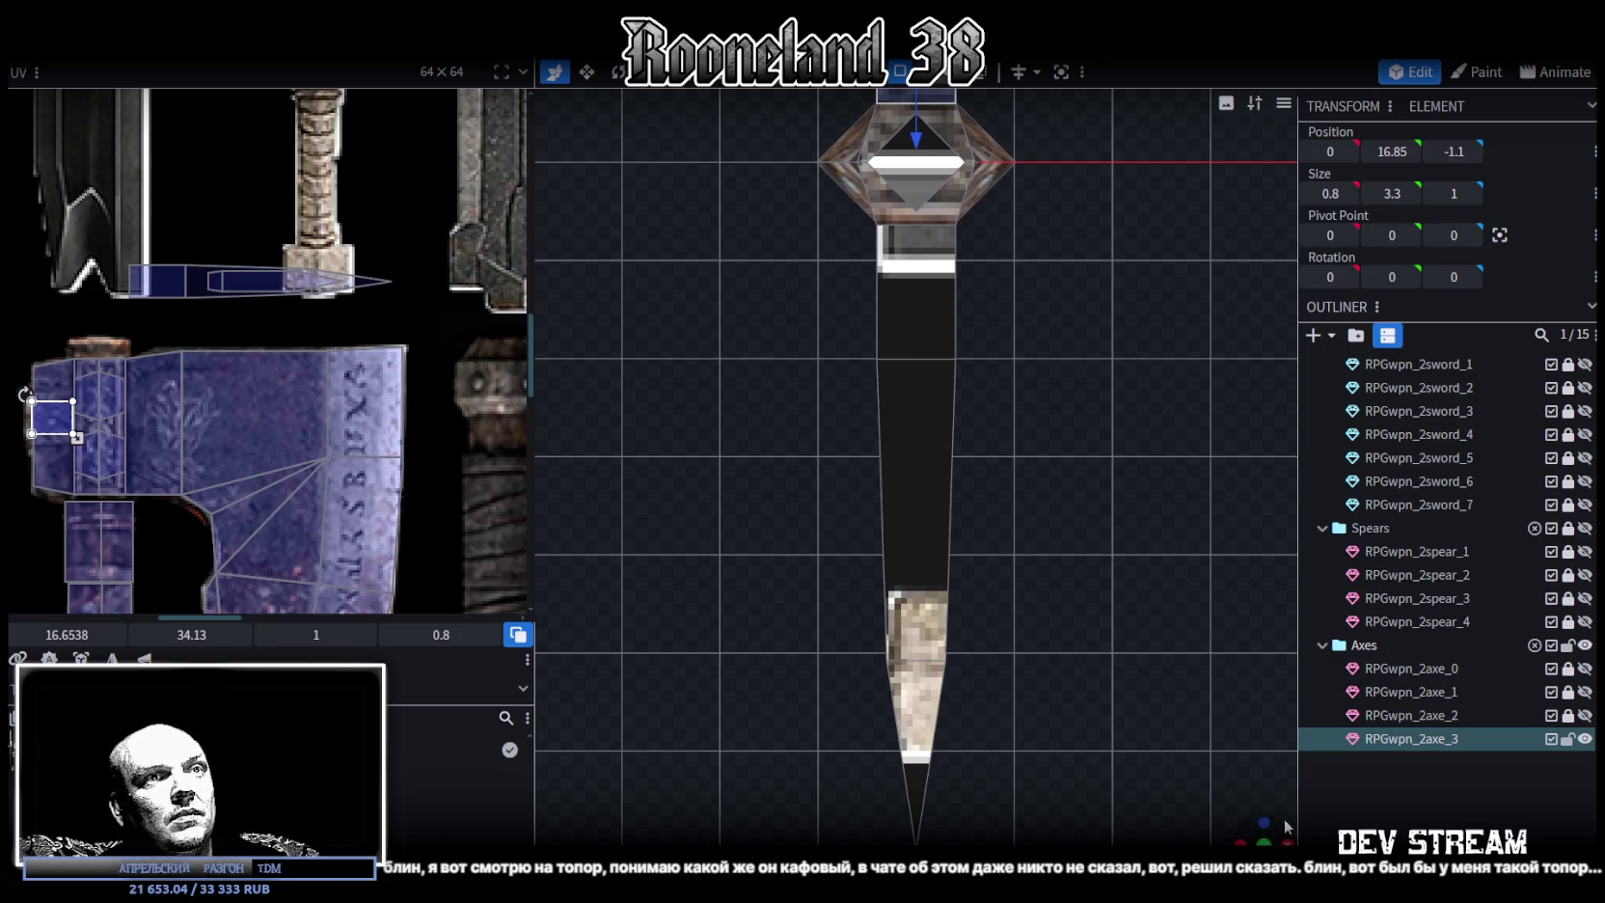
{"action": "left_click_drag", "start_coordinate": [1266, 833], "coordinate": [1254, 839]}
{"action": "left_click_drag", "start_coordinate": [1096, 623], "coordinate": [1059, 660]}
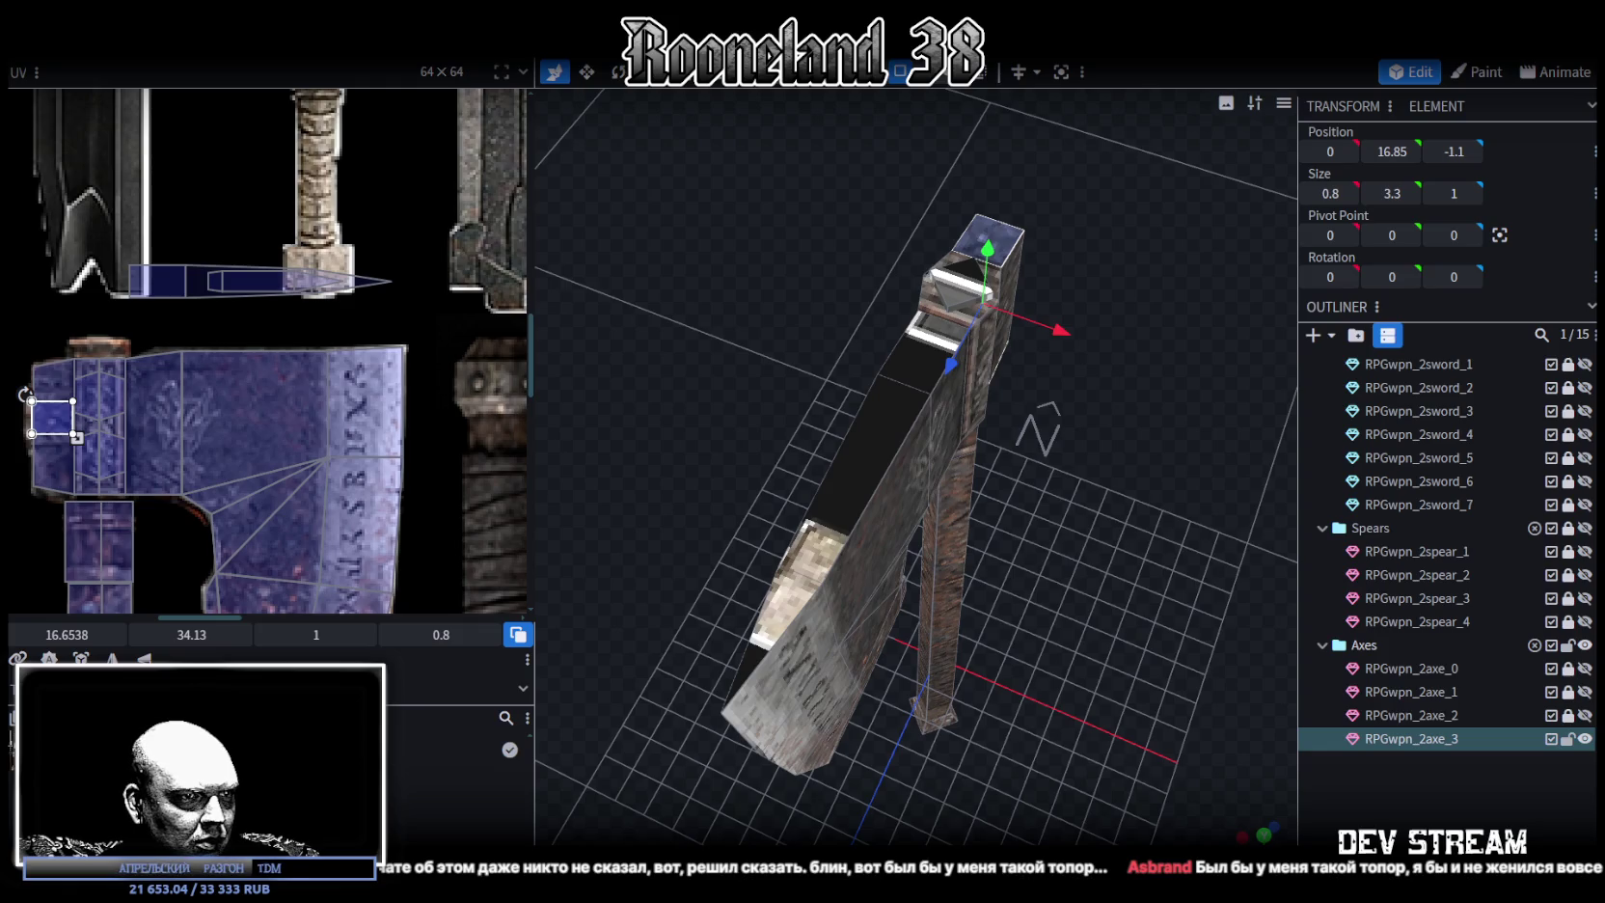
Resize another blade element and move its face UV onto the blade texture
{"action": "scroll", "coordinate": [853, 585], "scroll_direction": "down", "scroll_amount": 2}
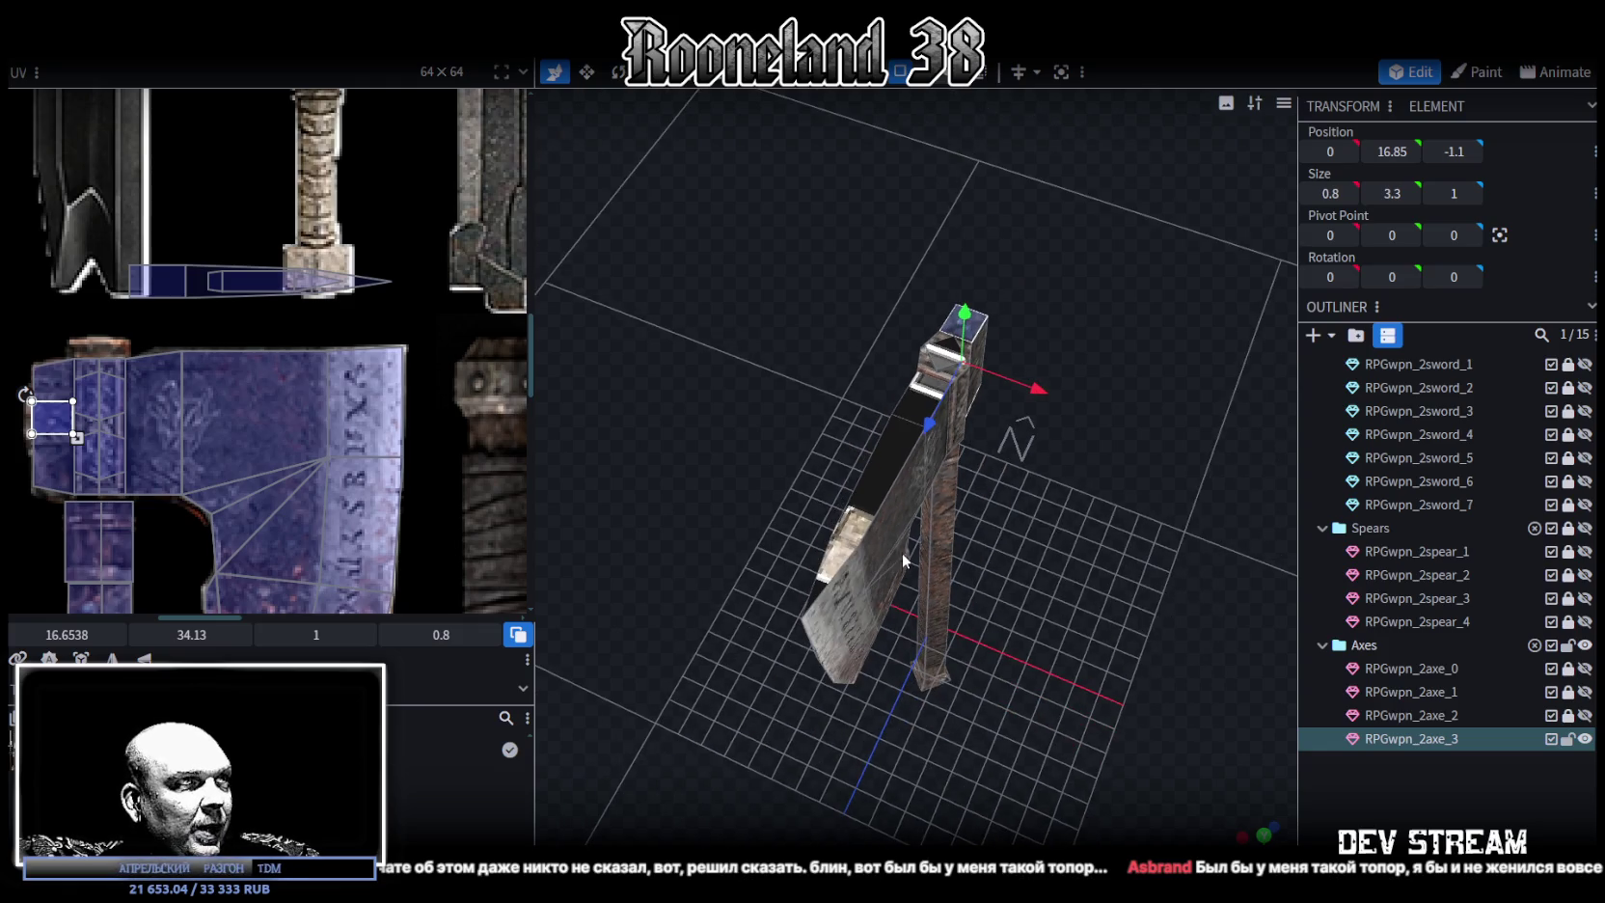
{"action": "mouse_move", "coordinate": [868, 386]}
{"action": "left_mouse_down"}
{"action": "mouse_move", "coordinate": [933, 419]}
{"action": "mouse_move", "coordinate": [1012, 580]}
{"action": "mouse_move", "coordinate": [994, 518]}
{"action": "left_mouse_up"}
{"action": "scroll", "coordinate": [926, 463], "scroll_direction": "up", "scroll_amount": 2}
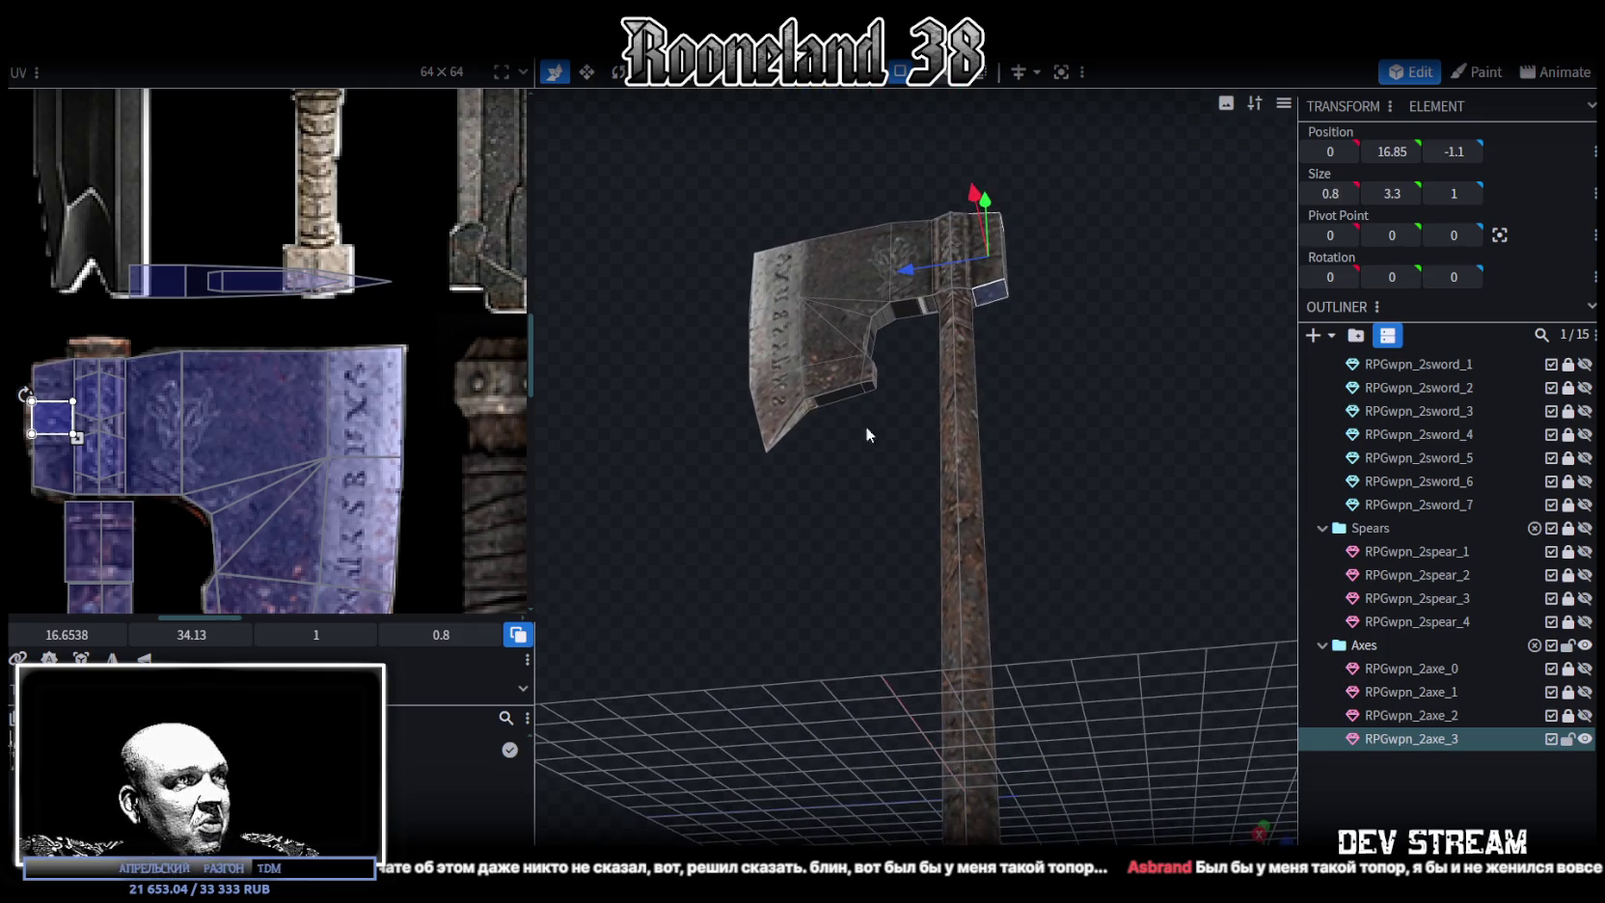
{"action": "left_click", "coordinate": [803, 411]}
{"action": "left_click_drag", "start_coordinate": [862, 396], "coordinate": [874, 392]}
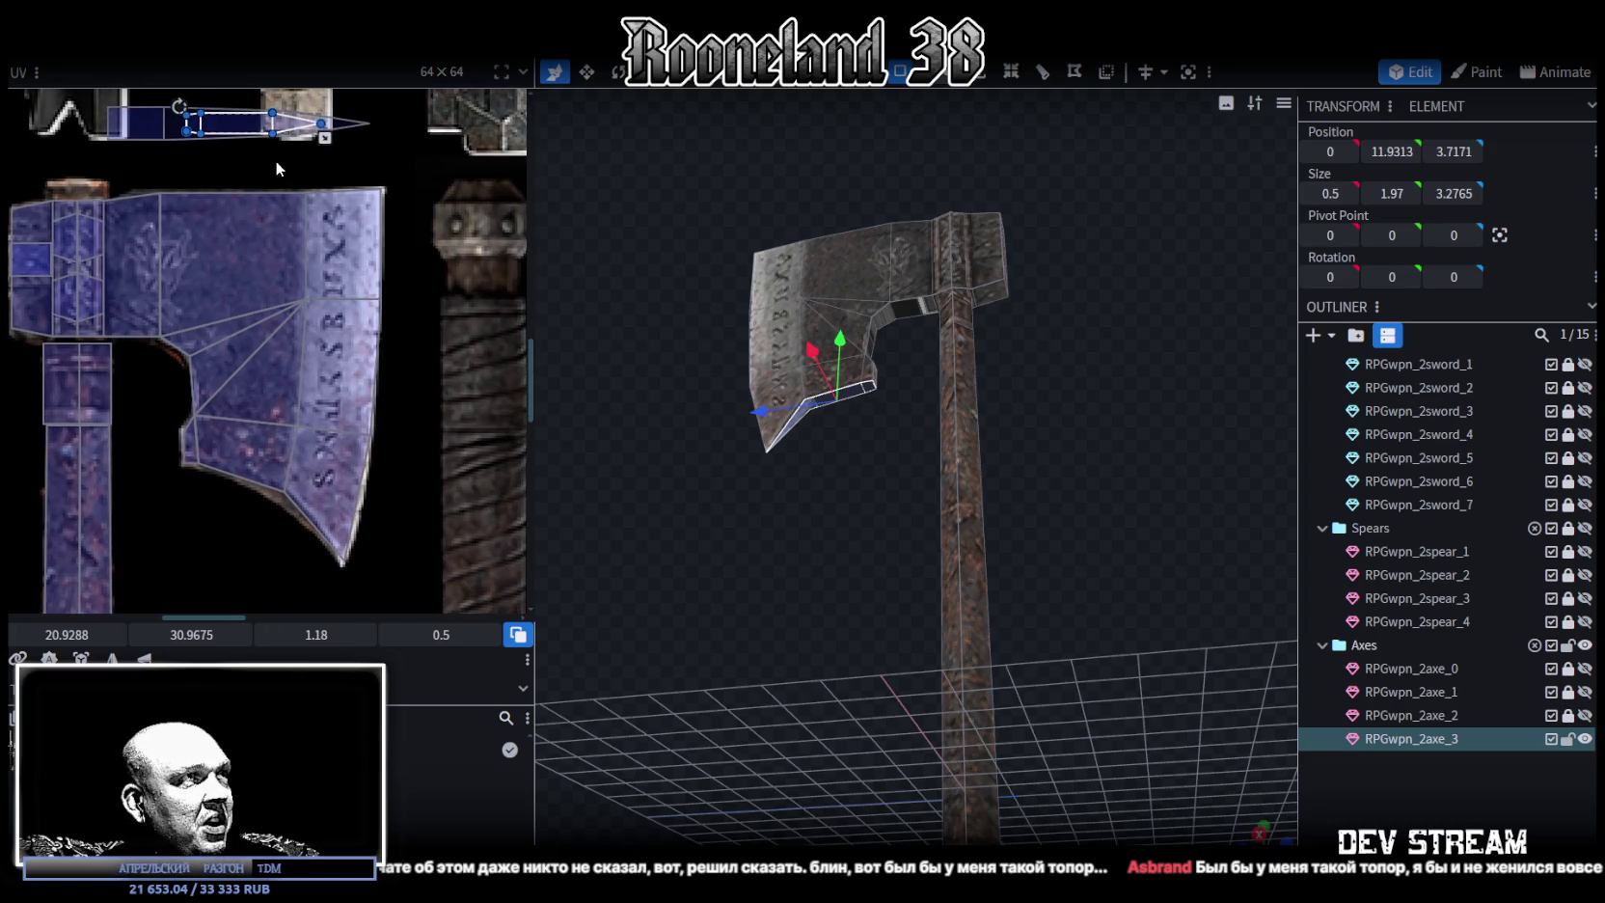
{"action": "mouse_move", "coordinate": [258, 125]}
{"action": "left_mouse_down"}
{"action": "mouse_move", "coordinate": [290, 390]}
{"action": "mouse_move", "coordinate": [291, 377]}
{"action": "left_mouse_up"}
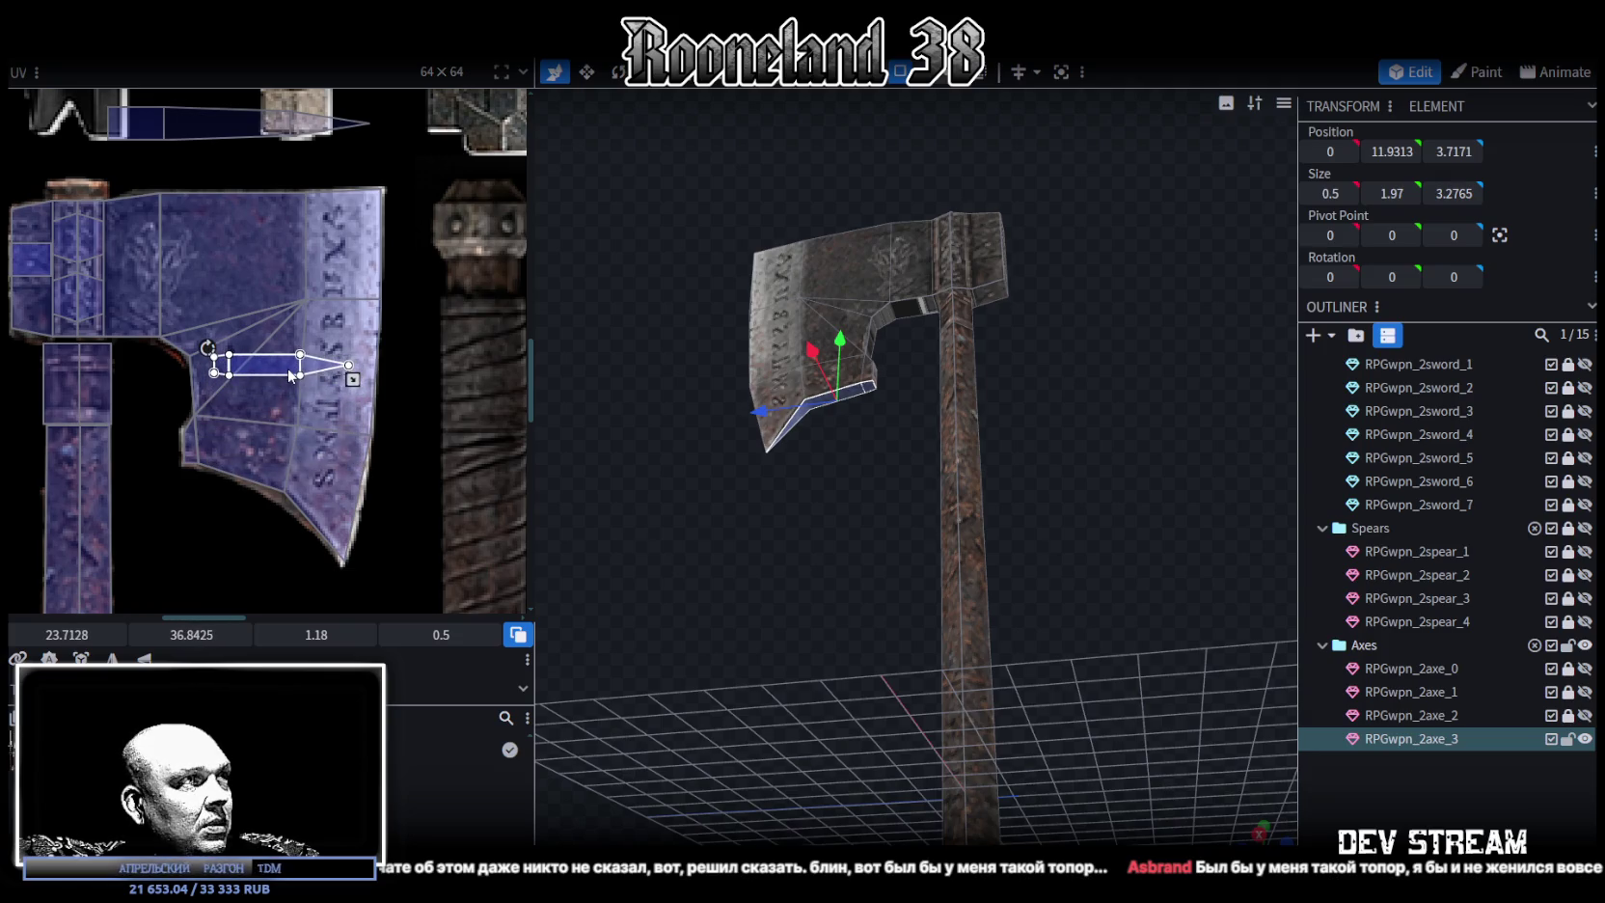
Map a top-edge strip face across the rune-blade texture, about 2.02 by 0.55, then deselect
{"action": "mouse_move", "coordinate": [718, 275]}
{"action": "left_mouse_down"}
{"action": "mouse_move", "coordinate": [623, 249]}
{"action": "mouse_move", "coordinate": [647, 473]}
{"action": "mouse_move", "coordinate": [715, 555]}
{"action": "mouse_move", "coordinate": [768, 390]}
{"action": "left_mouse_up"}
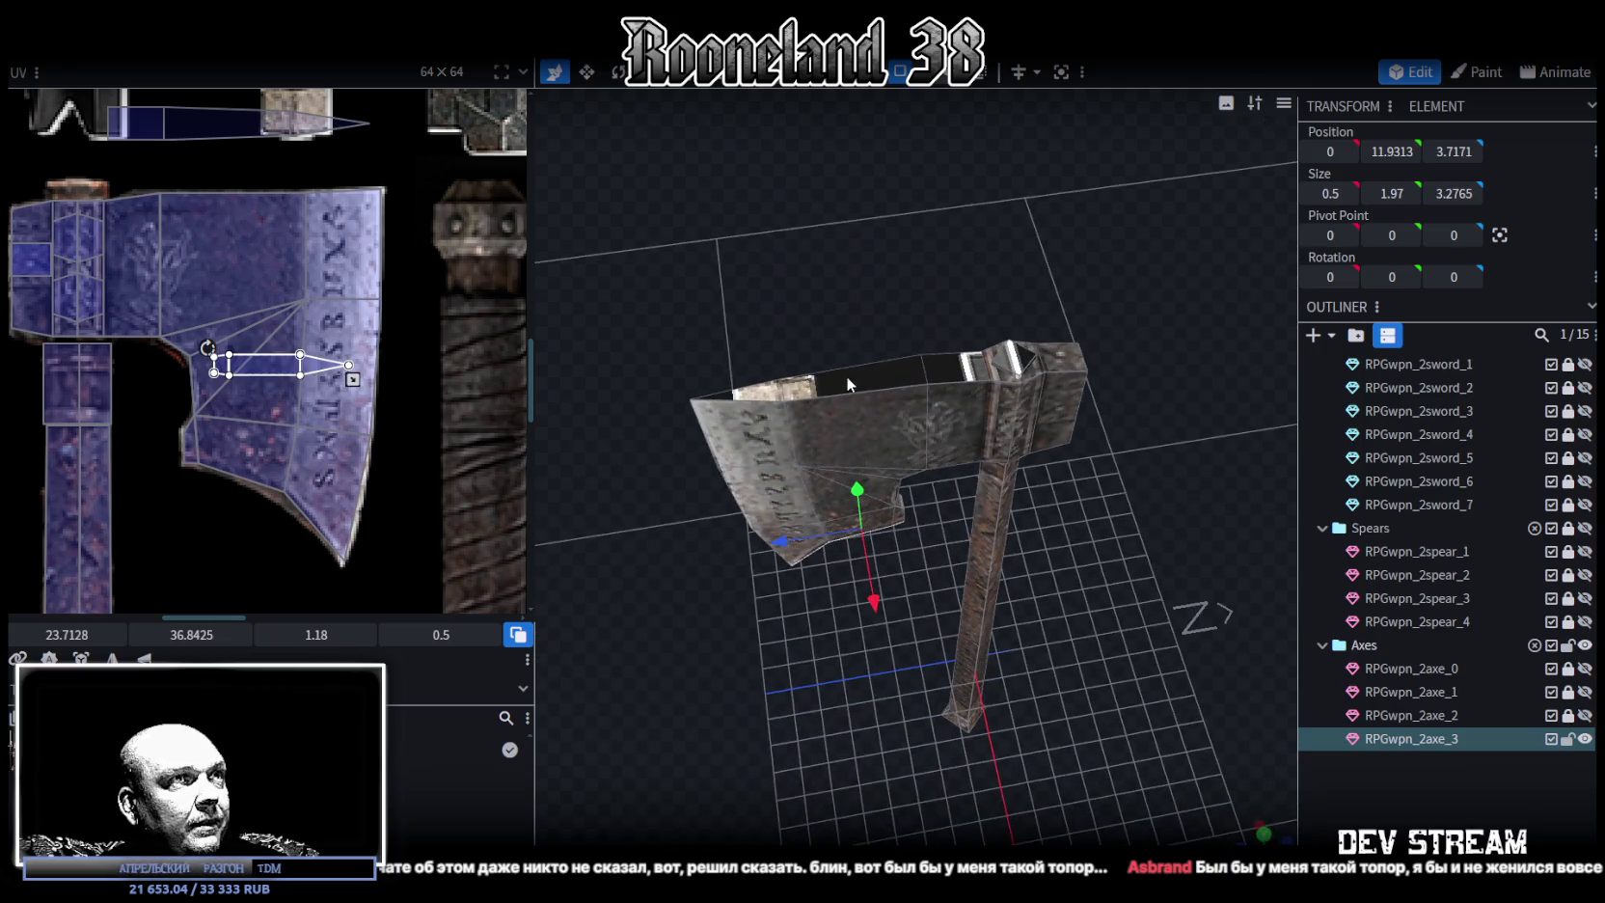
{"action": "left_click", "coordinate": [762, 400]}
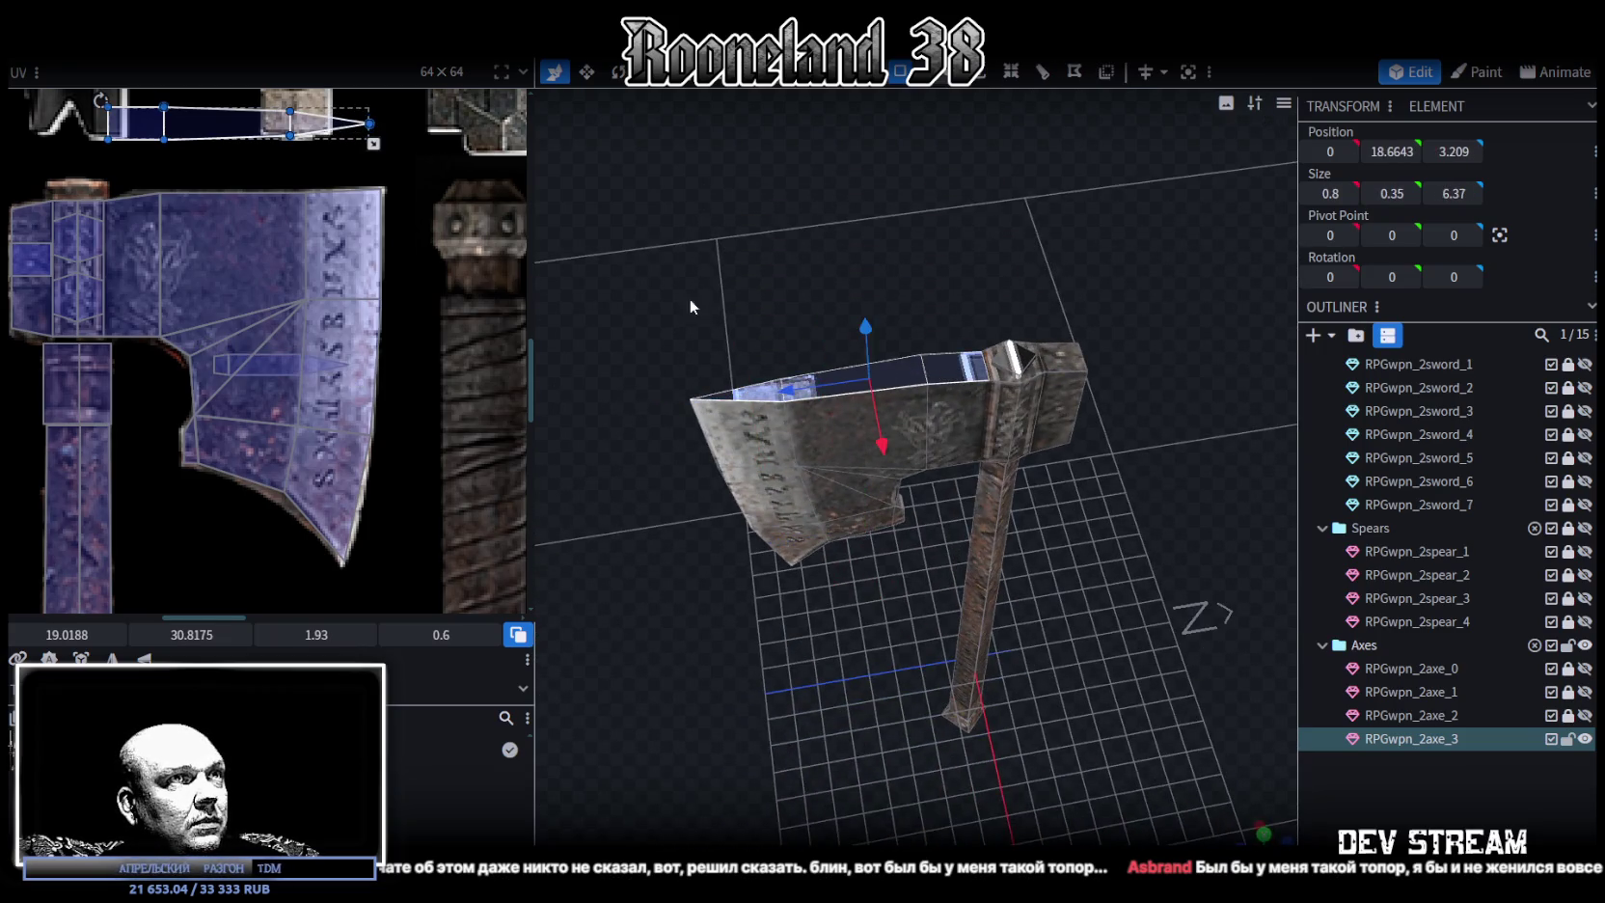
{"action": "left_click_drag", "start_coordinate": [241, 135], "coordinate": [256, 259]}
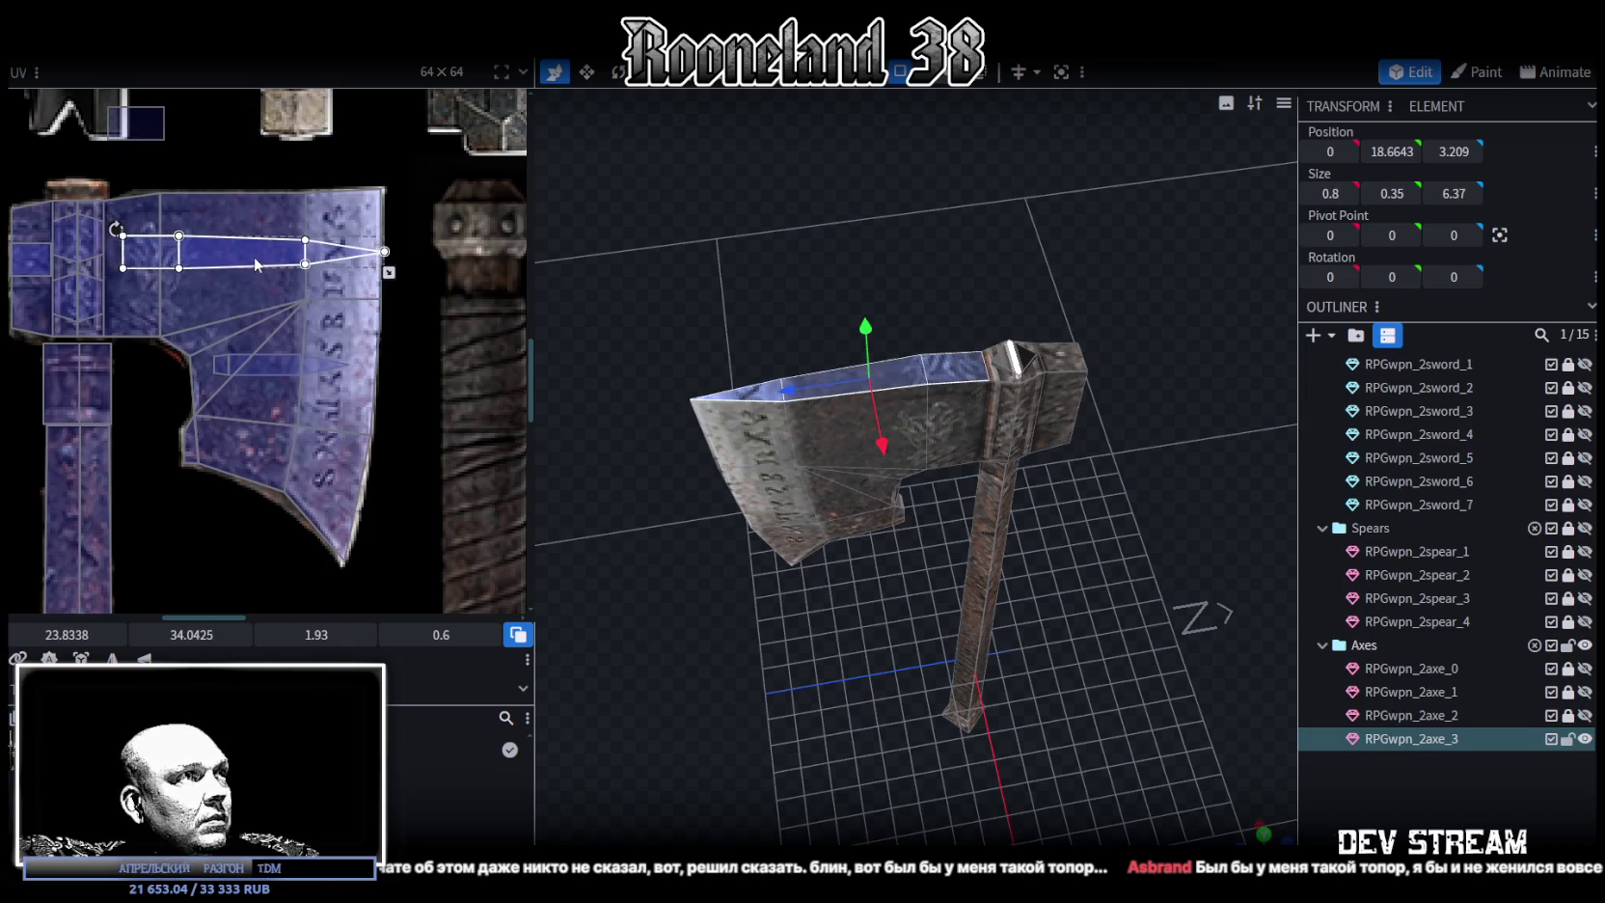
{"action": "left_click_drag", "start_coordinate": [255, 258], "coordinate": [257, 314]}
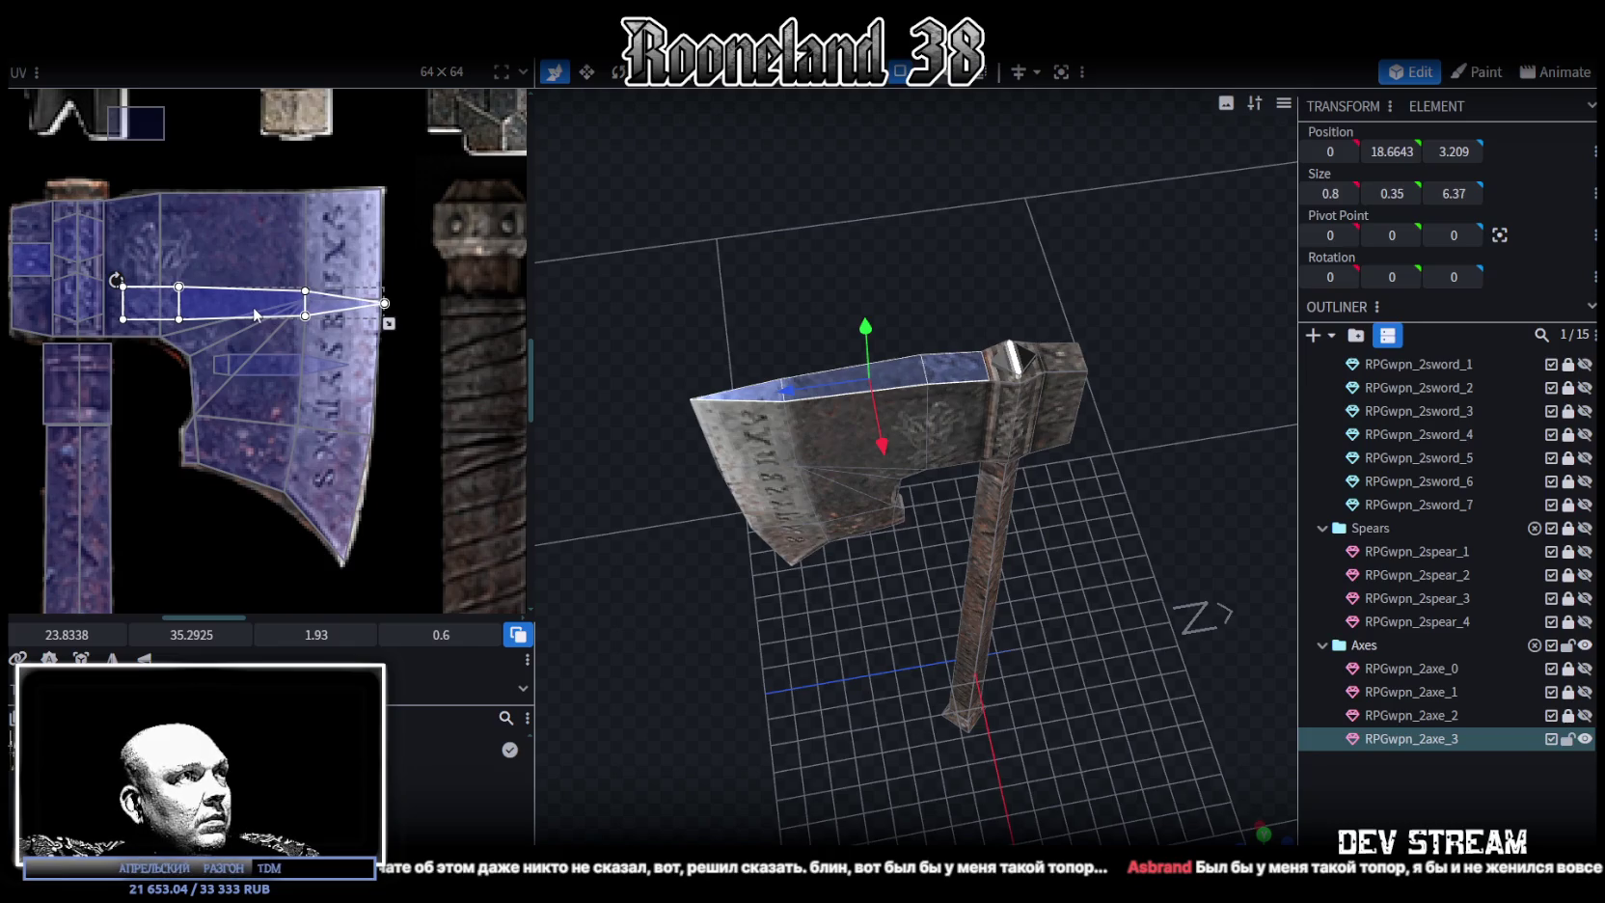
{"action": "left_click_drag", "start_coordinate": [253, 311], "coordinate": [254, 313]}
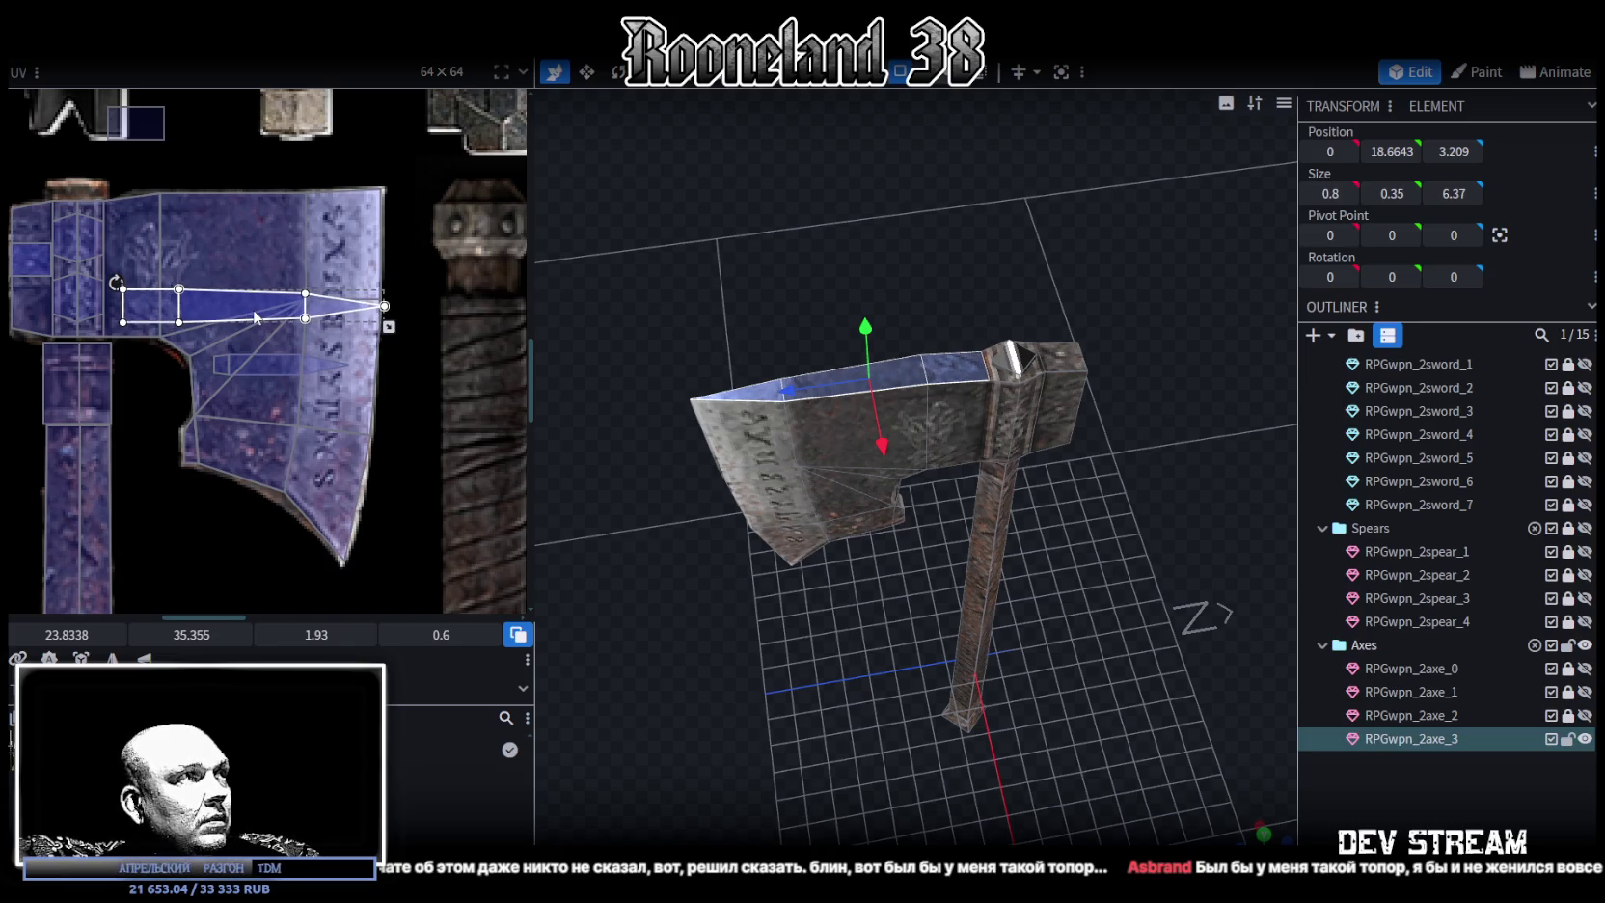
{"action": "left_click_drag", "start_coordinate": [213, 307], "coordinate": [195, 307]}
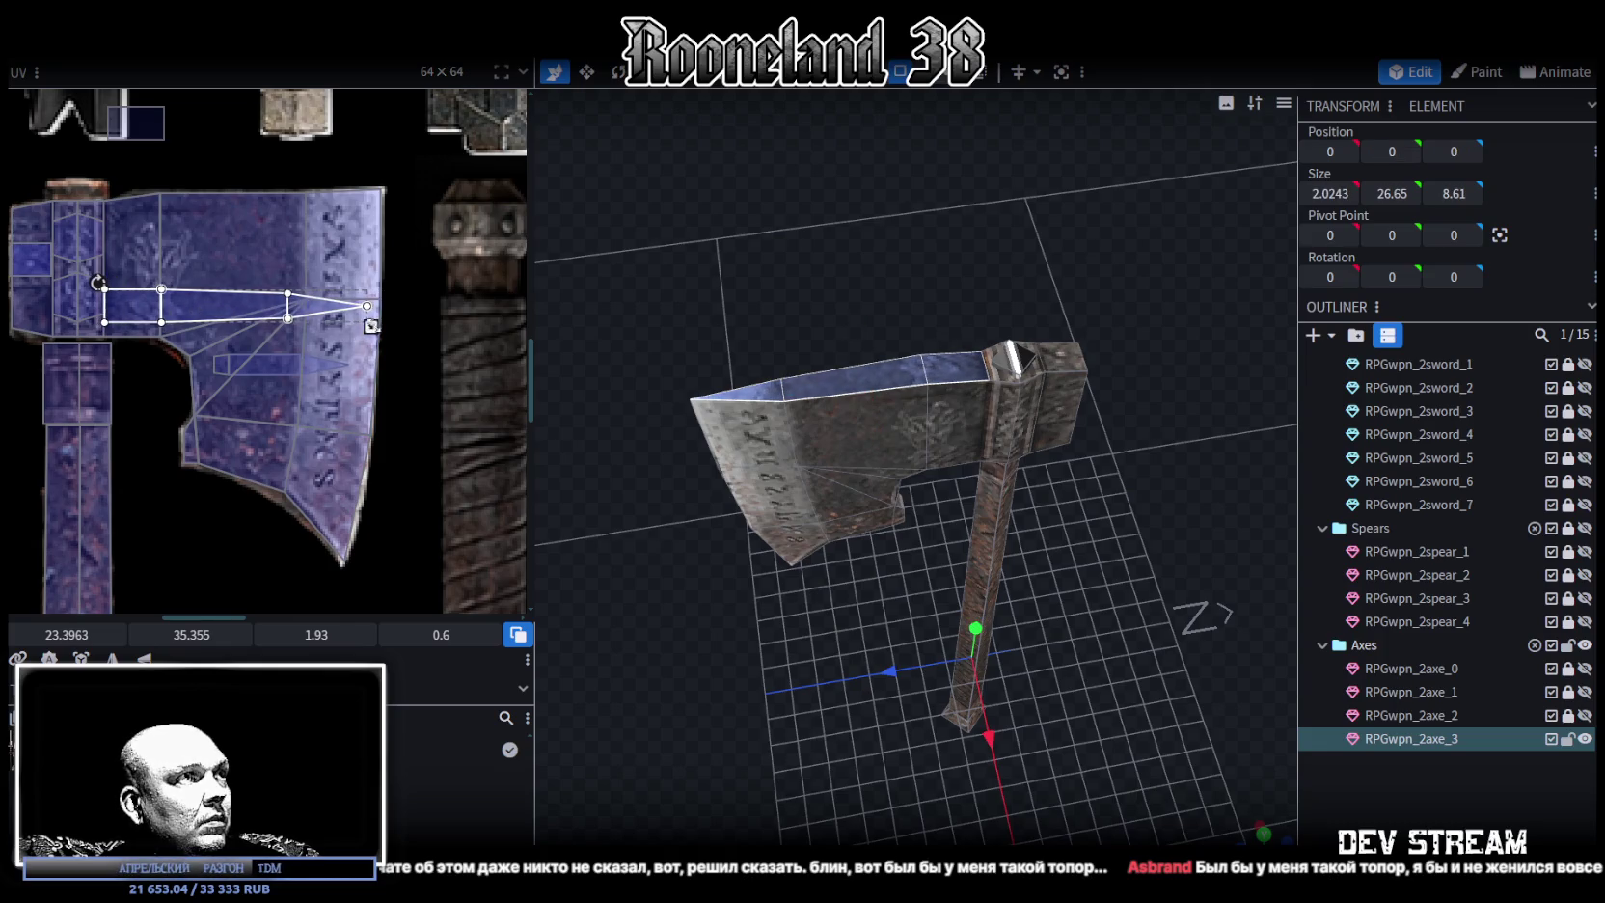
{"action": "left_click_drag", "start_coordinate": [371, 326], "coordinate": [383, 323]}
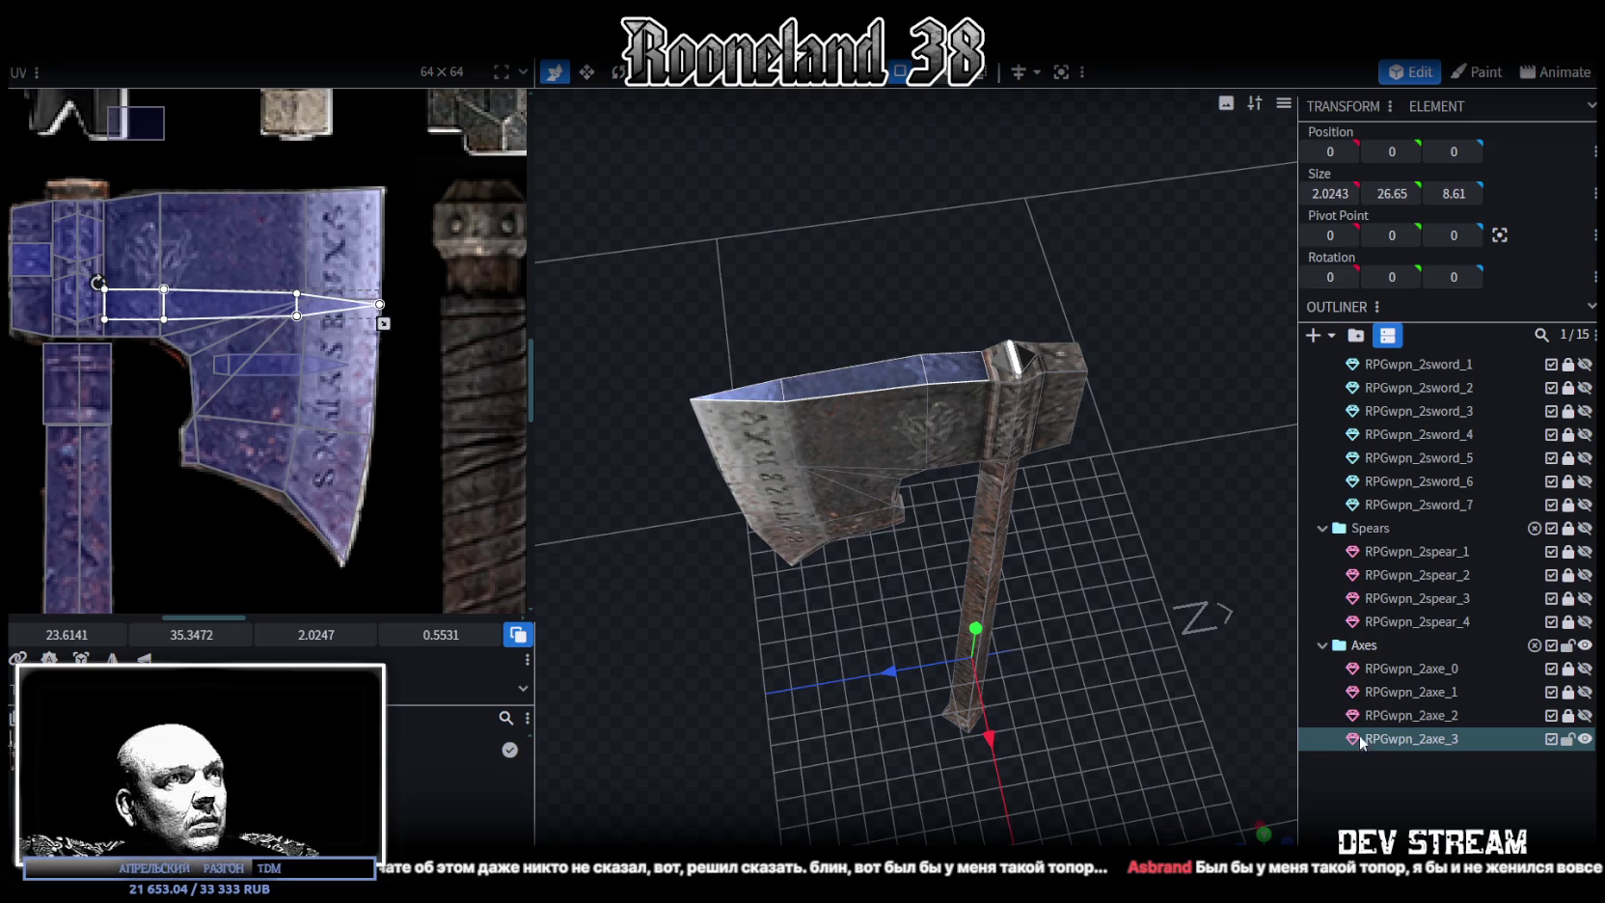
{"action": "left_click", "coordinate": [1007, 624]}
{"action": "mouse_move", "coordinate": [922, 624]}
{"action": "left_mouse_down"}
{"action": "mouse_move", "coordinate": [953, 687]}
{"action": "mouse_move", "coordinate": [1189, 622]}
{"action": "mouse_move", "coordinate": [1217, 511]}
{"action": "mouse_move", "coordinate": [1185, 652]}
{"action": "mouse_move", "coordinate": [984, 655]}
{"action": "mouse_move", "coordinate": [883, 604]}
{"action": "mouse_move", "coordinate": [861, 572]}
{"action": "mouse_move", "coordinate": [823, 660]}
{"action": "mouse_move", "coordinate": [698, 656]}
{"action": "mouse_move", "coordinate": [953, 486]}
{"action": "mouse_move", "coordinate": [795, 375]}
{"action": "mouse_move", "coordinate": [1105, 554]}
{"action": "left_mouse_up"}
Move an axe-head face's UV onto the axe-head texture
{"action": "left_click", "coordinate": [841, 394]}
{"action": "scroll", "coordinate": [1060, 504], "scroll_direction": "up", "scroll_amount": 3}
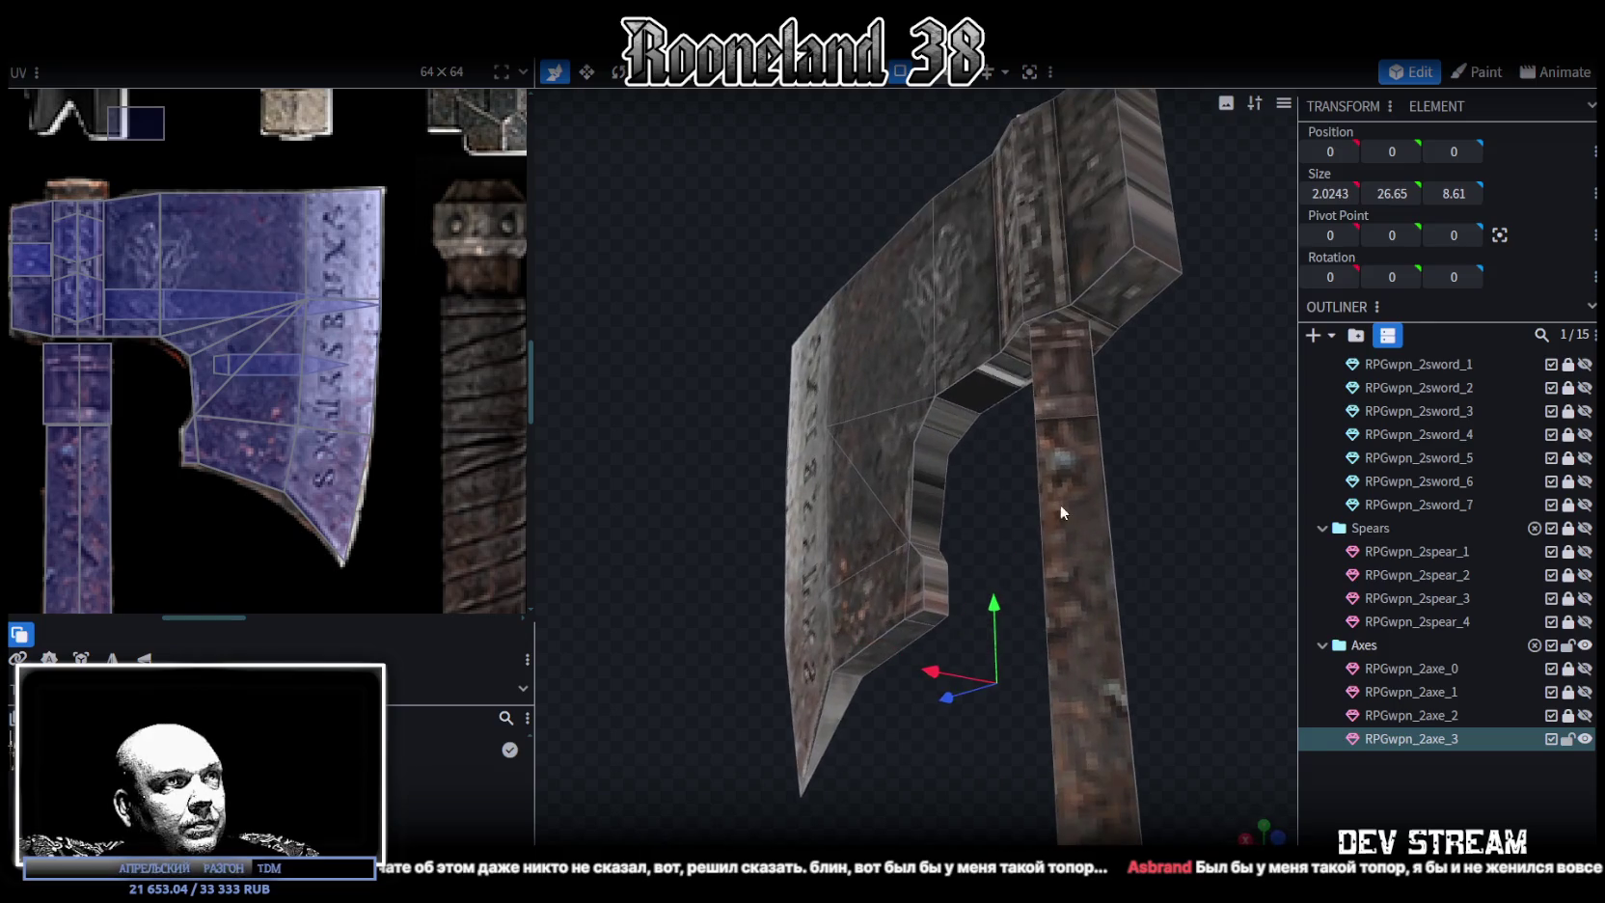
{"action": "left_click", "coordinate": [978, 396]}
{"action": "mouse_move", "coordinate": [141, 117]}
{"action": "left_mouse_down"}
{"action": "mouse_move", "coordinate": [271, 226]}
{"action": "mouse_move", "coordinate": [138, 317]}
{"action": "left_mouse_up"}
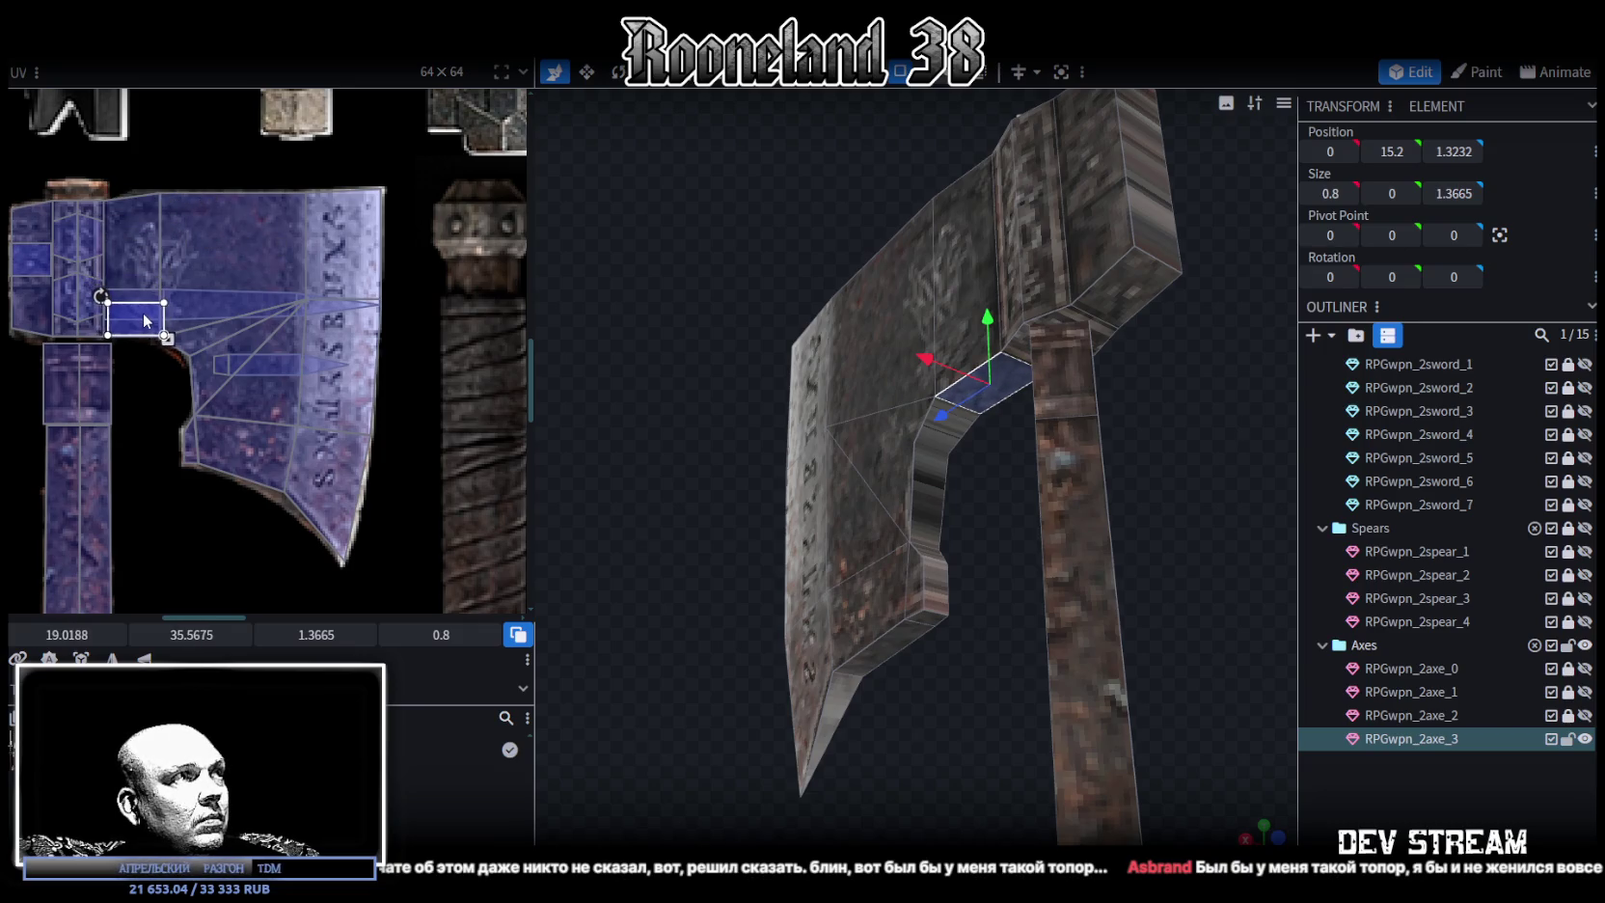
Stretch the notch's inner face further down and move its UV onto the axe head
{"action": "left_click", "coordinate": [948, 457]}
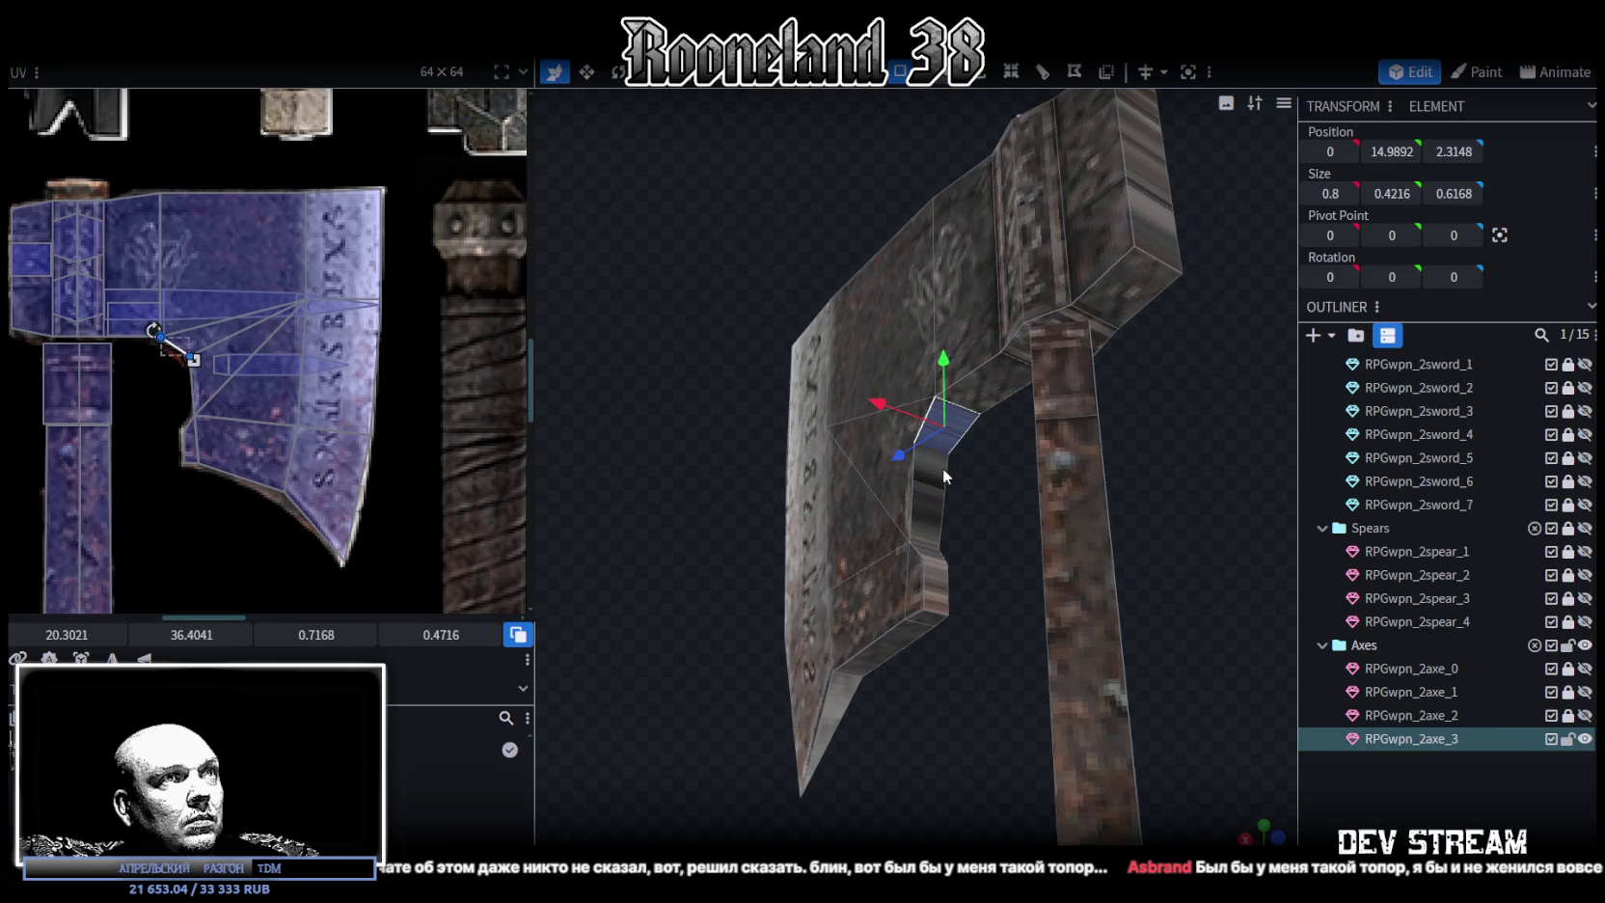
{"action": "mouse_move", "coordinate": [933, 557]}
{"action": "left_mouse_down"}
{"action": "mouse_move", "coordinate": [934, 586]}
{"action": "mouse_move", "coordinate": [1044, 416]}
{"action": "left_mouse_up"}
{"action": "left_click", "coordinate": [1044, 417], "text": "shift"}
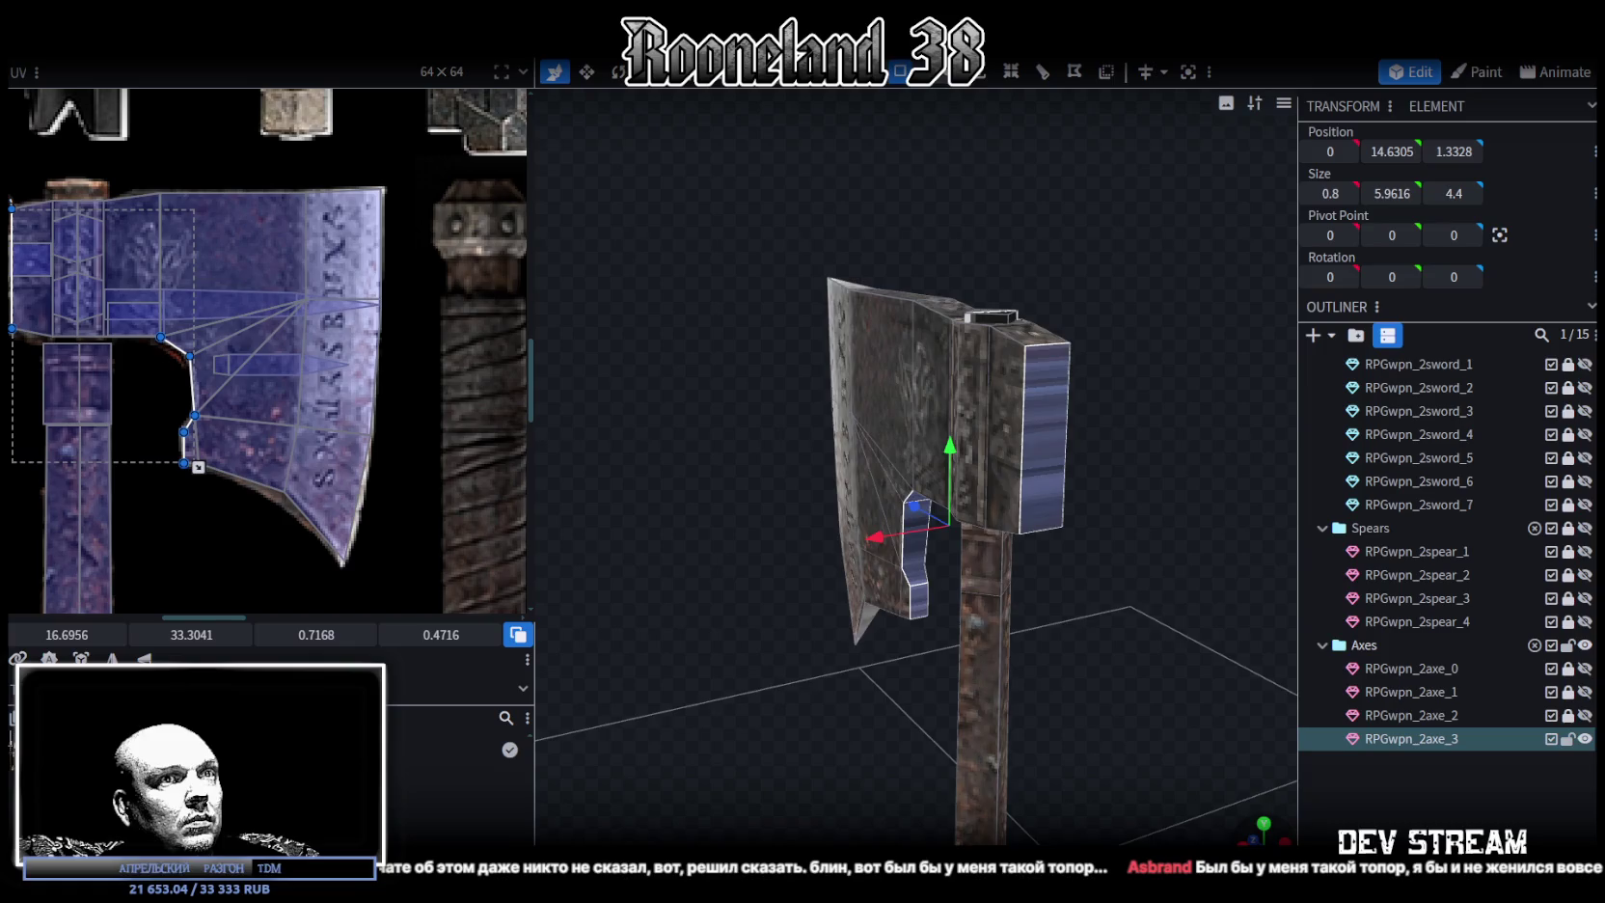
{"action": "key", "text": "KP_1"}
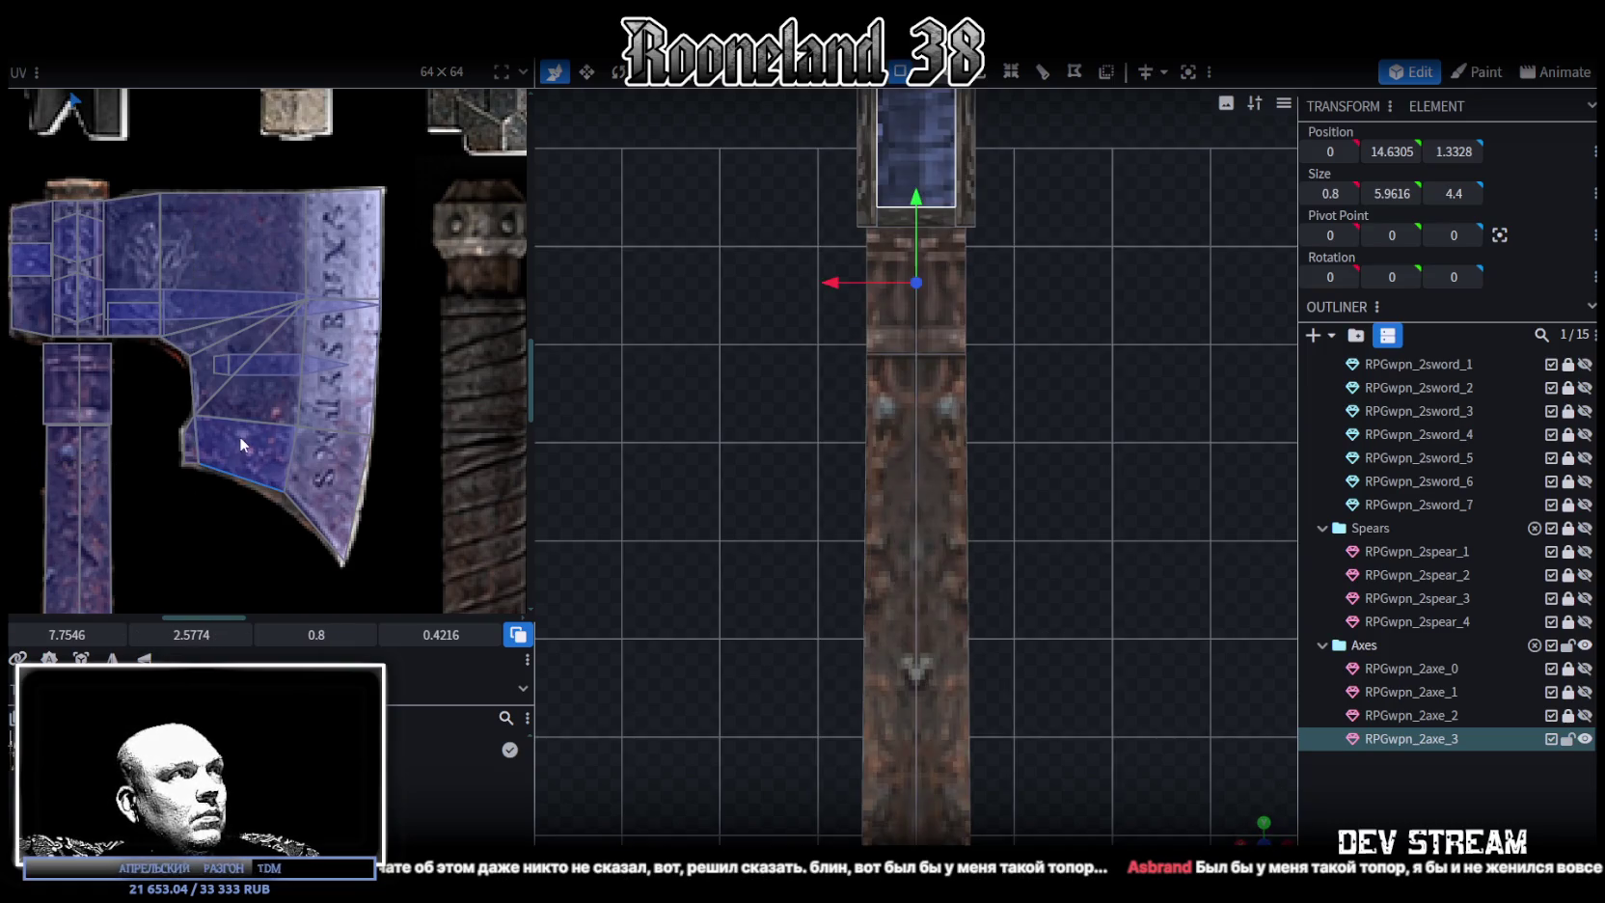
{"action": "scroll", "coordinate": [239, 436], "scroll_direction": "down", "scroll_amount": 3}
{"action": "scroll", "coordinate": [369, 471], "scroll_direction": "up", "scroll_amount": 2}
{"action": "scroll", "coordinate": [368, 471], "scroll_direction": "up", "scroll_amount": 3}
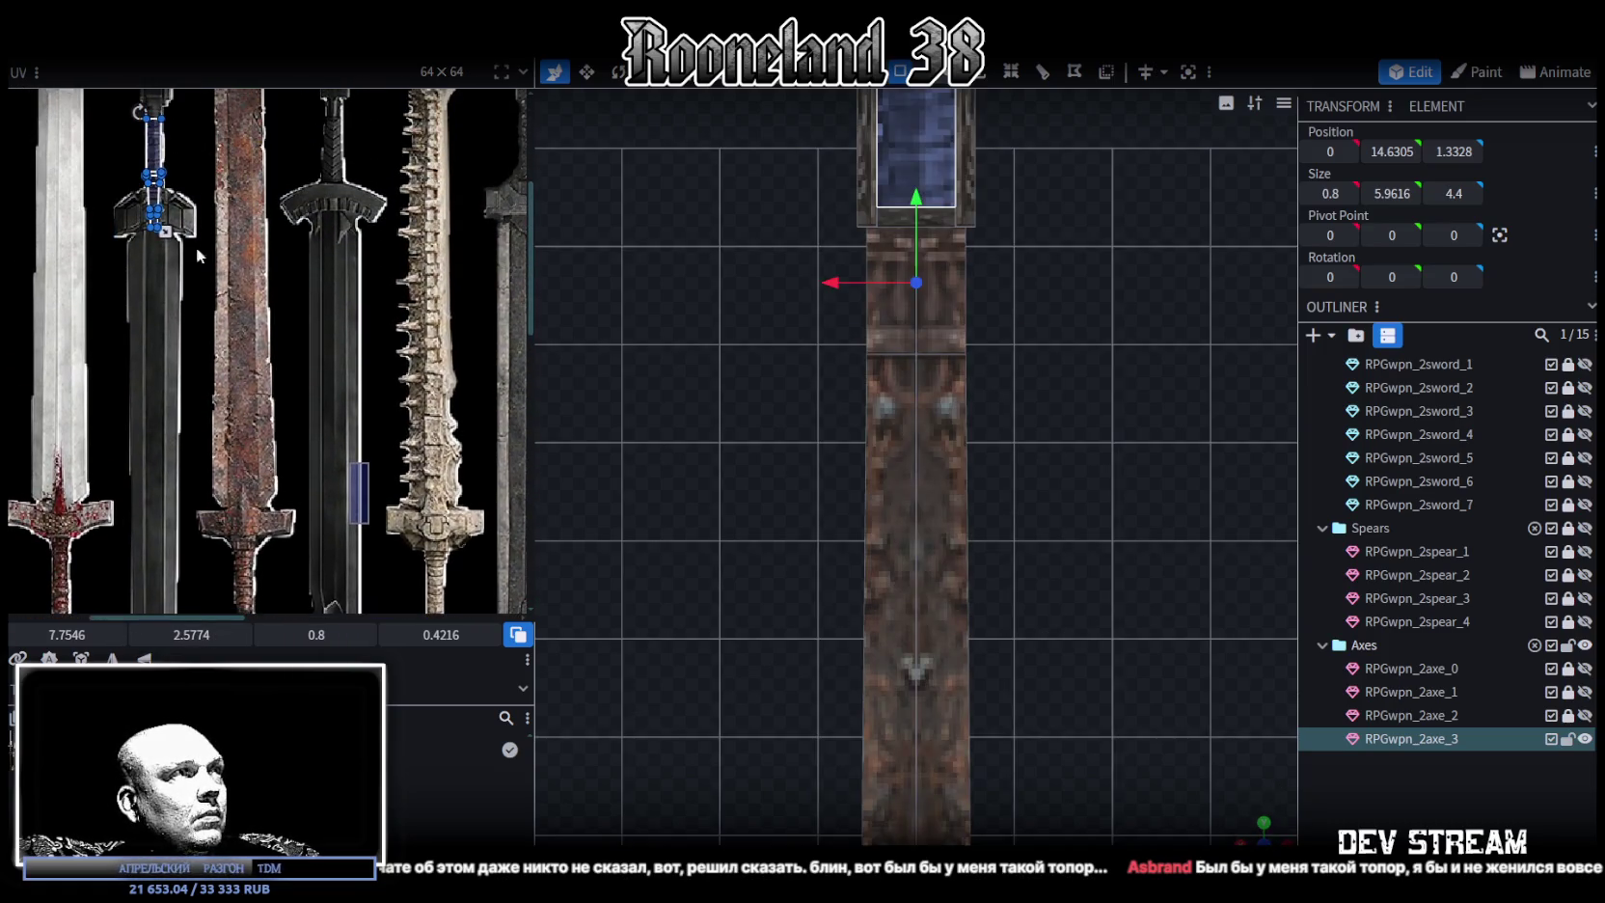
{"action": "left_click_drag", "start_coordinate": [154, 154], "coordinate": [454, 524]}
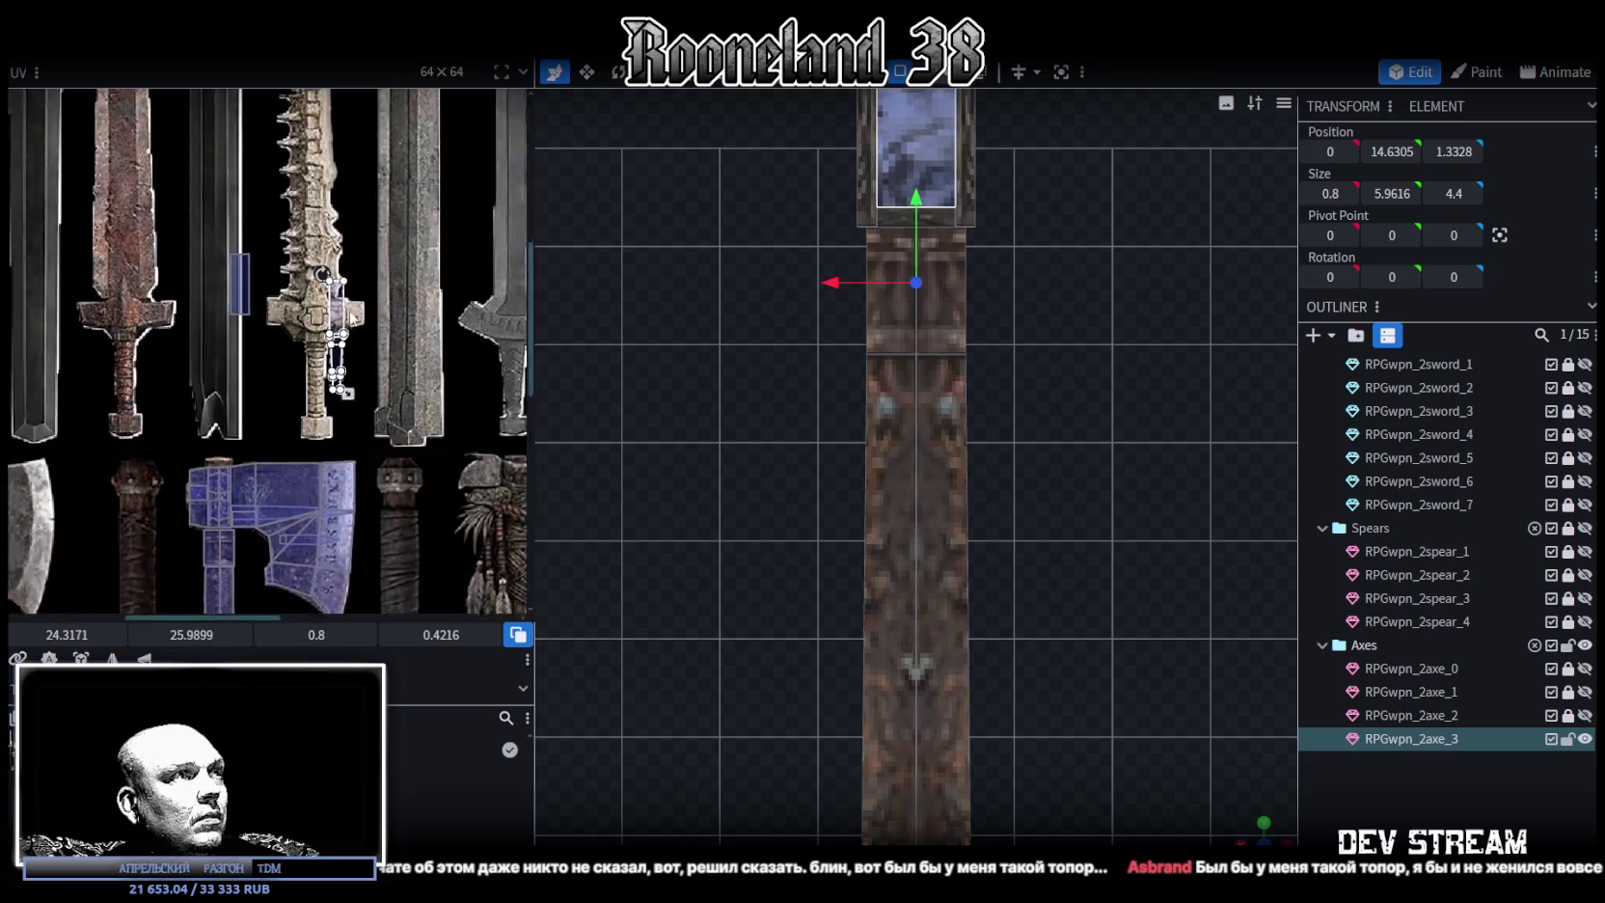
{"action": "scroll", "coordinate": [1178, 554], "scroll_direction": "up", "scroll_amount": 2}
Move another notch face's UV from the sword area onto the axe-head texture
{"action": "left_click_drag", "start_coordinate": [1257, 827], "coordinate": [987, 511]}
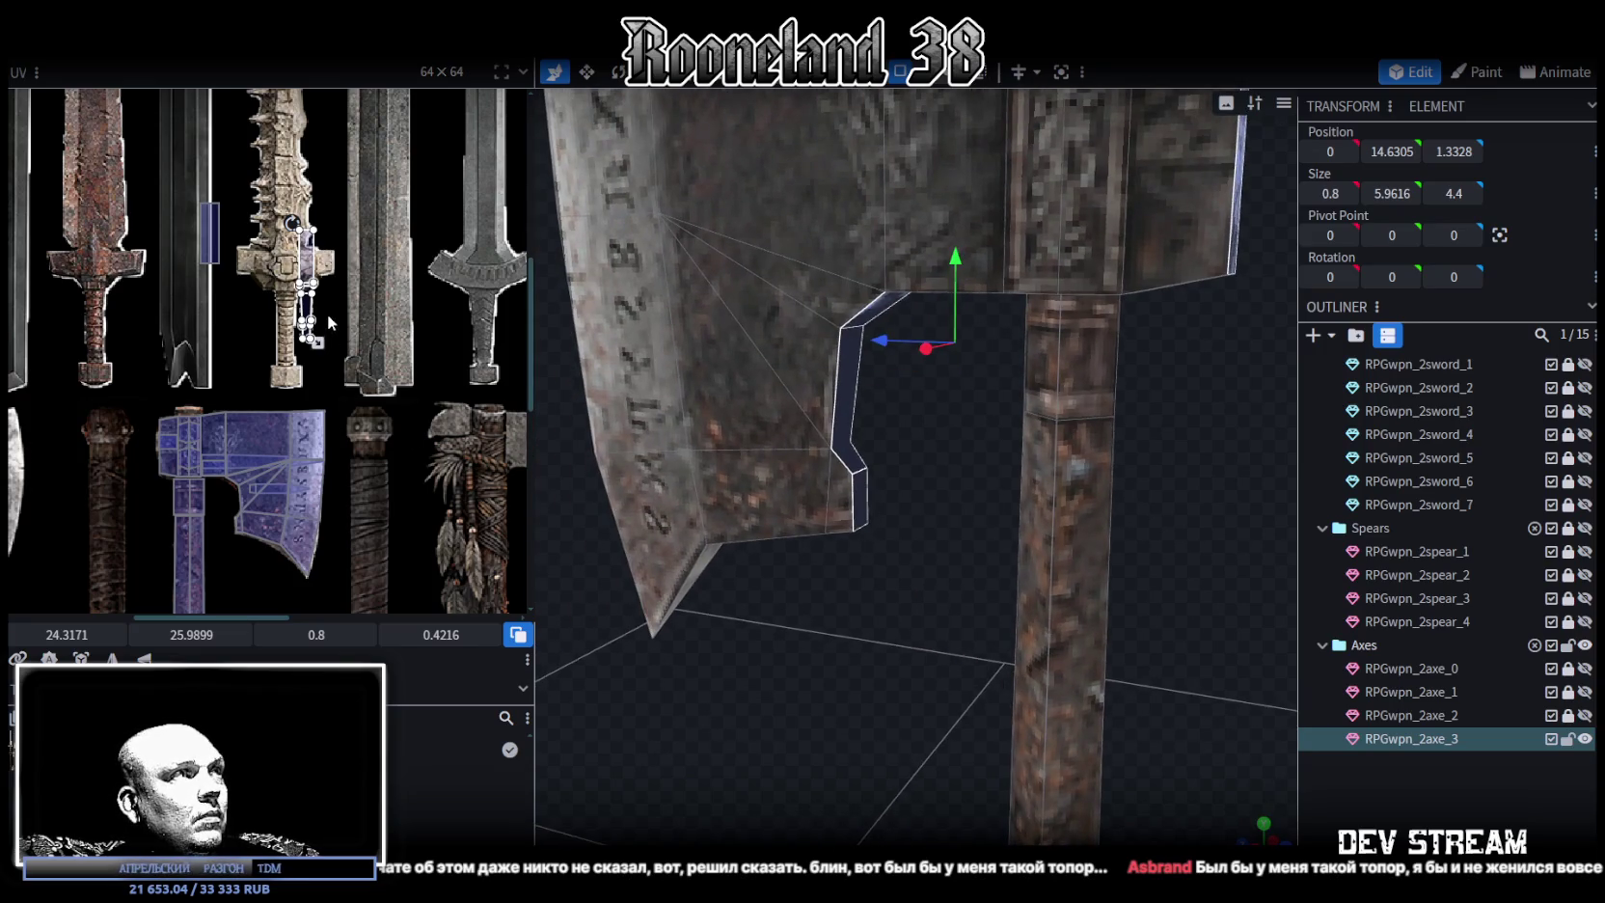
{"action": "scroll", "coordinate": [331, 323], "scroll_direction": "up", "scroll_amount": 1}
{"action": "left_click", "coordinate": [321, 285]}
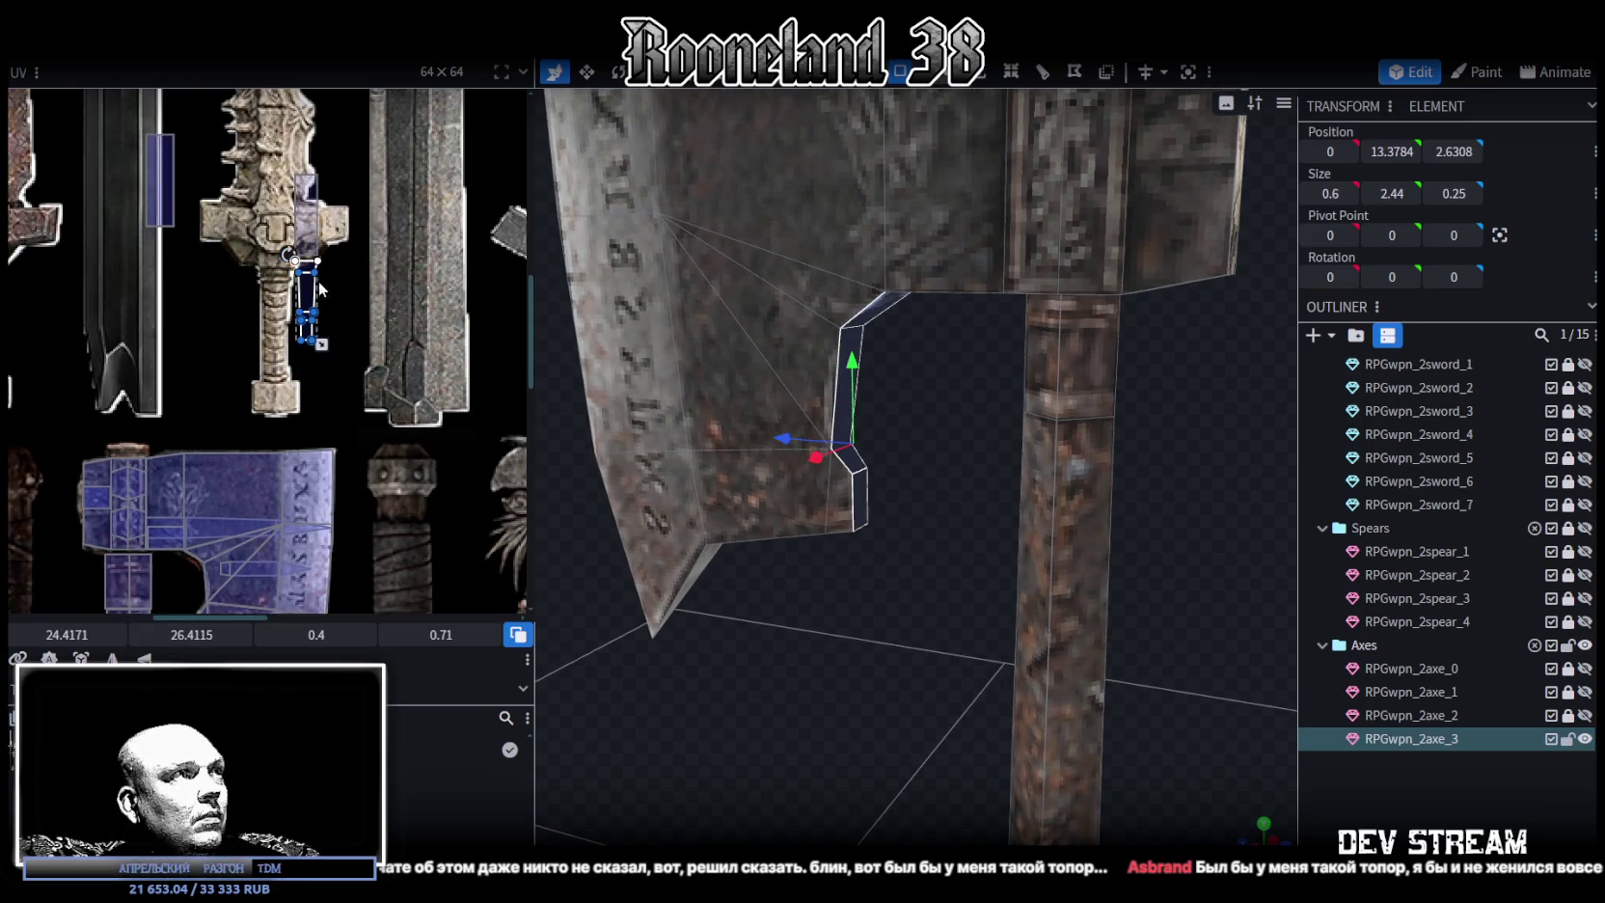
{"action": "left_click_drag", "start_coordinate": [322, 287], "coordinate": [299, 487]}
{"action": "middle_click_drag", "start_coordinate": [382, 553], "coordinate": [392, 384]}
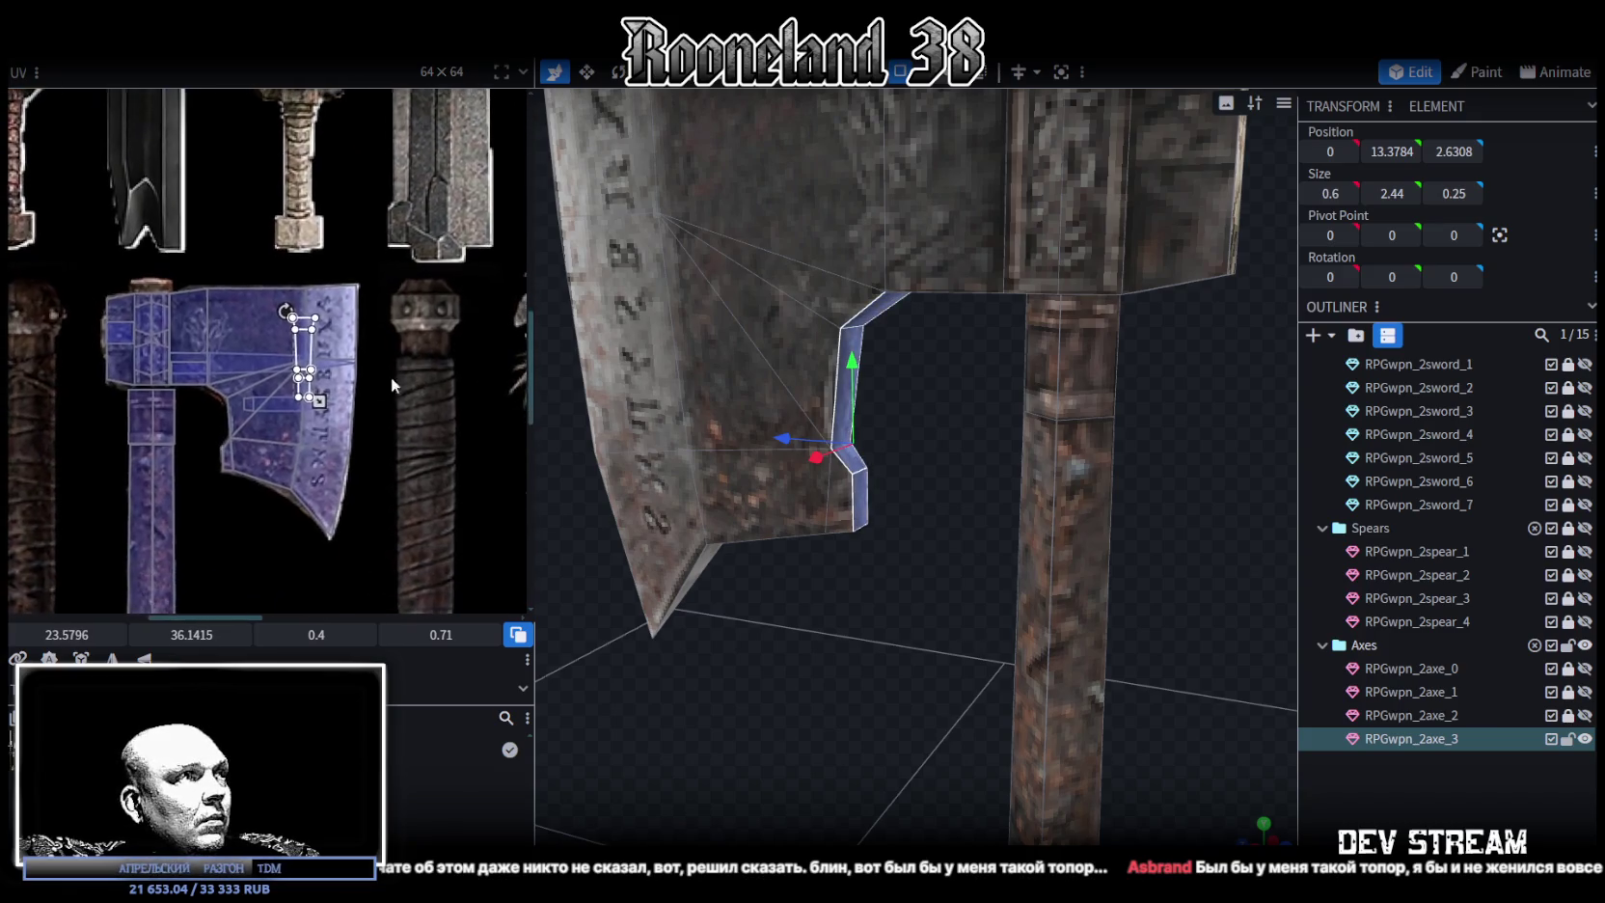
{"action": "scroll", "coordinate": [386, 376], "scroll_direction": "up", "scroll_amount": 2}
{"action": "left_click_drag", "start_coordinate": [330, 343], "coordinate": [256, 463]}
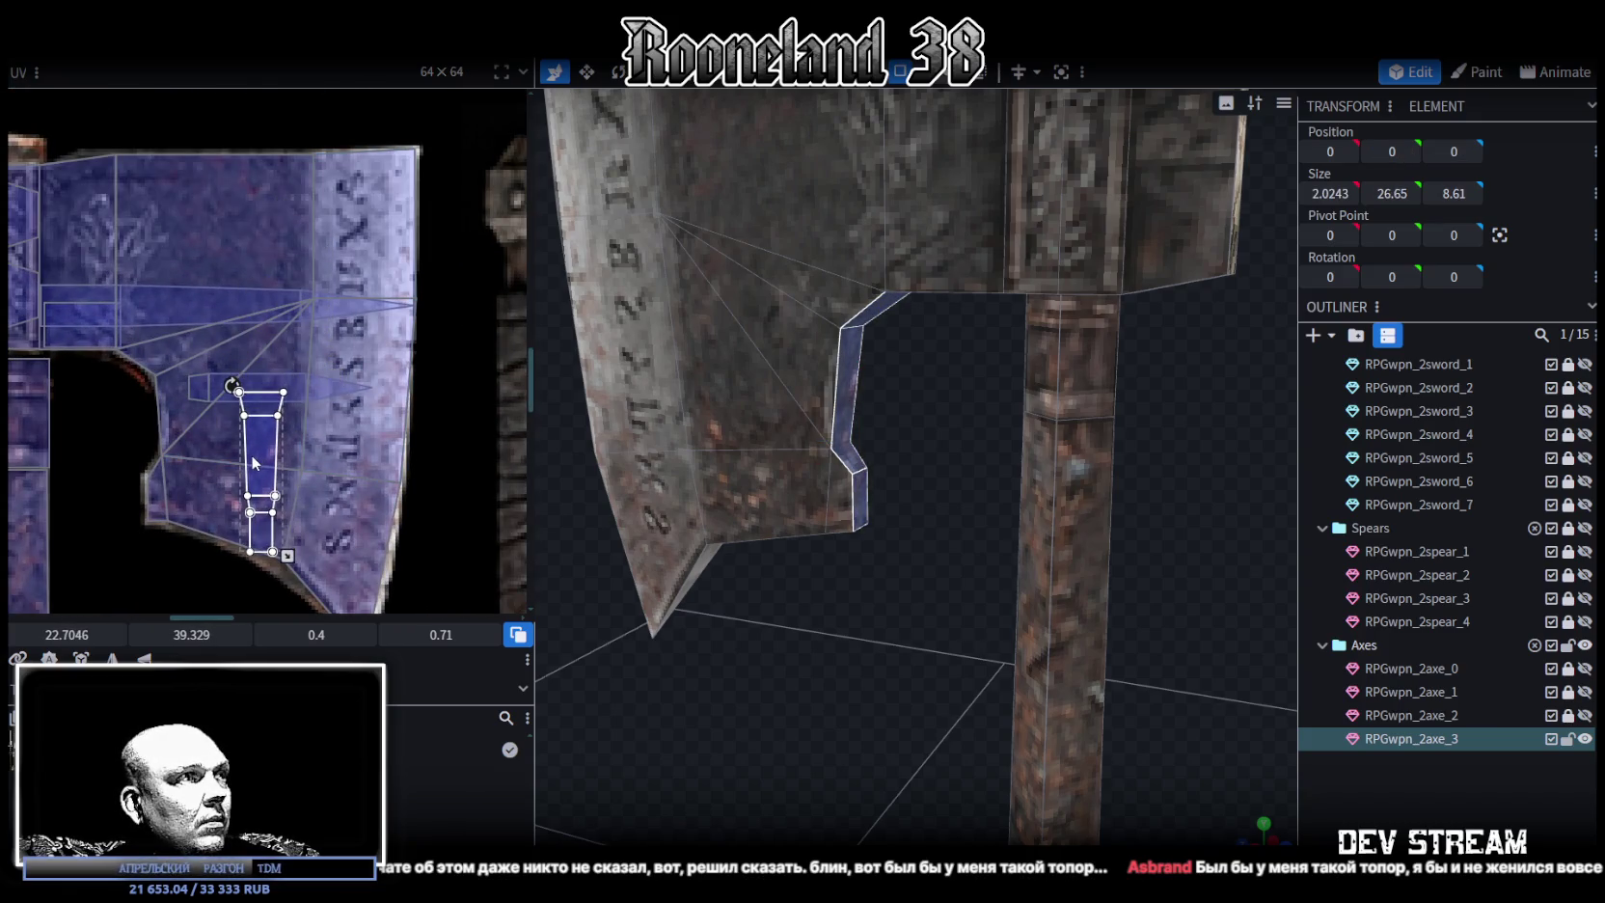
{"action": "scroll", "coordinate": [286, 389], "scroll_direction": "down", "scroll_amount": 3}
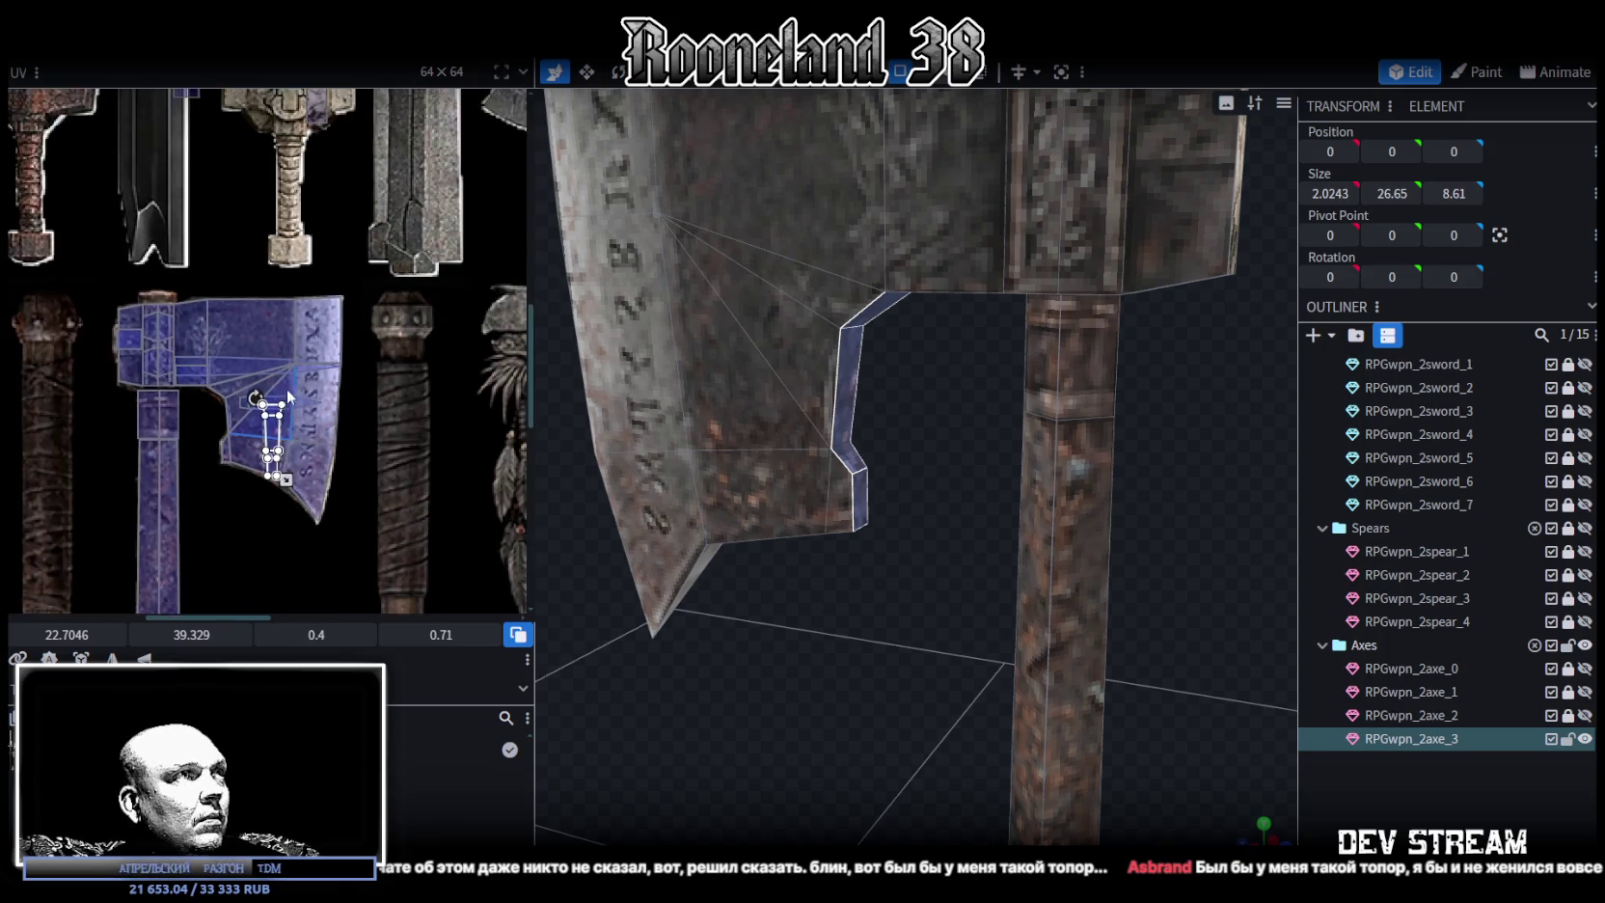
{"action": "middle_click_drag", "start_coordinate": [286, 389], "coordinate": [298, 444]}
Move the face still textured from the sword grip onto the axe head
{"action": "left_click", "coordinate": [331, 123]}
{"action": "left_click_drag", "start_coordinate": [330, 123], "coordinate": [156, 394]}
{"action": "scroll", "coordinate": [97, 381], "scroll_direction": "up", "scroll_amount": 3}
{"action": "left_click_drag", "start_coordinate": [256, 389], "coordinate": [230, 375]}
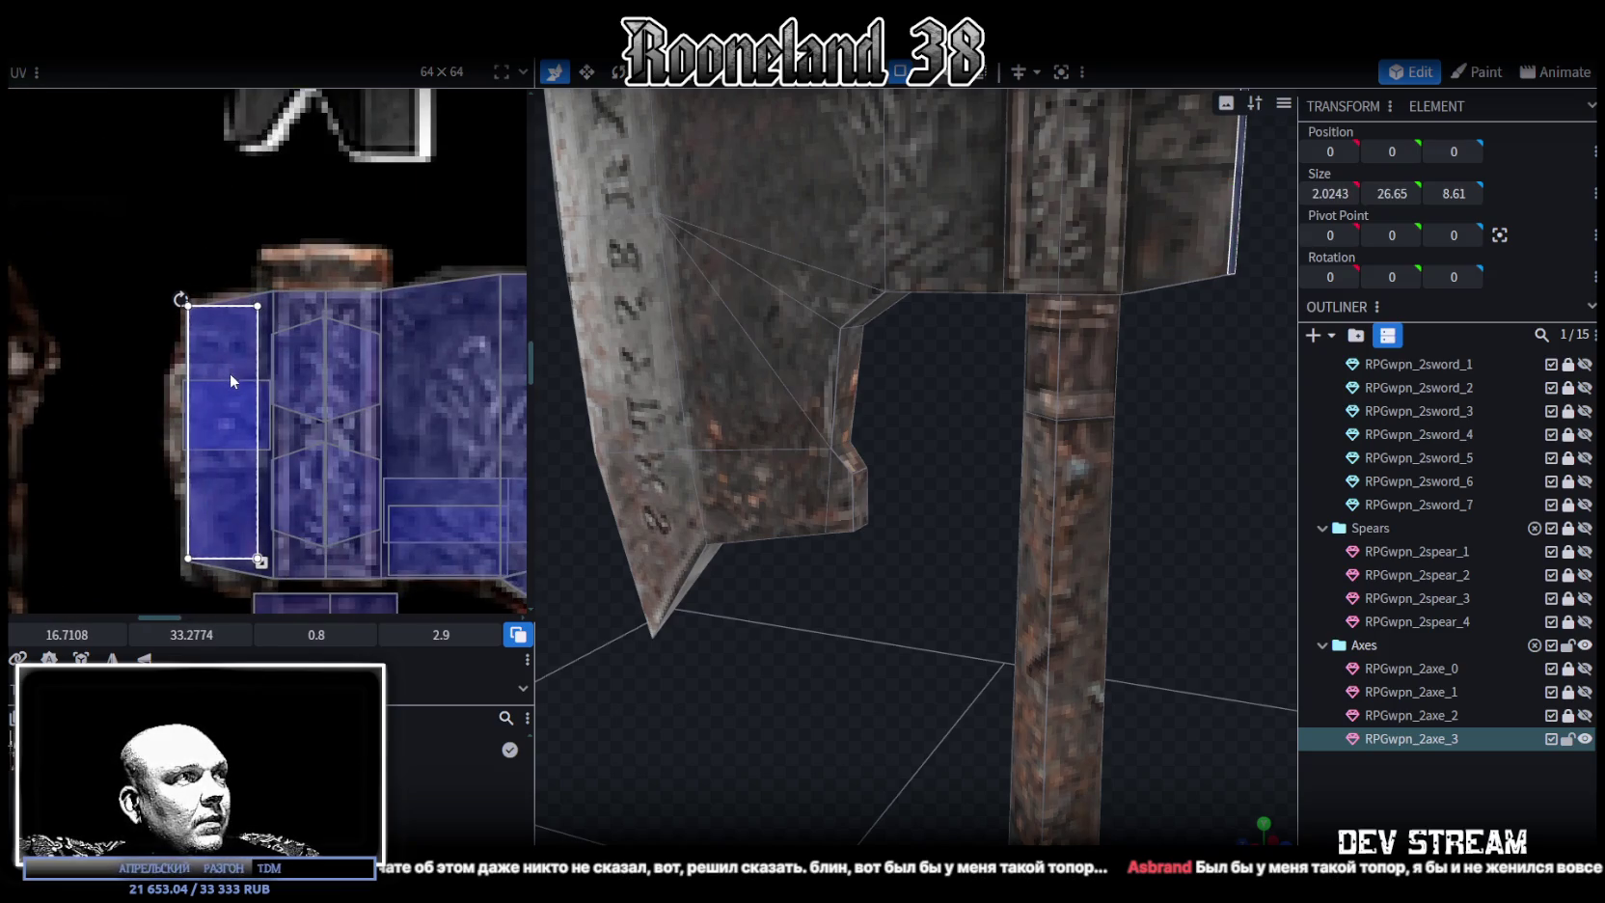
Enlarge the face's UV rectangle by its corner handle, then deselect everything
{"action": "left_click", "coordinate": [259, 561]}
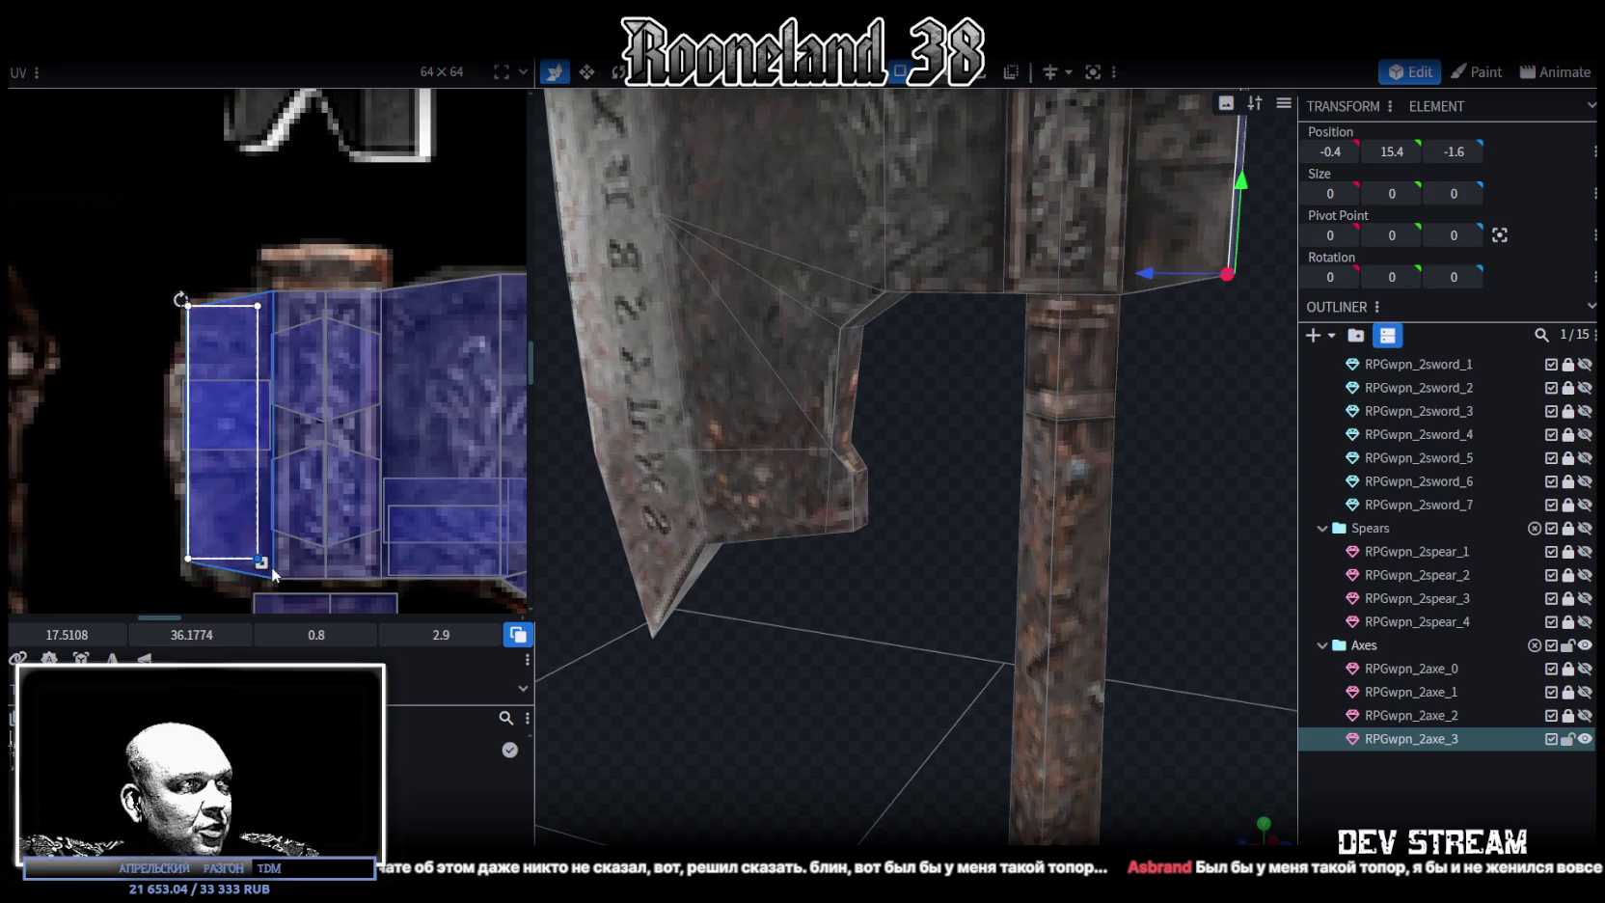
{"action": "left_click_drag", "start_coordinate": [272, 569], "coordinate": [273, 575]}
{"action": "scroll", "coordinate": [1112, 582], "scroll_direction": "down", "scroll_amount": 3}
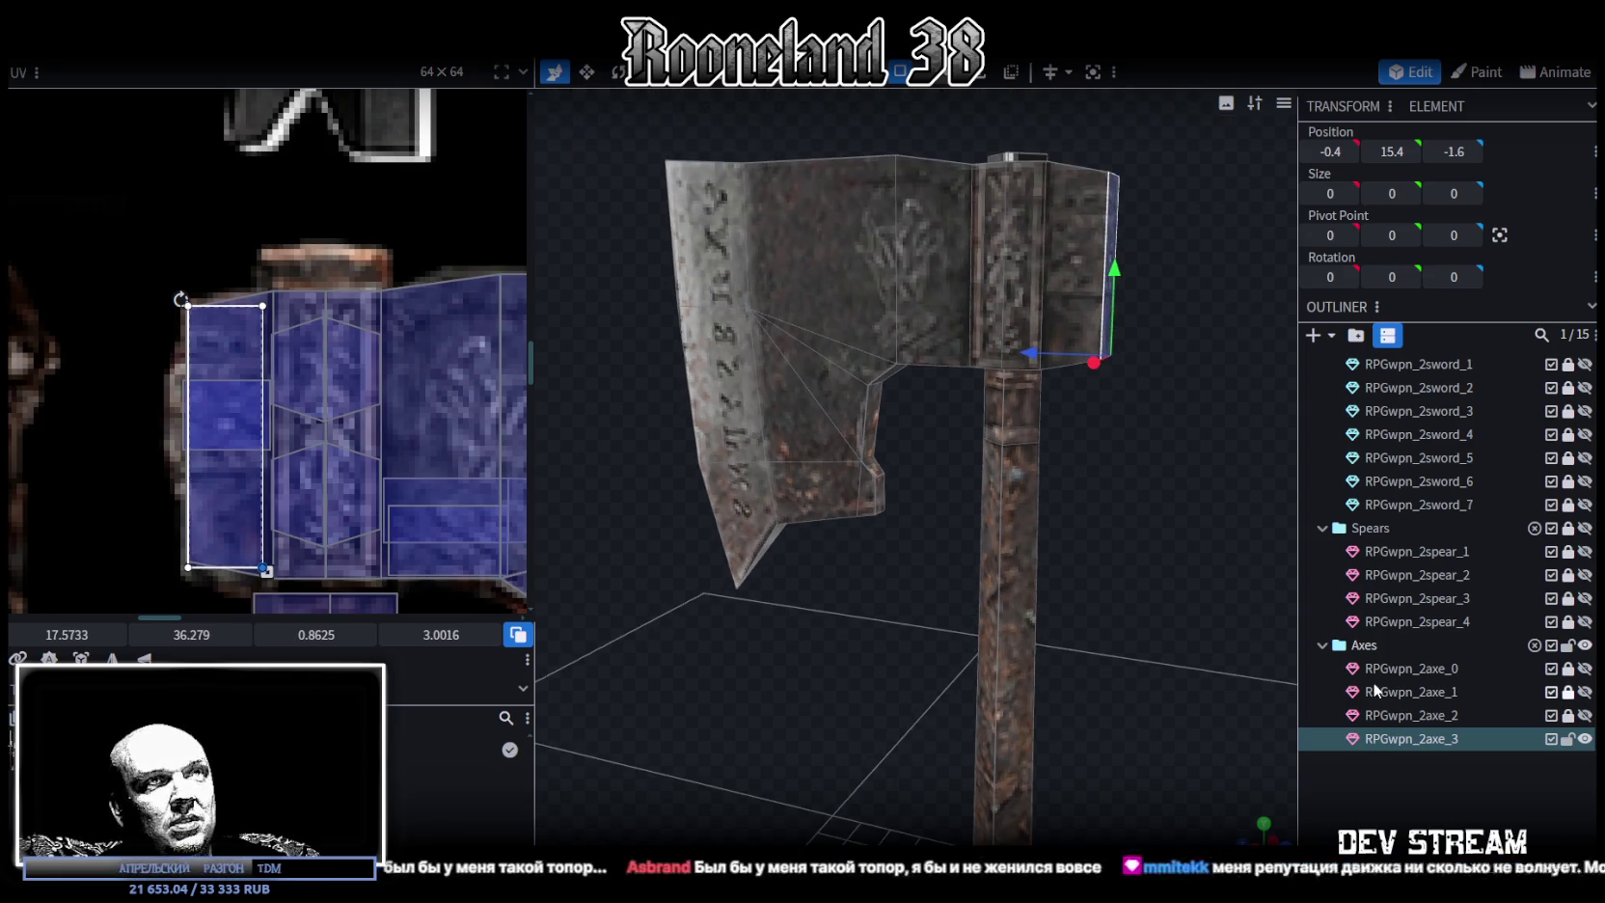
{"action": "left_click", "coordinate": [1402, 784]}
Select the top block face whose texture sits on a sword
{"action": "mouse_move", "coordinate": [1109, 453]}
{"action": "left_mouse_down"}
{"action": "mouse_move", "coordinate": [966, 457]}
{"action": "mouse_move", "coordinate": [897, 492]}
{"action": "mouse_move", "coordinate": [857, 478]}
{"action": "mouse_move", "coordinate": [978, 447]}
{"action": "left_mouse_up"}
{"action": "left_click", "coordinate": [979, 378]}
{"action": "left_click", "coordinate": [976, 333]}
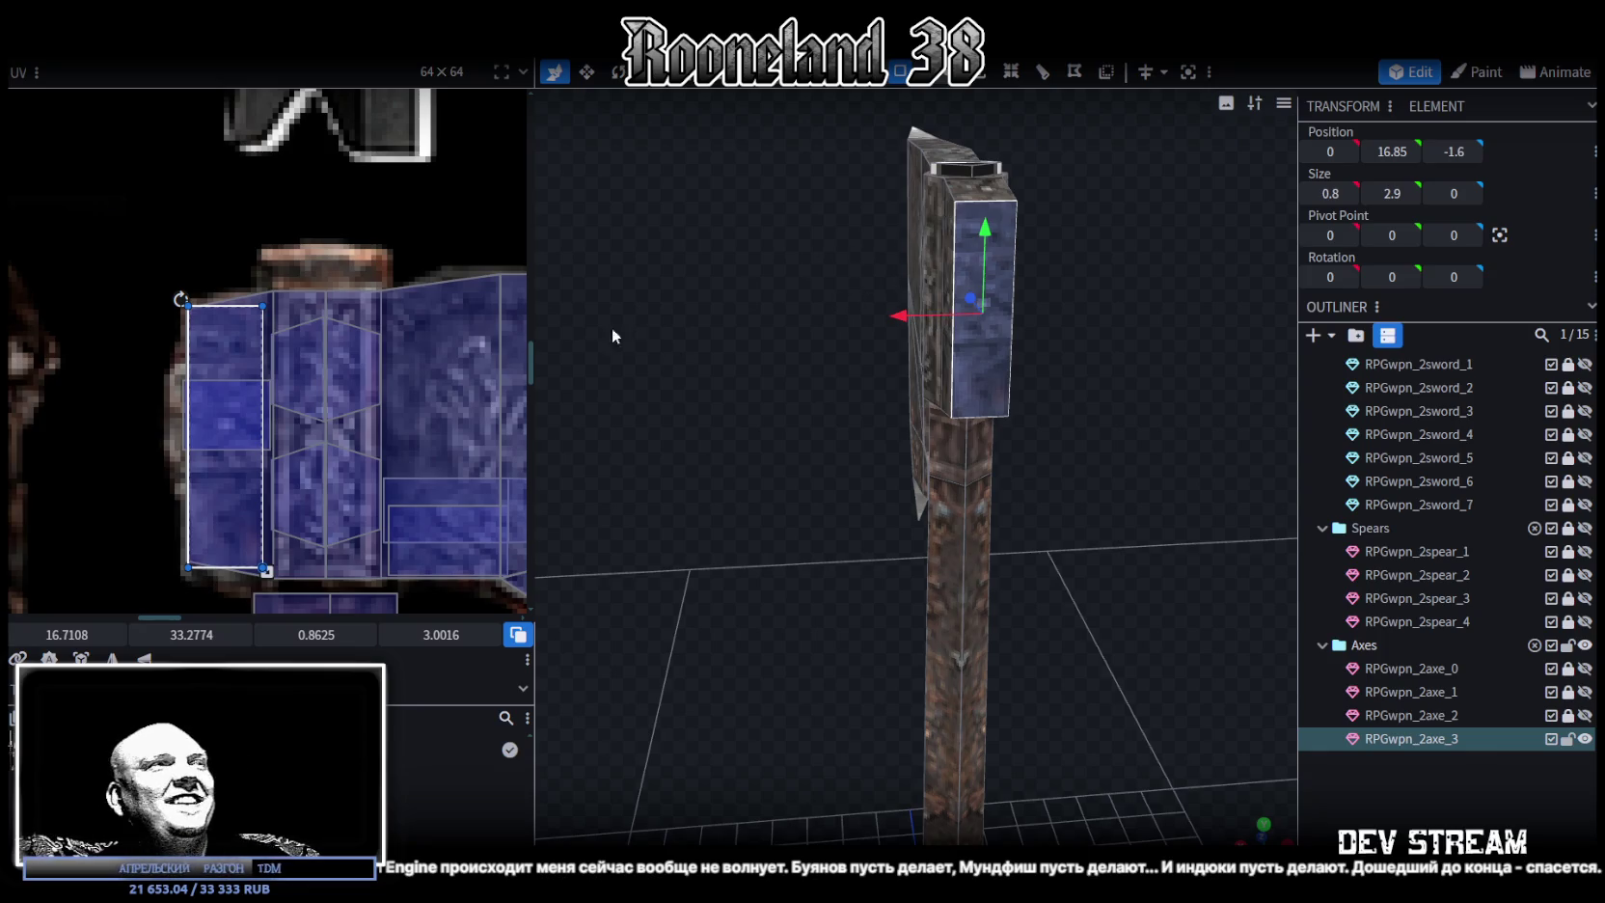
{"action": "scroll", "coordinate": [389, 310], "scroll_direction": "down", "scroll_amount": 2}
{"action": "scroll", "coordinate": [251, 371], "scroll_direction": "down", "scroll_amount": 2}
{"action": "scroll", "coordinate": [259, 176], "scroll_direction": "down", "scroll_amount": 2}
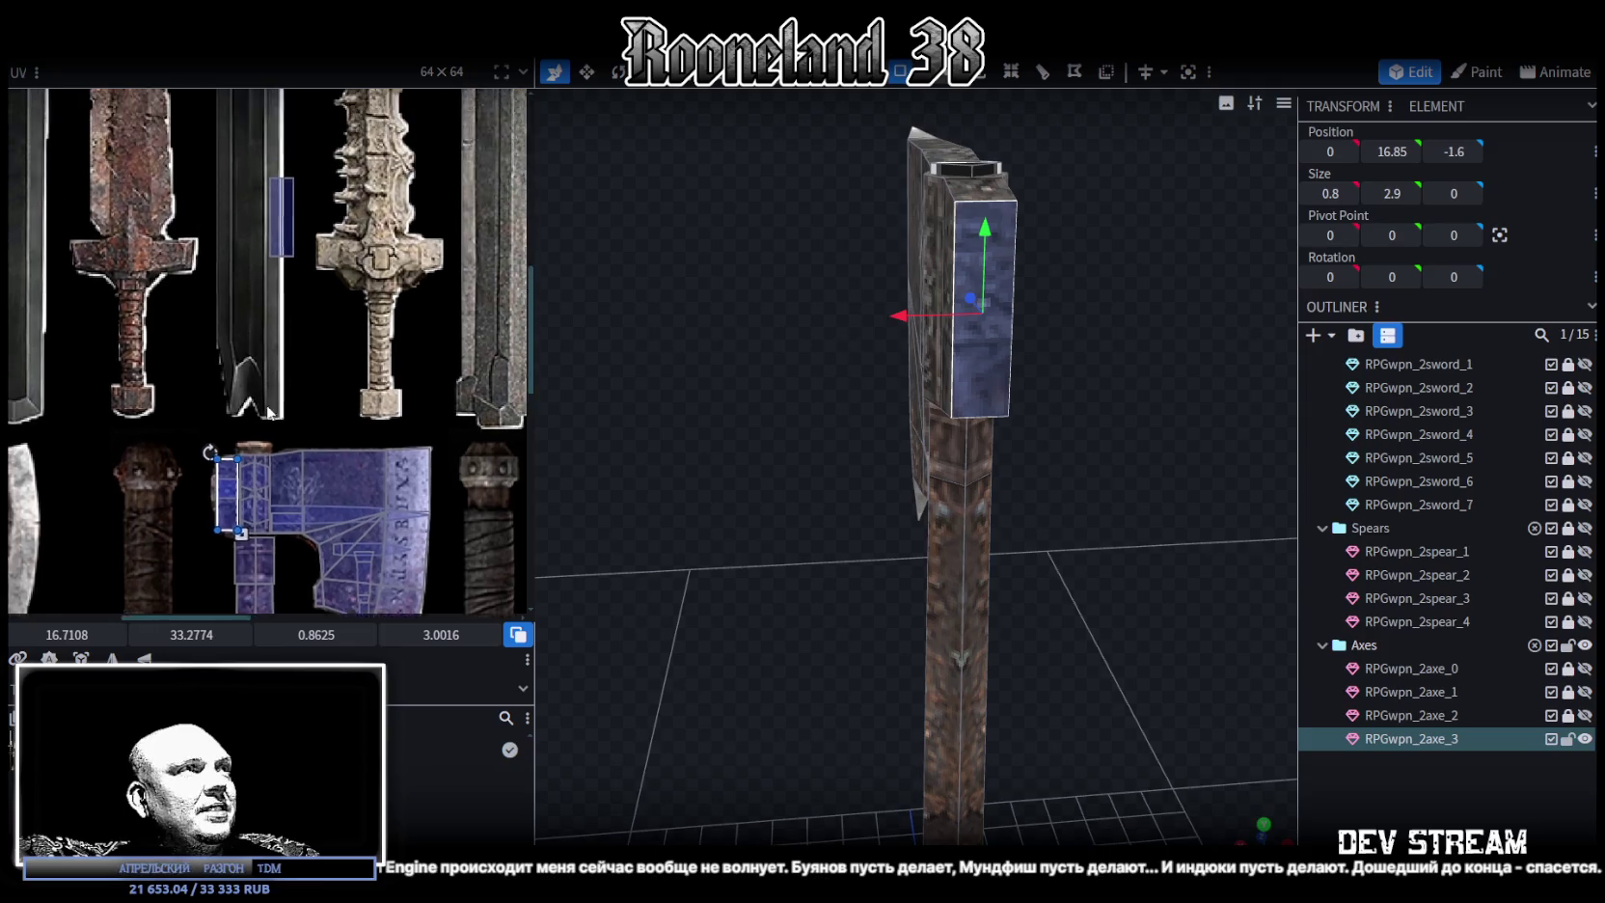
{"action": "left_click", "coordinate": [290, 246]}
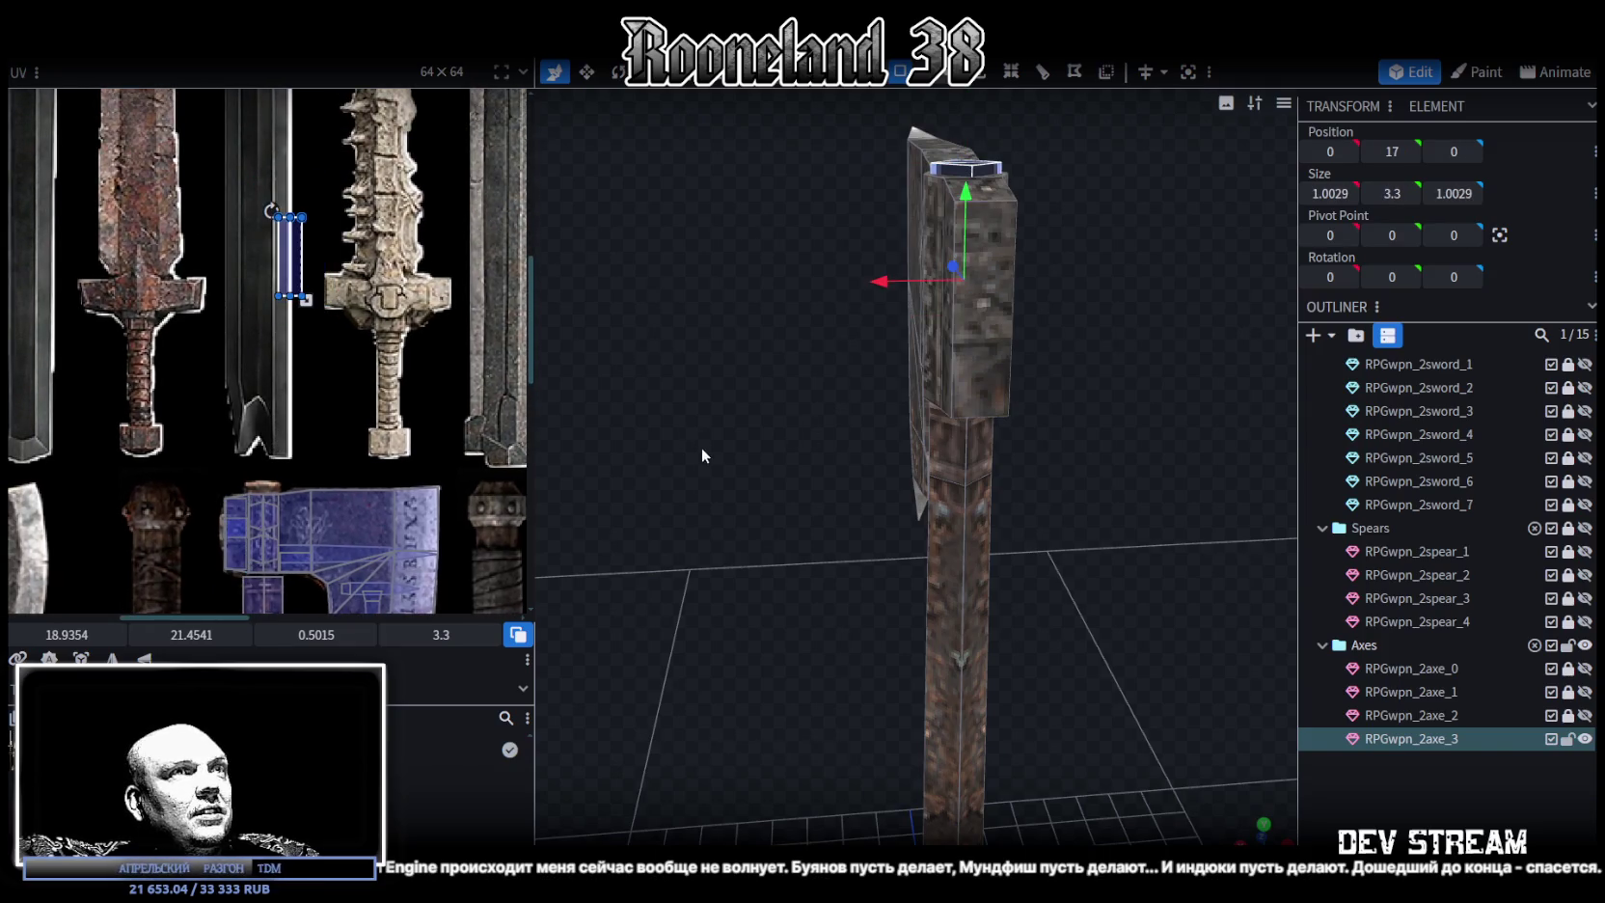
{"action": "left_click_drag", "start_coordinate": [701, 449], "coordinate": [797, 357]}
{"action": "scroll", "coordinate": [460, 401], "scroll_direction": "down", "scroll_amount": 3}
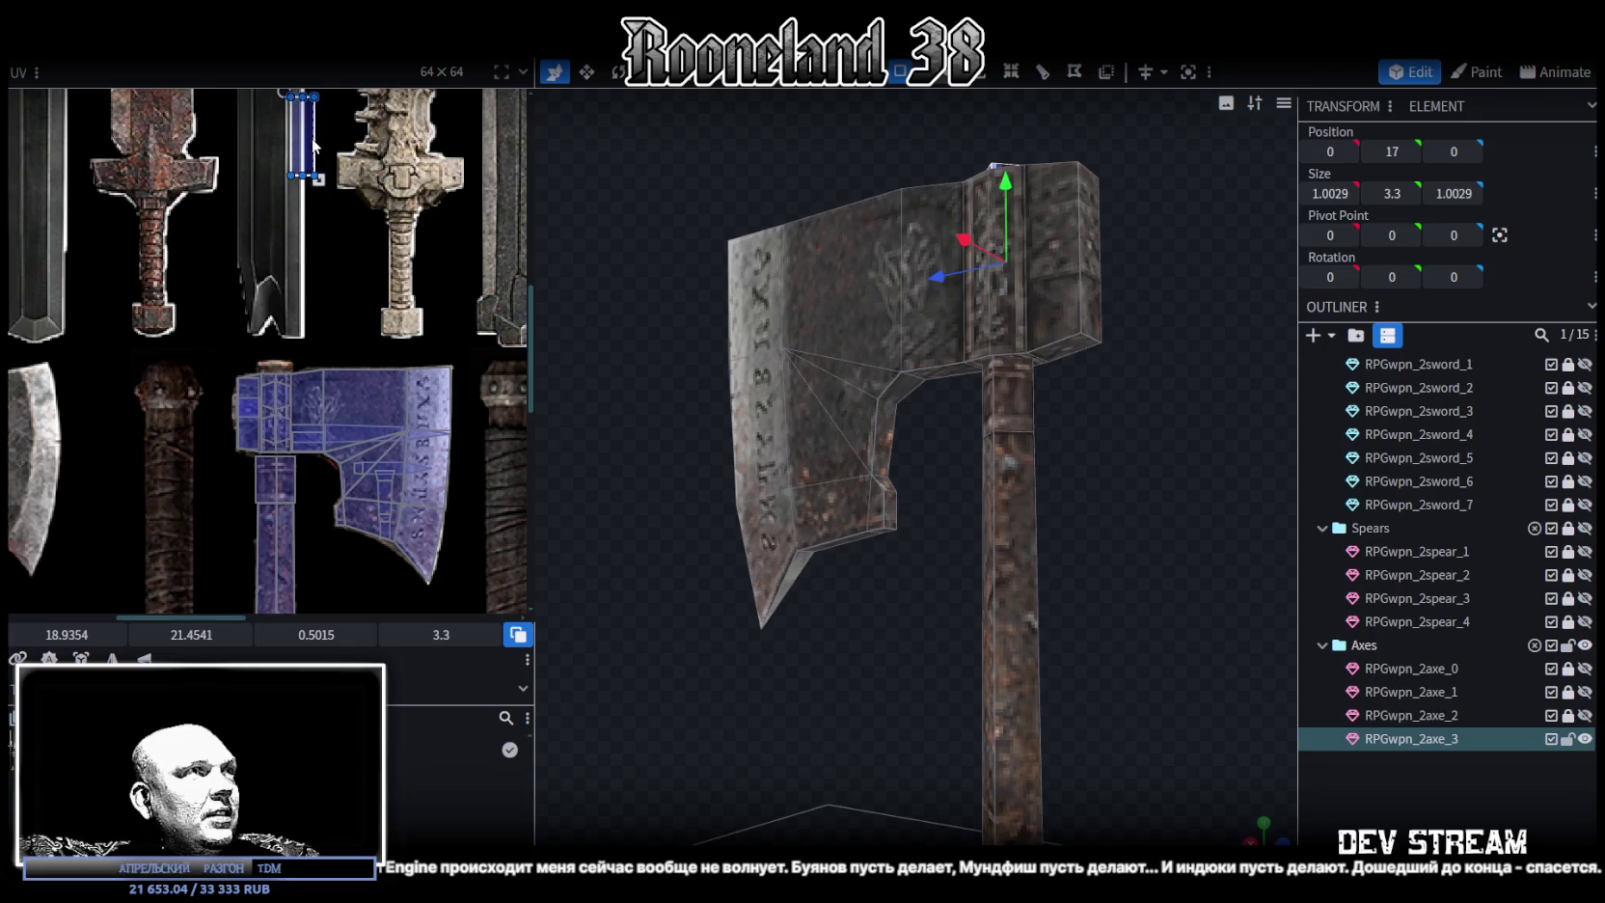
Move that face's UV onto the axe handle strip and widen it
{"action": "left_click_drag", "start_coordinate": [313, 147], "coordinate": [289, 574]}
{"action": "scroll", "coordinate": [268, 548], "scroll_direction": "up", "scroll_amount": 3}
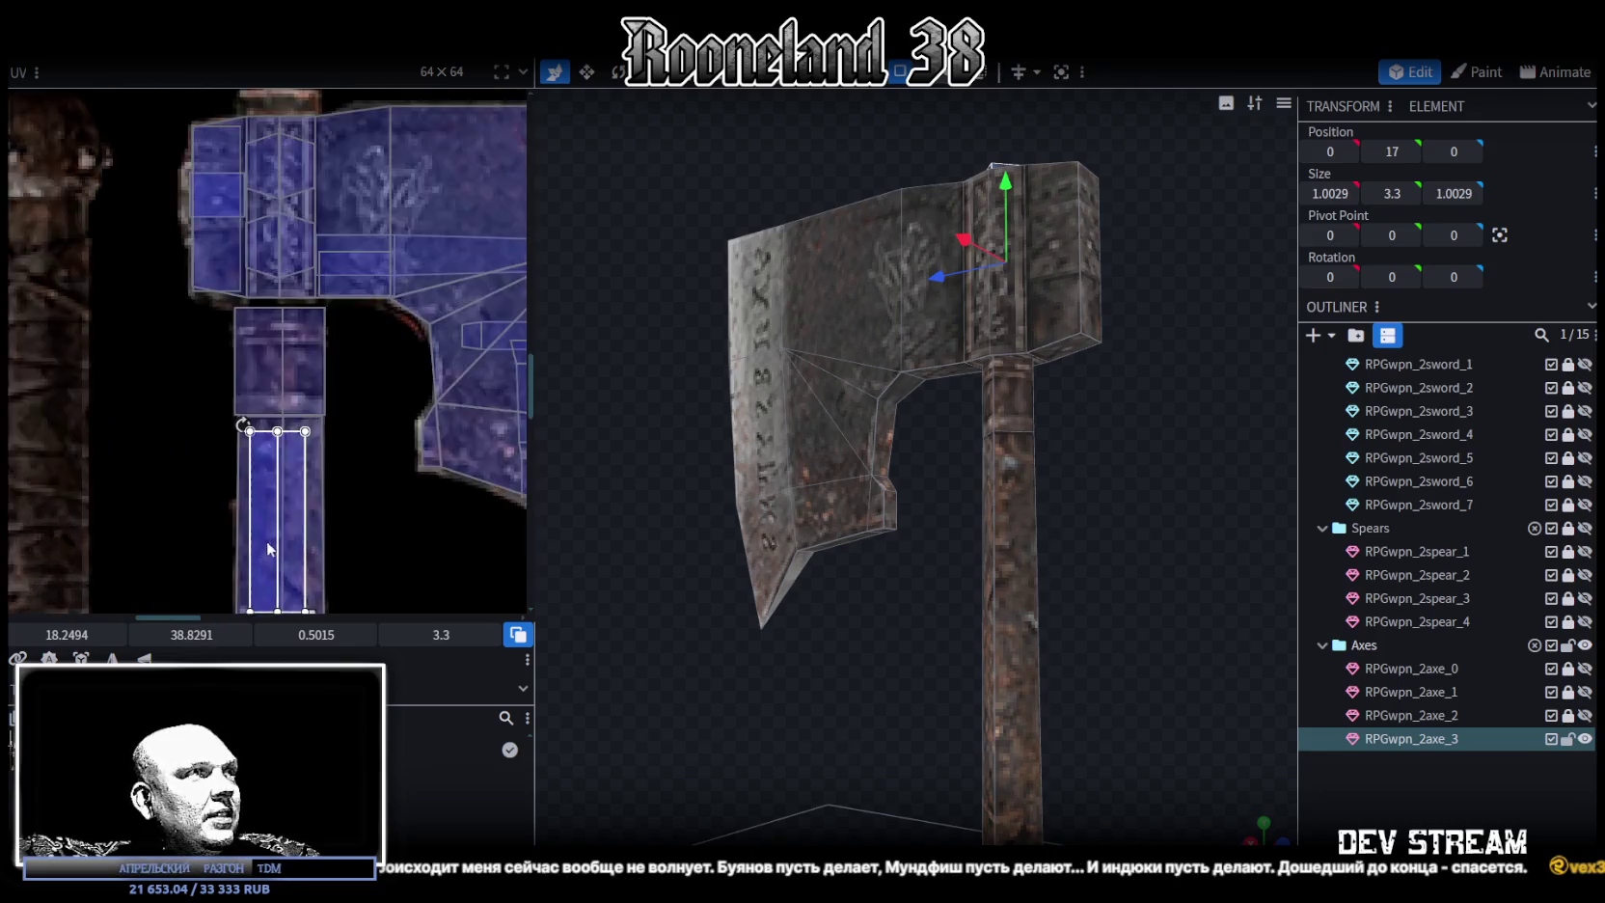
{"action": "scroll", "coordinate": [269, 549], "scroll_direction": "up", "scroll_amount": 2}
{"action": "left_click_drag", "start_coordinate": [259, 480], "coordinate": [245, 468]}
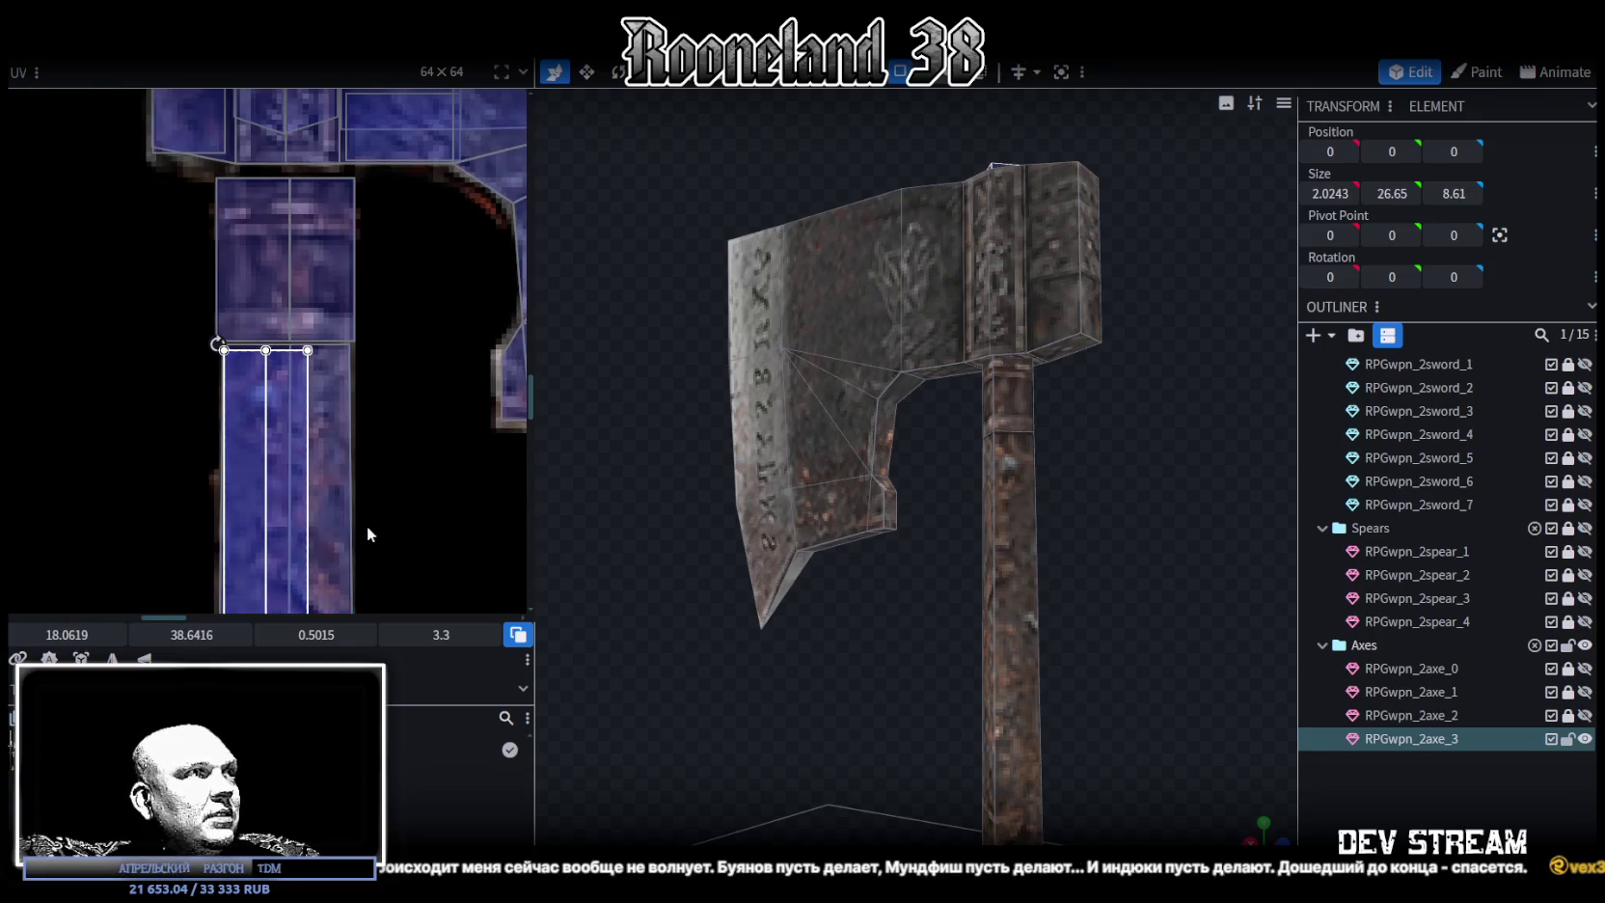
{"action": "scroll", "coordinate": [367, 533], "scroll_direction": "down", "scroll_amount": 2}
{"action": "left_click_drag", "start_coordinate": [288, 530], "coordinate": [331, 536]}
Switch to the top orthographic view and select the top diamond face
{"action": "left_click_drag", "start_coordinate": [1080, 432], "coordinate": [1064, 623]}
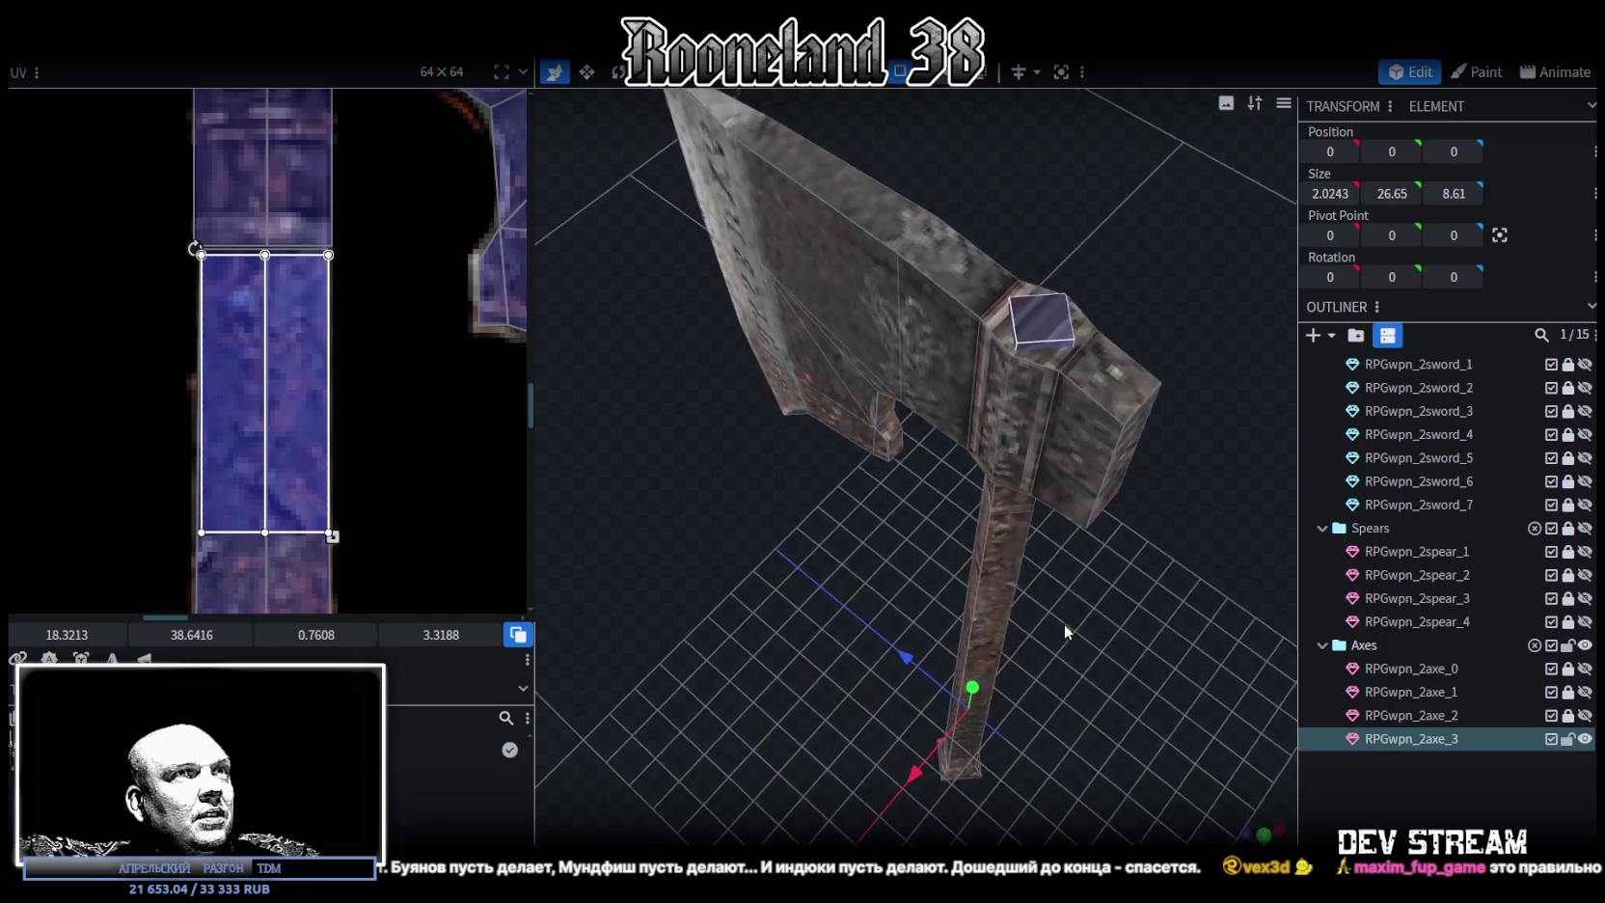
{"action": "left_click", "coordinate": [1048, 310]}
{"action": "mouse_move", "coordinate": [1133, 577]}
{"action": "left_mouse_down"}
{"action": "mouse_move", "coordinate": [1098, 556]}
{"action": "mouse_move", "coordinate": [1151, 506]}
{"action": "left_mouse_up"}
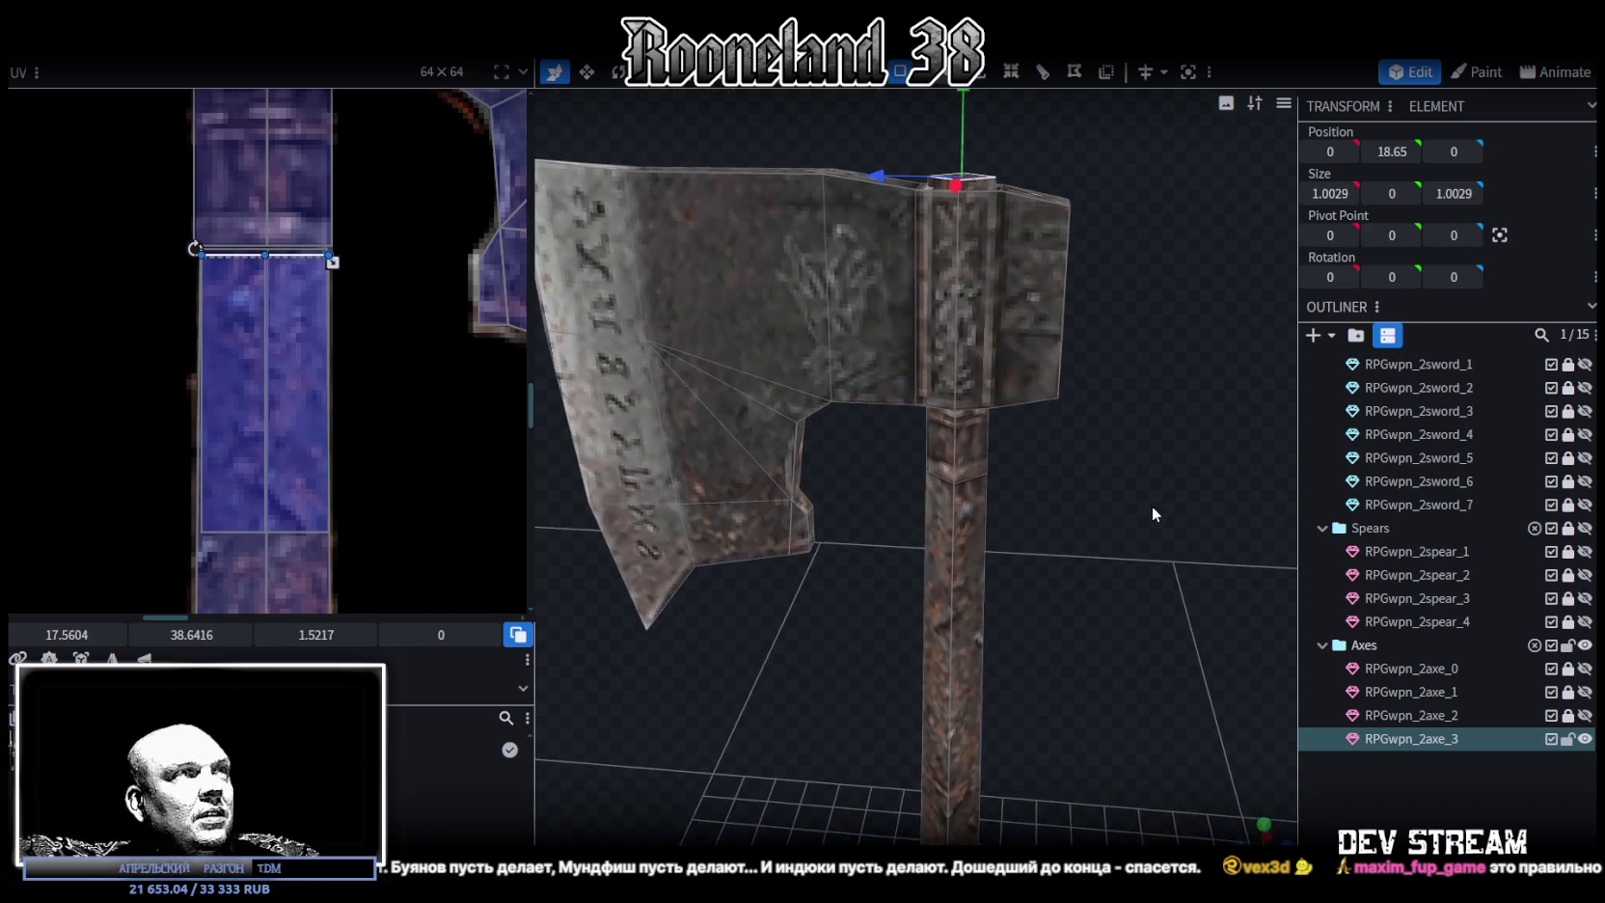
{"action": "left_click", "coordinate": [1267, 828]}
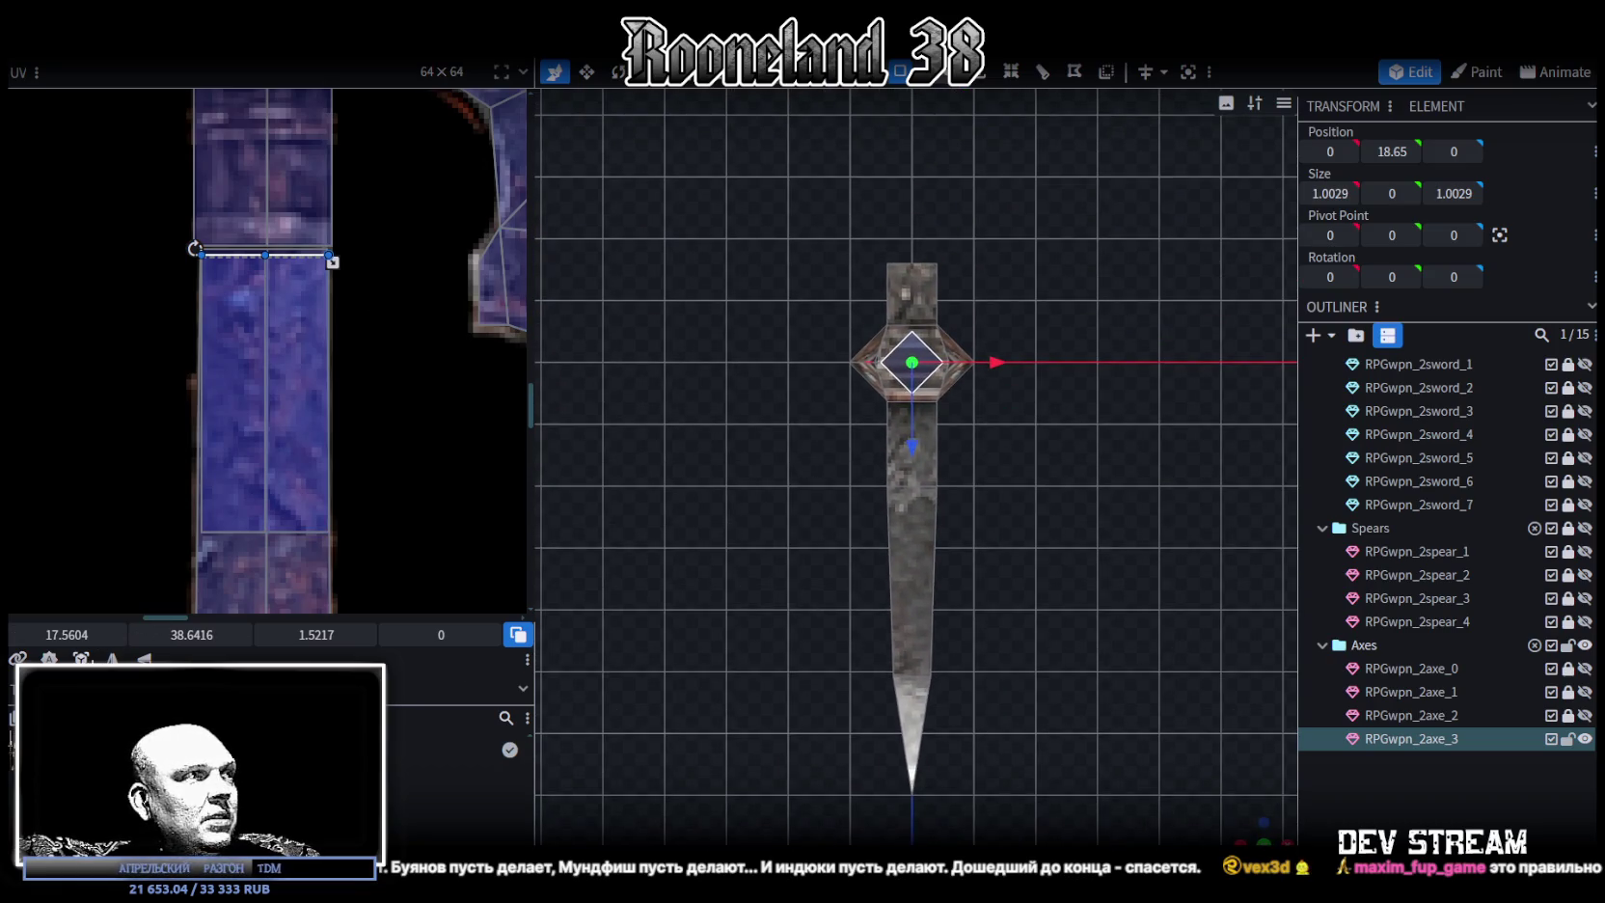
{"action": "left_click", "coordinate": [912, 364]}
{"action": "scroll", "coordinate": [264, 447], "scroll_direction": "down", "scroll_amount": 8}
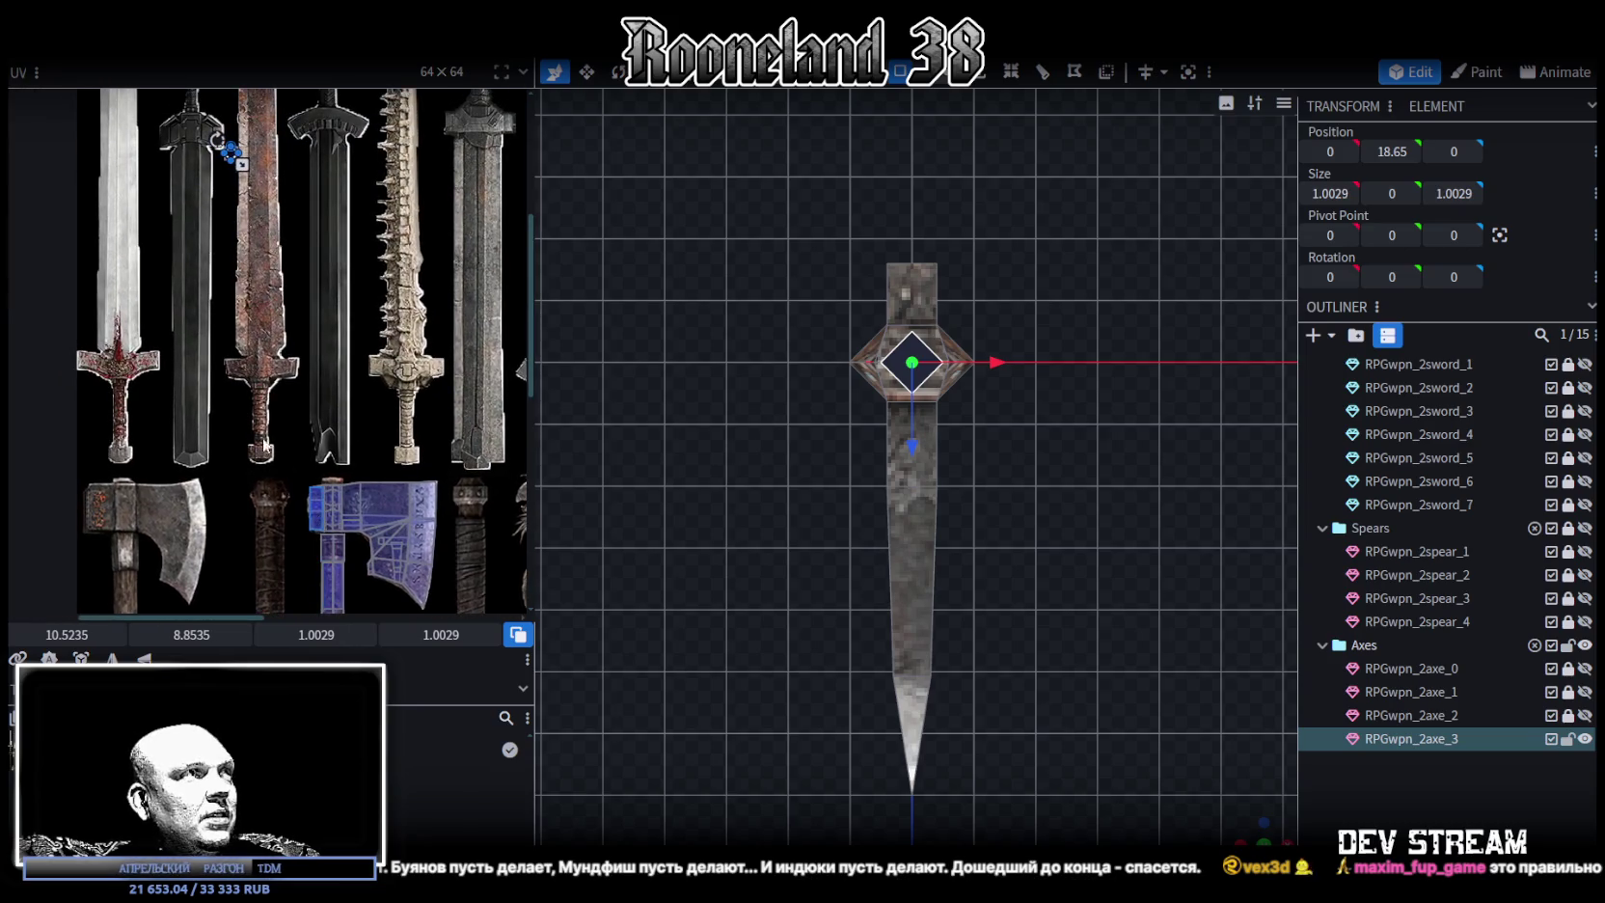
Move the diamond face's UV down onto the handle strip, then deselect the model
{"action": "left_click_drag", "start_coordinate": [232, 156], "coordinate": [327, 557]}
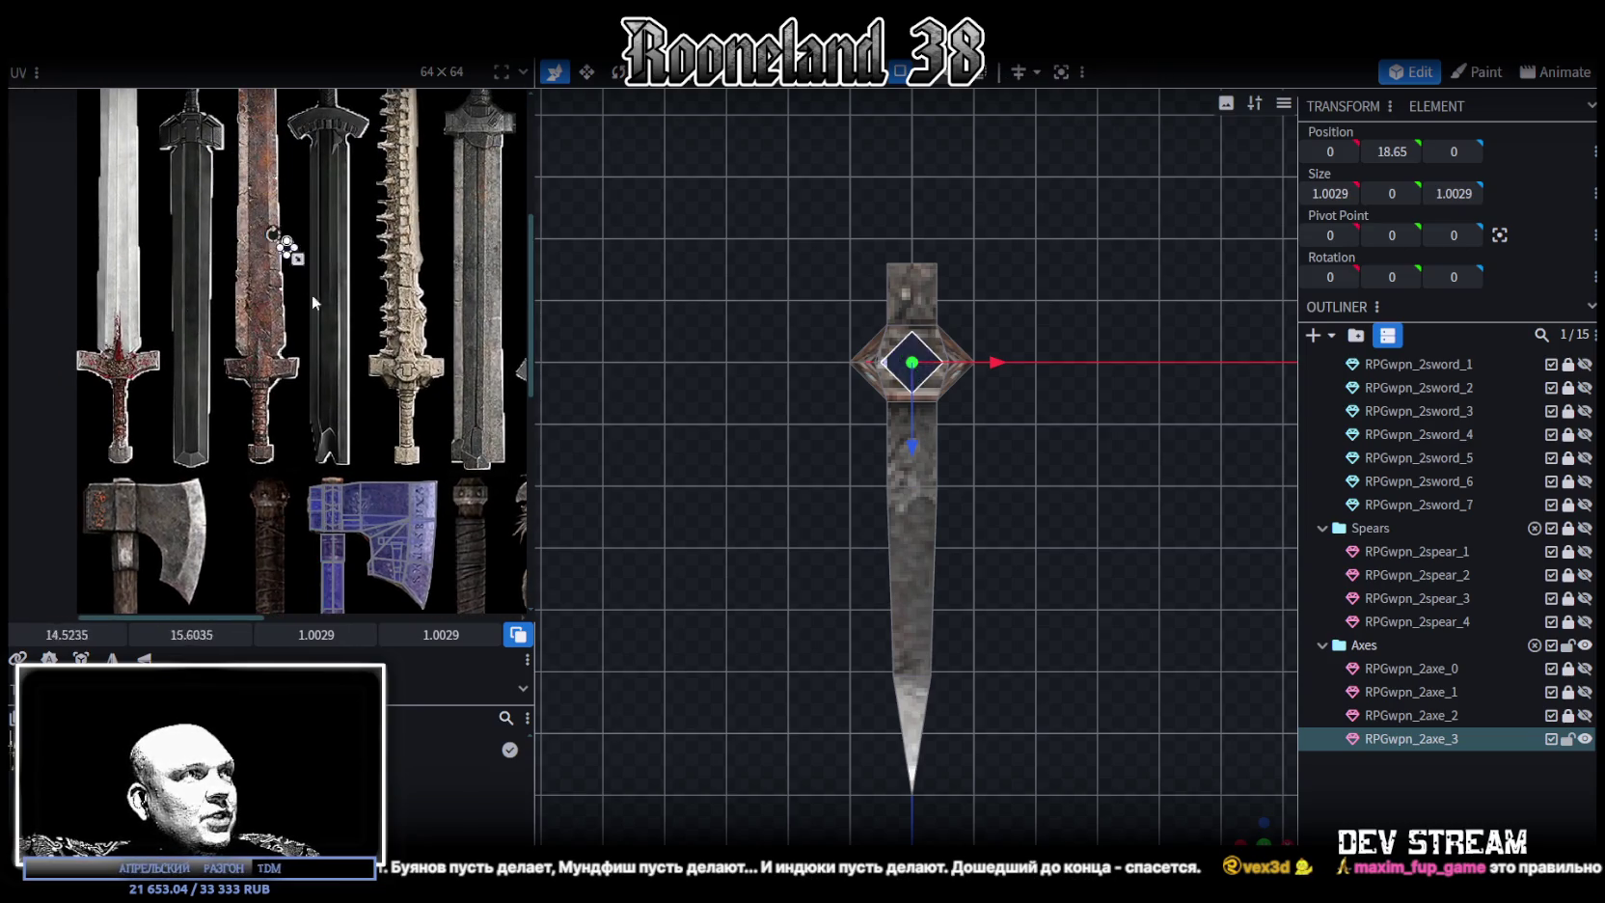
{"action": "scroll", "coordinate": [323, 560], "scroll_direction": "up", "scroll_amount": 4}
{"action": "scroll", "coordinate": [324, 560], "scroll_direction": "up", "scroll_amount": 3}
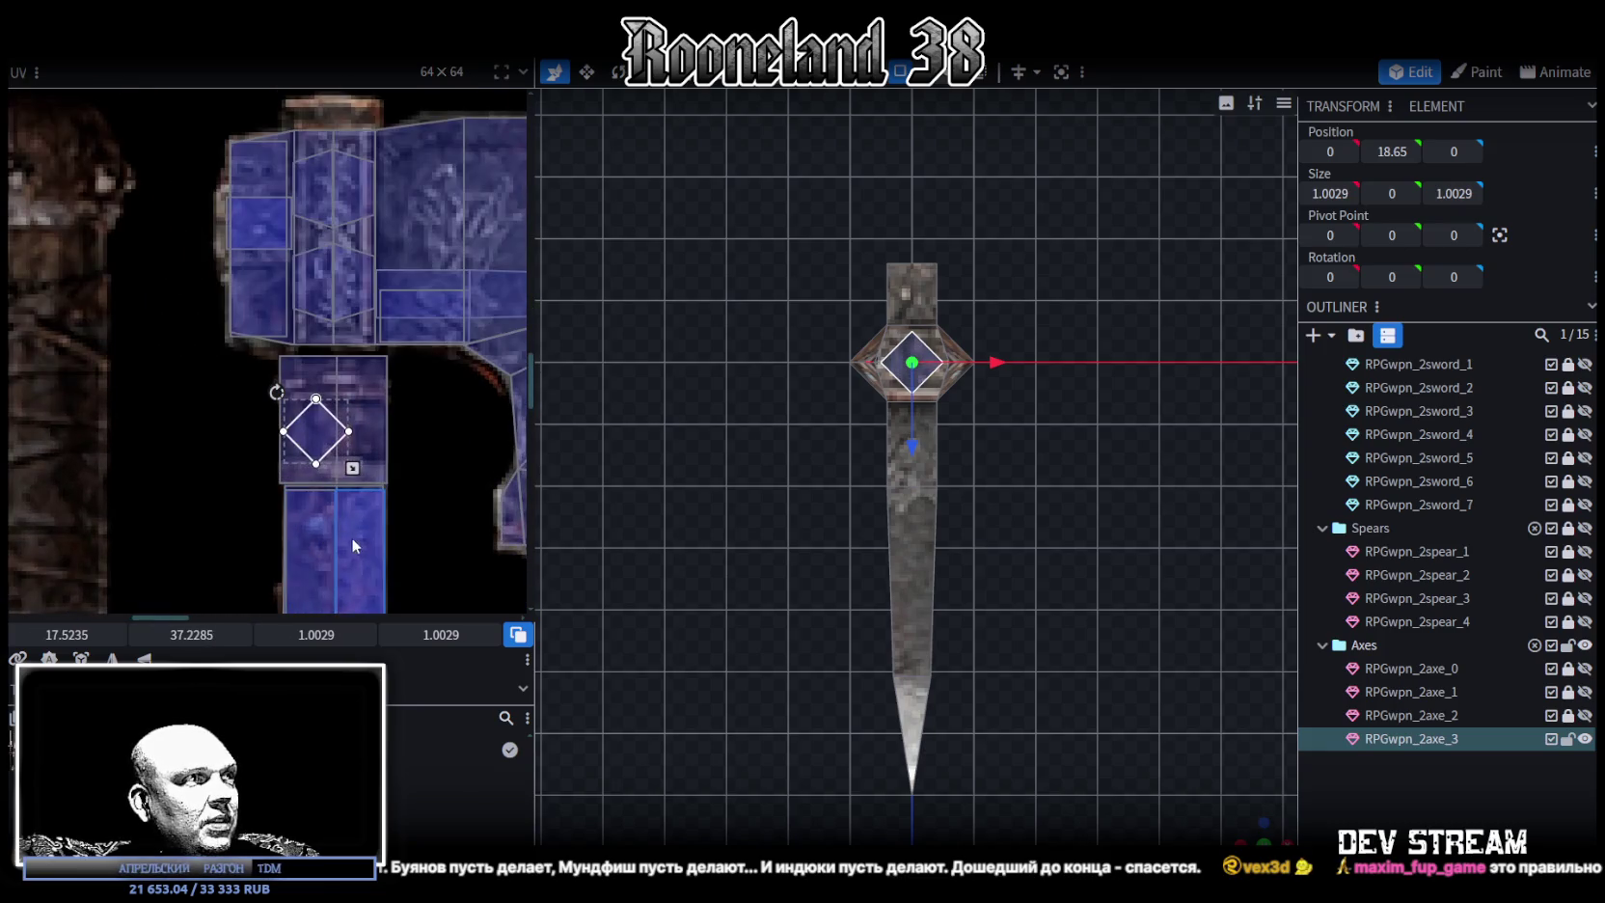
{"action": "mouse_move", "coordinate": [315, 341]}
{"action": "left_mouse_down"}
{"action": "mouse_move", "coordinate": [305, 432]}
{"action": "mouse_move", "coordinate": [379, 501]}
{"action": "left_mouse_up"}
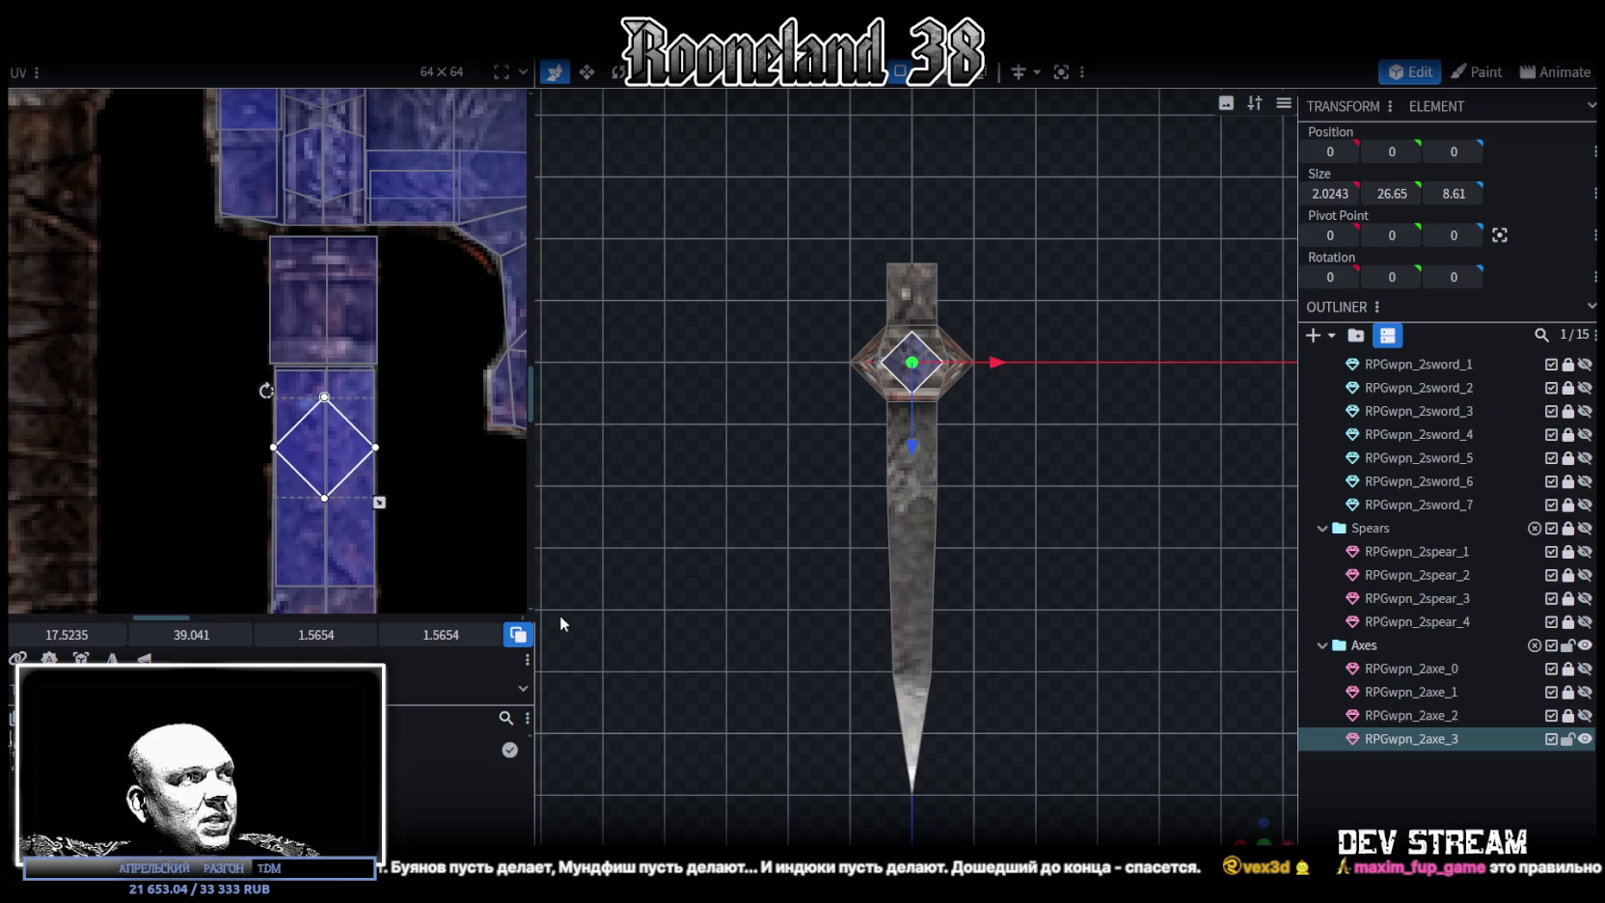
{"action": "scroll", "coordinate": [372, 526], "scroll_direction": "down", "scroll_amount": 3}
{"action": "scroll", "coordinate": [365, 232], "scroll_direction": "up", "scroll_amount": 2}
{"action": "left_click_drag", "start_coordinate": [311, 183], "coordinate": [311, 462]}
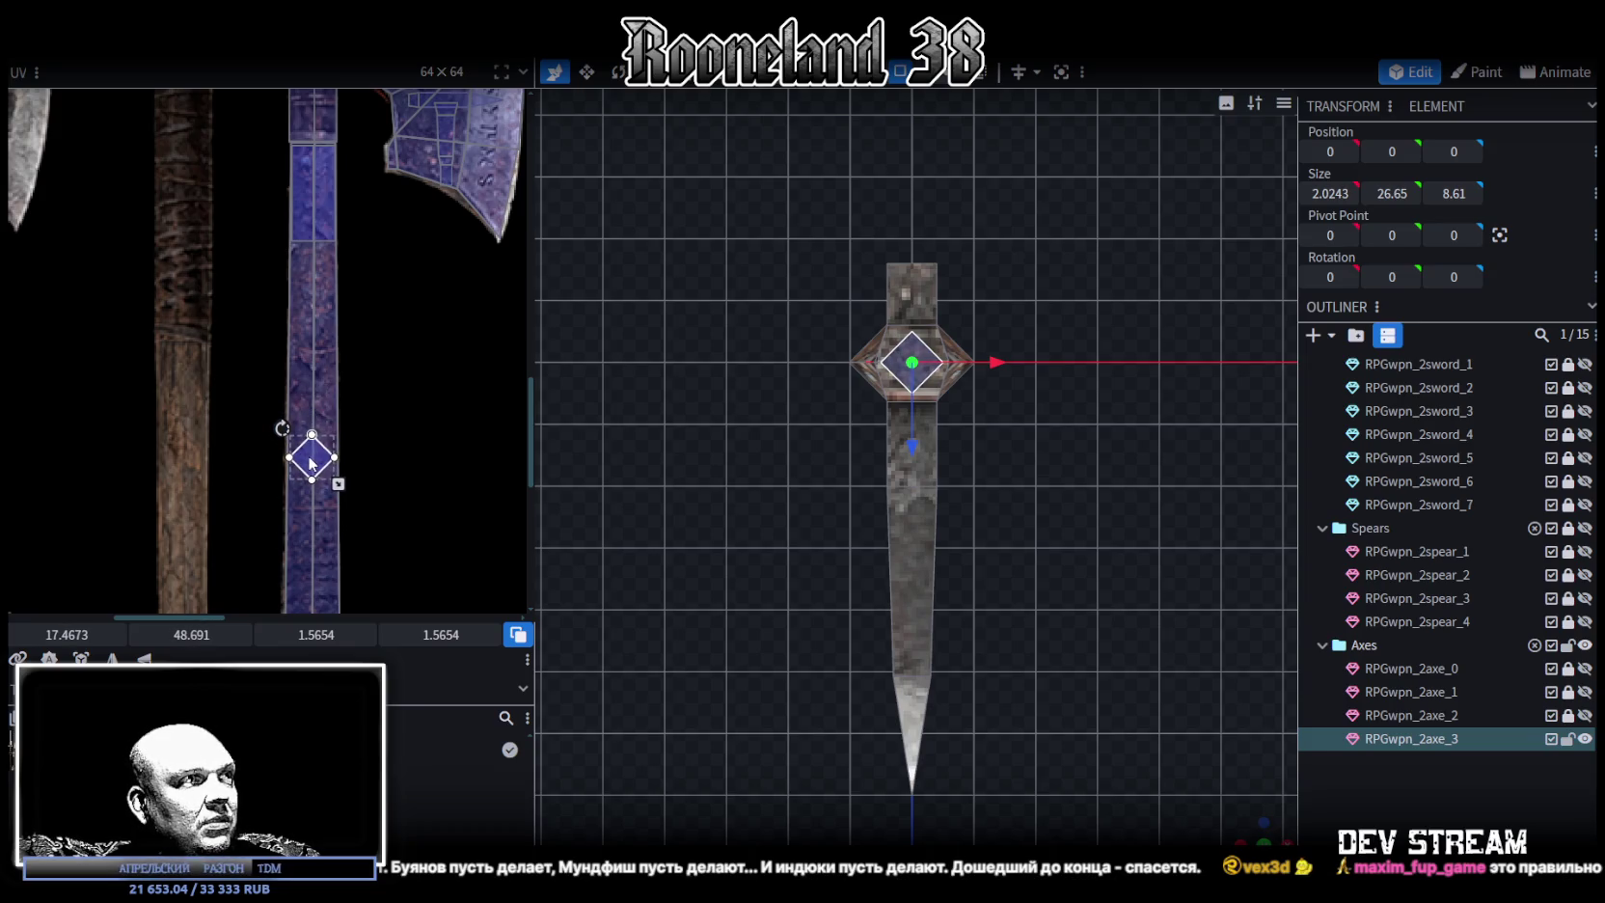
{"action": "scroll", "coordinate": [1052, 423], "scroll_direction": "up", "scroll_amount": 2}
{"action": "left_click", "coordinate": [1325, 813]}
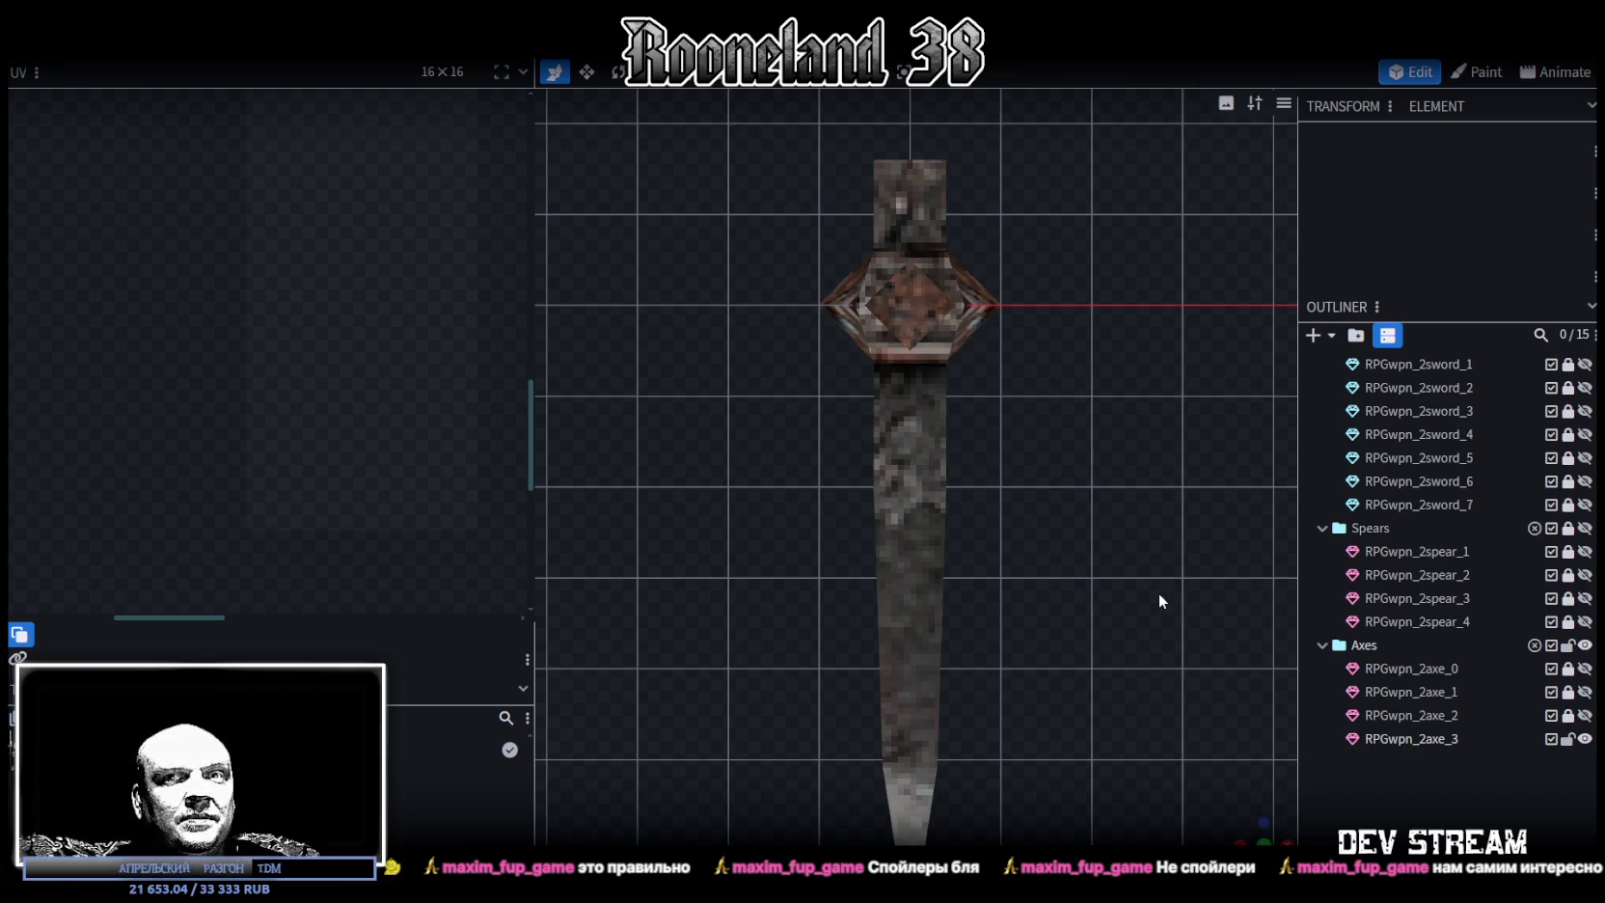
Raise the axe head's top cap face 0.3 along Y to 18.95, then select a blade face
{"action": "scroll", "coordinate": [1158, 592], "scroll_direction": "down", "scroll_amount": 3}
{"action": "scroll", "coordinate": [1183, 567], "scroll_direction": "down", "scroll_amount": 2}
{"action": "mouse_move", "coordinate": [1254, 836]}
{"action": "left_mouse_down"}
{"action": "mouse_move", "coordinate": [1238, 765]}
{"action": "mouse_move", "coordinate": [1056, 533]}
{"action": "mouse_move", "coordinate": [1037, 790]}
{"action": "mouse_move", "coordinate": [1004, 597]}
{"action": "mouse_move", "coordinate": [1075, 741]}
{"action": "mouse_move", "coordinate": [1028, 614]}
{"action": "mouse_move", "coordinate": [1009, 587]}
{"action": "mouse_move", "coordinate": [888, 536]}
{"action": "left_mouse_up"}
{"action": "left_click", "coordinate": [889, 532]}
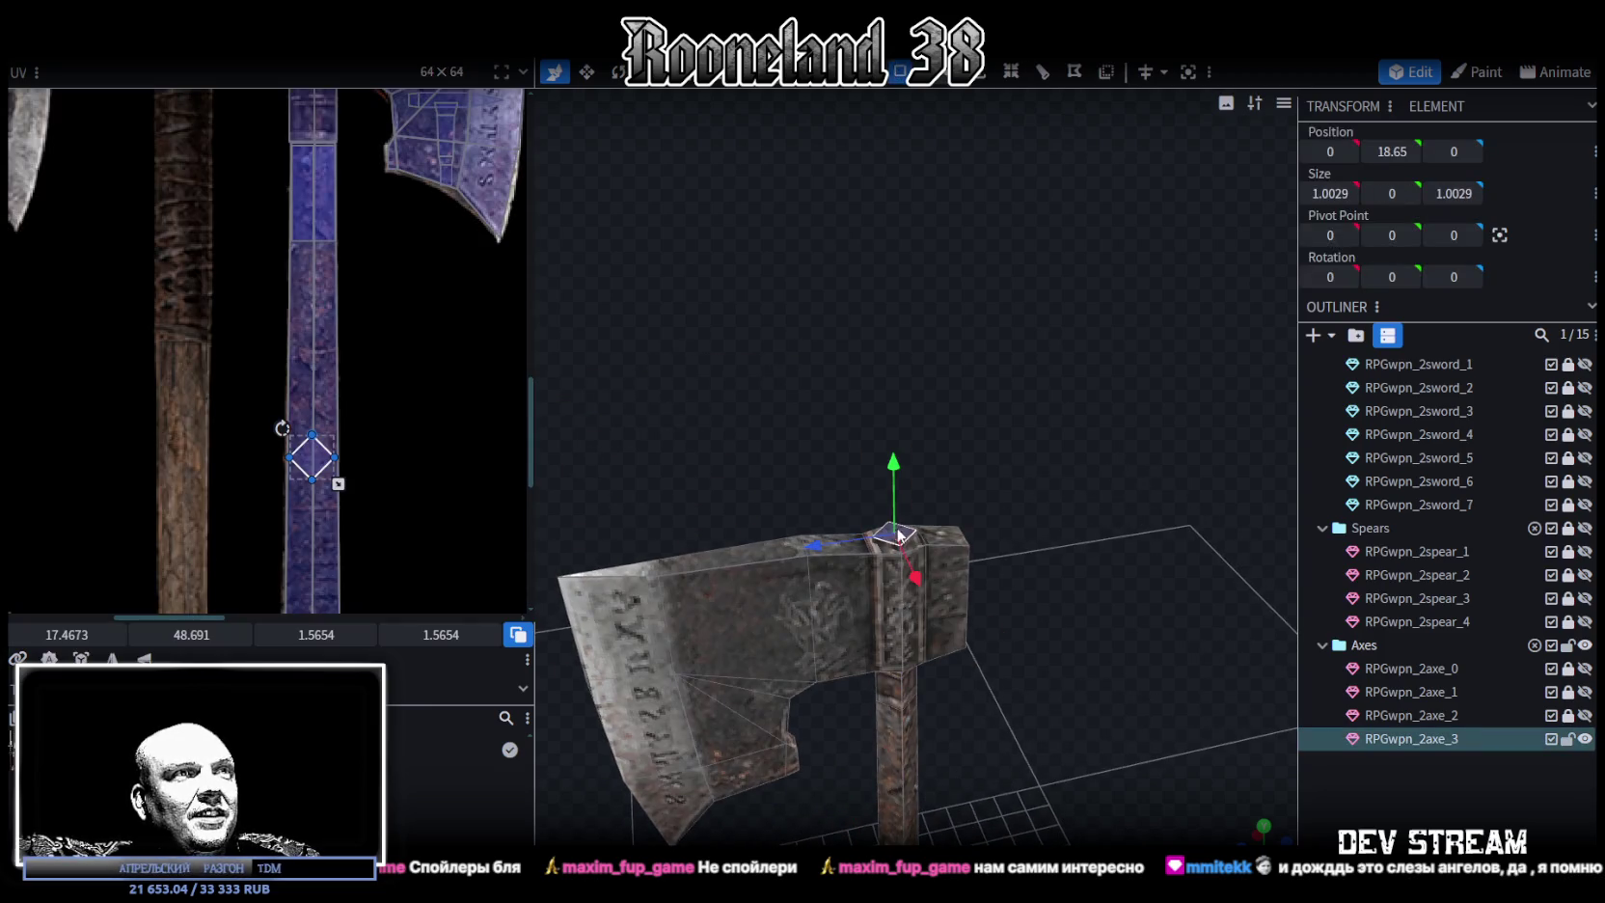
{"action": "scroll", "coordinate": [897, 537], "scroll_direction": "up", "scroll_amount": 3}
{"action": "mouse_move", "coordinate": [869, 522]}
{"action": "left_mouse_down"}
{"action": "mouse_move", "coordinate": [866, 496]}
{"action": "mouse_move", "coordinate": [1016, 526]}
{"action": "mouse_move", "coordinate": [1013, 507]}
{"action": "mouse_move", "coordinate": [1023, 546]}
{"action": "left_mouse_up"}
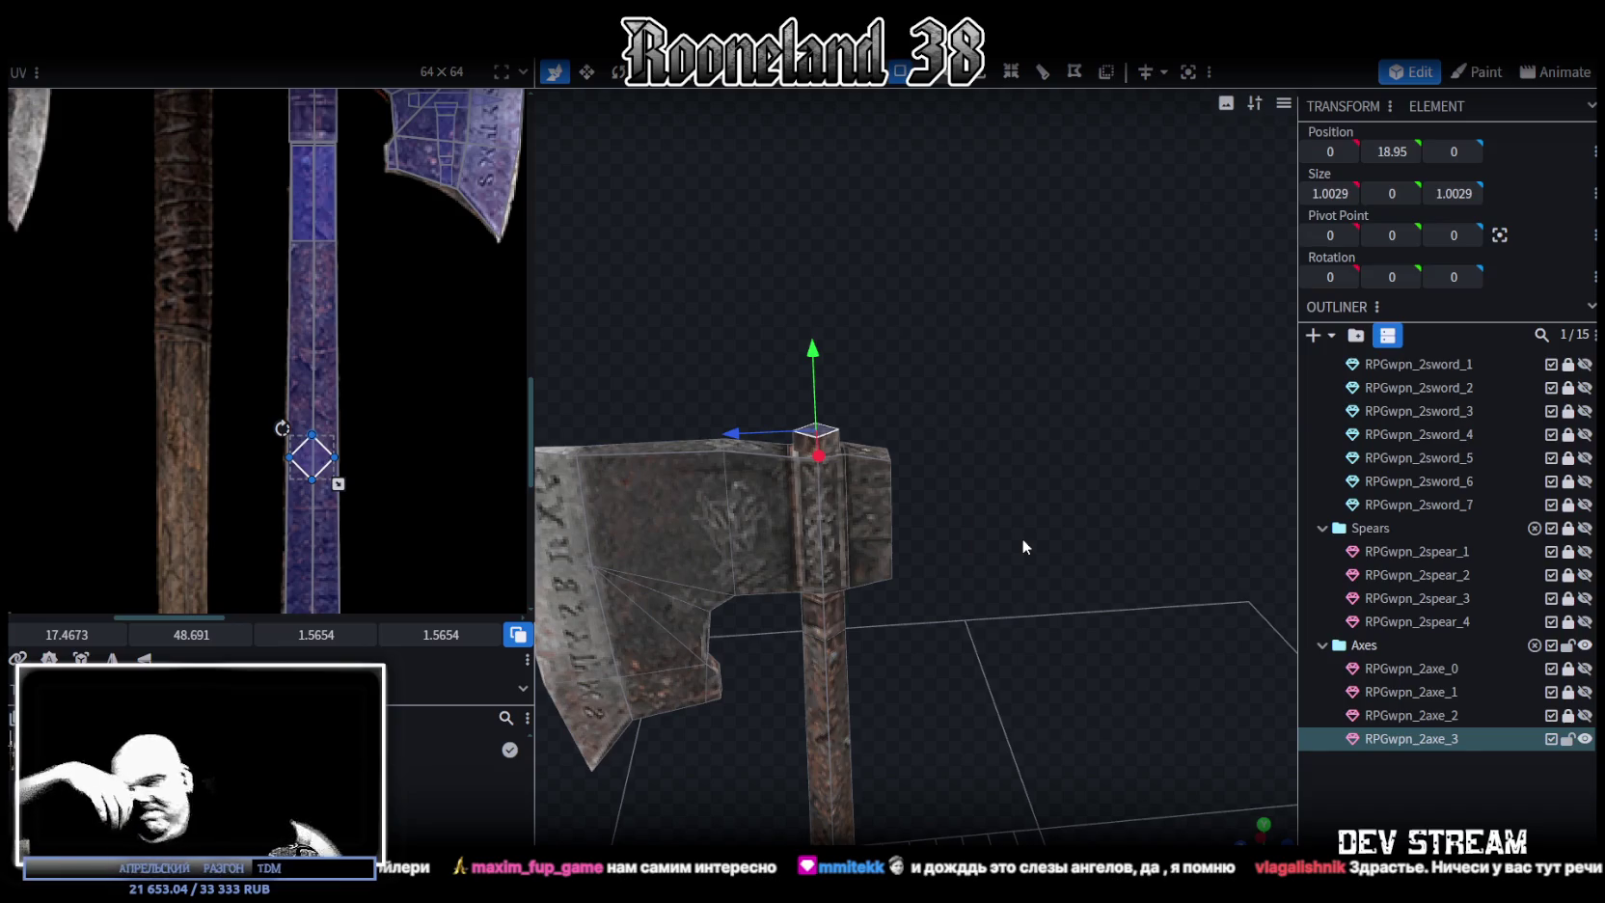
{"action": "scroll", "coordinate": [969, 591], "scroll_direction": "down", "scroll_amount": 3}
{"action": "mouse_move", "coordinate": [984, 682]}
{"action": "left_mouse_down"}
{"action": "mouse_move", "coordinate": [966, 582]}
{"action": "mouse_move", "coordinate": [958, 605]}
{"action": "mouse_move", "coordinate": [962, 588]}
{"action": "mouse_move", "coordinate": [988, 640]}
{"action": "mouse_move", "coordinate": [1244, 660]}
{"action": "mouse_move", "coordinate": [862, 544]}
{"action": "mouse_move", "coordinate": [761, 669]}
{"action": "mouse_move", "coordinate": [902, 686]}
{"action": "mouse_move", "coordinate": [840, 727]}
{"action": "left_mouse_up"}
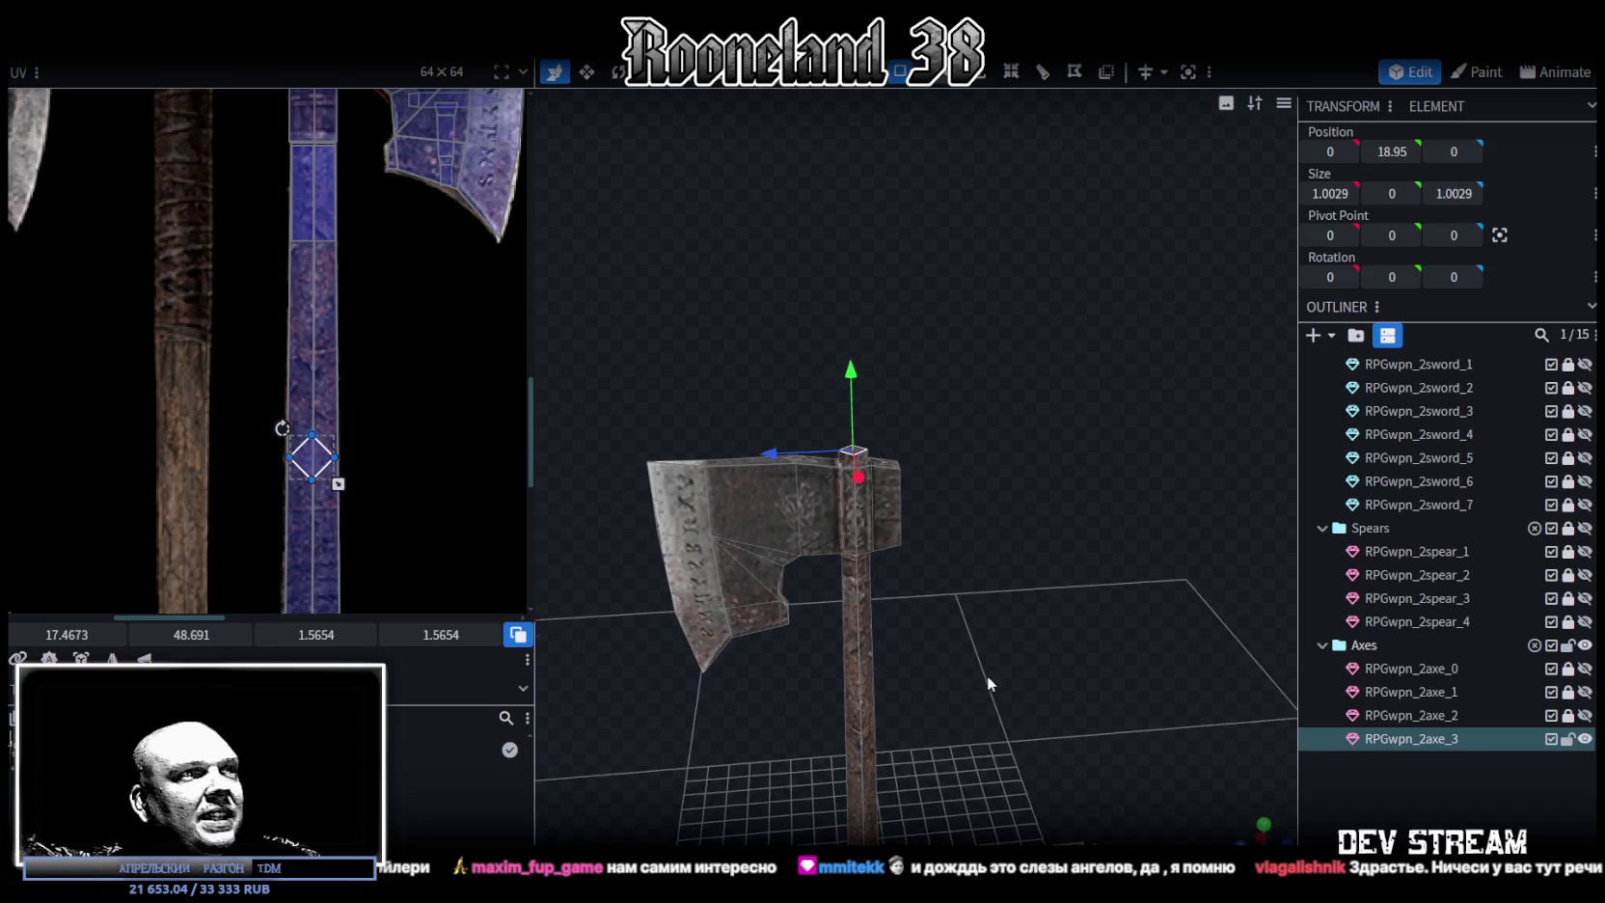
{"action": "left_click", "coordinate": [924, 526]}
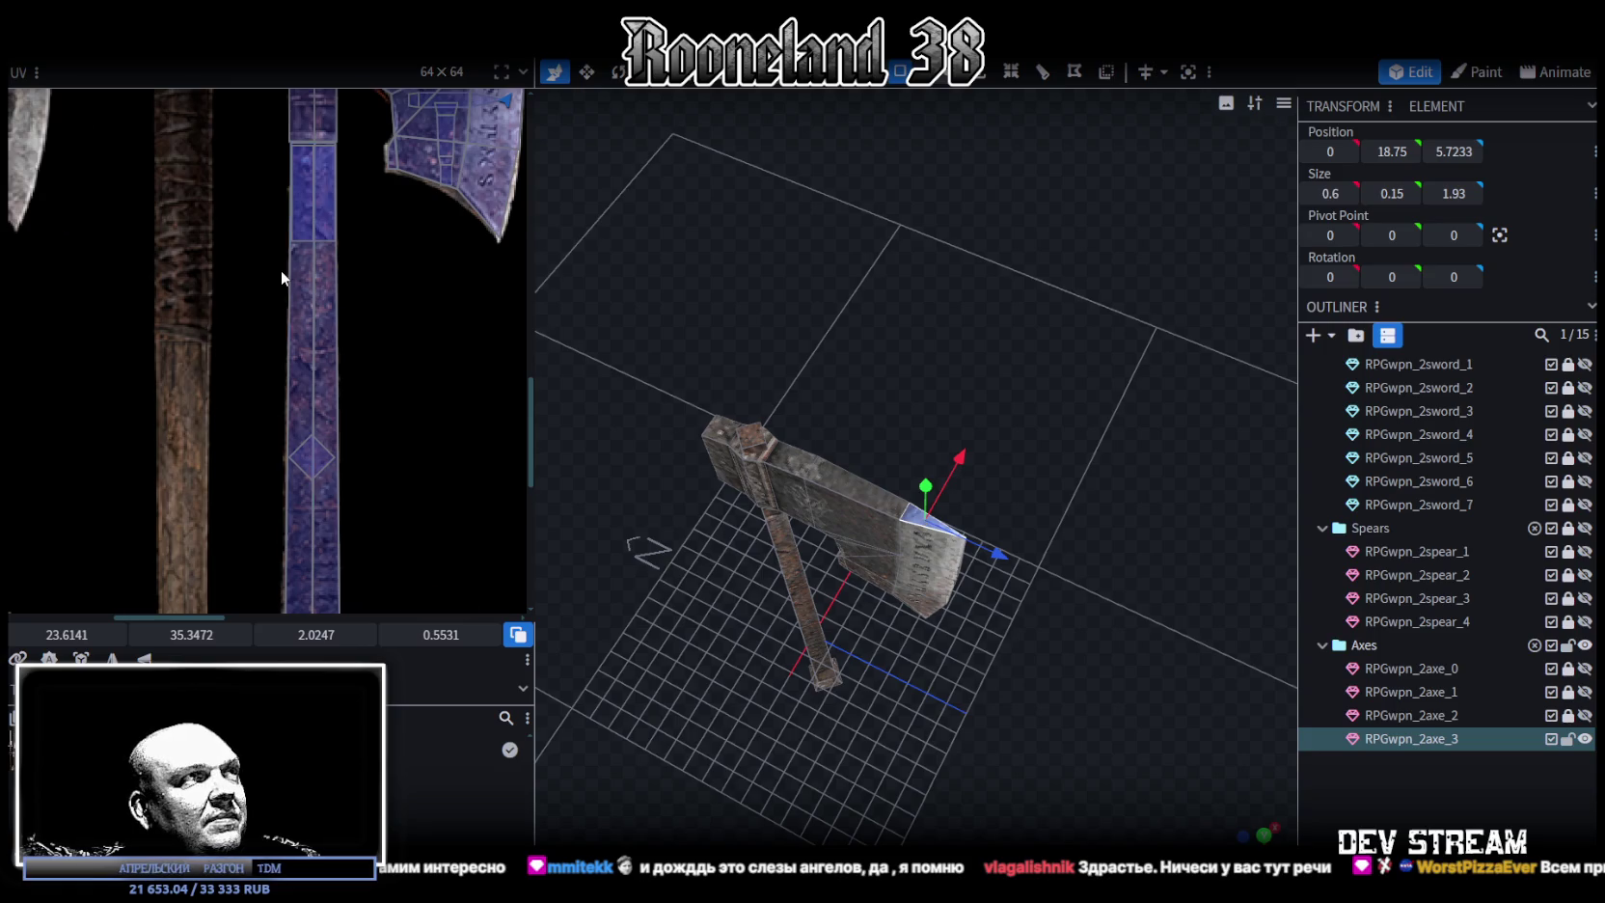
Shift the triangular blade-edge face's UV up on the texture sheet
{"action": "scroll", "coordinate": [308, 309], "scroll_direction": "down", "scroll_amount": 5}
{"action": "scroll", "coordinate": [341, 352], "scroll_direction": "up", "scroll_amount": 3}
{"action": "scroll", "coordinate": [386, 405], "scroll_direction": "up", "scroll_amount": 3}
{"action": "scroll", "coordinate": [401, 439], "scroll_direction": "up", "scroll_amount": 3}
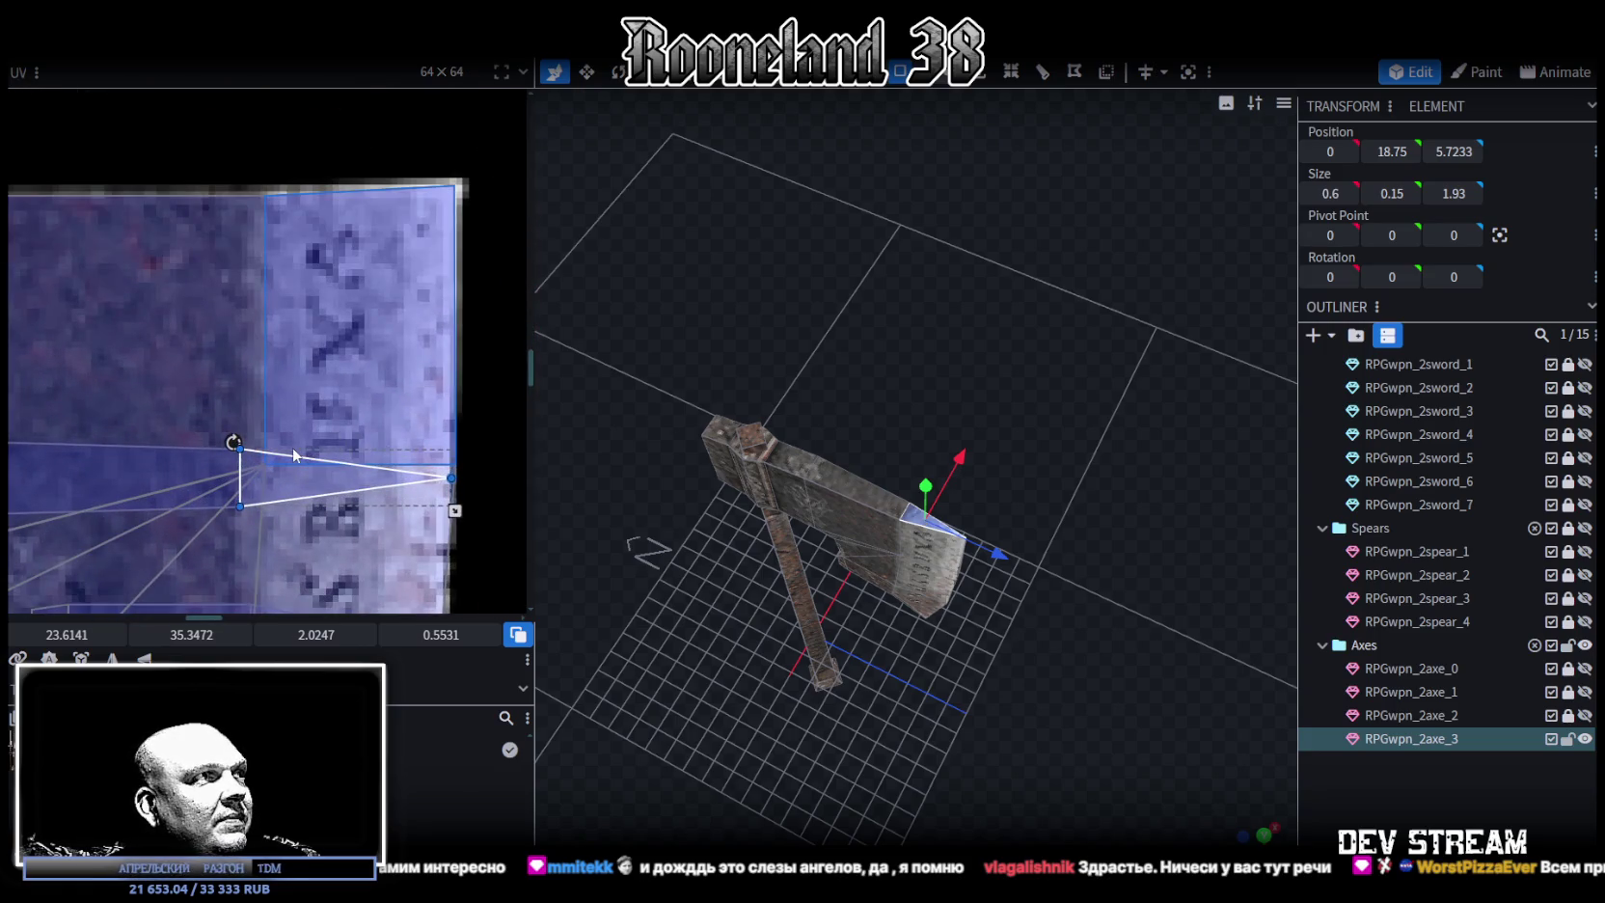
{"action": "mouse_move", "coordinate": [292, 455]}
{"action": "left_mouse_down"}
{"action": "mouse_move", "coordinate": [290, 254]}
{"action": "mouse_move", "coordinate": [285, 279]}
{"action": "left_mouse_up"}
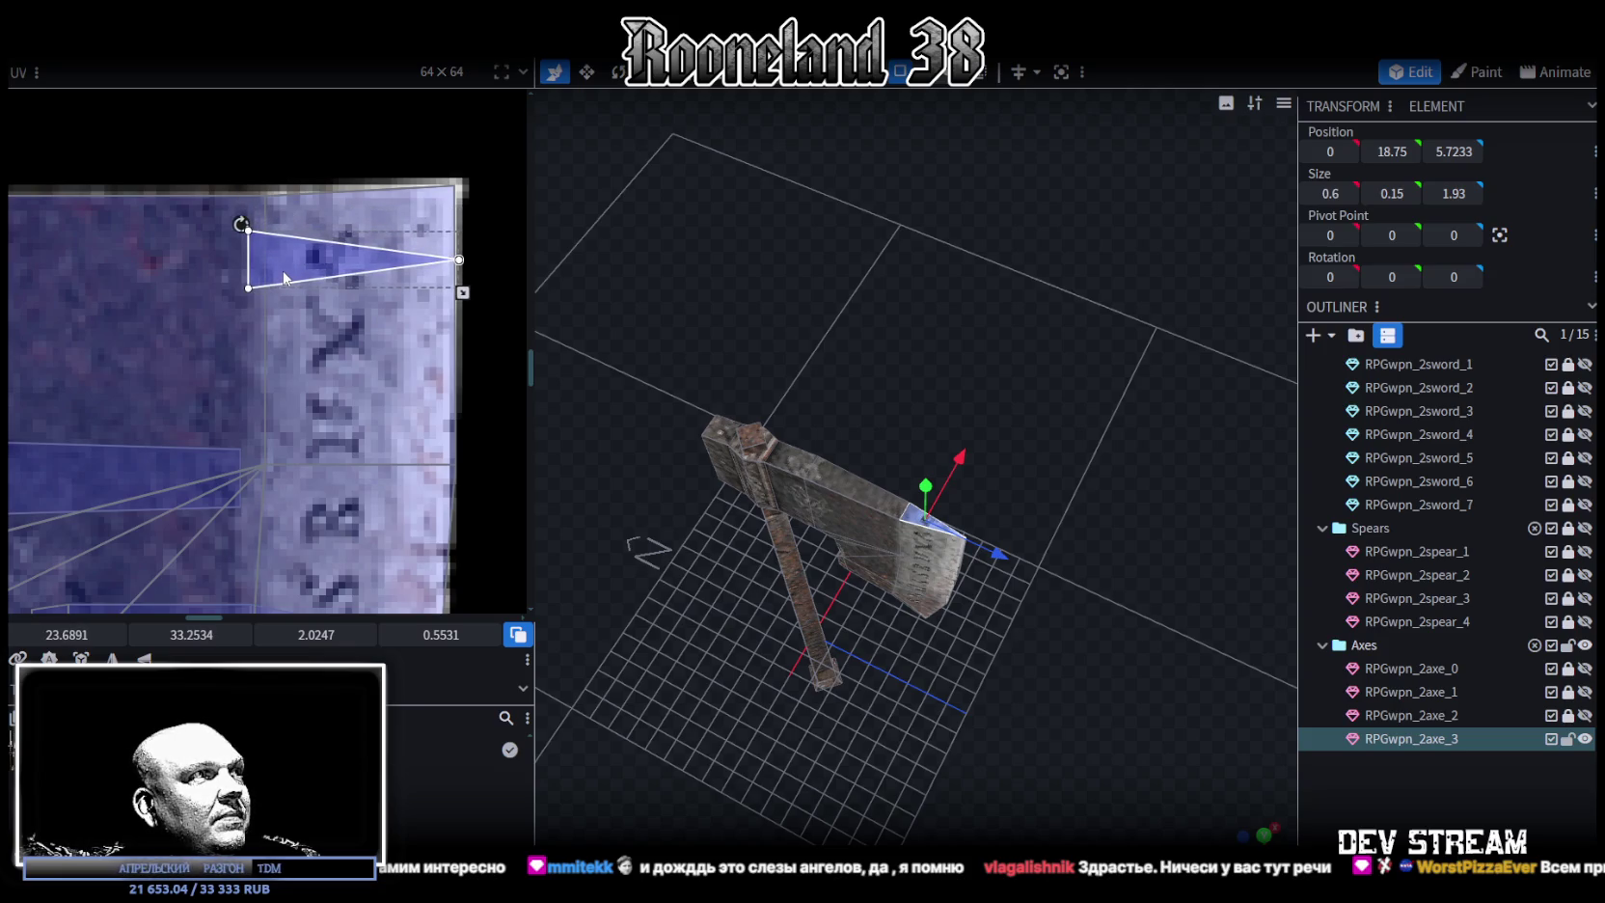
{"action": "scroll", "coordinate": [1066, 693], "scroll_direction": "up", "scroll_amount": 2}
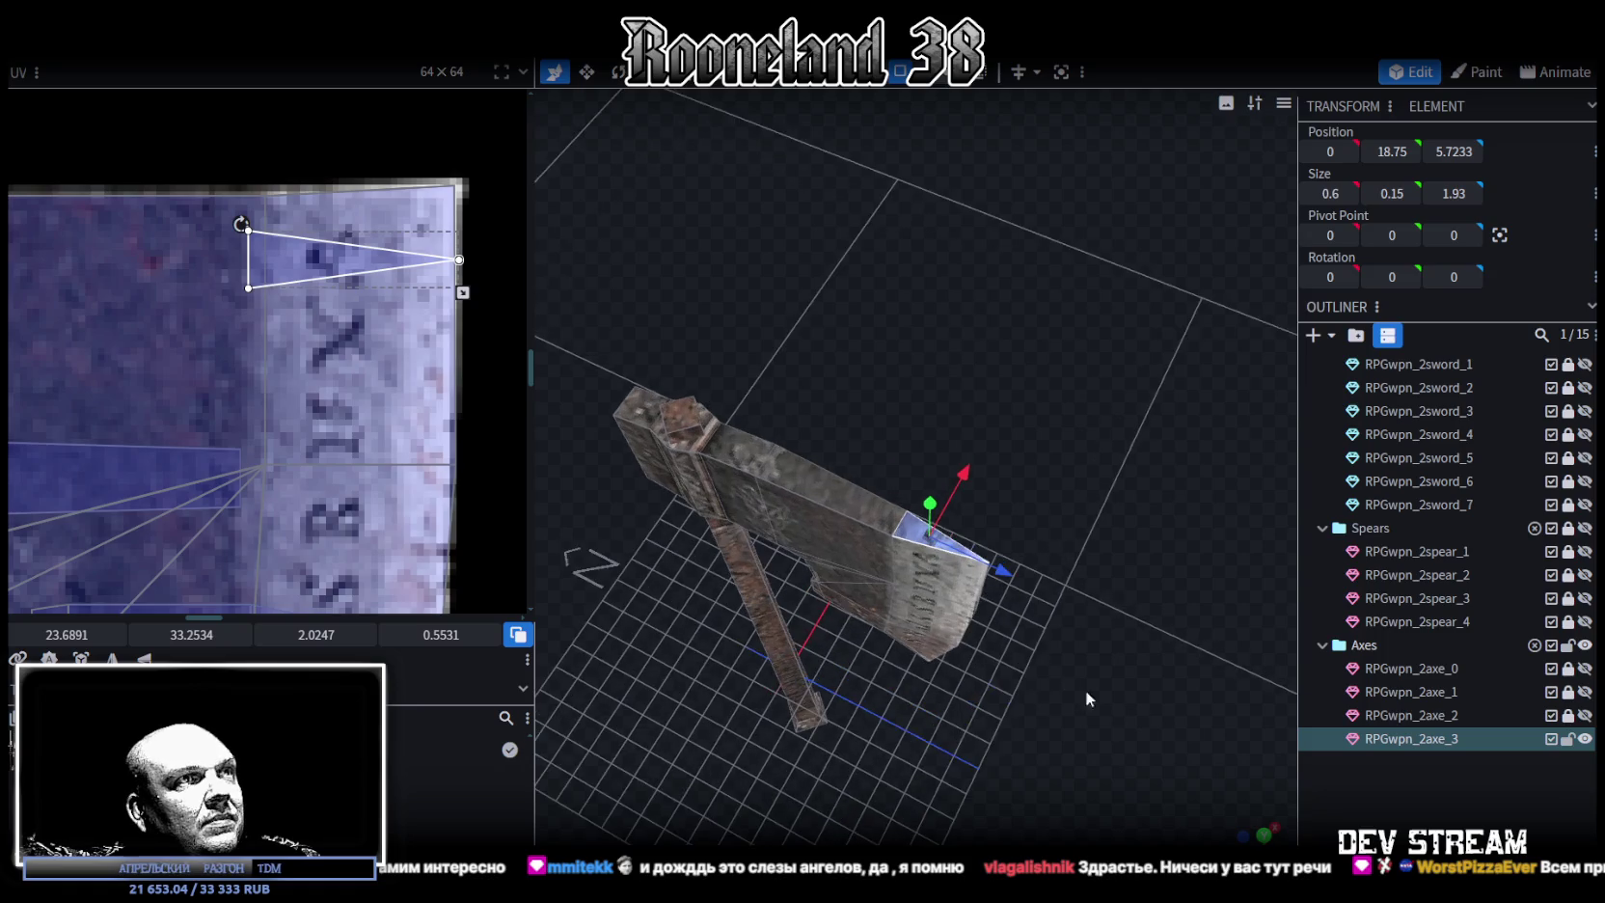
Reselect the blade-edge face and refit its UV taller over the etched strip
{"action": "left_click", "coordinate": [1380, 804]}
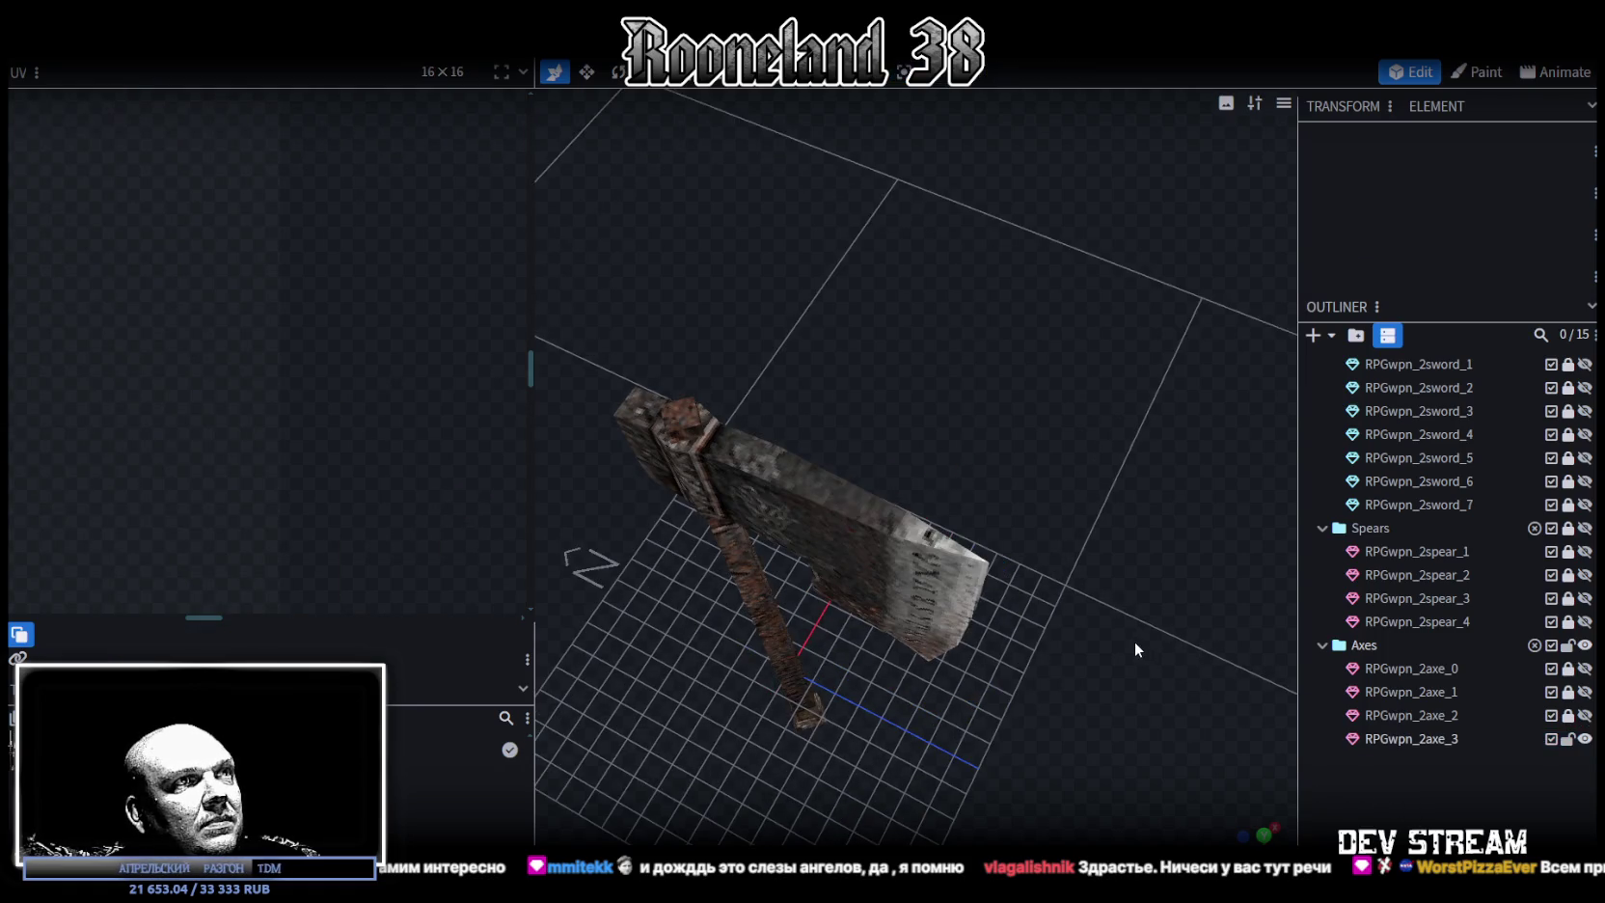
{"action": "left_click", "coordinate": [919, 538]}
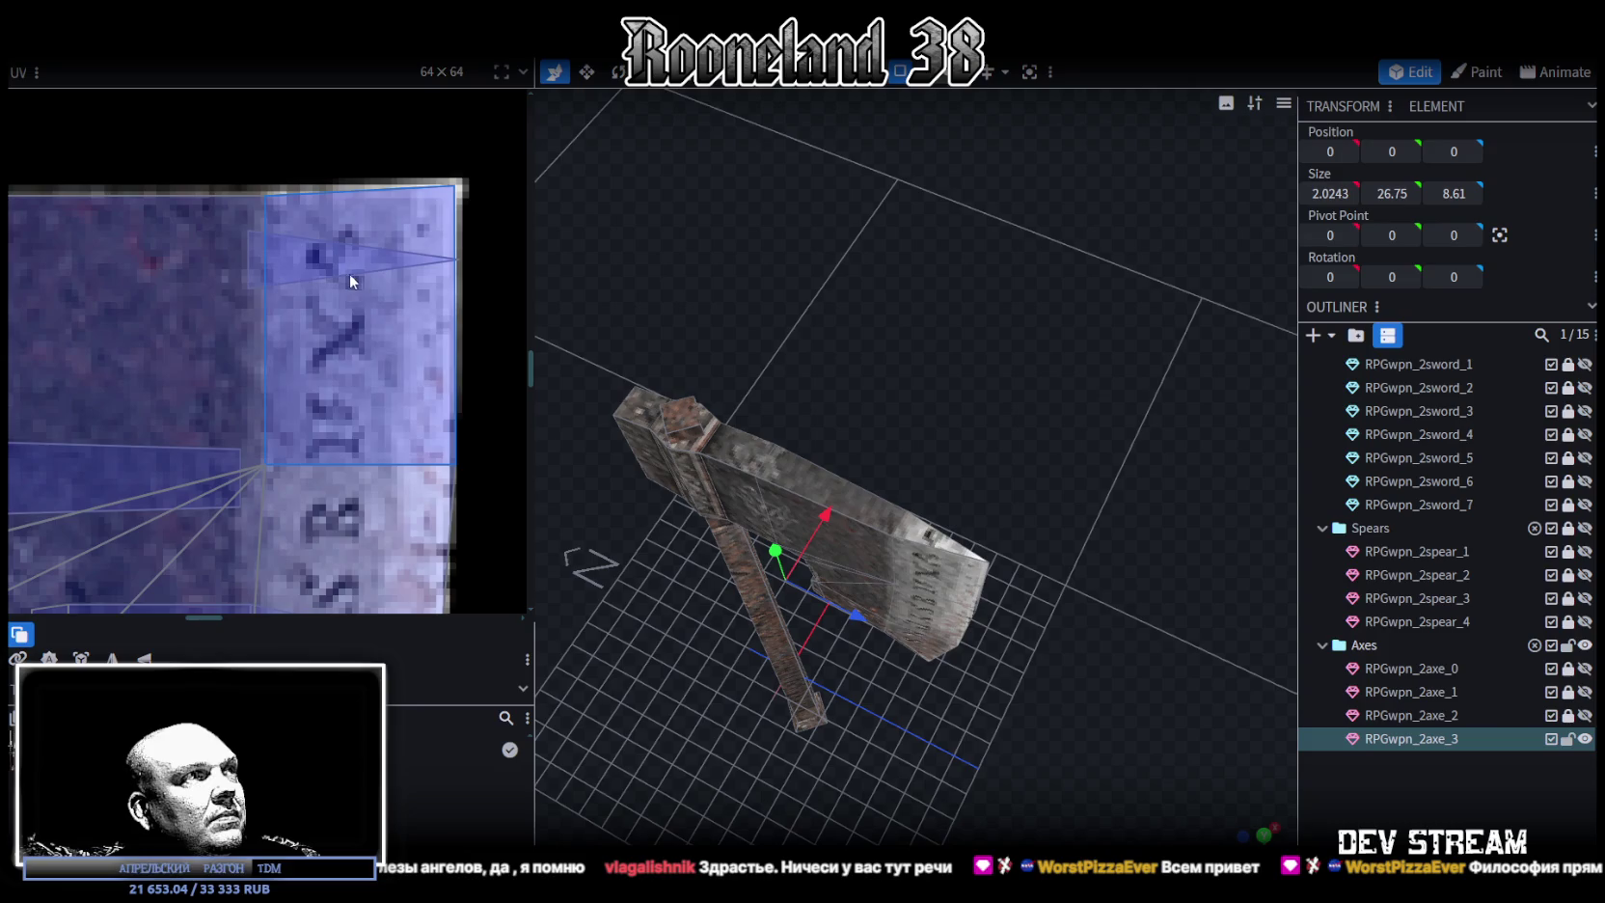
{"action": "left_click", "coordinate": [898, 530]}
{"action": "left_click_drag", "start_coordinate": [296, 266], "coordinate": [295, 327]}
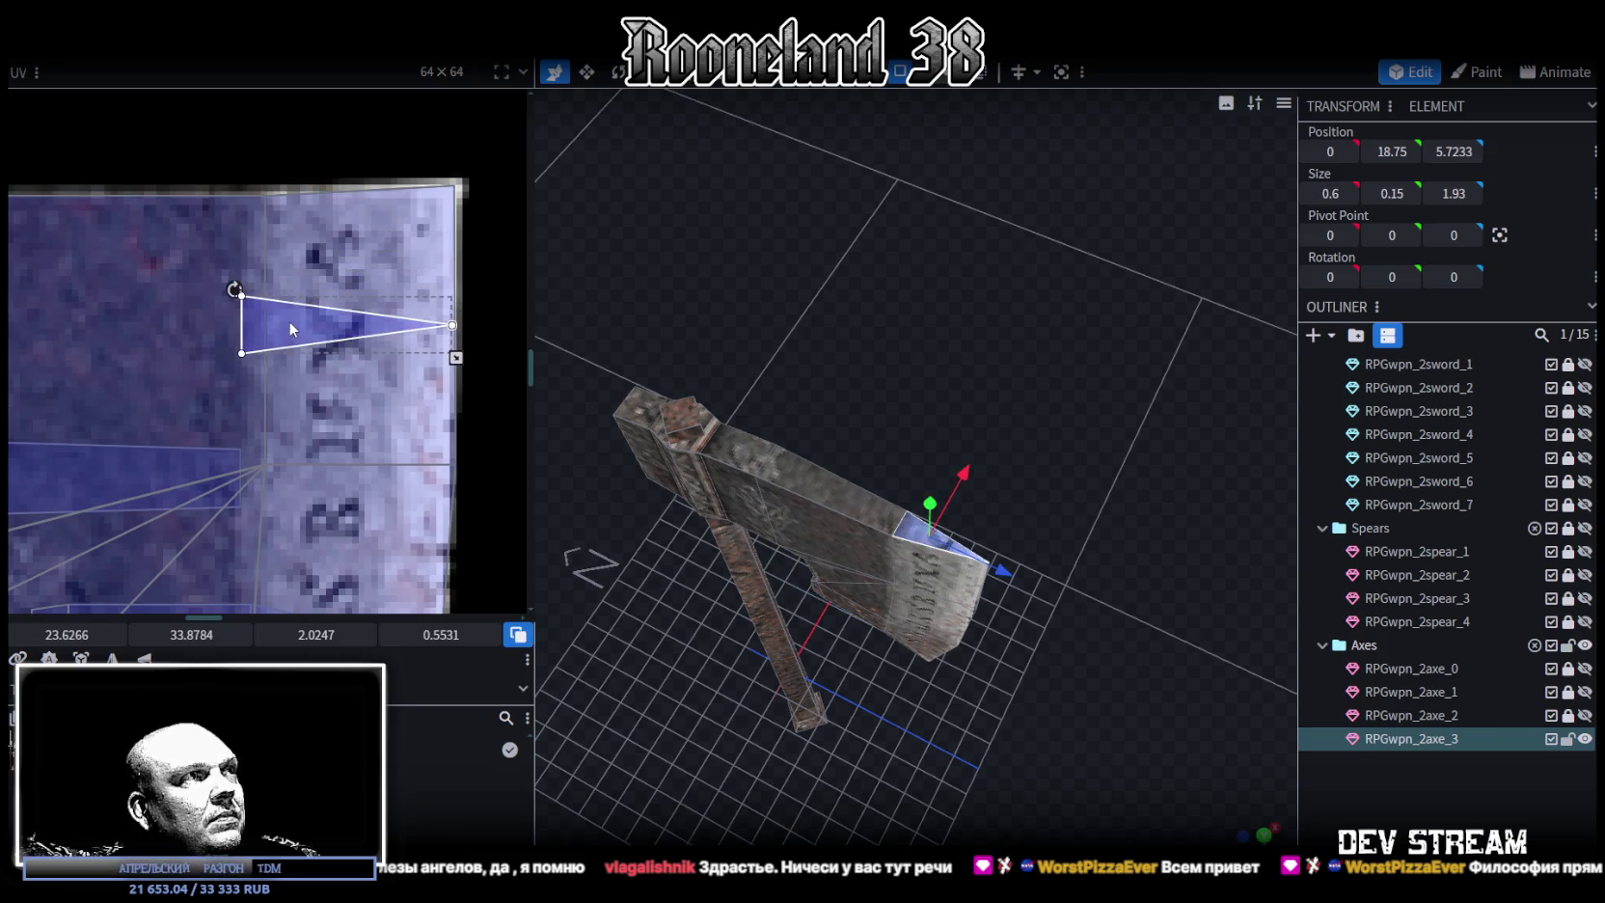
{"action": "left_click_drag", "start_coordinate": [464, 365], "coordinate": [464, 391]}
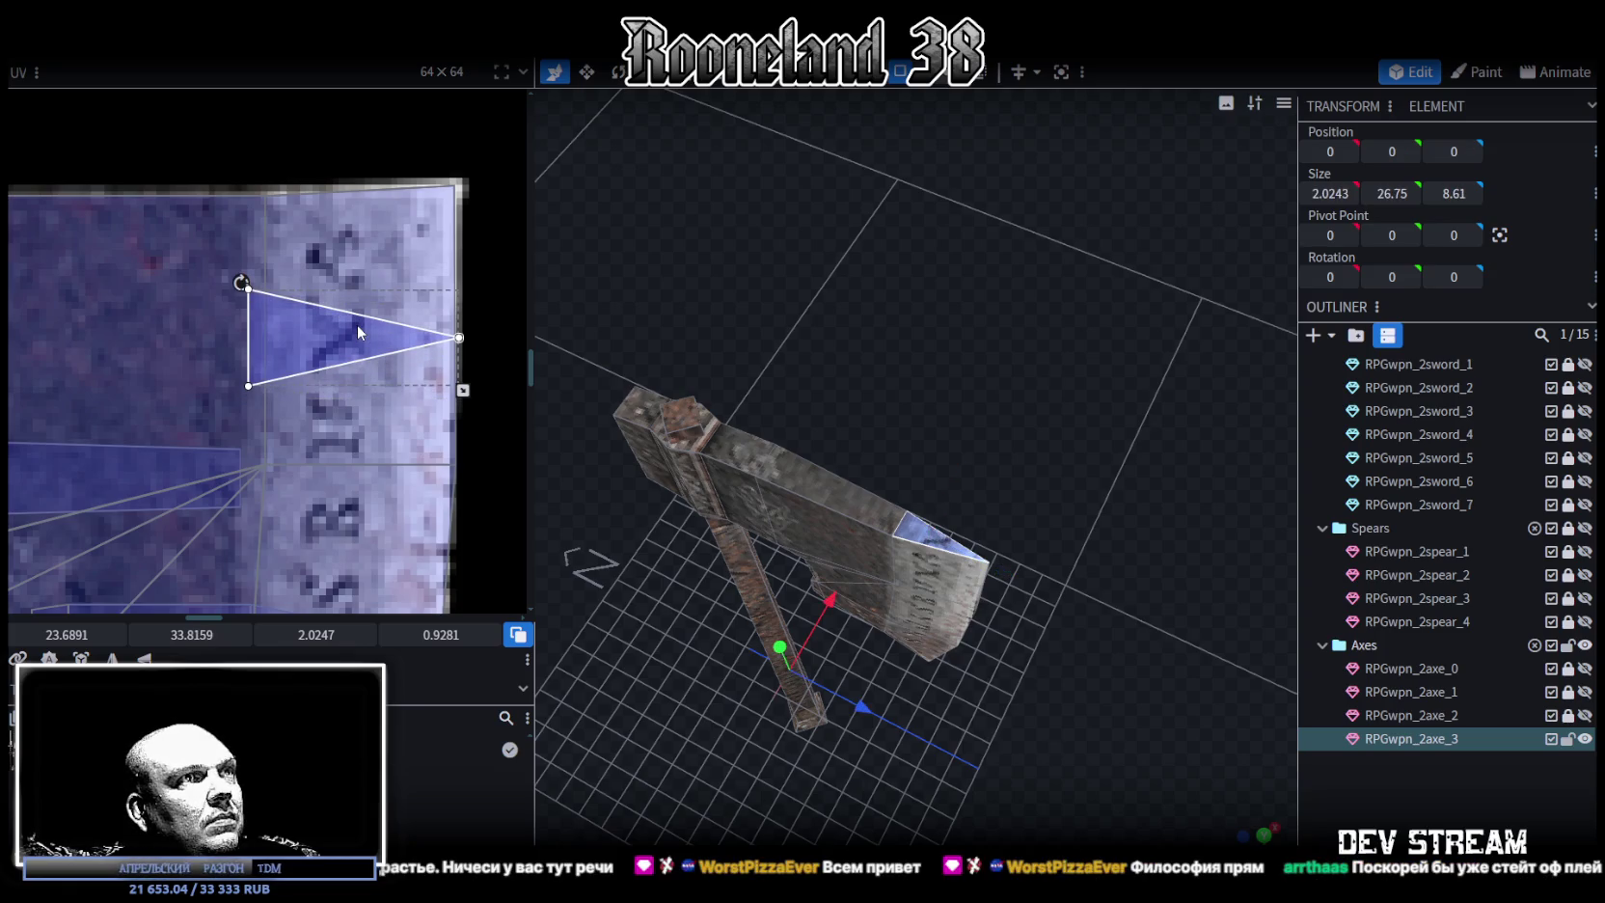
{"action": "left_click_drag", "start_coordinate": [358, 331], "coordinate": [358, 251]}
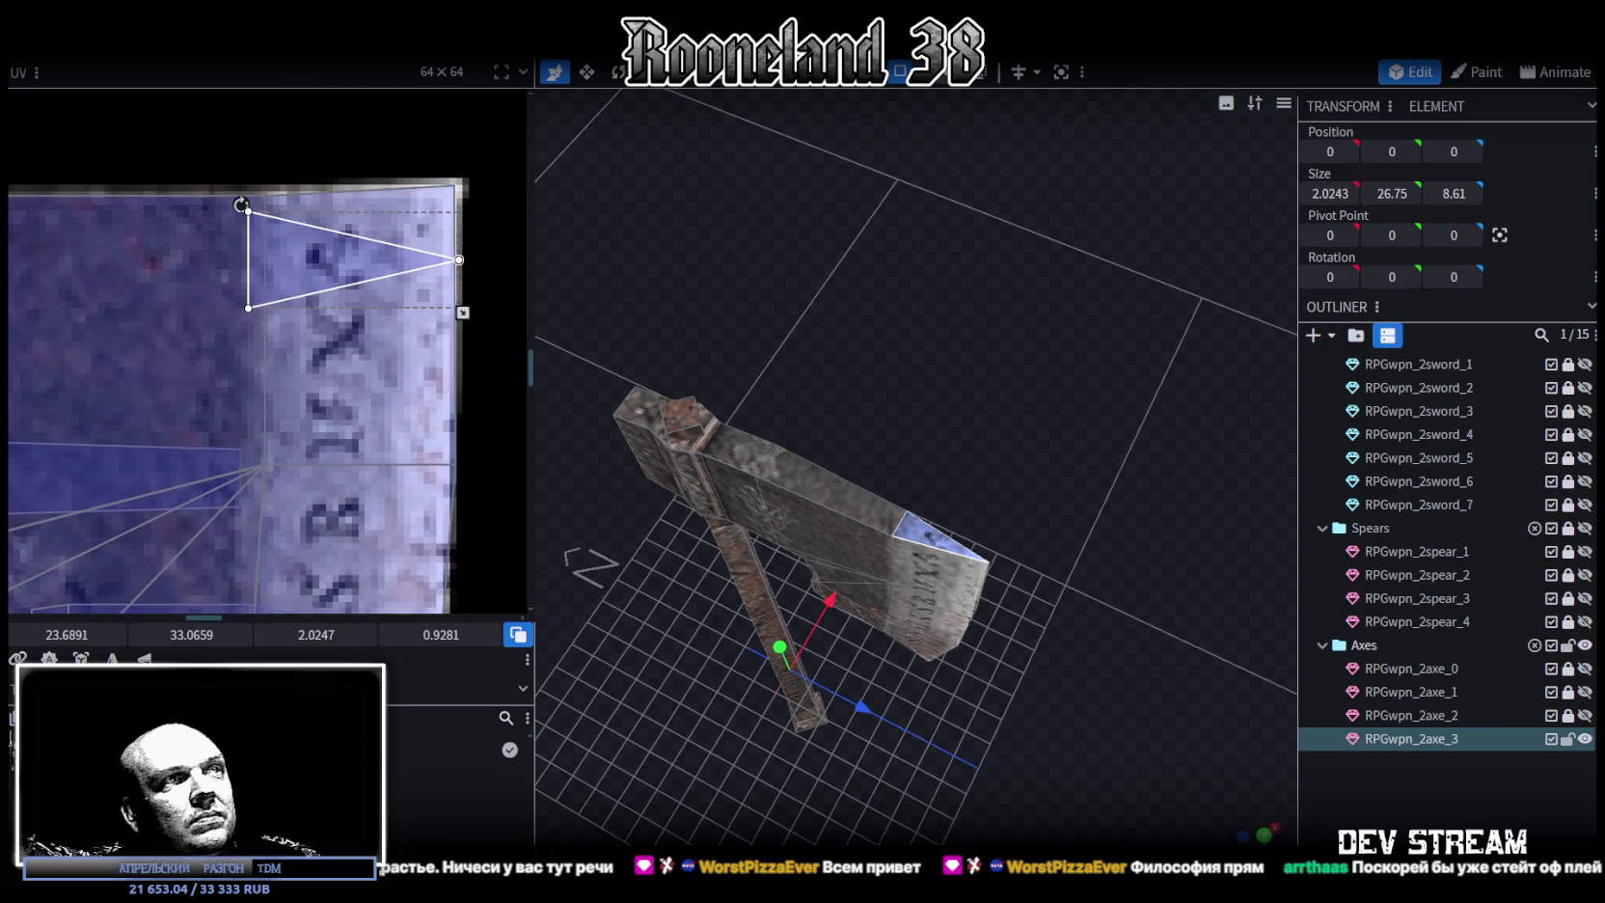
Reselect axe_3 and its handle, showing the handle mapped onto the wooden shaft strip
{"action": "left_click_drag", "start_coordinate": [1252, 777], "coordinate": [1056, 633]}
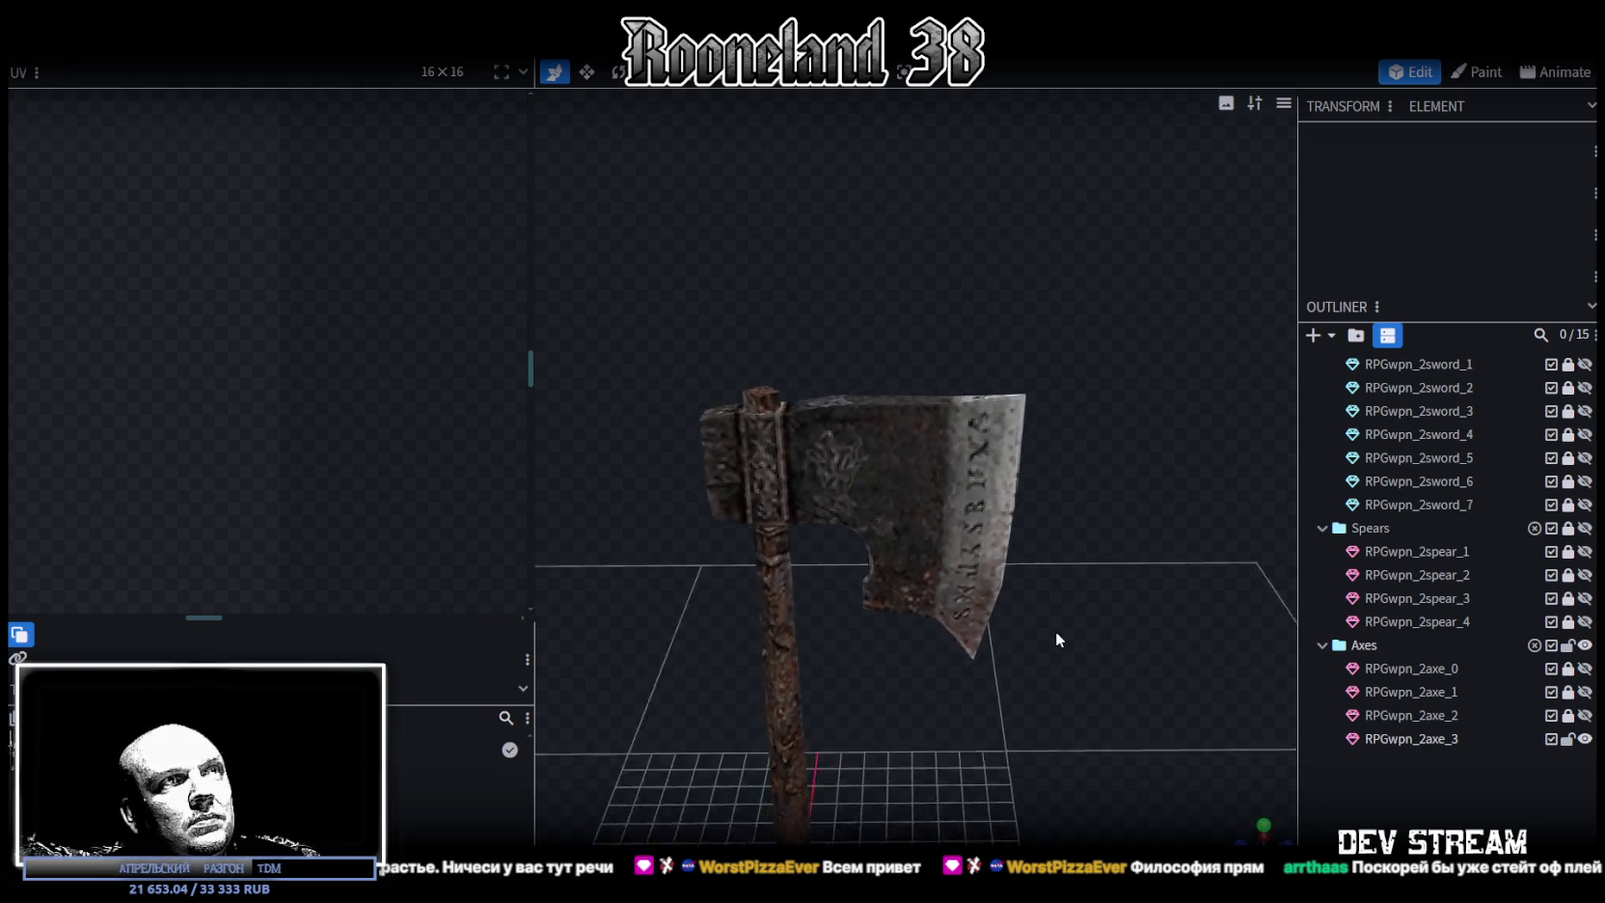
{"action": "left_click", "coordinate": [934, 589]}
{"action": "mouse_move", "coordinate": [933, 589]}
{"action": "left_mouse_down"}
{"action": "mouse_move", "coordinate": [947, 695]}
{"action": "mouse_move", "coordinate": [936, 615]}
{"action": "left_mouse_up"}
{"action": "left_click", "coordinate": [882, 576]}
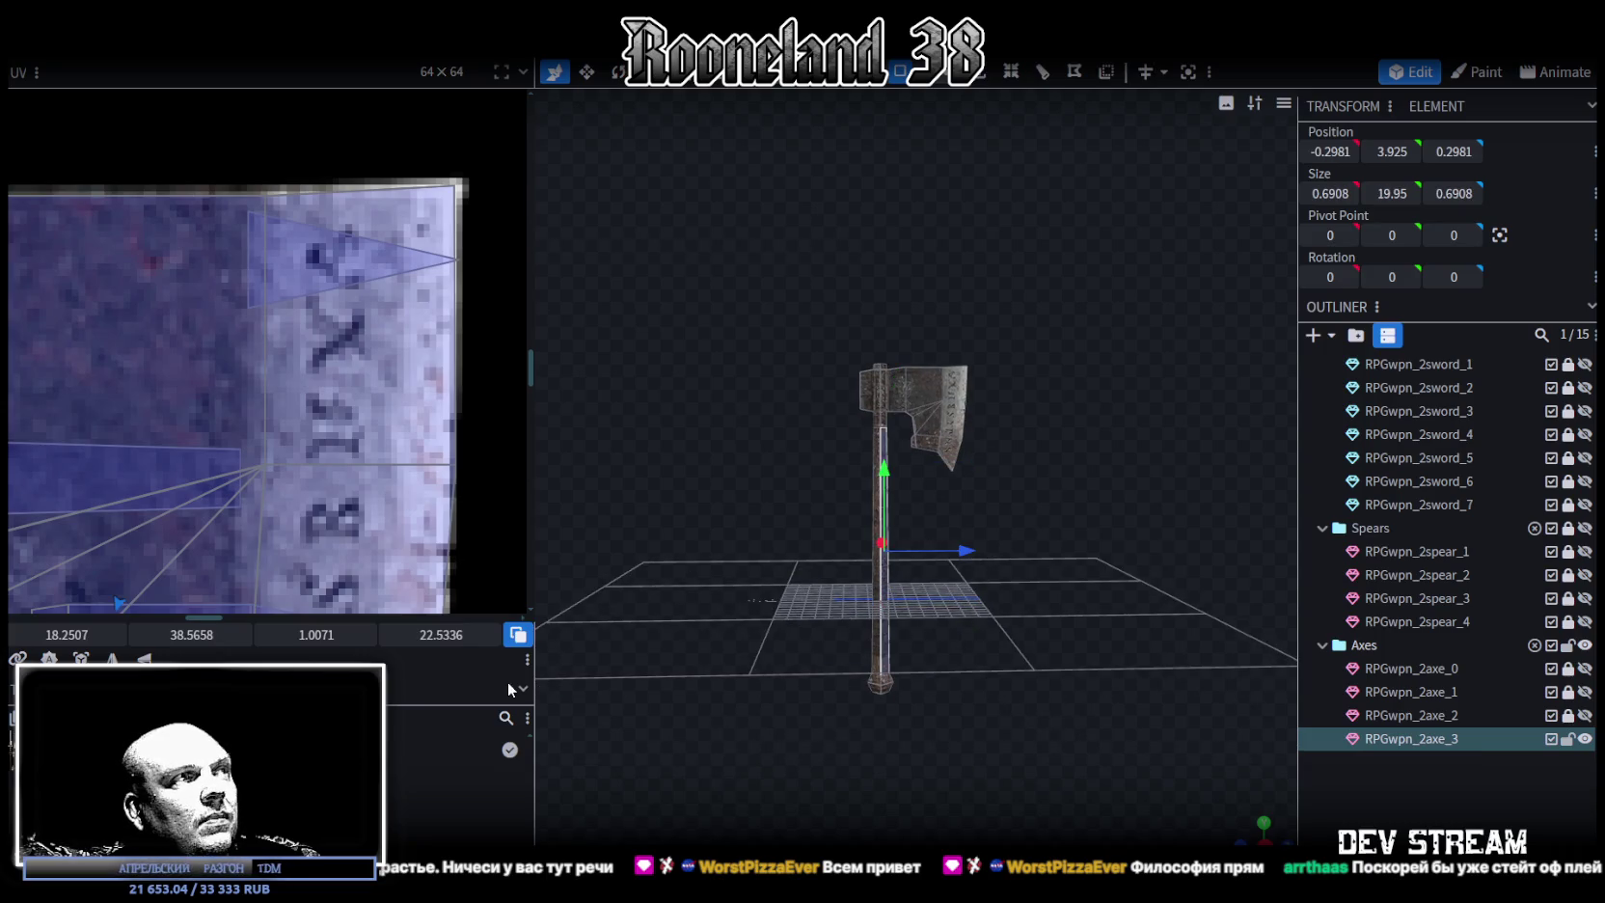
{"action": "scroll", "coordinate": [326, 493], "scroll_direction": "down", "scroll_amount": 3}
{"action": "scroll", "coordinate": [305, 546], "scroll_direction": "down", "scroll_amount": 2}
{"action": "scroll", "coordinate": [319, 512], "scroll_direction": "up", "scroll_amount": 2}
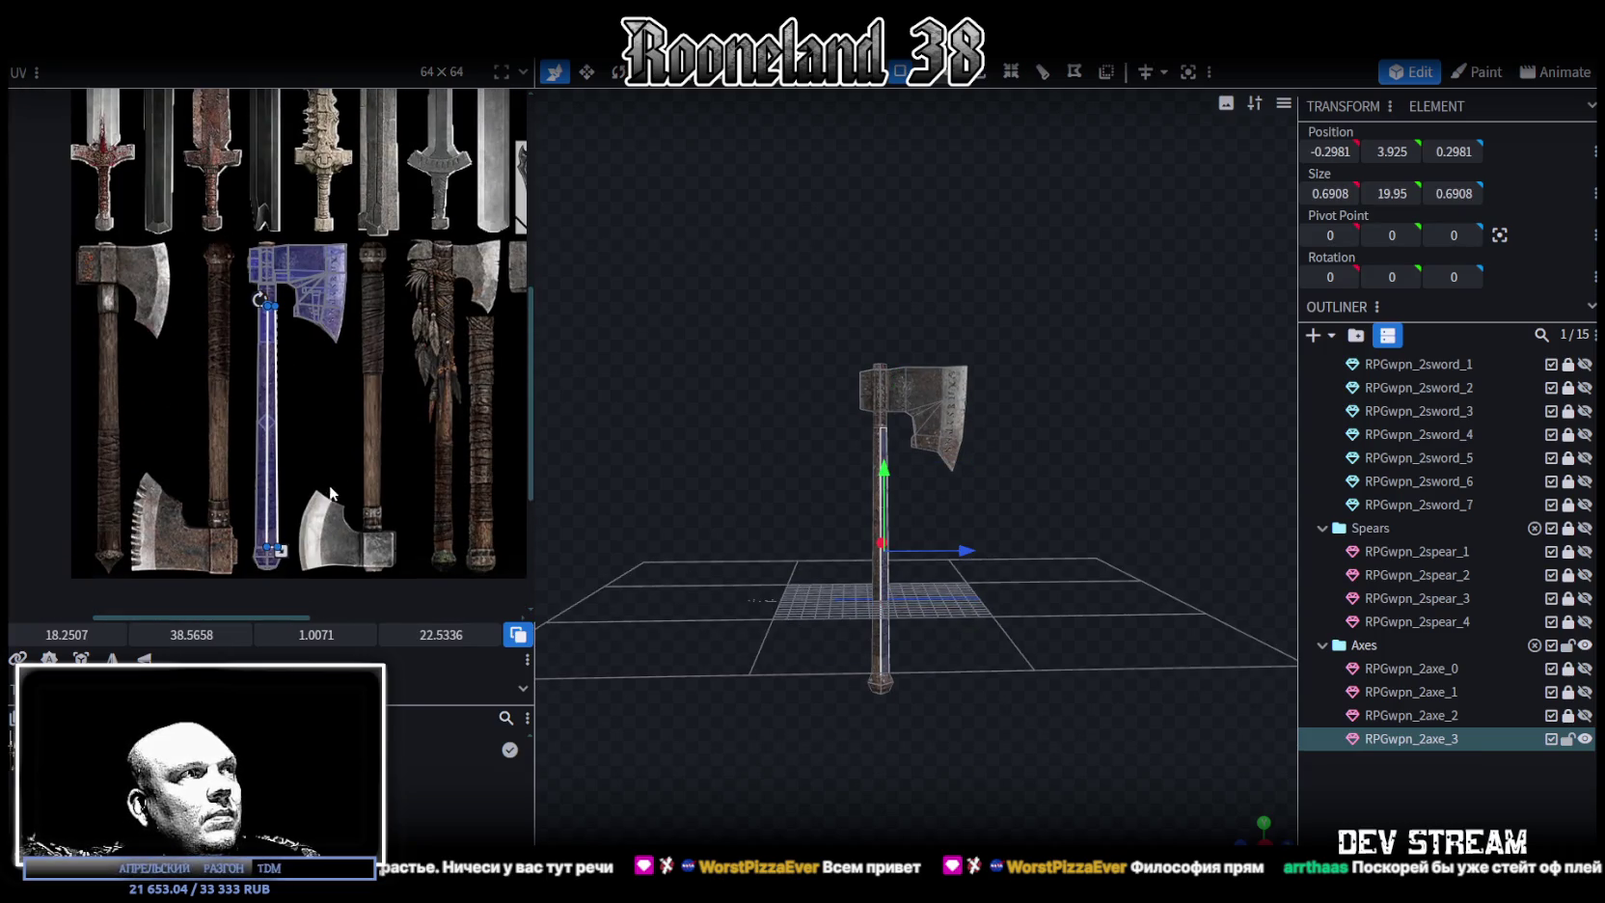
{"action": "scroll", "coordinate": [330, 414], "scroll_direction": "down", "scroll_amount": 2}
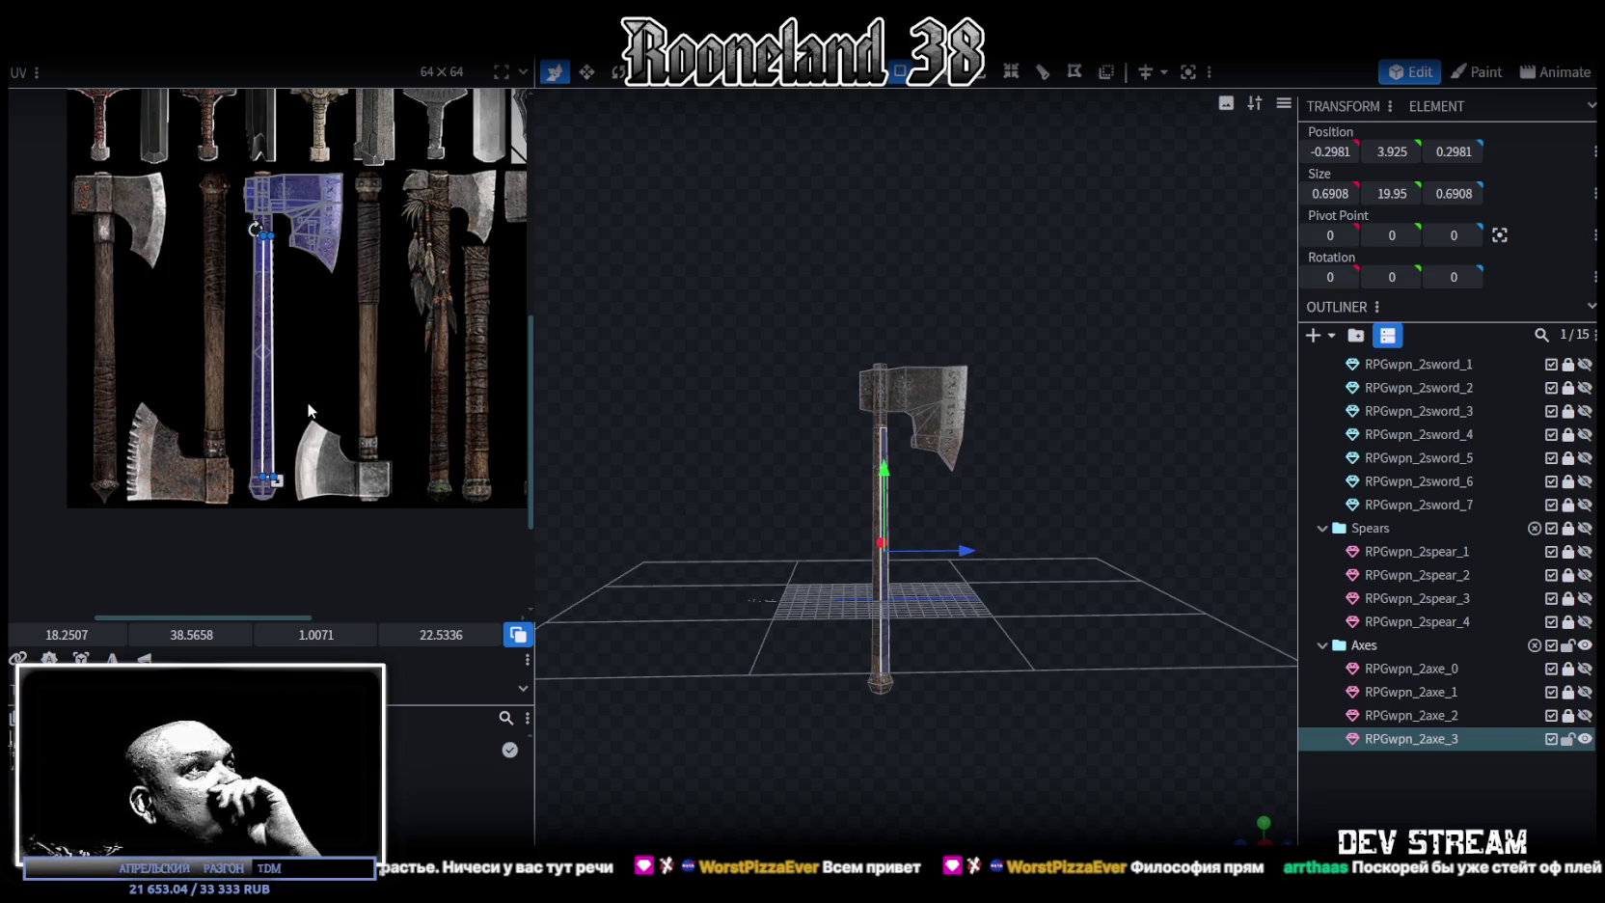
{"action": "middle_click_drag", "start_coordinate": [409, 460], "coordinate": [338, 460]}
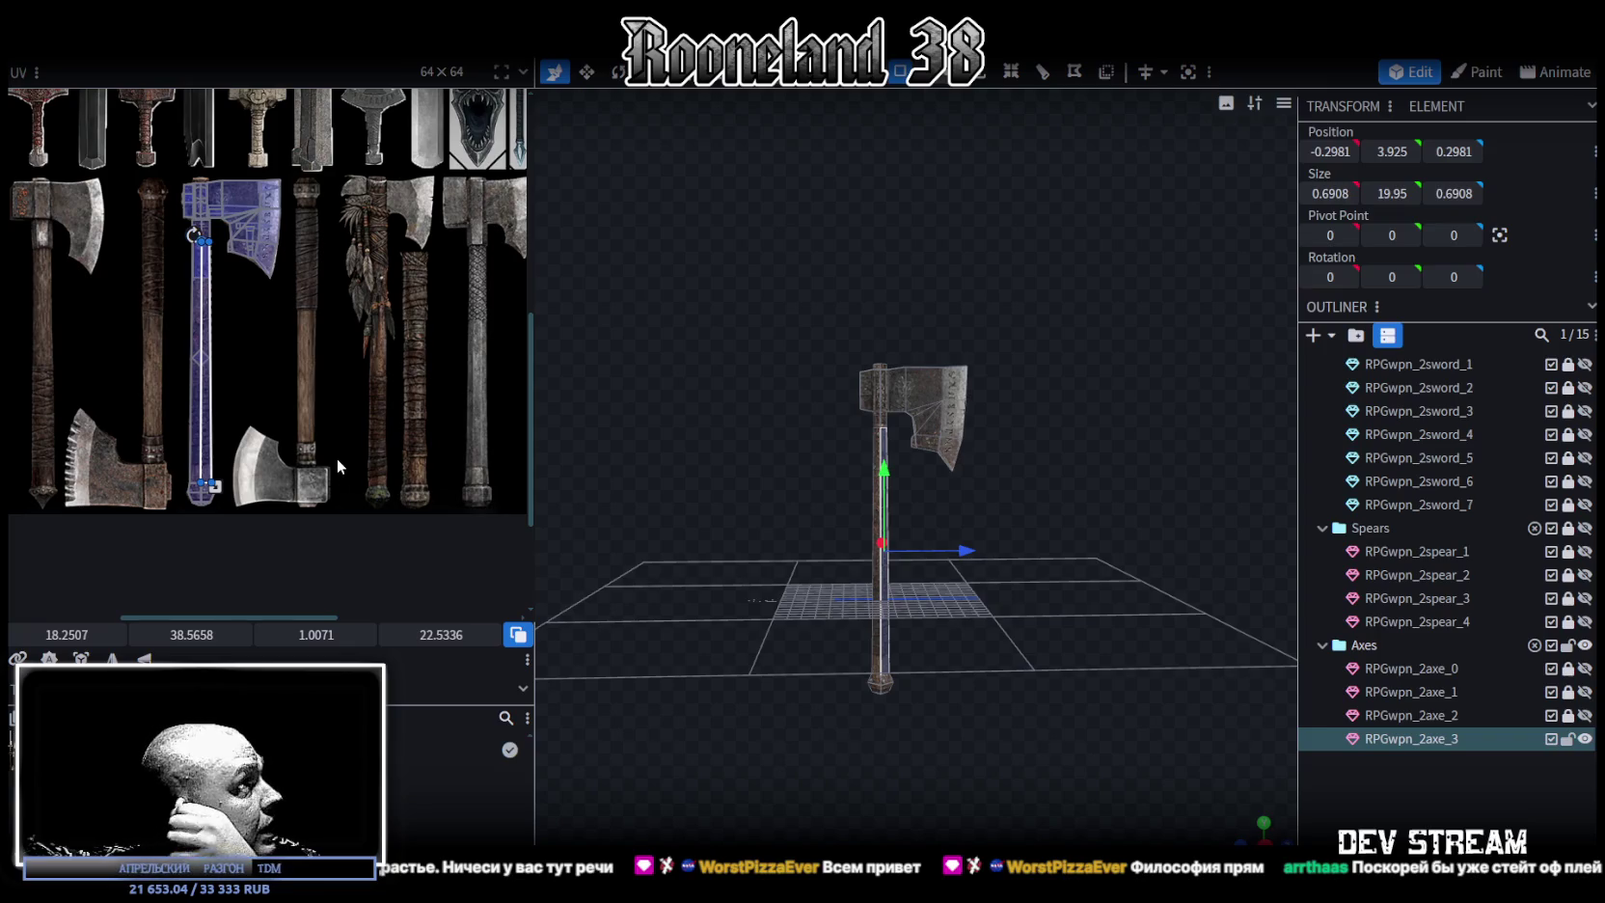
Lock and hide axe_3, then duplicate RPGwpn_2axe_1 and move the copy below axe_3
{"action": "left_click", "coordinate": [1569, 740]}
{"action": "left_click", "coordinate": [1586, 739]}
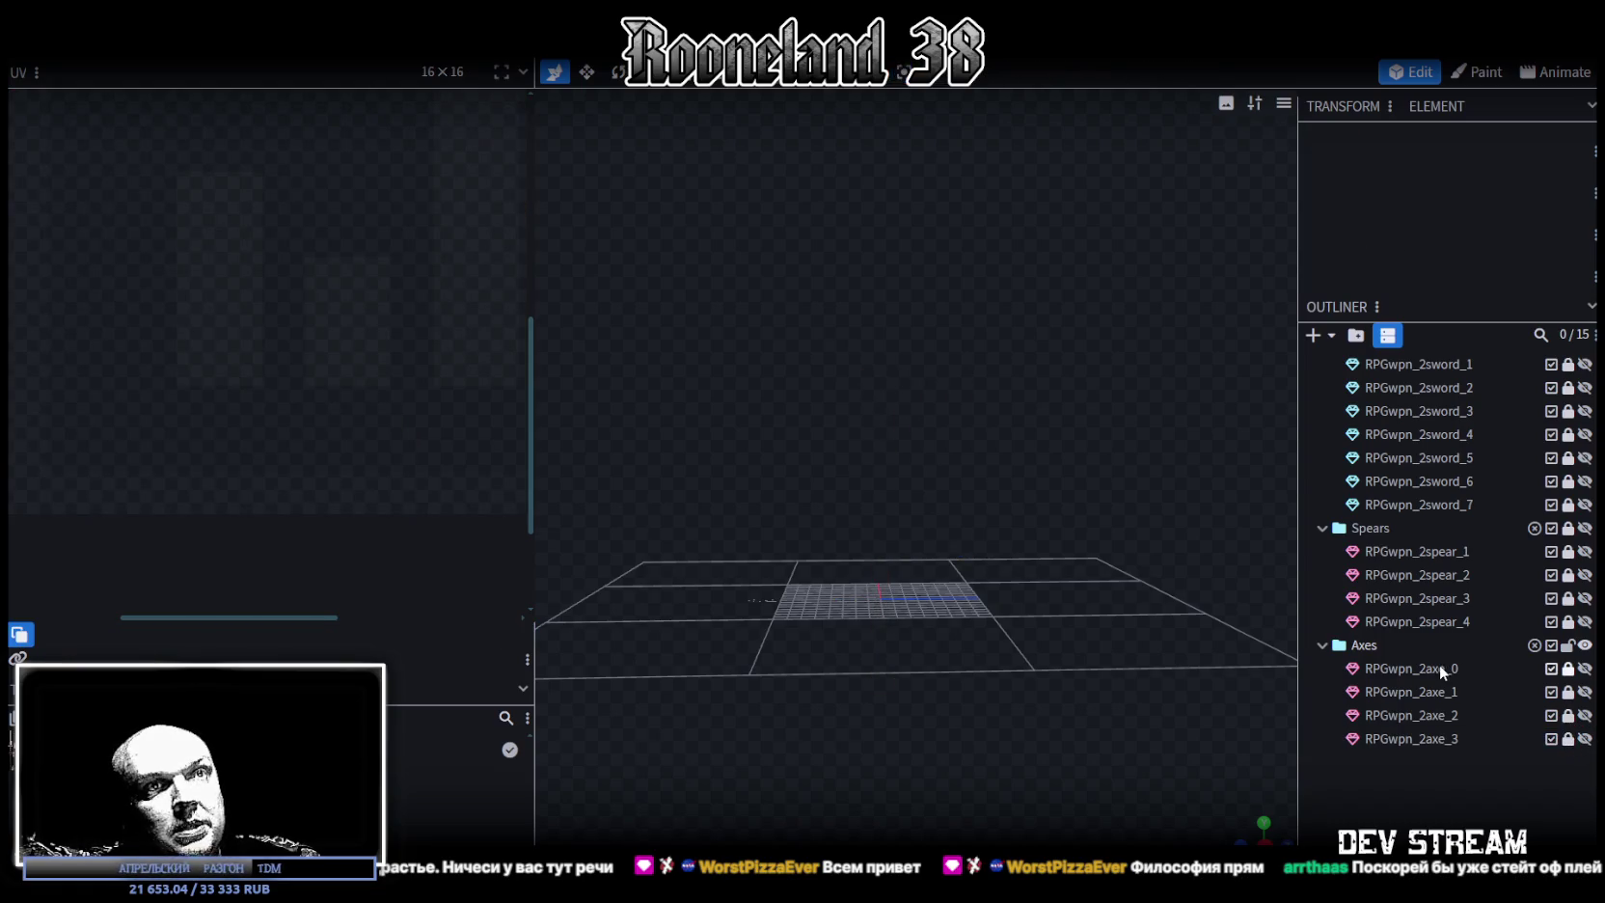
{"action": "left_click", "coordinate": [1579, 697]}
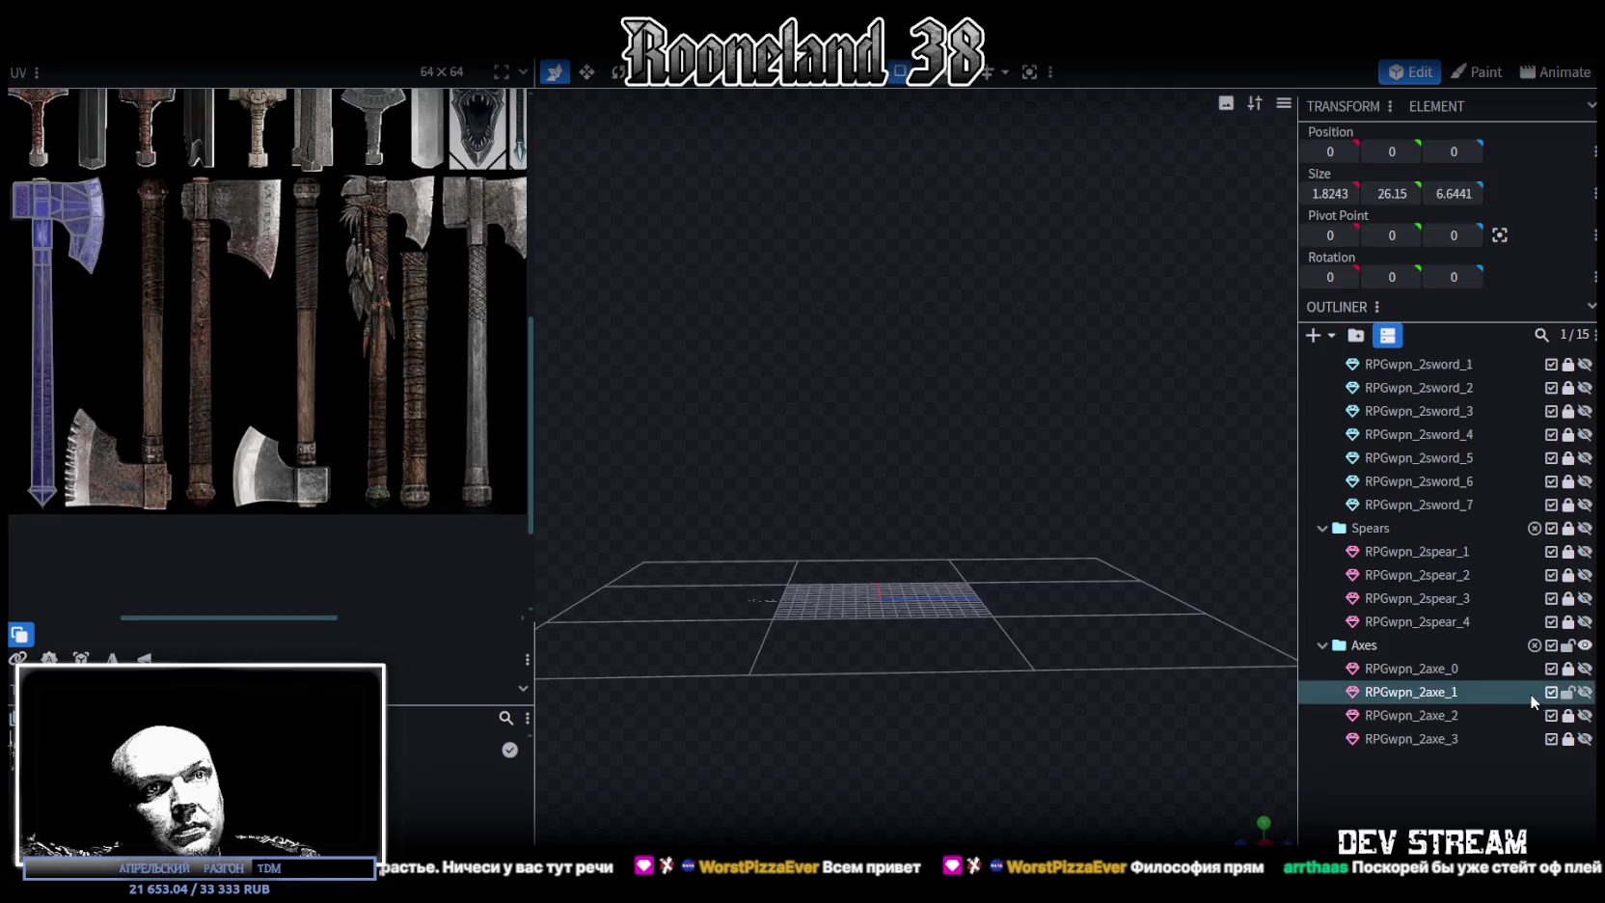
{"action": "key", "text": "ctrl+d"}
{"action": "left_click_drag", "start_coordinate": [1447, 719], "coordinate": [1444, 762]}
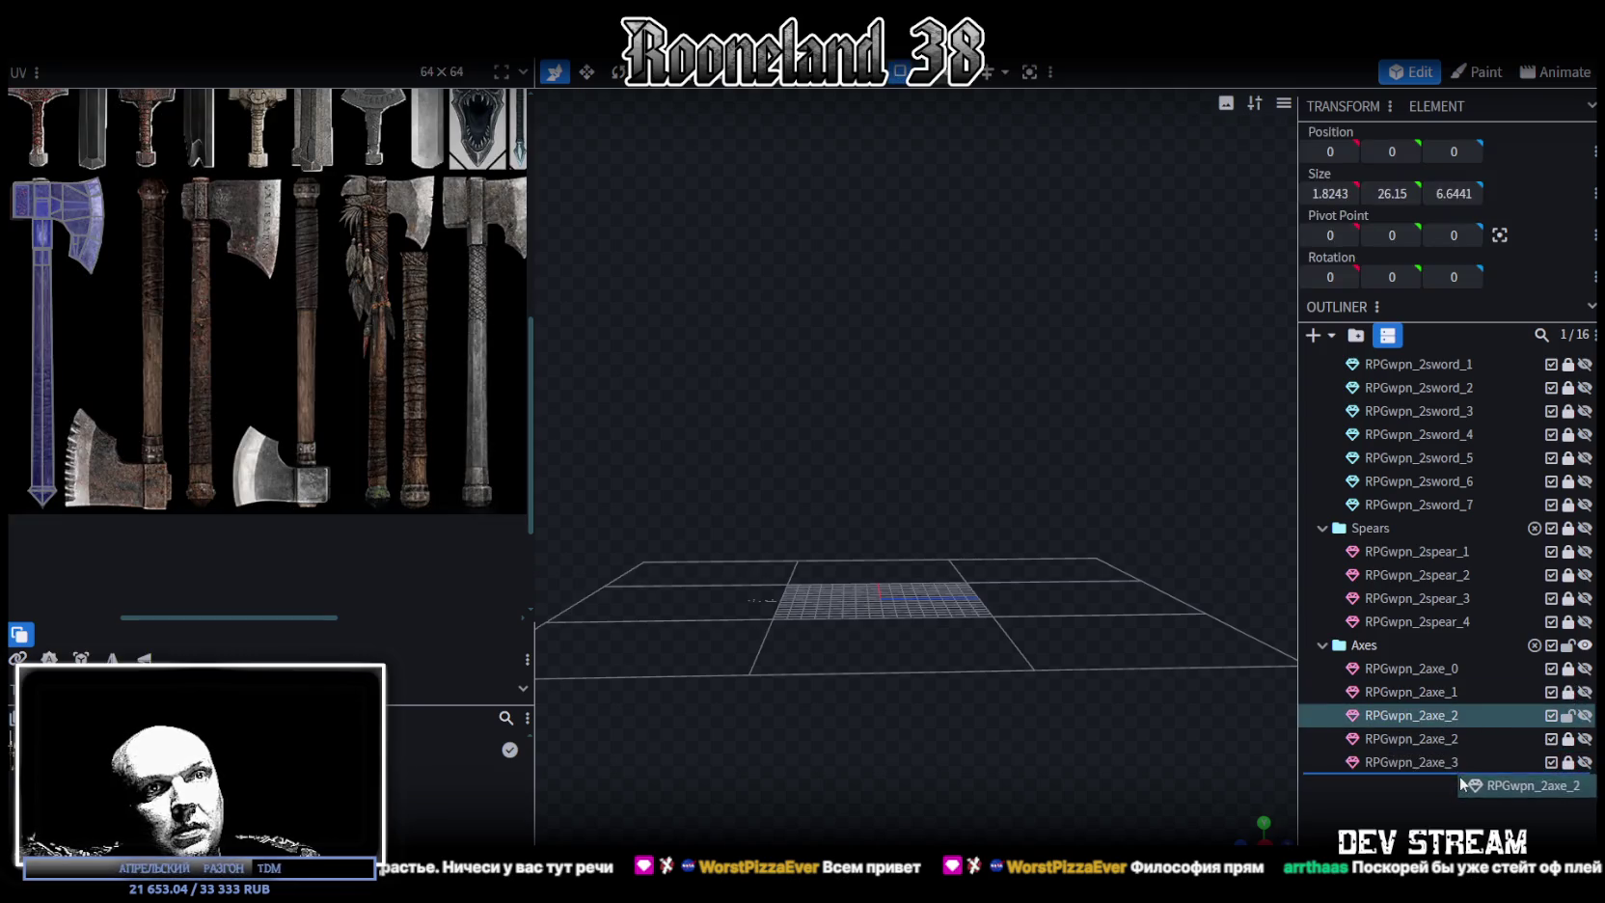
Rename the copy to RPGwpn_2axe_4, make it visible, and select it
{"action": "double_click", "coordinate": [1452, 762]}
{"action": "left_click", "coordinate": [1454, 762]}
{"action": "key", "text": "Delete"}
{"action": "type", "text": "4"}
{"action": "key", "text": "Return"}
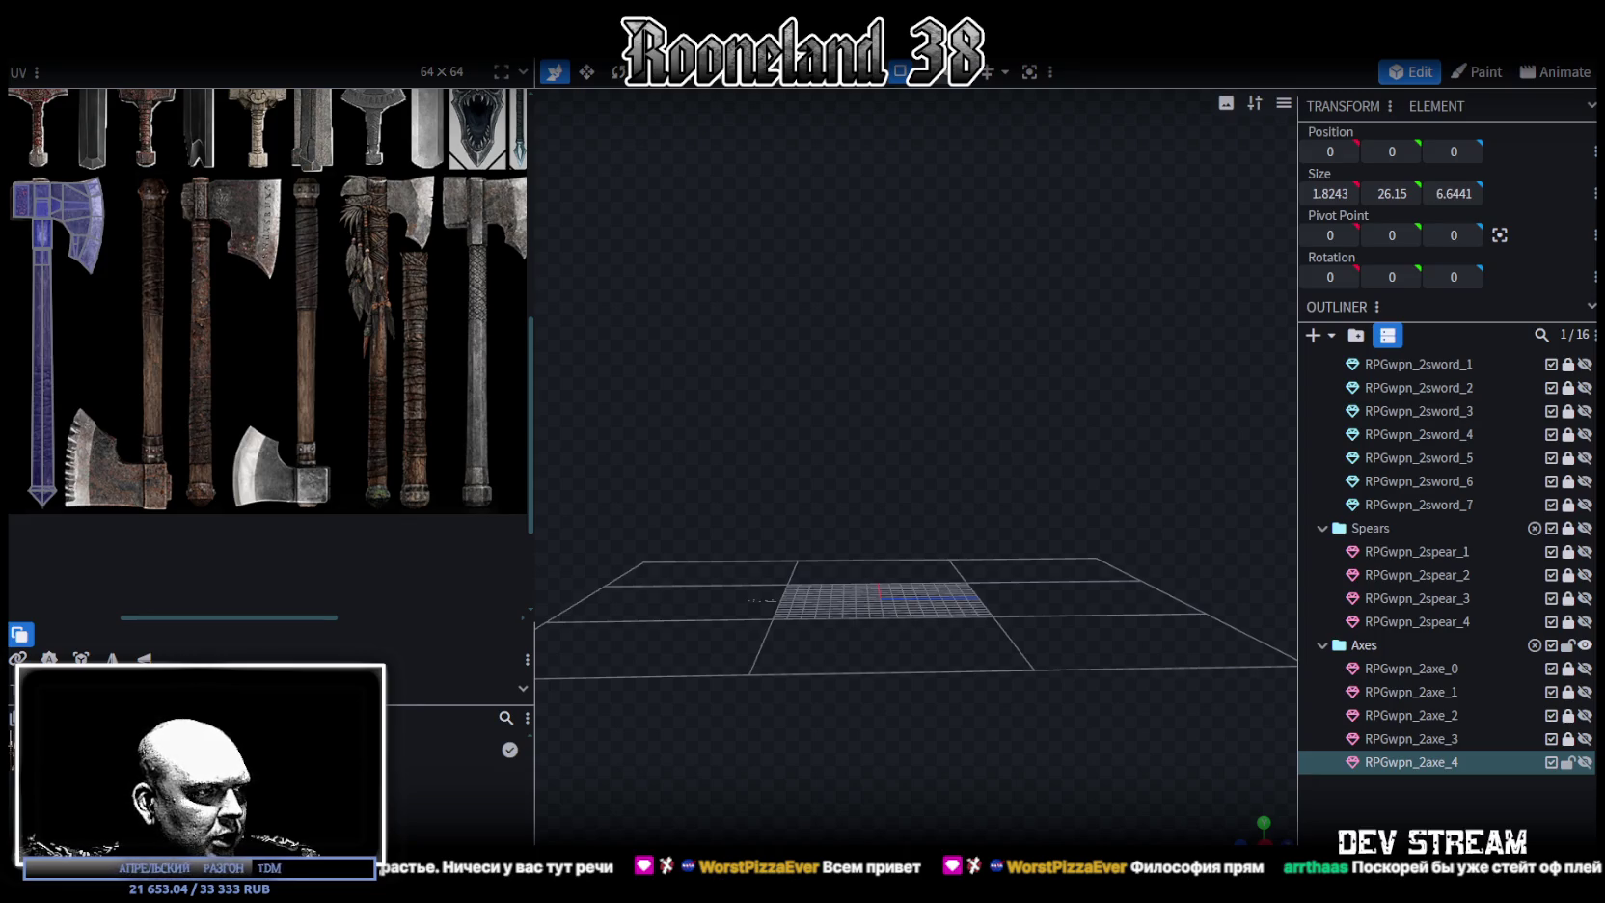
{"action": "scroll", "coordinate": [374, 413], "scroll_direction": "down", "scroll_amount": 2}
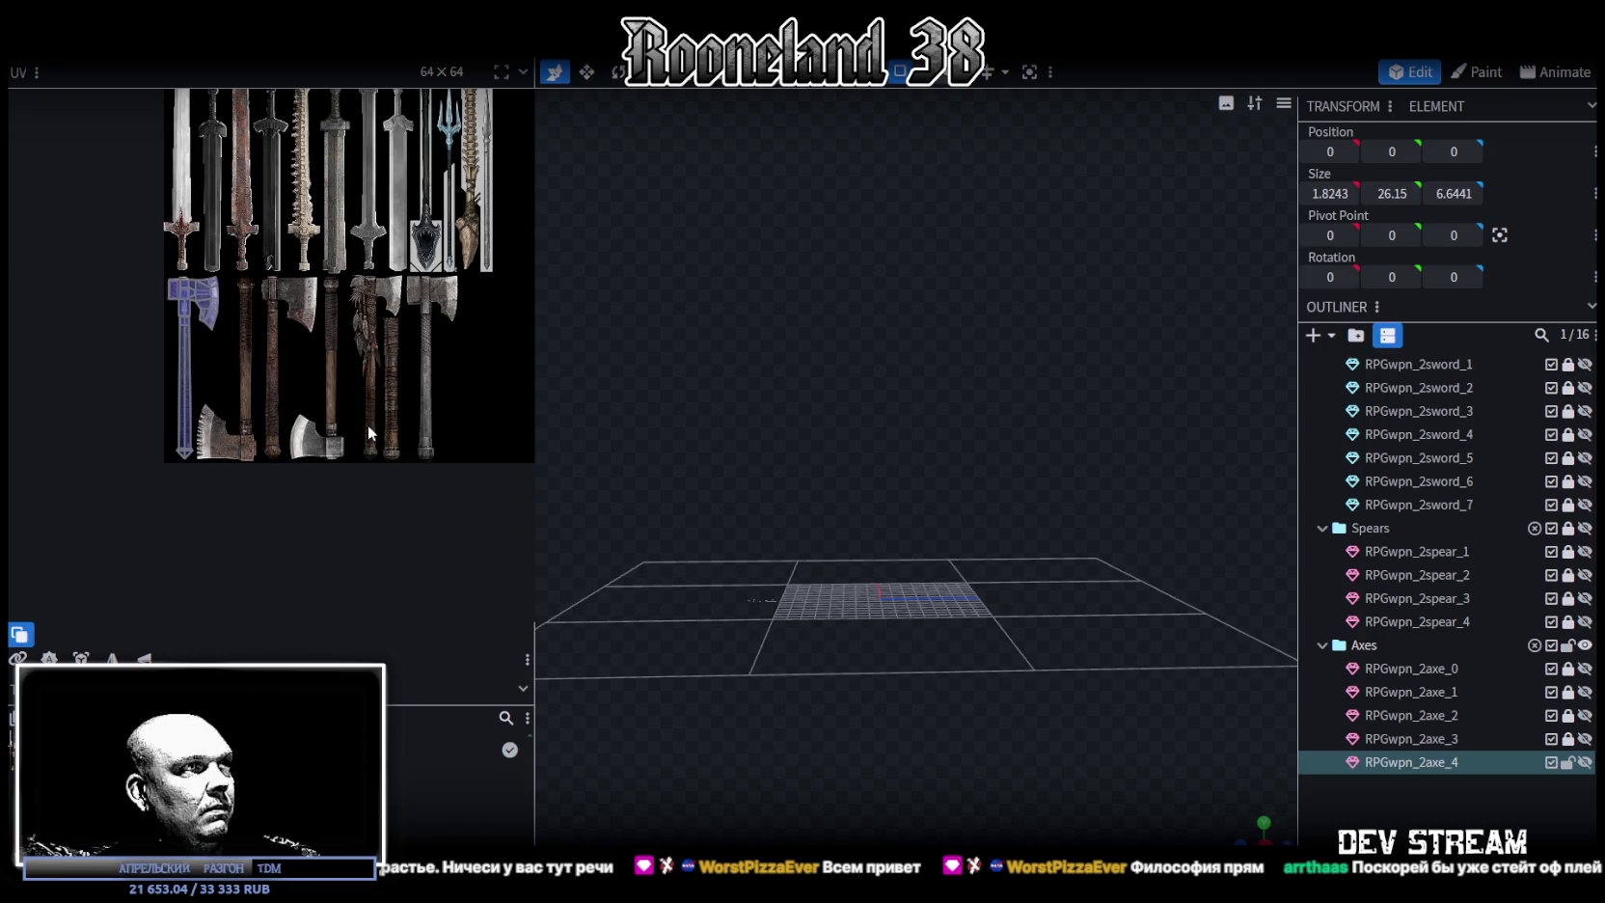
{"action": "scroll", "coordinate": [367, 423], "scroll_direction": "down", "scroll_amount": 1}
{"action": "scroll", "coordinate": [292, 526], "scroll_direction": "down", "scroll_amount": 1}
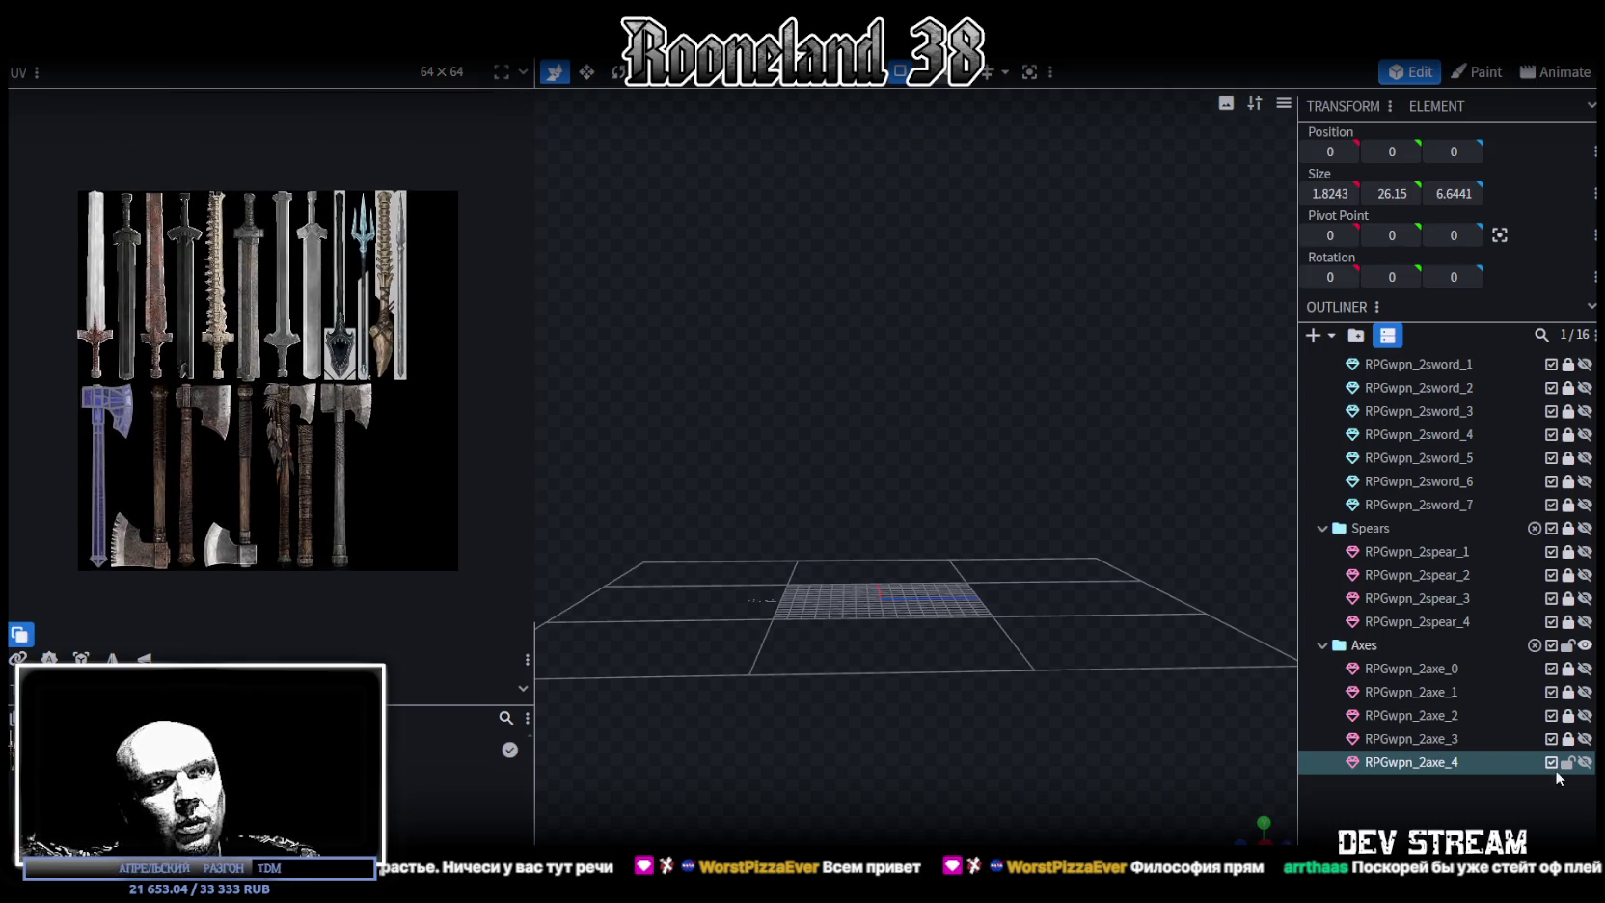
{"action": "left_click", "coordinate": [1585, 762]}
{"action": "left_click", "coordinate": [1419, 764]}
{"action": "scroll", "coordinate": [952, 578], "scroll_direction": "up", "scroll_amount": 5}
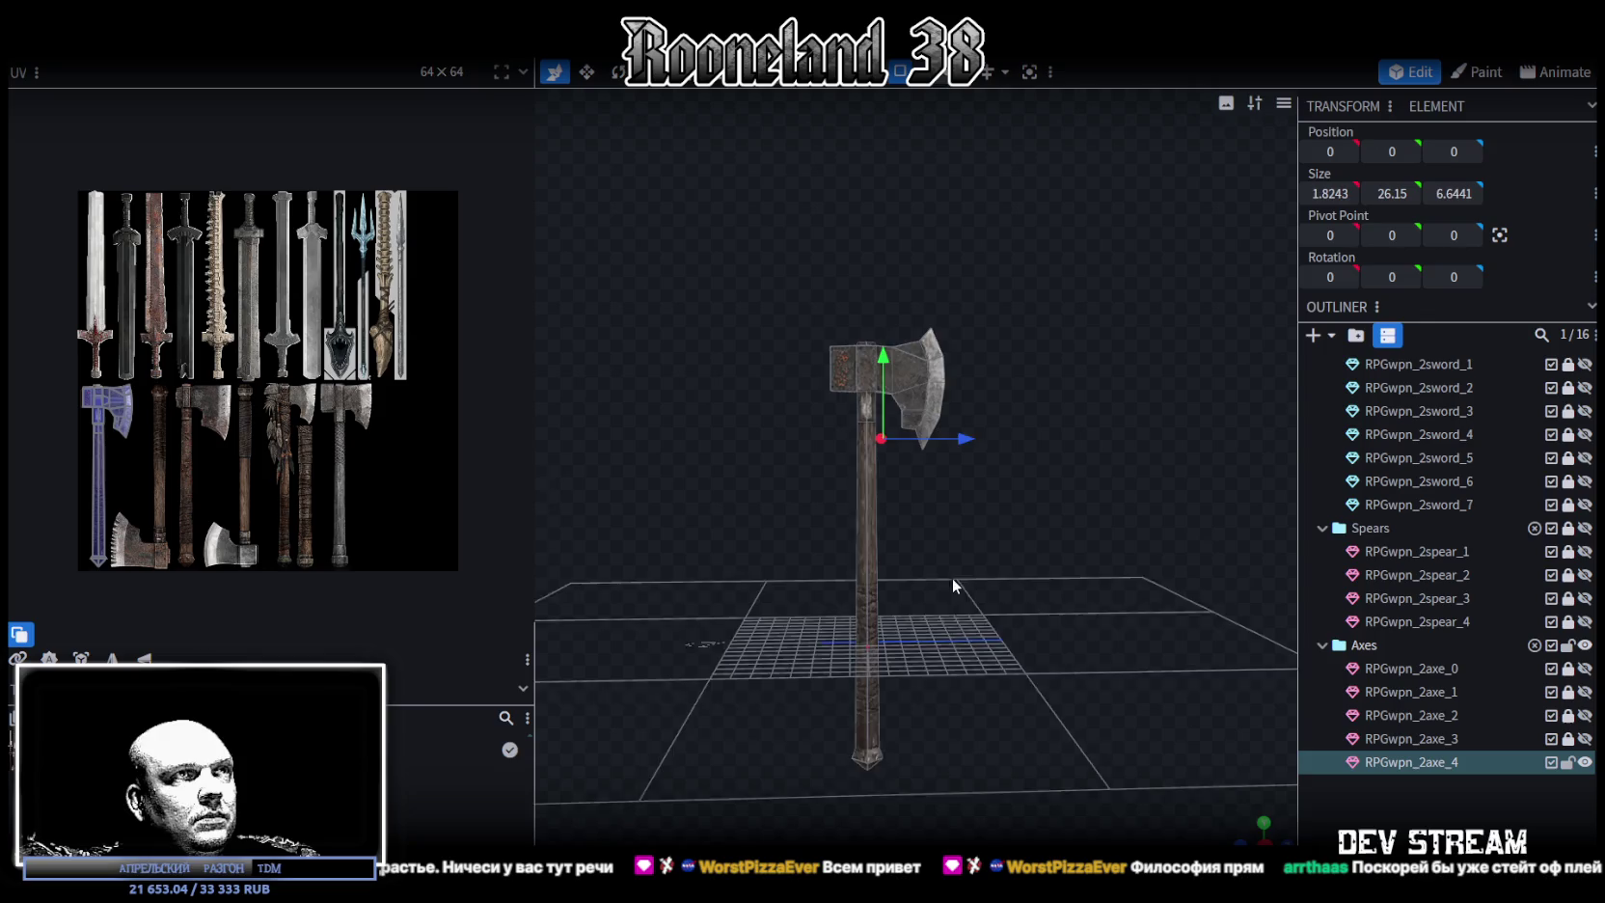
Select the axe_4 blade mesh and box-select its bottom tip vertex in vertex mode
{"action": "scroll", "coordinate": [259, 437], "scroll_direction": "up", "scroll_amount": 5}
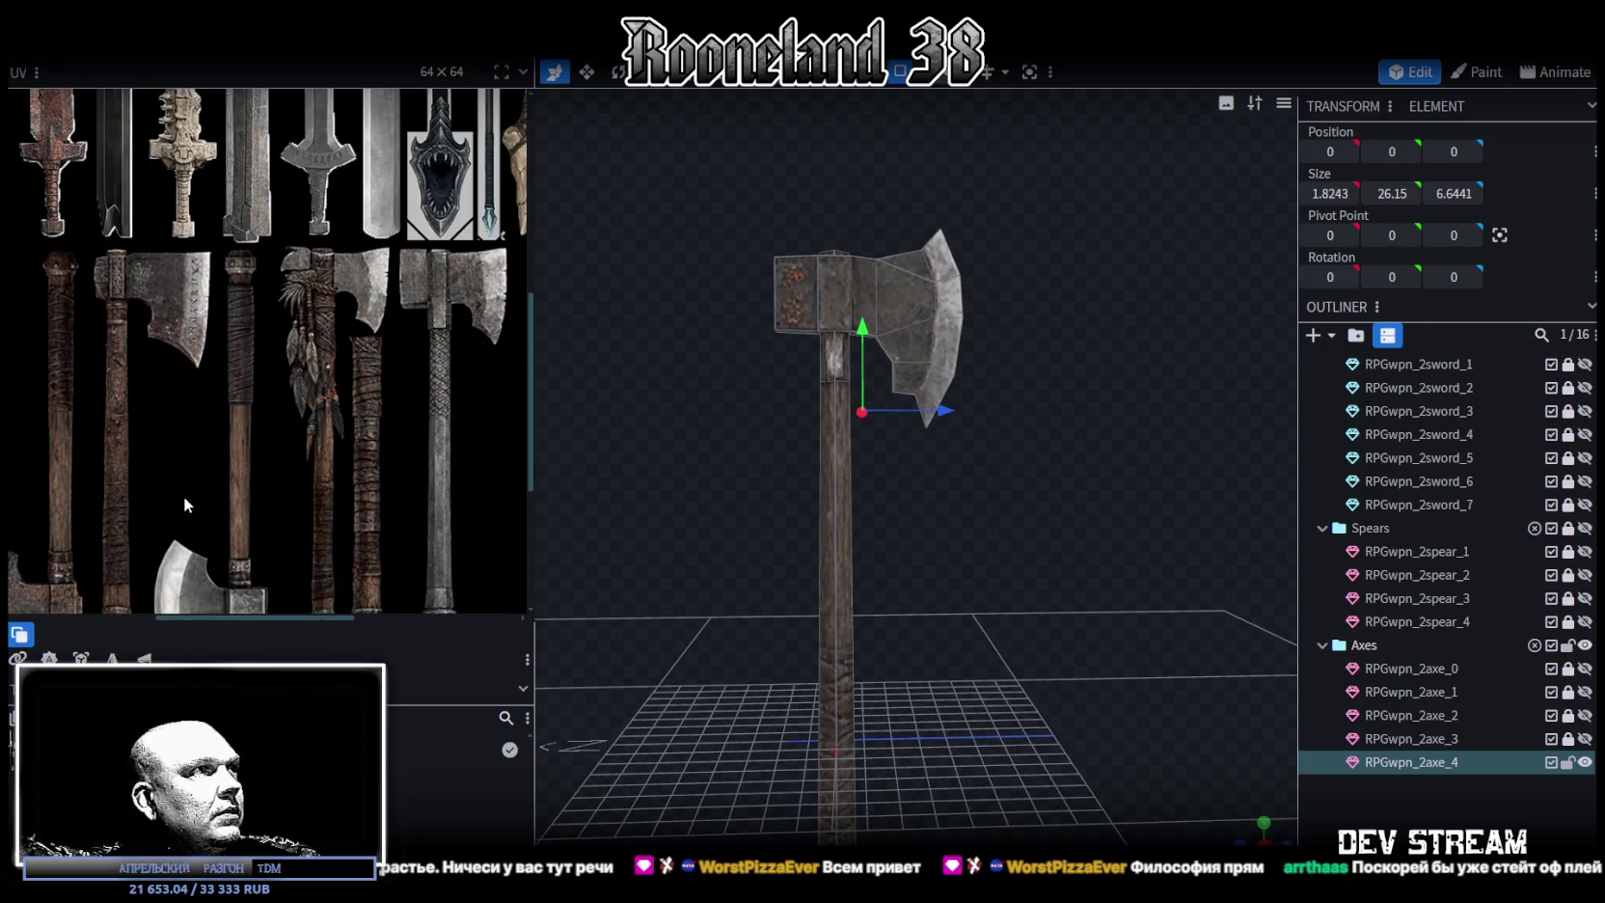
{"action": "scroll", "coordinate": [881, 434], "scroll_direction": "up", "scroll_amount": 3}
{"action": "scroll", "coordinate": [959, 438], "scroll_direction": "up", "scroll_amount": 3}
{"action": "scroll", "coordinate": [937, 511], "scroll_direction": "up", "scroll_amount": 1}
{"action": "scroll", "coordinate": [938, 521], "scroll_direction": "up", "scroll_amount": 2}
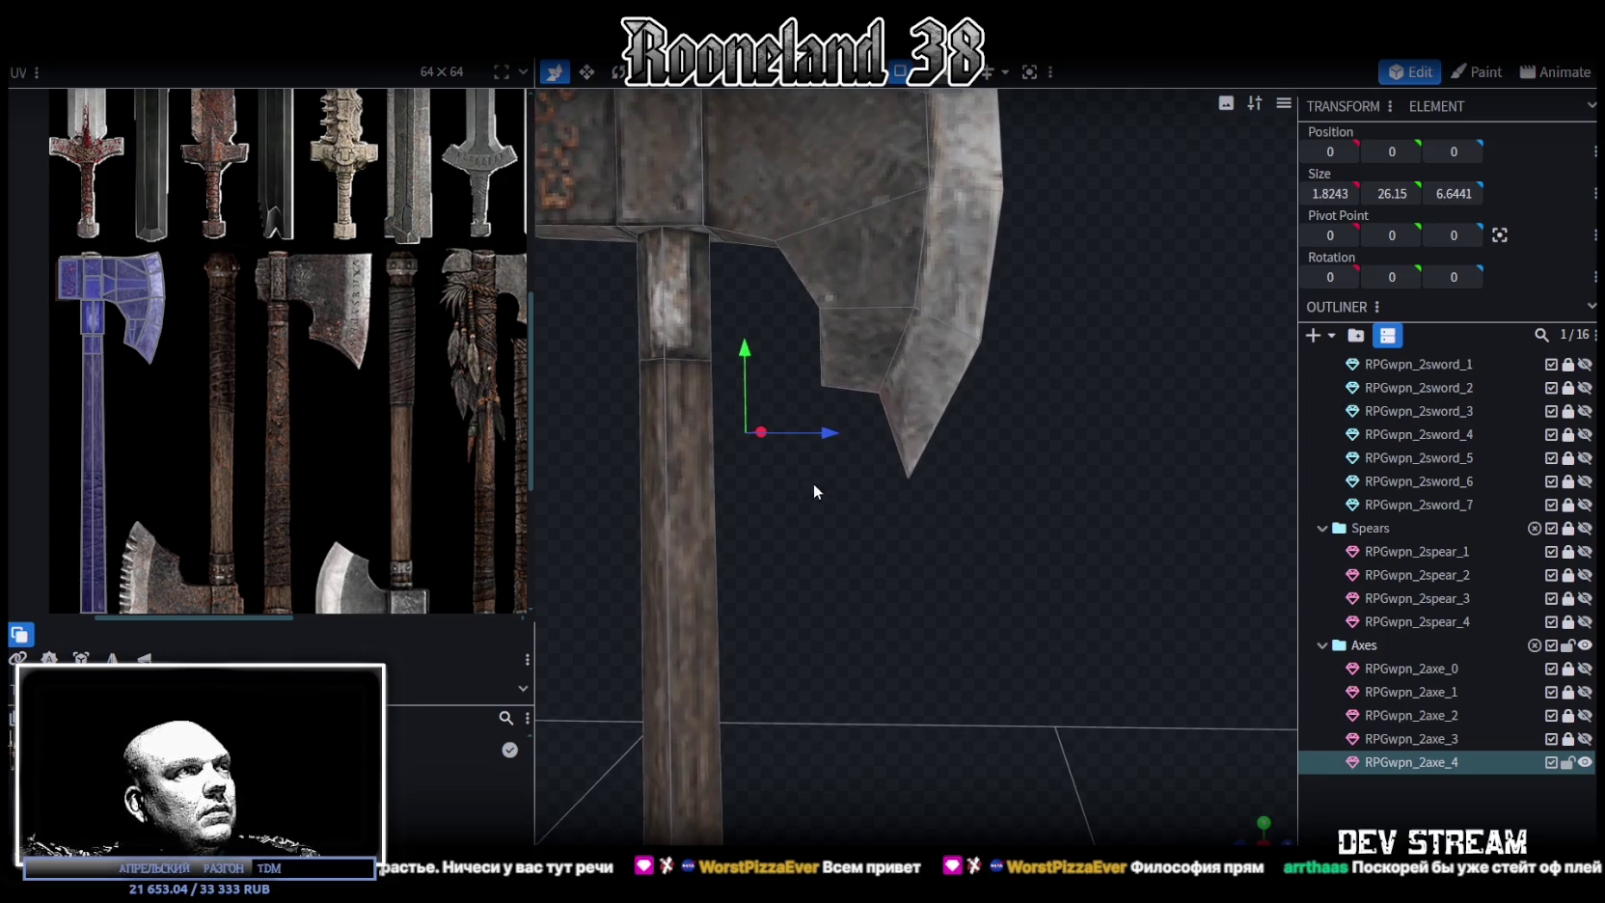
{"action": "left_click", "coordinate": [928, 428]}
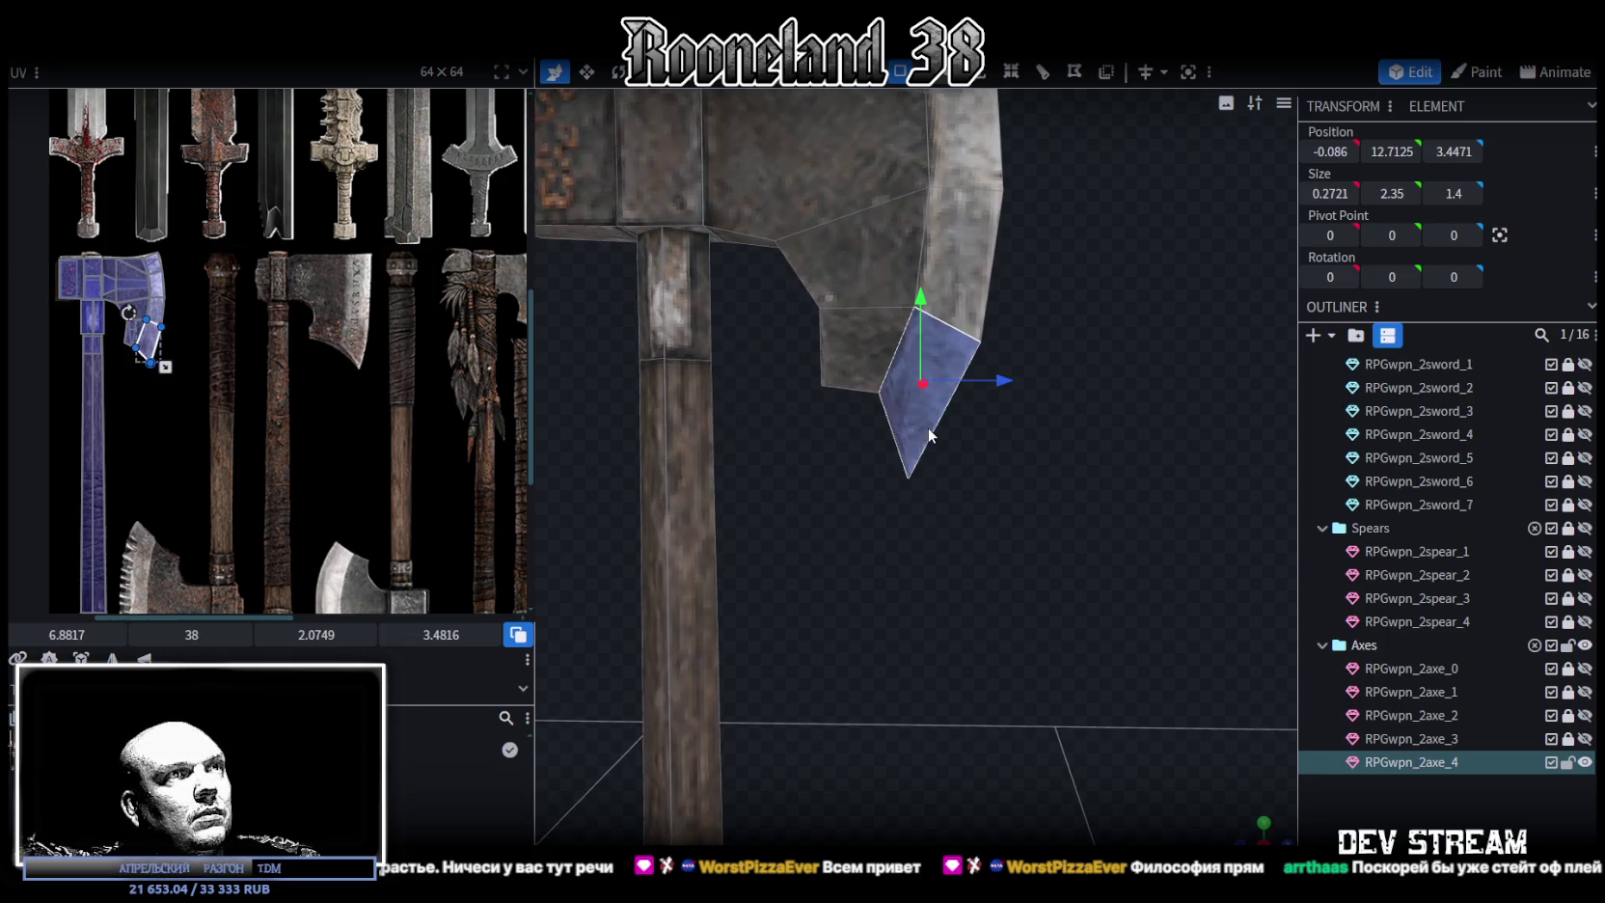
{"action": "left_click", "coordinate": [970, 76]}
{"action": "left_click_drag", "start_coordinate": [887, 519], "coordinate": [974, 461]}
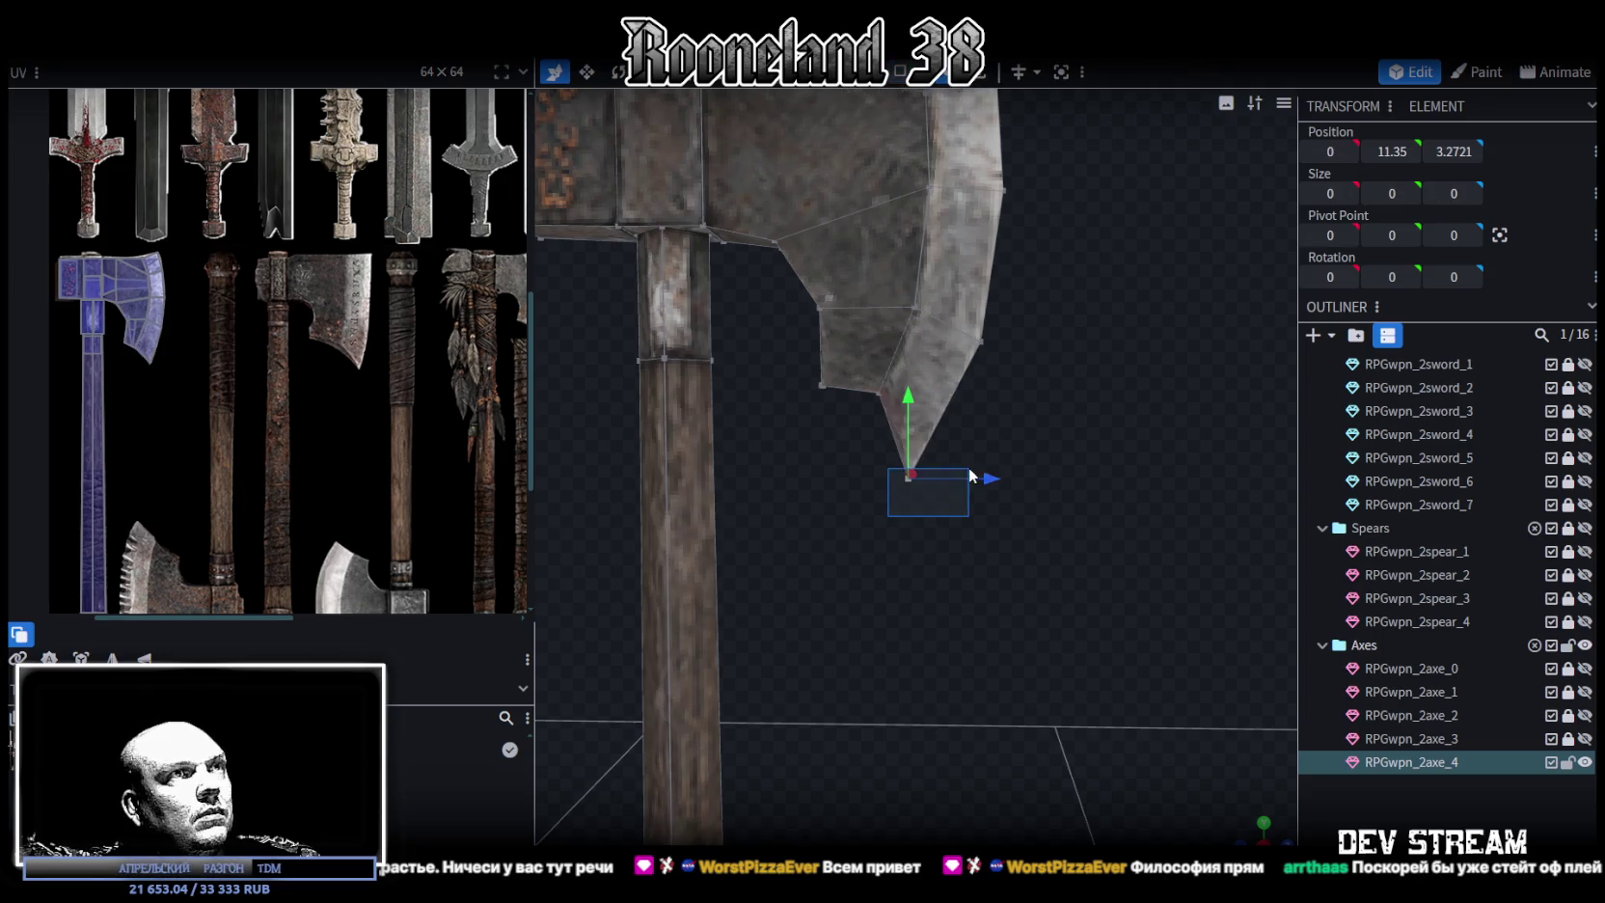
Move the bottom tip vertex up and outward to Y 12.05, Z 3.6721
{"action": "left_click_drag", "start_coordinate": [911, 395], "coordinate": [918, 332]}
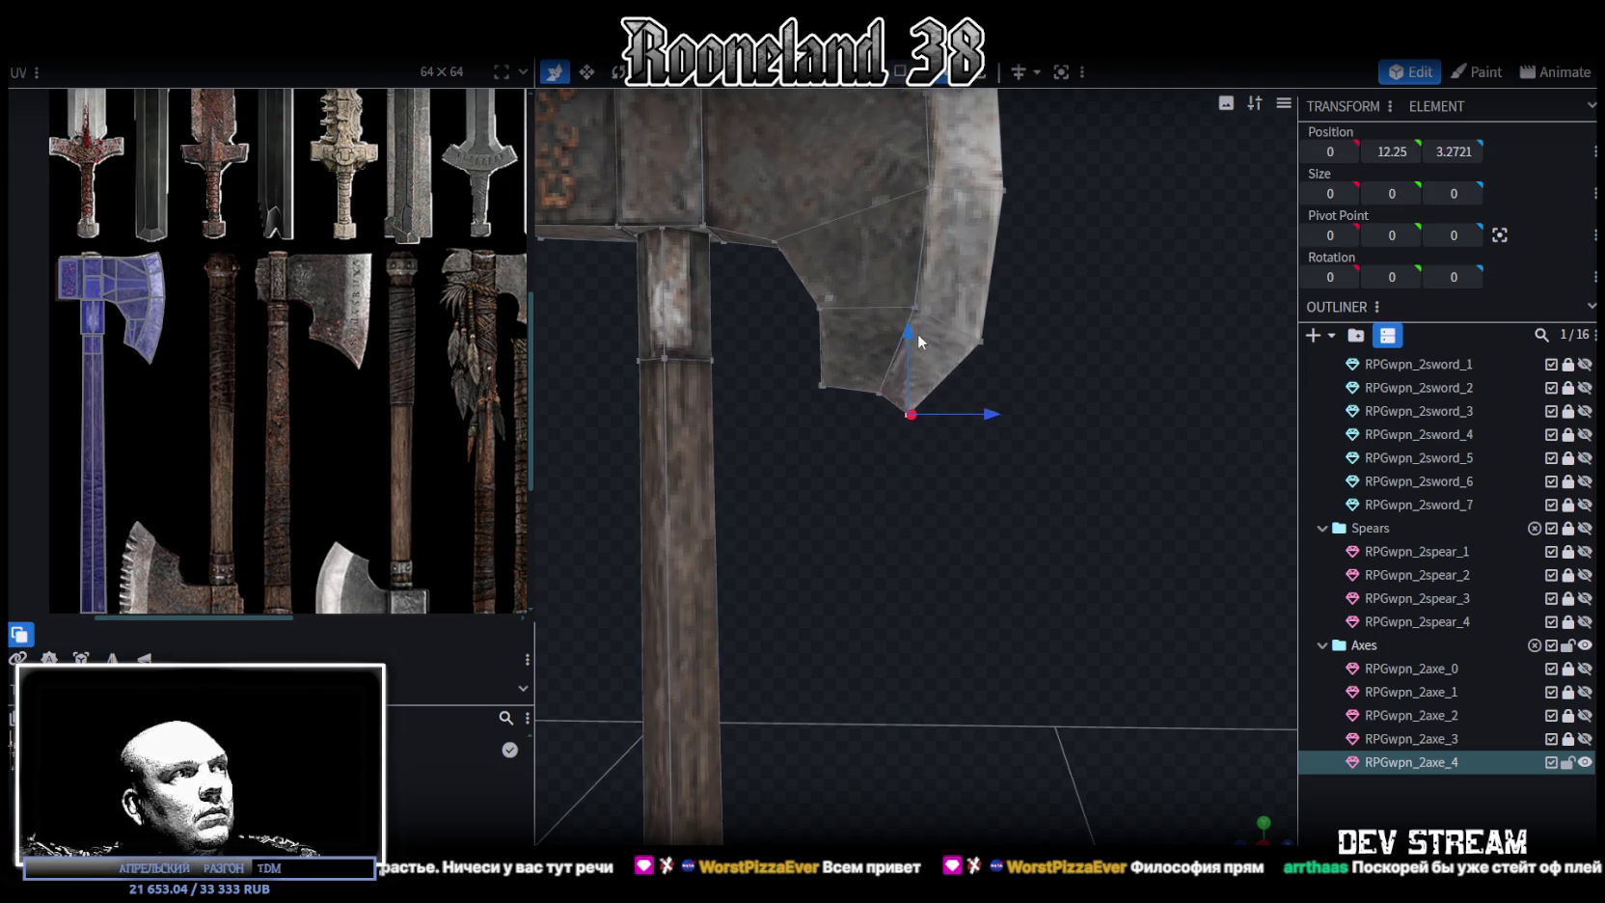
{"action": "left_click_drag", "start_coordinate": [989, 414], "coordinate": [1023, 424]}
{"action": "left_click_drag", "start_coordinate": [939, 340], "coordinate": [950, 365]}
{"action": "right_click_drag", "start_coordinate": [1026, 294], "coordinate": [932, 521]}
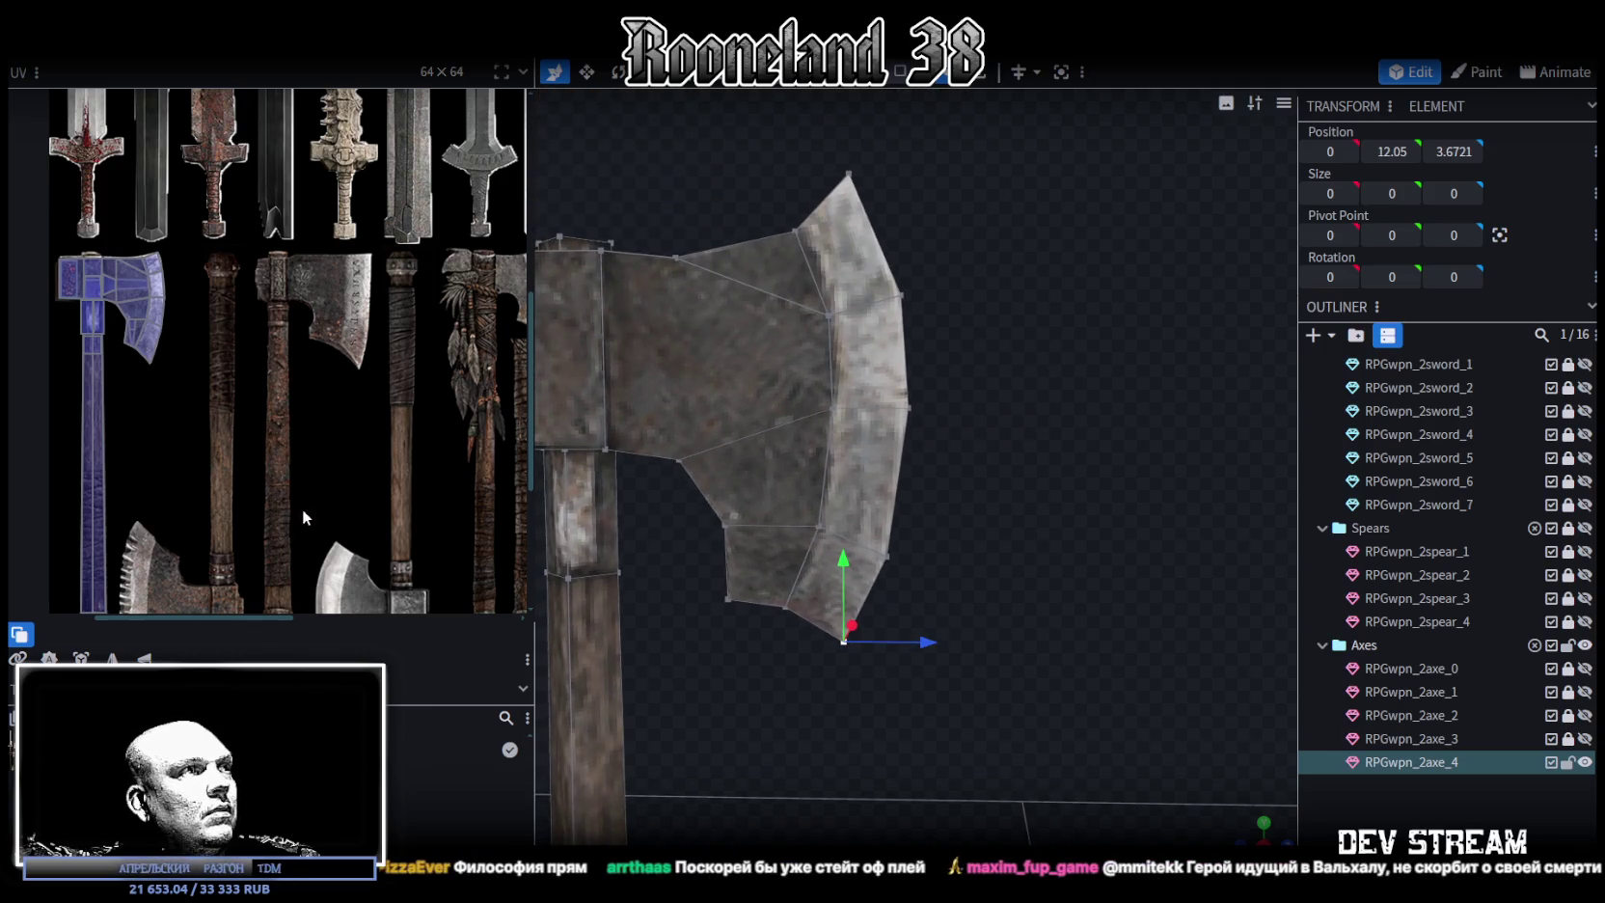
{"action": "scroll", "coordinate": [300, 507], "scroll_direction": "down", "scroll_amount": 2}
{"action": "scroll", "coordinate": [350, 502], "scroll_direction": "down", "scroll_amount": 2}
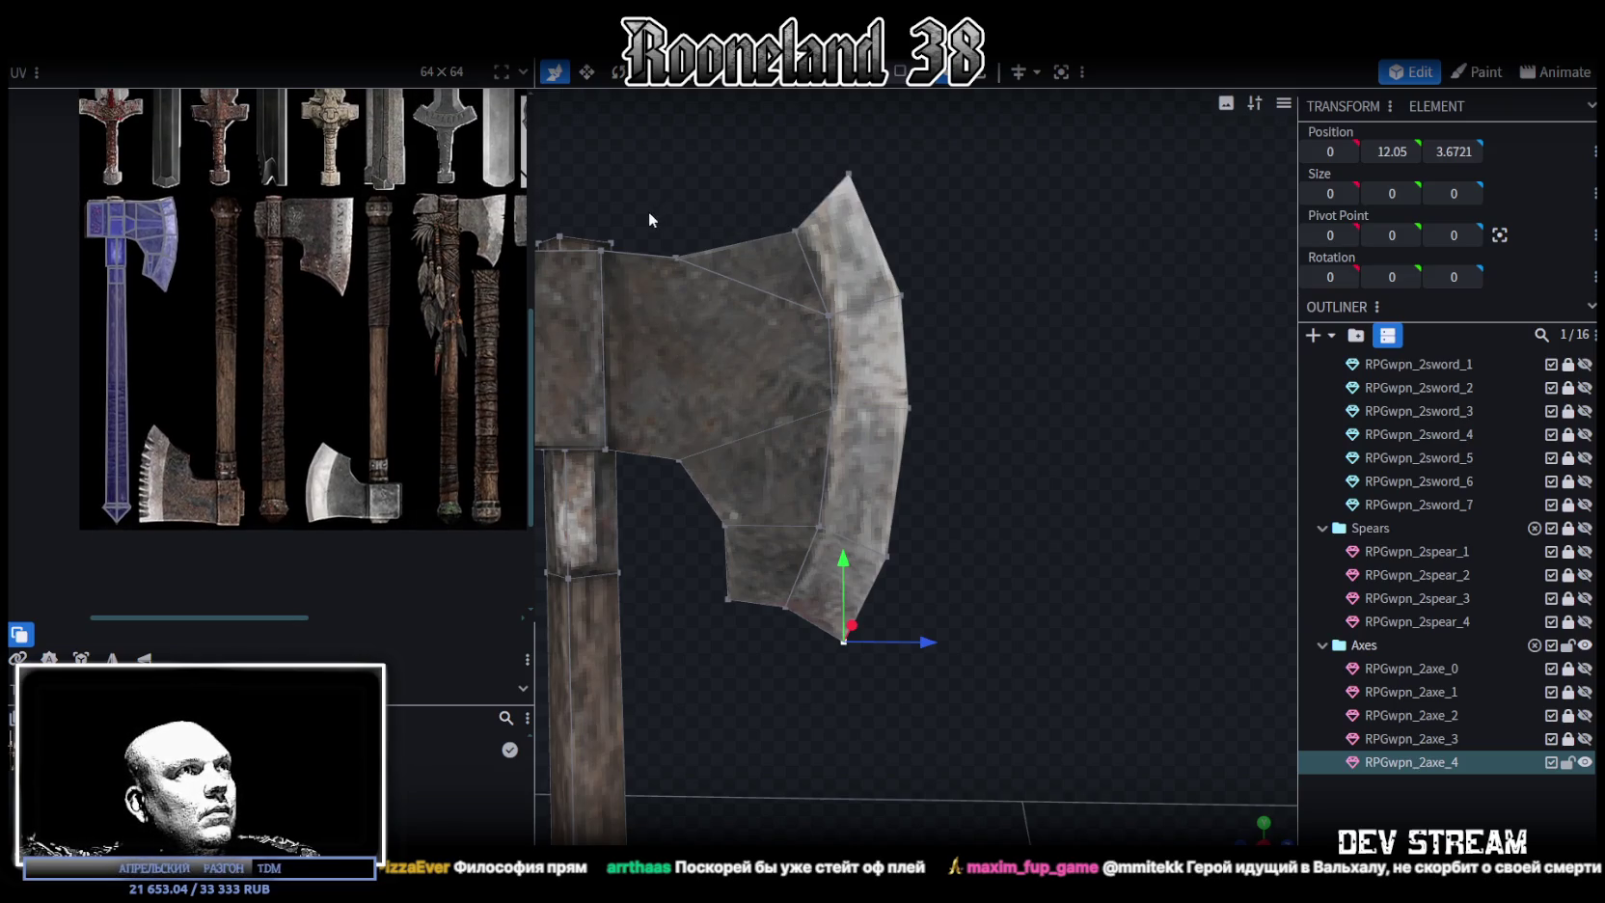
Set the blade's two top-edge vertices to height 17, then raise them by 0.4
{"action": "left_click_drag", "start_coordinate": [649, 215], "coordinate": [827, 292]}
{"action": "left_click", "coordinate": [1392, 153]}
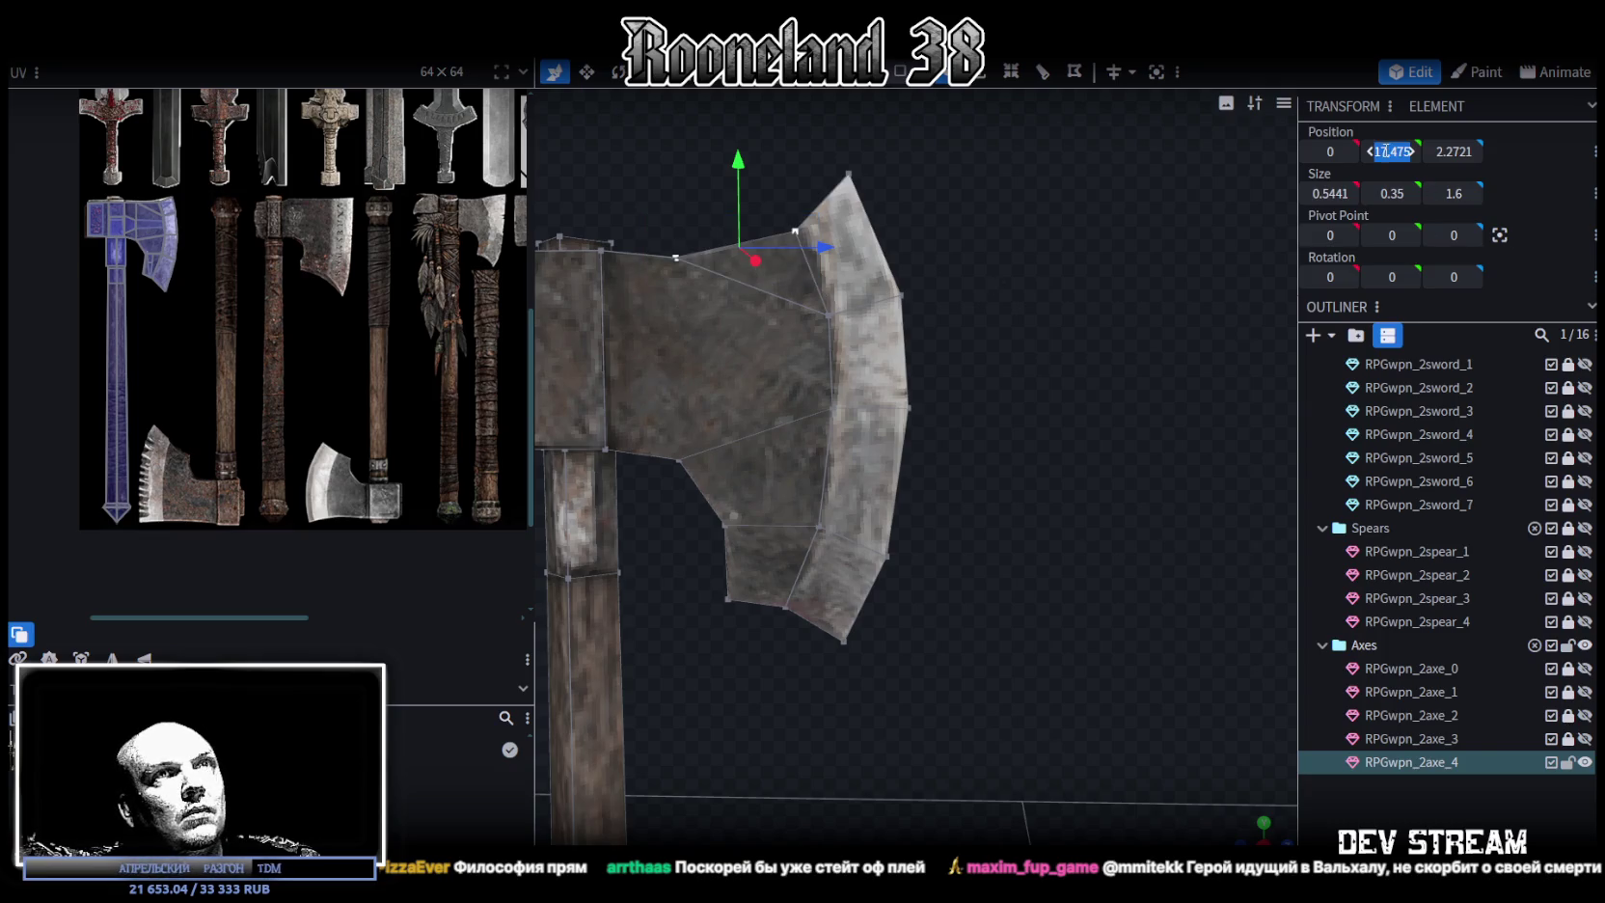
{"action": "type", "text": "17"}
{"action": "key", "text": "Return"}
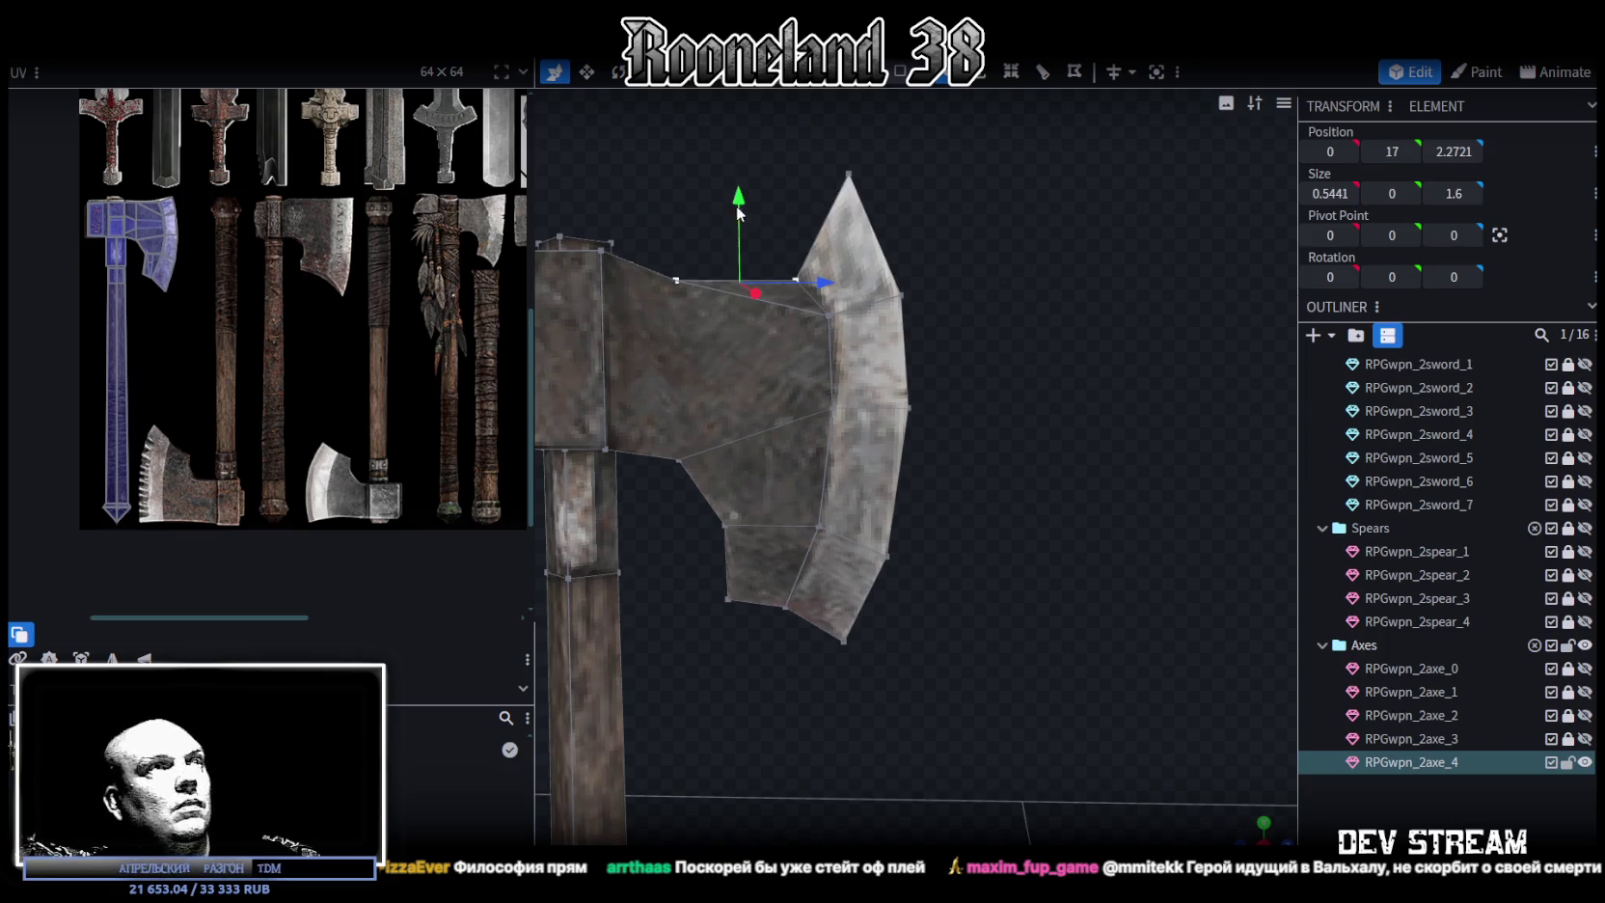
{"action": "left_click_drag", "start_coordinate": [740, 197], "coordinate": [739, 172]}
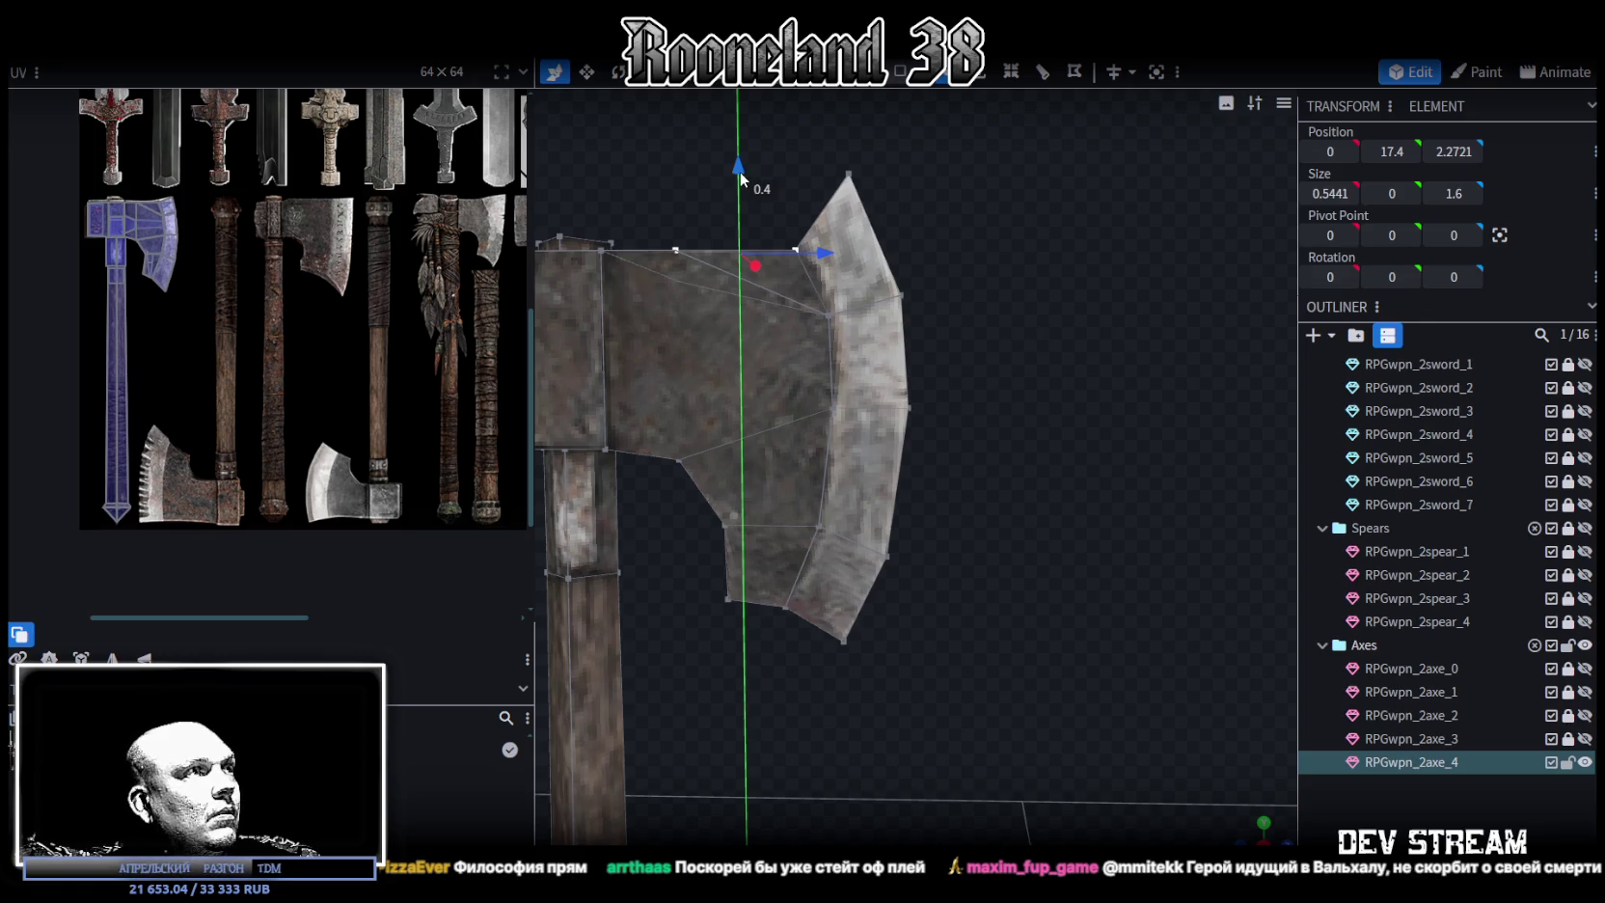
Move the blade-tip vertex outward and down to height 17.55
{"action": "left_click", "coordinate": [796, 251]}
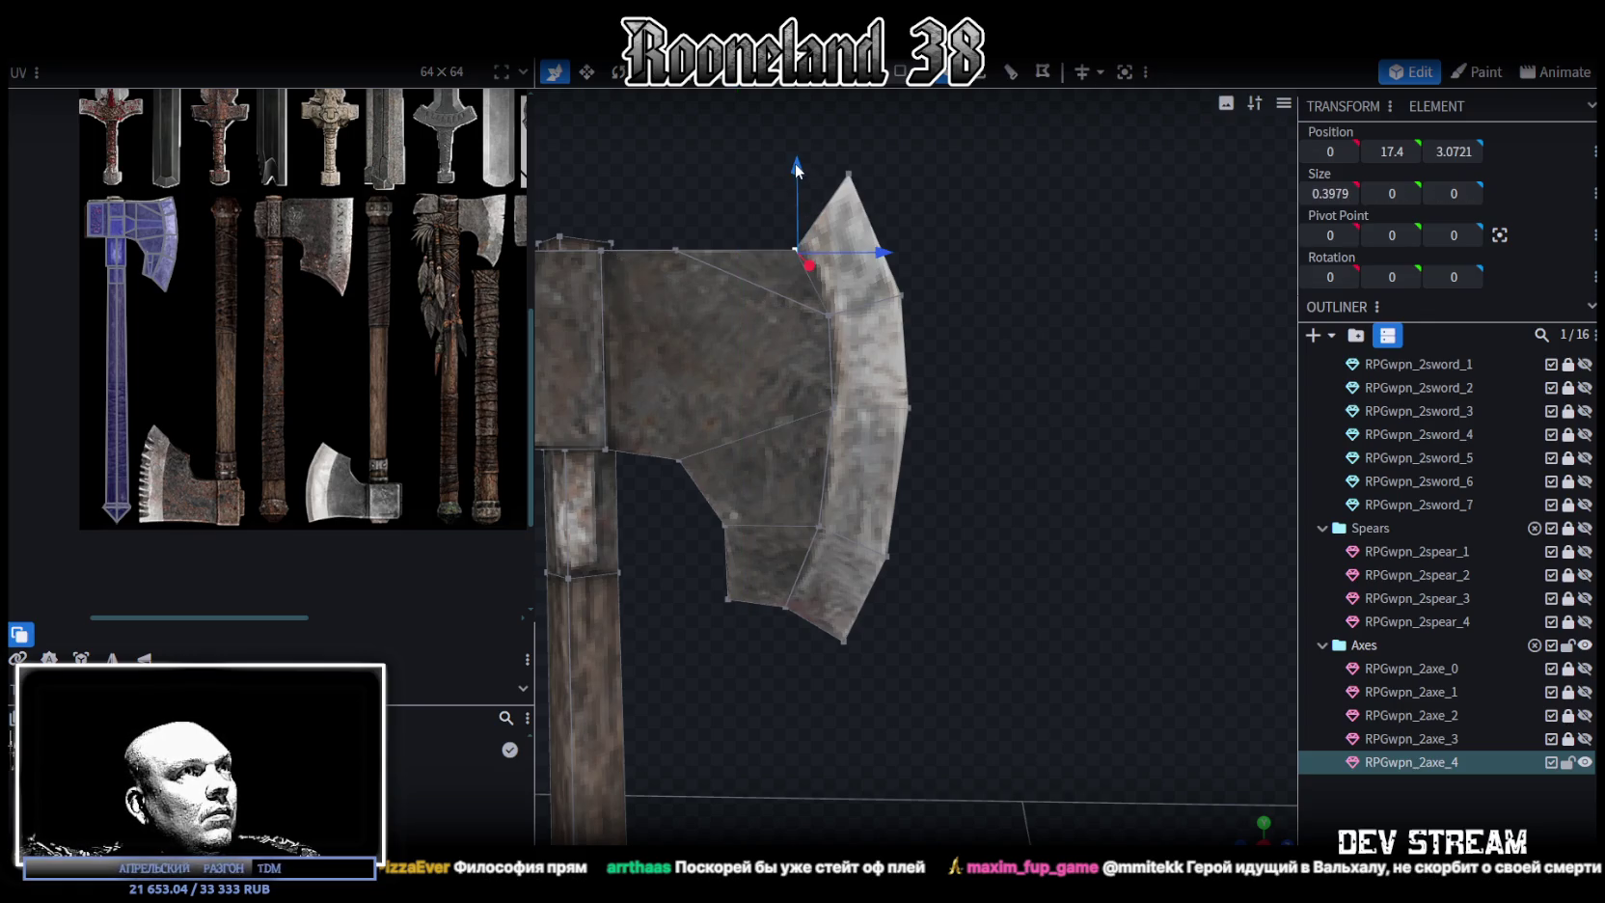
{"action": "left_click", "coordinate": [848, 175]}
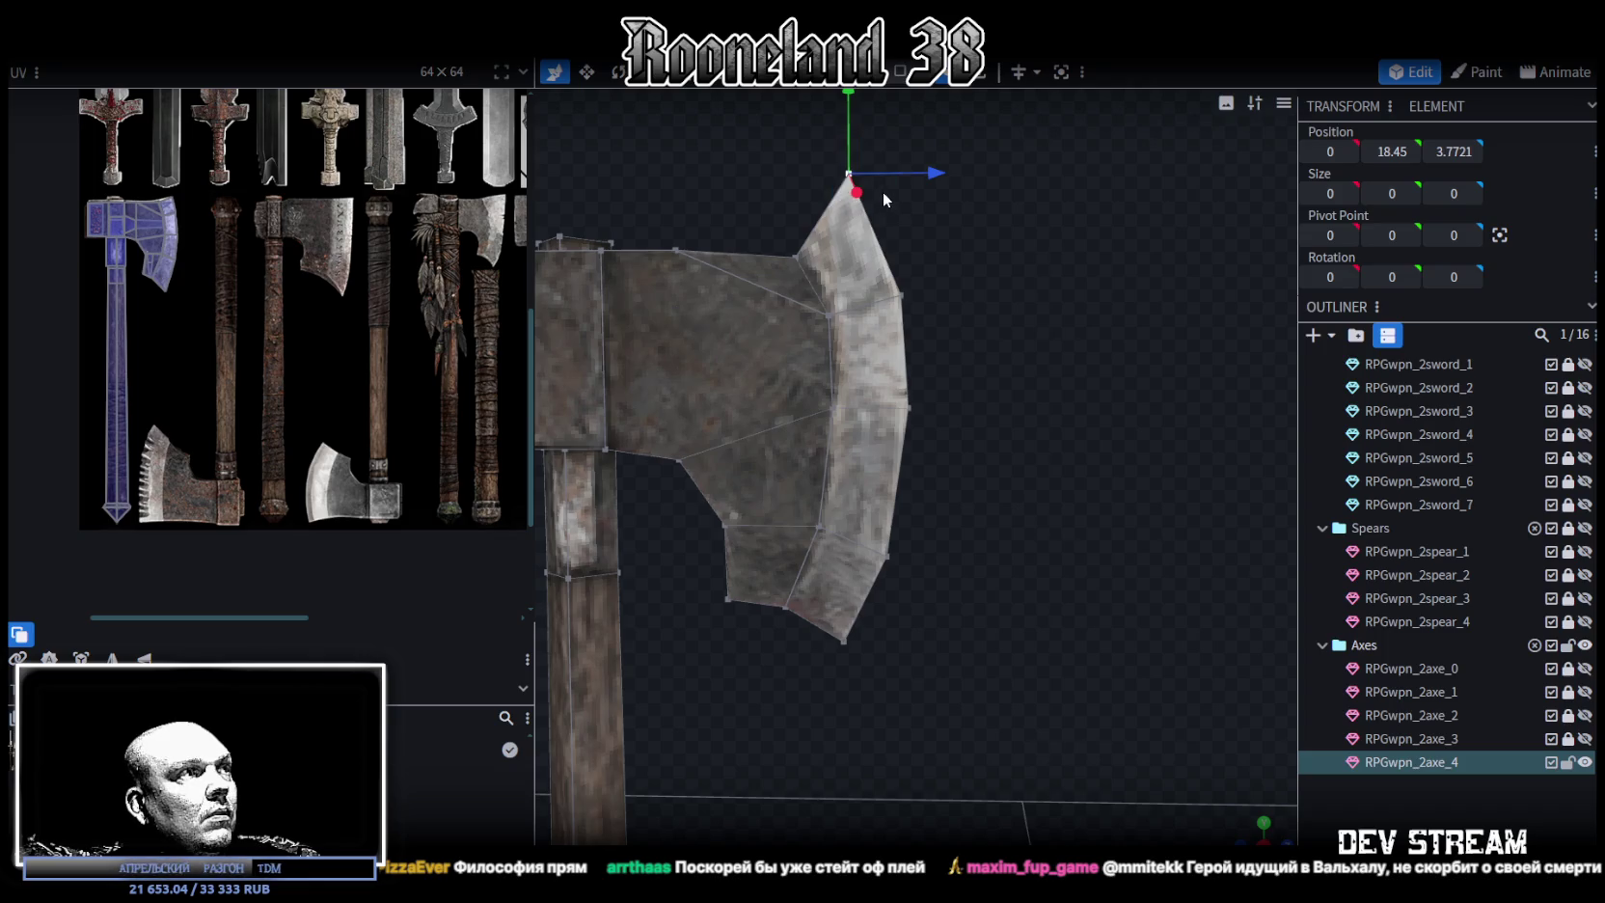
{"action": "left_click_drag", "start_coordinate": [928, 171], "coordinate": [966, 175]}
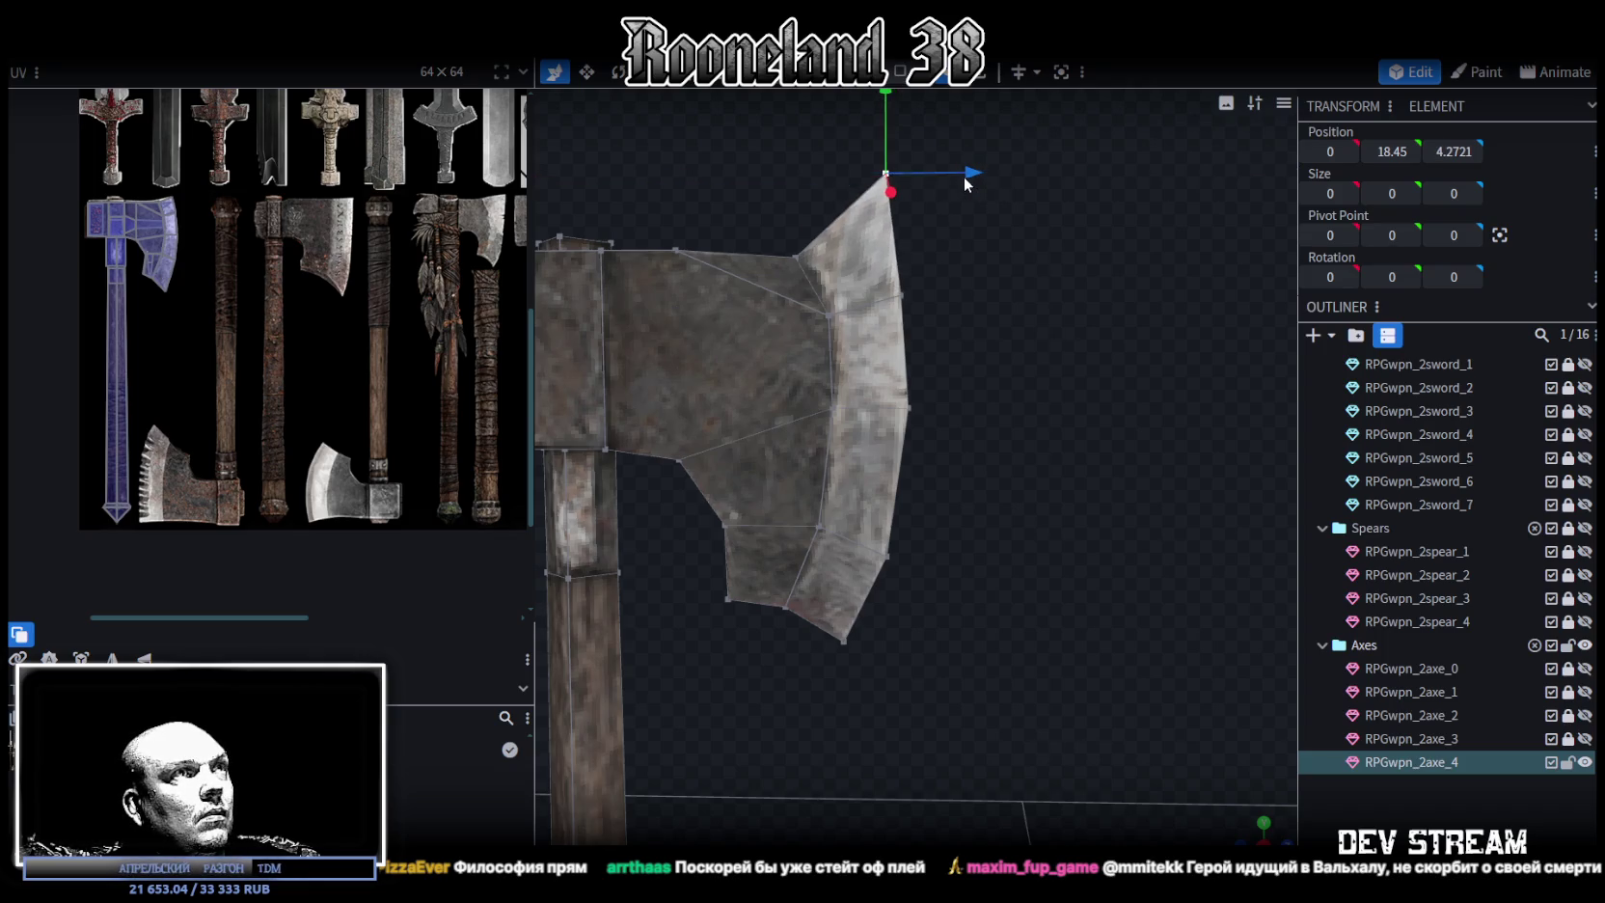
{"action": "key", "text": "ctrl+z"}
{"action": "mouse_move", "coordinate": [799, 147]}
{"action": "left_mouse_down"}
{"action": "mouse_move", "coordinate": [915, 261]}
{"action": "mouse_move", "coordinate": [924, 234]}
{"action": "left_mouse_up"}
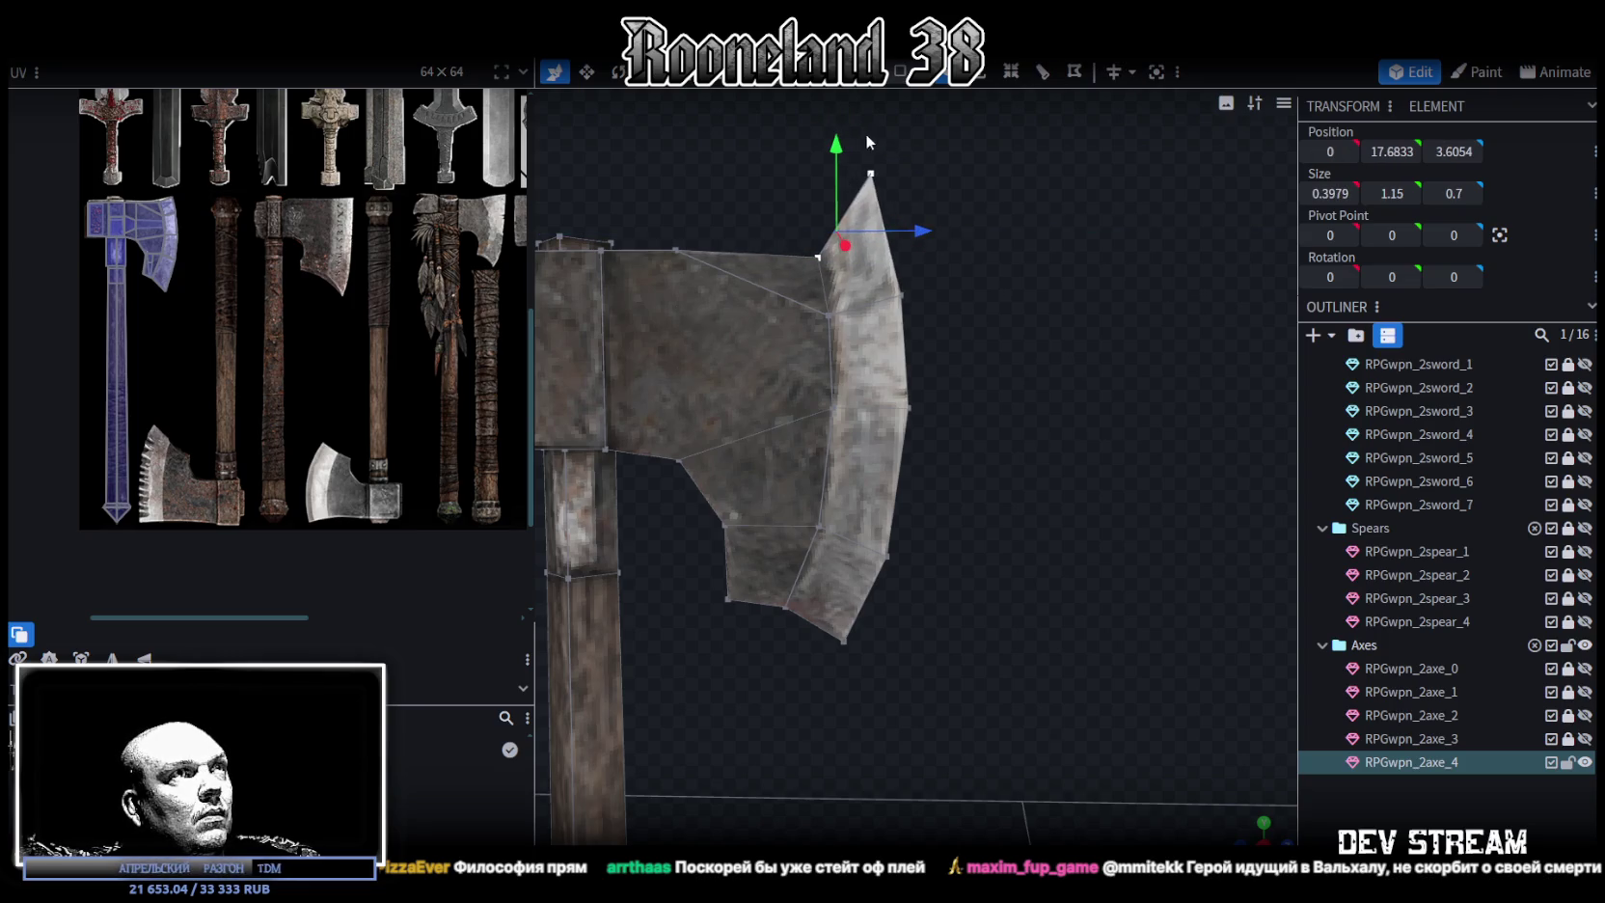
{"action": "left_click", "coordinate": [871, 174]}
{"action": "left_click_drag", "start_coordinate": [957, 177], "coordinate": [967, 172]}
{"action": "mouse_move", "coordinate": [880, 135]}
{"action": "left_mouse_down"}
{"action": "mouse_move", "coordinate": [903, 165]}
{"action": "mouse_move", "coordinate": [897, 201]}
{"action": "left_mouse_up"}
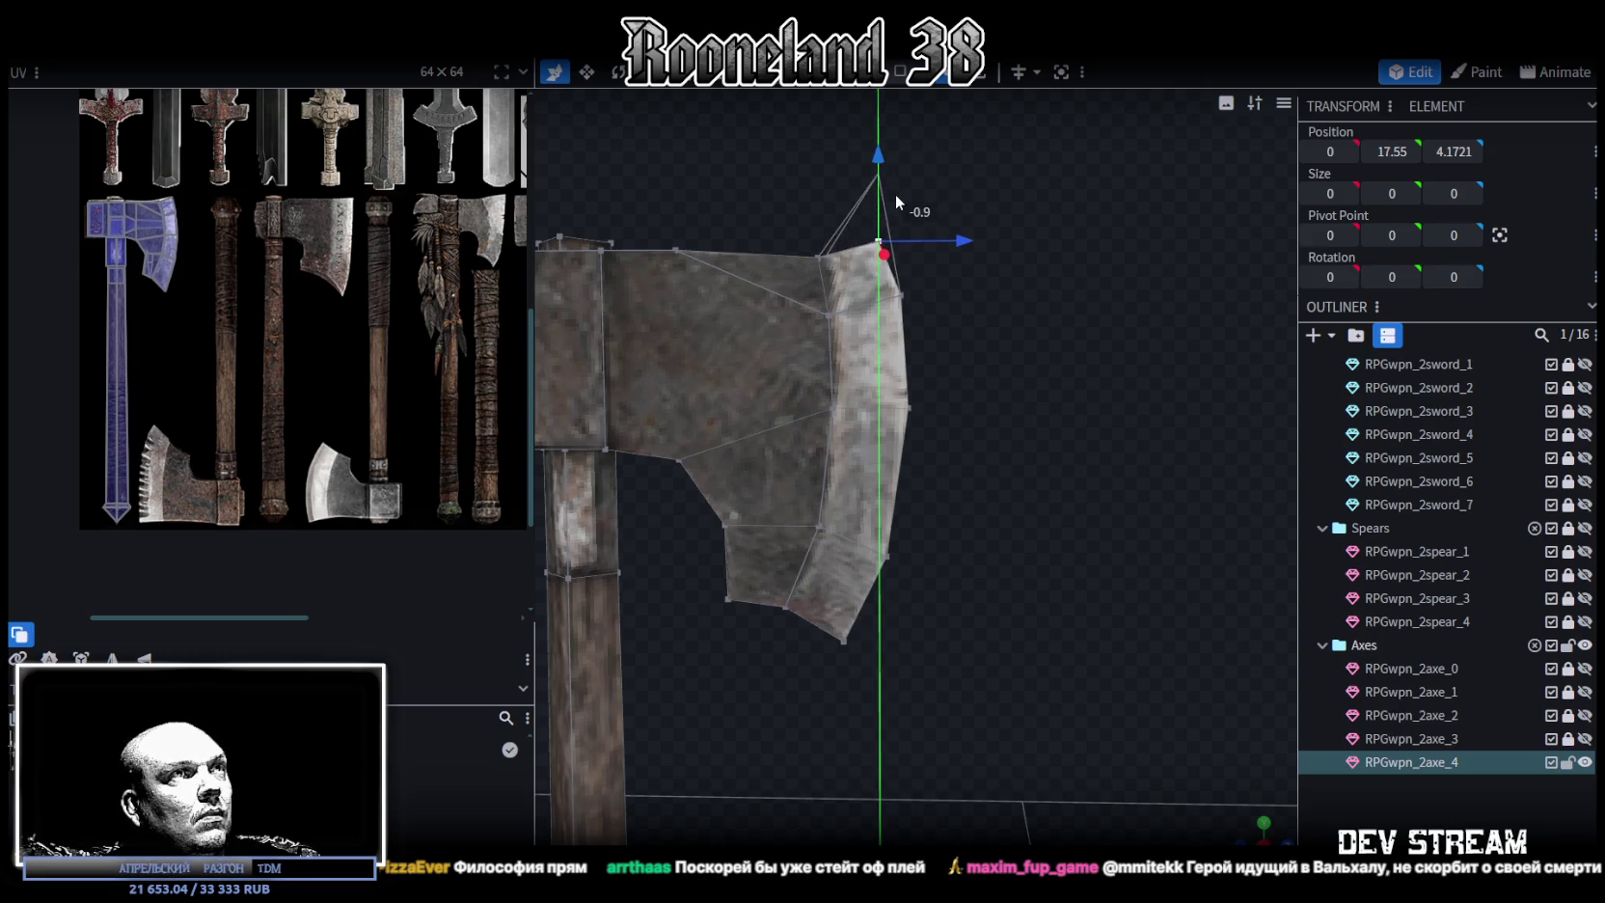
{"action": "left_click_drag", "start_coordinate": [964, 240], "coordinate": [976, 245]}
Push the cutting-edge vertex column out by 0.5 and shift the inner pair slightly inward
{"action": "left_click_drag", "start_coordinate": [1033, 166], "coordinate": [865, 603]}
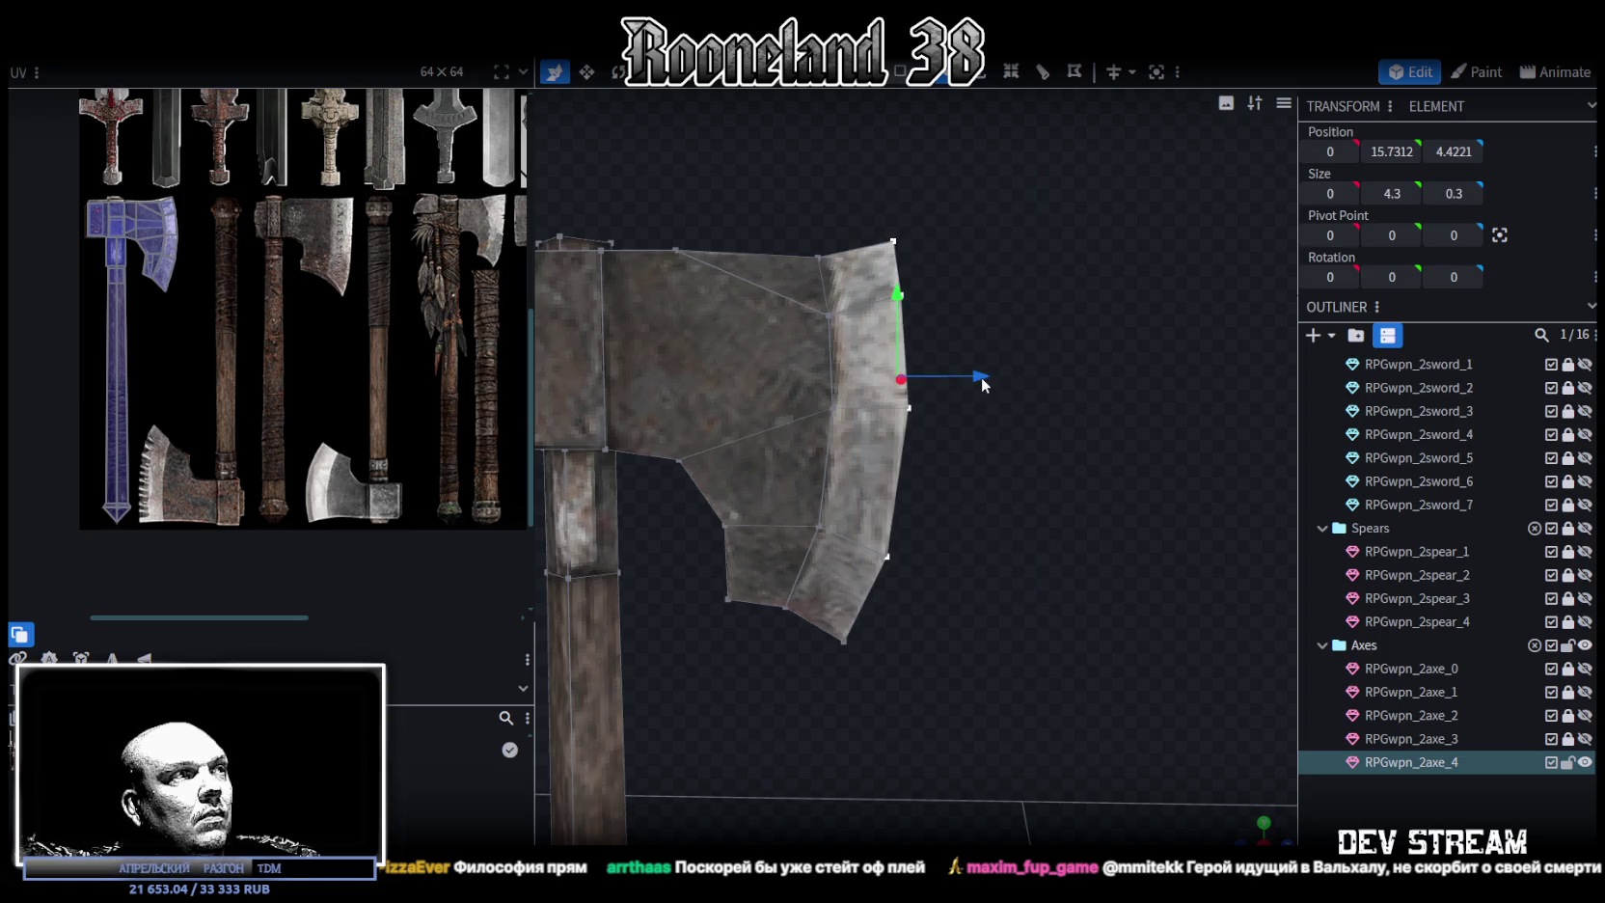
{"action": "left_click_drag", "start_coordinate": [984, 382], "coordinate": [1015, 376]}
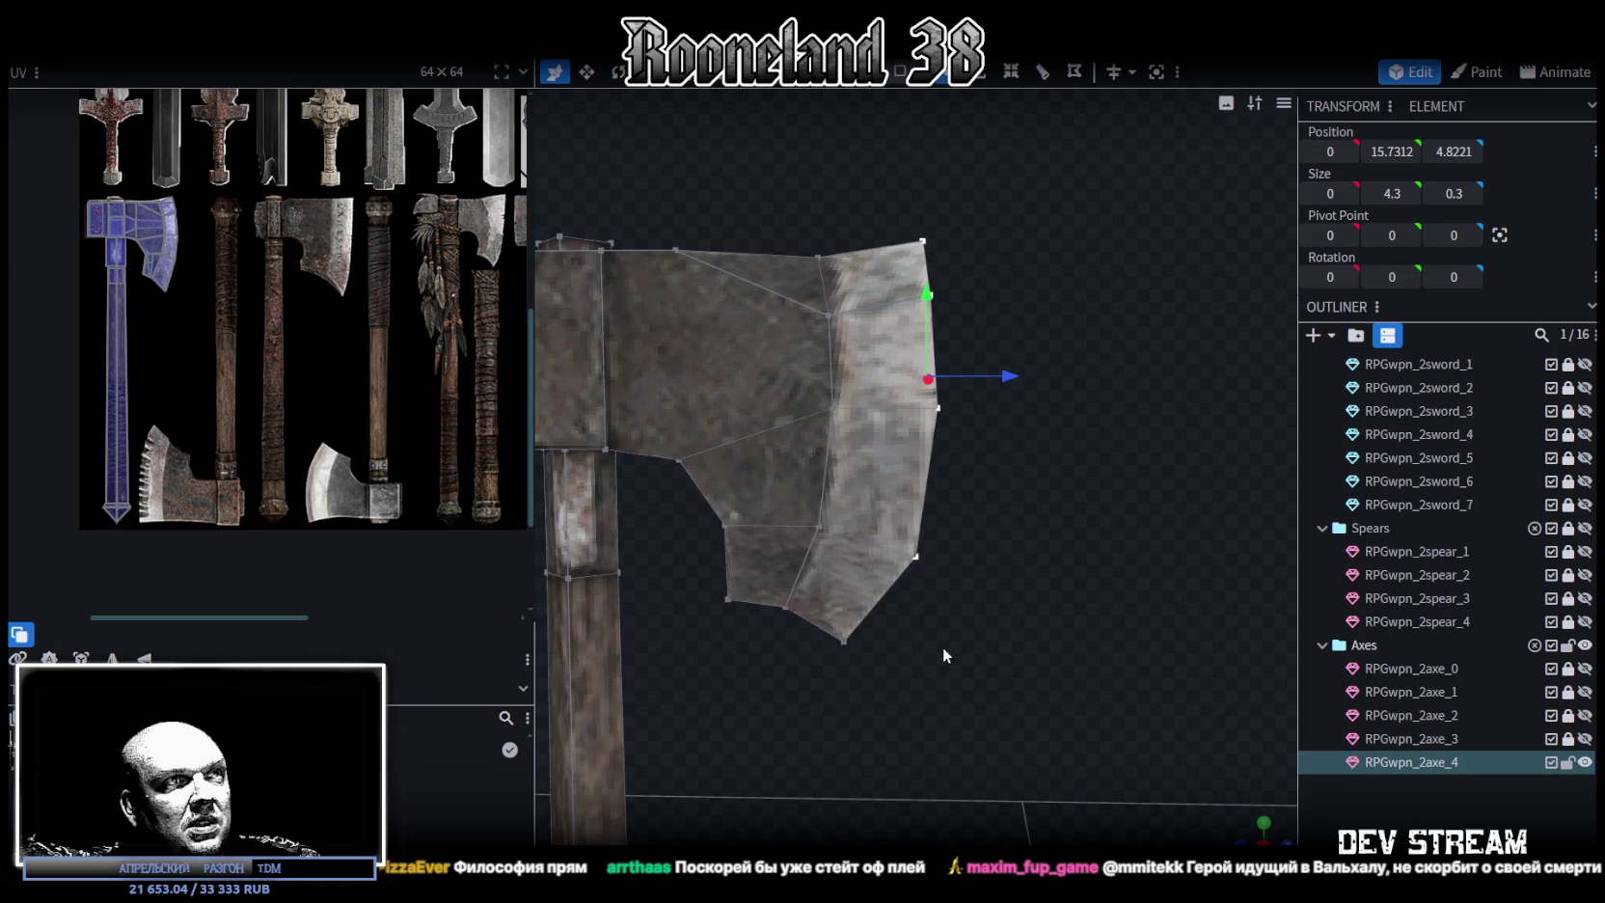
{"action": "left_click_drag", "start_coordinate": [1010, 129], "coordinate": [843, 716]}
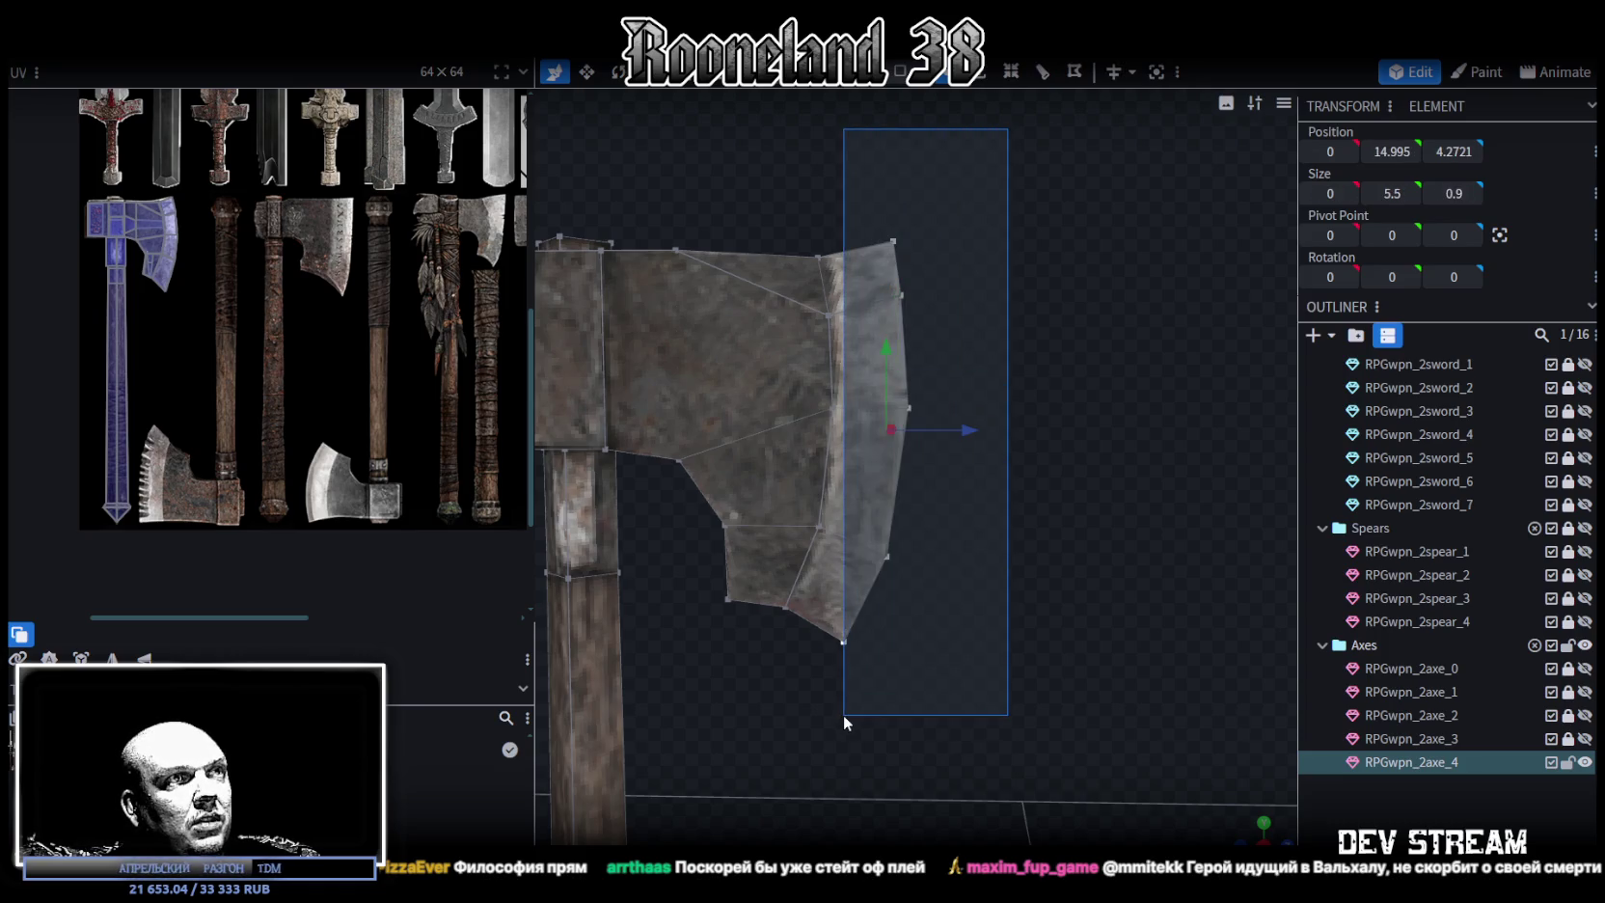
{"action": "left_click_drag", "start_coordinate": [961, 434], "coordinate": [1002, 443]}
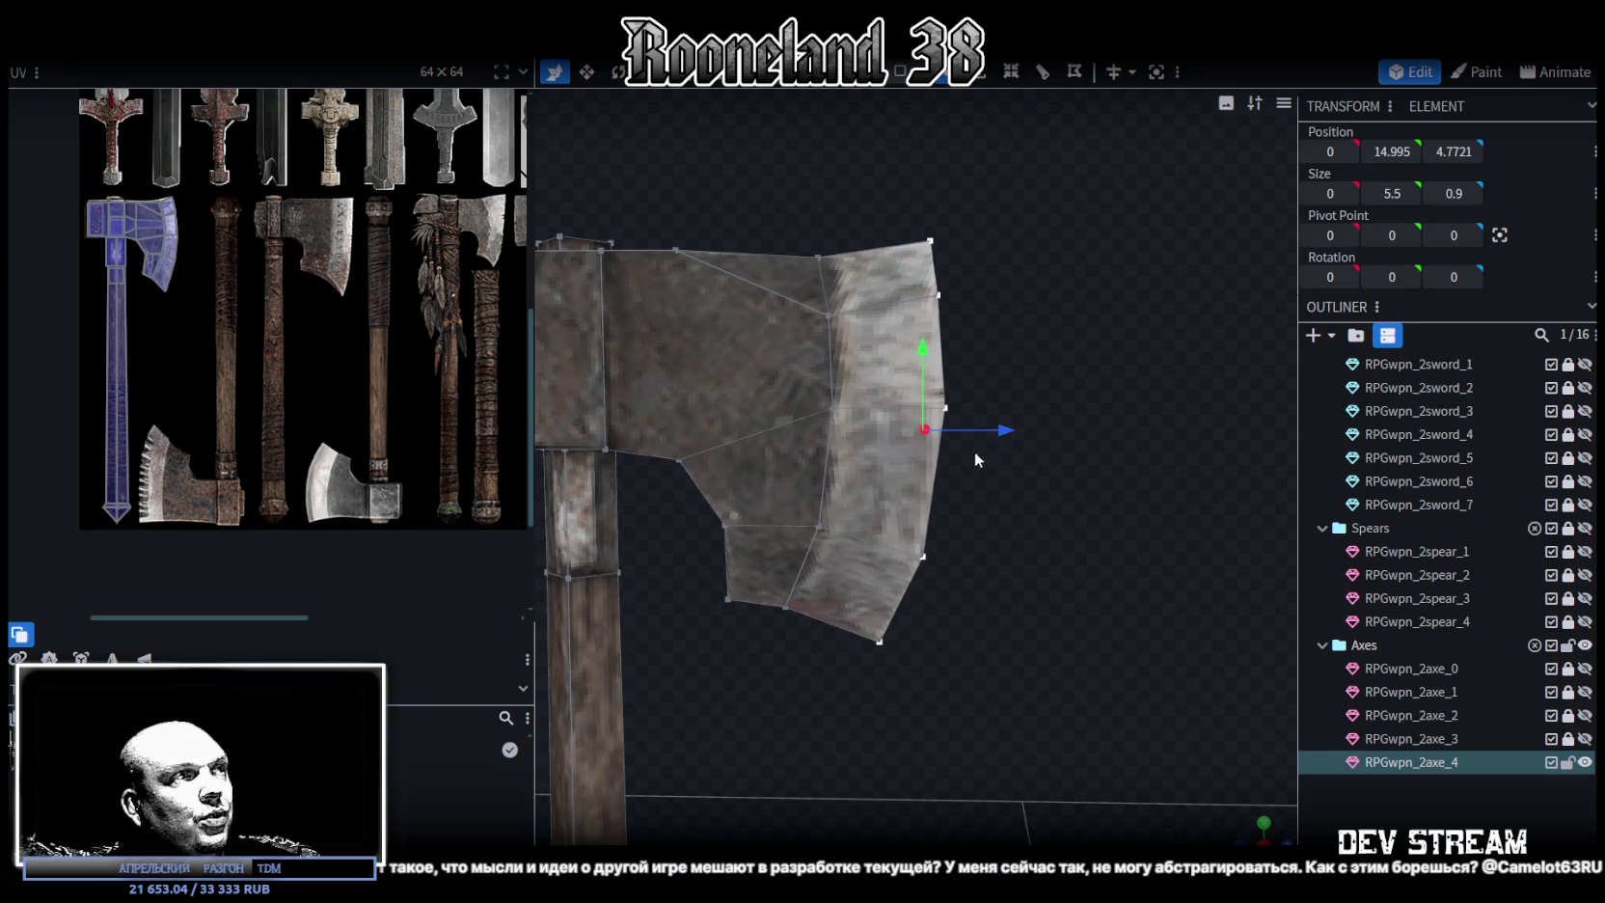
{"action": "left_click_drag", "start_coordinate": [849, 434], "coordinate": [810, 299]}
{"action": "left_click_drag", "start_coordinate": [945, 333], "coordinate": [913, 328]}
Line up the outer cutting-edge vertices at Z 5
{"action": "left_click_drag", "start_coordinate": [1018, 196], "coordinate": [897, 480]}
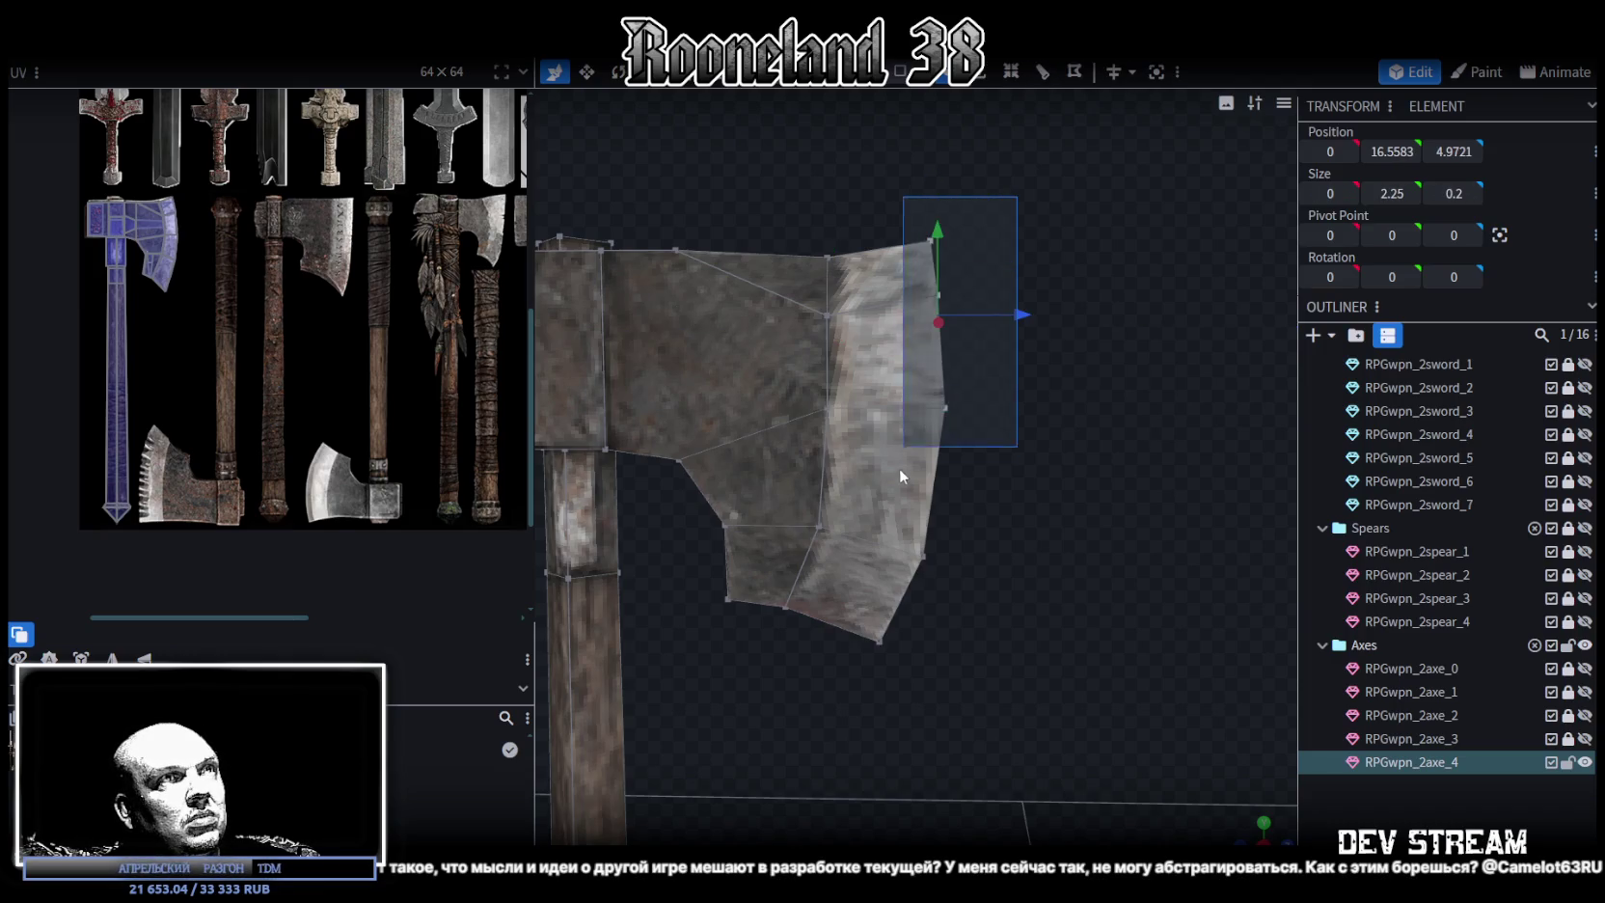
{"action": "type", "text": "5"}
{"action": "key", "text": "Return"}
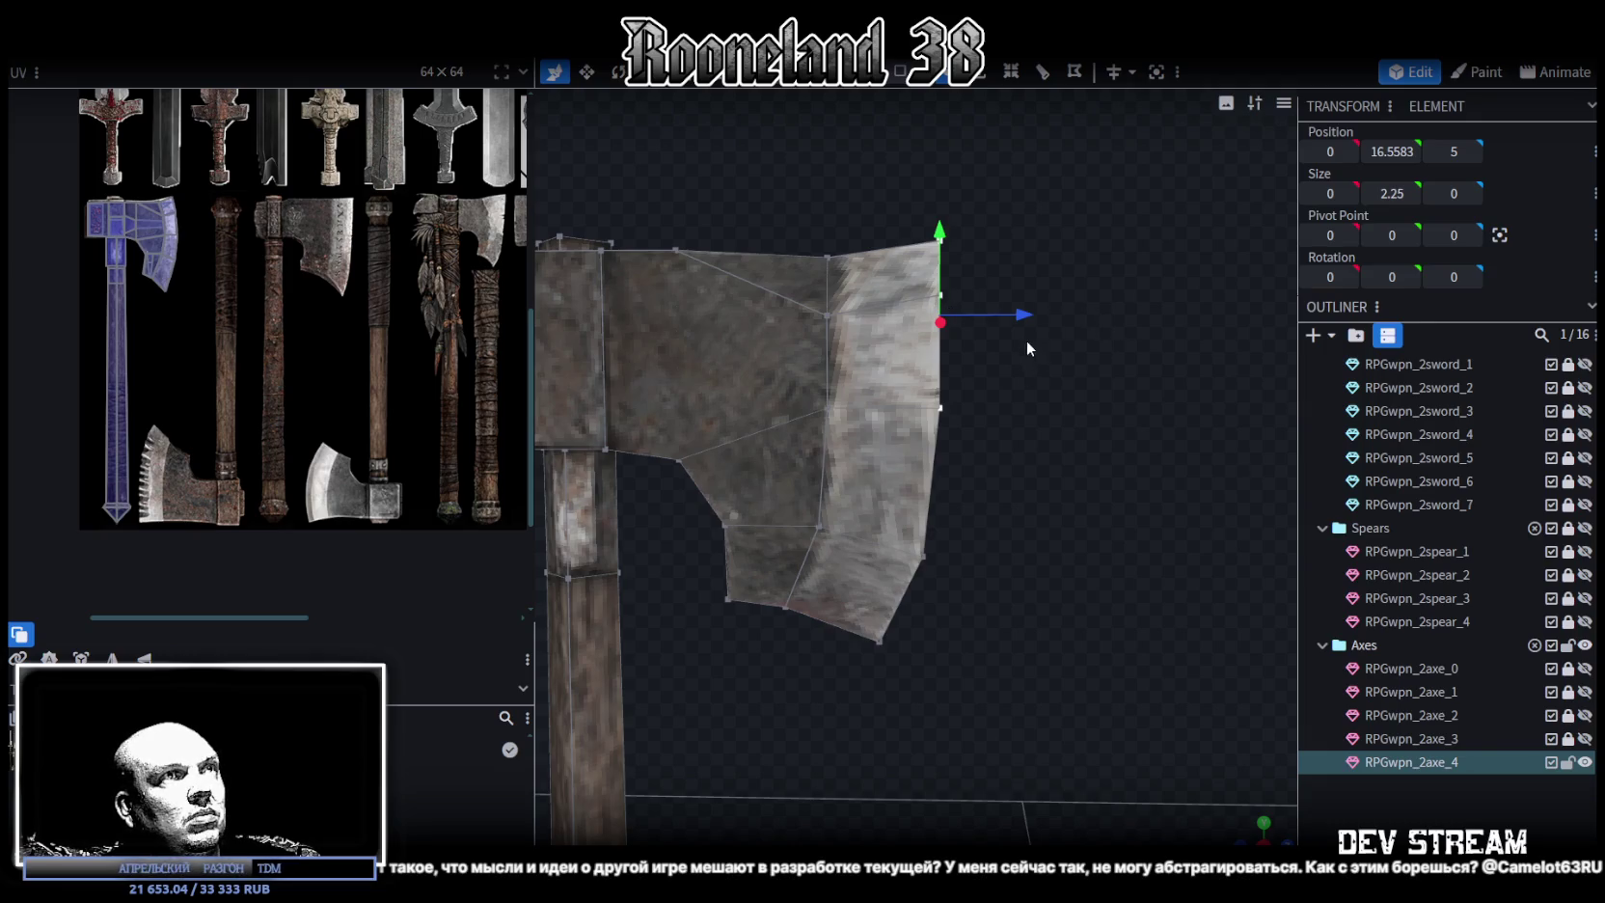
{"action": "left_click_drag", "start_coordinate": [1029, 343], "coordinate": [794, 285]}
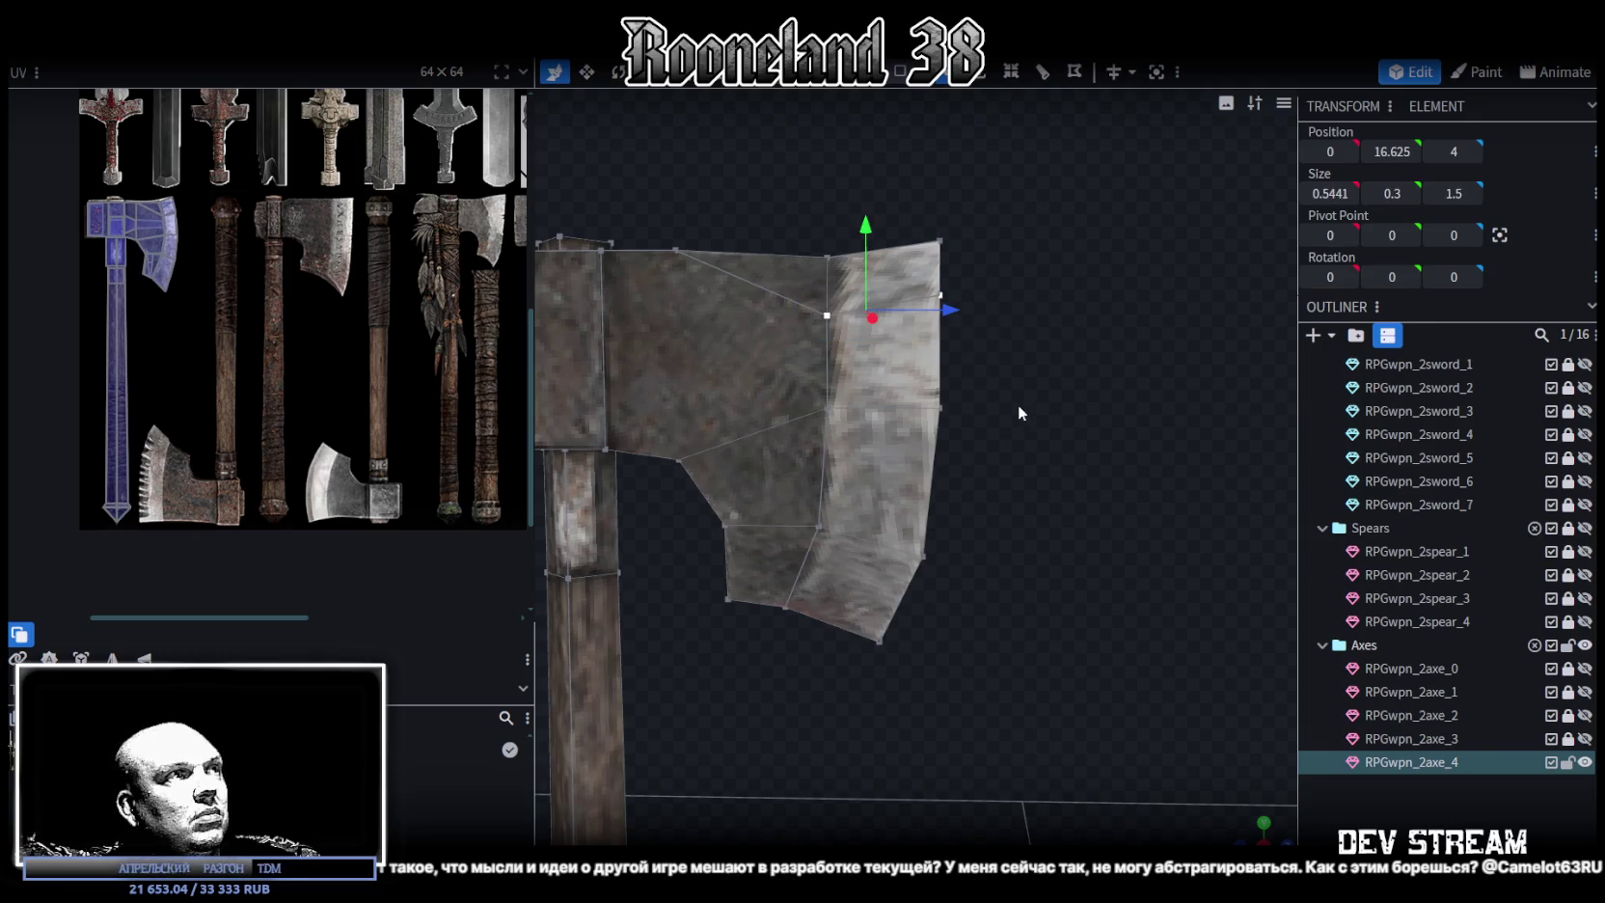
{"action": "scroll", "coordinate": [1052, 554], "scroll_direction": "up", "scroll_amount": 4}
Merge the first doubled top-edge vertex pairs of the blade with Merge All
{"action": "scroll", "coordinate": [1071, 517], "scroll_direction": "down", "scroll_amount": 1}
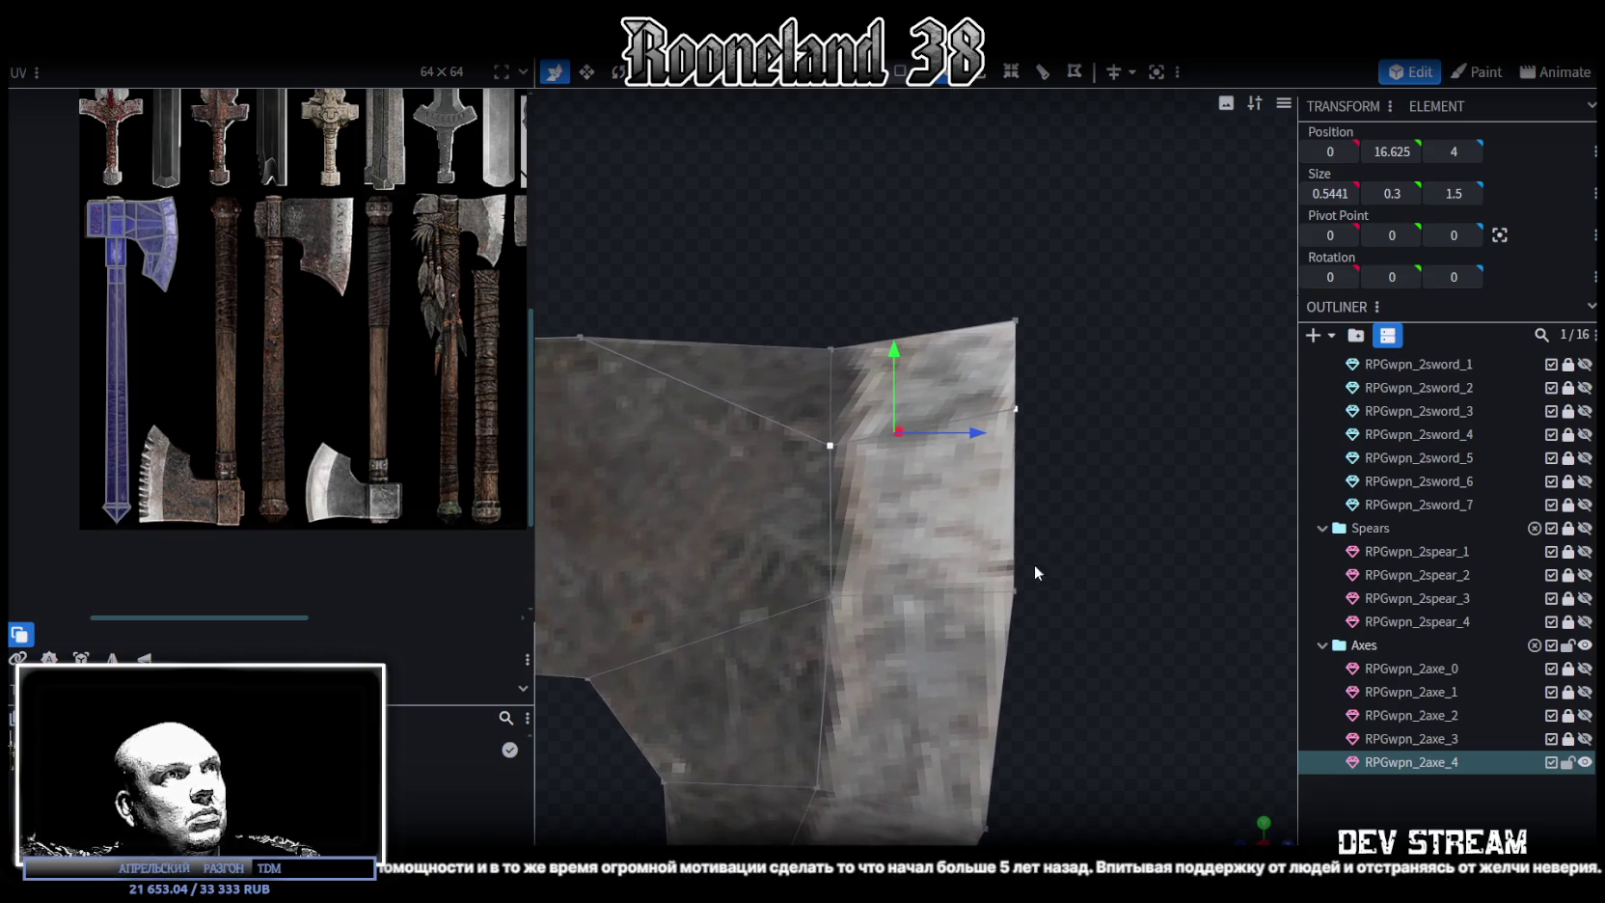
{"action": "mouse_move", "coordinate": [1206, 733]}
{"action": "left_mouse_down"}
{"action": "mouse_move", "coordinate": [1192, 676]}
{"action": "mouse_move", "coordinate": [1134, 612]}
{"action": "mouse_move", "coordinate": [1074, 472]}
{"action": "left_mouse_up"}
{"action": "left_click", "coordinate": [1045, 443]}
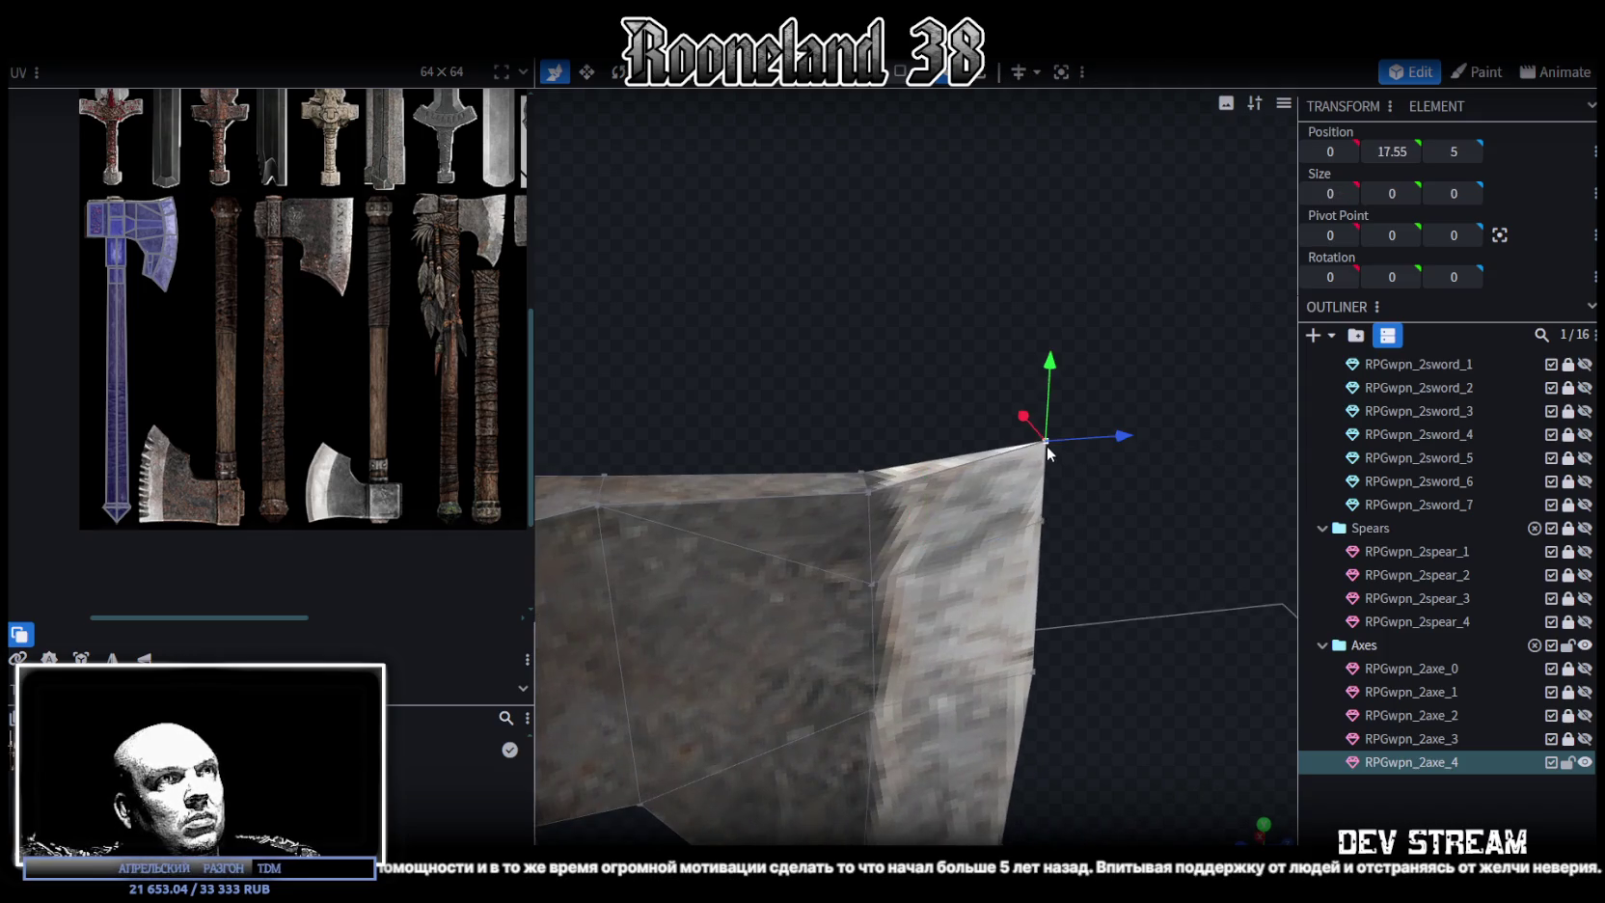
{"action": "right_click", "coordinate": [1046, 525]}
{"action": "mouse_move", "coordinate": [1111, 467]}
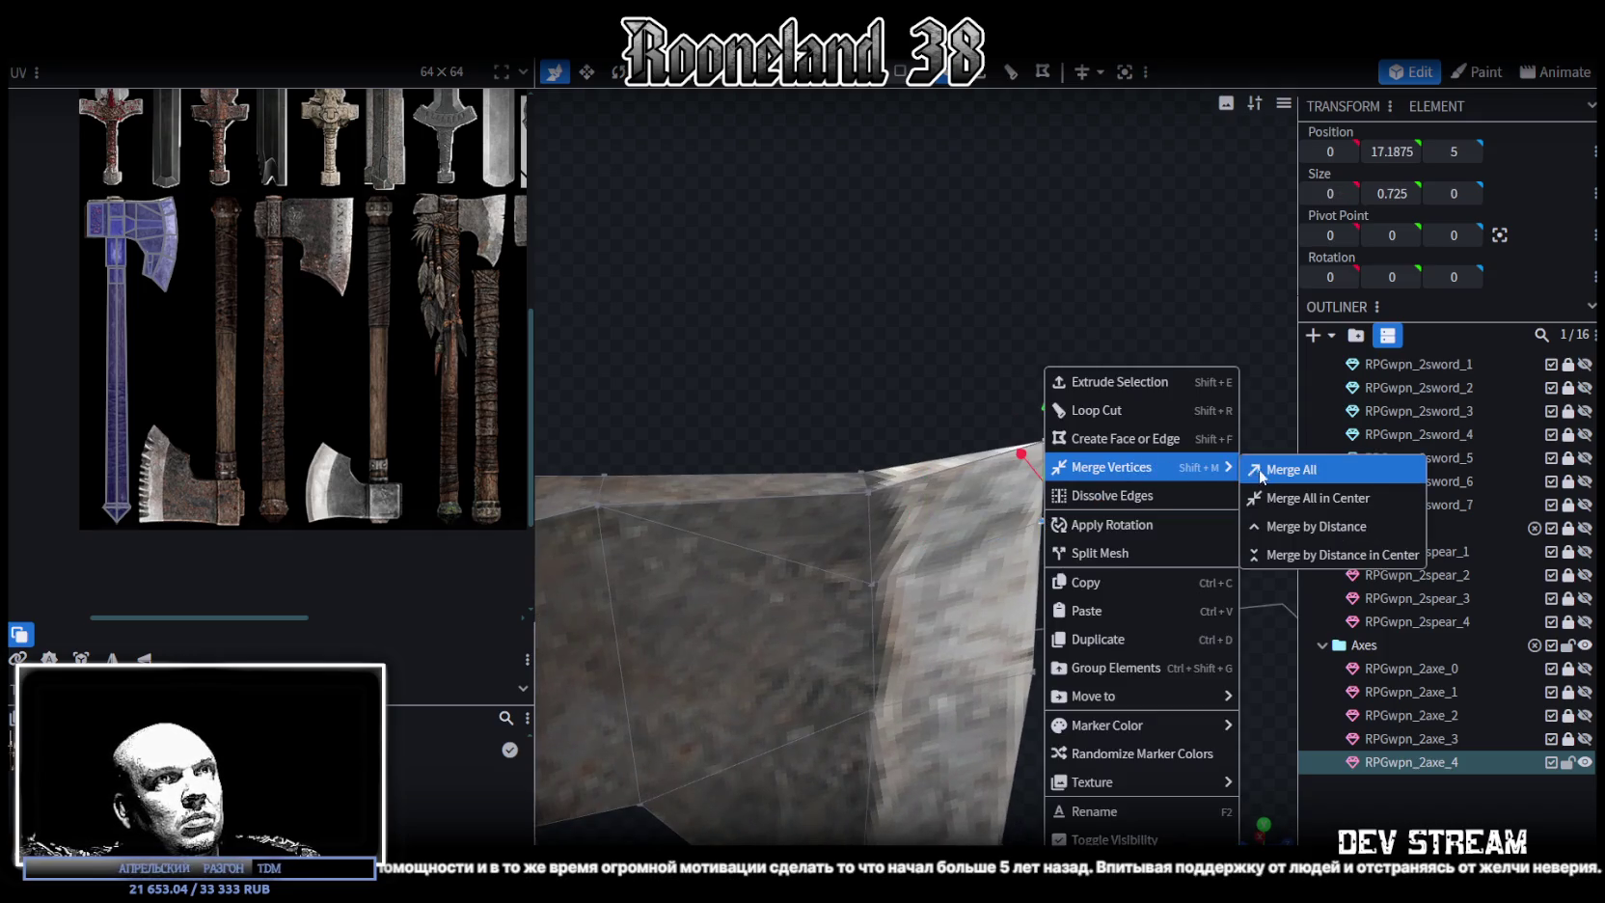
{"action": "left_click", "coordinate": [1274, 464]}
{"action": "left_click", "coordinate": [862, 485]}
{"action": "left_click", "coordinate": [871, 585], "text": "shift"}
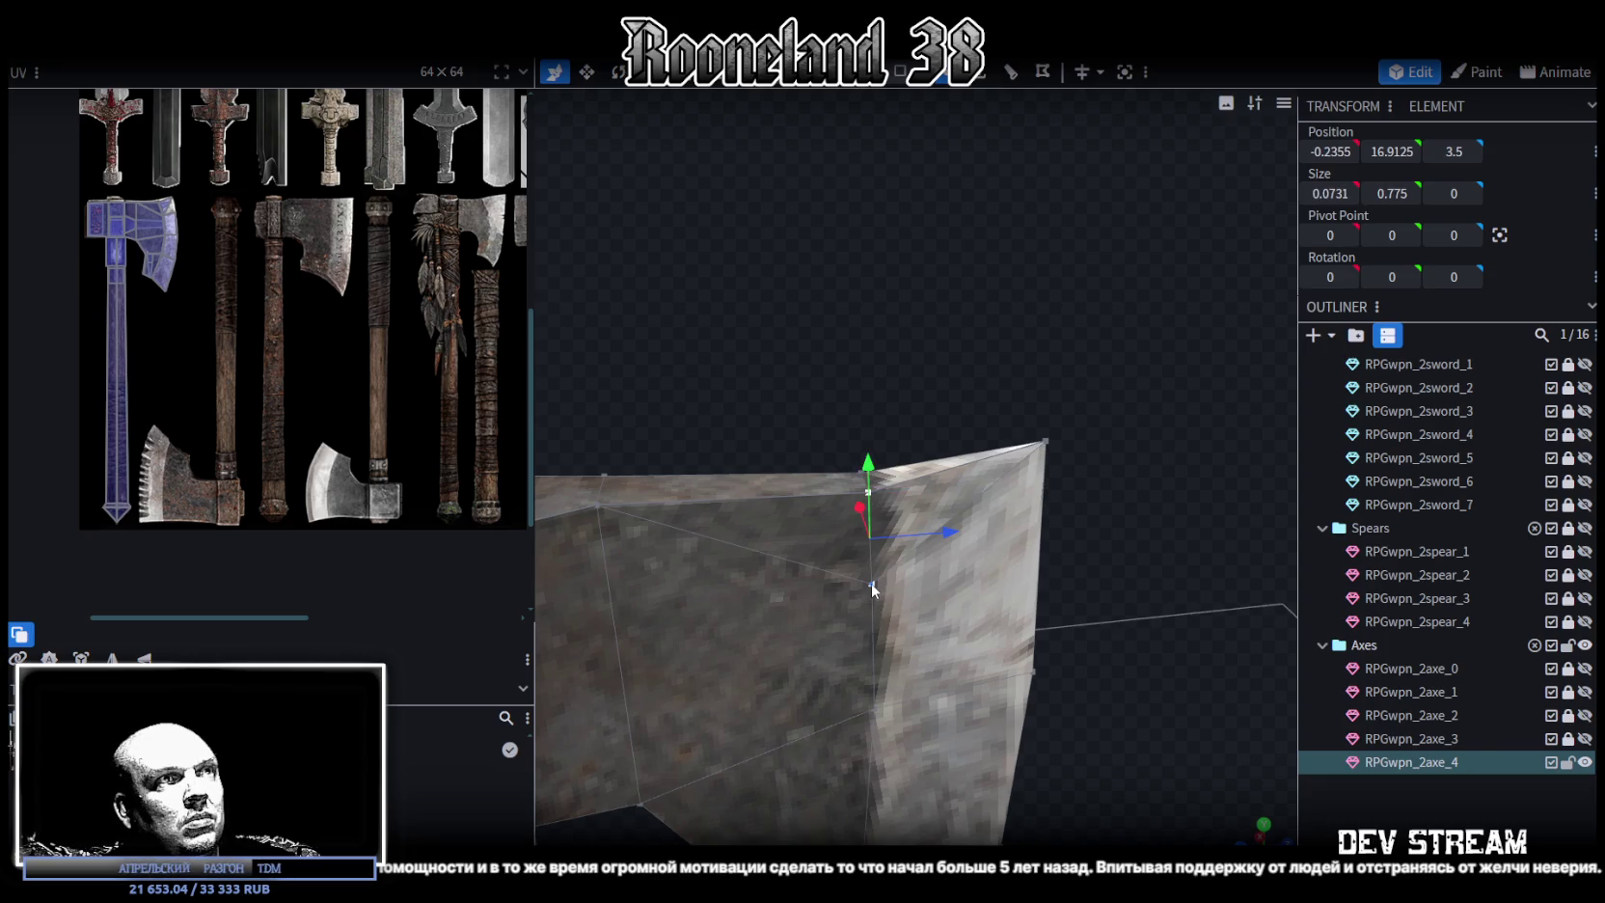
{"action": "right_click", "coordinate": [872, 588]}
{"action": "left_click", "coordinate": [1139, 154]}
Merge the remaining top-edge pair on the other side, each at Y 17.3, Z 3.5
{"action": "left_click_drag", "start_coordinate": [1196, 358], "coordinate": [880, 480]}
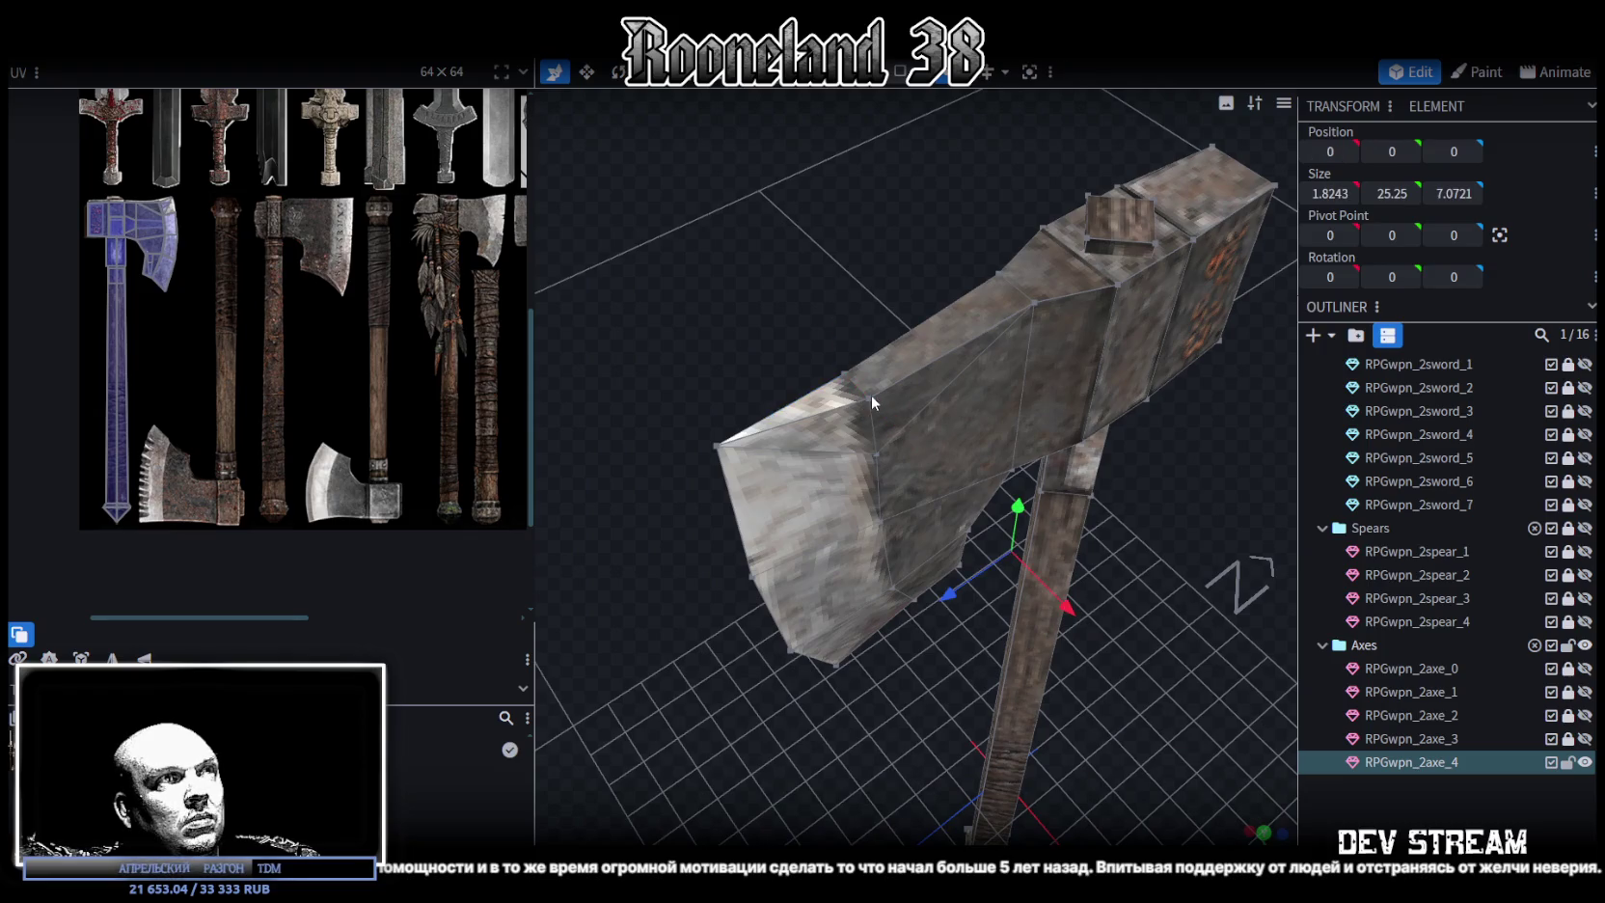
{"action": "left_click", "coordinate": [876, 454], "text": "shift"}
{"action": "right_click", "coordinate": [874, 458]}
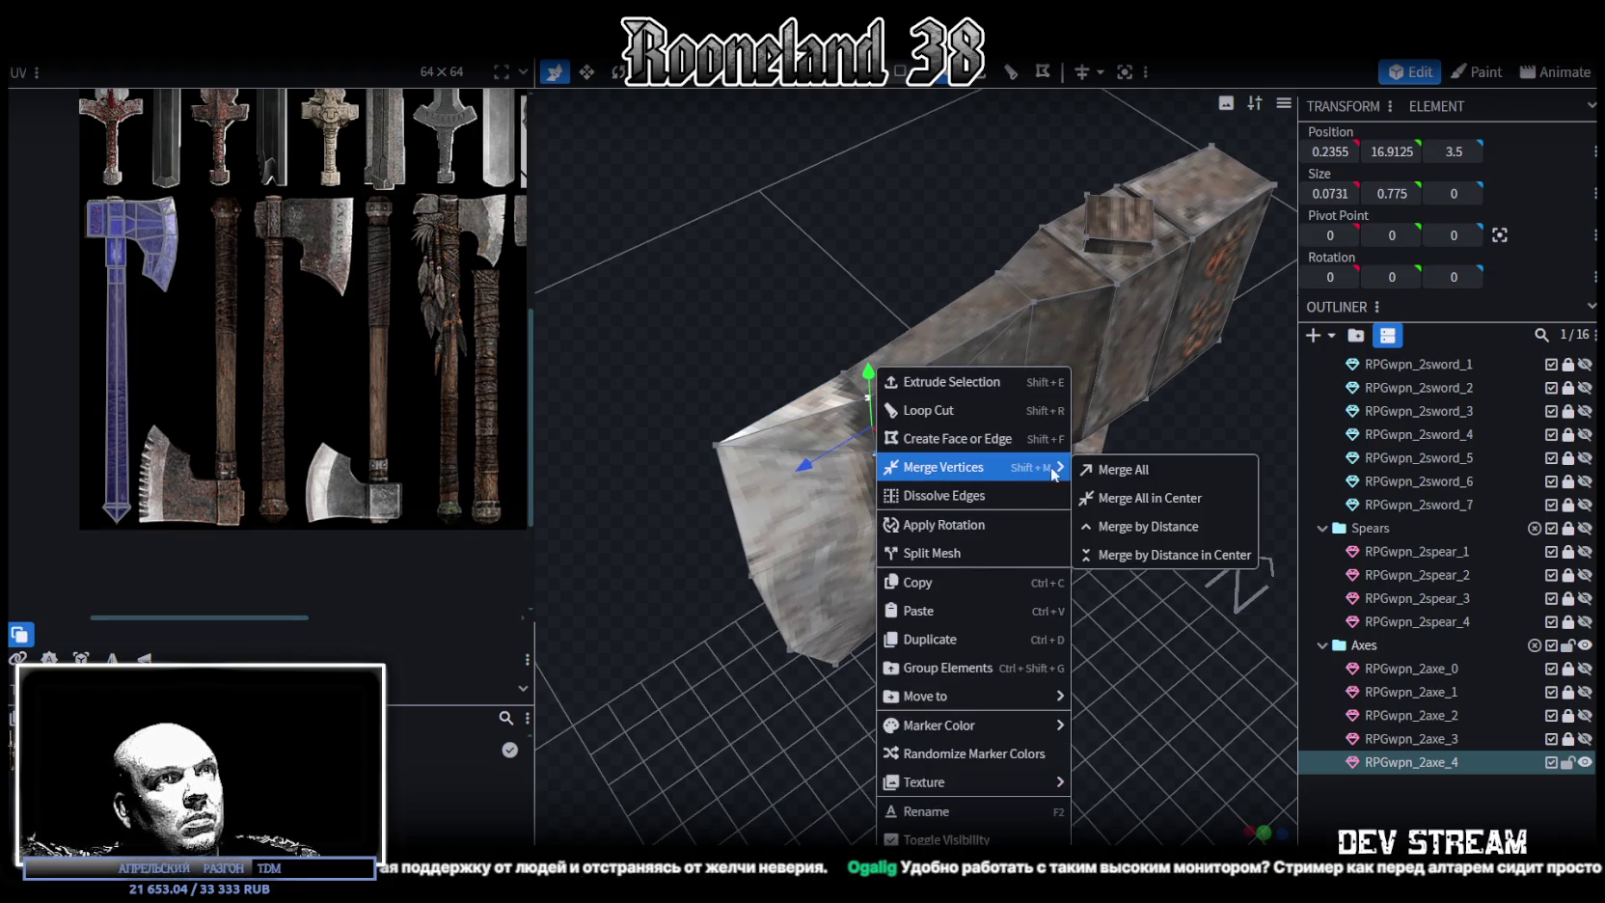
{"action": "left_click", "coordinate": [1110, 469]}
{"action": "mouse_move", "coordinate": [1110, 472]}
{"action": "left_mouse_down"}
{"action": "mouse_move", "coordinate": [994, 625]}
{"action": "mouse_move", "coordinate": [1073, 582]}
{"action": "left_mouse_up"}
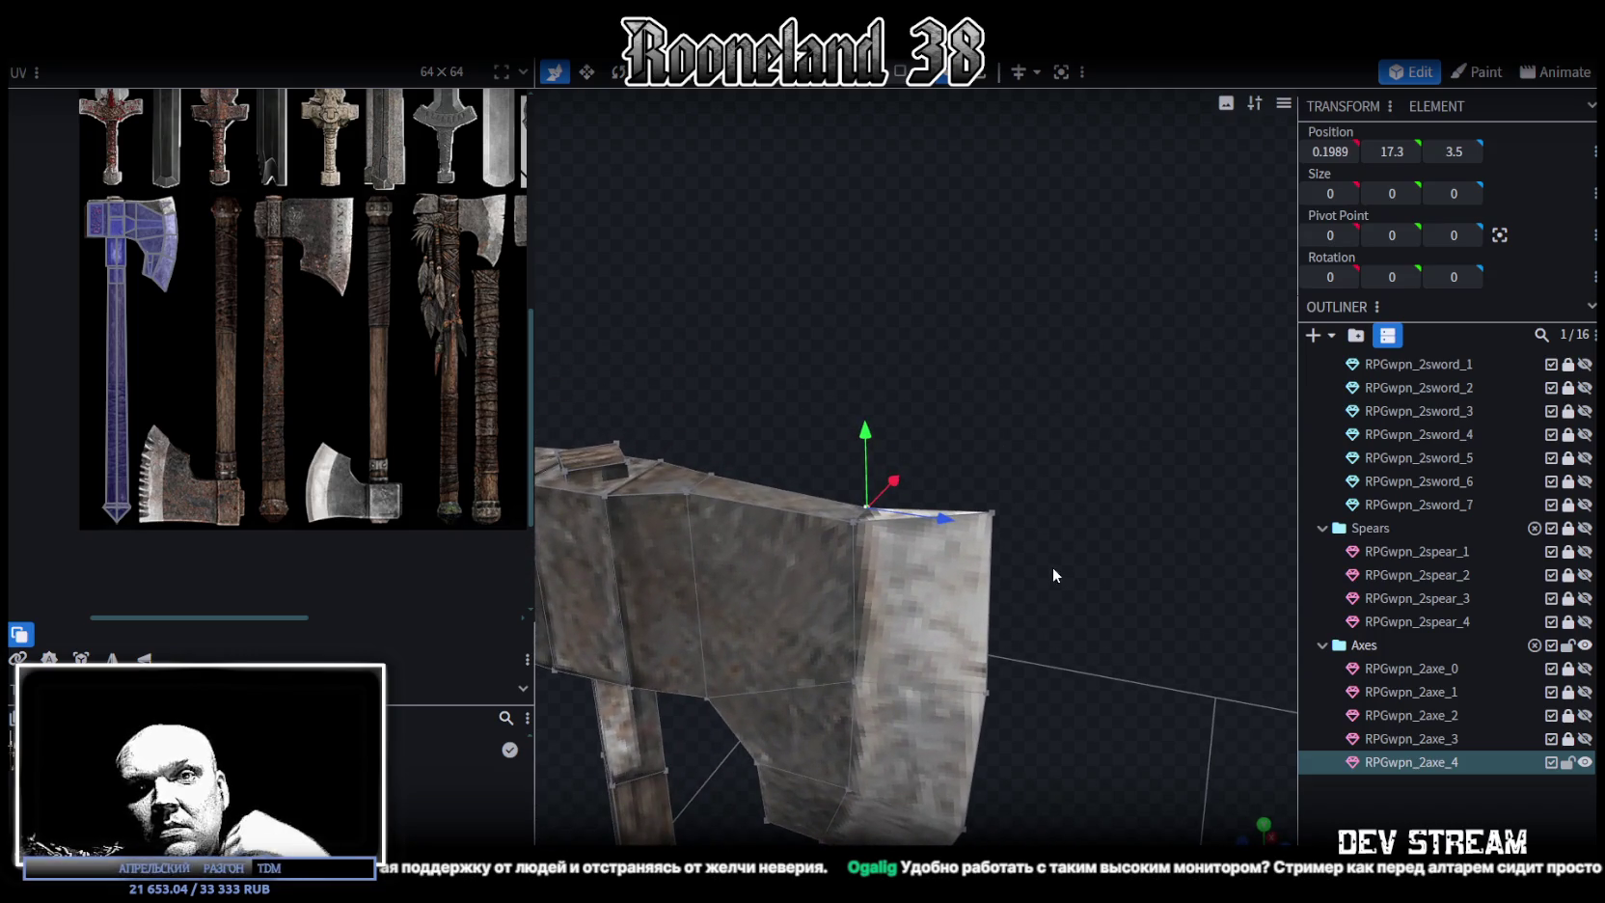
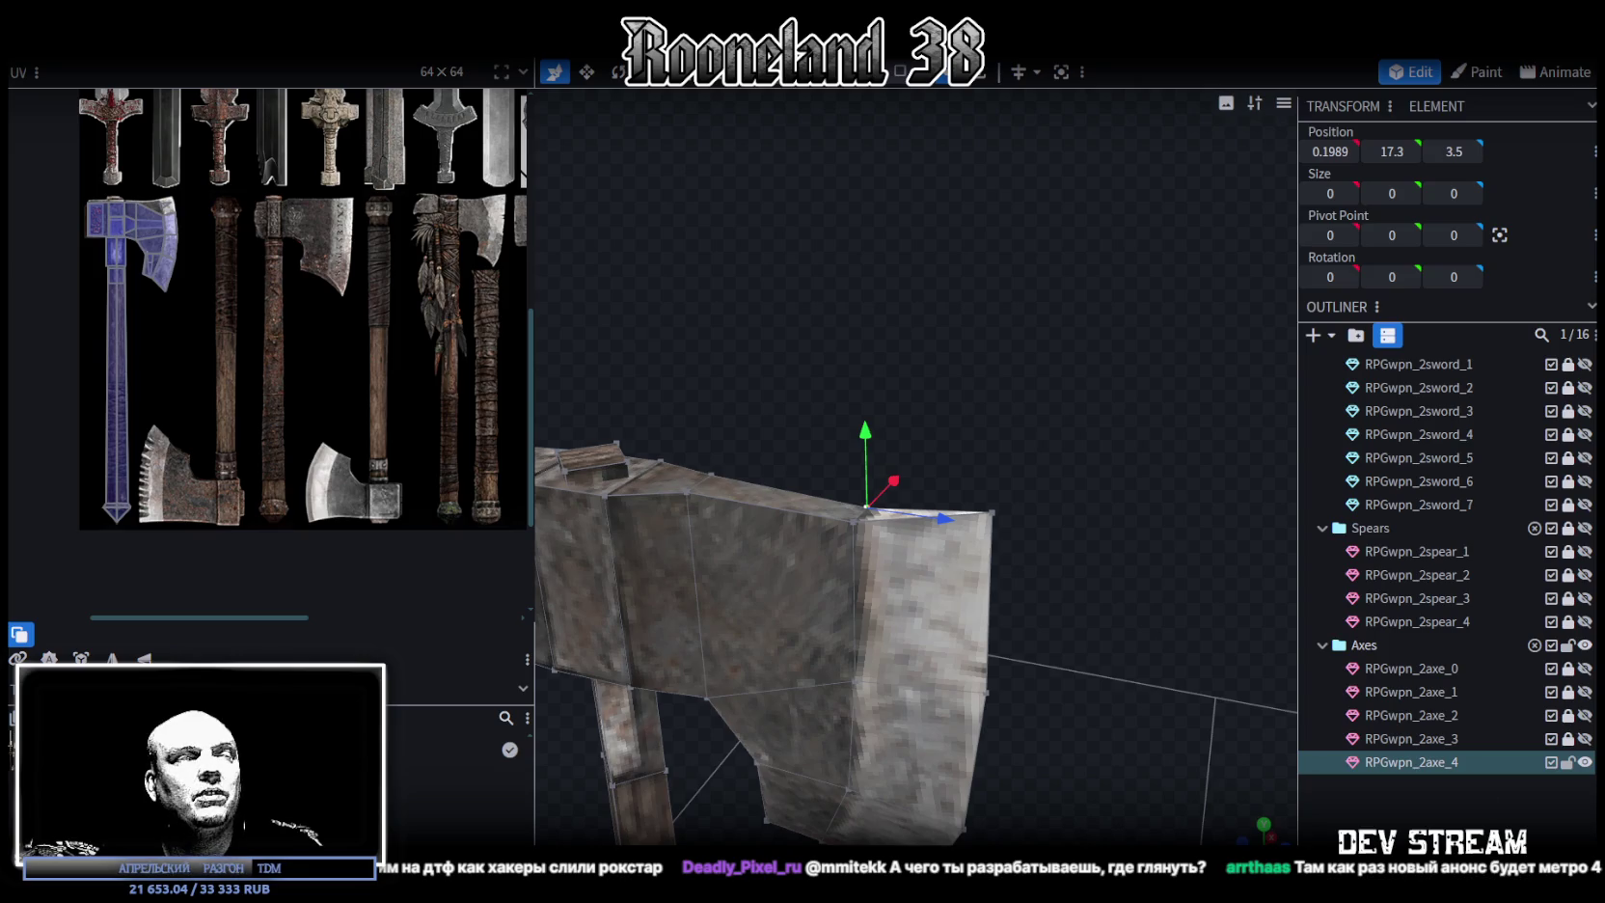
In side view (KP_1), box-select the axe blade's vertices and shift them slightly along Z
{"action": "scroll", "coordinate": [758, 425], "scroll_direction": "down", "scroll_amount": 3}
{"action": "scroll", "coordinate": [908, 603], "scroll_direction": "down", "scroll_amount": 2}
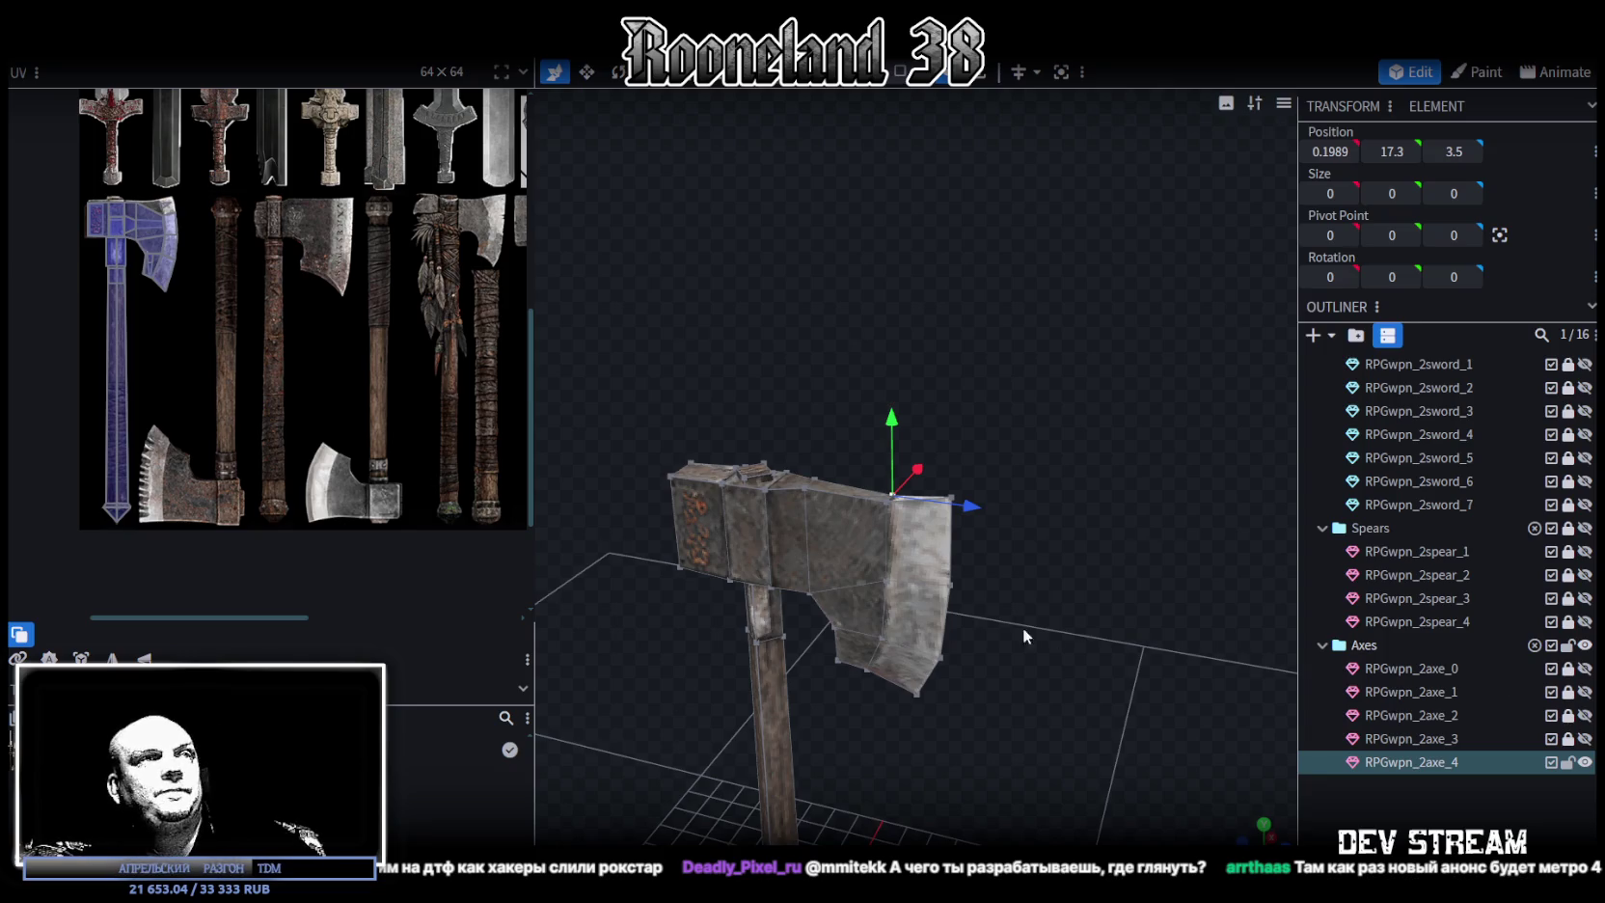
{"action": "key", "text": "KP_1"}
{"action": "scroll", "coordinate": [1083, 587], "scroll_direction": "up", "scroll_amount": 2}
{"action": "scroll", "coordinate": [1047, 574], "scroll_direction": "up", "scroll_amount": 3}
{"action": "left_click_drag", "start_coordinate": [1061, 582], "coordinate": [820, 515]}
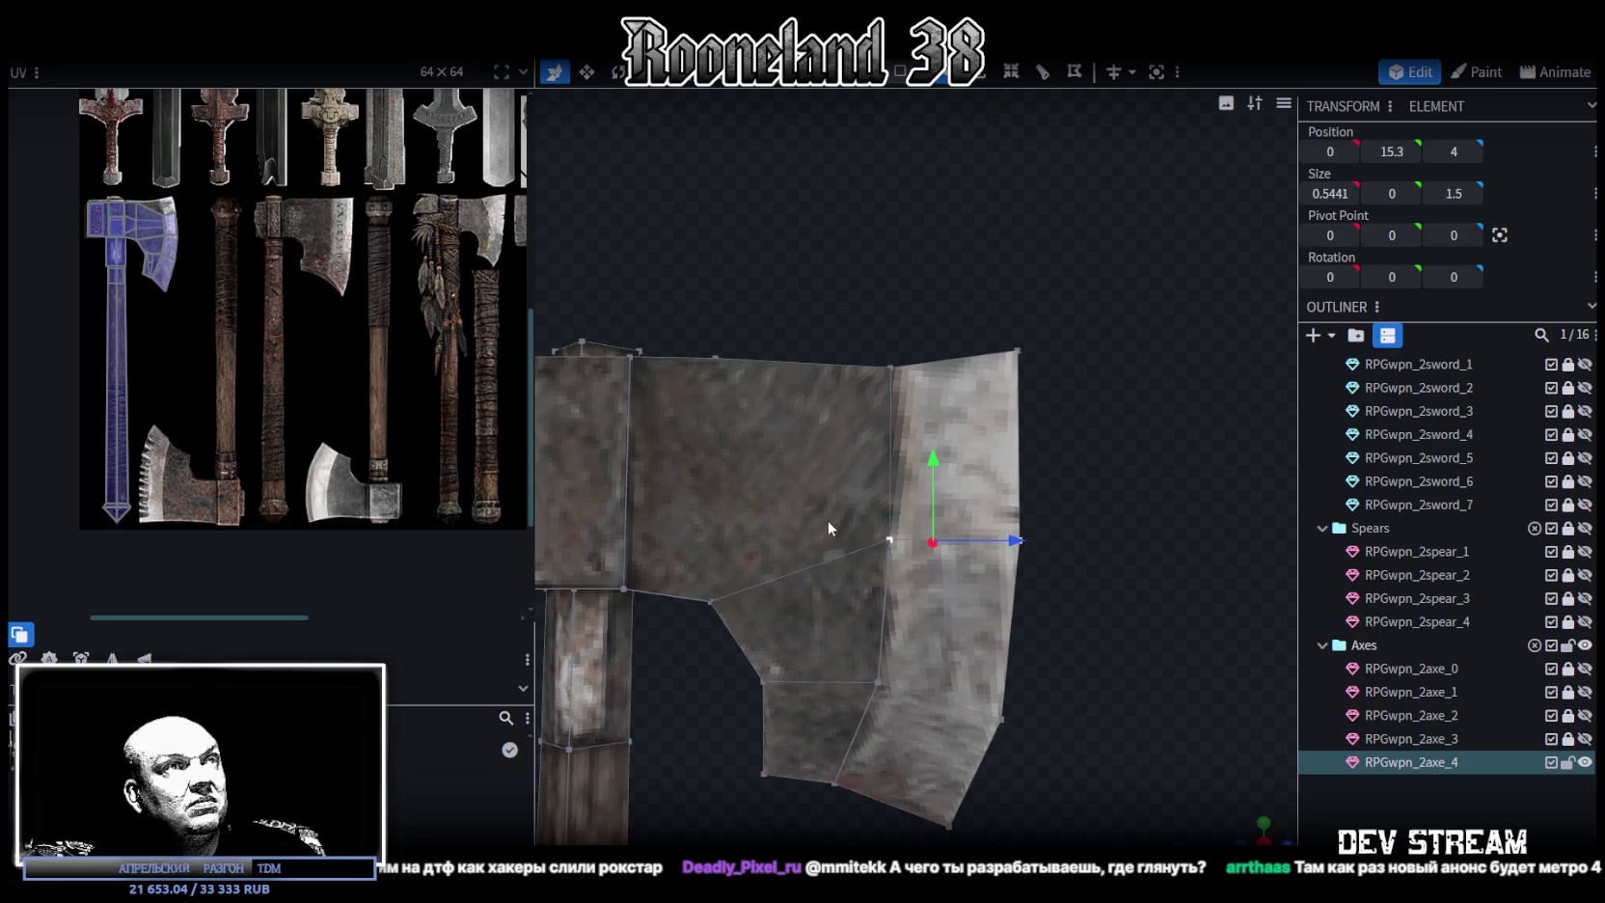
{"action": "scroll", "coordinate": [1004, 618], "scroll_direction": "down", "scroll_amount": 3}
{"action": "scroll", "coordinate": [1047, 612], "scroll_direction": "down", "scroll_amount": 1}
{"action": "scroll", "coordinate": [1048, 612], "scroll_direction": "down", "scroll_amount": 1}
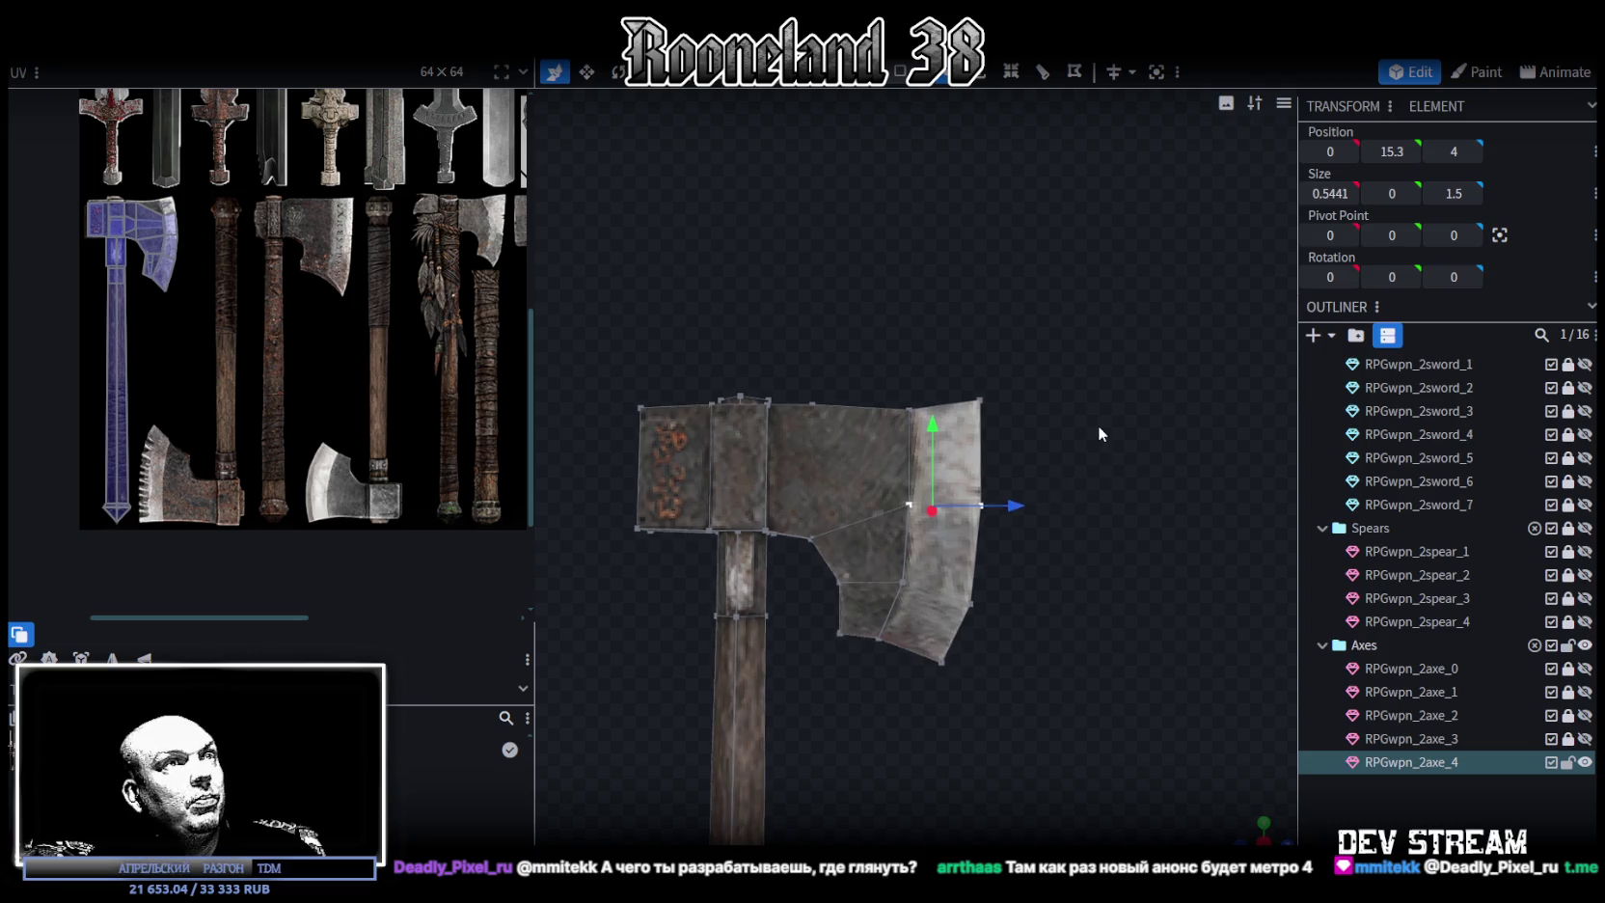
{"action": "left_click_drag", "start_coordinate": [1120, 315], "coordinate": [877, 669]}
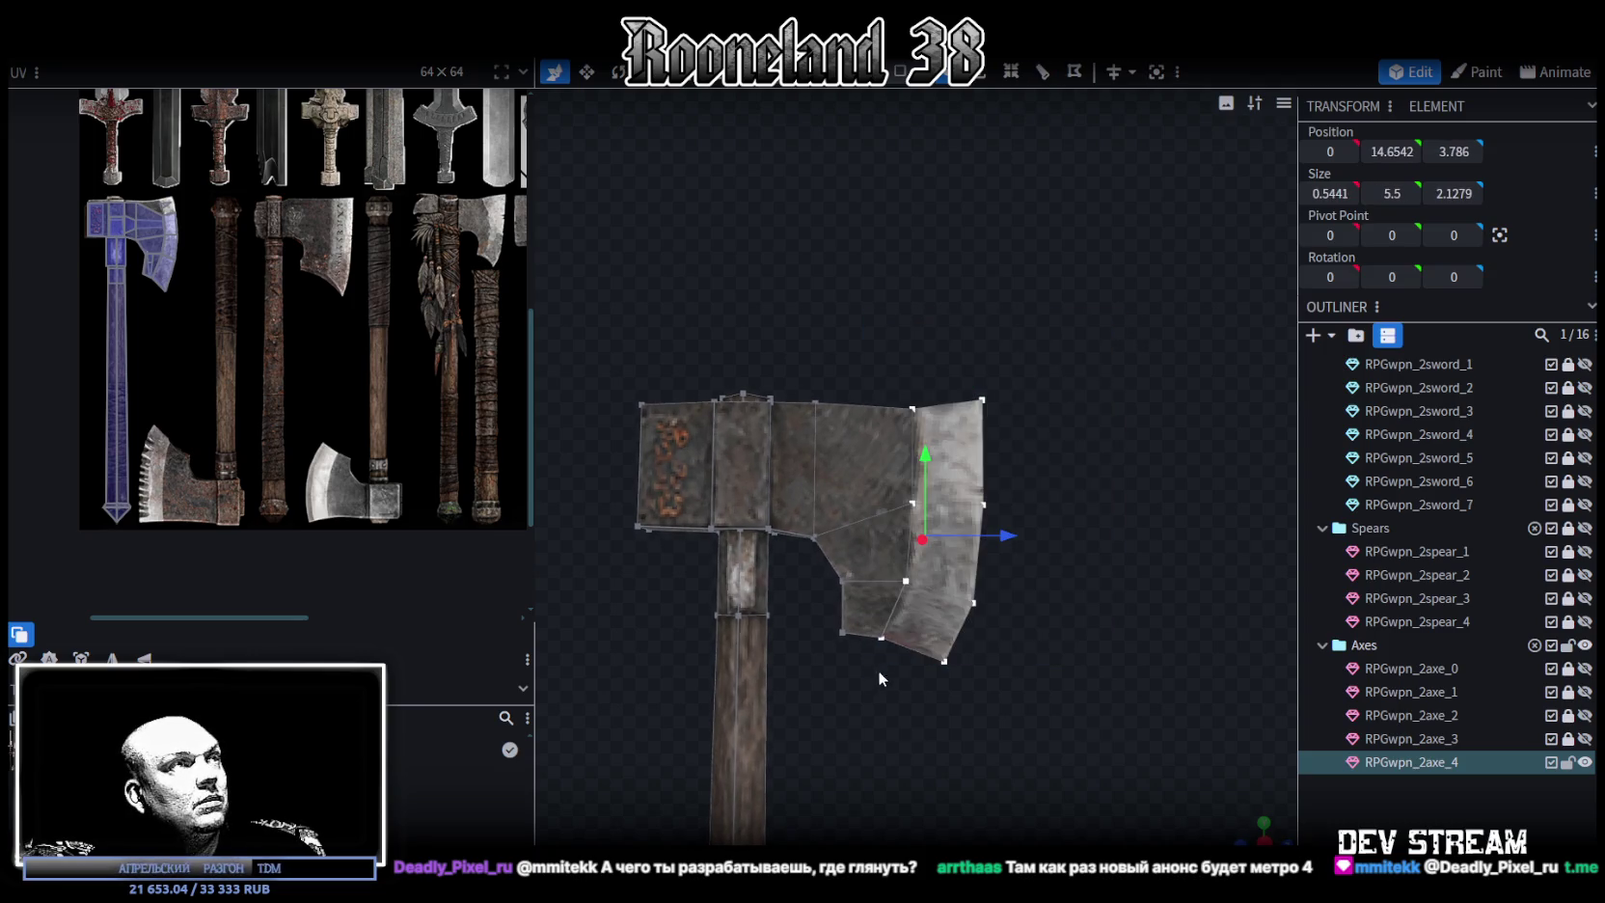
{"action": "left_click_drag", "start_coordinate": [1005, 535], "coordinate": [995, 534]}
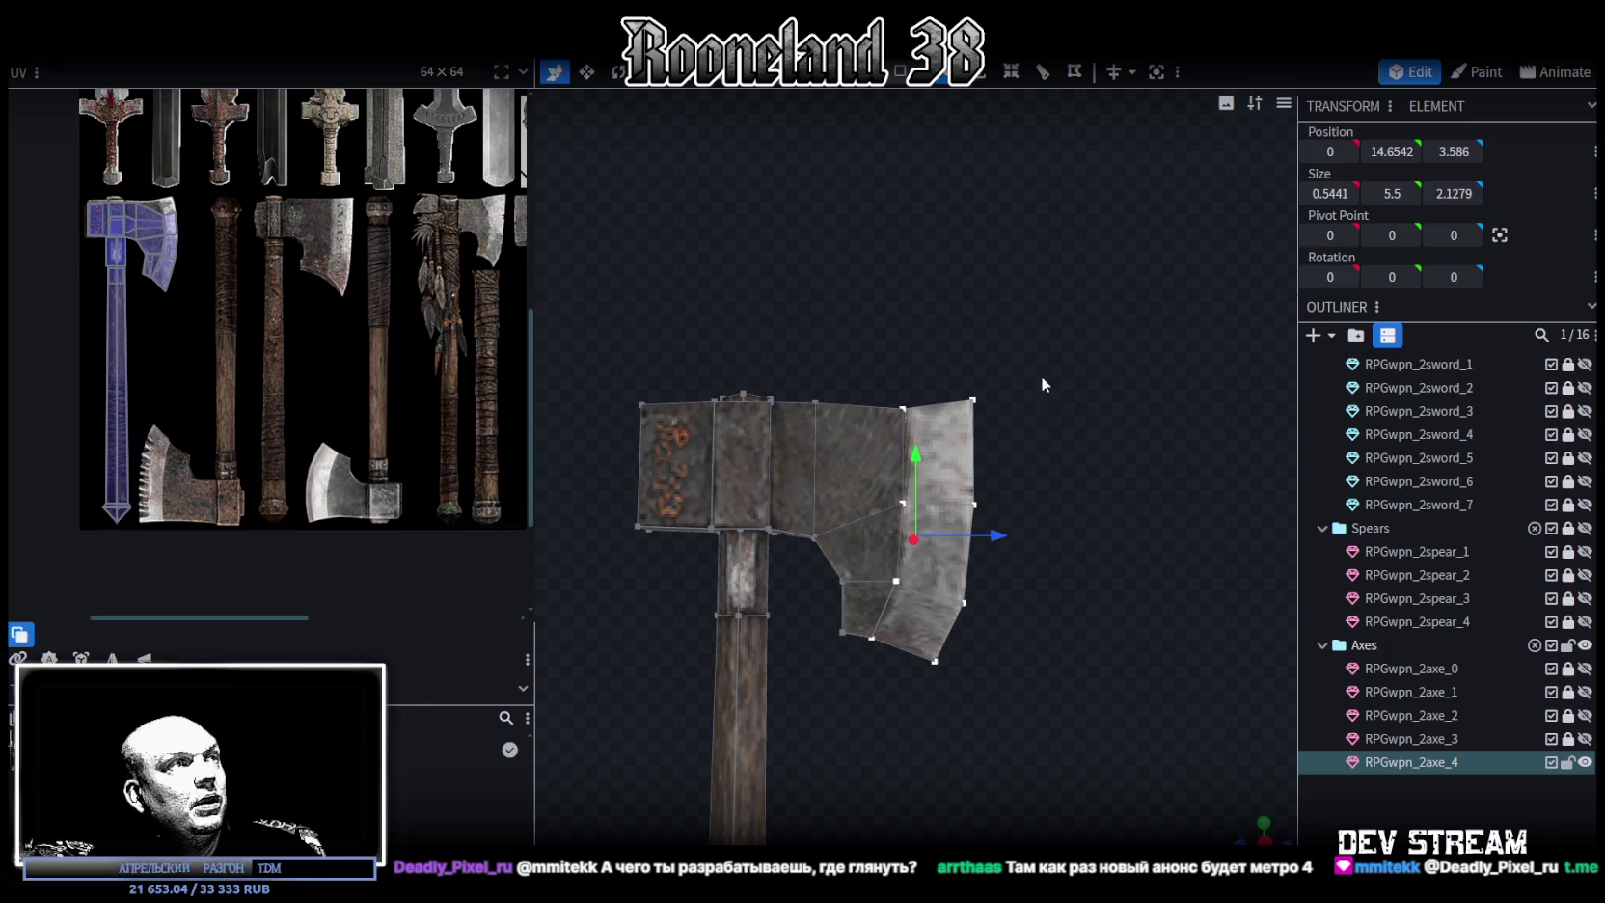
Move more blade vertex groups back along Z and lower the blade's top vertex slightly
{"action": "left_click_drag", "start_coordinate": [1047, 364], "coordinate": [925, 701]}
{"action": "left_click_drag", "start_coordinate": [1039, 542], "coordinate": [1022, 543]}
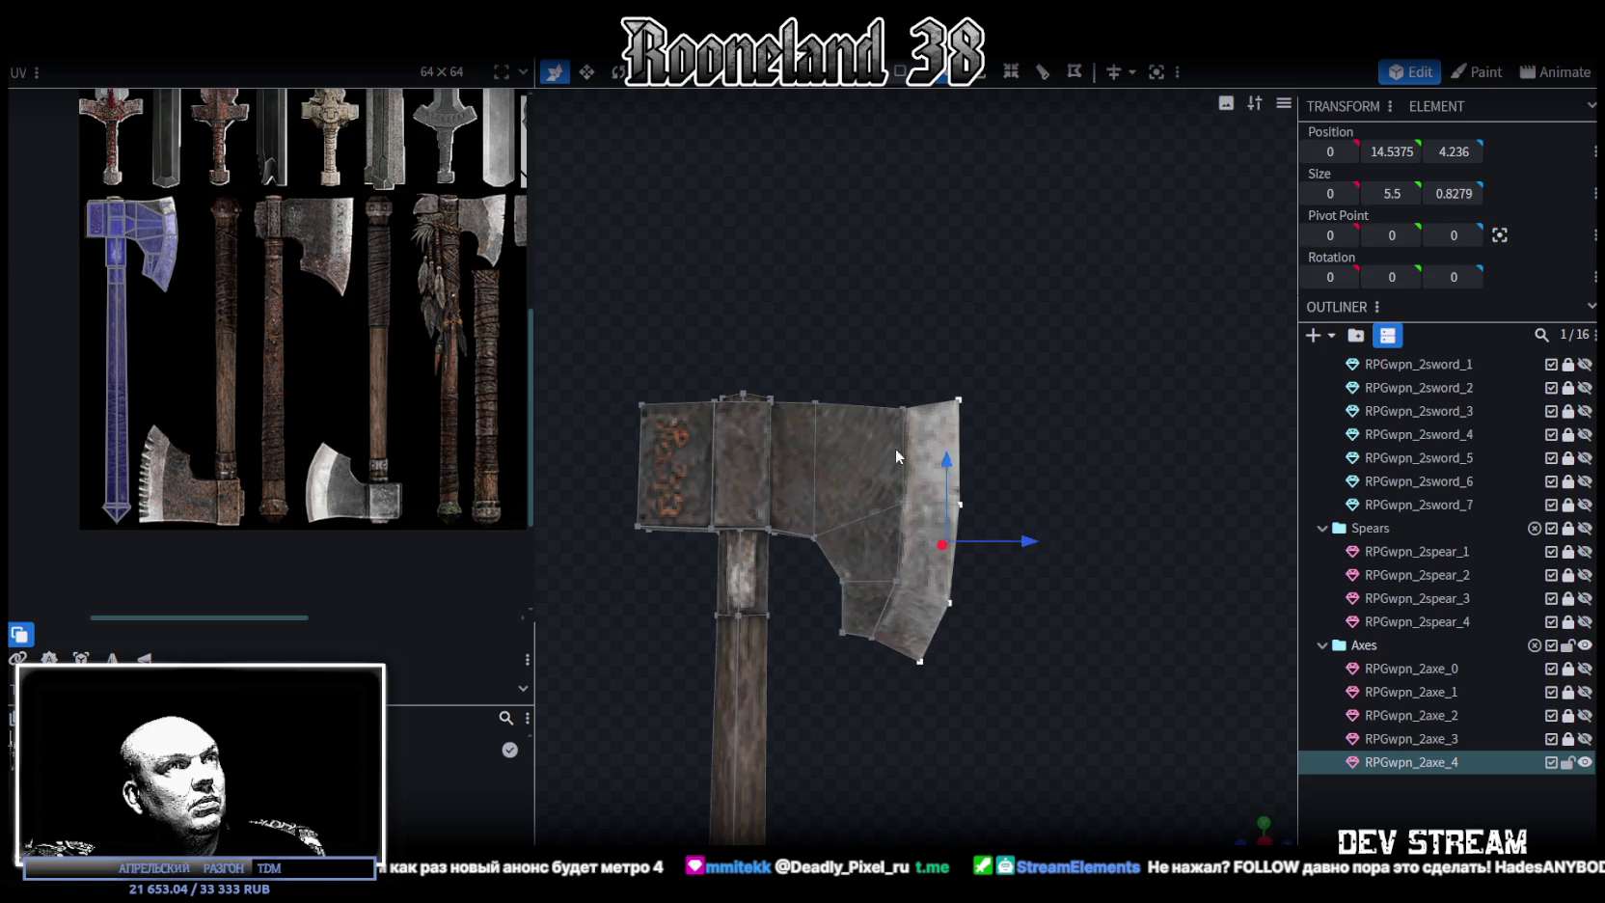
{"action": "left_click_drag", "start_coordinate": [884, 388], "coordinate": [909, 597]}
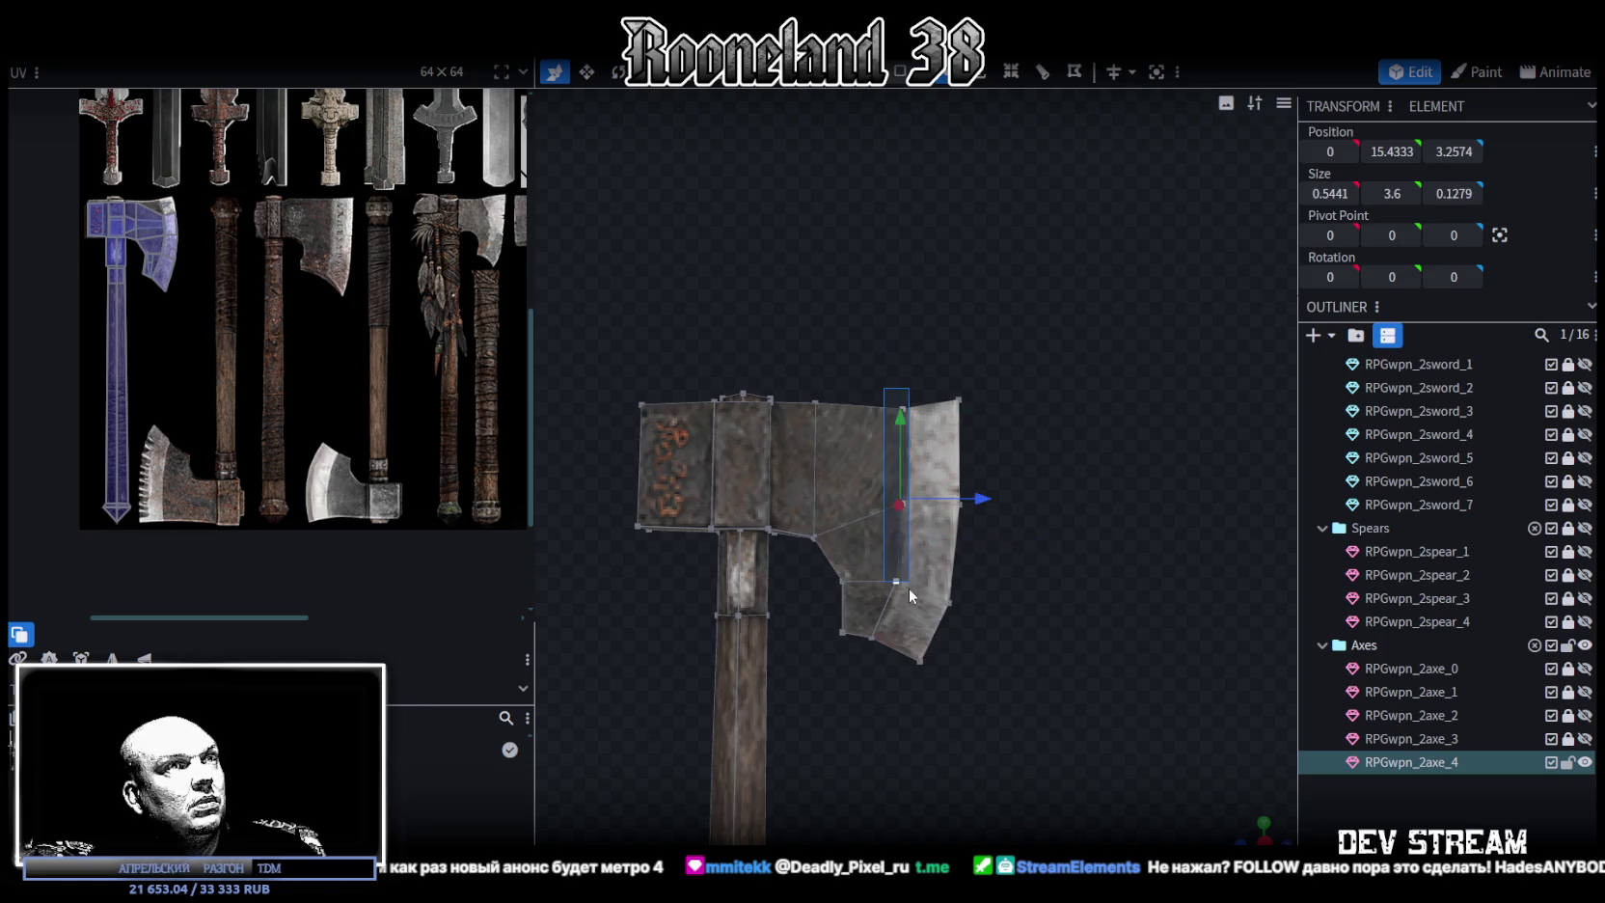
{"action": "left_click_drag", "start_coordinate": [982, 499], "coordinate": [974, 501]}
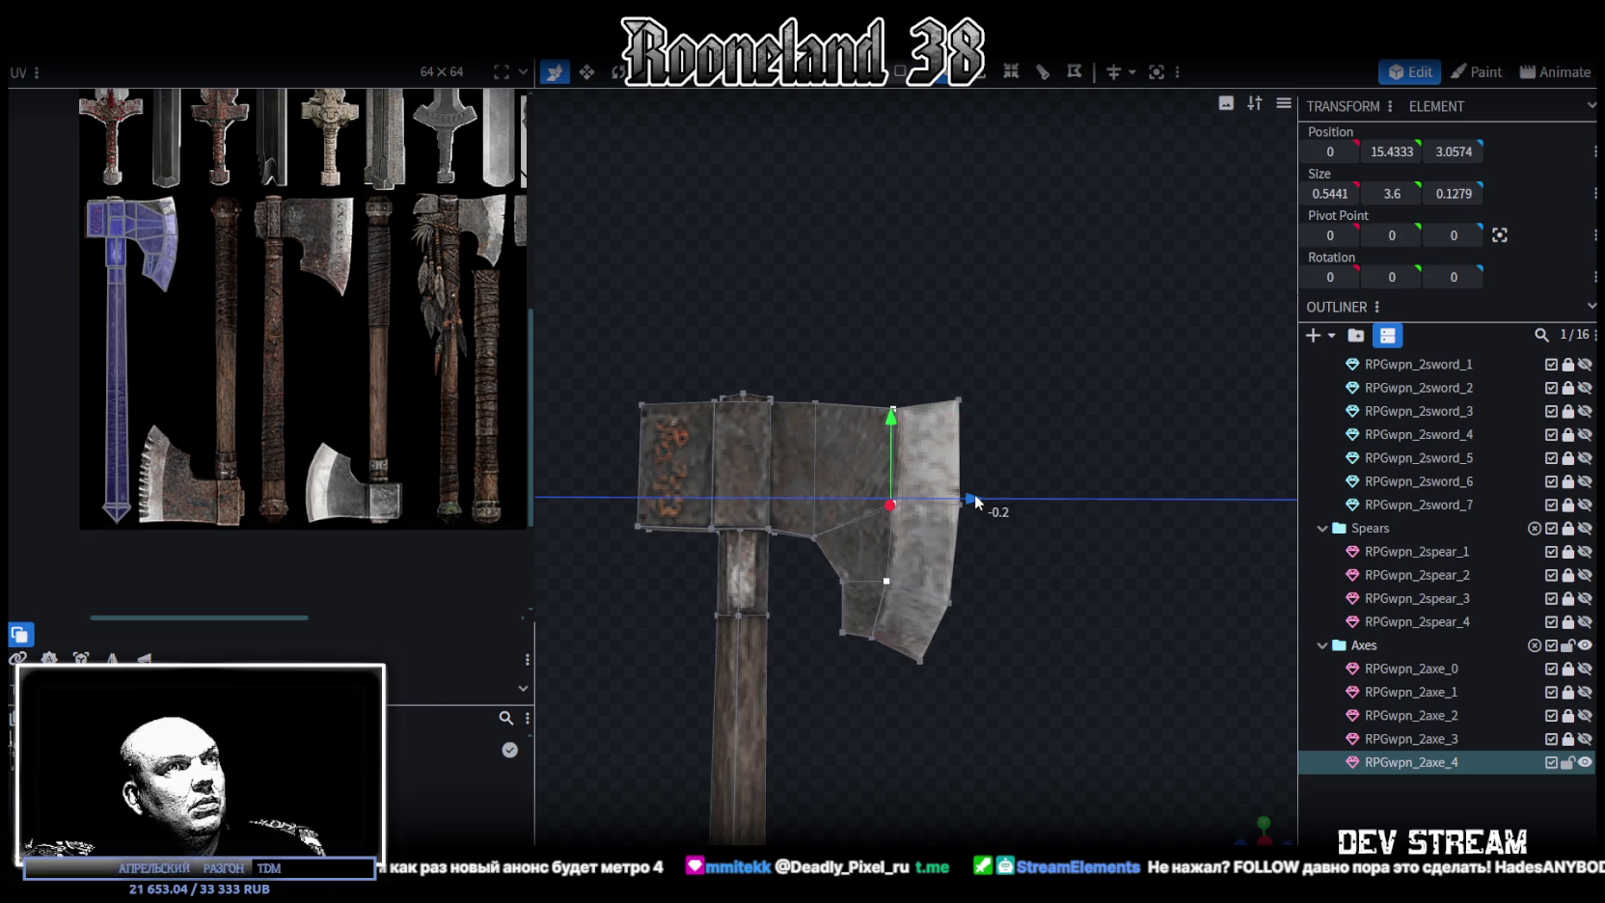
{"action": "left_click_drag", "start_coordinate": [880, 375], "coordinate": [913, 424]}
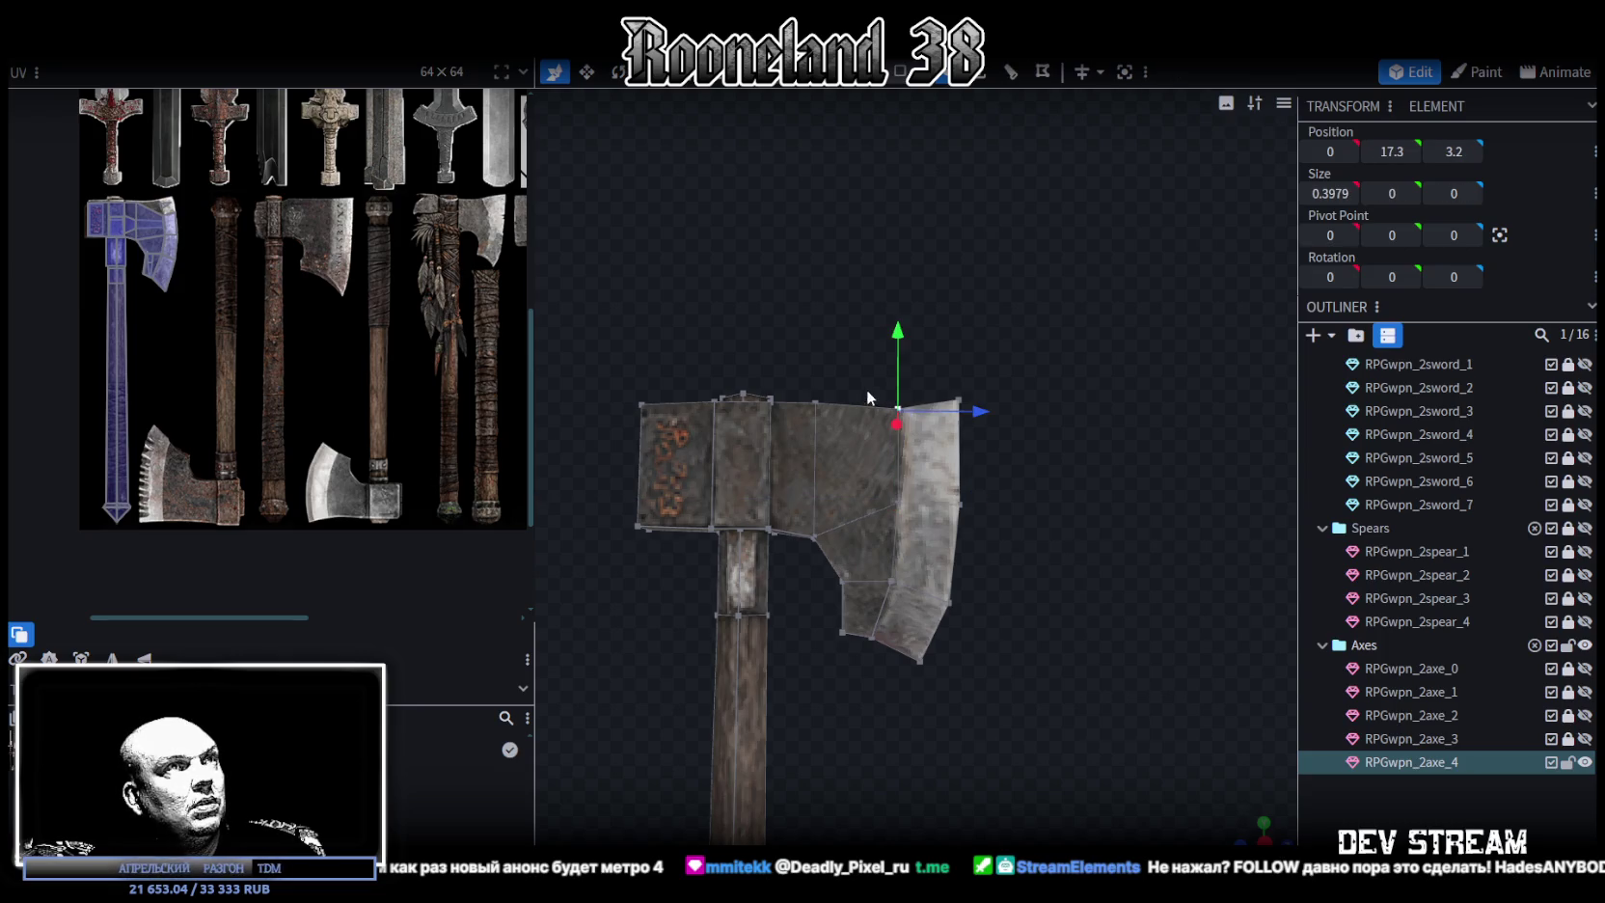
{"action": "mouse_move", "coordinate": [899, 333]}
{"action": "left_mouse_down"}
{"action": "mouse_move", "coordinate": [752, 438]}
{"action": "mouse_move", "coordinate": [828, 396]}
{"action": "mouse_move", "coordinate": [774, 396]}
{"action": "mouse_move", "coordinate": [785, 401]}
{"action": "mouse_move", "coordinate": [734, 358]}
{"action": "mouse_move", "coordinate": [849, 318]}
{"action": "left_mouse_up"}
Extrude the axe head's back face and push it 0.8 units further back along Z
{"action": "left_click", "coordinate": [900, 71]}
{"action": "left_click_drag", "start_coordinate": [850, 191], "coordinate": [747, 304]}
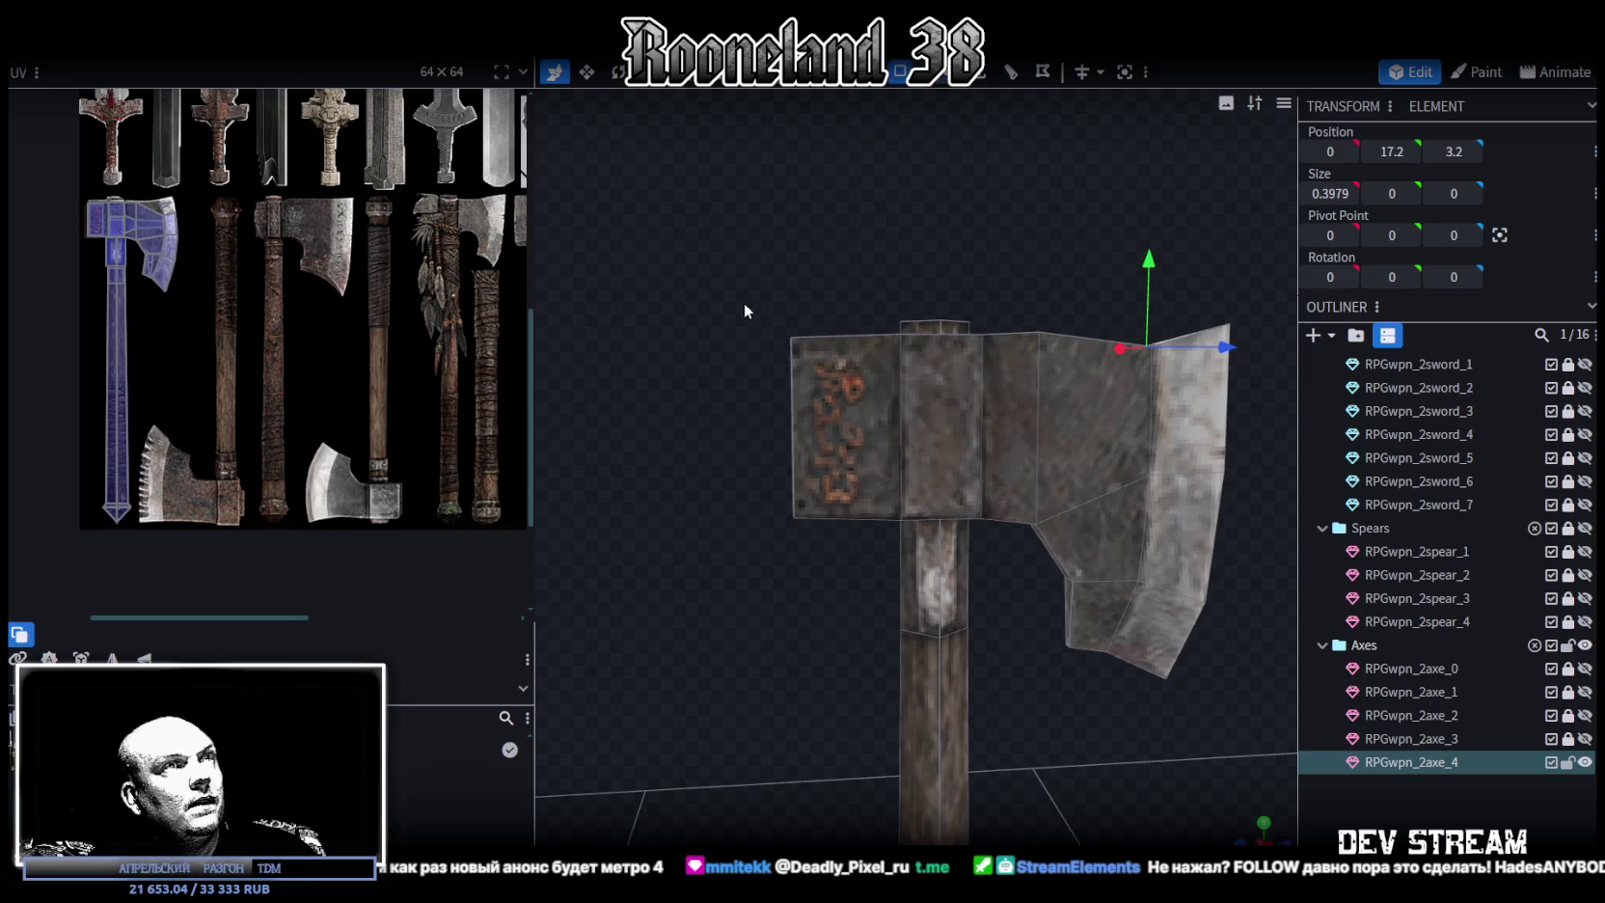
{"action": "left_click", "coordinate": [801, 526]}
{"action": "key", "text": "Delete"}
{"action": "mouse_move", "coordinate": [783, 327]}
{"action": "left_mouse_down"}
{"action": "mouse_move", "coordinate": [785, 383]}
{"action": "mouse_move", "coordinate": [820, 328]}
{"action": "left_mouse_up"}
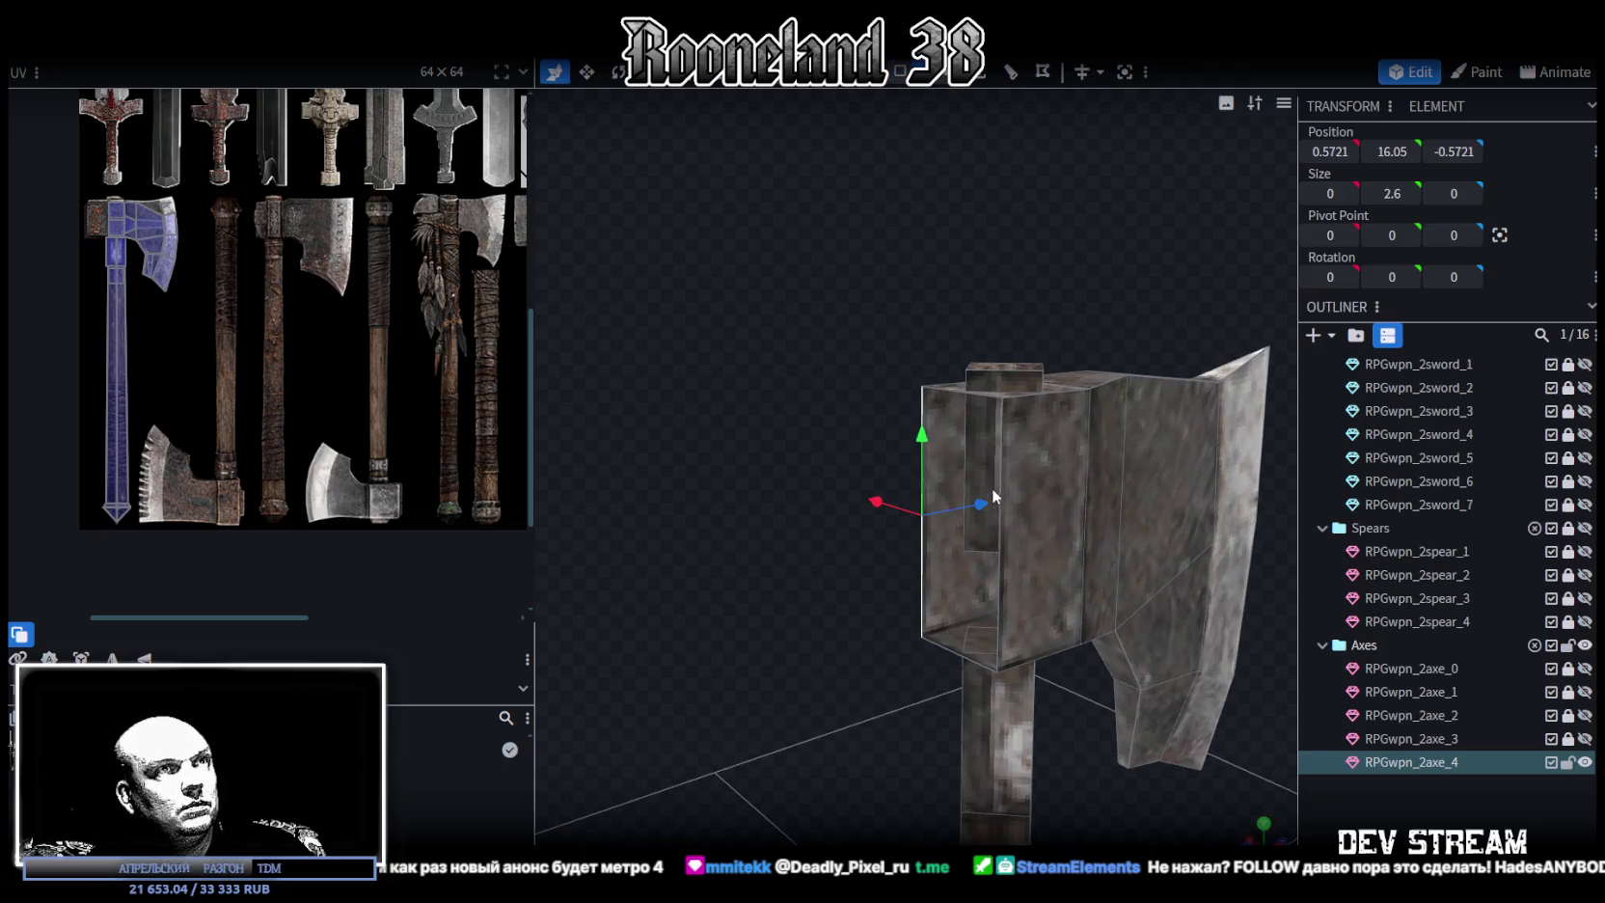
{"action": "mouse_move", "coordinate": [1015, 514]}
{"action": "left_mouse_down"}
{"action": "mouse_move", "coordinate": [956, 527]}
{"action": "mouse_move", "coordinate": [862, 396]}
{"action": "mouse_move", "coordinate": [739, 382]}
{"action": "mouse_move", "coordinate": [795, 424]}
{"action": "left_mouse_up"}
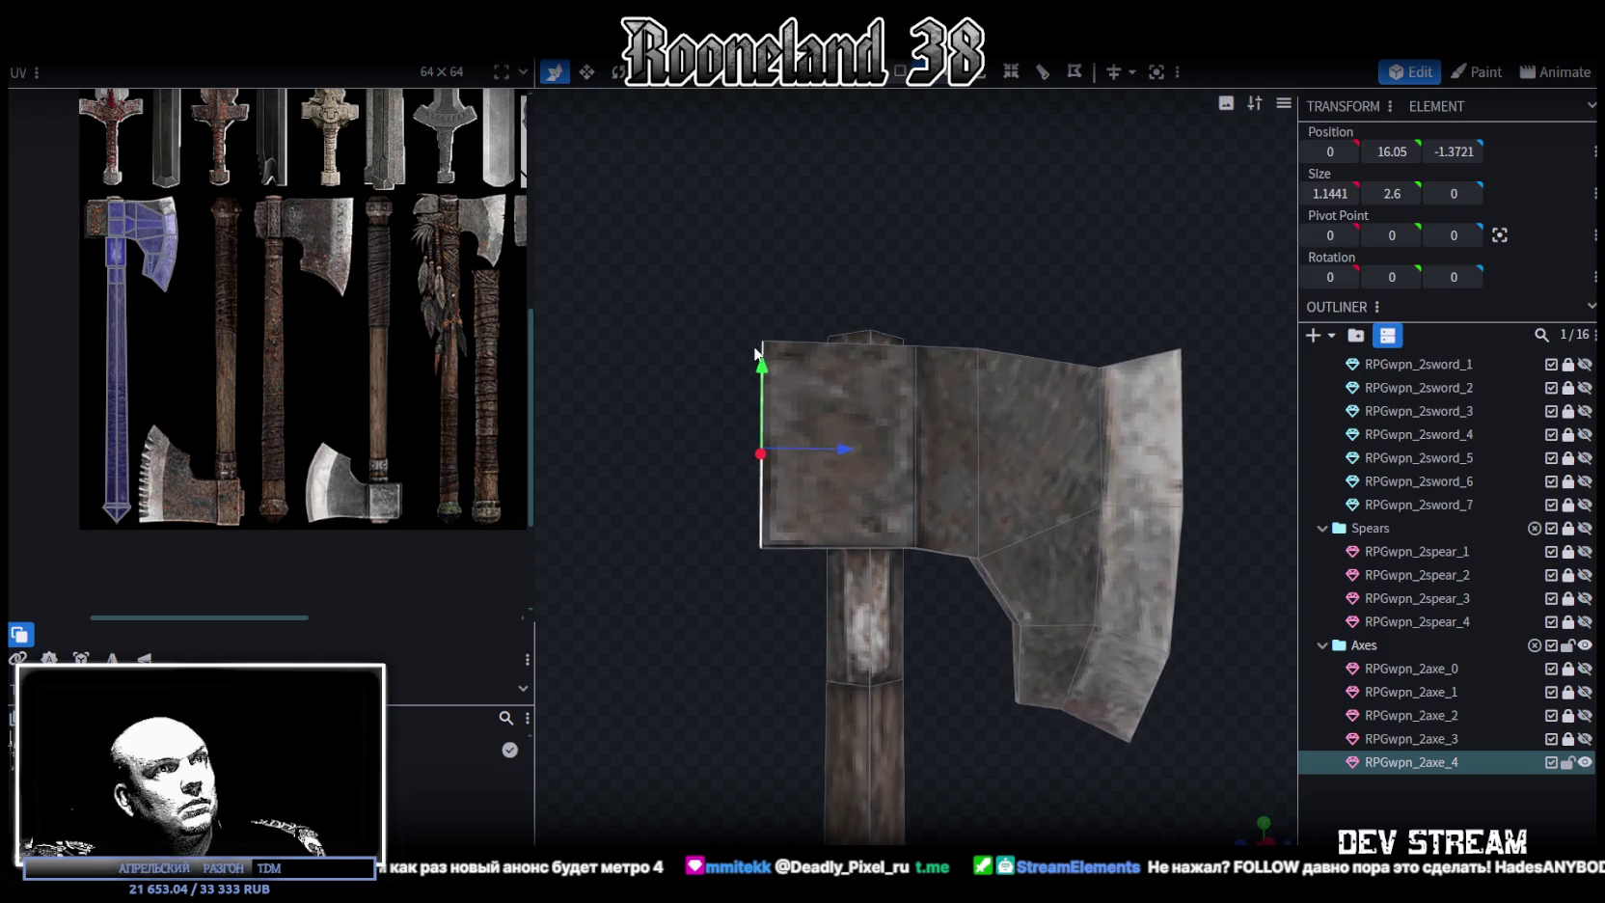
{"action": "left_click_drag", "start_coordinate": [795, 399], "coordinate": [840, 328]}
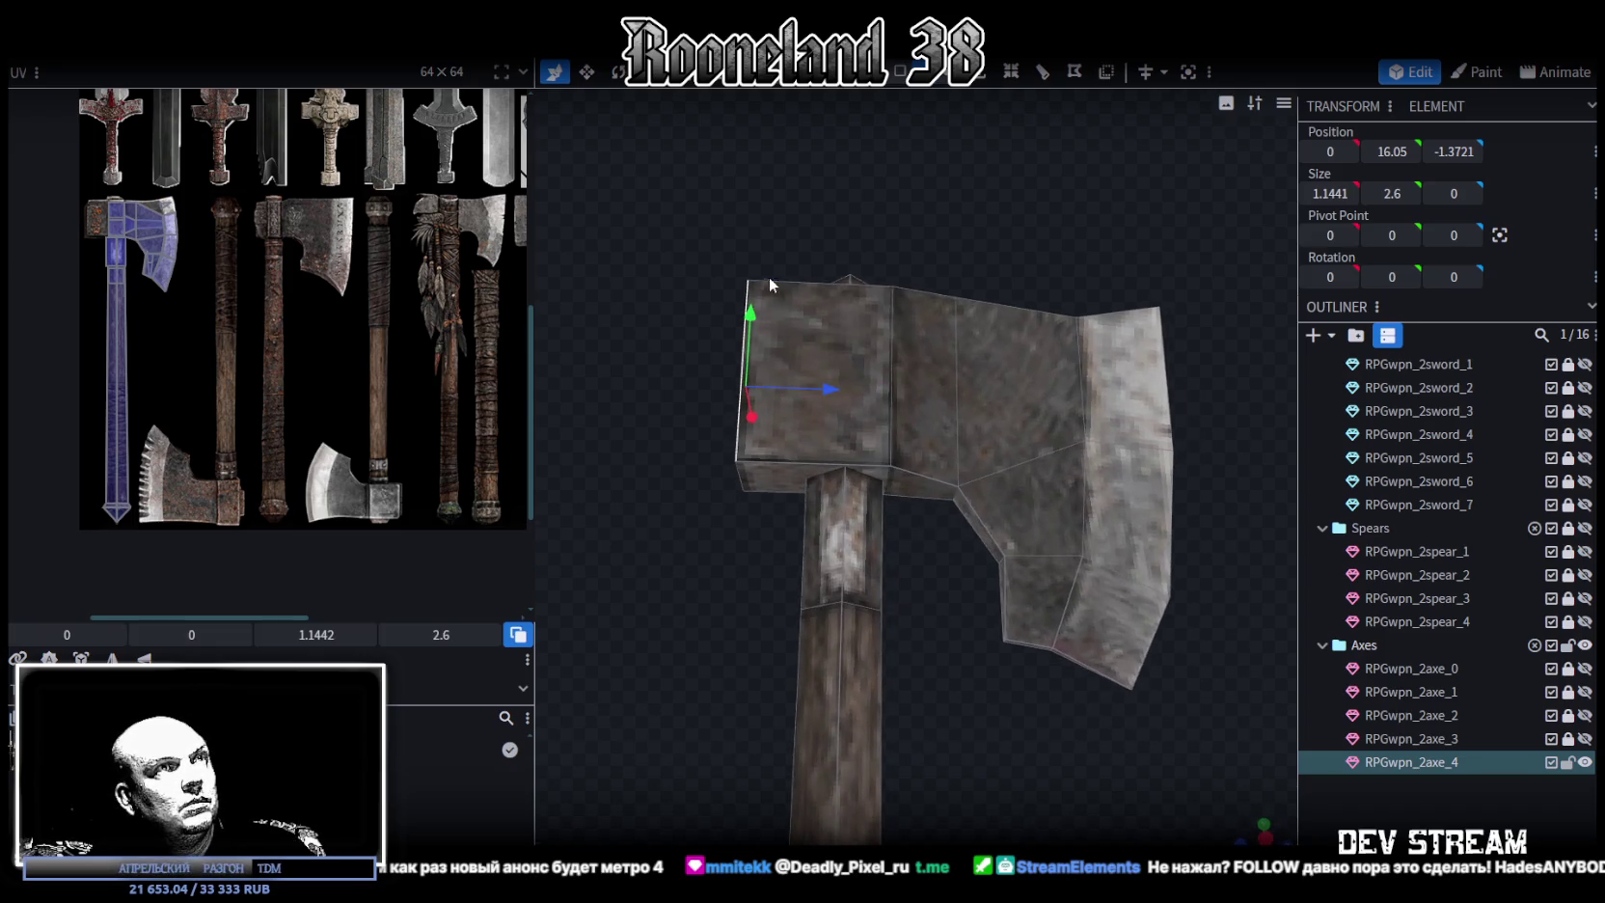
{"action": "left_click", "coordinate": [777, 436]}
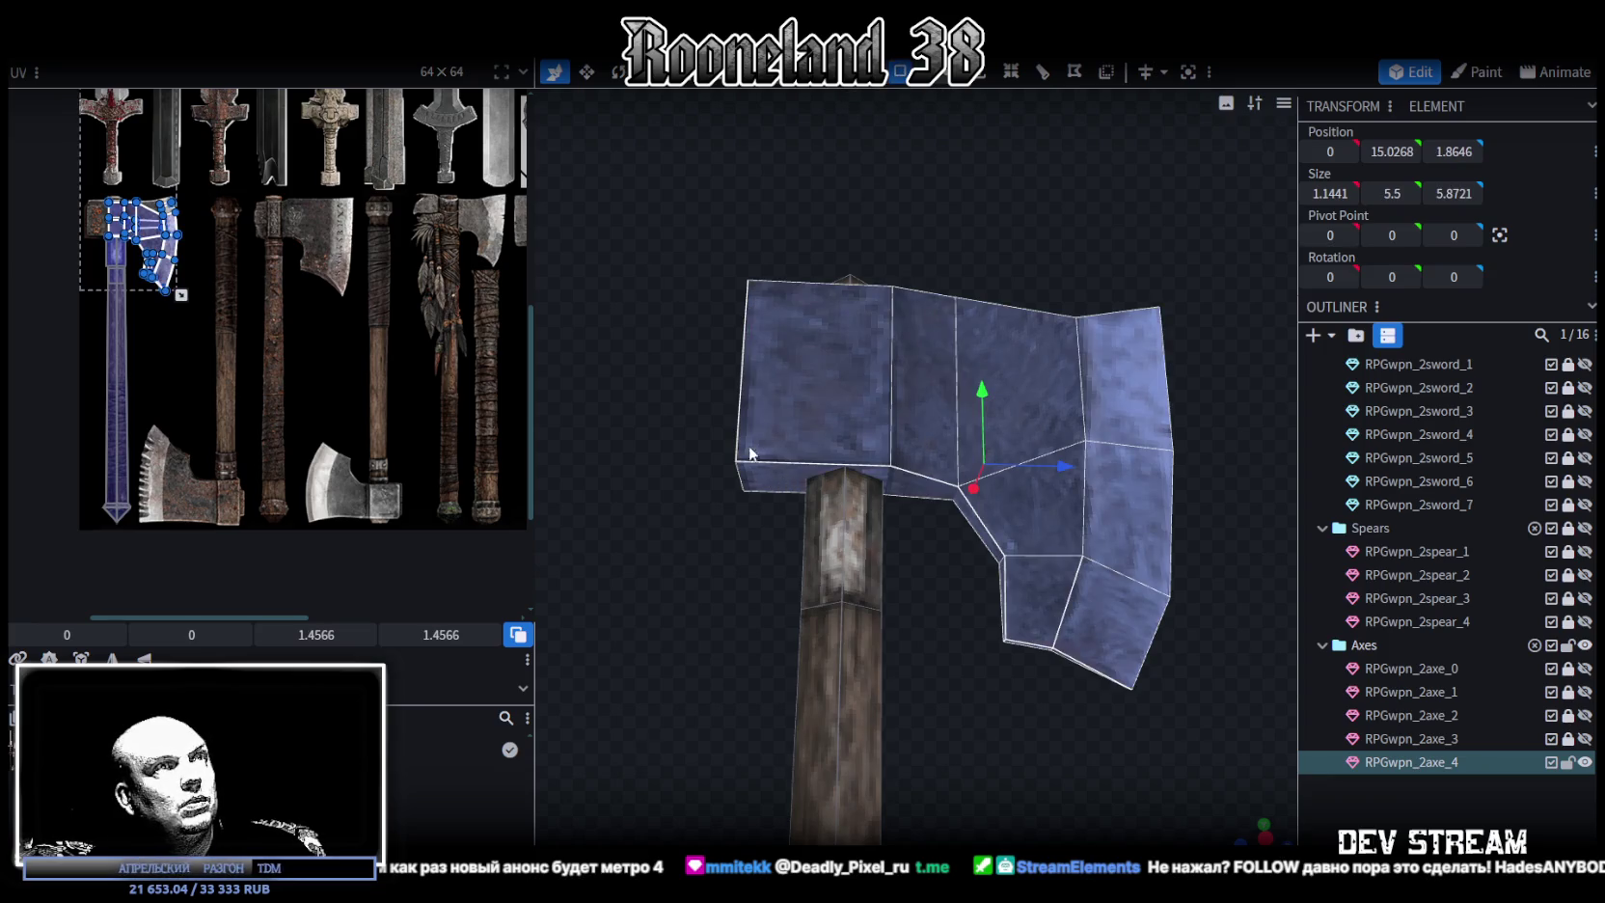
Adjust the bottom face of the head's back block along Y
{"action": "left_click", "coordinate": [778, 477]}
{"action": "left_click_drag", "start_coordinate": [820, 409], "coordinate": [831, 390]}
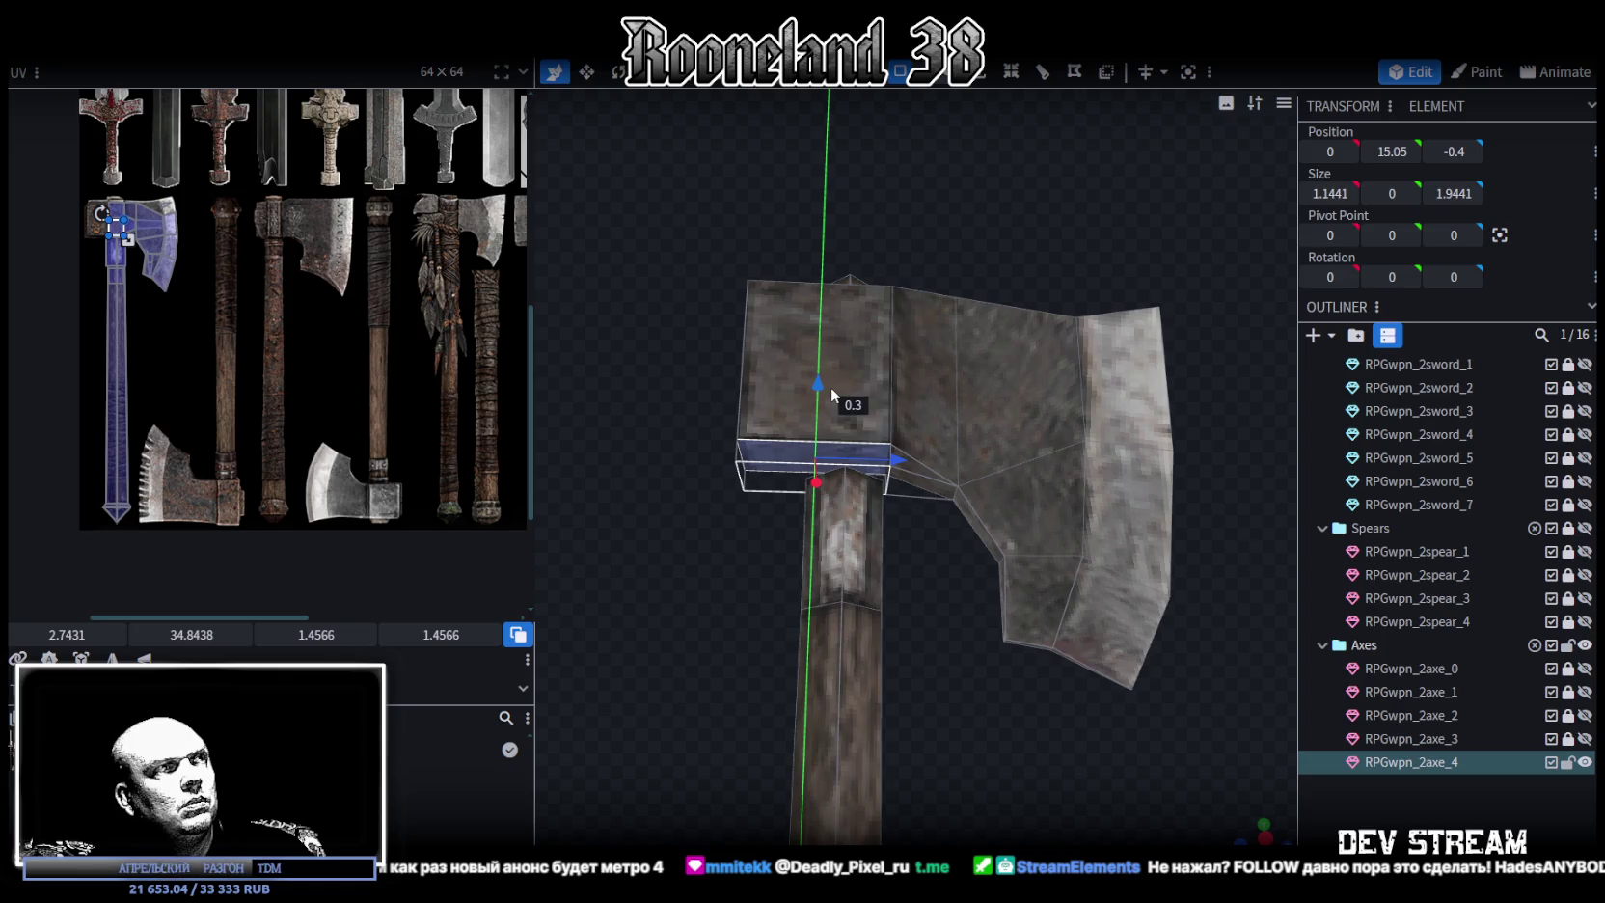
{"action": "left_click_drag", "start_coordinate": [831, 390], "coordinate": [945, 295]}
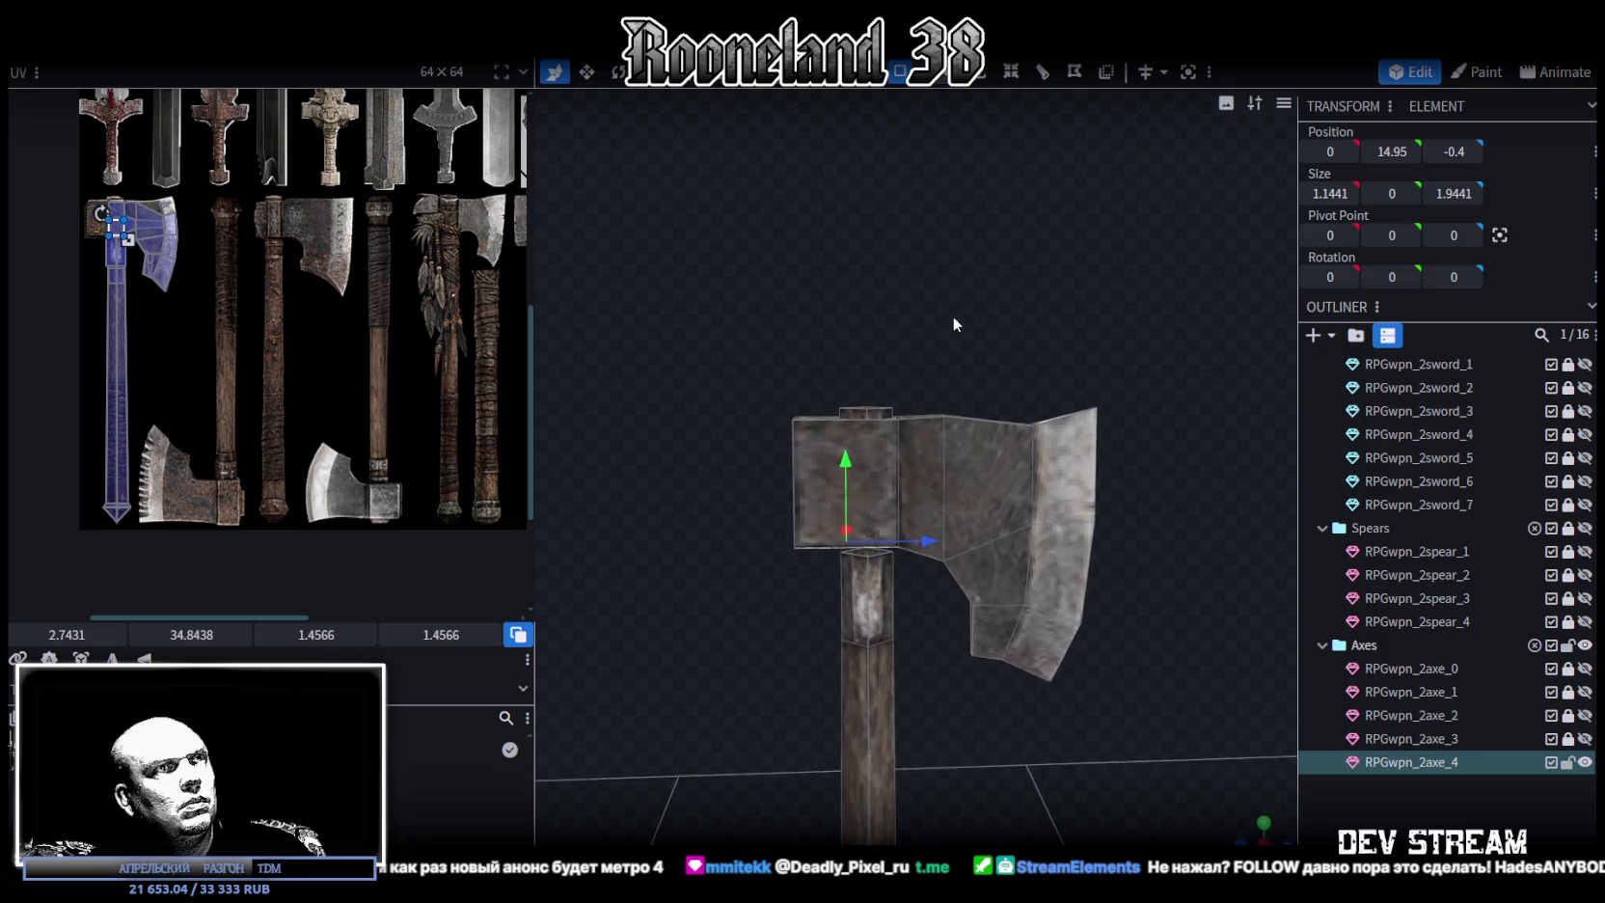
{"action": "scroll", "coordinate": [946, 293], "scroll_direction": "up", "scroll_amount": 1}
{"action": "scroll", "coordinate": [948, 292], "scroll_direction": "up", "scroll_amount": 1}
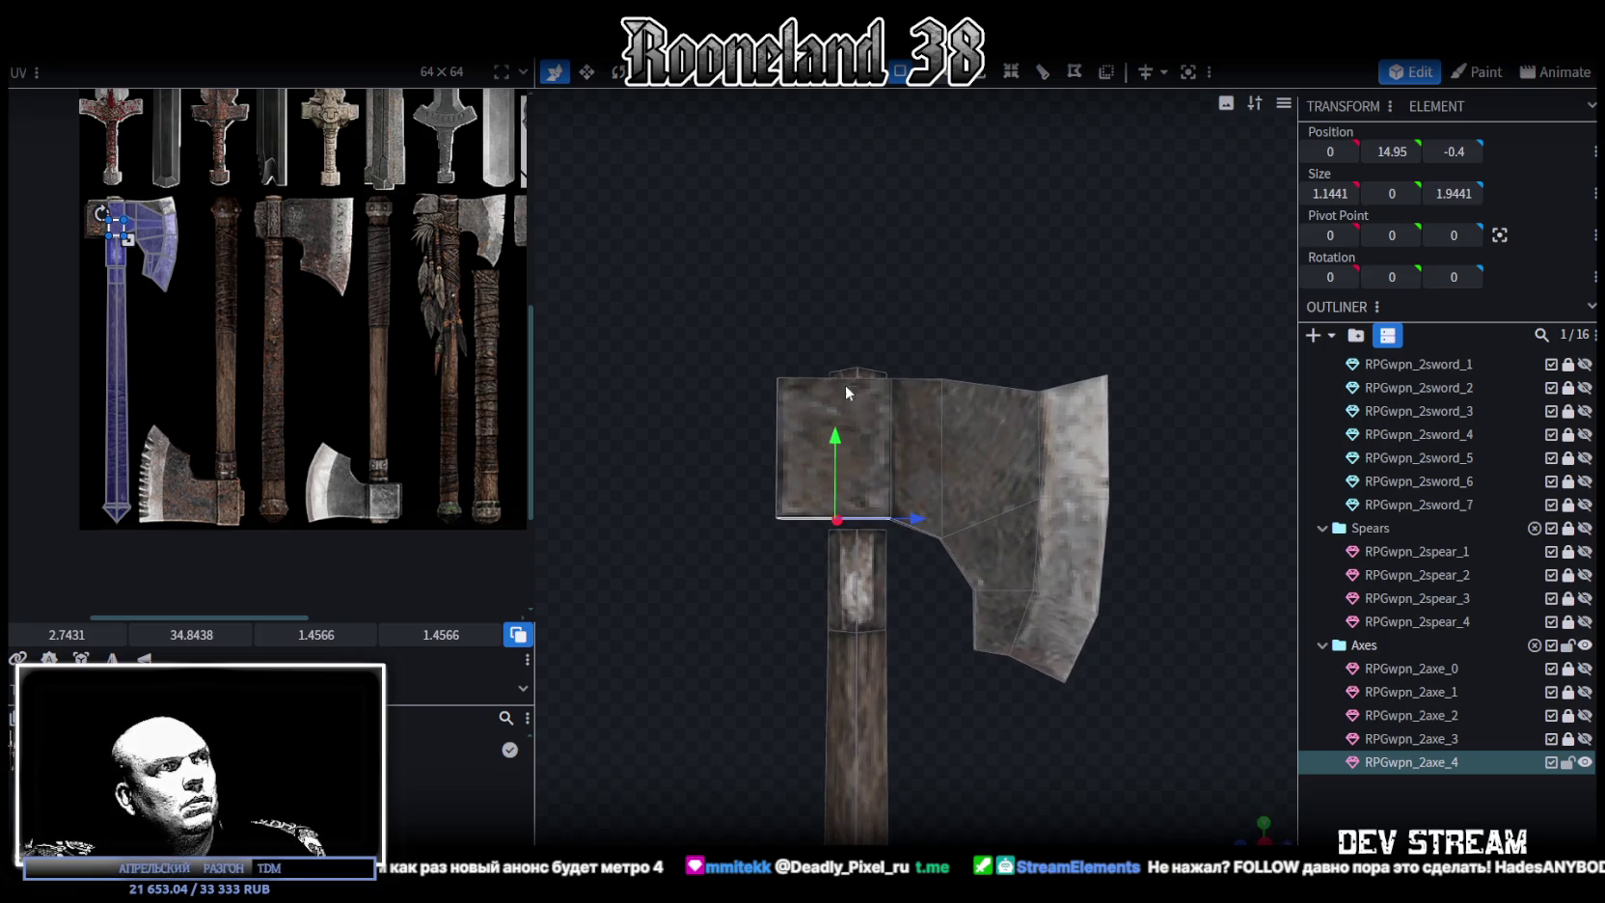
Resize the axe head's back block wider along X
{"action": "mouse_move", "coordinate": [836, 454]}
{"action": "left_mouse_down"}
{"action": "mouse_move", "coordinate": [799, 314]}
{"action": "mouse_move", "coordinate": [912, 396]}
{"action": "left_mouse_up"}
{"action": "left_click", "coordinate": [965, 508]}
{"action": "left_click_drag", "start_coordinate": [966, 517], "coordinate": [1046, 463]}
{"action": "key", "text": "v"}
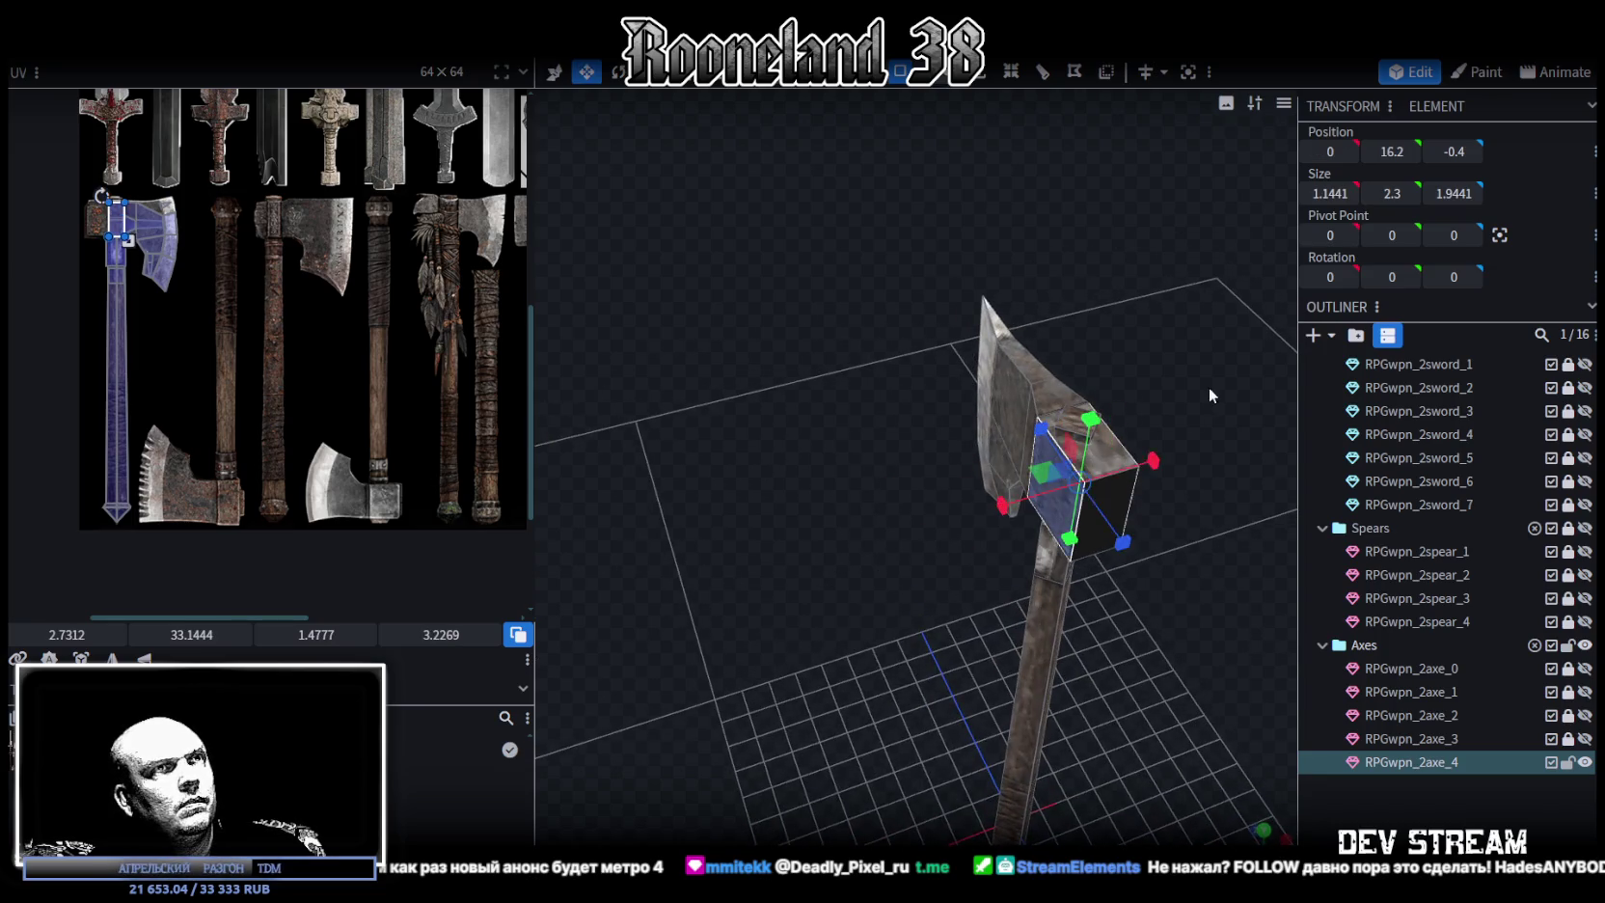
{"action": "mouse_move", "coordinate": [1208, 386]}
{"action": "left_mouse_down"}
{"action": "mouse_move", "coordinate": [1138, 539]}
{"action": "mouse_move", "coordinate": [1154, 544]}
{"action": "mouse_move", "coordinate": [1089, 383]}
{"action": "mouse_move", "coordinate": [1140, 548]}
{"action": "mouse_move", "coordinate": [1115, 429]}
{"action": "mouse_move", "coordinate": [1009, 407]}
{"action": "mouse_move", "coordinate": [935, 518]}
{"action": "left_mouse_up"}
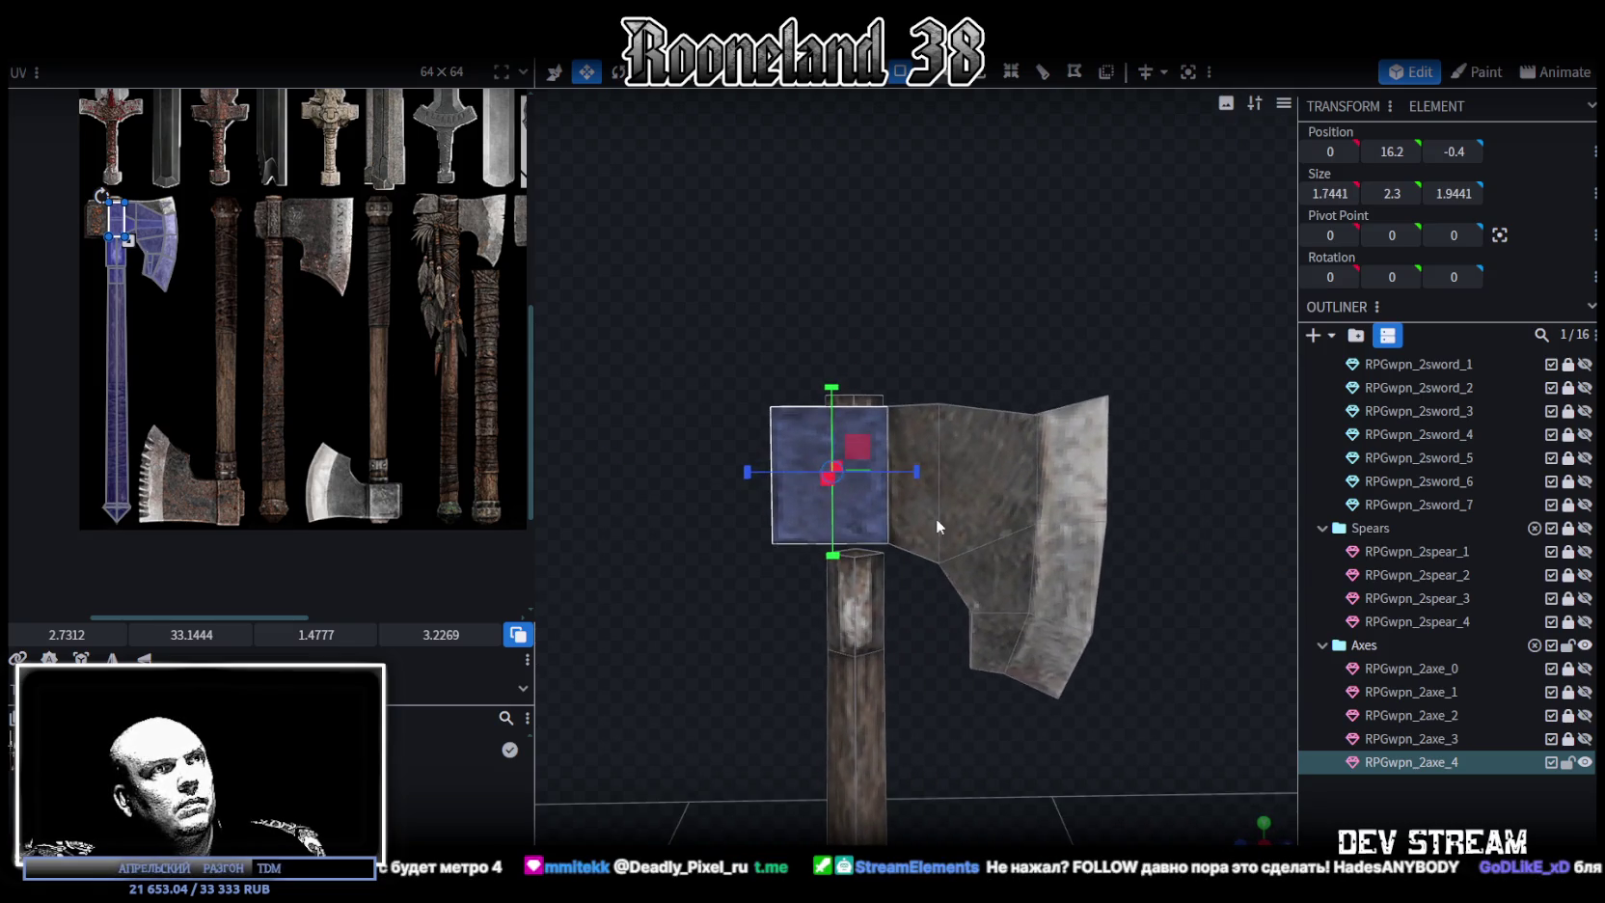
Move the upper handle collar block to height 14.175, just beneath the axe head
{"action": "left_click", "coordinate": [843, 596]}
{"action": "key", "text": "v"}
{"action": "left_click_drag", "start_coordinate": [754, 344], "coordinate": [814, 421]}
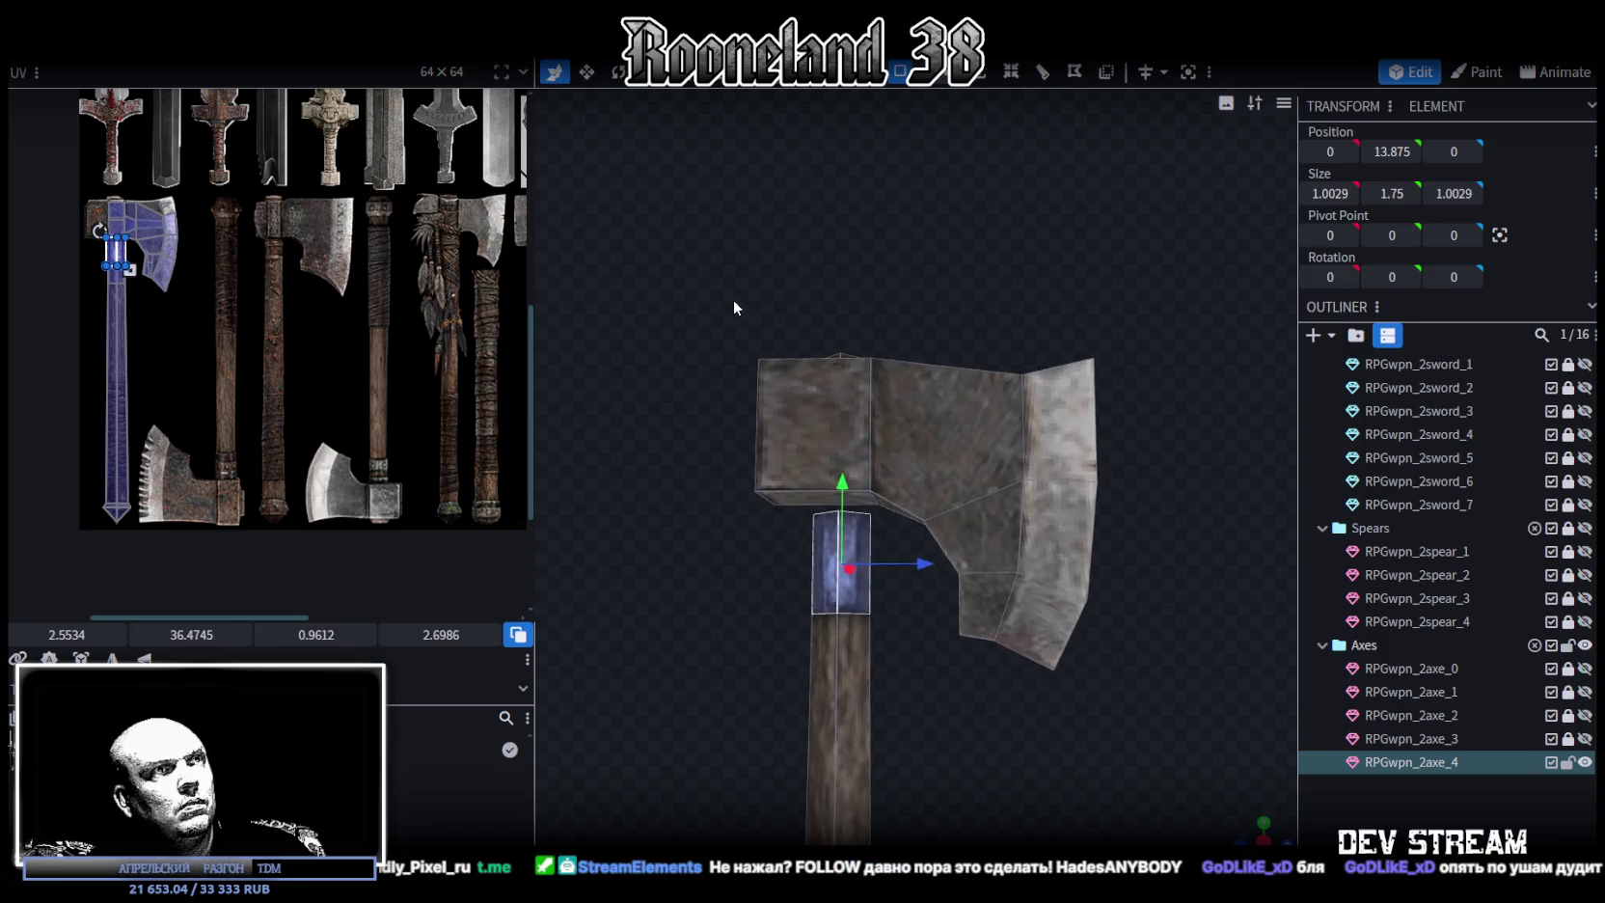
{"action": "mouse_move", "coordinate": [852, 506]}
{"action": "left_mouse_down"}
{"action": "mouse_move", "coordinate": [822, 291]}
{"action": "mouse_move", "coordinate": [843, 306]}
{"action": "left_mouse_up"}
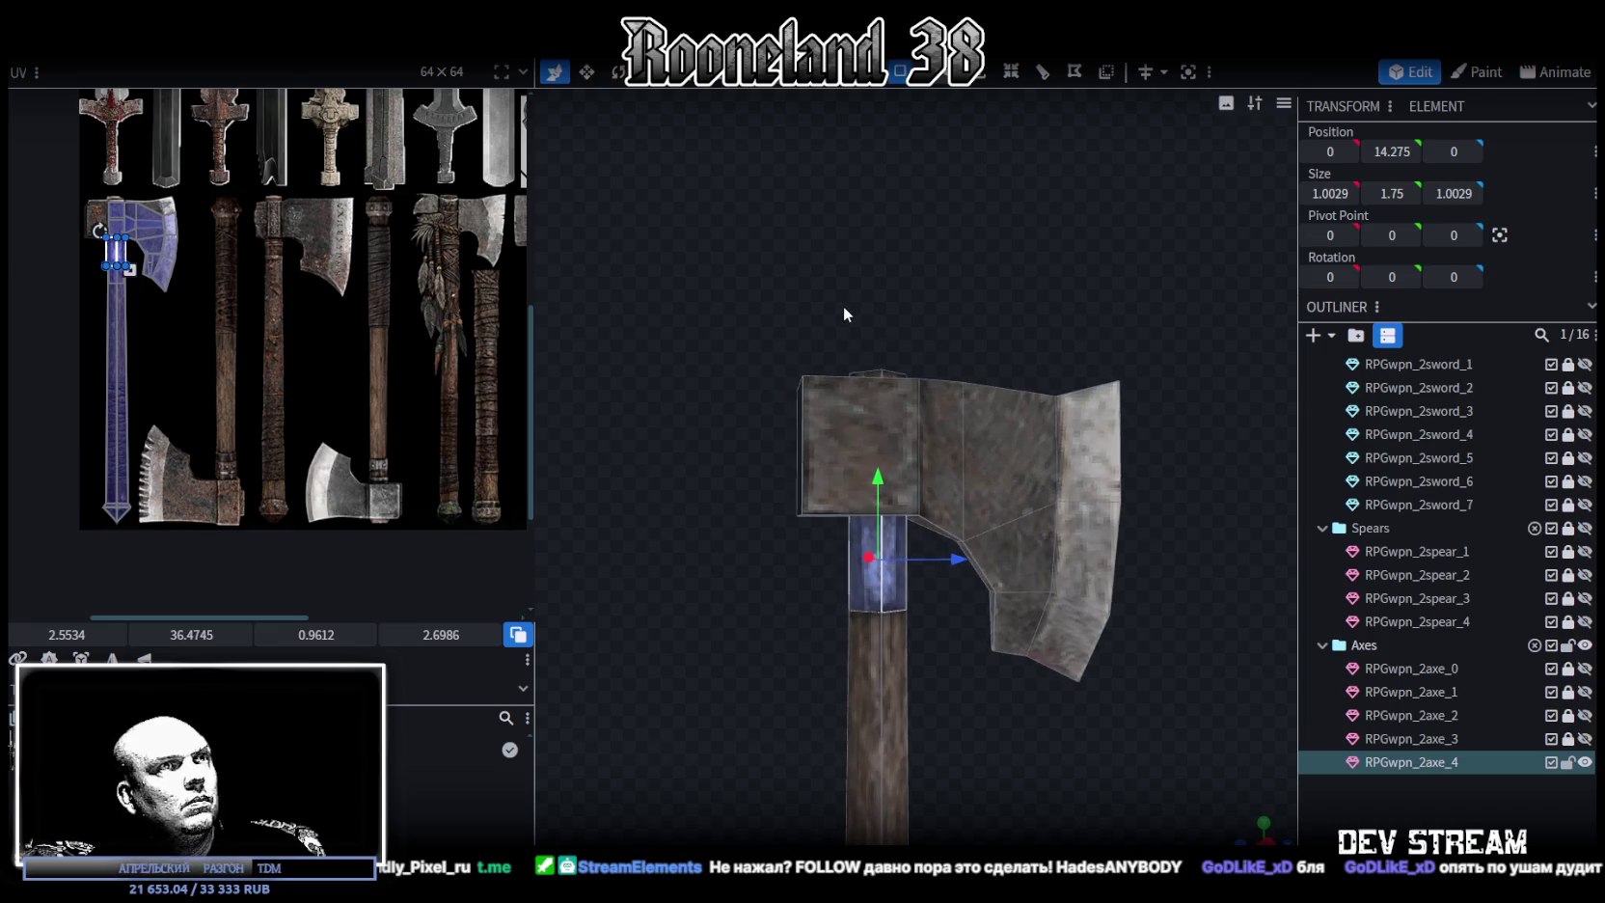
{"action": "left_click_drag", "start_coordinate": [879, 488], "coordinate": [878, 481]}
{"action": "left_click_drag", "start_coordinate": [922, 340], "coordinate": [909, 262]}
{"action": "left_click_drag", "start_coordinate": [833, 482], "coordinate": [843, 487]}
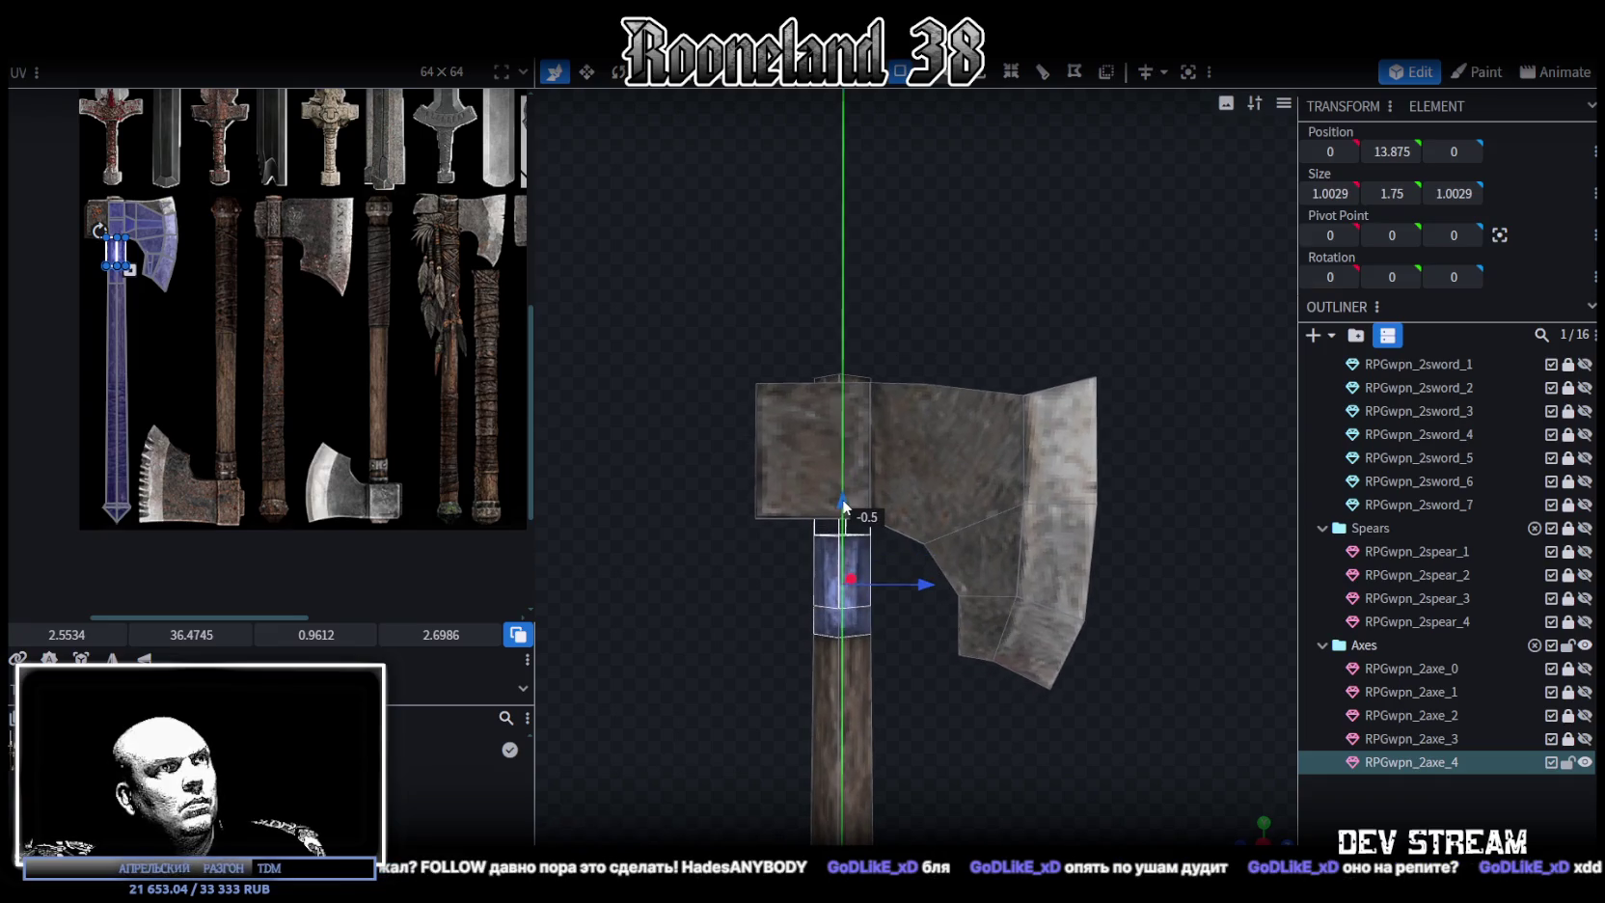
{"action": "left_click_drag", "start_coordinate": [904, 337], "coordinate": [919, 310]}
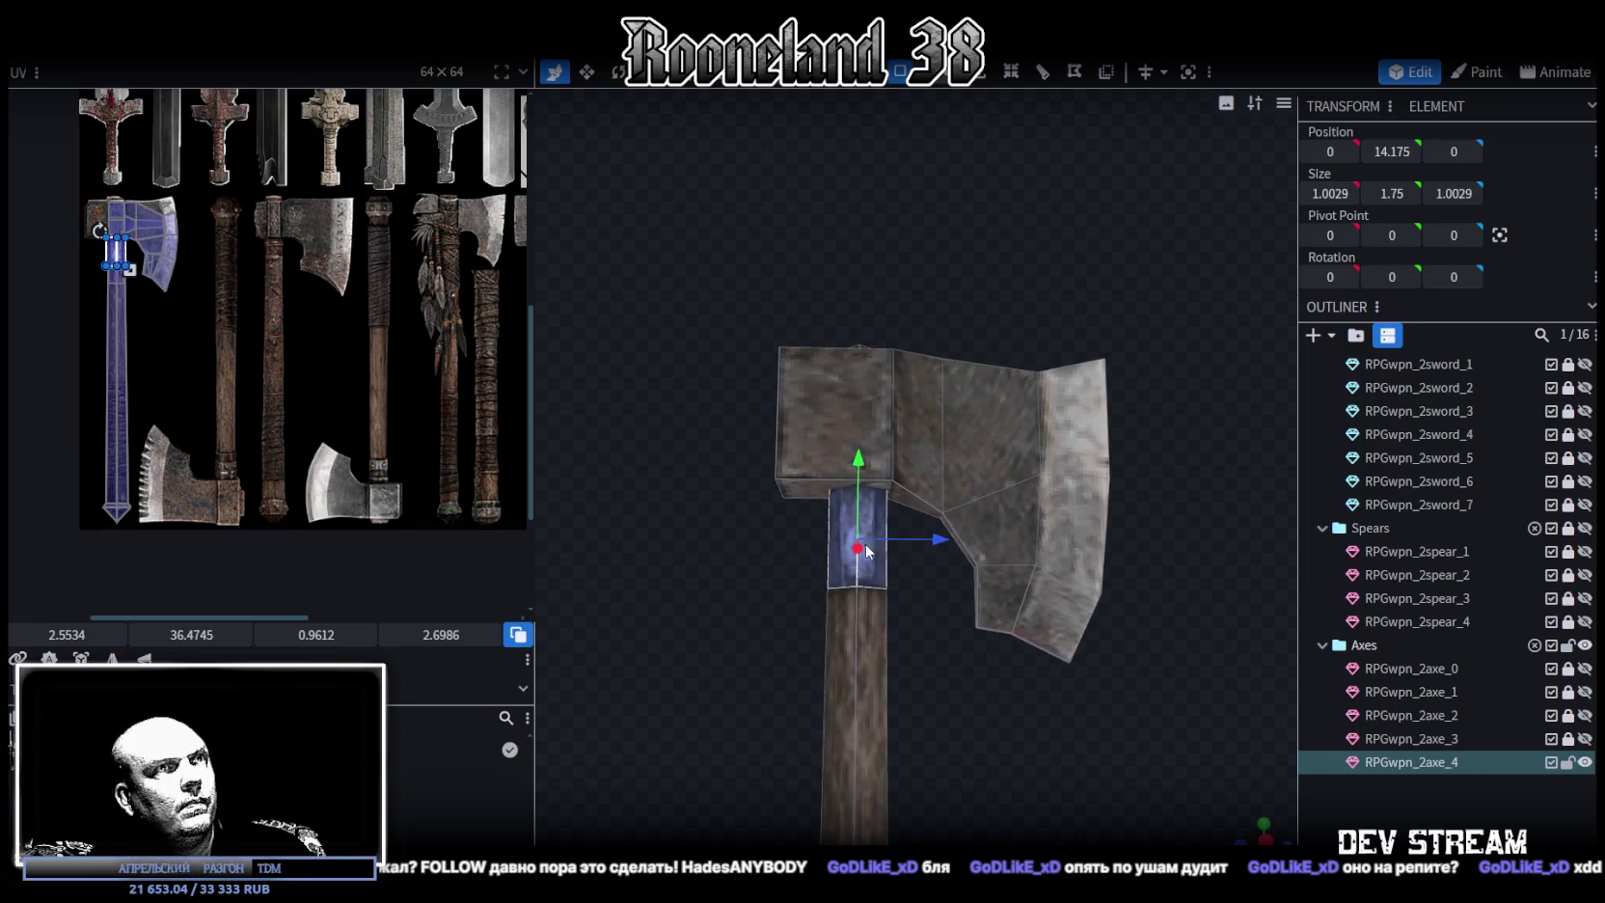
{"action": "right_click_drag", "start_coordinate": [1131, 436], "coordinate": [1078, 409]}
{"action": "scroll", "coordinate": [909, 568], "scroll_direction": "up", "scroll_amount": 2}
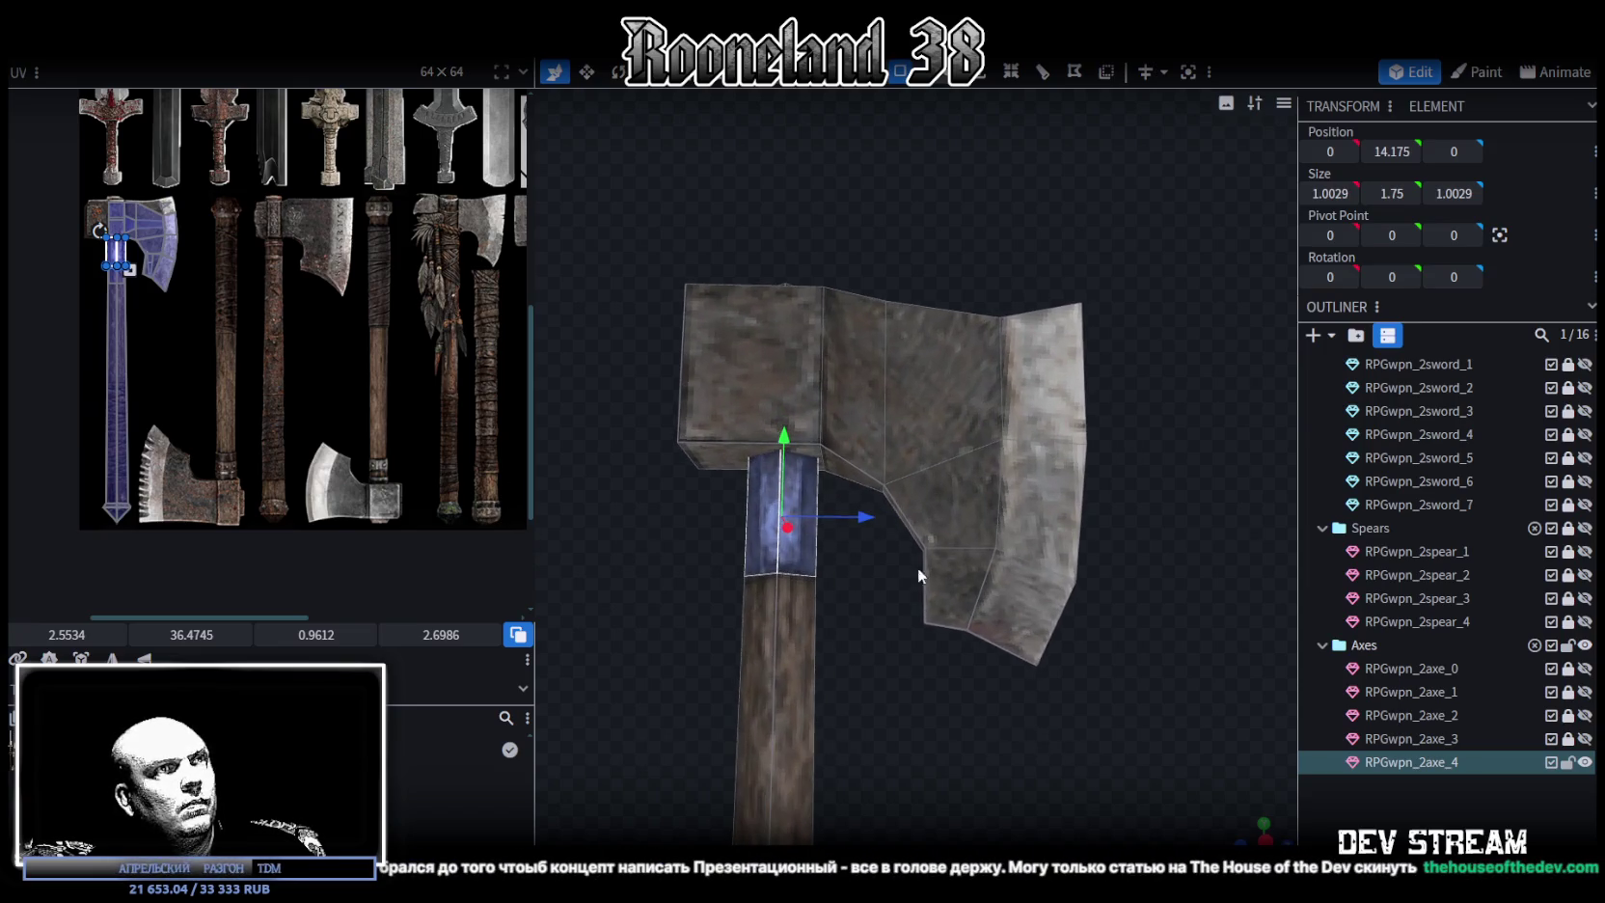
{"action": "left_click", "coordinate": [1017, 593]}
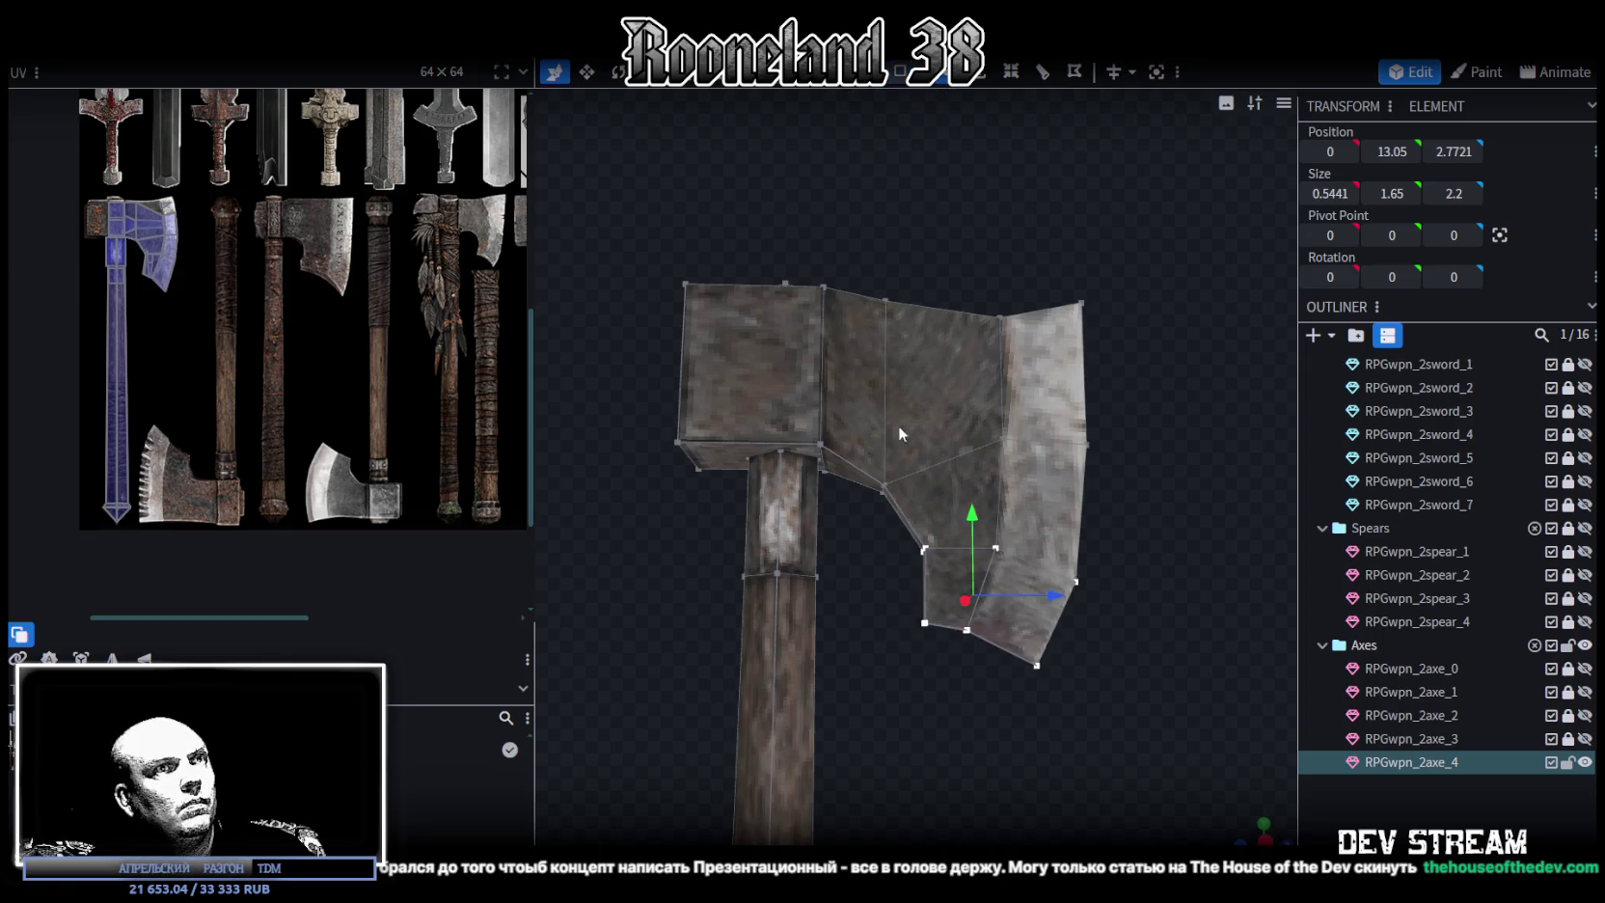
Shift the lower blade vertices slightly inward along Z and raise them by 0.2
{"action": "left_click", "coordinate": [950, 622]}
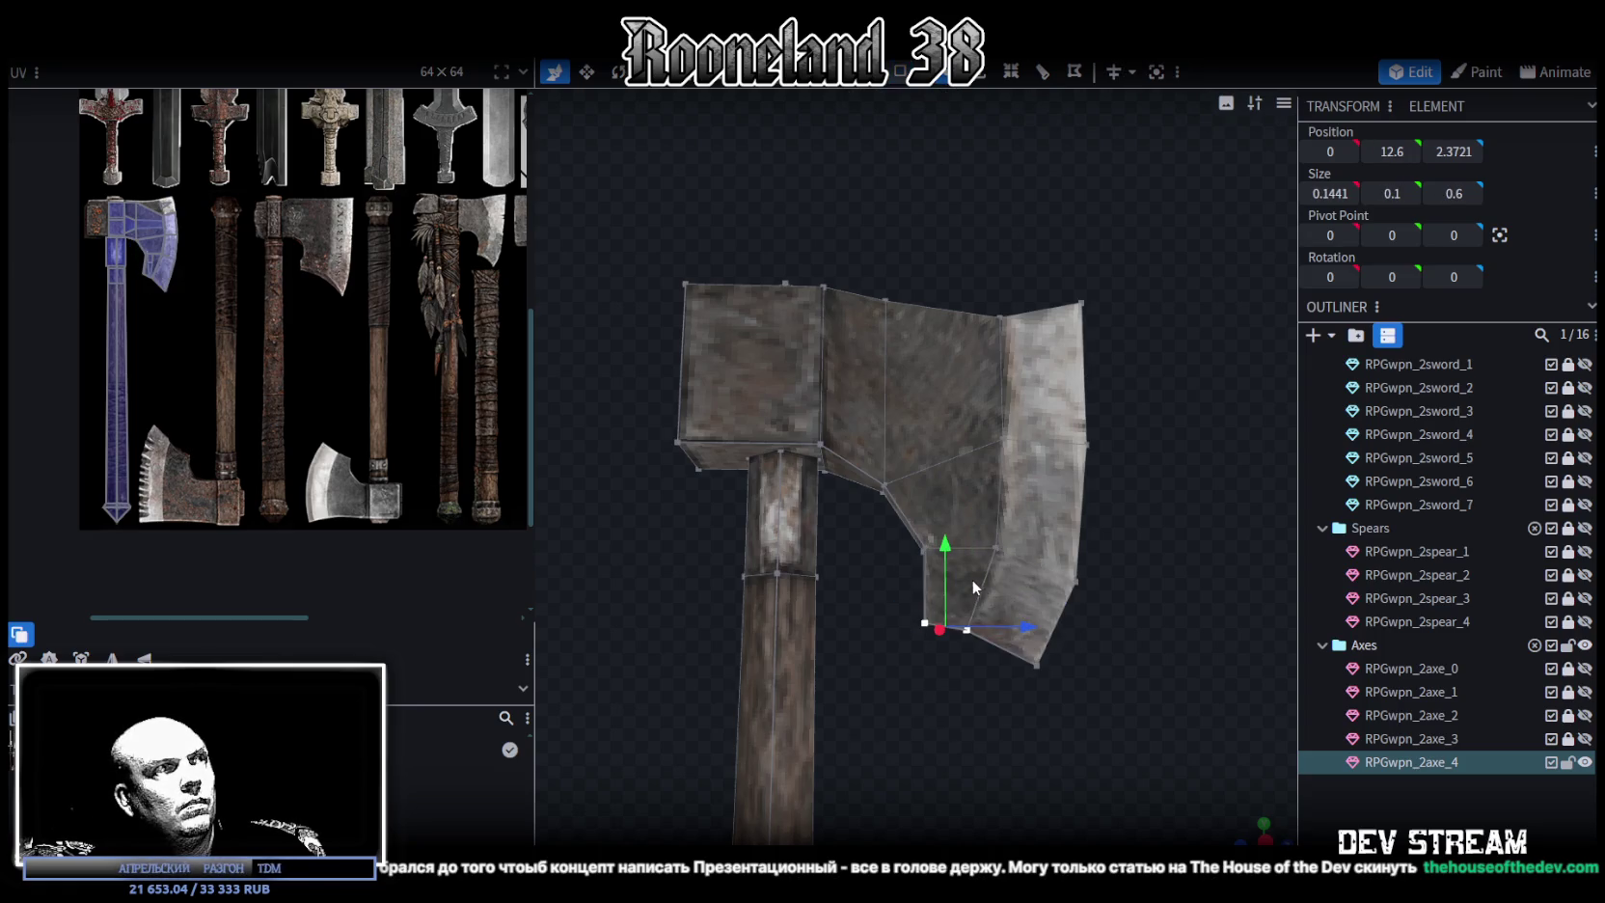
{"action": "left_click_drag", "start_coordinate": [878, 703], "coordinate": [1166, 532]}
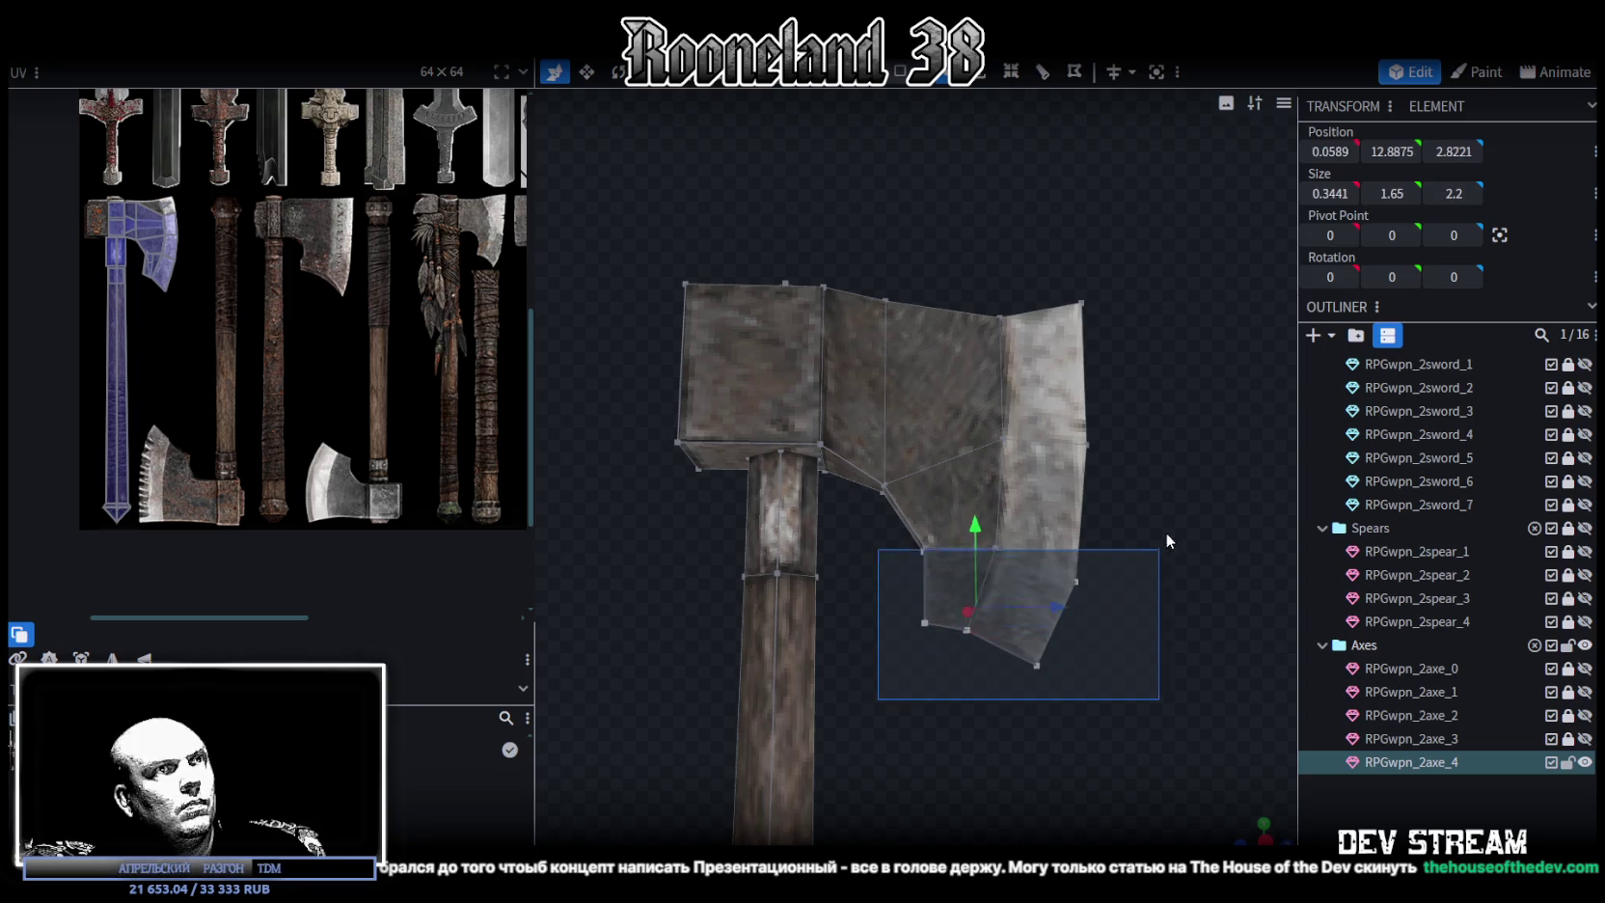
{"action": "left_click_drag", "start_coordinate": [973, 500], "coordinate": [975, 503]}
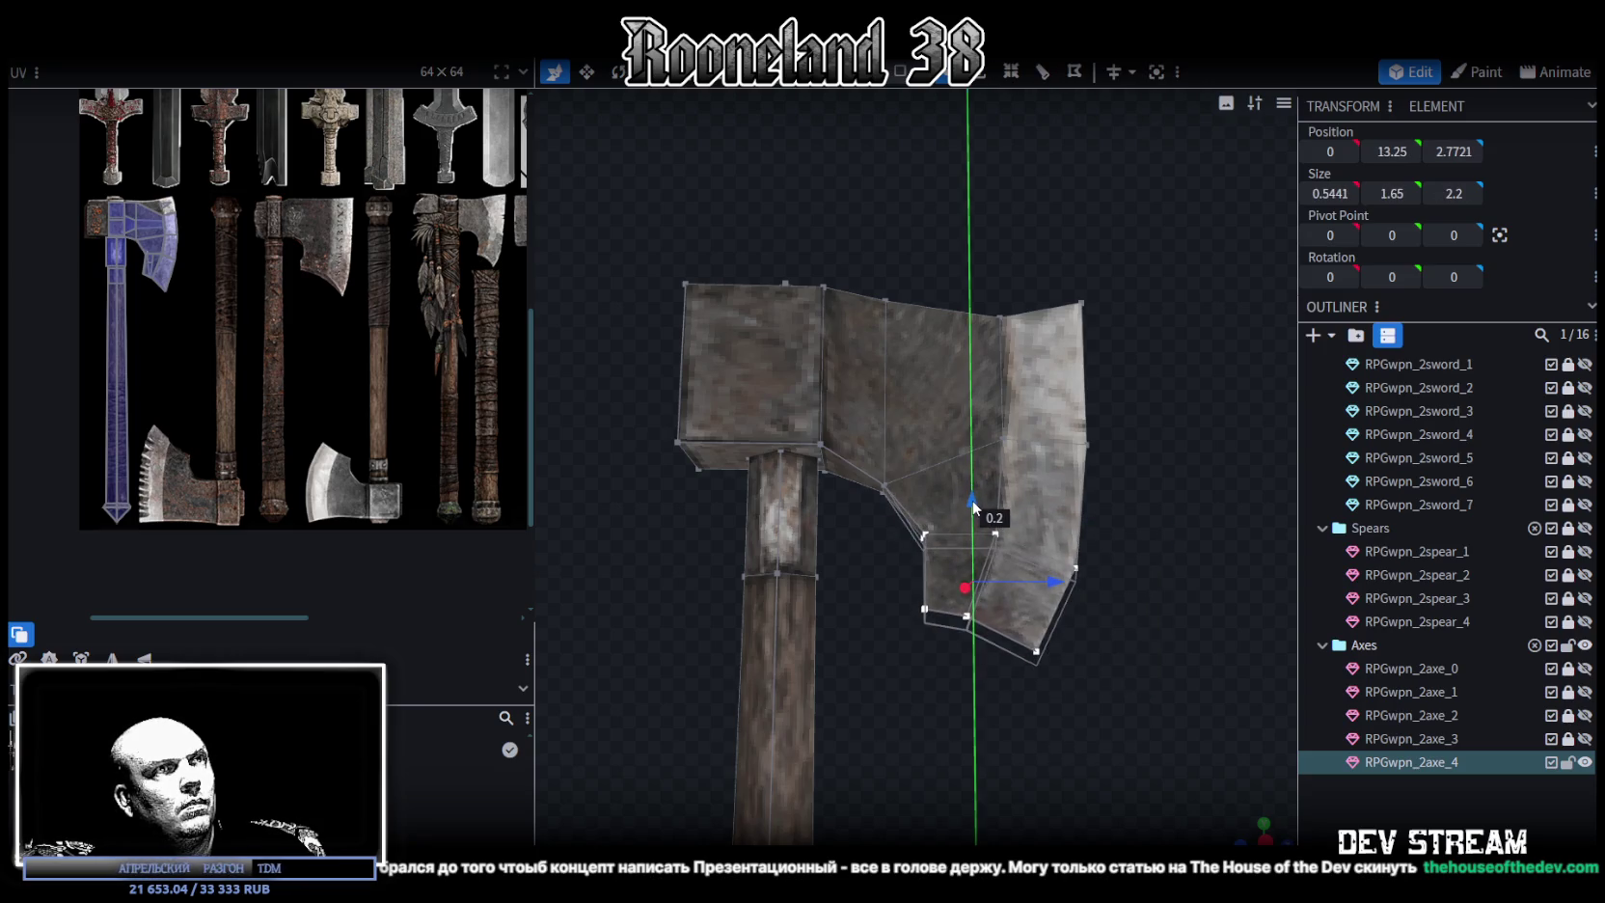
{"action": "left_click", "coordinate": [941, 532]}
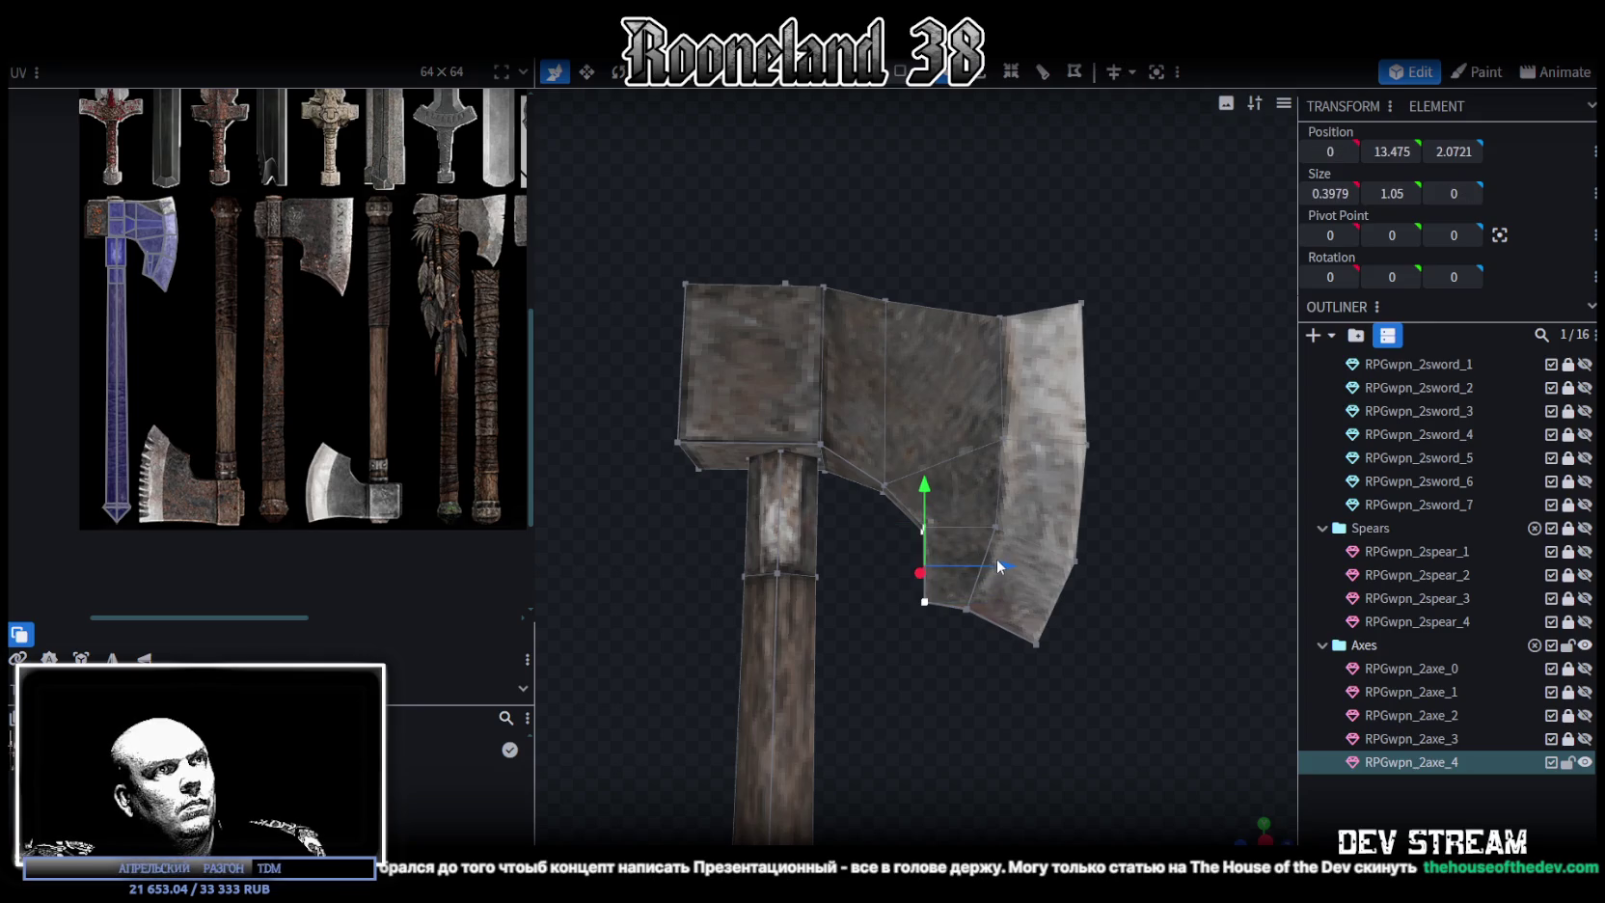
{"action": "left_click_drag", "start_coordinate": [1005, 566], "coordinate": [992, 566]}
{"action": "left_click_drag", "start_coordinate": [891, 684], "coordinate": [1153, 584]}
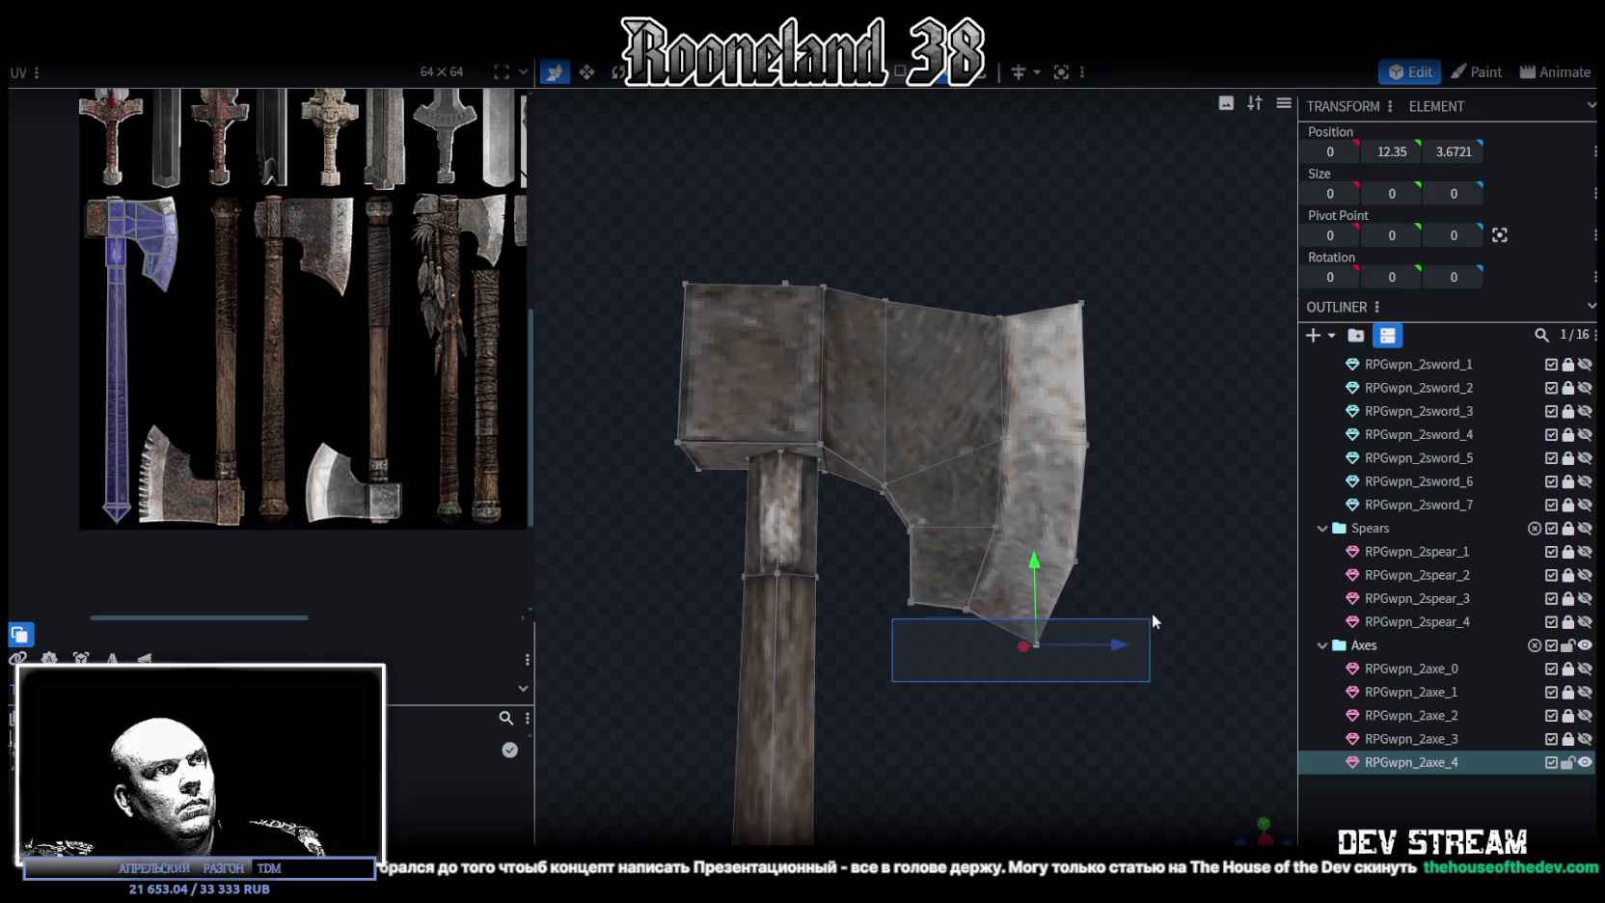
{"action": "left_click_drag", "start_coordinate": [959, 537], "coordinate": [958, 517]}
{"action": "scroll", "coordinate": [1117, 532], "scroll_direction": "down", "scroll_amount": 3}
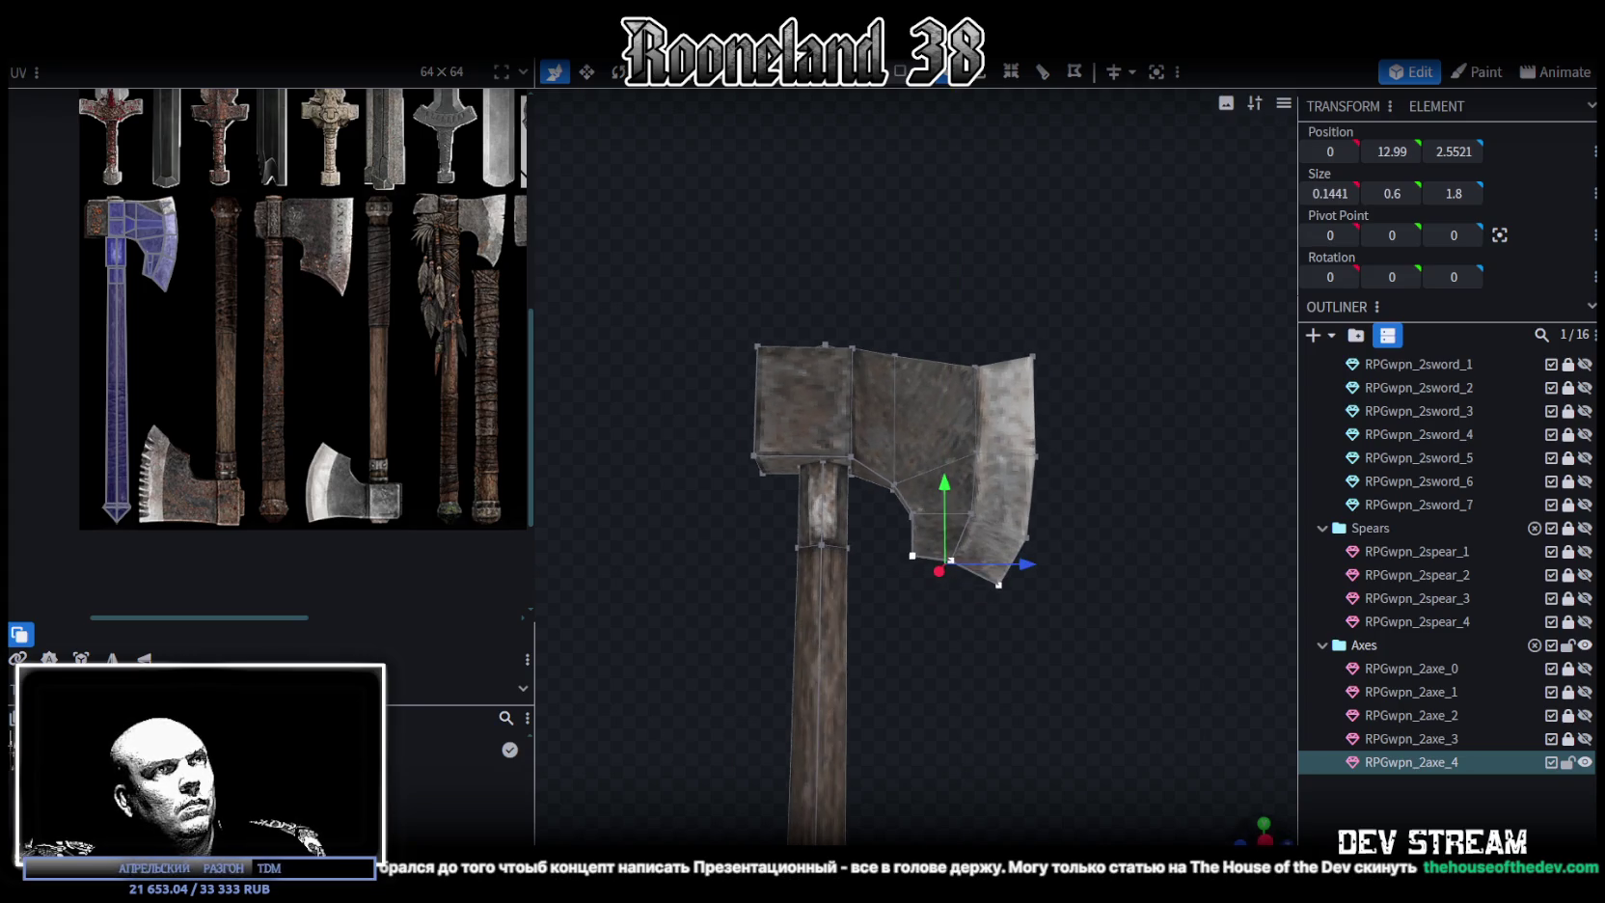
{"action": "left_click_drag", "start_coordinate": [1230, 758], "coordinate": [1065, 710]}
{"action": "middle_click_drag", "start_coordinate": [282, 359], "coordinate": [321, 341]}
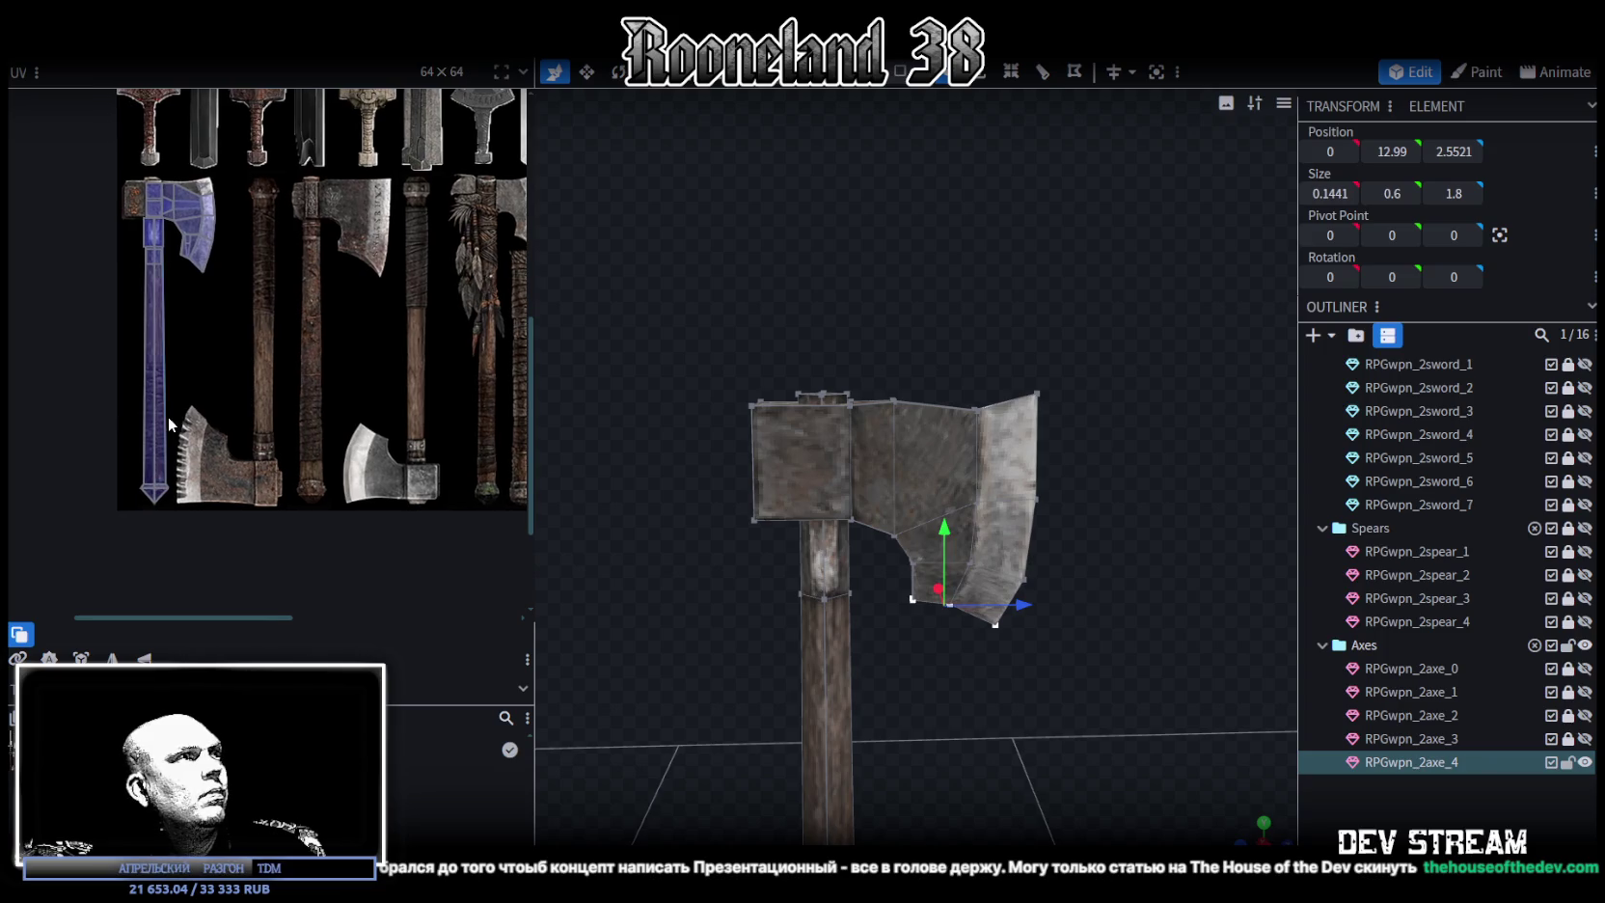
{"action": "left_click", "coordinate": [147, 232]}
Move the collar's UV onto the metal cap in the atlas and fine-tune its position and width
{"action": "left_click_drag", "start_coordinate": [164, 247], "coordinate": [425, 457]}
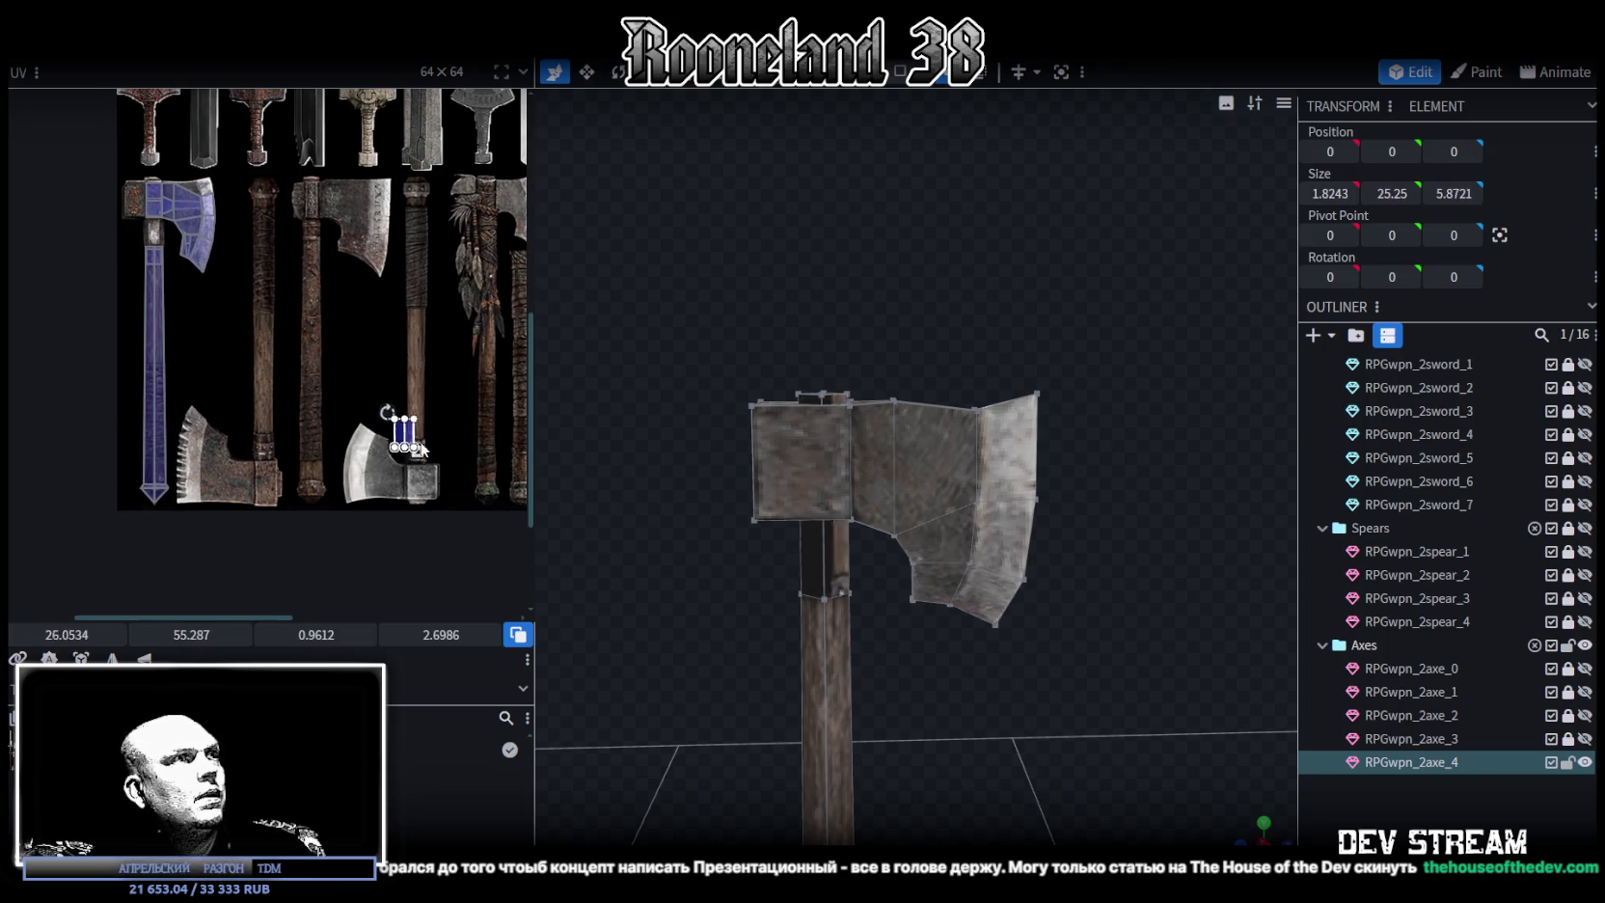
{"action": "scroll", "coordinate": [389, 444], "scroll_direction": "up", "scroll_amount": 3}
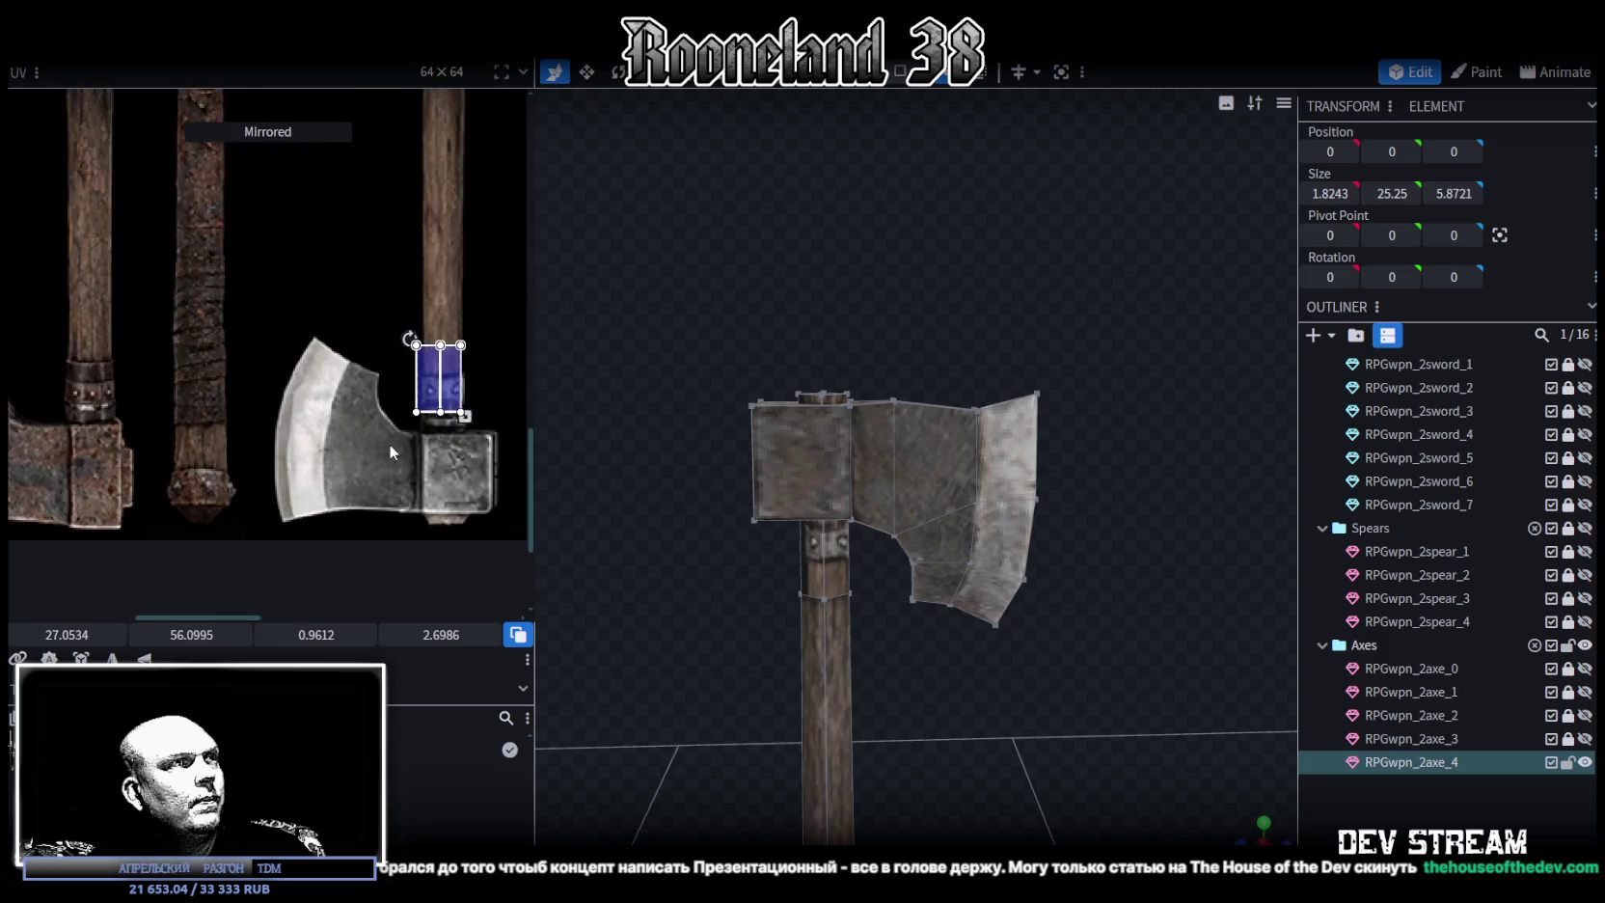
{"action": "scroll", "coordinate": [424, 367], "scroll_direction": "up", "scroll_amount": 2}
{"action": "left_click_drag", "start_coordinate": [453, 282], "coordinate": [467, 352]}
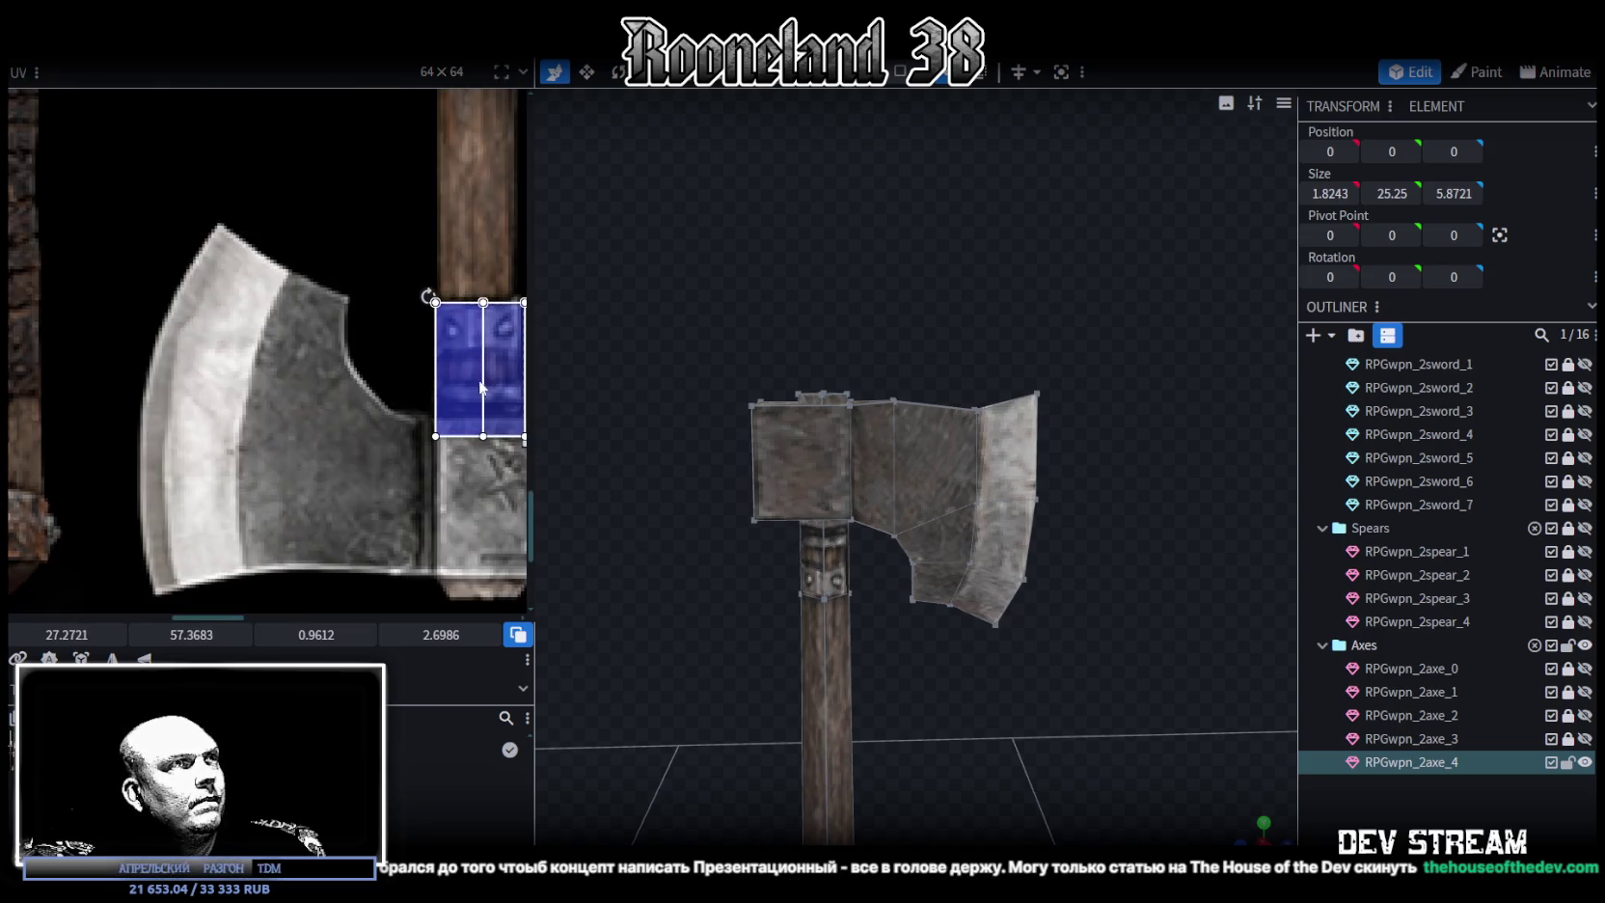
{"action": "scroll", "coordinate": [472, 403], "scroll_direction": "up", "scroll_amount": 2}
{"action": "scroll", "coordinate": [472, 402], "scroll_direction": "up", "scroll_amount": 2}
{"action": "left_click_drag", "start_coordinate": [446, 464], "coordinate": [442, 427]}
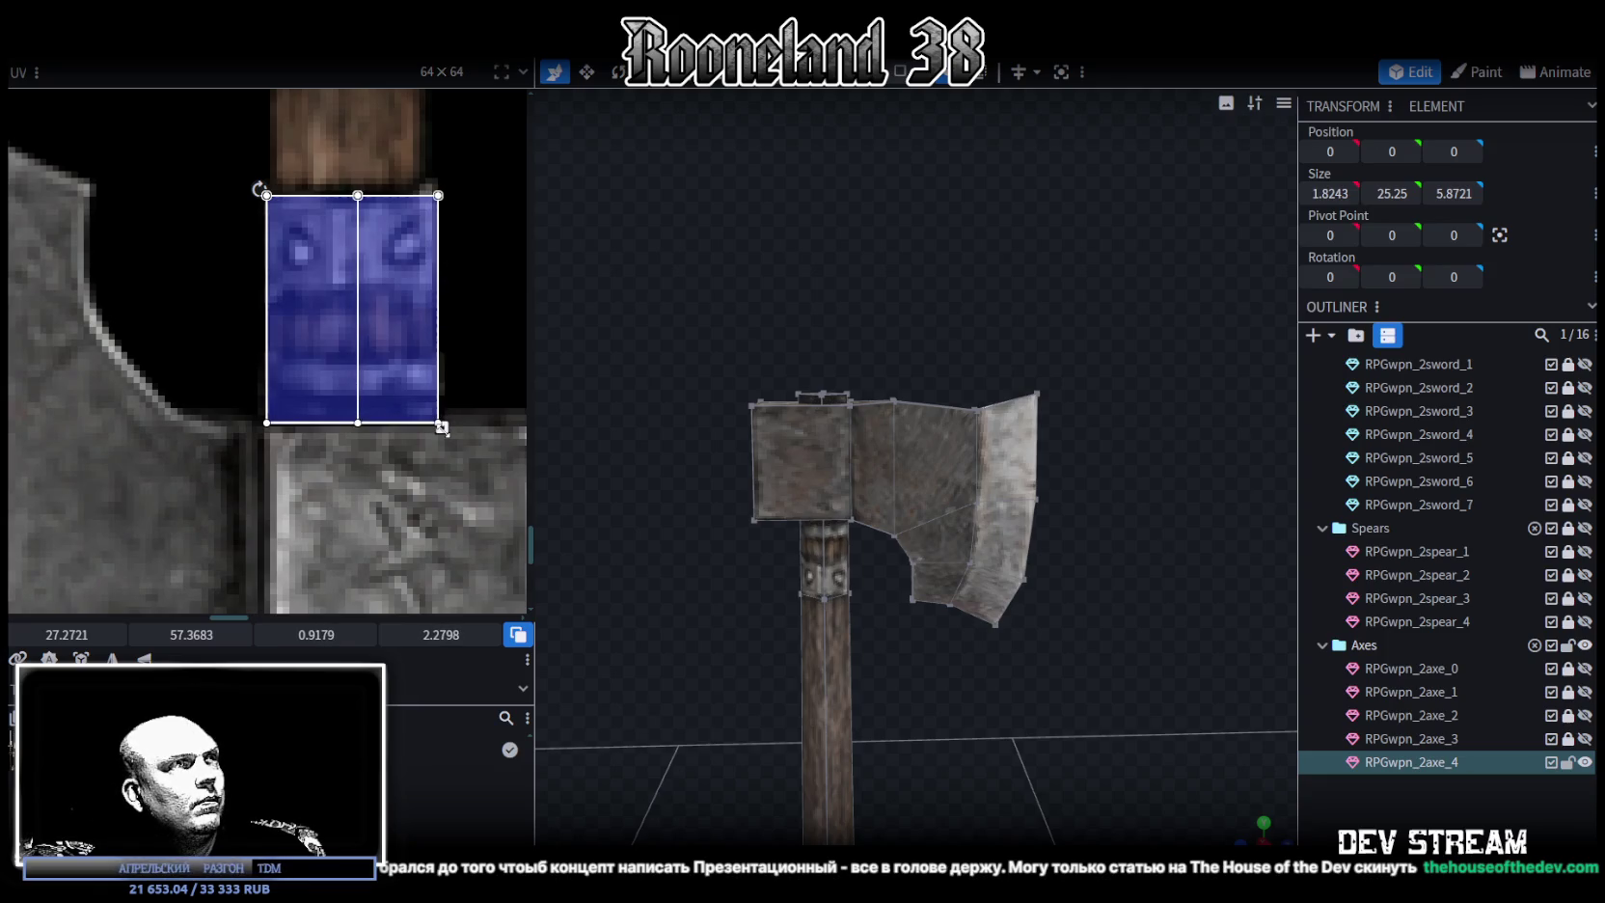
{"action": "left_click_drag", "start_coordinate": [442, 427], "coordinate": [440, 425]}
Raise the collar piece slightly up the handle
{"action": "left_click", "coordinate": [815, 582]}
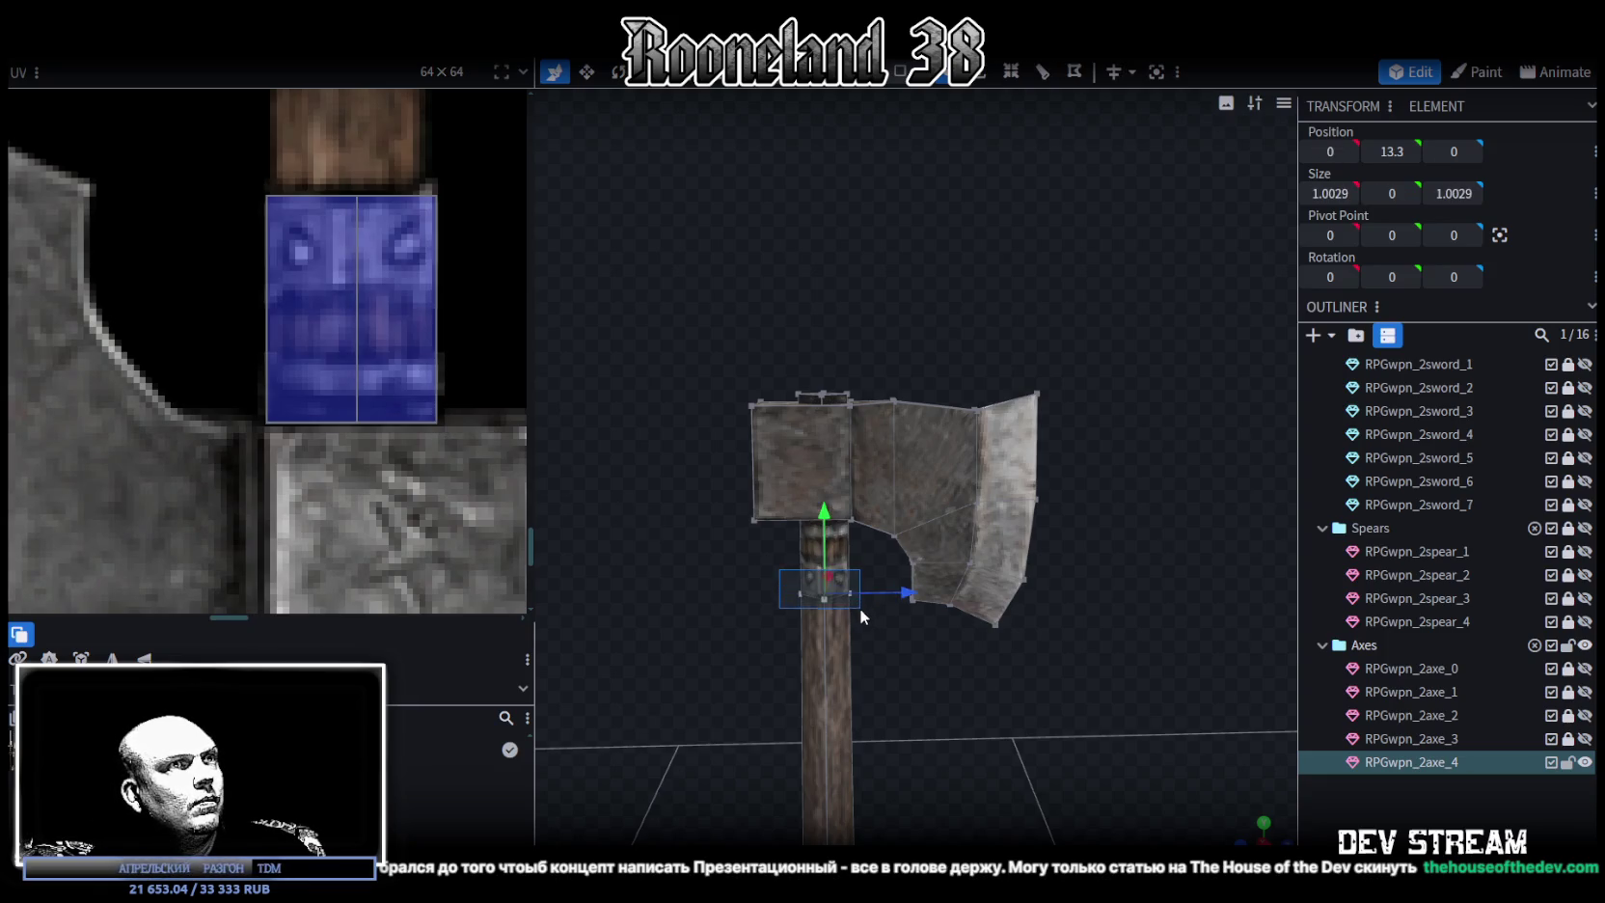
{"action": "left_click_drag", "start_coordinate": [826, 511], "coordinate": [822, 490]}
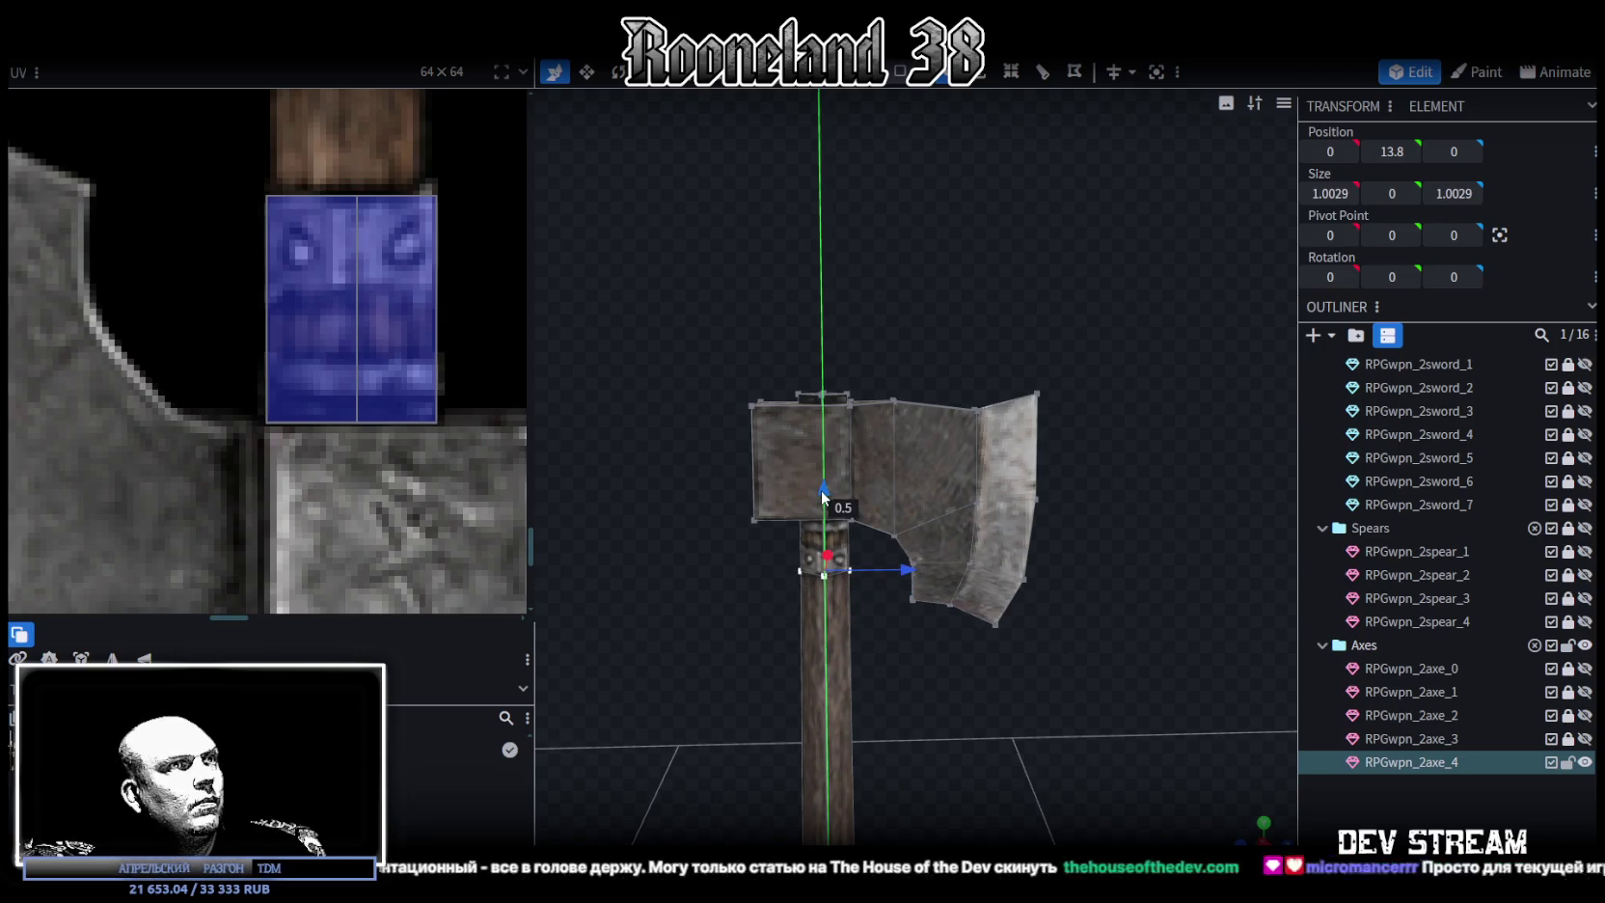
{"action": "scroll", "coordinate": [145, 366], "scroll_direction": "down", "scroll_amount": 3}
{"action": "scroll", "coordinate": [368, 496], "scroll_direction": "down", "scroll_amount": 2}
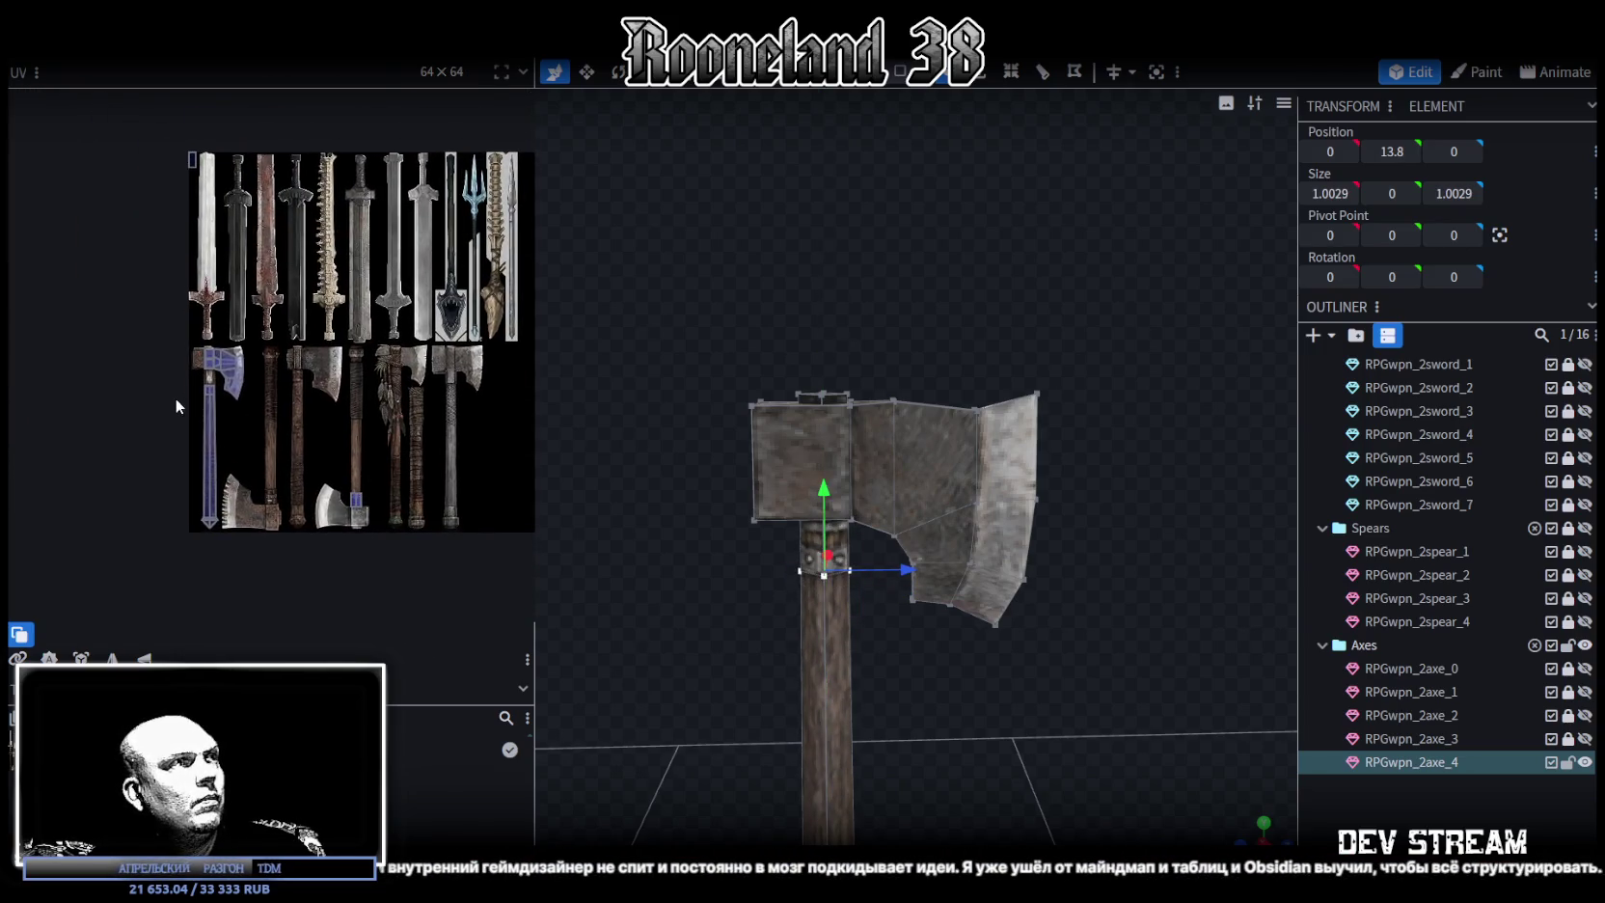
{"action": "scroll", "coordinate": [175, 398], "scroll_direction": "up", "scroll_amount": 2}
{"action": "scroll", "coordinate": [278, 427], "scroll_direction": "up", "scroll_amount": 1}
Move the shaft's UV onto a wooden handle strip in the atlas and align it
{"action": "left_click", "coordinate": [196, 289]}
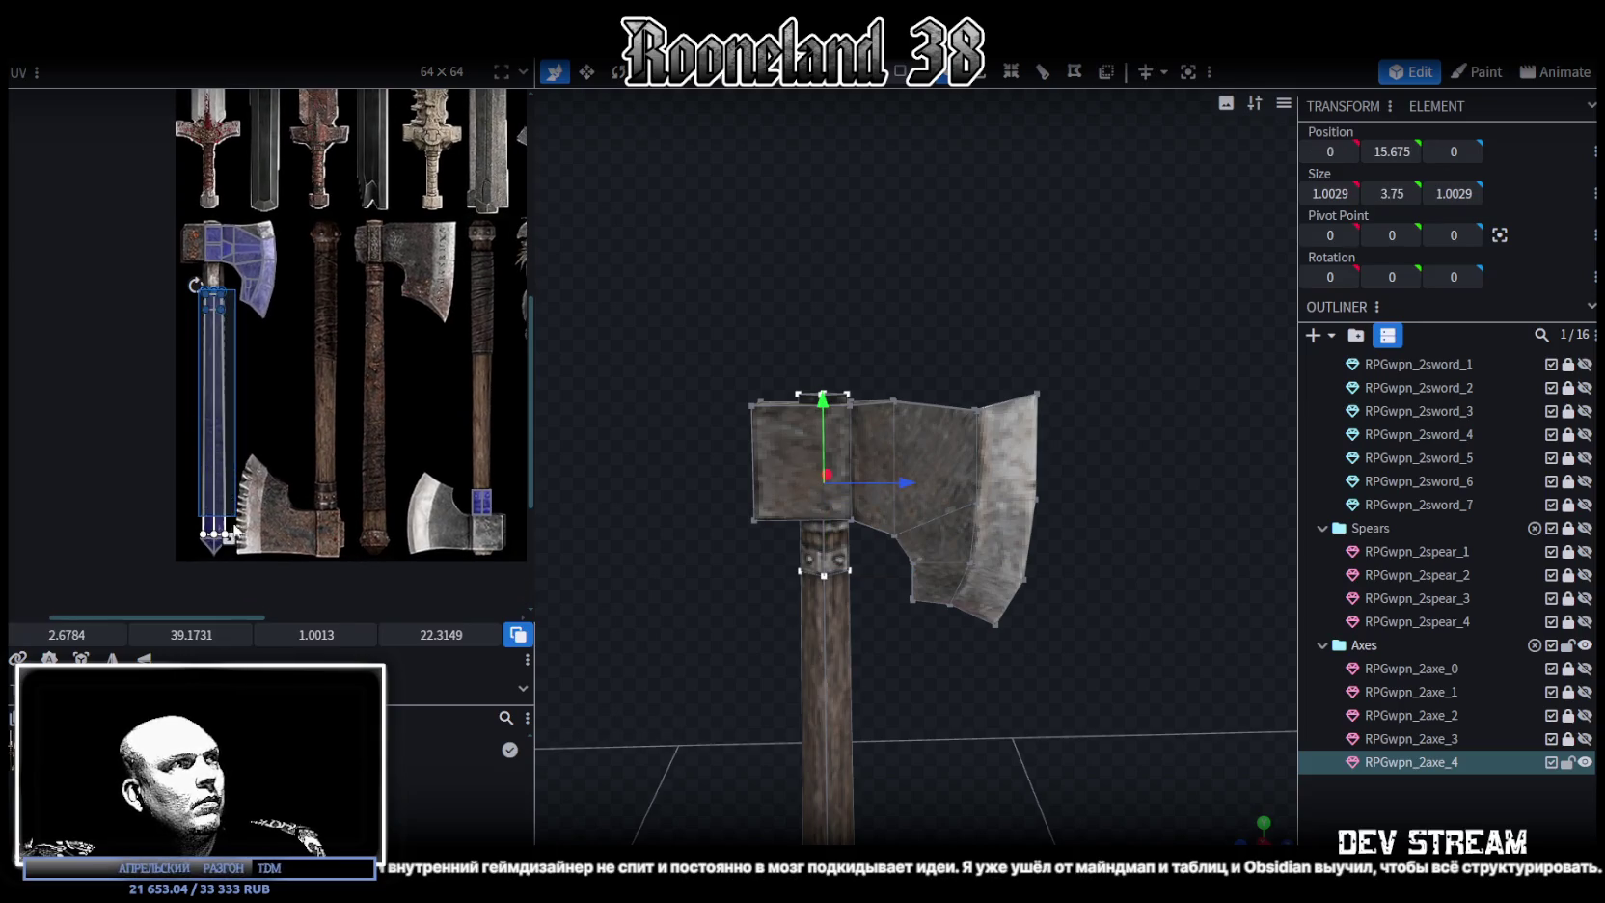
{"action": "scroll", "coordinate": [298, 498], "scroll_direction": "right", "scroll_amount": 1}
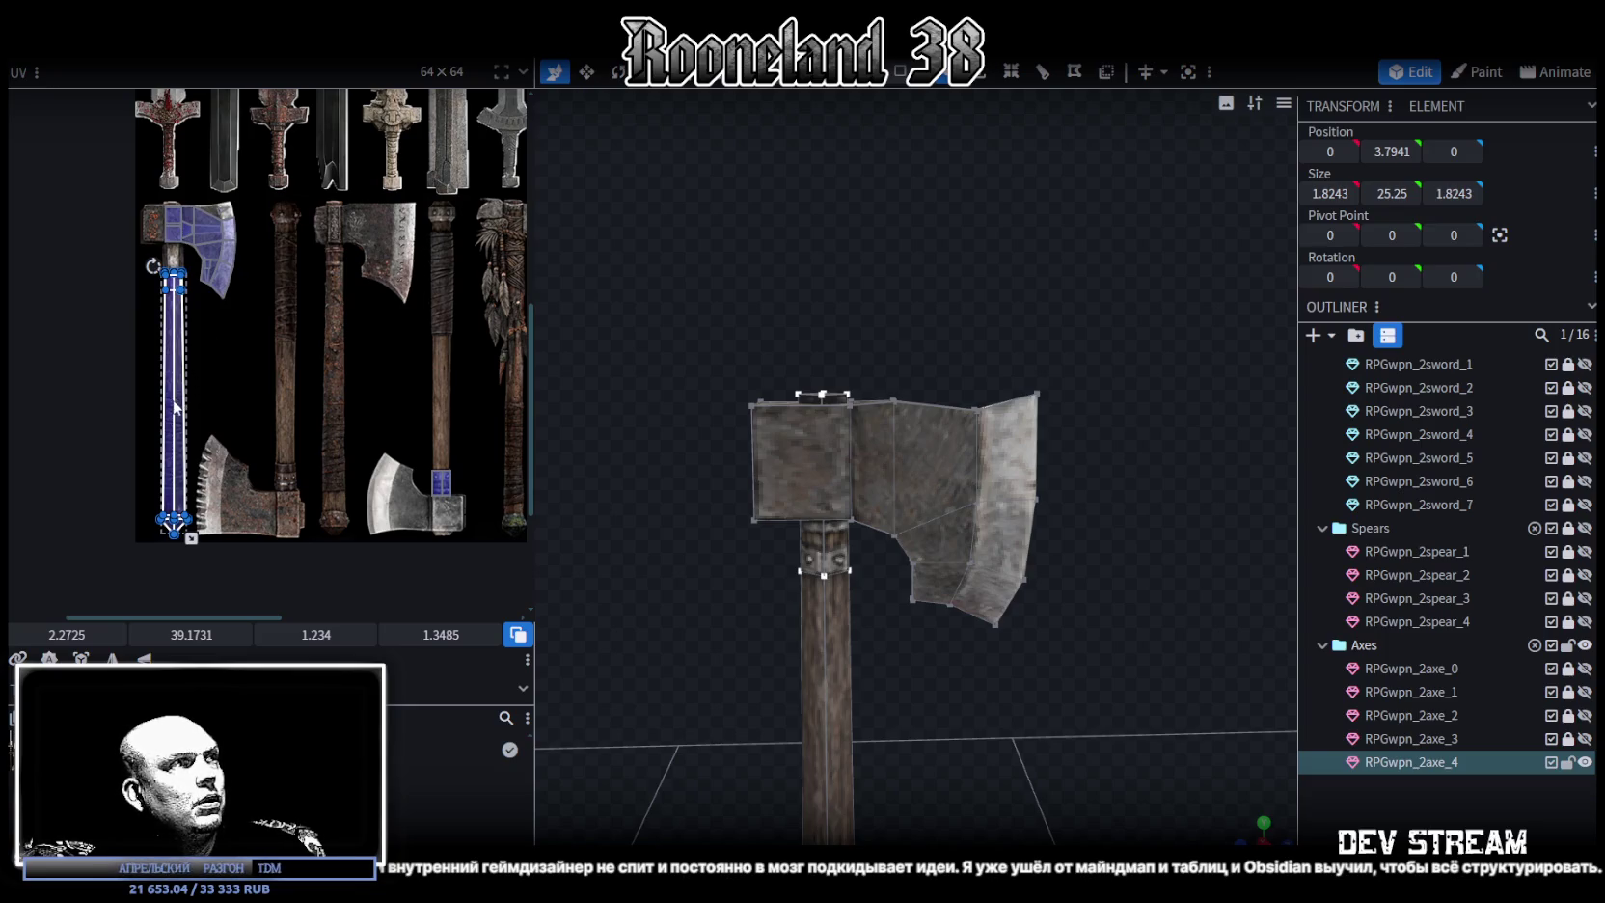
{"action": "left_click_drag", "start_coordinate": [176, 407], "coordinate": [449, 374]}
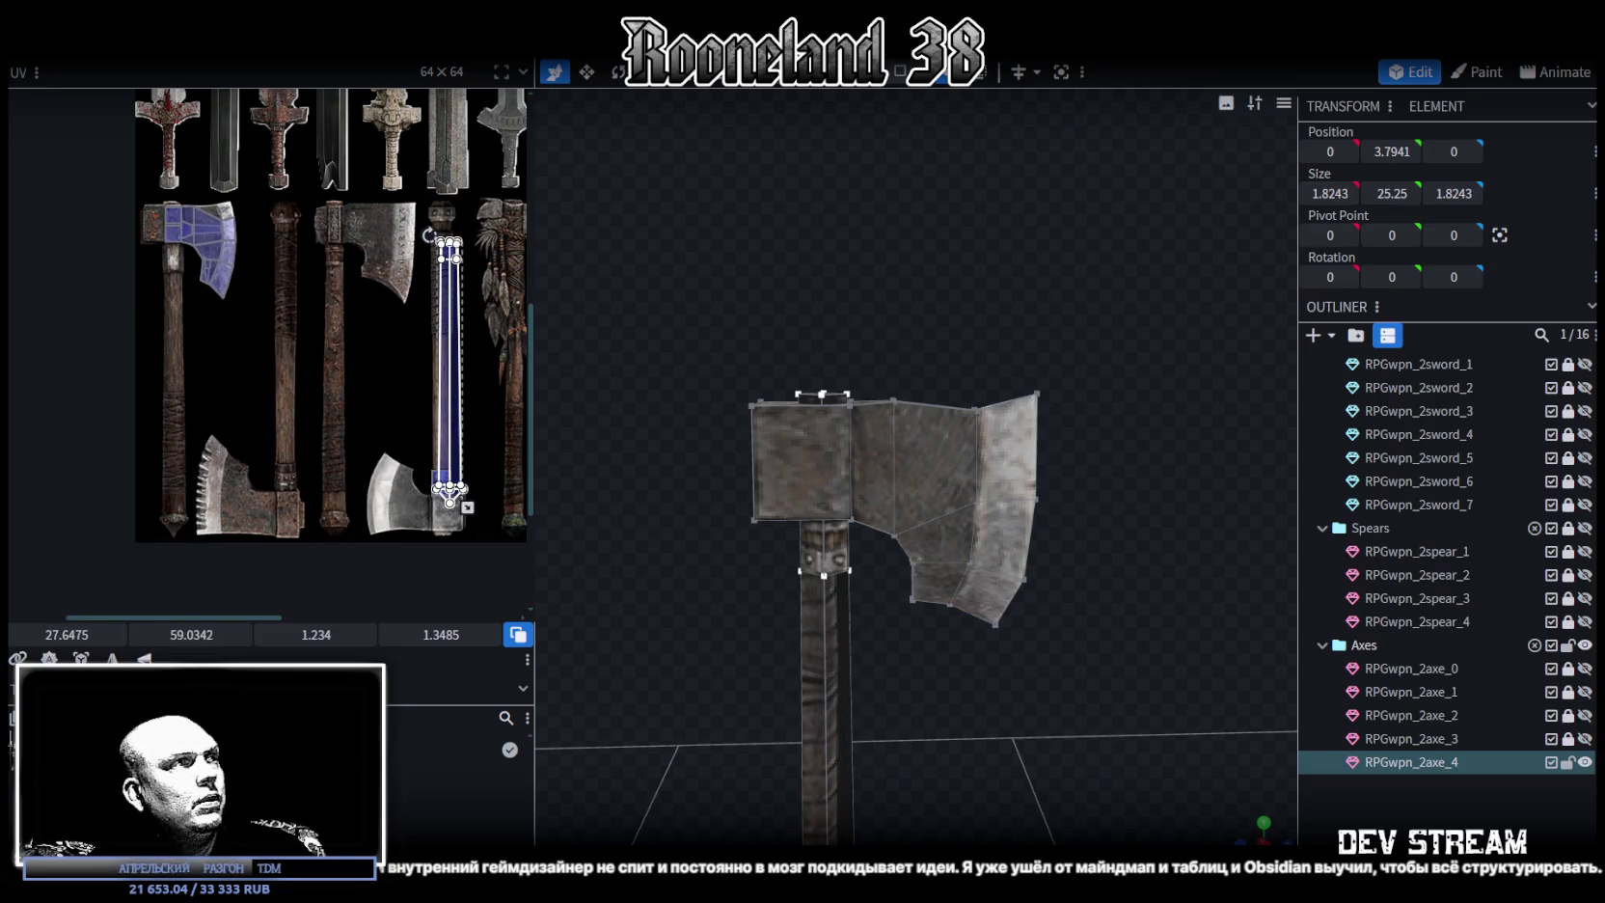
{"action": "left_click_drag", "start_coordinate": [454, 357], "coordinate": [426, 328]}
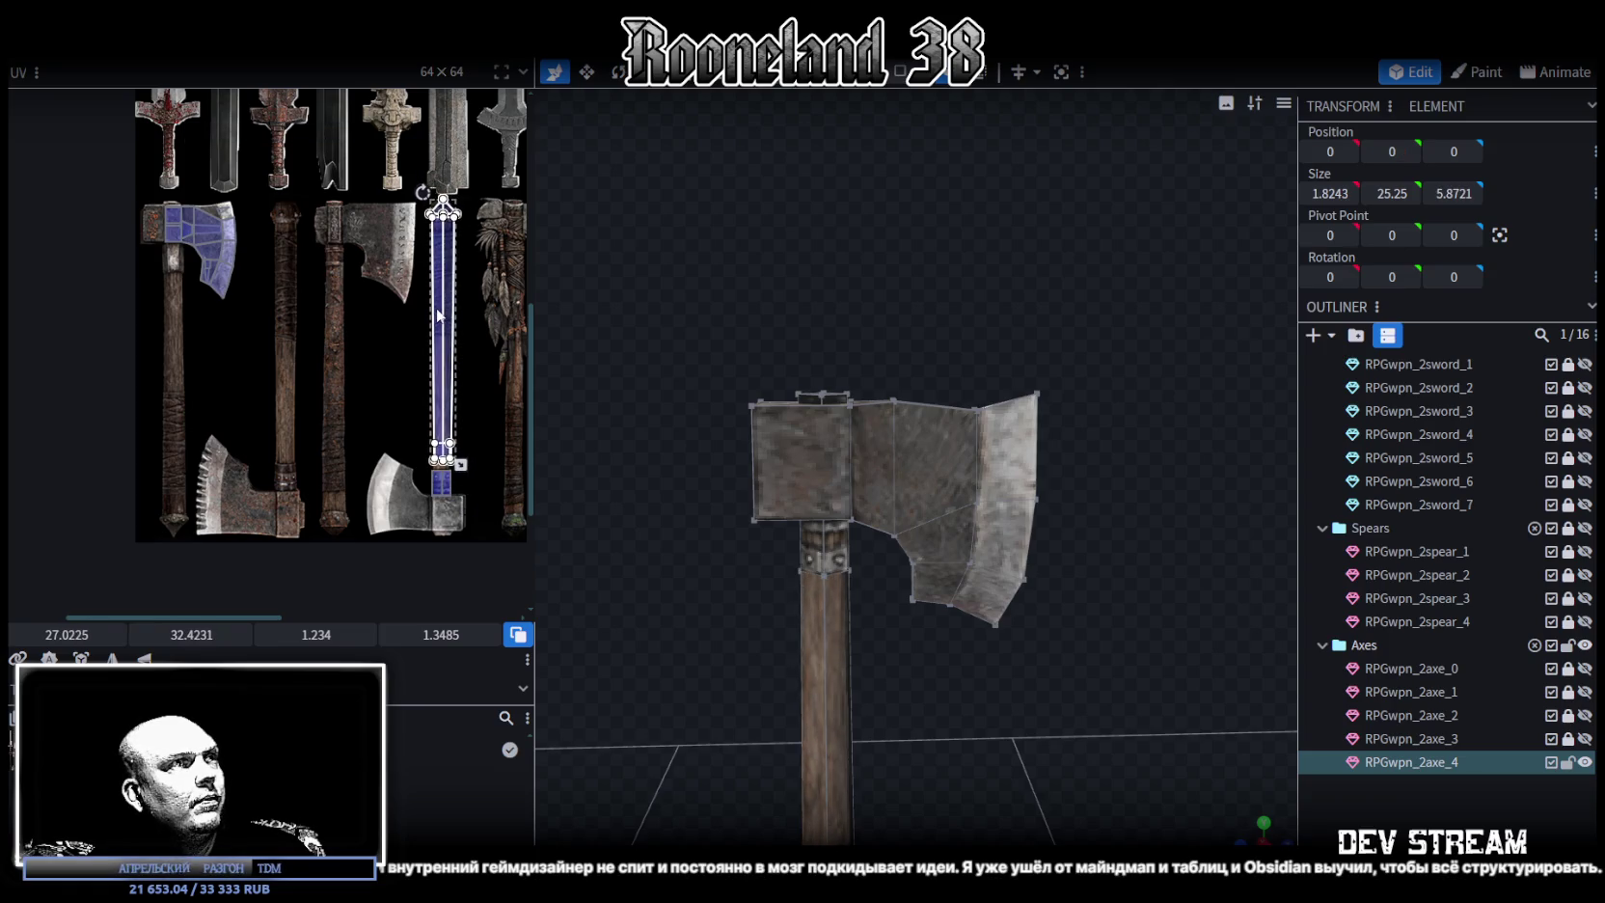
{"action": "scroll", "coordinate": [426, 328], "scroll_direction": "up", "scroll_amount": 3}
{"action": "scroll", "coordinate": [425, 322], "scroll_direction": "up", "scroll_amount": 2}
{"action": "scroll", "coordinate": [386, 318], "scroll_direction": "up", "scroll_amount": 2}
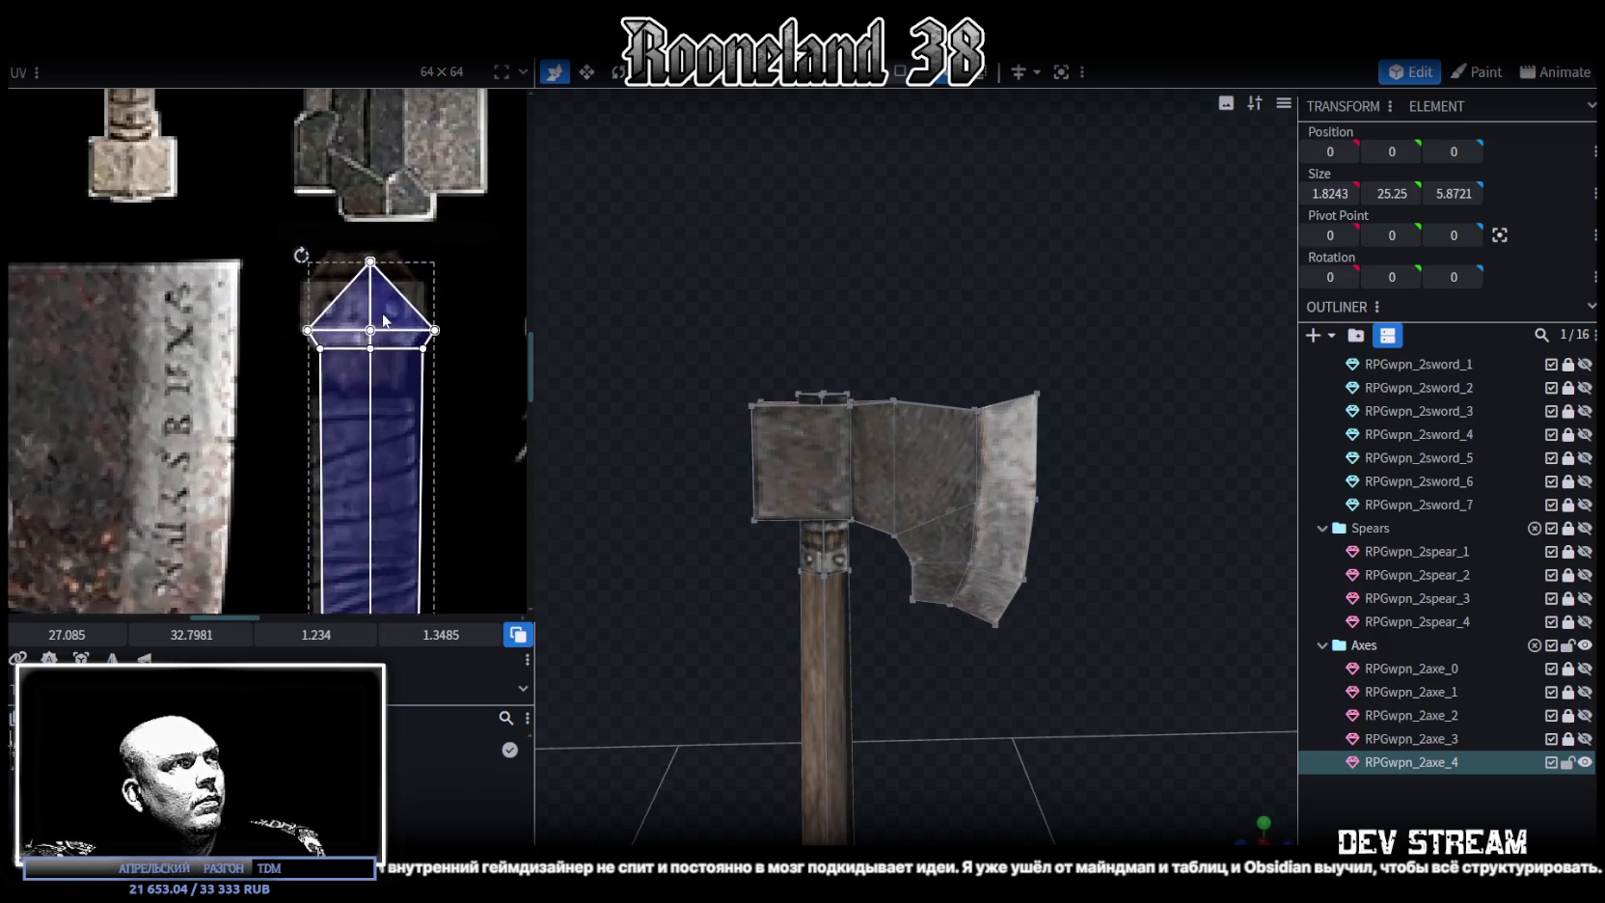
{"action": "scroll", "coordinate": [380, 319], "scroll_direction": "up", "scroll_amount": 2}
Reposition the pommel tip's triangular UV, then select the triangular tip face at the handle bottom
{"action": "left_click", "coordinate": [380, 321]}
{"action": "left_click_drag", "start_coordinate": [405, 337], "coordinate": [433, 361]}
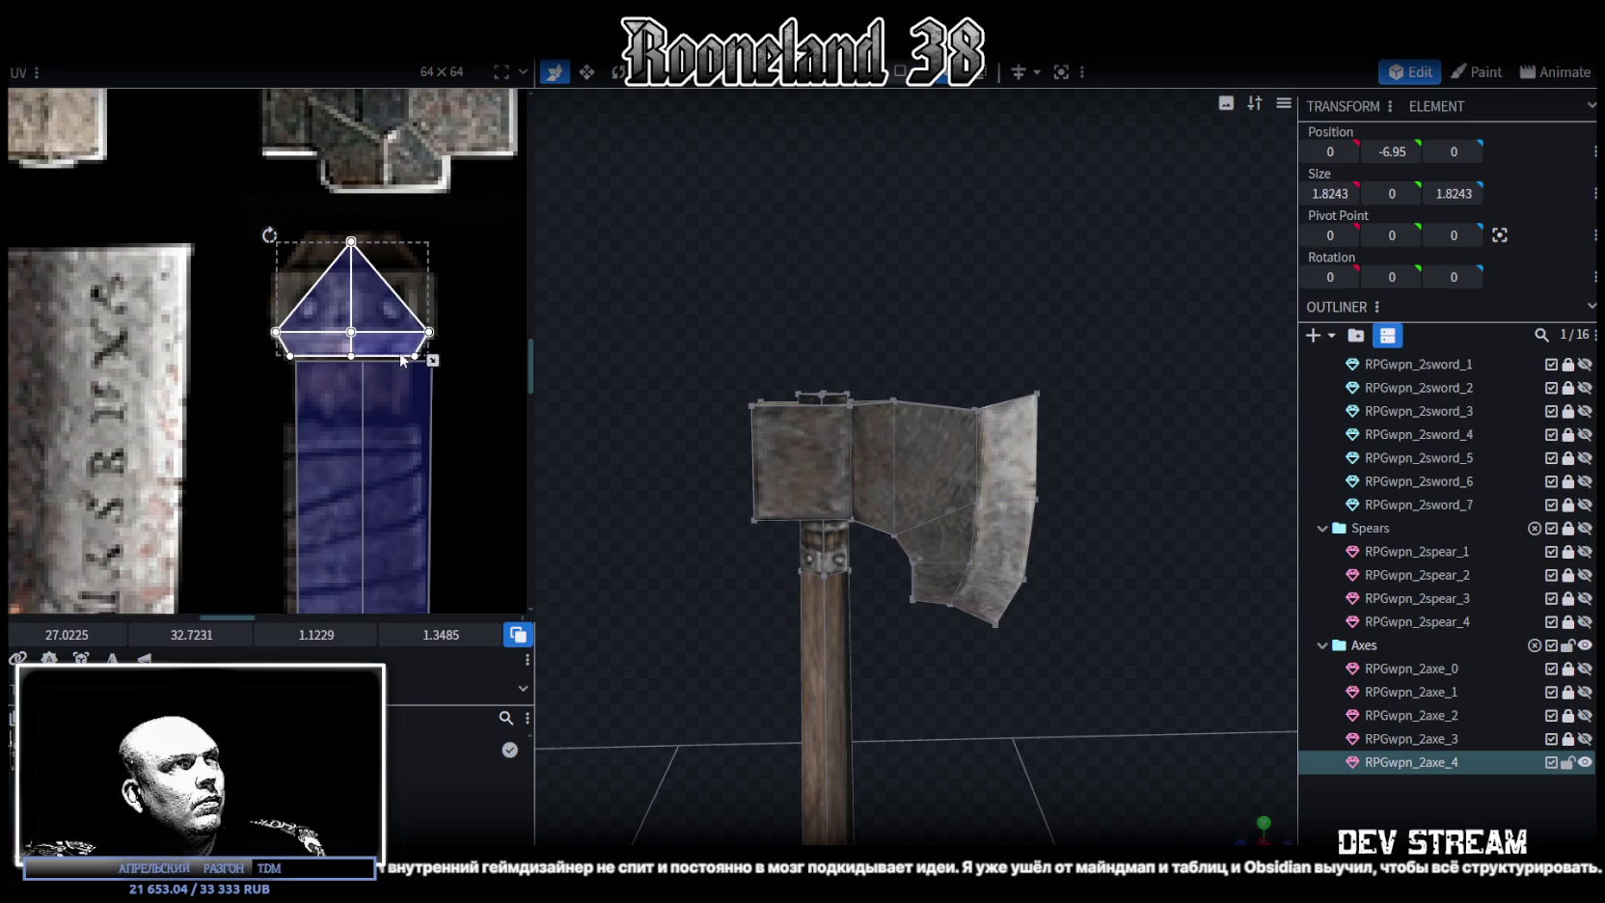
{"action": "mouse_move", "coordinate": [837, 762]}
{"action": "left_mouse_down"}
{"action": "mouse_move", "coordinate": [963, 533]}
{"action": "mouse_move", "coordinate": [895, 558]}
{"action": "left_mouse_up"}
{"action": "scroll", "coordinate": [829, 572], "scroll_direction": "up", "scroll_amount": 3}
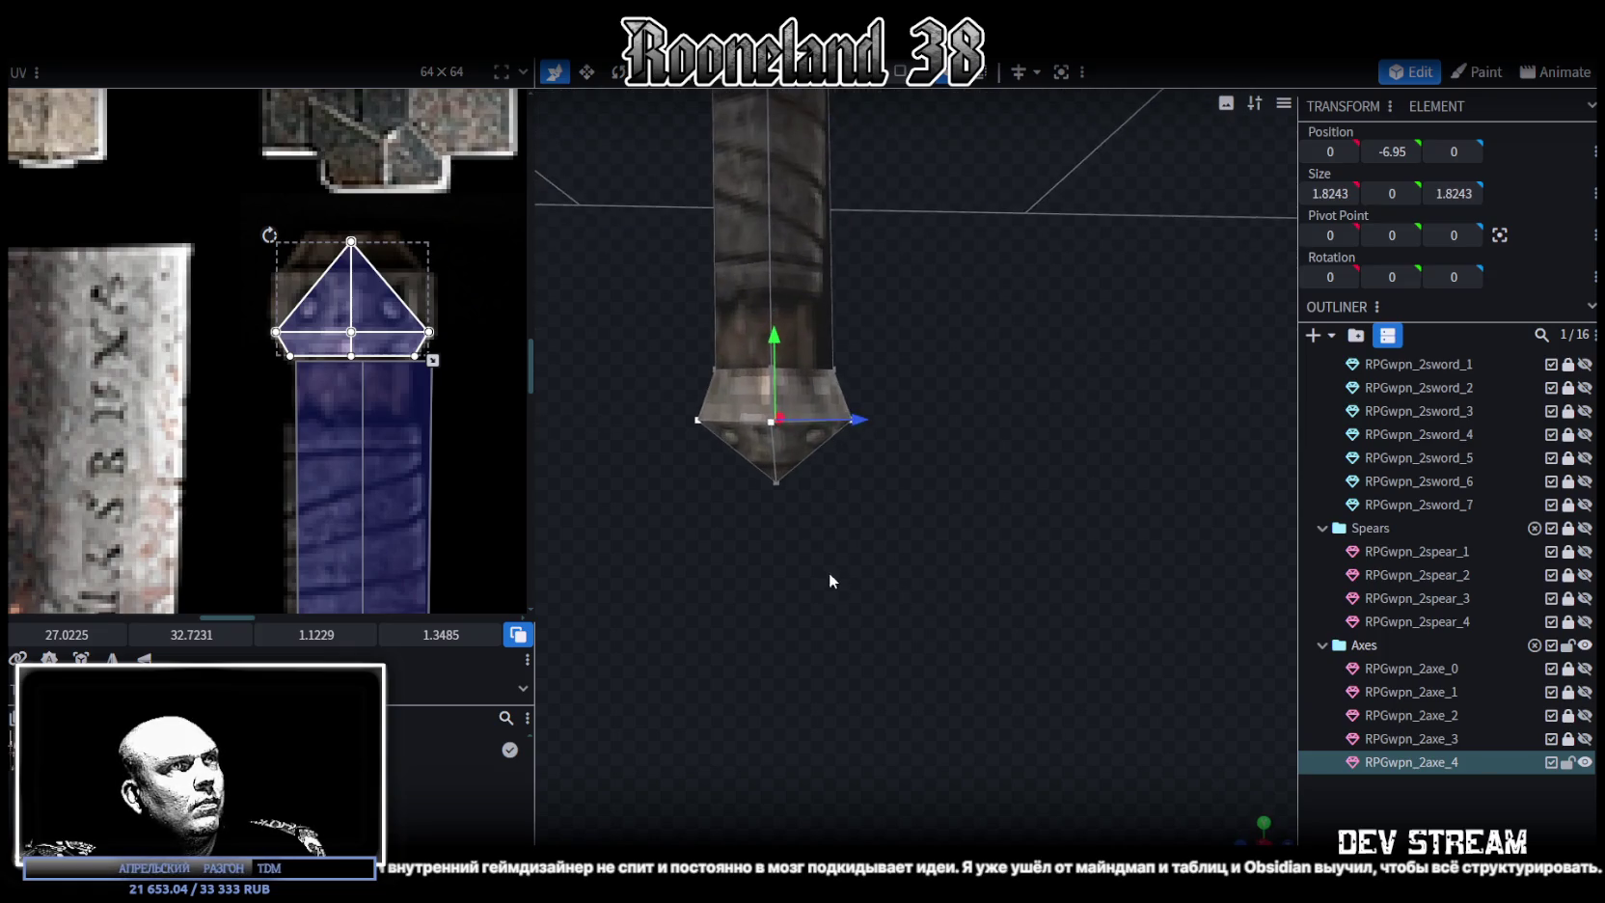
{"action": "left_click", "coordinate": [916, 395]}
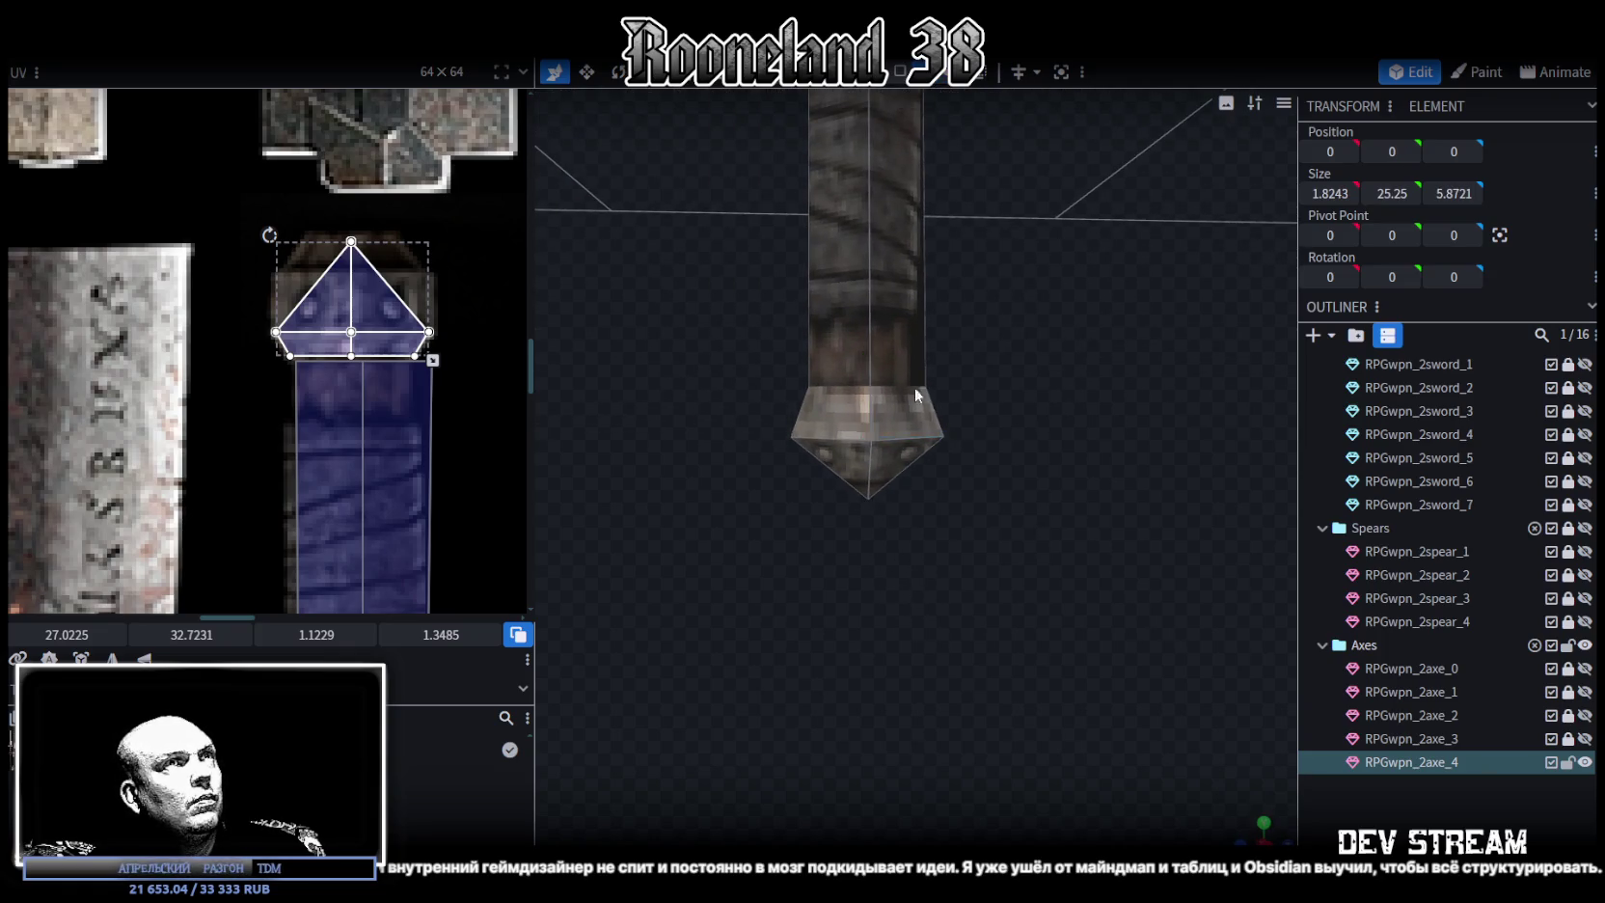
{"action": "left_click", "coordinate": [902, 472]}
{"action": "left_click", "coordinate": [899, 72]}
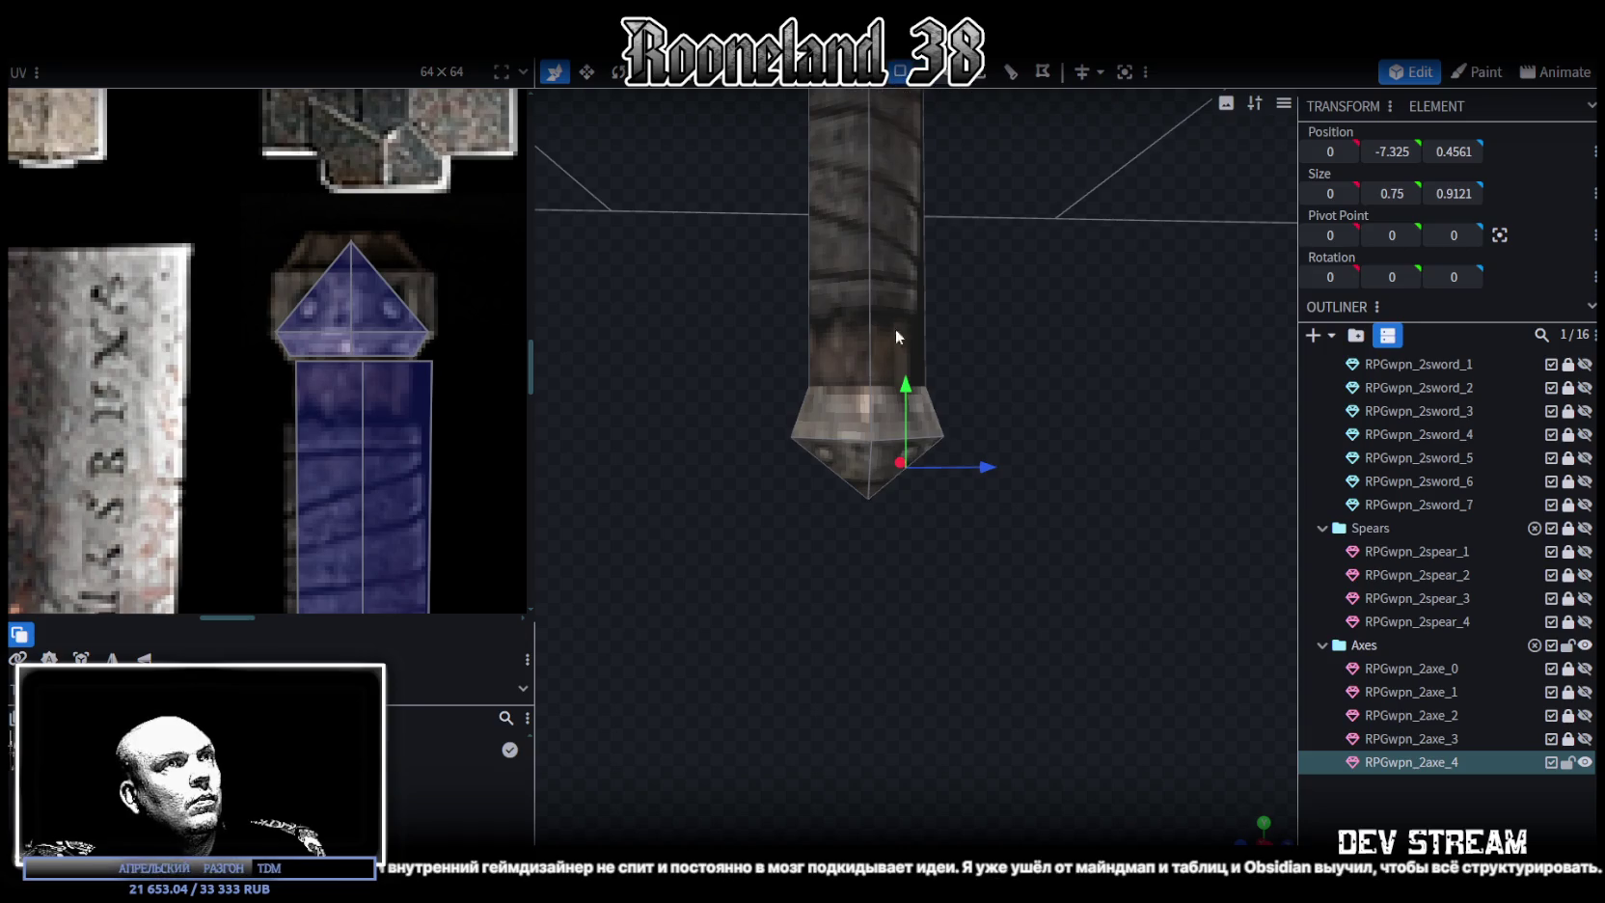
{"action": "left_click", "coordinate": [899, 449]}
{"action": "mouse_move", "coordinate": [907, 463]}
{"action": "left_mouse_down"}
{"action": "mouse_move", "coordinate": [914, 478]}
{"action": "mouse_move", "coordinate": [934, 437]}
{"action": "left_mouse_up"}
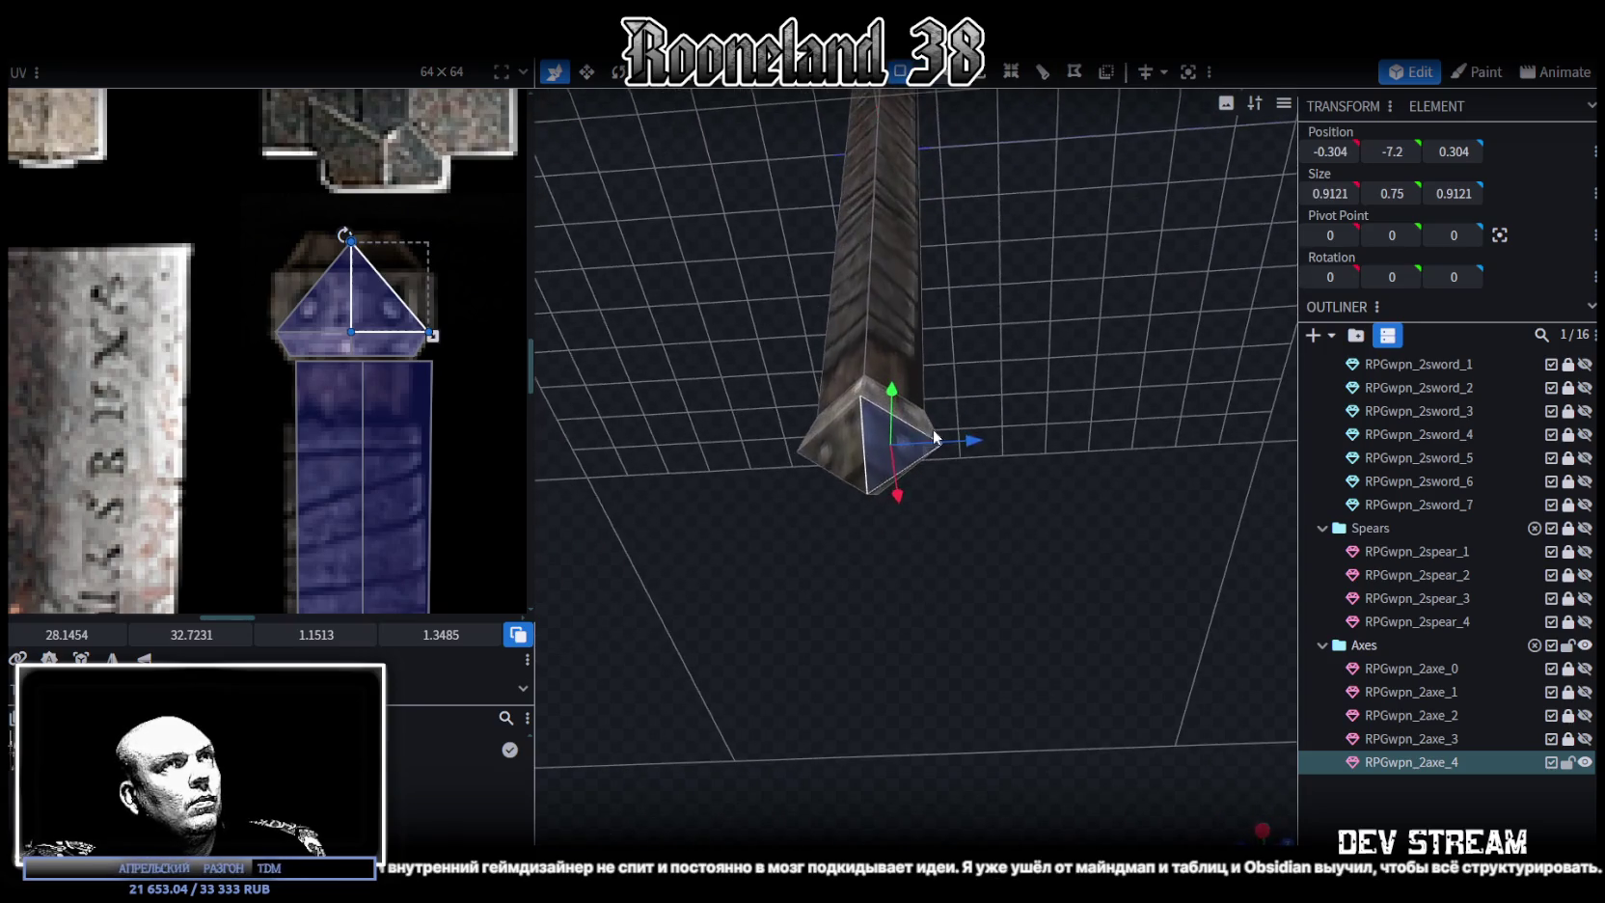
Loop-cut the handle's bottom tip face with Direction set to 3
{"action": "left_click", "coordinate": [1073, 74]}
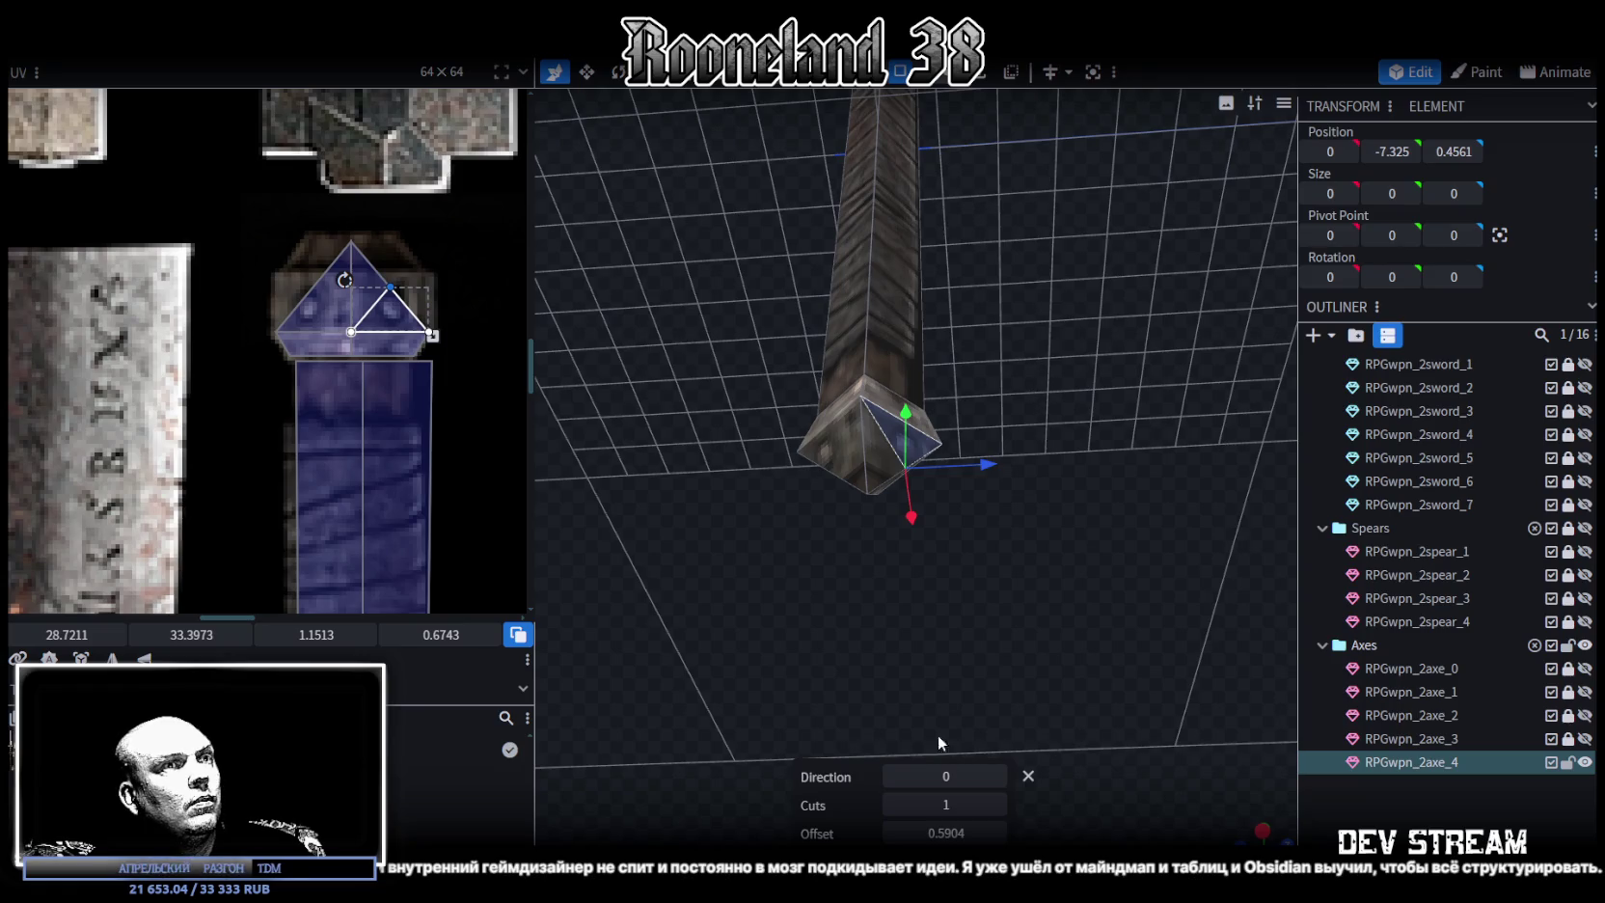
{"action": "left_click", "coordinate": [998, 776]}
{"action": "left_click", "coordinate": [999, 776]}
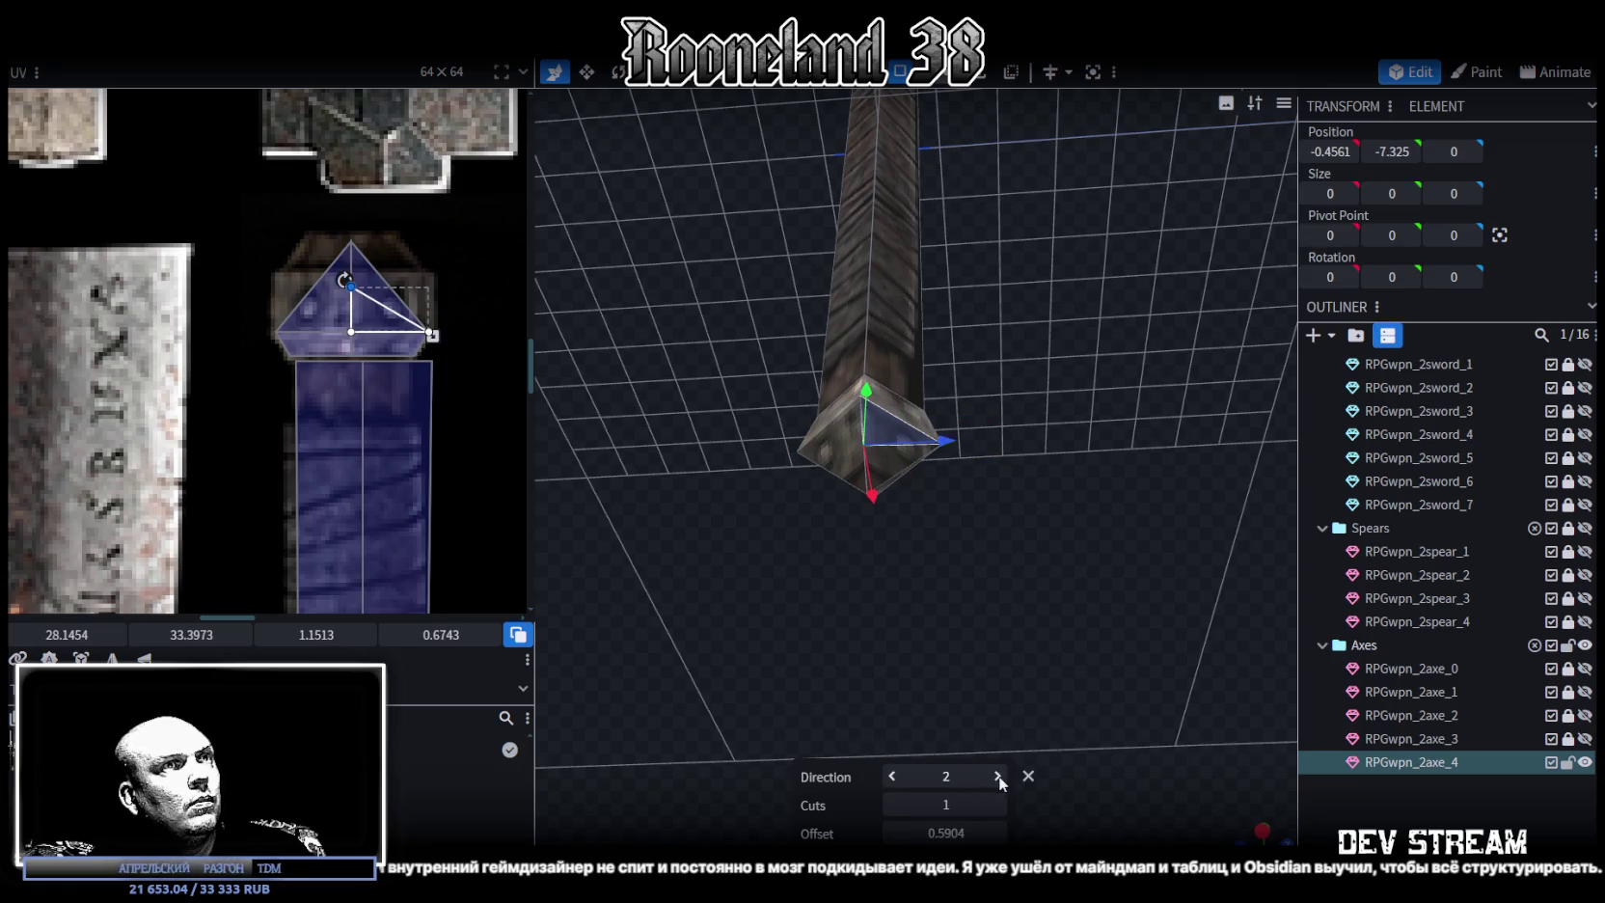
{"action": "left_click", "coordinate": [999, 776]}
{"action": "mouse_move", "coordinate": [993, 742]}
{"action": "left_mouse_down"}
{"action": "mouse_move", "coordinate": [610, 662]}
{"action": "mouse_move", "coordinate": [1001, 633]}
{"action": "left_mouse_up"}
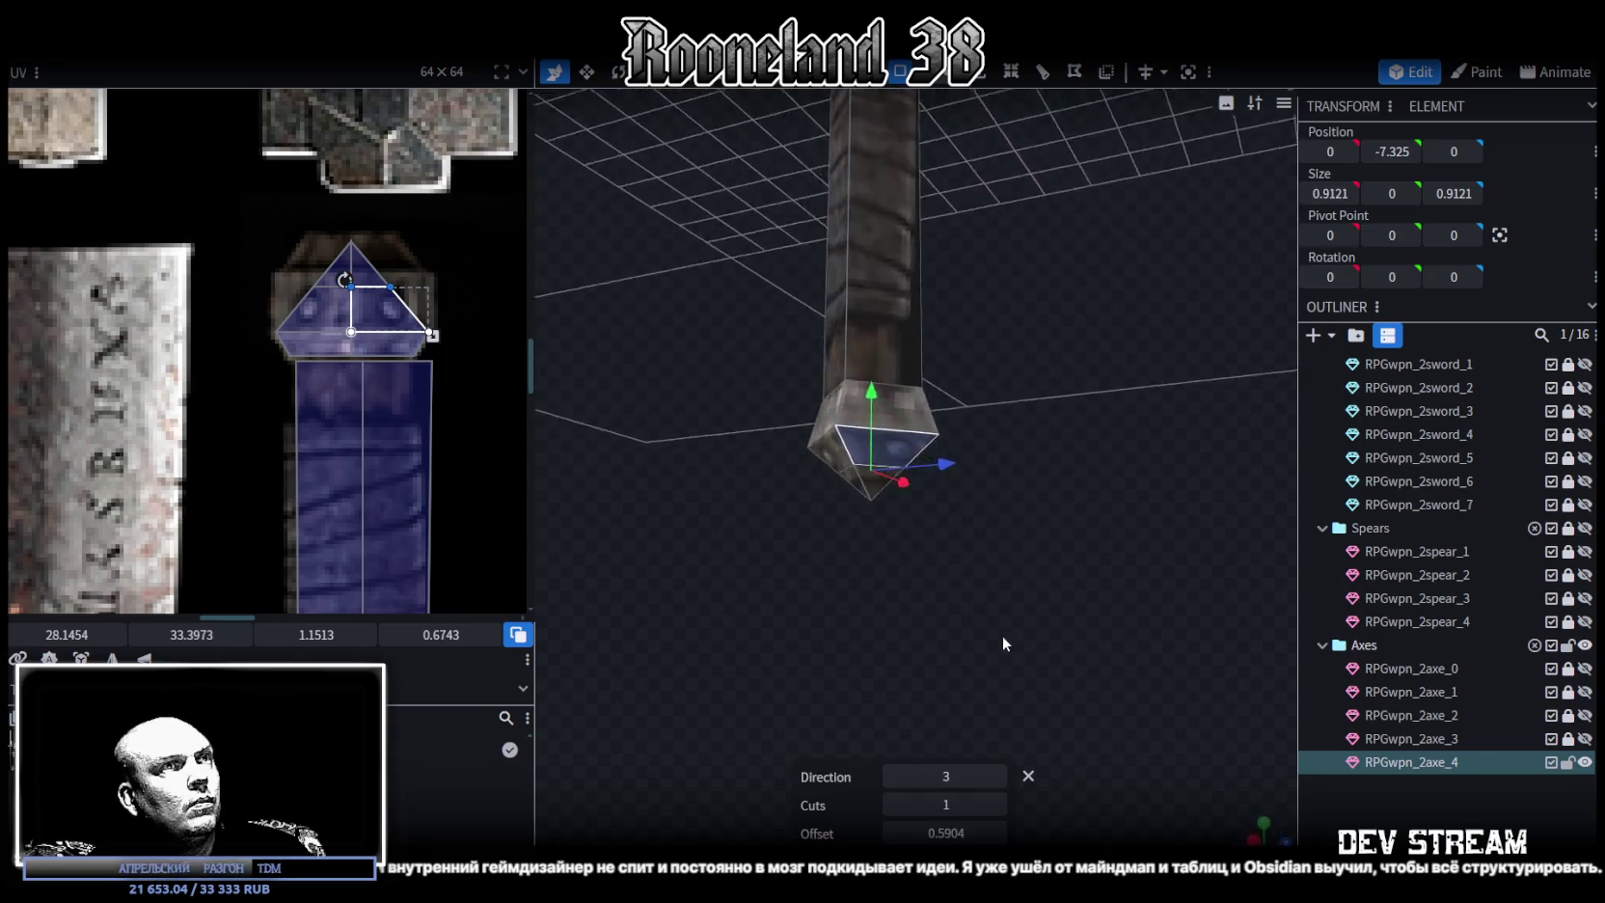
Widen the new cut ring and lower the pommel point to -7.9
{"action": "key", "text": "v"}
{"action": "mouse_move", "coordinate": [1066, 581]}
{"action": "left_mouse_down"}
{"action": "mouse_move", "coordinate": [976, 623]}
{"action": "mouse_move", "coordinate": [922, 480]}
{"action": "left_mouse_up"}
{"action": "mouse_move", "coordinate": [1053, 536]}
{"action": "left_mouse_down"}
{"action": "mouse_move", "coordinate": [815, 609]}
{"action": "mouse_move", "coordinate": [974, 487]}
{"action": "mouse_move", "coordinate": [1066, 473]}
{"action": "mouse_move", "coordinate": [1103, 447]}
{"action": "mouse_move", "coordinate": [1141, 460]}
{"action": "left_mouse_up"}
{"action": "mouse_move", "coordinate": [1020, 502]}
{"action": "left_mouse_down"}
{"action": "mouse_move", "coordinate": [982, 548]}
{"action": "mouse_move", "coordinate": [938, 515]}
{"action": "left_mouse_up"}
{"action": "key", "text": "v"}
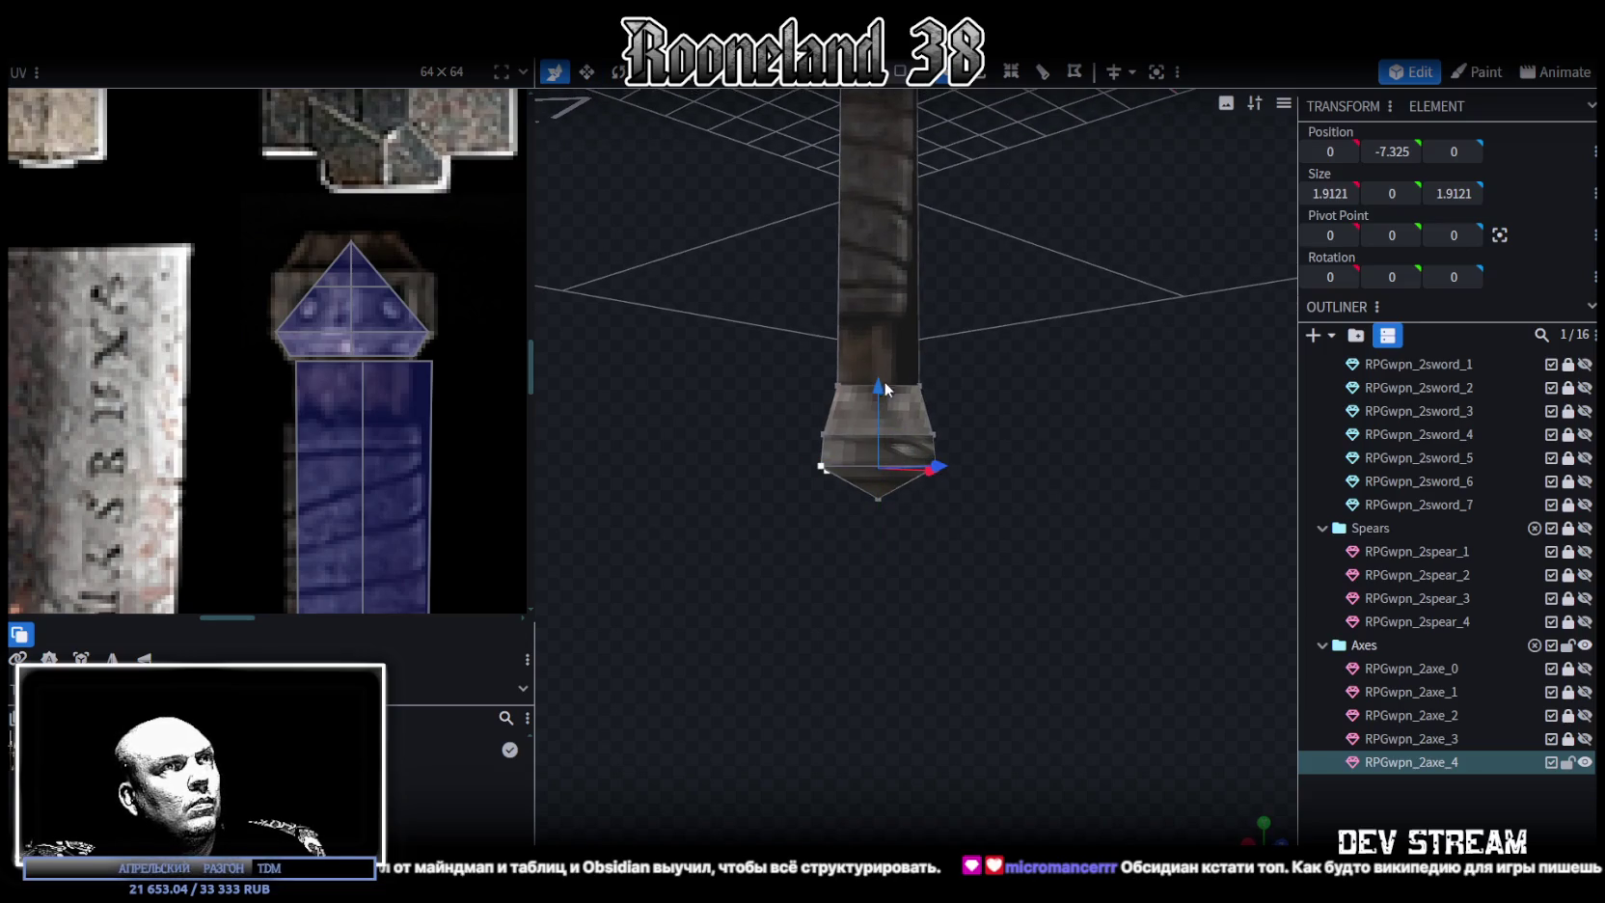
{"action": "mouse_move", "coordinate": [885, 388]}
{"action": "left_mouse_down"}
{"action": "mouse_move", "coordinate": [869, 553]}
{"action": "mouse_move", "coordinate": [905, 492]}
{"action": "left_mouse_up"}
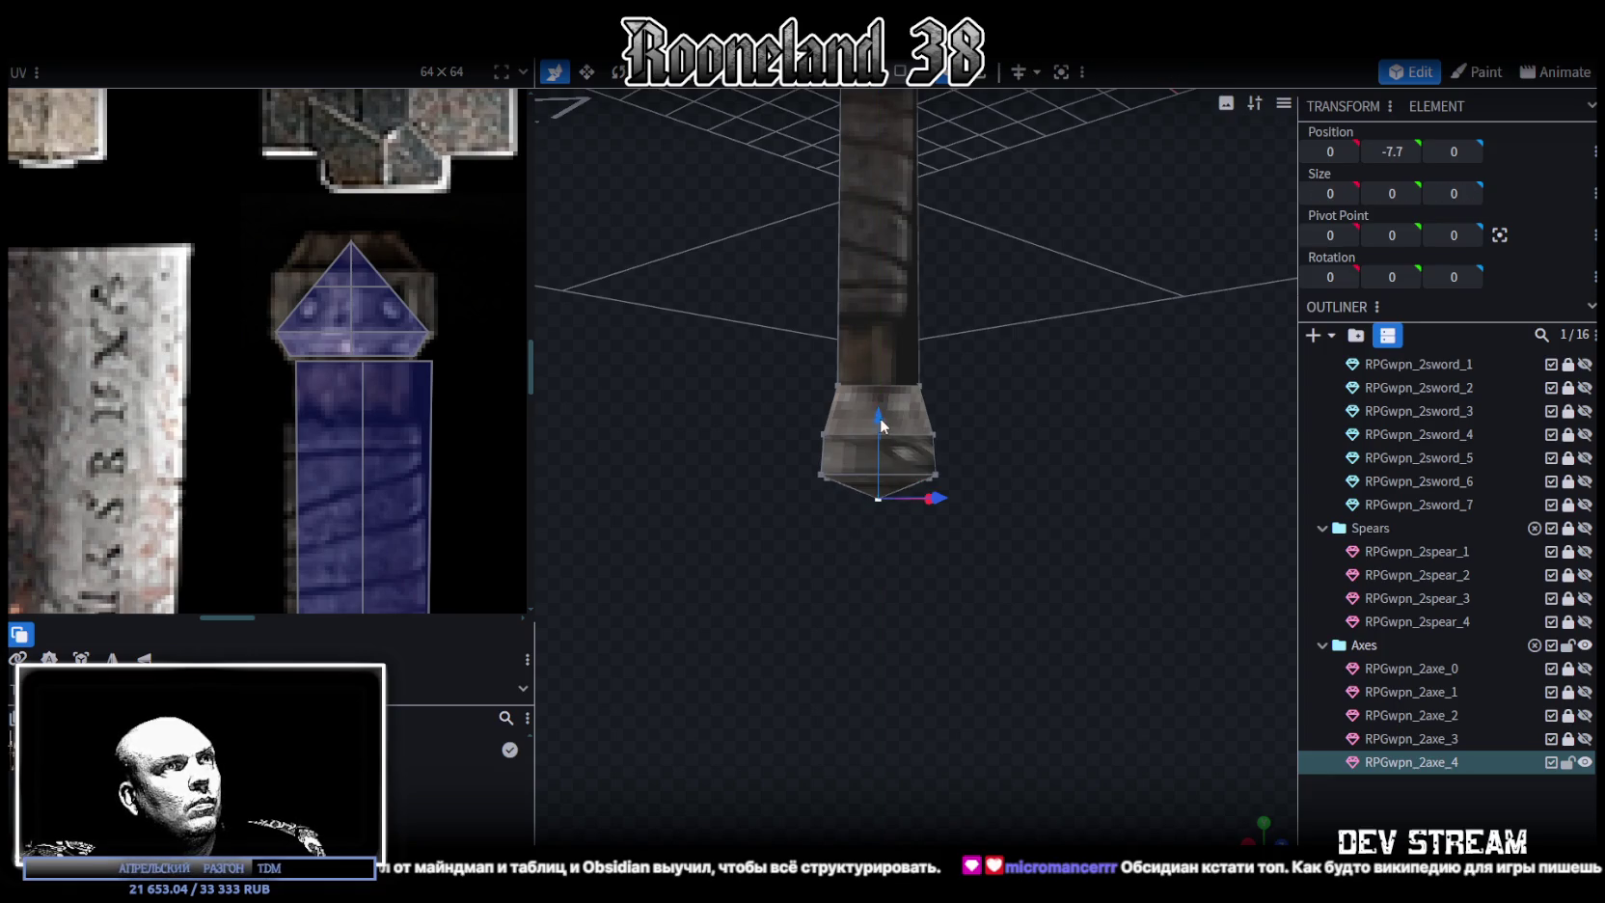
{"action": "left_click_drag", "start_coordinate": [881, 421], "coordinate": [829, 508]}
Drag the pommel end face's UV corners out to the edges of the studded metal cap texture
{"action": "scroll", "coordinate": [860, 520], "scroll_direction": "up", "scroll_amount": 2}
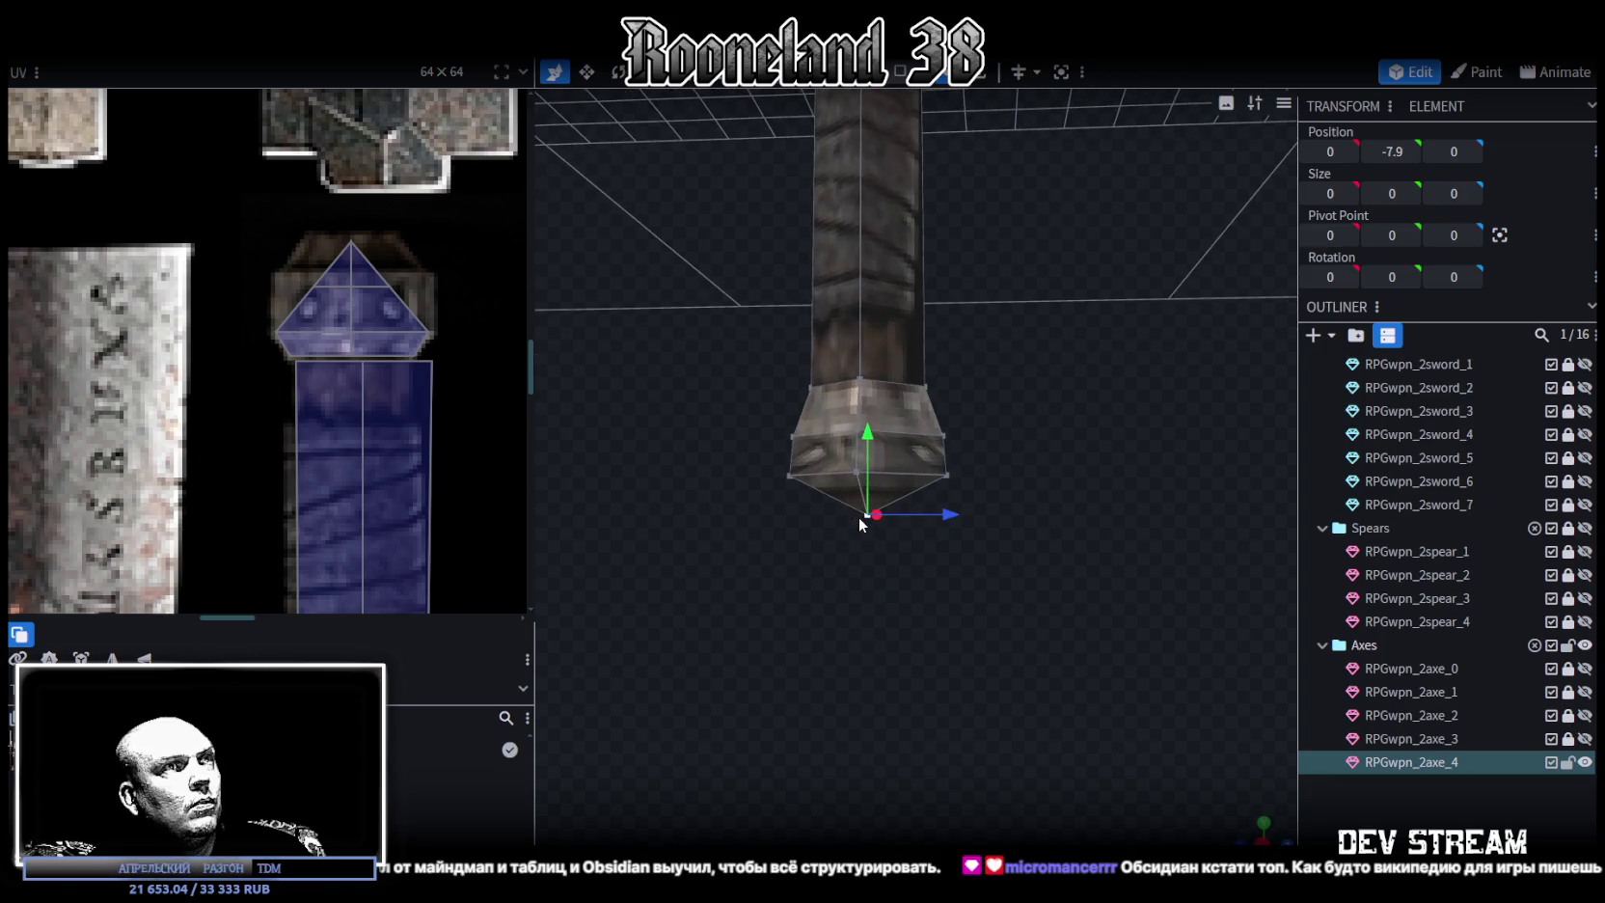
{"action": "left_click", "coordinate": [366, 332]}
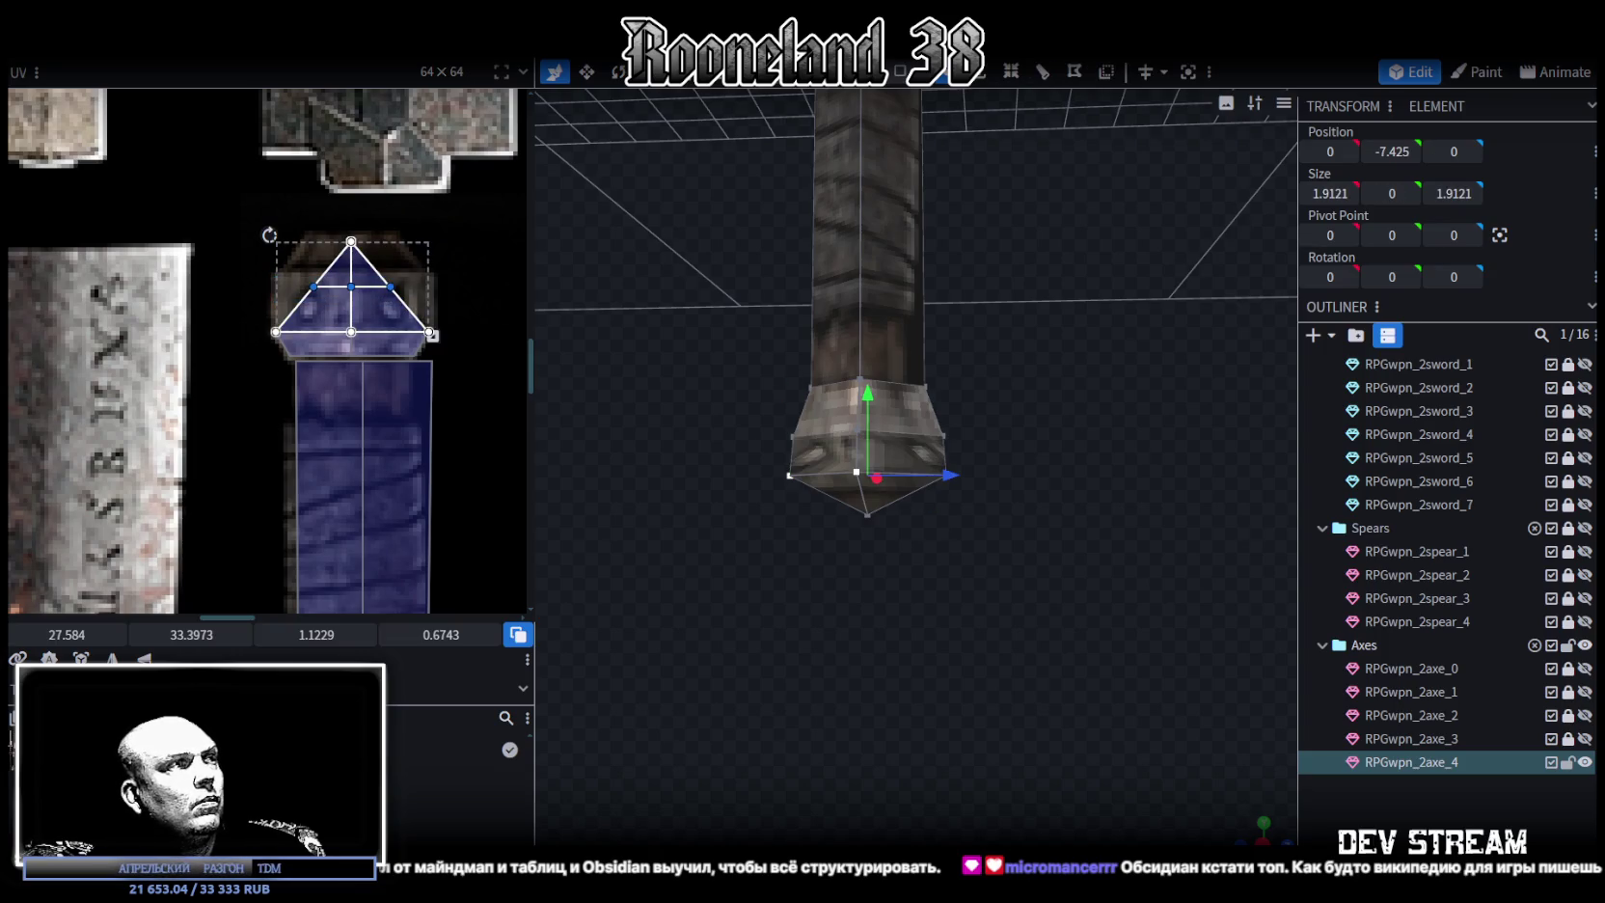
{"action": "left_click_drag", "start_coordinate": [351, 286], "coordinate": [351, 274]}
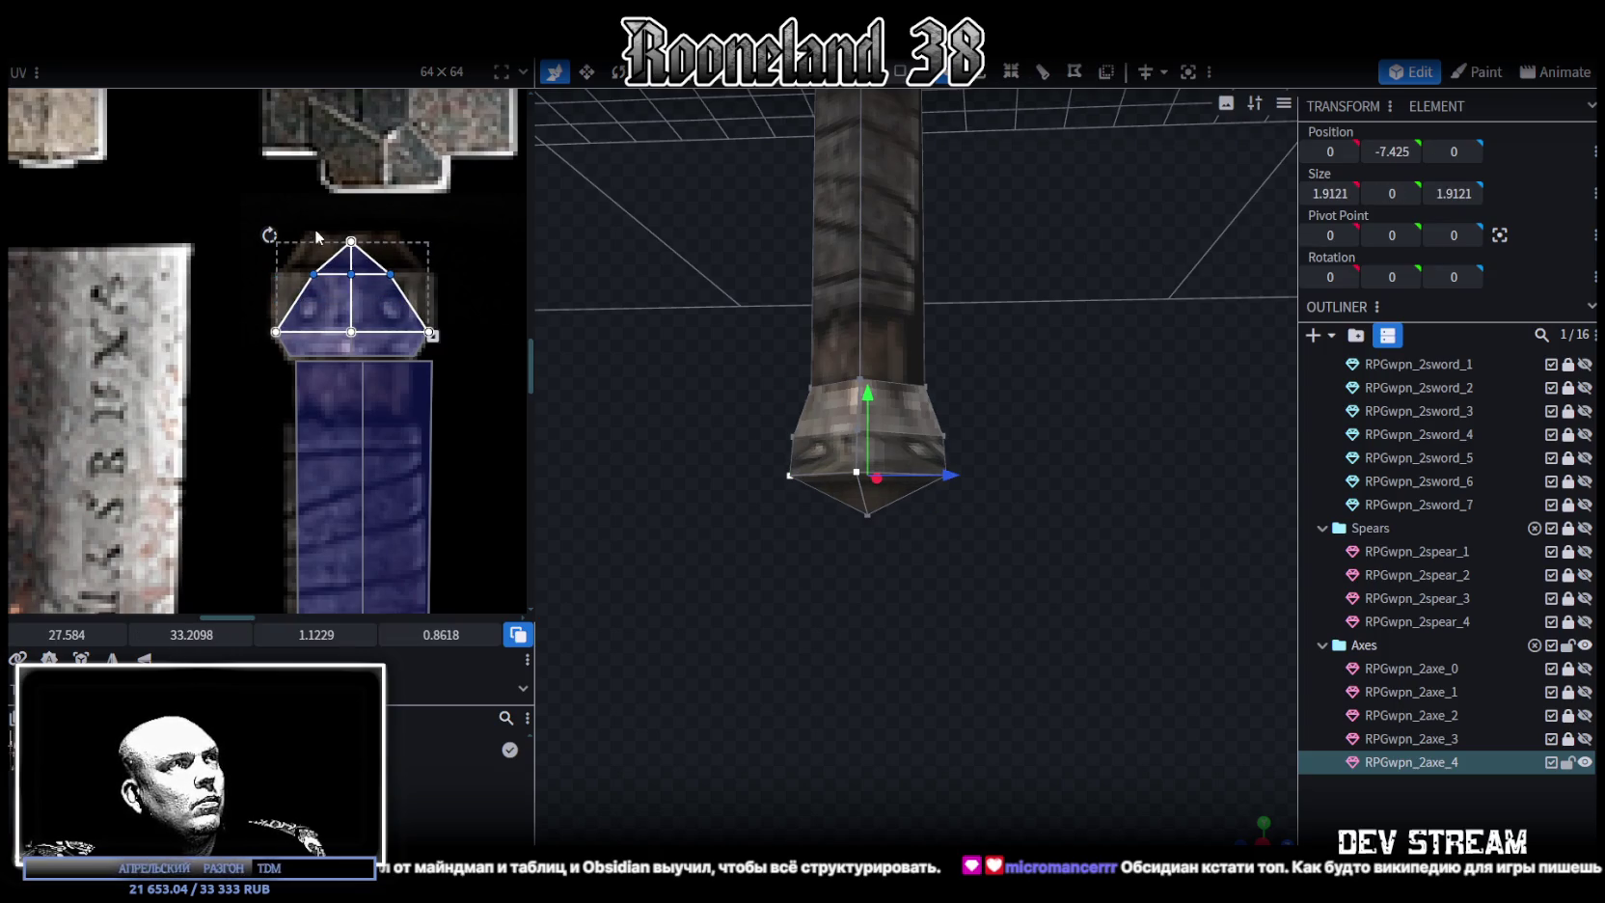
{"action": "left_click", "coordinate": [312, 274]}
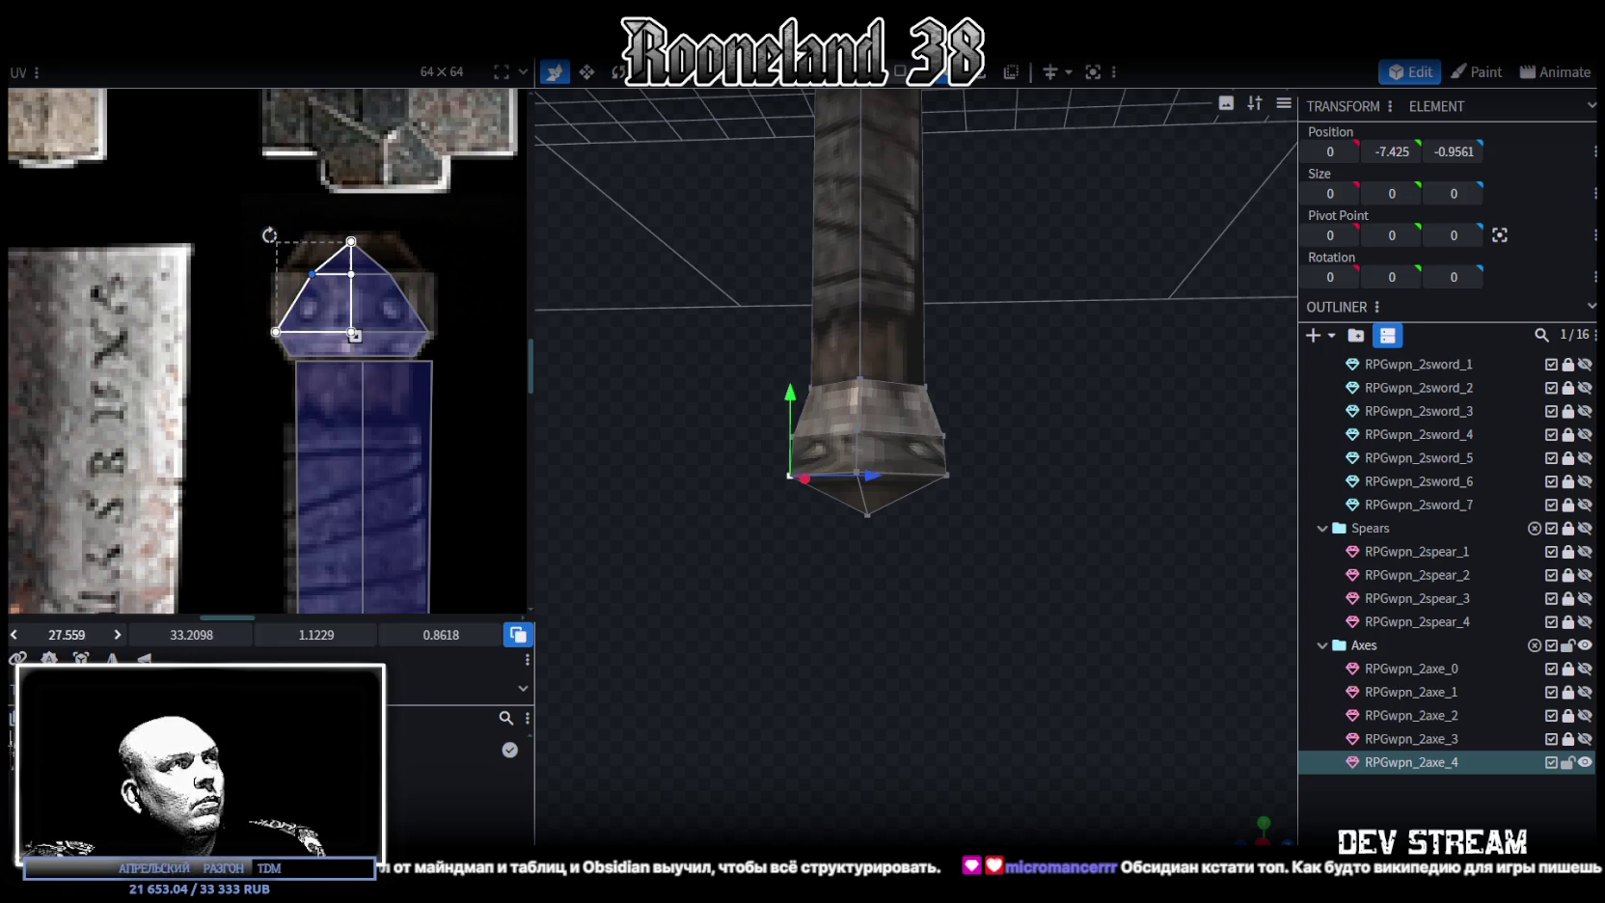
{"action": "left_click_drag", "start_coordinate": [305, 274], "coordinate": [276, 274]}
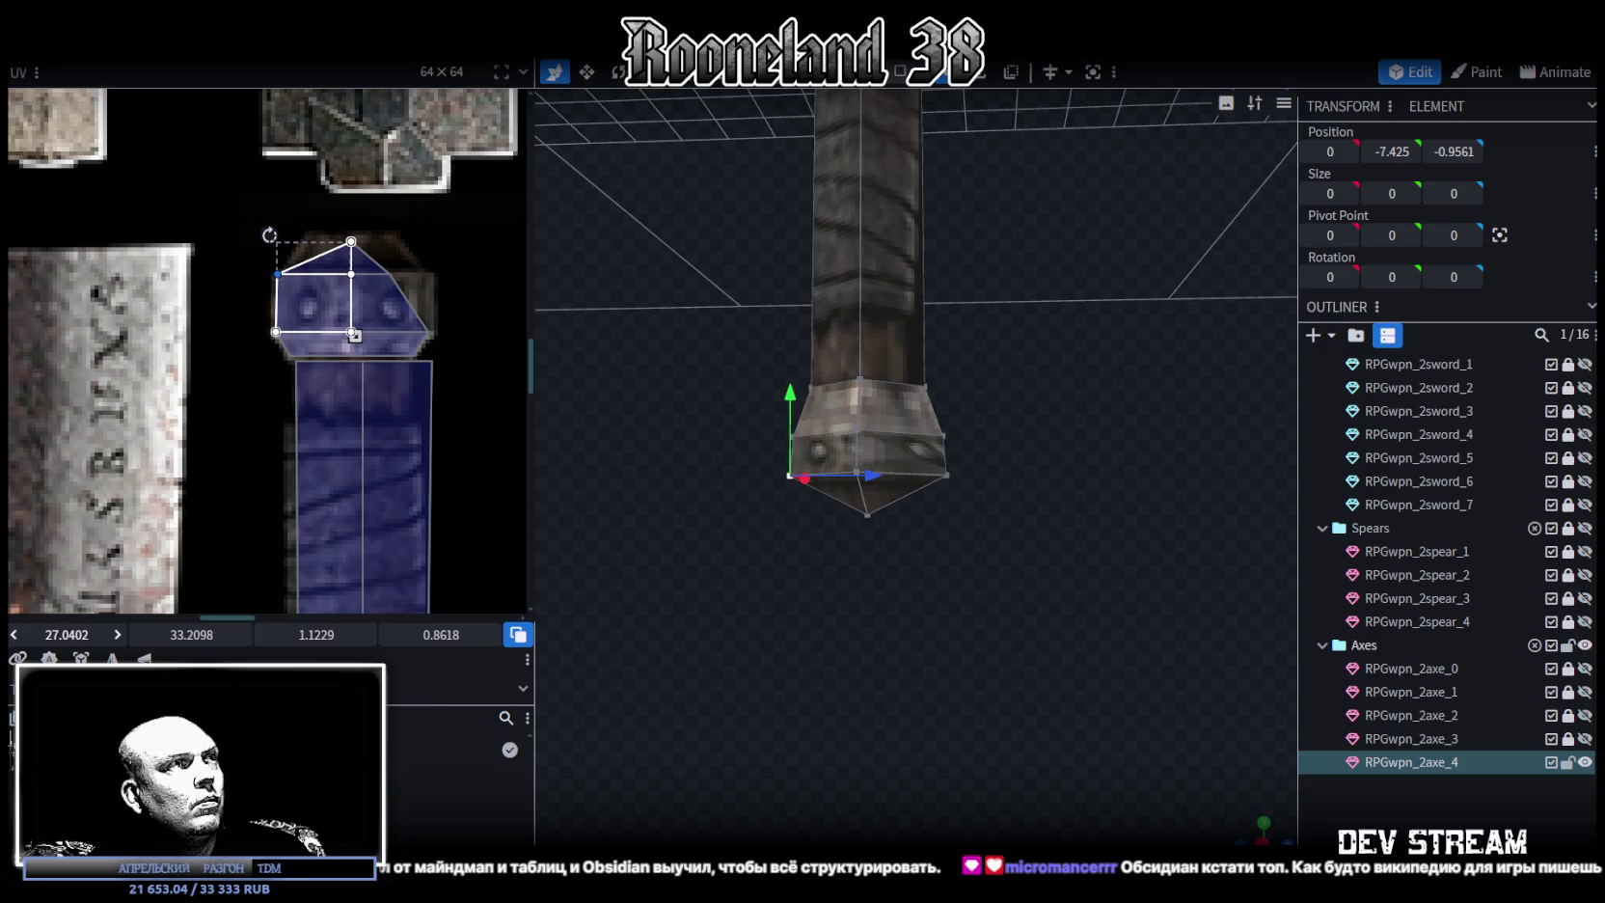
{"action": "left_click", "coordinate": [390, 274]}
{"action": "left_click_drag", "start_coordinate": [85, 623], "coordinate": [96, 623]}
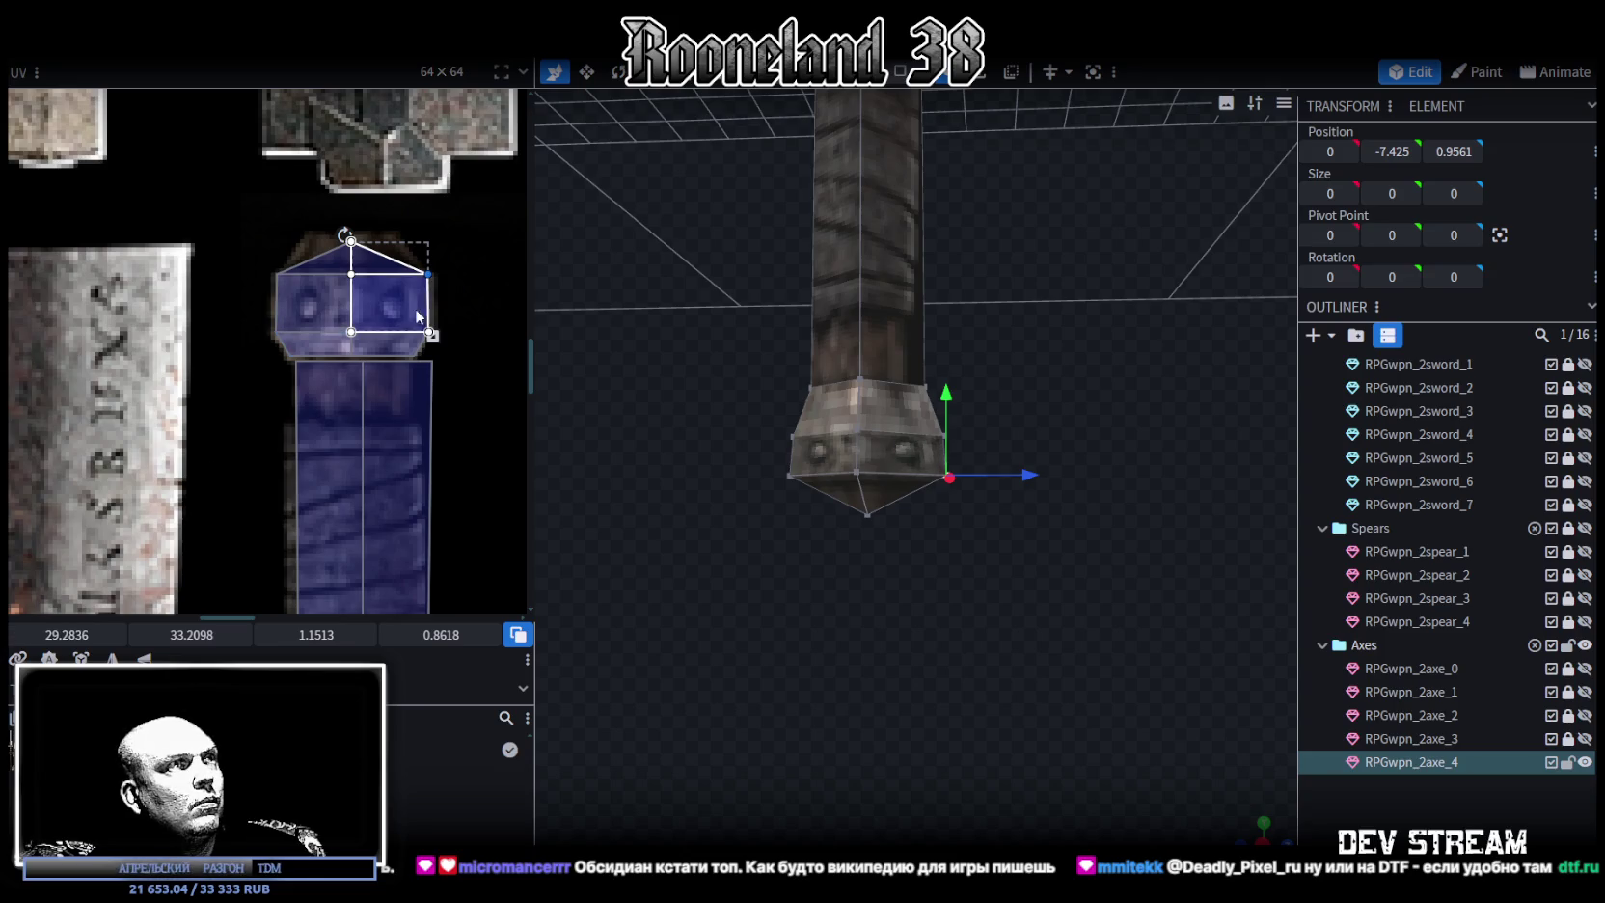
{"action": "left_click", "coordinate": [429, 332], "text": "shift"}
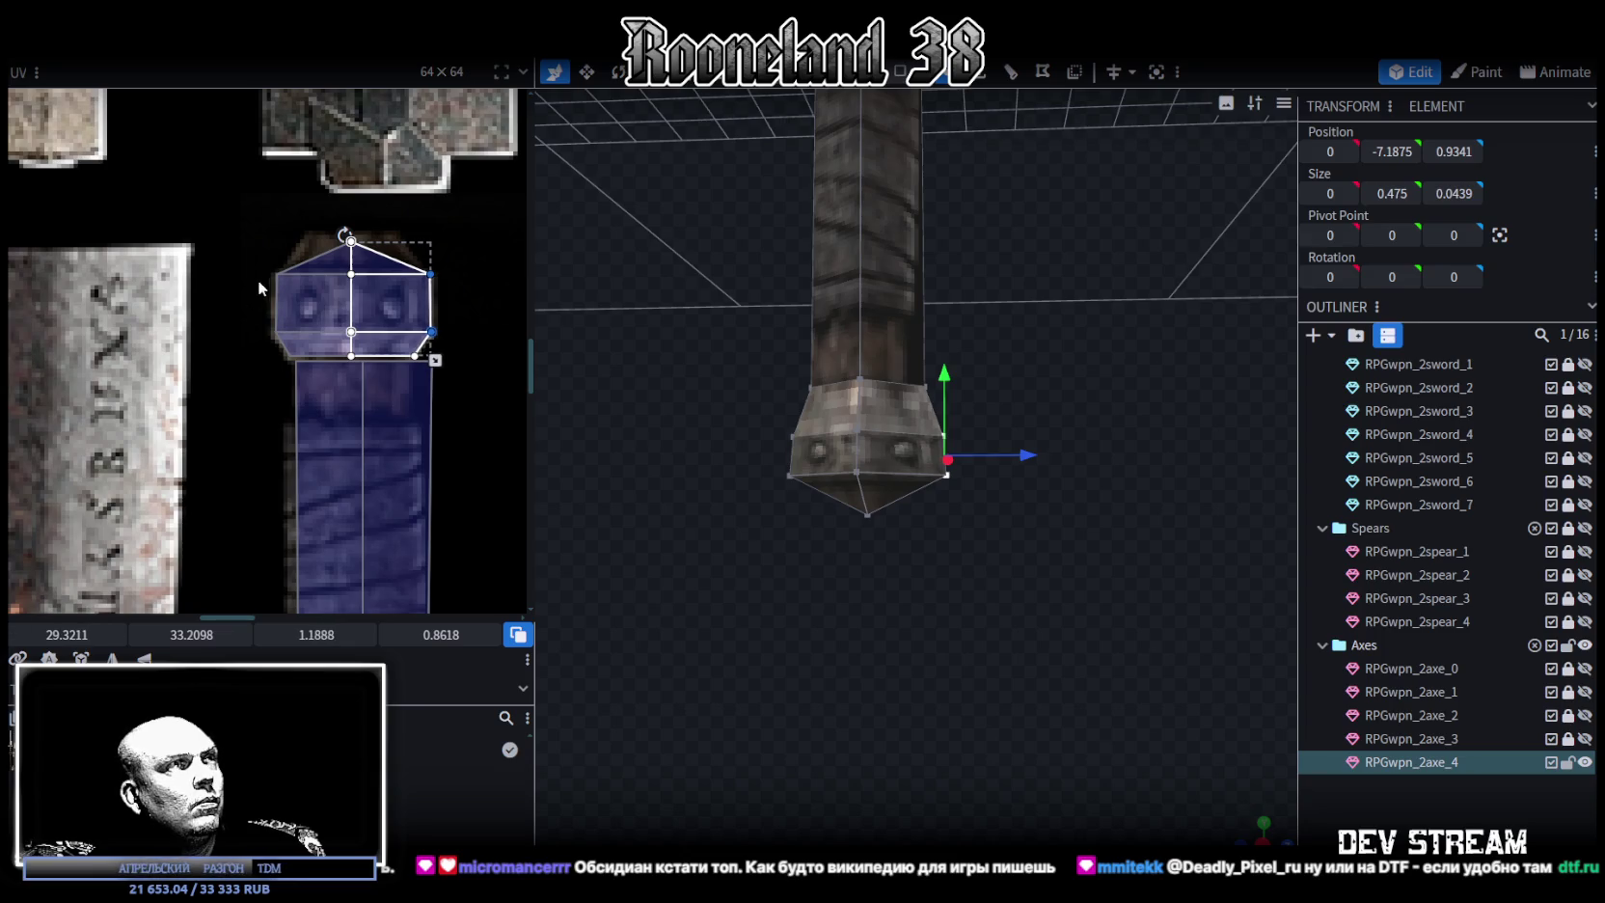
{"action": "left_click", "coordinate": [350, 240]}
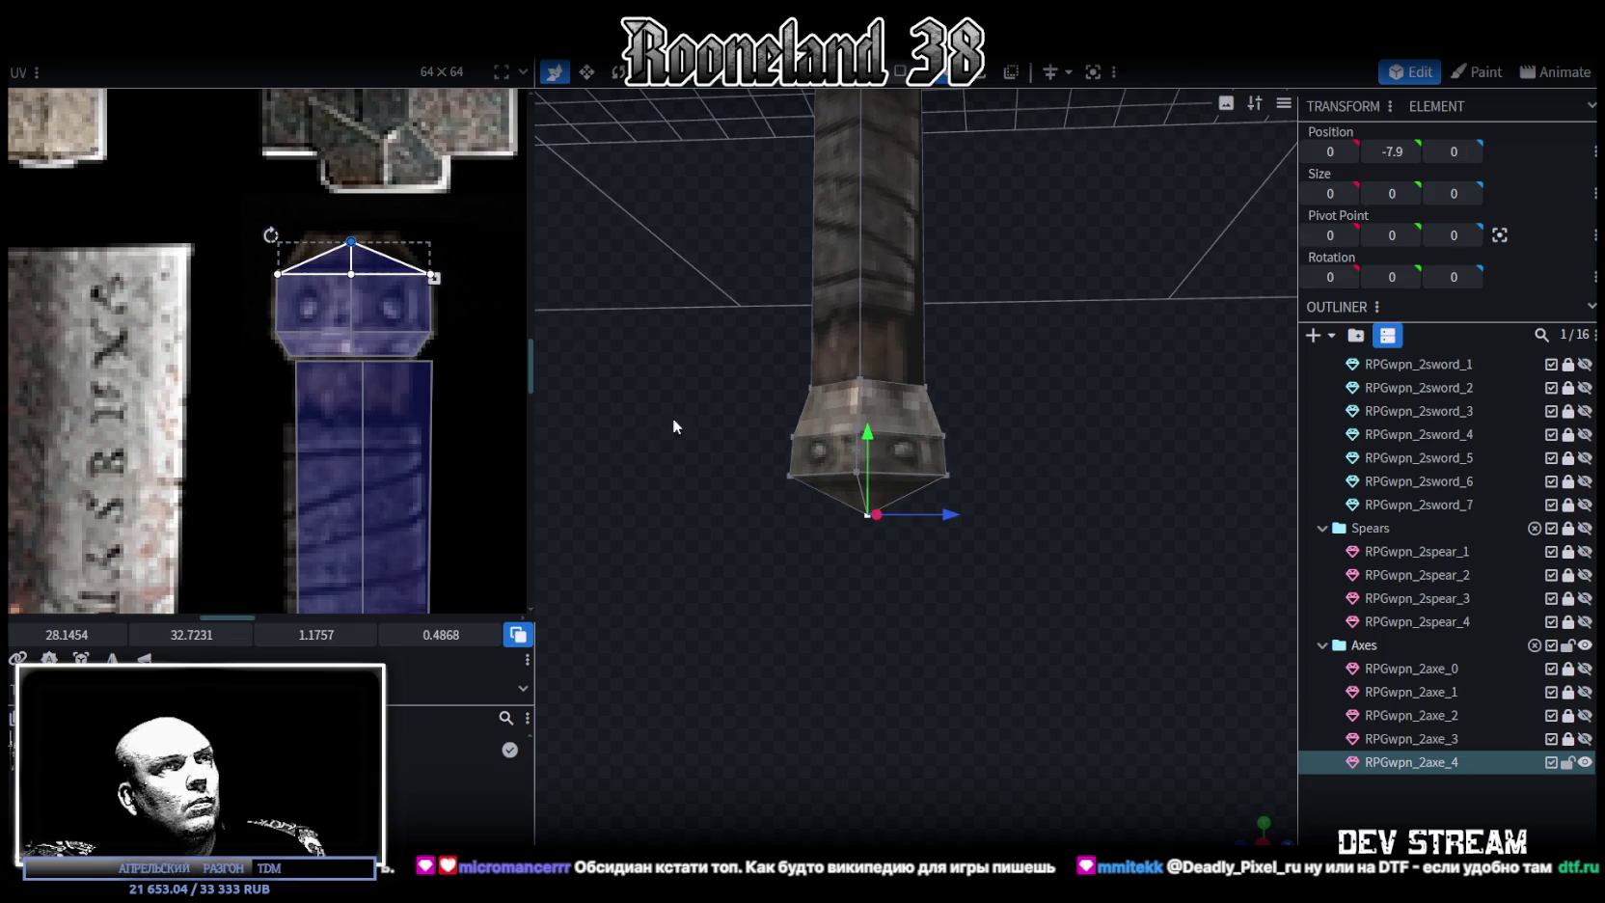
{"action": "scroll", "coordinate": [903, 512], "scroll_direction": "up", "scroll_amount": 3}
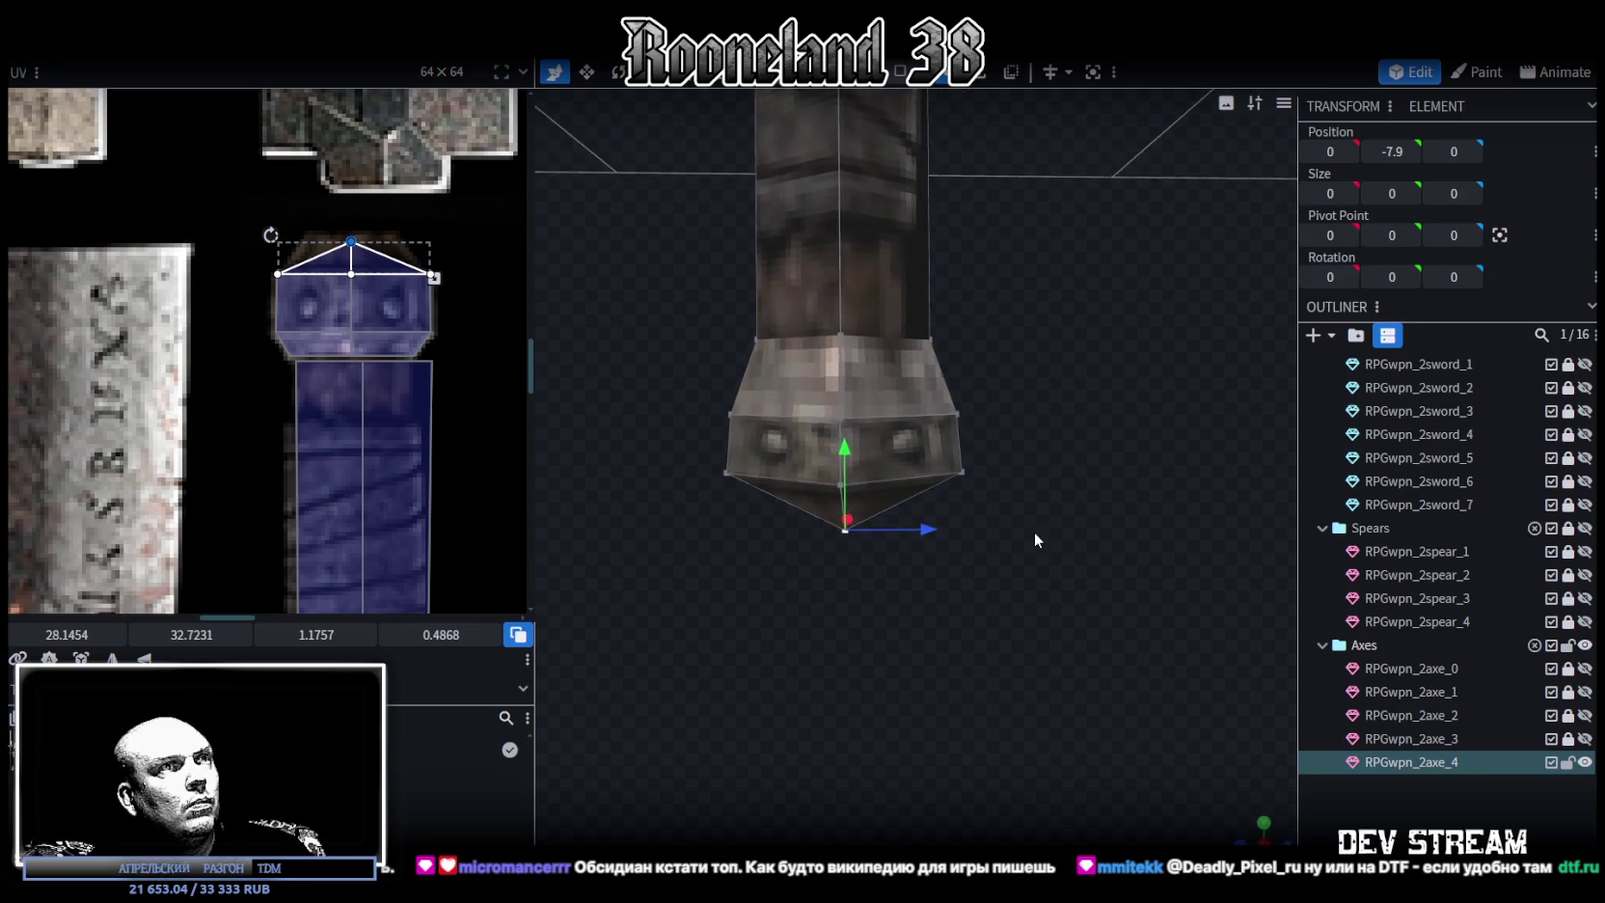
{"action": "scroll", "coordinate": [1034, 532], "scroll_direction": "down", "scroll_amount": 3}
{"action": "mouse_move", "coordinate": [1015, 511]}
{"action": "left_mouse_down"}
{"action": "mouse_move", "coordinate": [928, 589]}
{"action": "mouse_move", "coordinate": [1009, 530]}
{"action": "mouse_move", "coordinate": [1084, 396]}
{"action": "mouse_move", "coordinate": [1096, 478]}
{"action": "mouse_move", "coordinate": [1027, 691]}
{"action": "mouse_move", "coordinate": [981, 586]}
{"action": "left_mouse_up"}
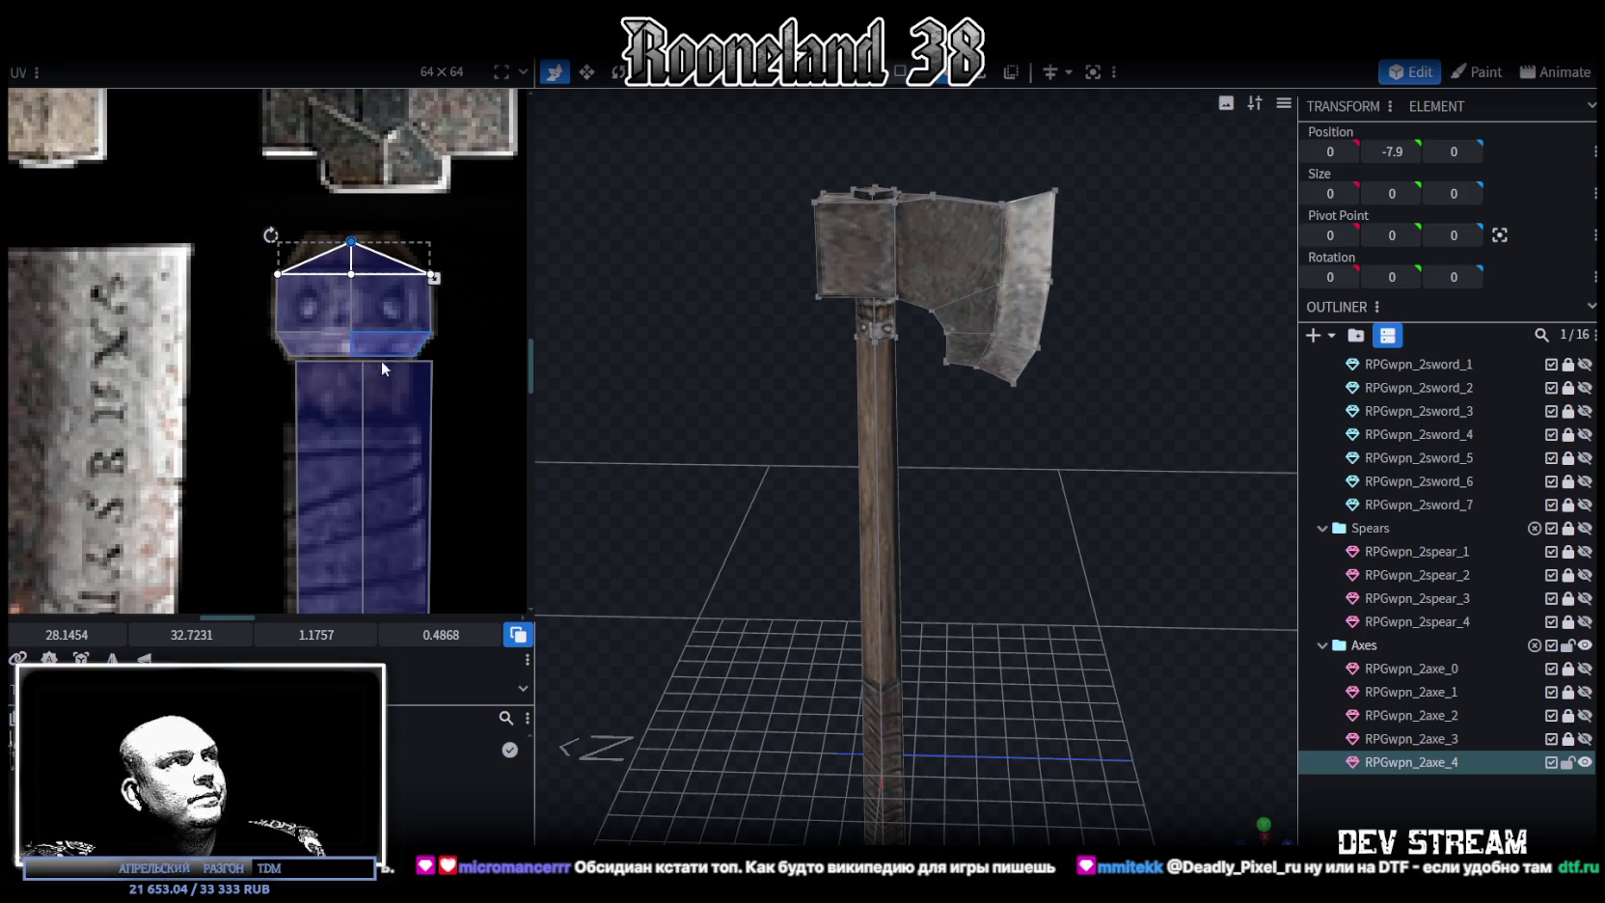
Resize the handle shaft's UV to 0.832 wide and 22.7774 long on the wooden strip
{"action": "scroll", "coordinate": [406, 363], "scroll_direction": "down", "scroll_amount": 2}
{"action": "left_click", "coordinate": [430, 347]}
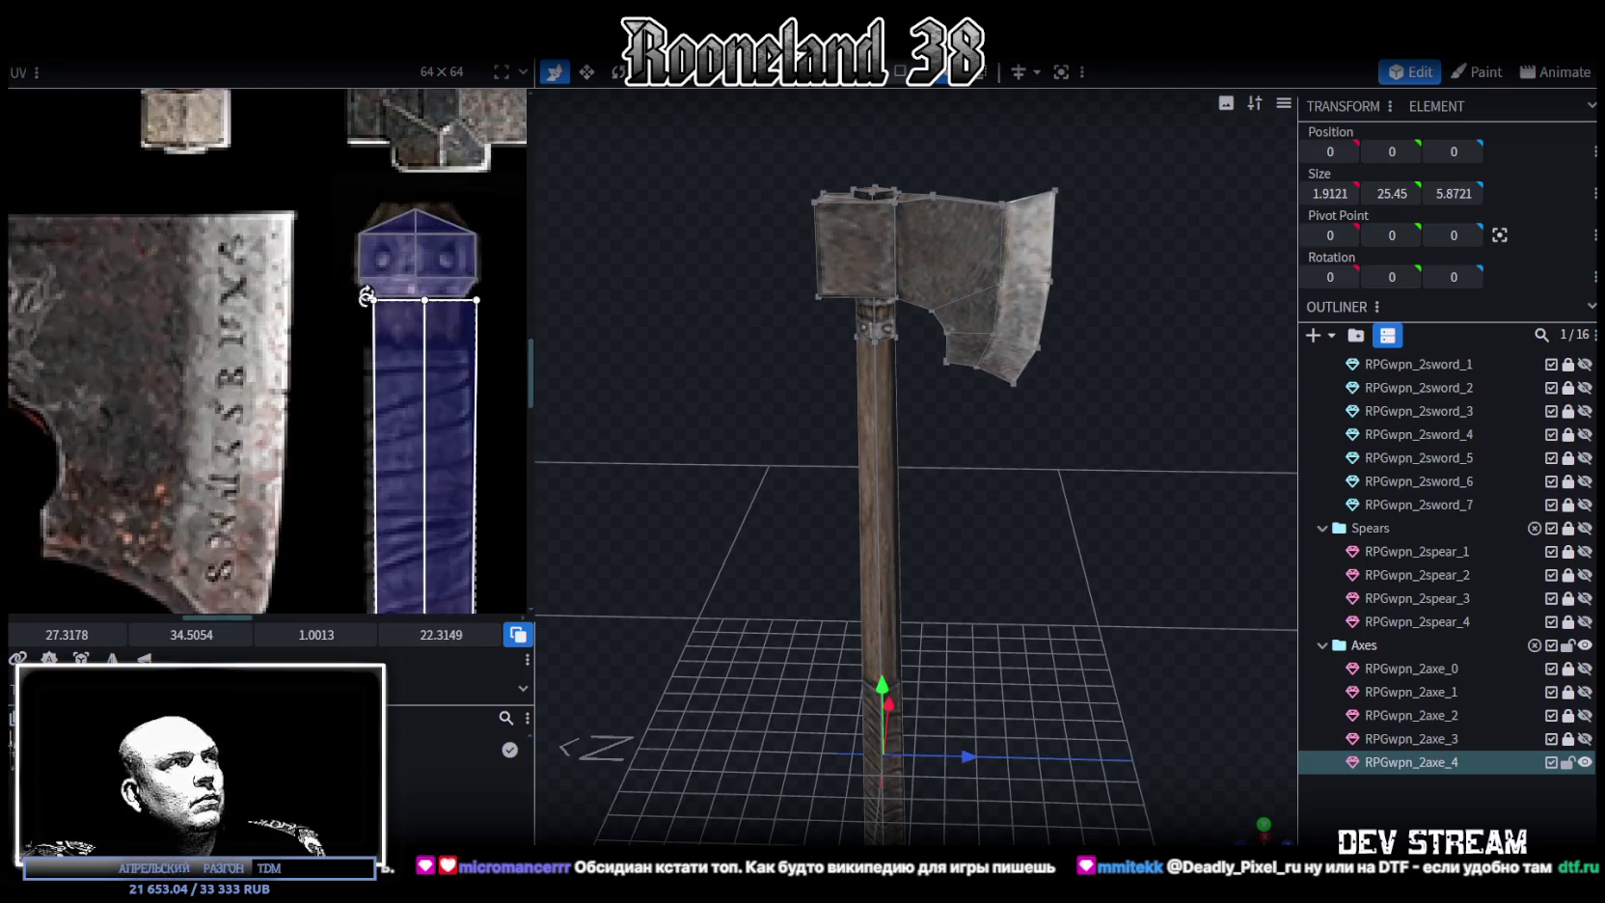
{"action": "scroll", "coordinate": [386, 348], "scroll_direction": "up", "scroll_amount": 3}
{"action": "left_click_drag", "start_coordinate": [385, 347], "coordinate": [398, 364]}
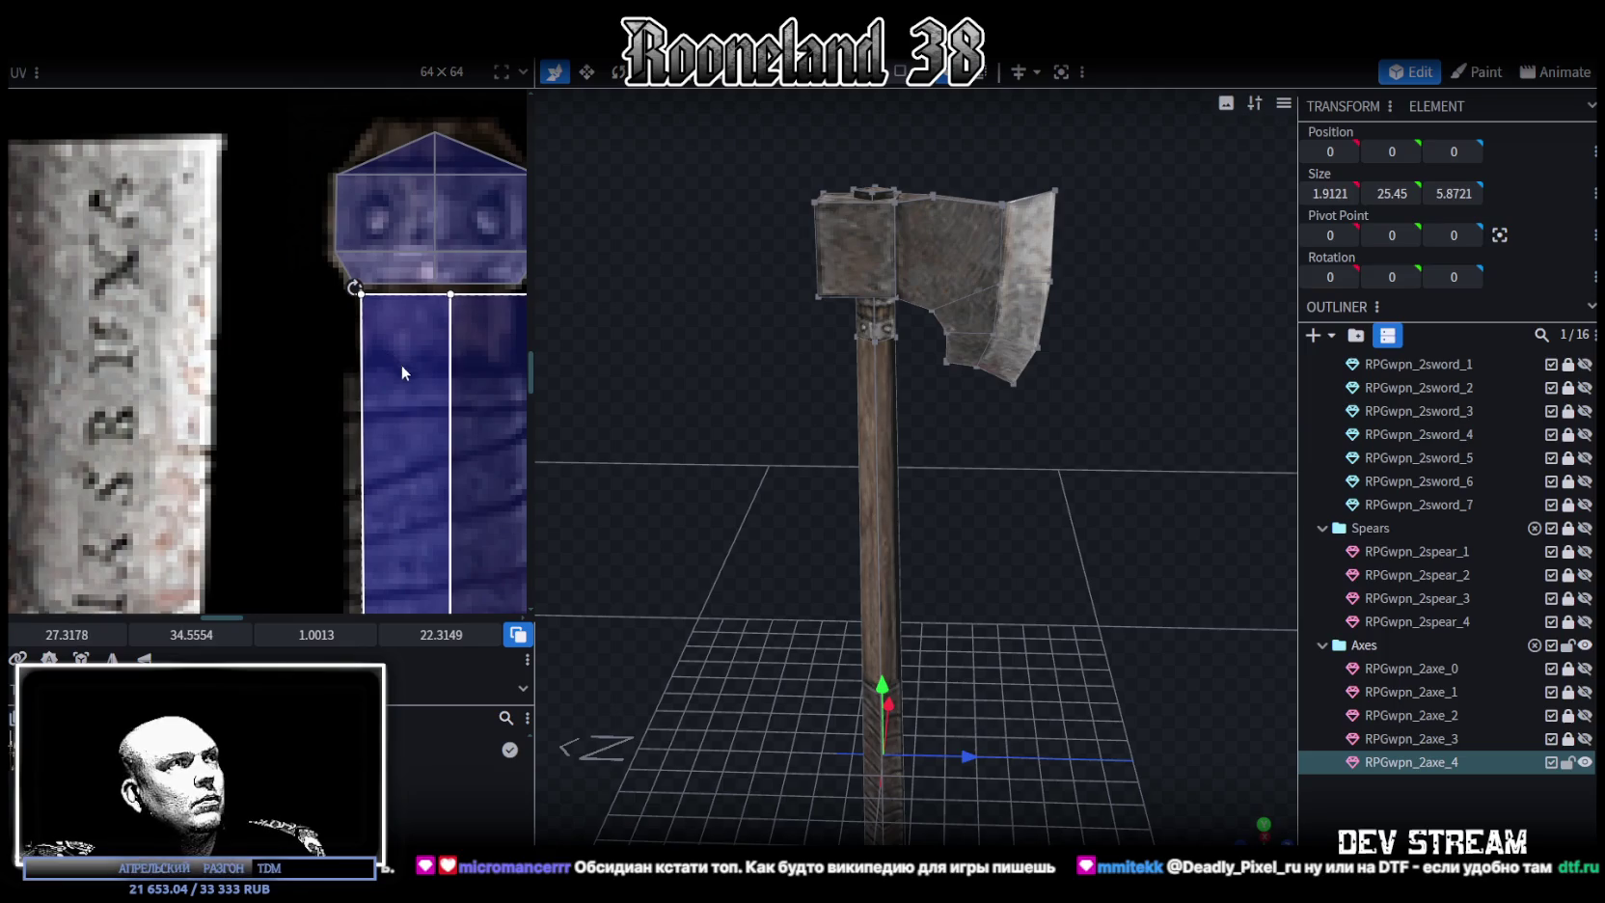
{"action": "scroll", "coordinate": [399, 365], "scroll_direction": "down", "scroll_amount": 3}
{"action": "scroll", "coordinate": [399, 365], "scroll_direction": "up", "scroll_amount": 3}
{"action": "middle_click_drag", "start_coordinate": [400, 366], "coordinate": [413, 524]}
{"action": "scroll", "coordinate": [413, 524], "scroll_direction": "up", "scroll_amount": 2}
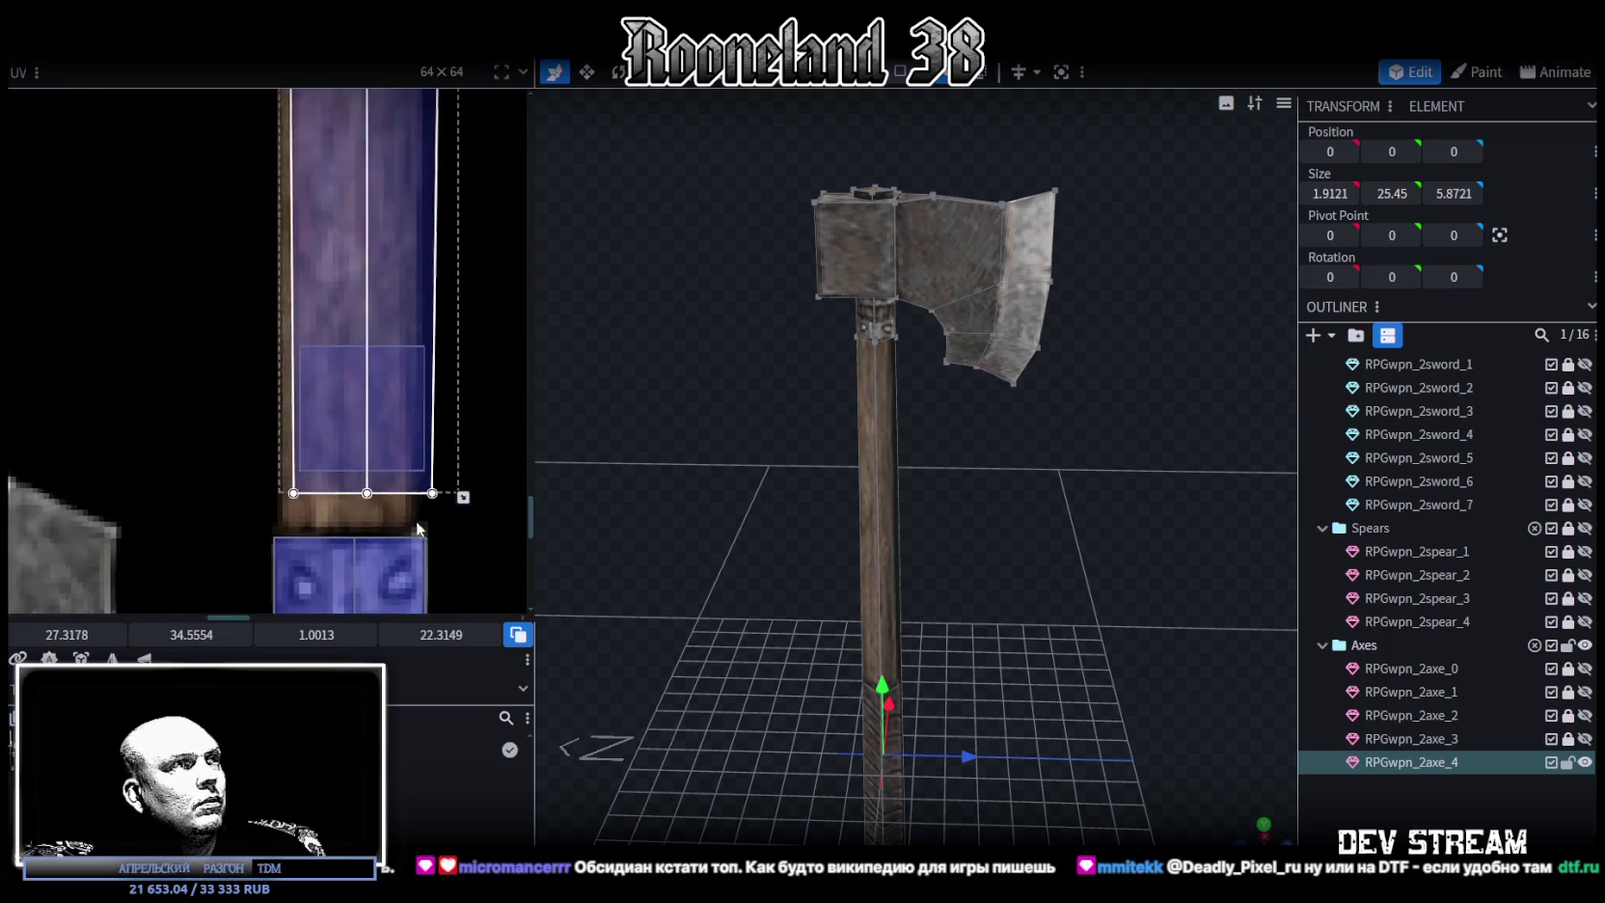
{"action": "scroll", "coordinate": [434, 521], "scroll_direction": "up", "scroll_amount": 1}
{"action": "left_click_drag", "start_coordinate": [468, 490], "coordinate": [434, 537]}
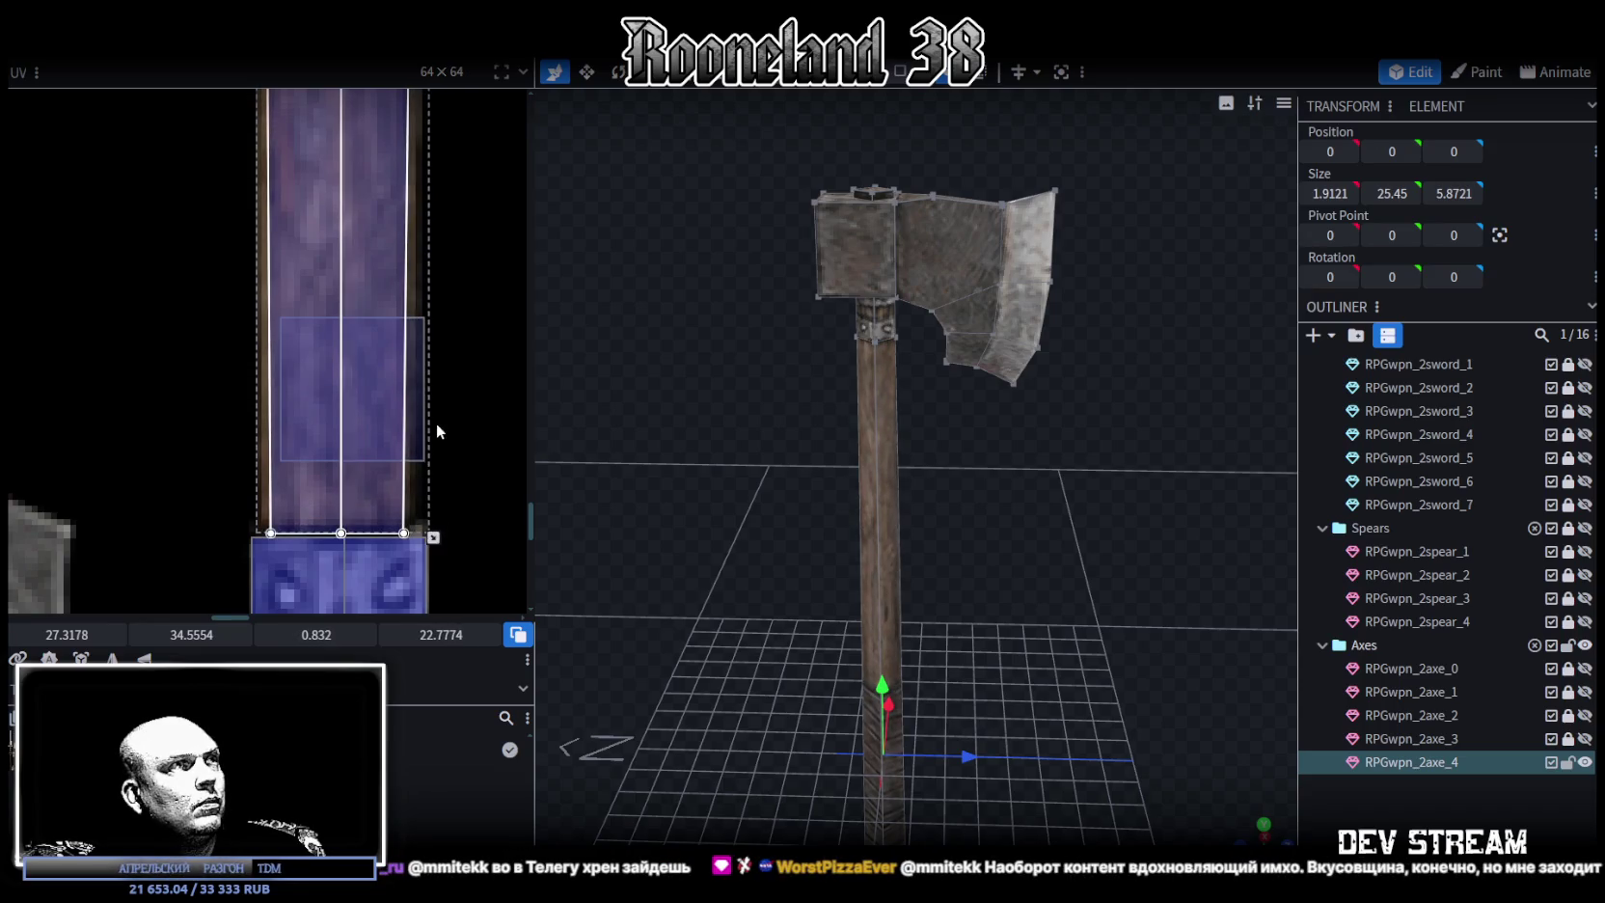
Orbit around the handle's lower end and axe head, and bring the steel blade texture into view
{"action": "scroll", "coordinate": [437, 433], "scroll_direction": "down", "scroll_amount": 2}
{"action": "scroll", "coordinate": [415, 405], "scroll_direction": "down", "scroll_amount": 2}
{"action": "scroll", "coordinate": [386, 366], "scroll_direction": "down", "scroll_amount": 1}
{"action": "scroll", "coordinate": [359, 317], "scroll_direction": "up", "scroll_amount": 5}
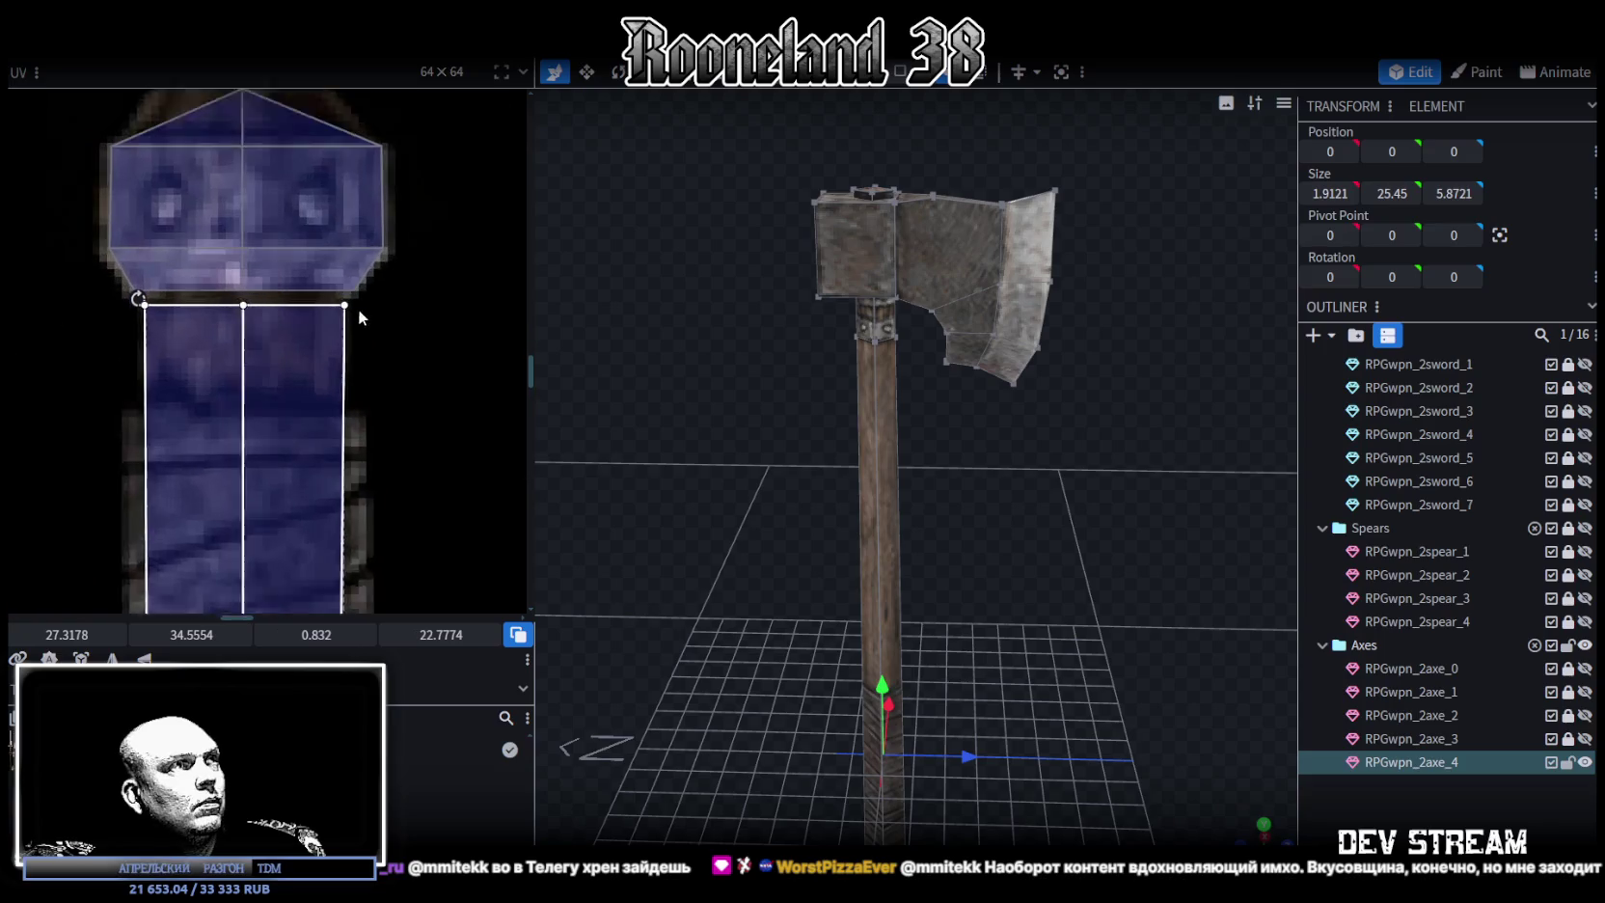
{"action": "scroll", "coordinate": [359, 317], "scroll_direction": "up", "scroll_amount": 1}
{"action": "left_click_drag", "start_coordinate": [1003, 692], "coordinate": [984, 581]}
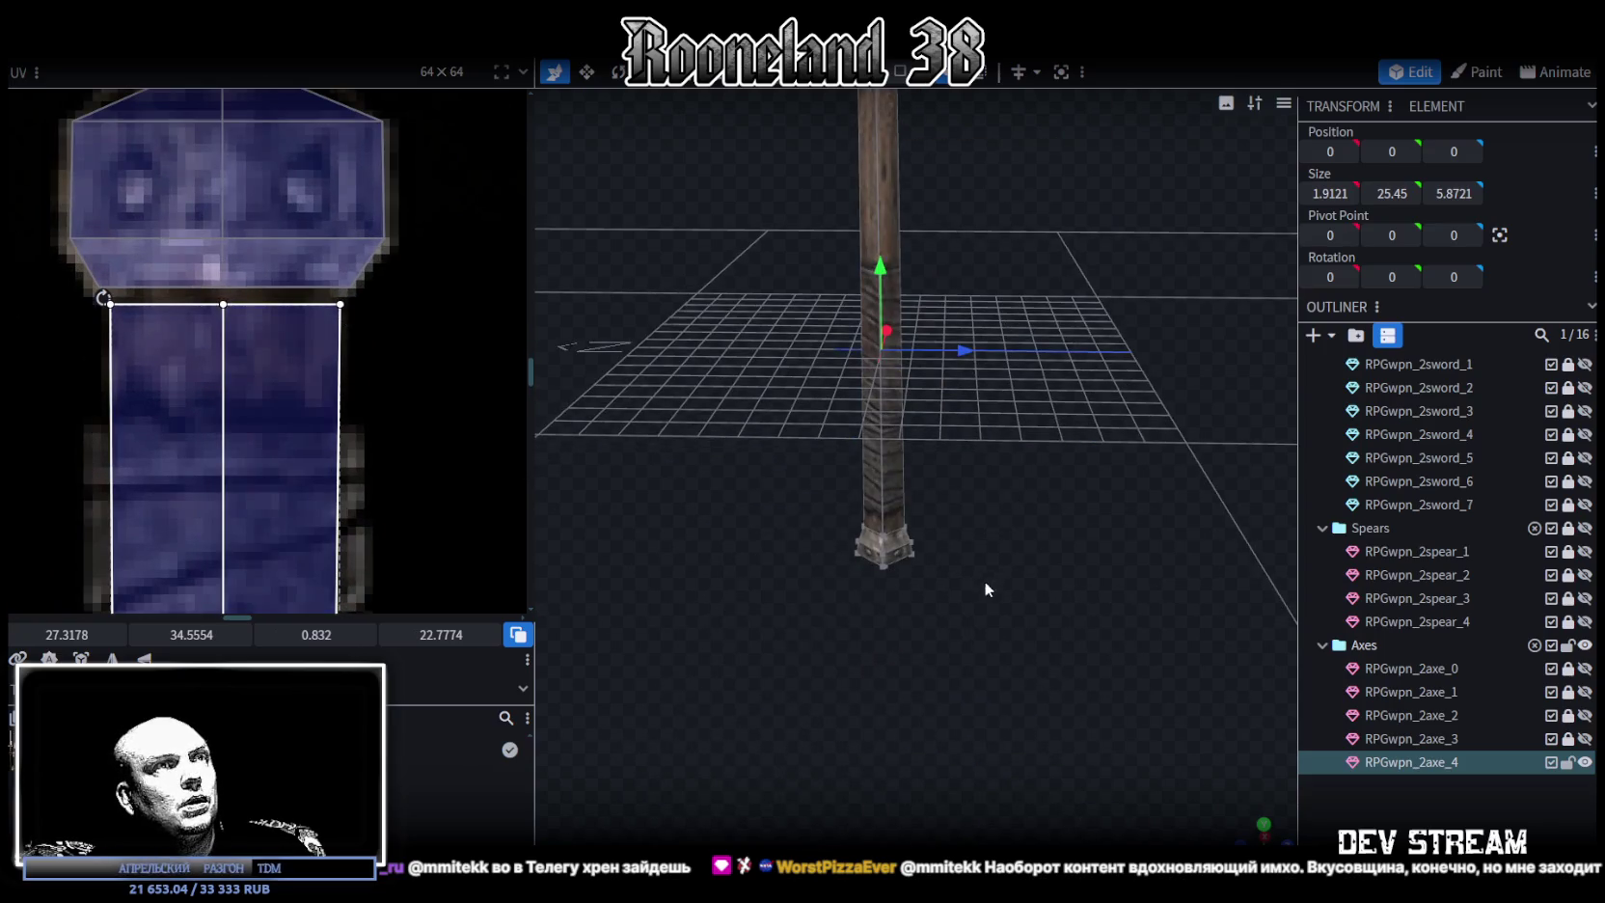
{"action": "left_click_drag", "start_coordinate": [949, 286], "coordinate": [913, 387]}
{"action": "scroll", "coordinate": [351, 392], "scroll_direction": "down", "scroll_amount": 1}
{"action": "scroll", "coordinate": [359, 546], "scroll_direction": "up", "scroll_amount": 1}
{"action": "scroll", "coordinate": [364, 549], "scroll_direction": "down", "scroll_amount": 2}
{"action": "scroll", "coordinate": [368, 567], "scroll_direction": "down", "scroll_amount": 2}
{"action": "middle_click_drag", "start_coordinate": [373, 338], "coordinate": [412, 268]}
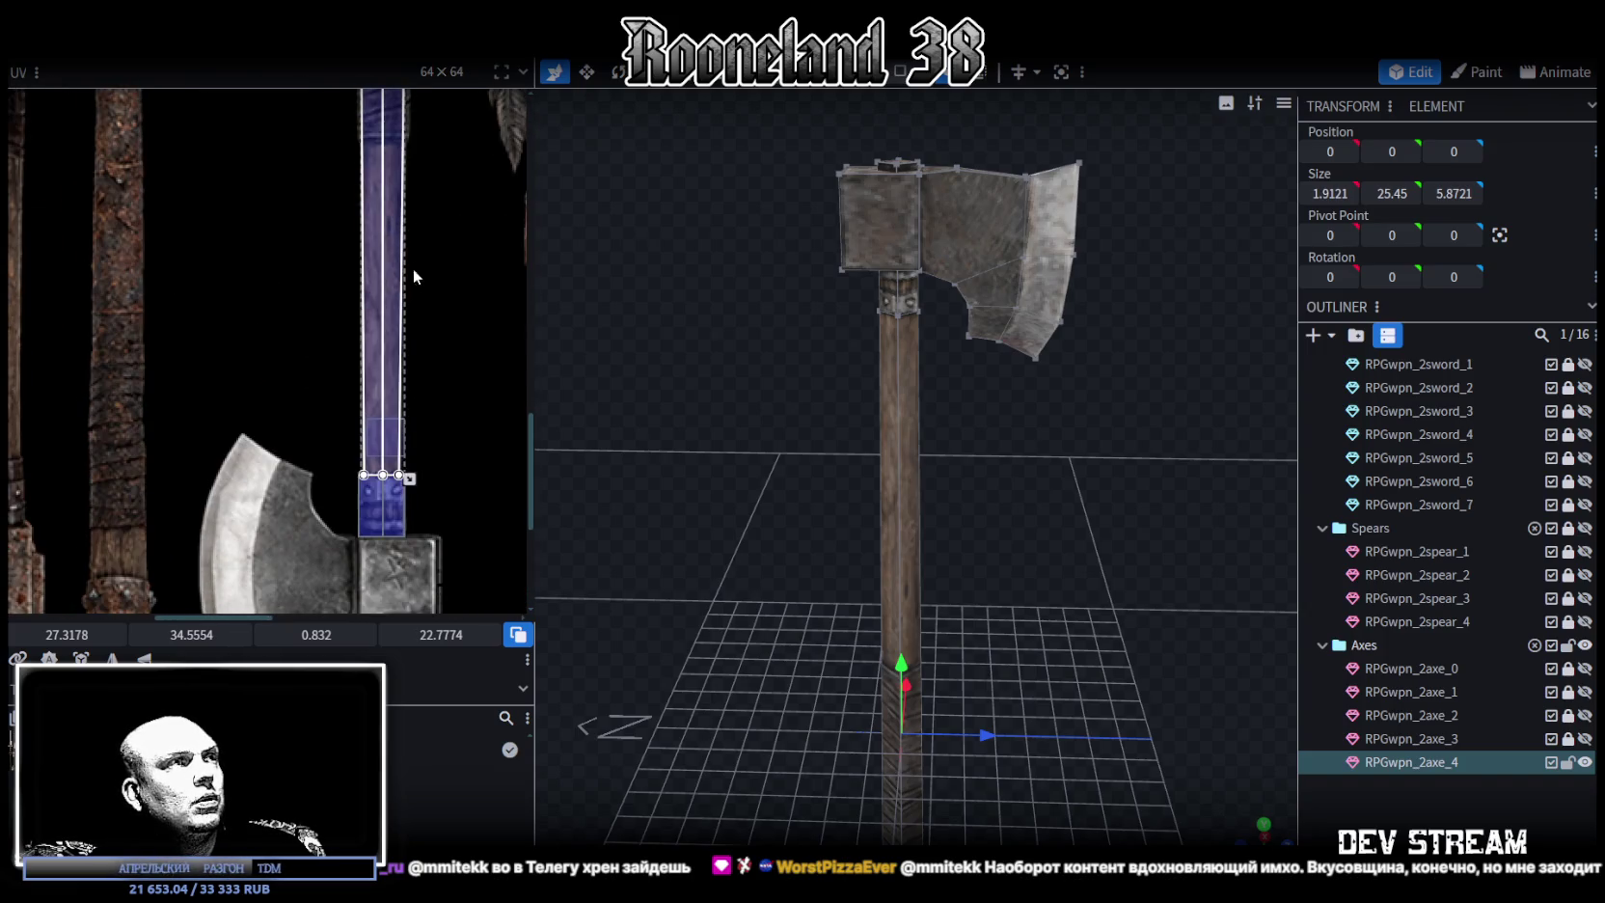
{"action": "mouse_move", "coordinate": [1106, 359]}
{"action": "left_mouse_down"}
{"action": "mouse_move", "coordinate": [1121, 546]}
{"action": "mouse_move", "coordinate": [988, 604]}
{"action": "left_mouse_up"}
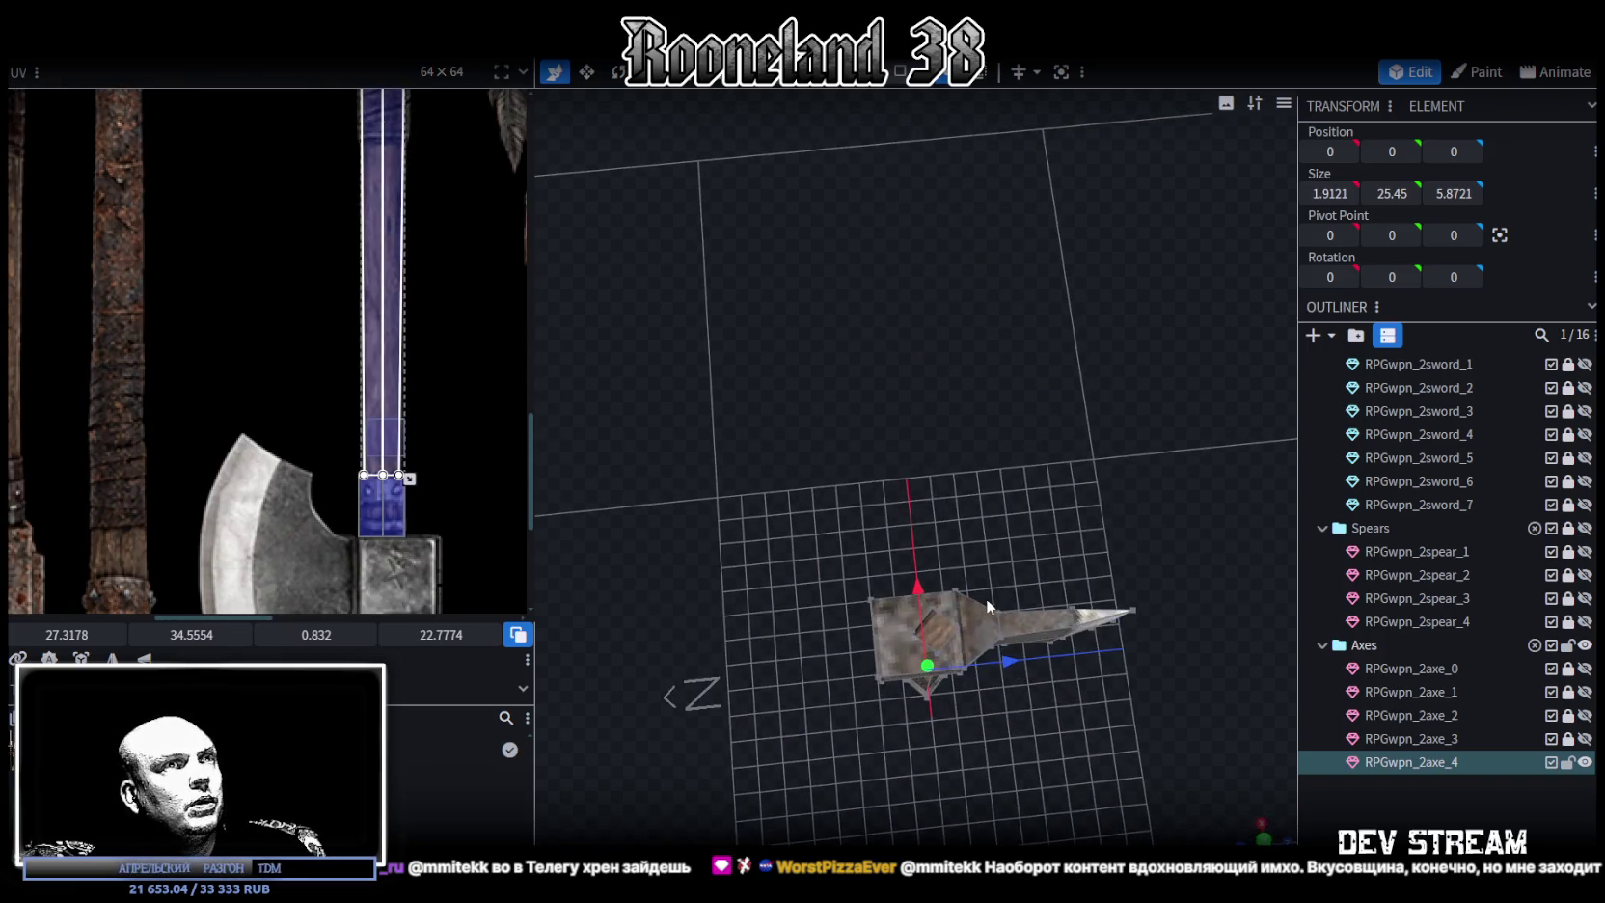
In Face selection mode, select the small top face on the axe head and nudge its UV slightly left
{"action": "left_click", "coordinate": [934, 635]}
{"action": "left_click", "coordinate": [900, 72]}
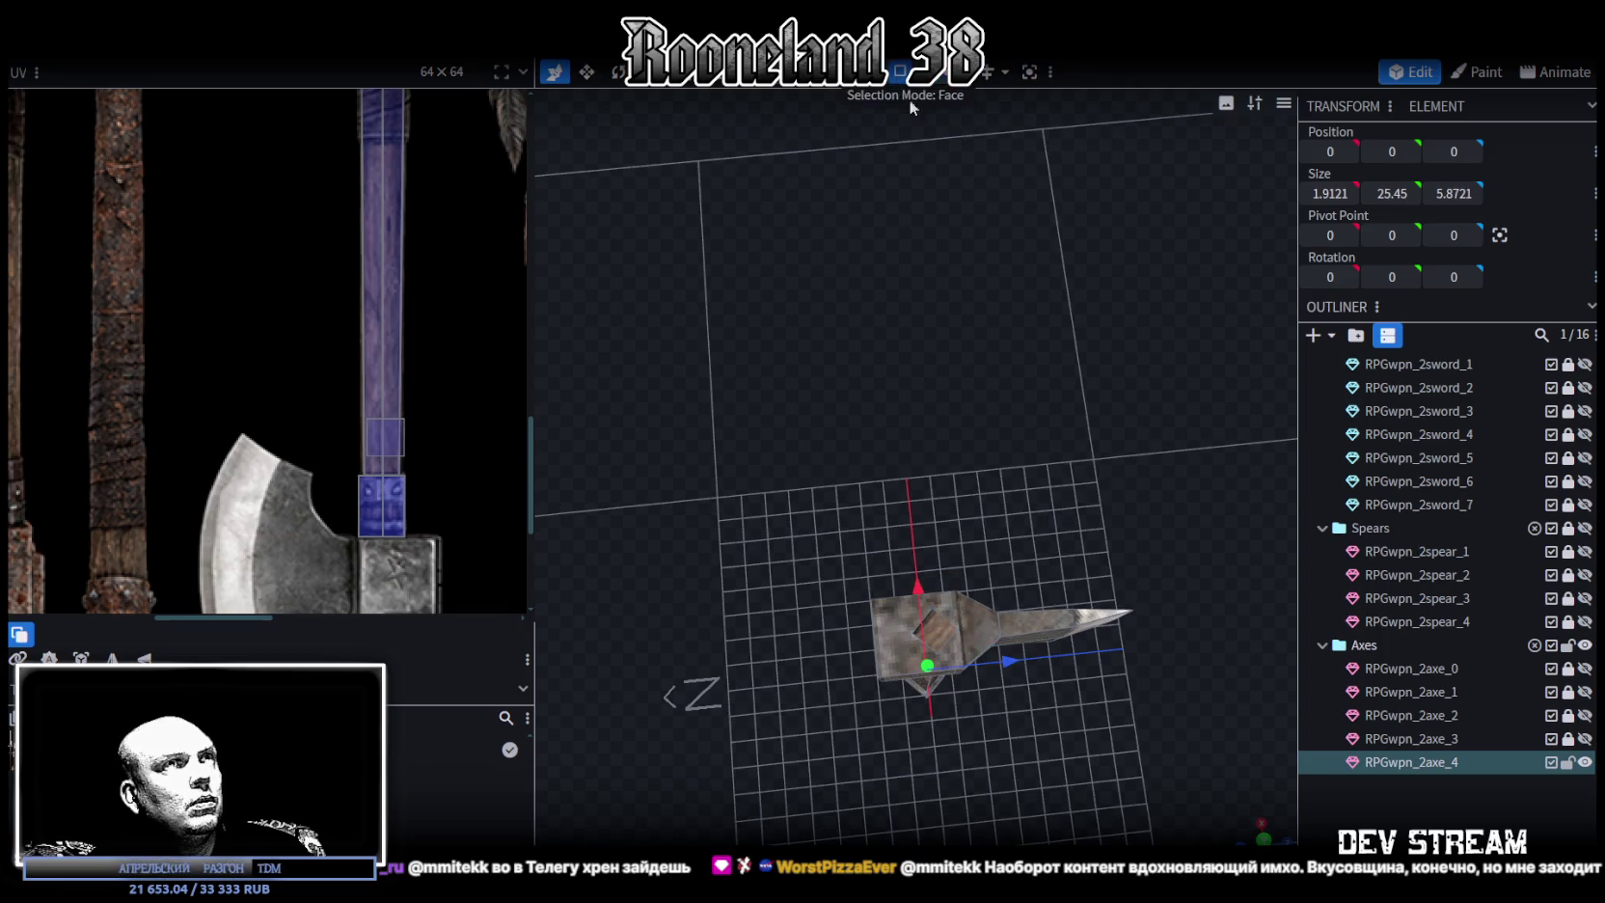
{"action": "left_click", "coordinate": [939, 631]}
{"action": "scroll", "coordinate": [408, 397], "scroll_direction": "up", "scroll_amount": 5}
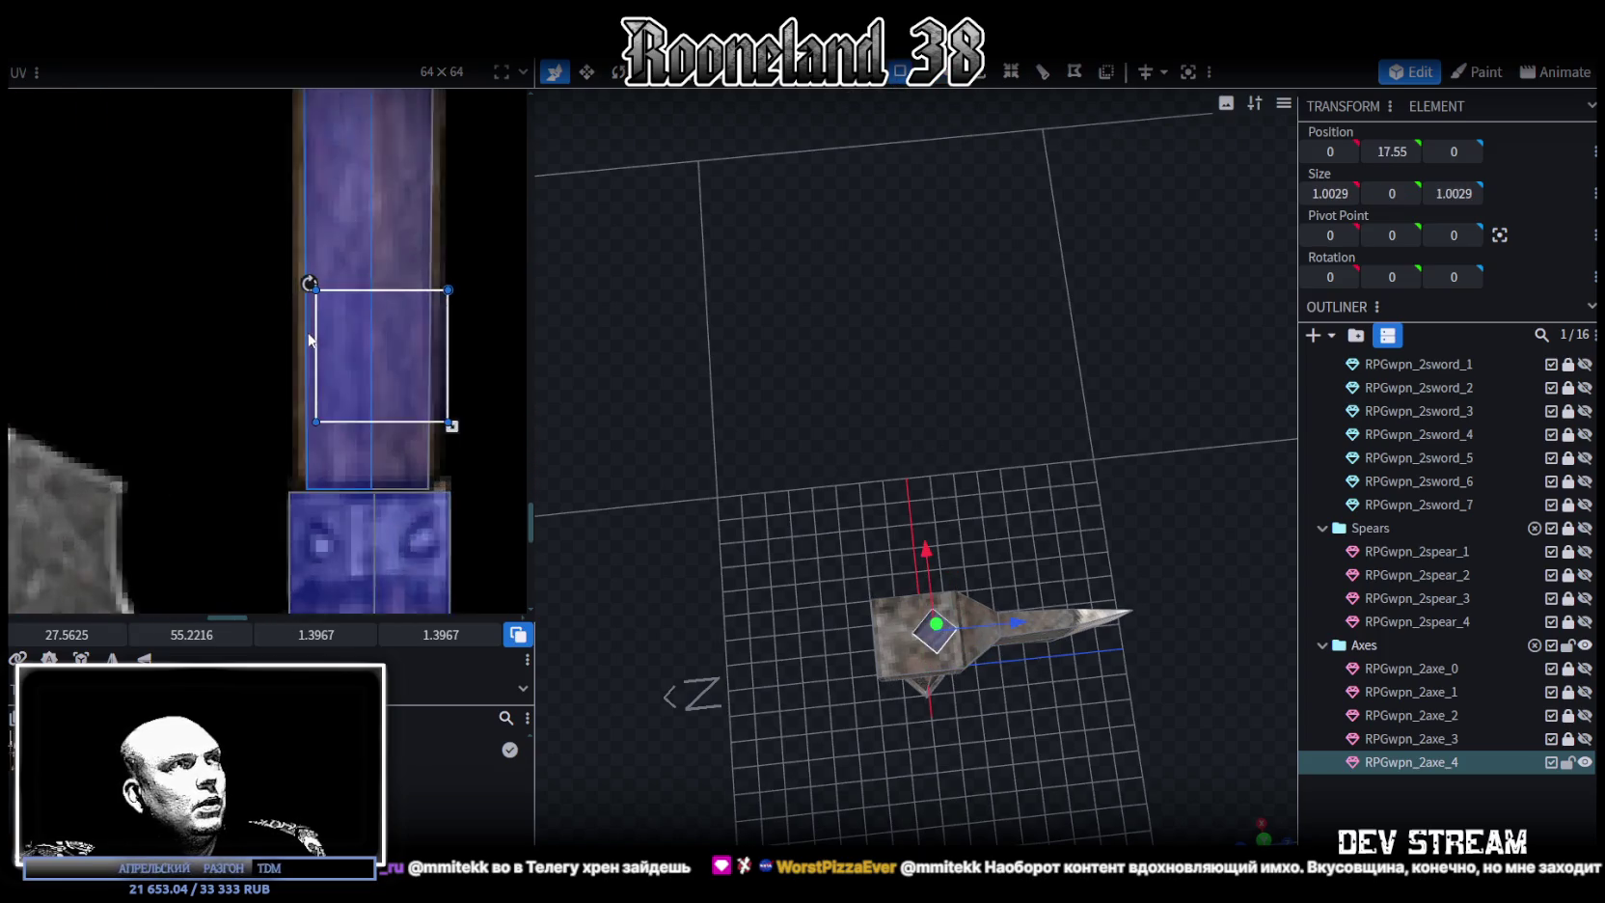
{"action": "left_click_drag", "start_coordinate": [376, 351], "coordinate": [364, 354]}
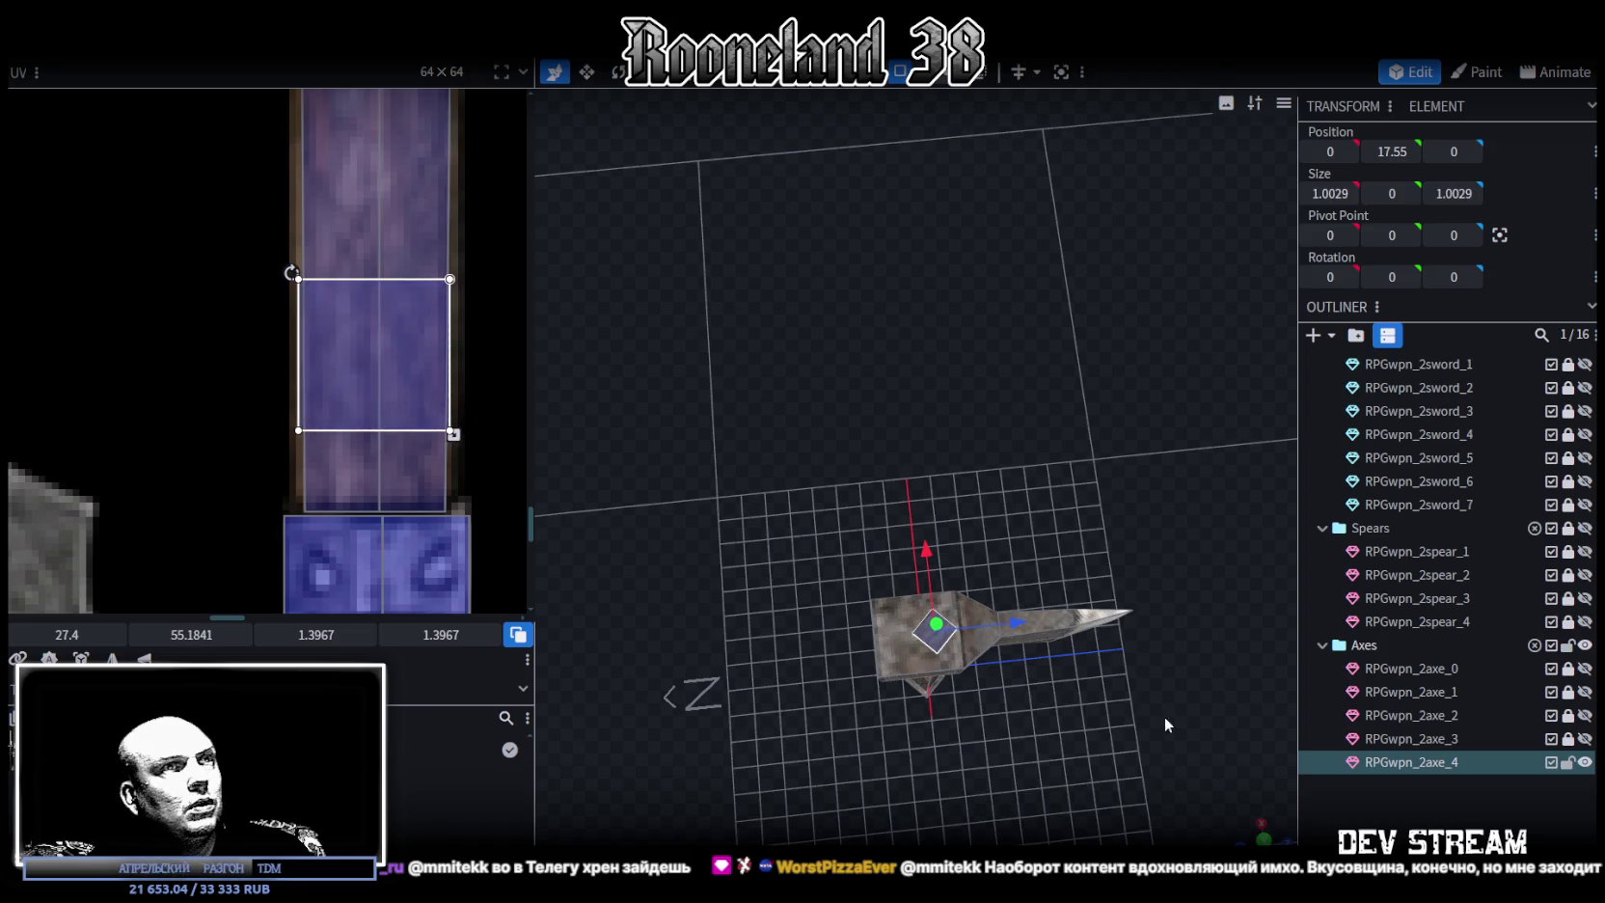
{"action": "left_click", "coordinate": [1094, 504]}
{"action": "scroll", "coordinate": [1094, 504], "scroll_direction": "down", "scroll_amount": 3}
{"action": "left_click_drag", "start_coordinate": [1094, 505], "coordinate": [956, 361]}
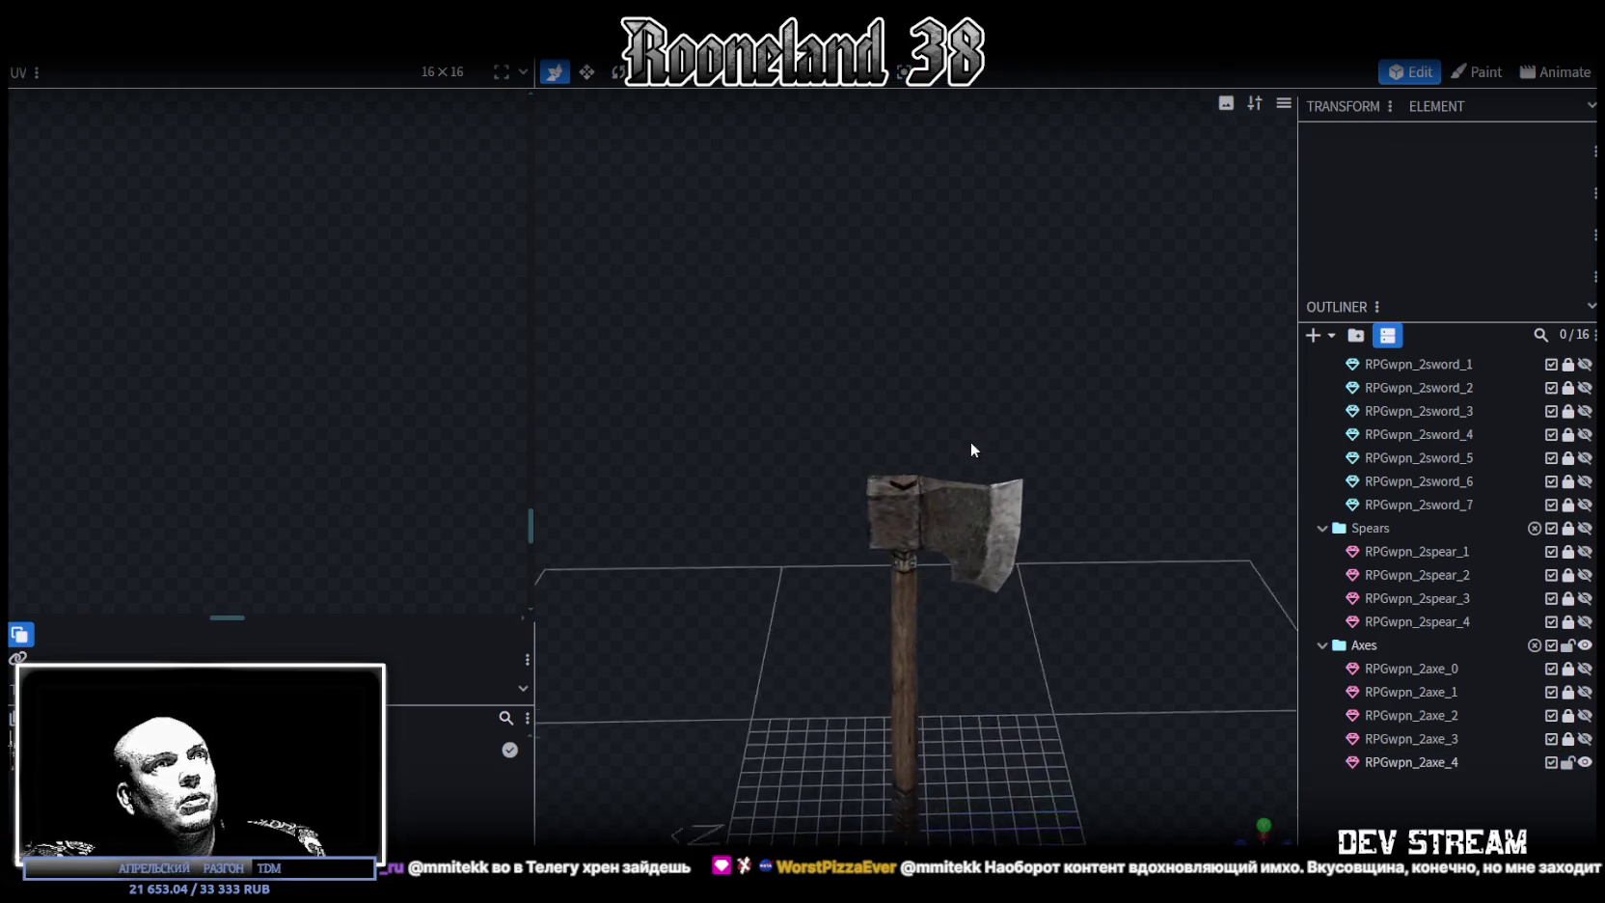
{"action": "scroll", "coordinate": [957, 369], "scroll_direction": "up", "scroll_amount": 4}
Move the small top cube's UV box onto the handle's wood texture and narrow its width
{"action": "left_click", "coordinate": [799, 390]}
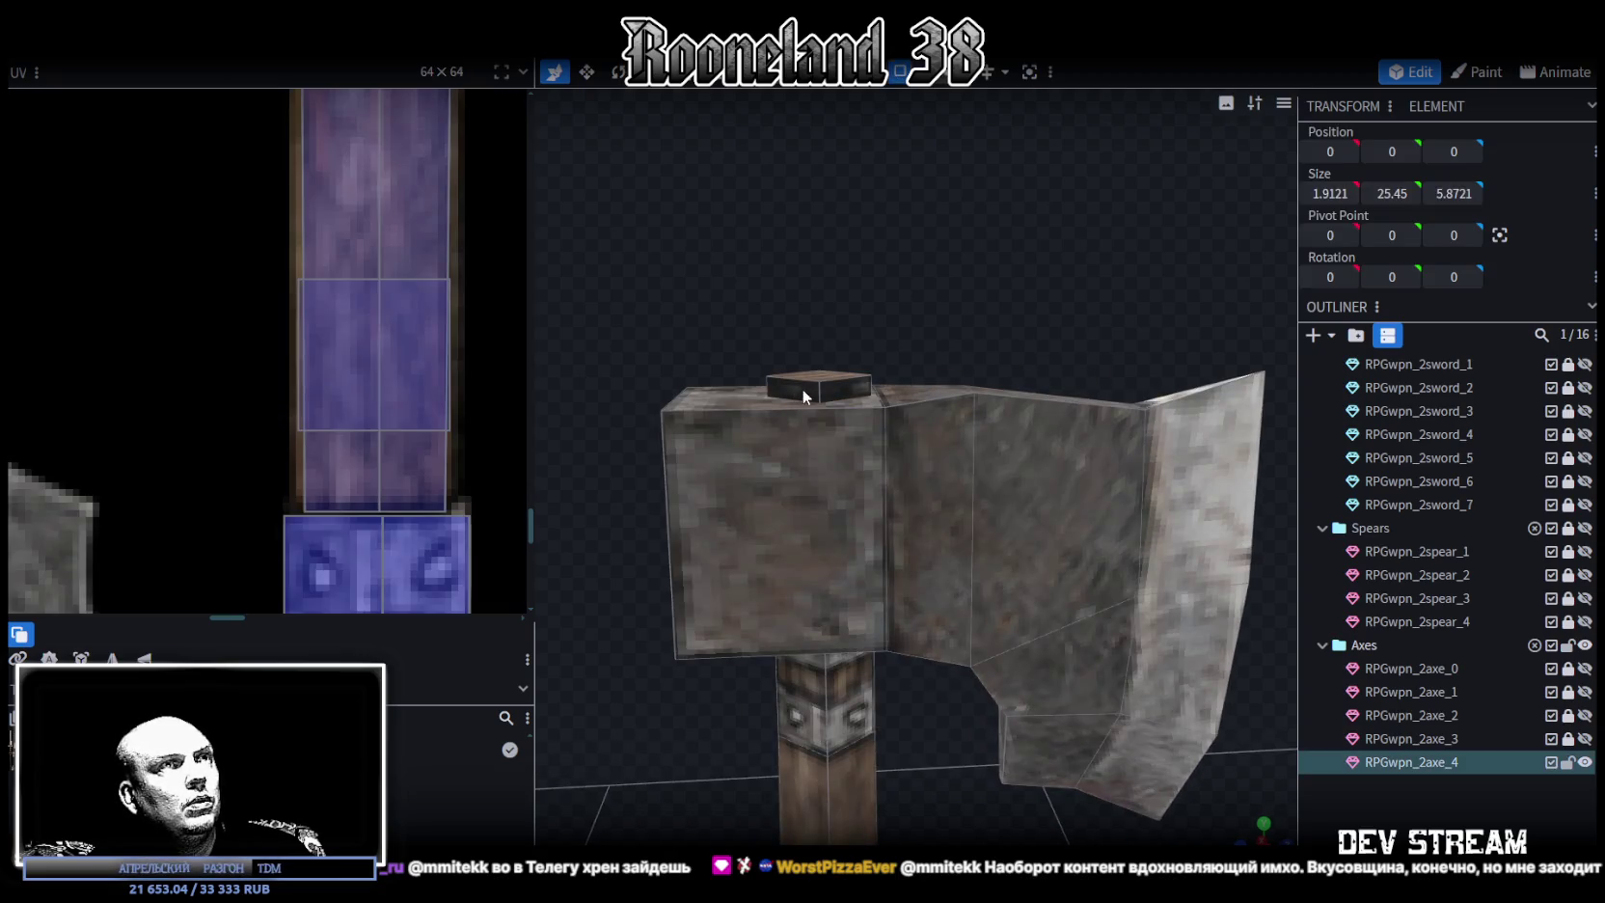
{"action": "mouse_move", "coordinate": [871, 362]}
{"action": "left_mouse_down"}
{"action": "mouse_move", "coordinate": [979, 413]}
{"action": "mouse_move", "coordinate": [789, 291]}
{"action": "mouse_move", "coordinate": [1128, 482]}
{"action": "mouse_move", "coordinate": [998, 467]}
{"action": "mouse_move", "coordinate": [929, 419]}
{"action": "left_mouse_up"}
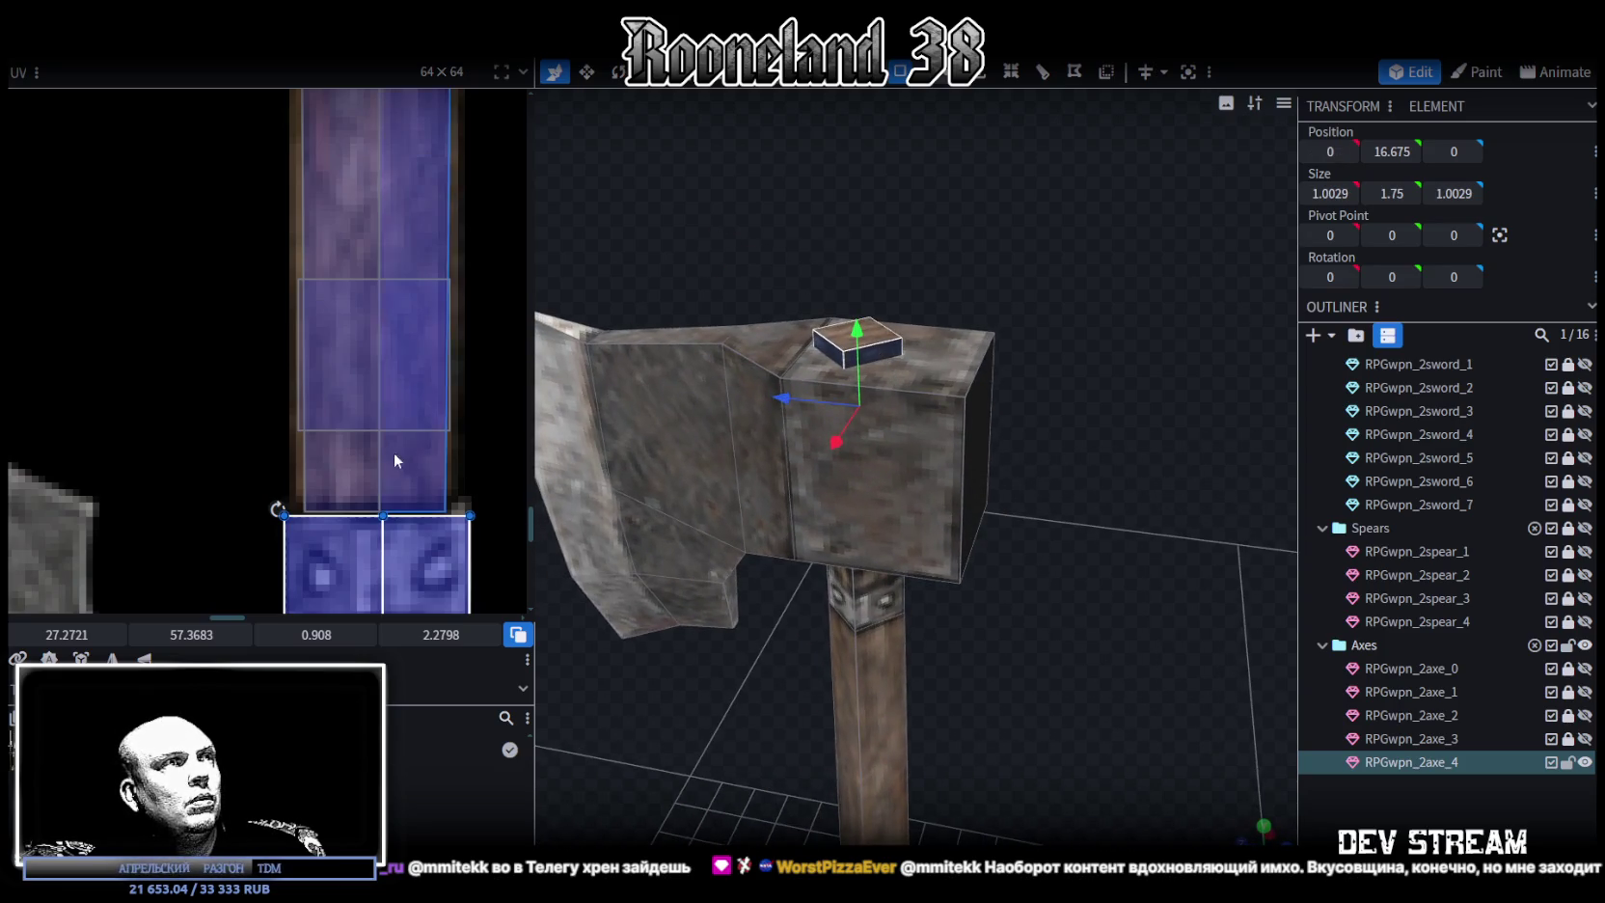
{"action": "scroll", "coordinate": [401, 461], "scroll_direction": "down", "scroll_amount": 3}
{"action": "mouse_move", "coordinate": [414, 551]}
{"action": "left_mouse_down"}
{"action": "mouse_move", "coordinate": [448, 413]}
{"action": "mouse_move", "coordinate": [418, 410]}
{"action": "mouse_move", "coordinate": [413, 446]}
{"action": "left_mouse_up"}
{"action": "scroll", "coordinate": [413, 446], "scroll_direction": "up", "scroll_amount": 2}
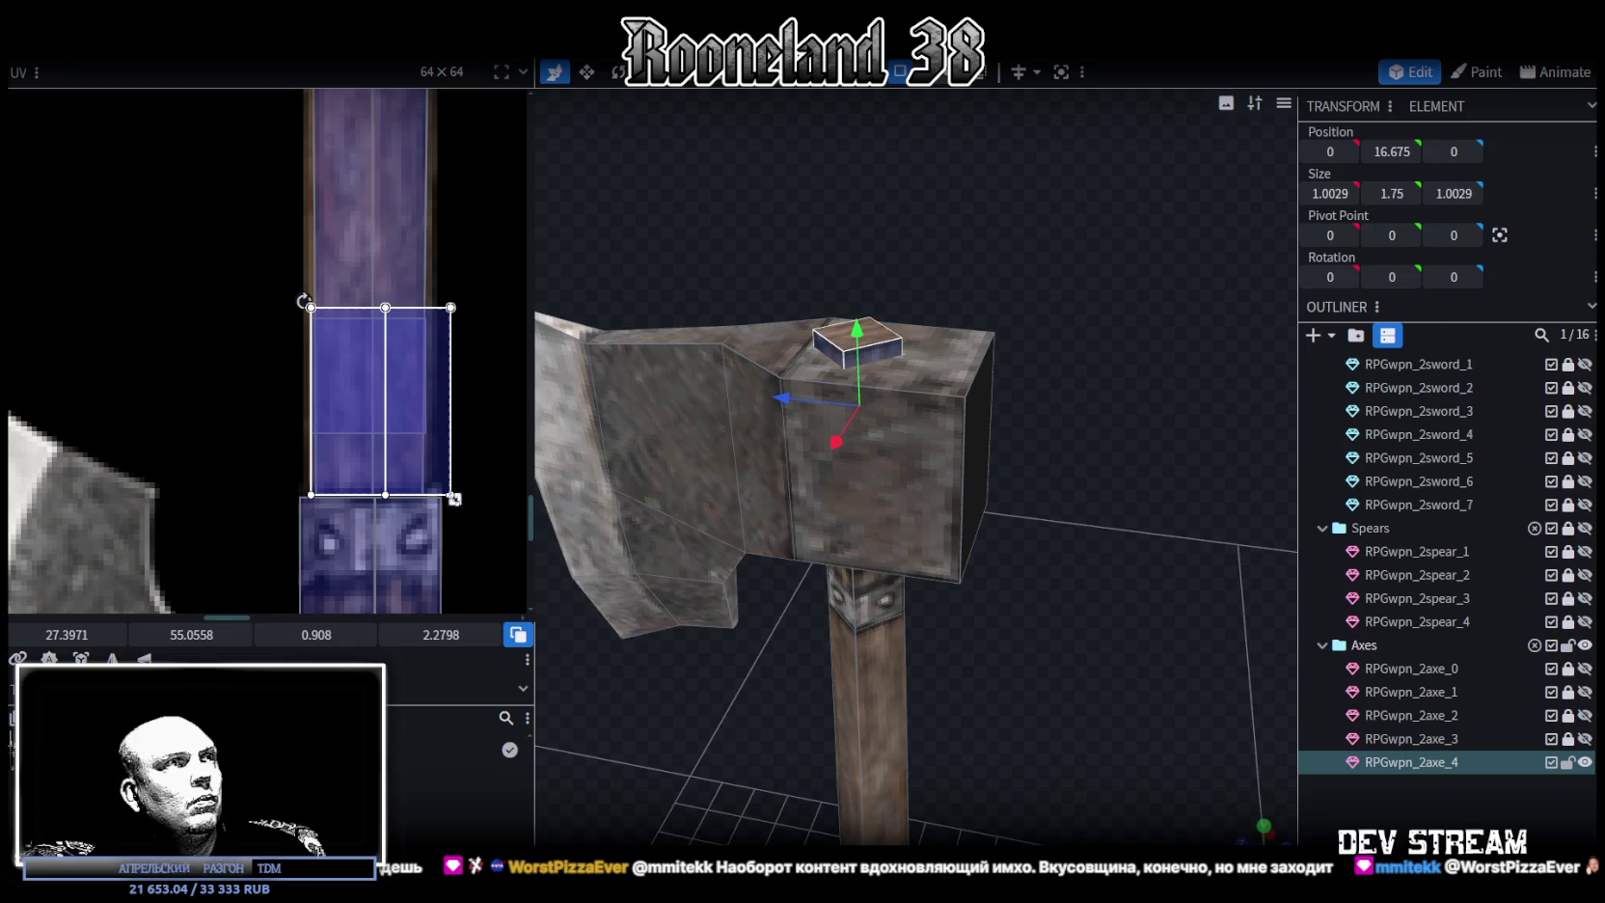
{"action": "left_click_drag", "start_coordinate": [455, 499], "coordinate": [431, 499]}
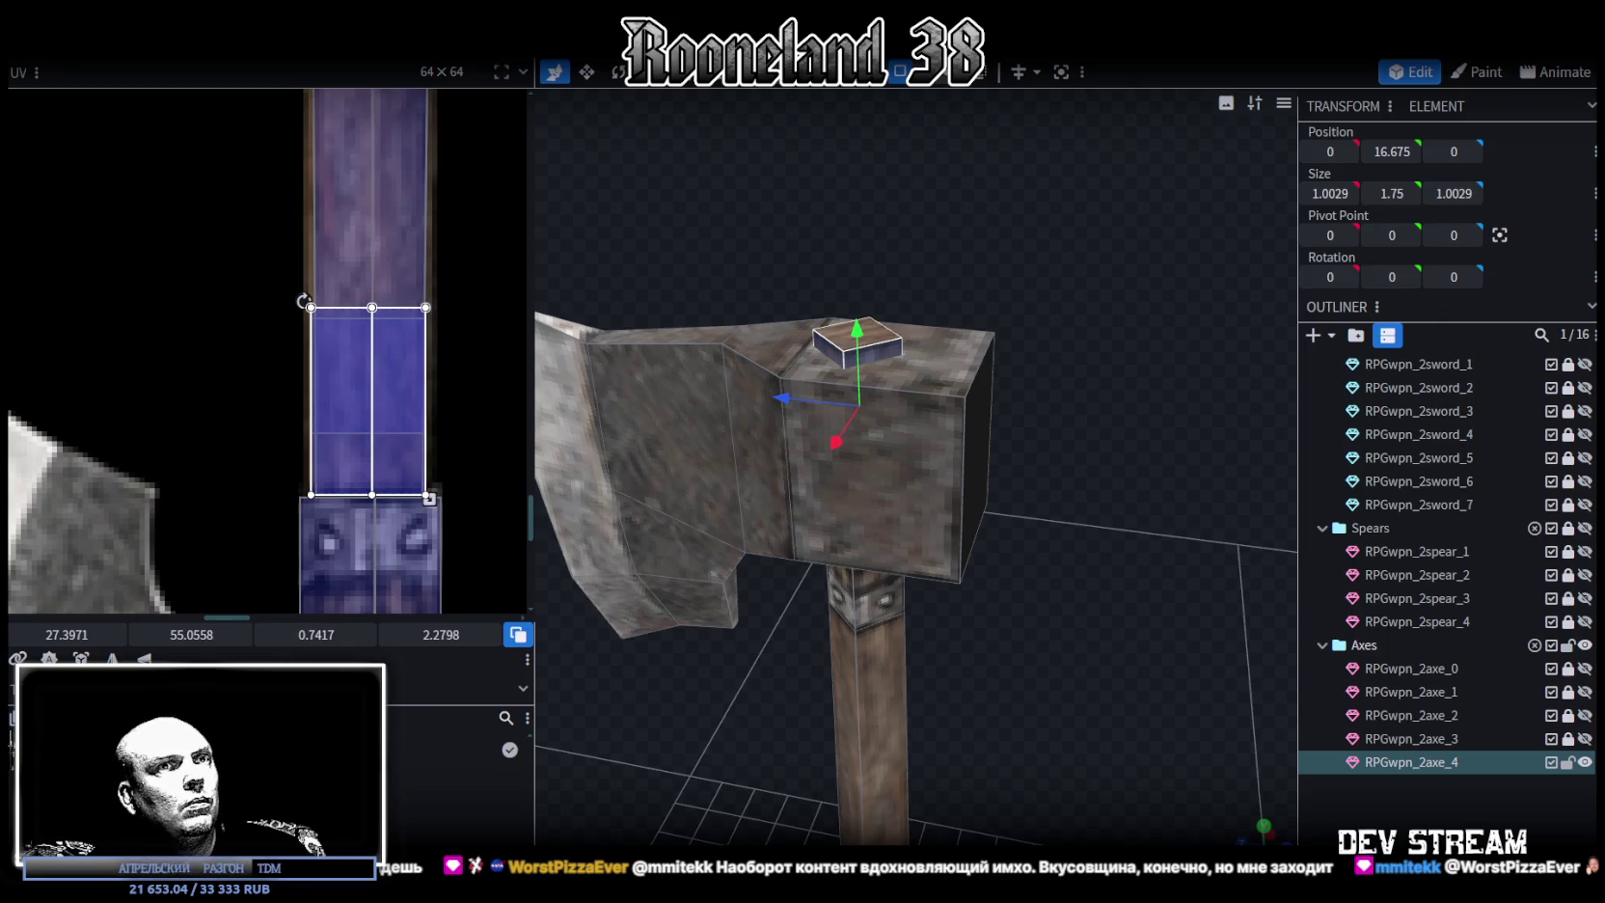
{"action": "left_click", "coordinate": [1175, 711]}
{"action": "mouse_move", "coordinate": [1067, 576]}
{"action": "left_mouse_down"}
{"action": "mouse_move", "coordinate": [1119, 517]}
{"action": "mouse_move", "coordinate": [1065, 430]}
{"action": "mouse_move", "coordinate": [907, 535]}
{"action": "mouse_move", "coordinate": [1022, 546]}
{"action": "mouse_move", "coordinate": [1045, 583]}
{"action": "mouse_move", "coordinate": [882, 476]}
{"action": "left_mouse_up"}
{"action": "left_click", "coordinate": [849, 460]}
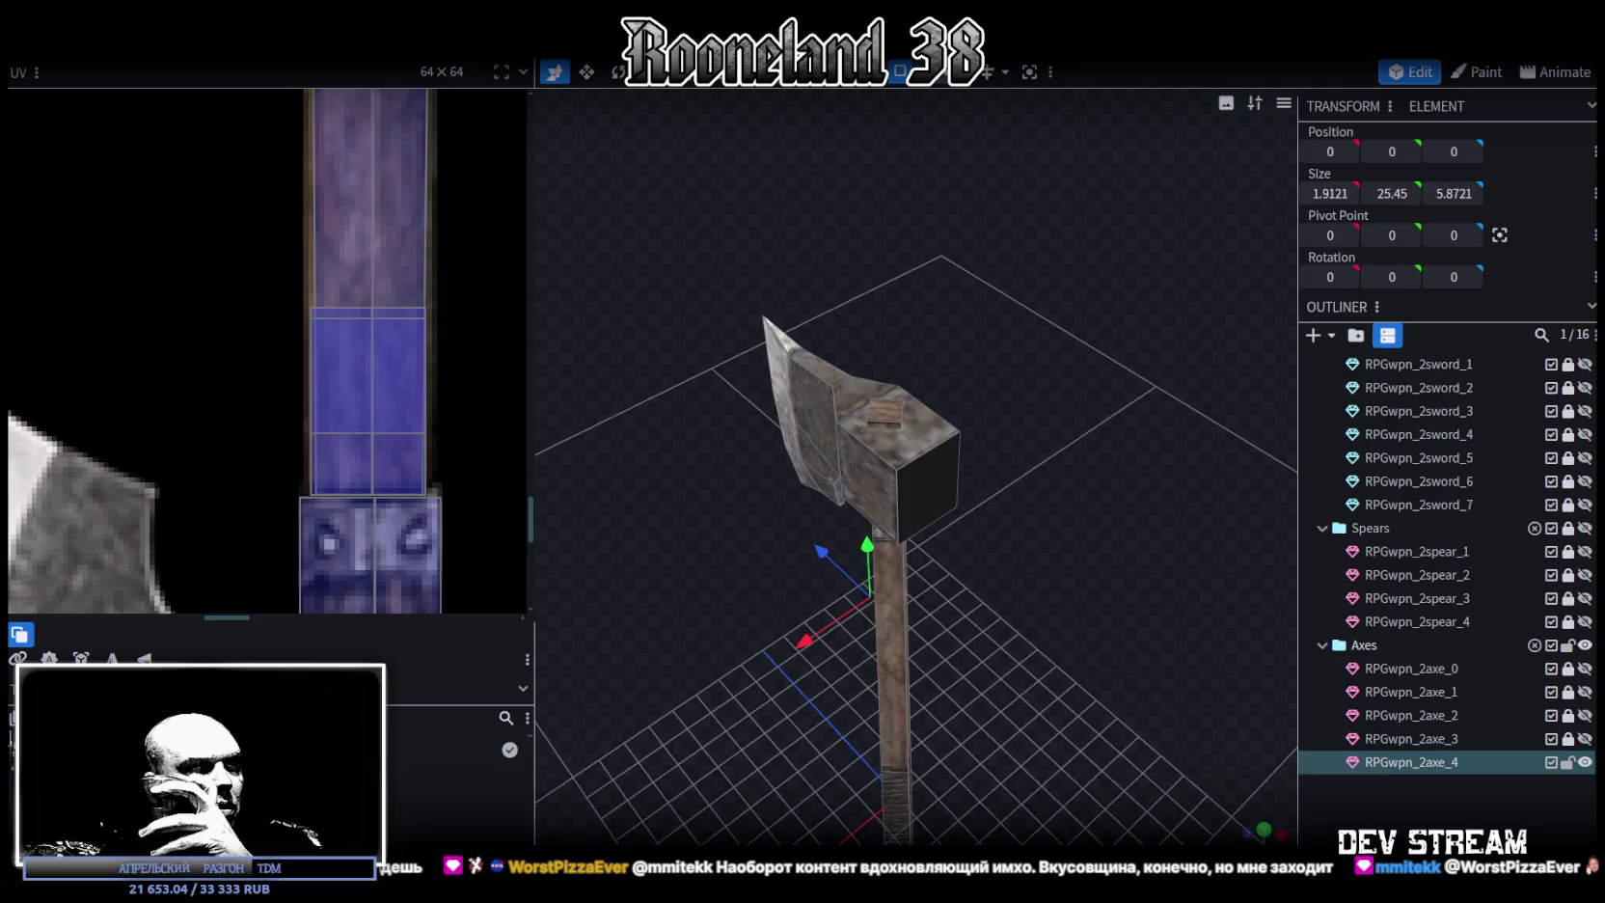
Switch to the YouTube window and scroll through the music page
{"action": "key", "text": "alt+Tab"}
{"action": "scroll", "coordinate": [772, 499], "scroll_direction": "down", "scroll_amount": 2}
{"action": "scroll", "coordinate": [702, 479], "scroll_direction": "up", "scroll_amount": 1}
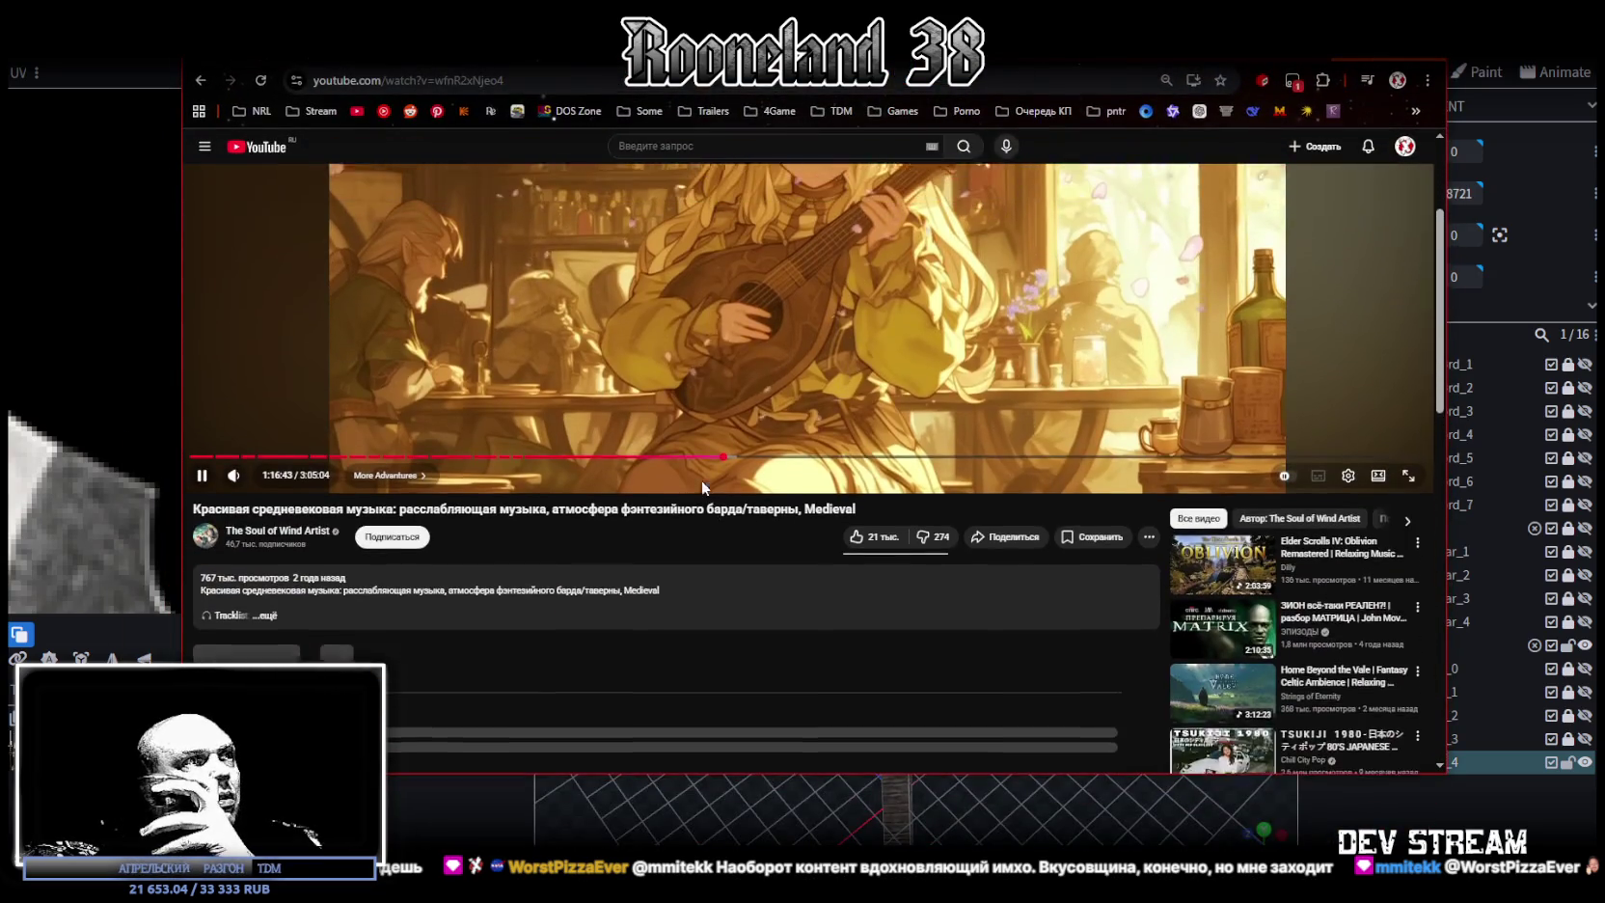
{"action": "scroll", "coordinate": [701, 480], "scroll_direction": "up", "scroll_amount": 1}
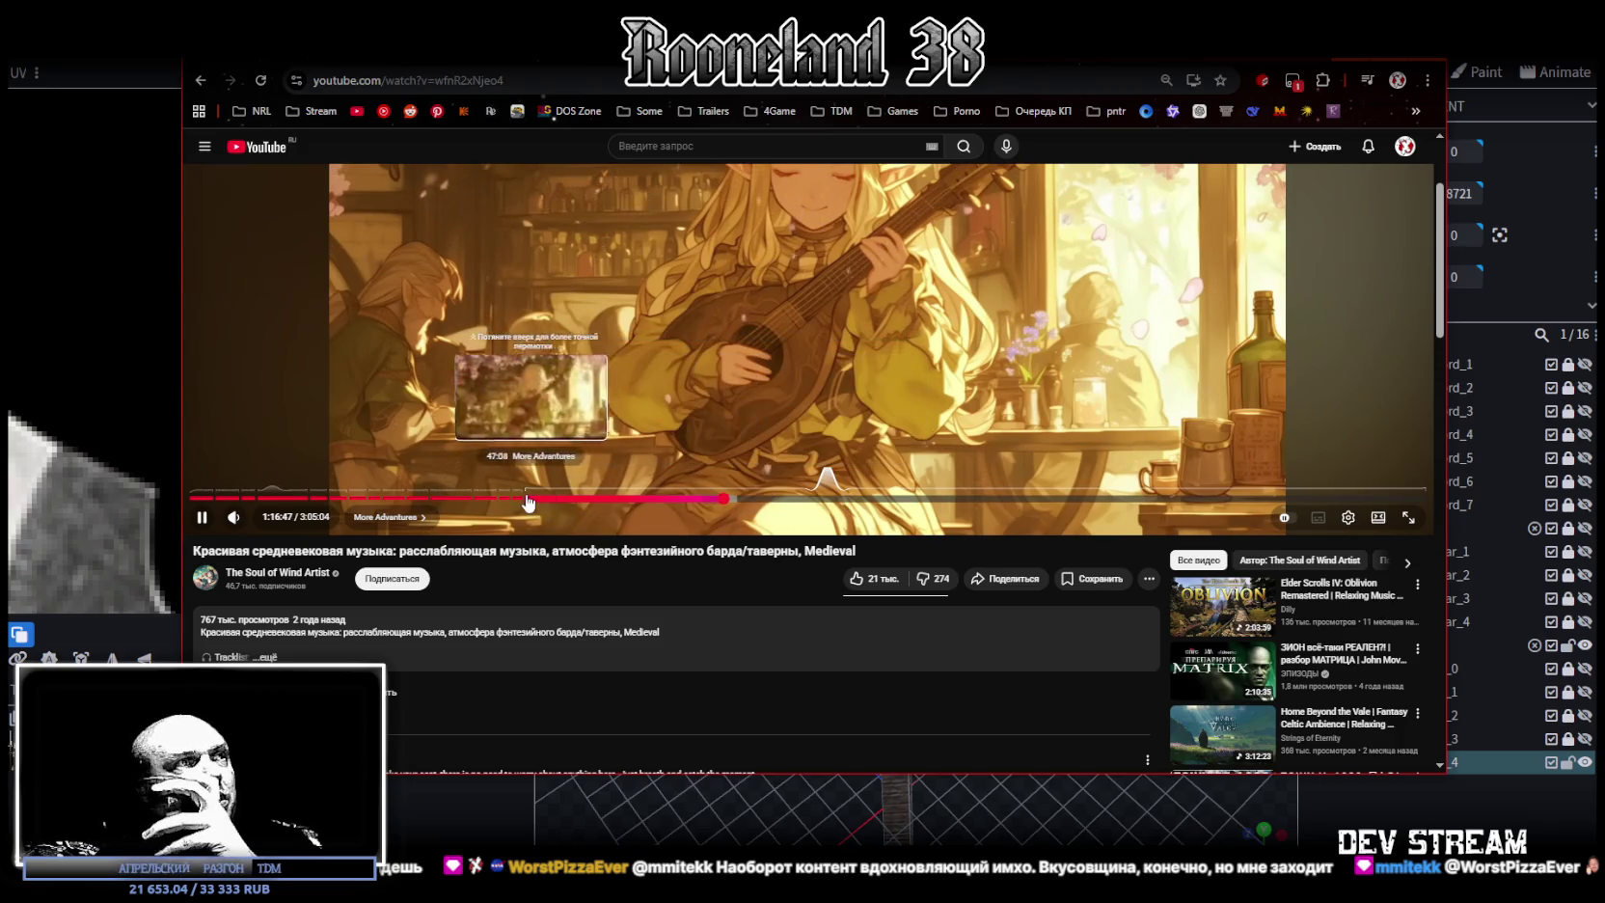
{"action": "scroll", "coordinate": [878, 647], "scroll_direction": "down", "scroll_amount": 2}
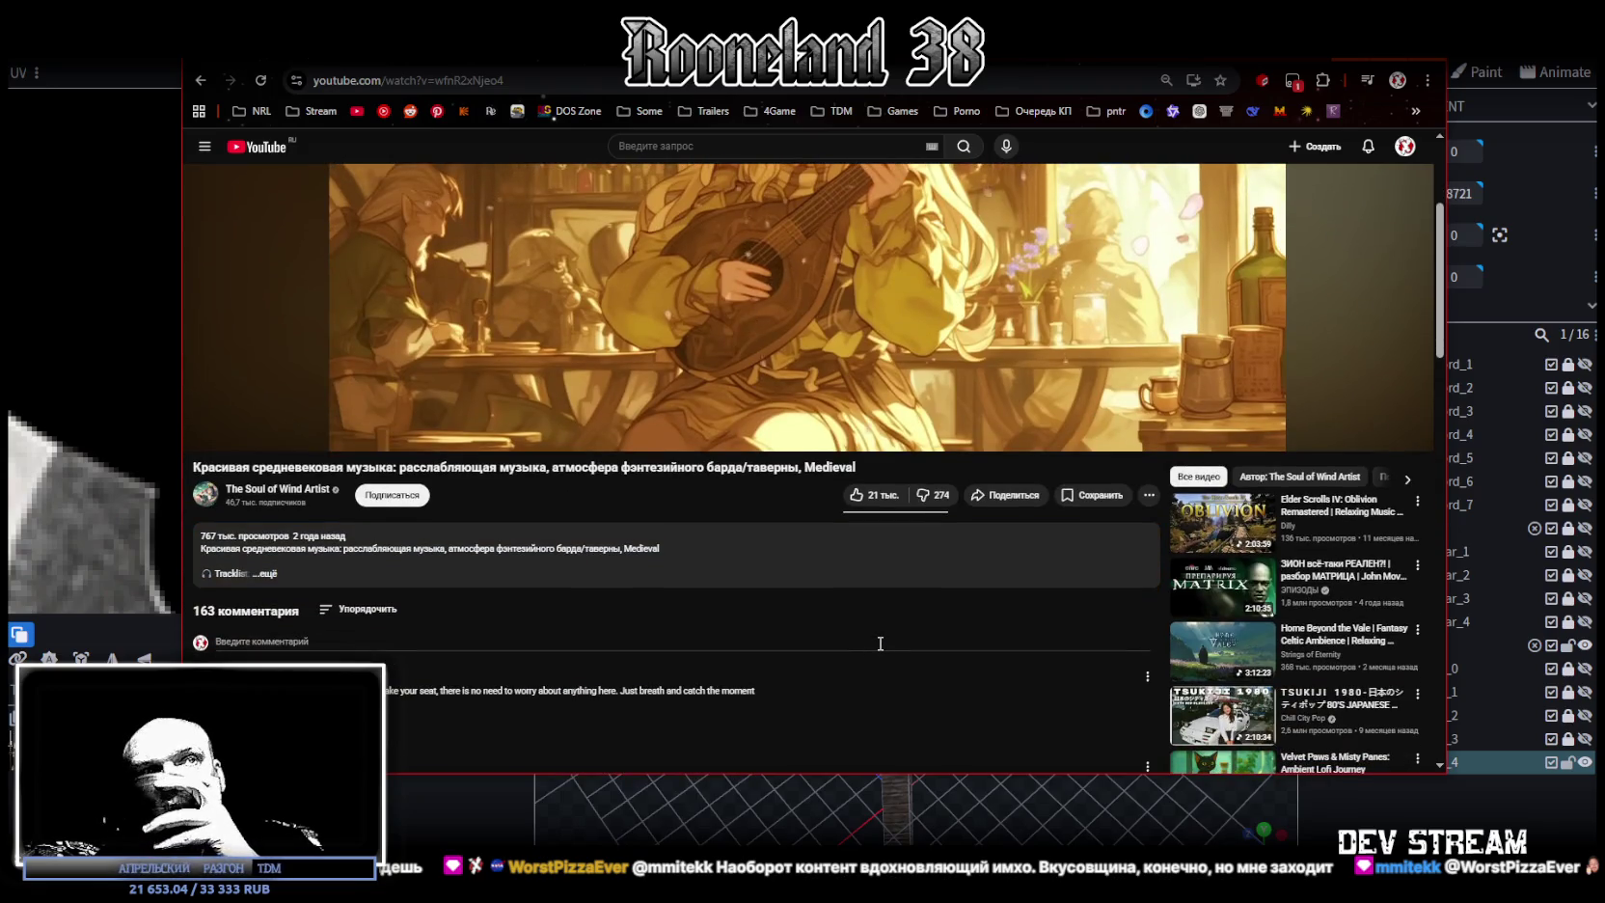
{"action": "scroll", "coordinate": [881, 639], "scroll_direction": "down", "scroll_amount": 2}
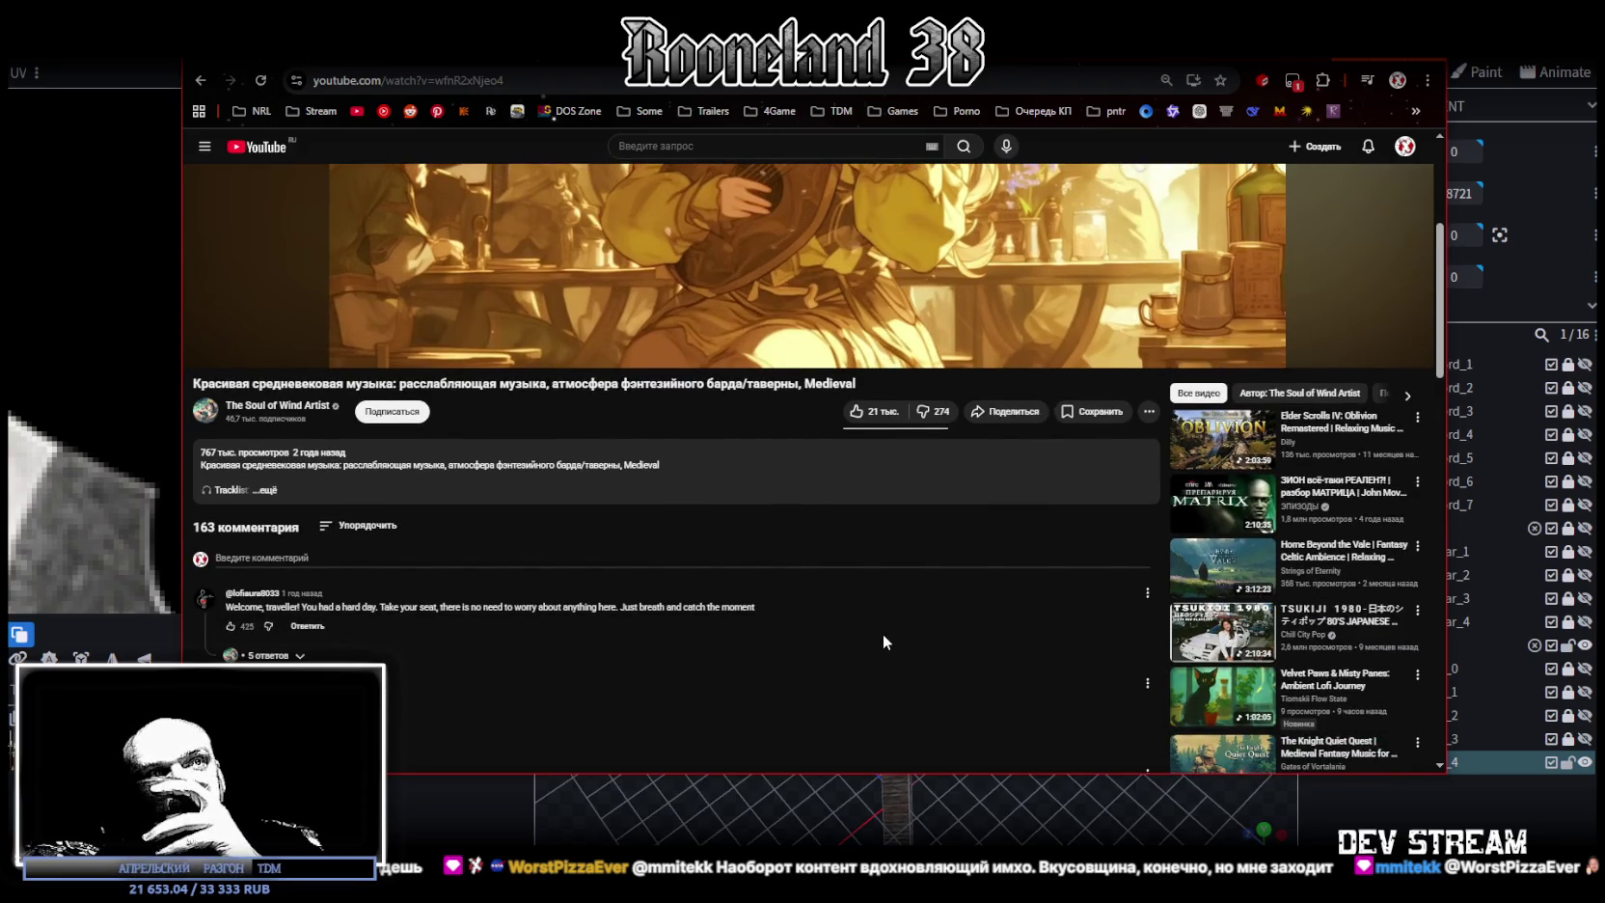
{"action": "scroll", "coordinate": [883, 633], "scroll_direction": "down", "scroll_amount": 2}
{"action": "scroll", "coordinate": [883, 633], "scroll_direction": "down", "scroll_amount": 2}
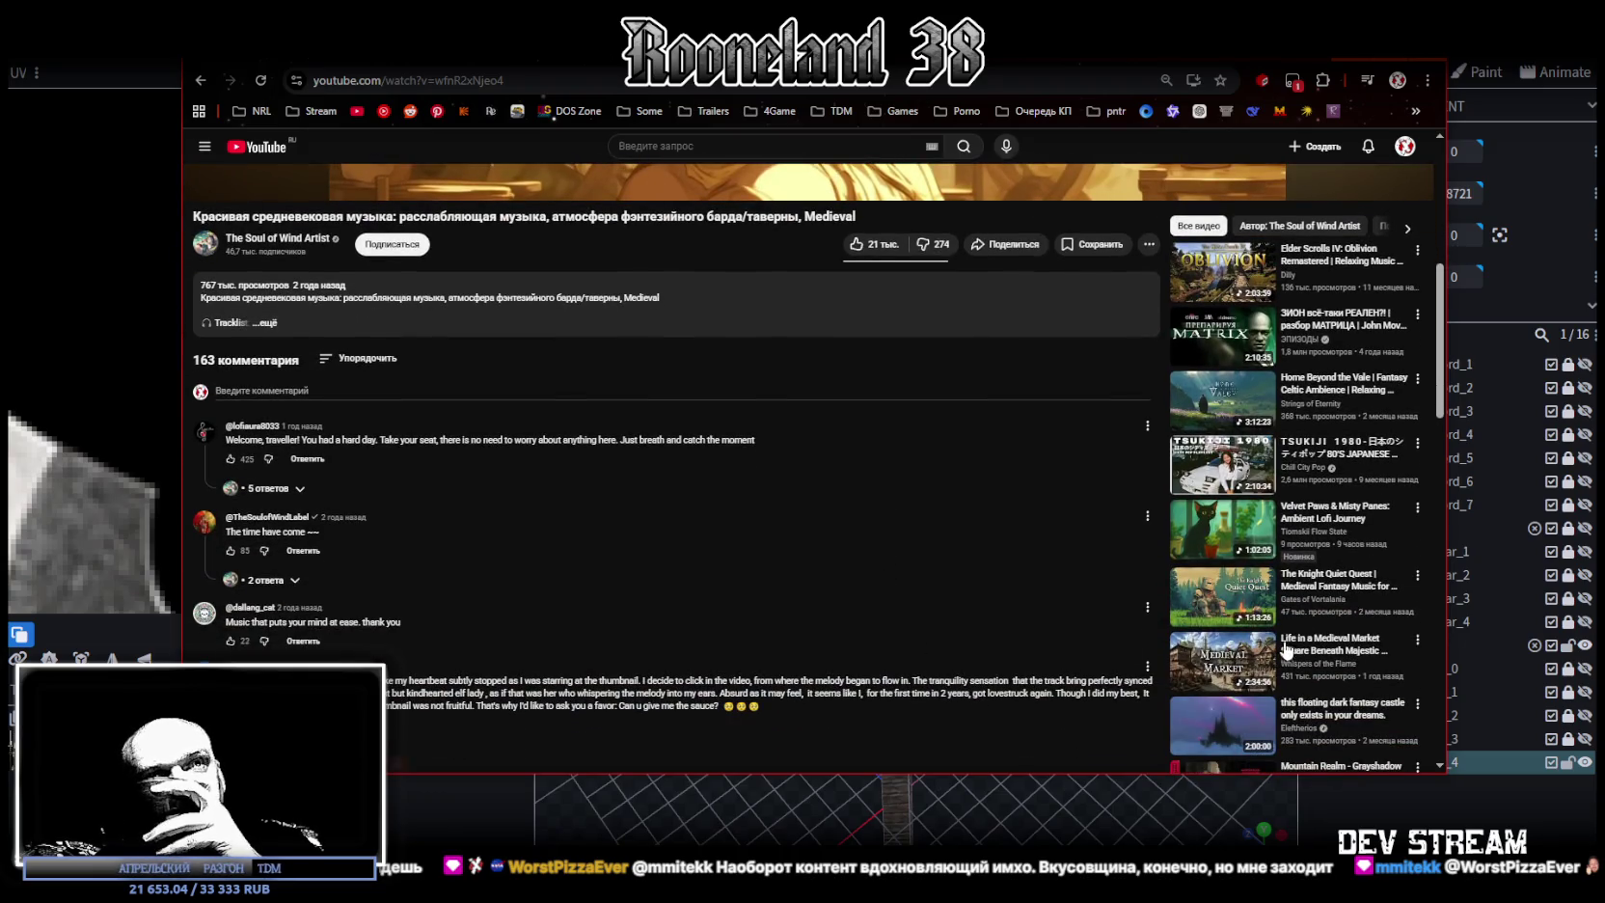
Start The Knight Quiet Quest video, skim its description and comments, then leave the browser
{"action": "left_click", "coordinate": [1212, 592]}
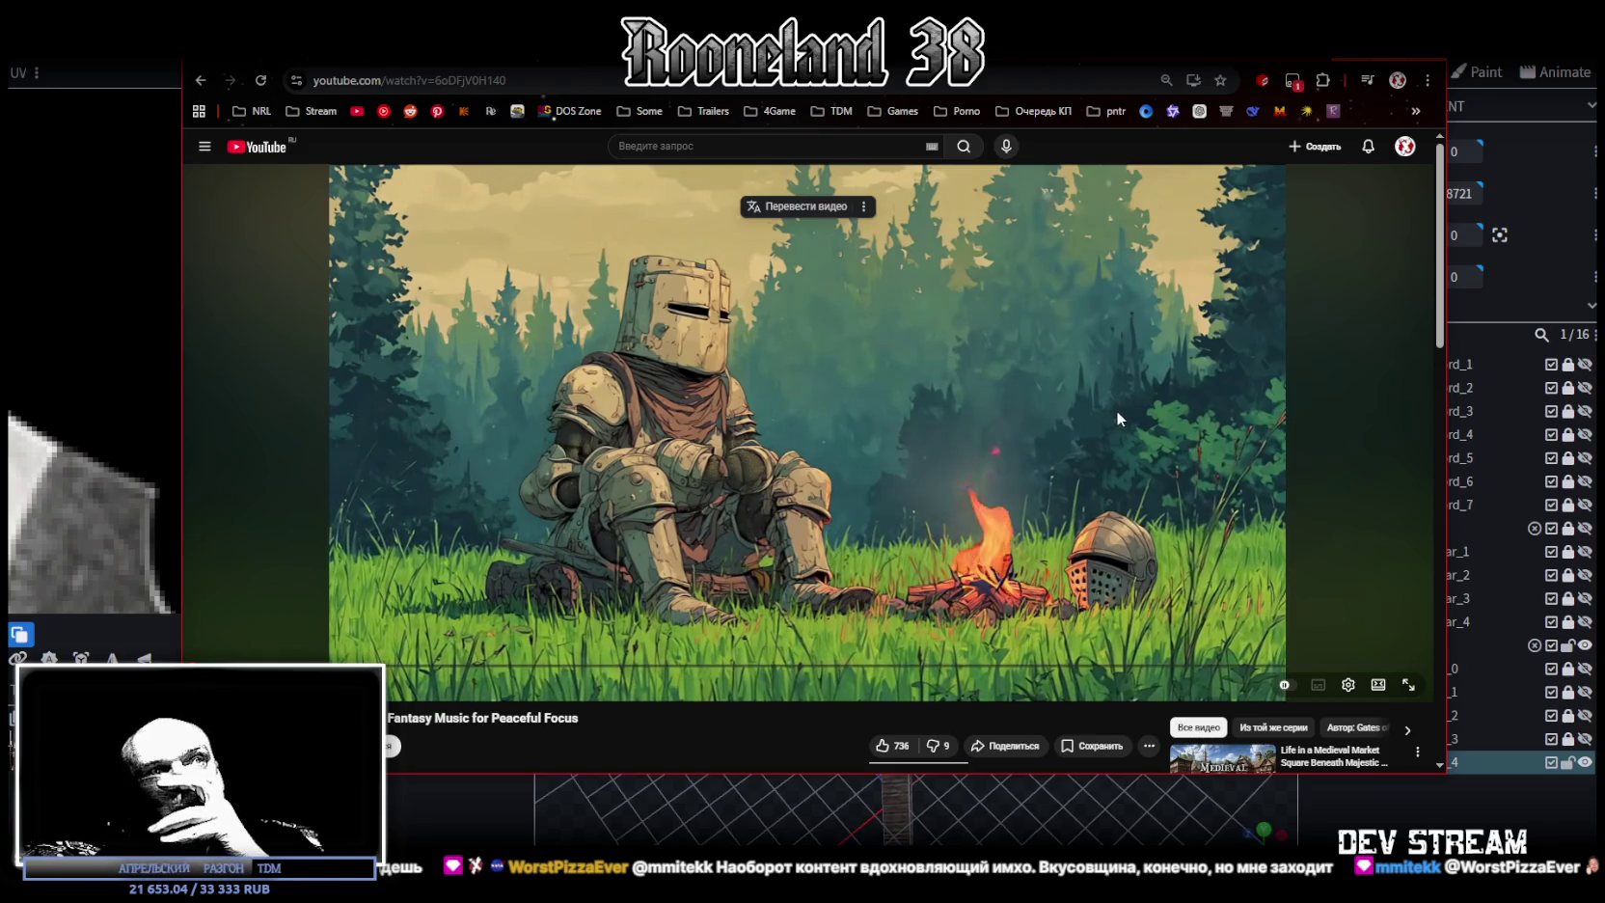
{"action": "scroll", "coordinate": [739, 607], "scroll_direction": "down", "scroll_amount": 1}
{"action": "scroll", "coordinate": [482, 685], "scroll_direction": "down", "scroll_amount": 1}
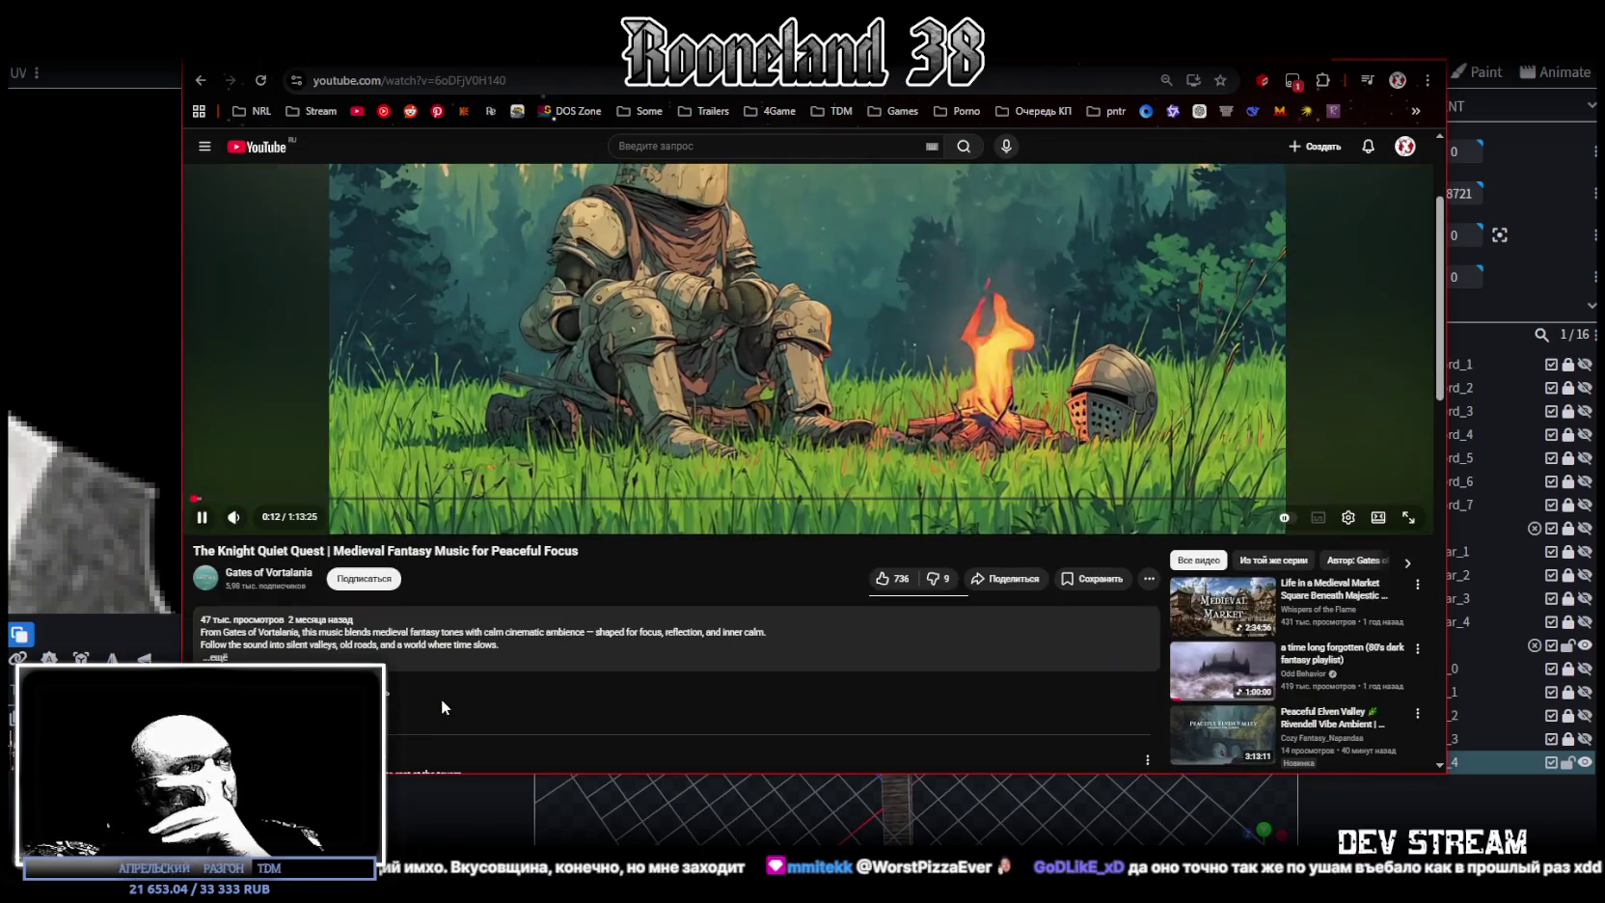
{"action": "scroll", "coordinate": [632, 528], "scroll_direction": "down", "scroll_amount": 1}
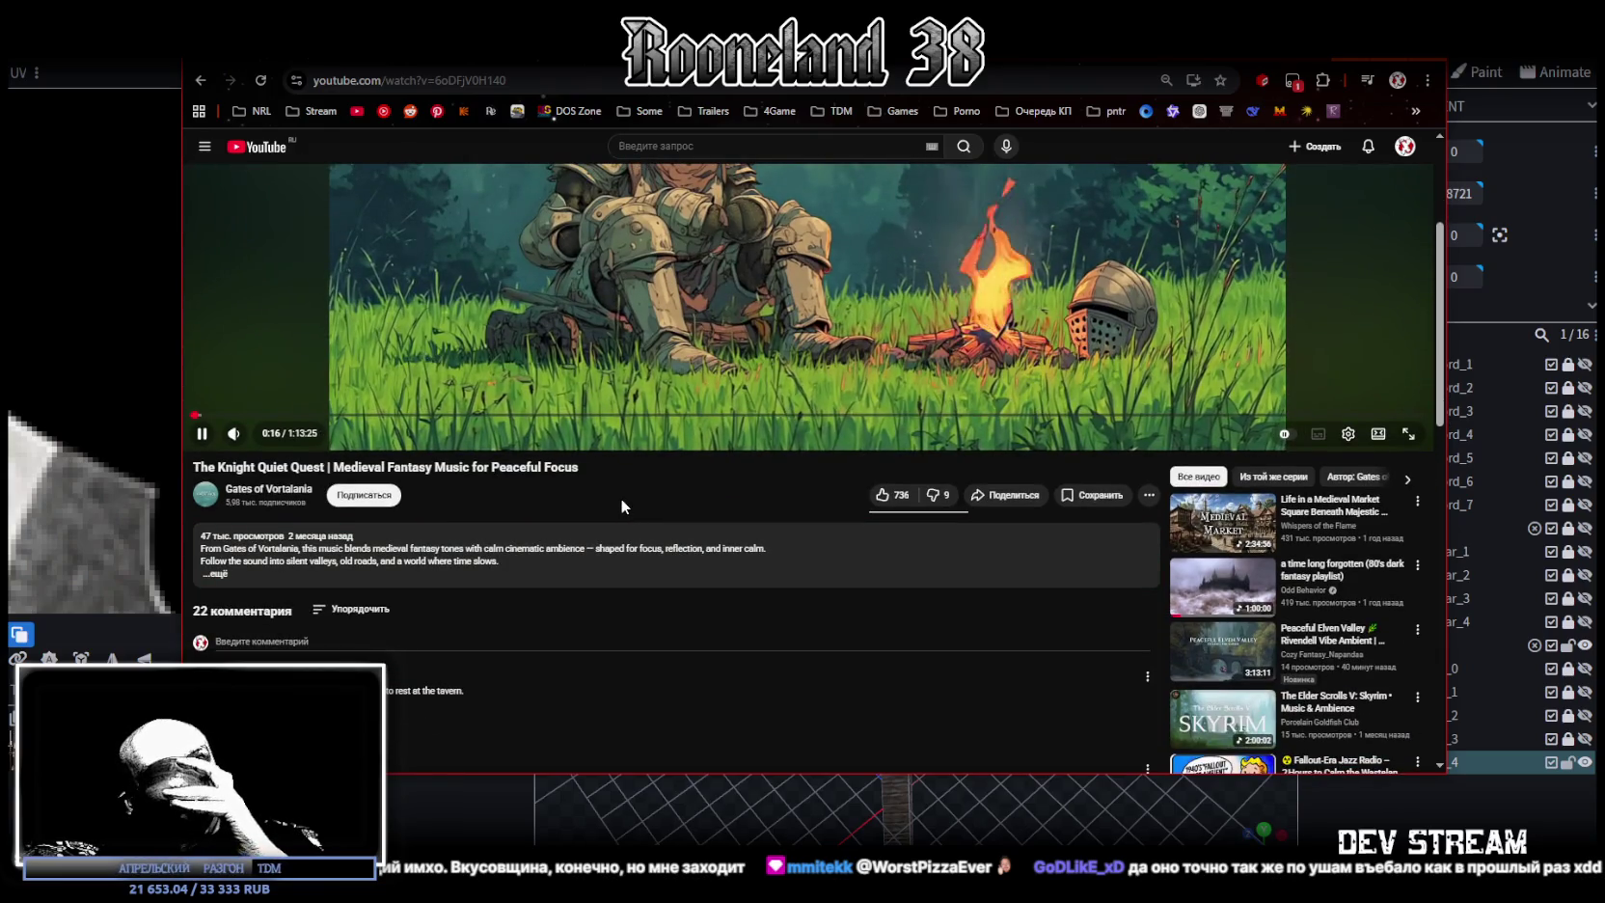
{"action": "scroll", "coordinate": [621, 497], "scroll_direction": "up", "scroll_amount": 3}
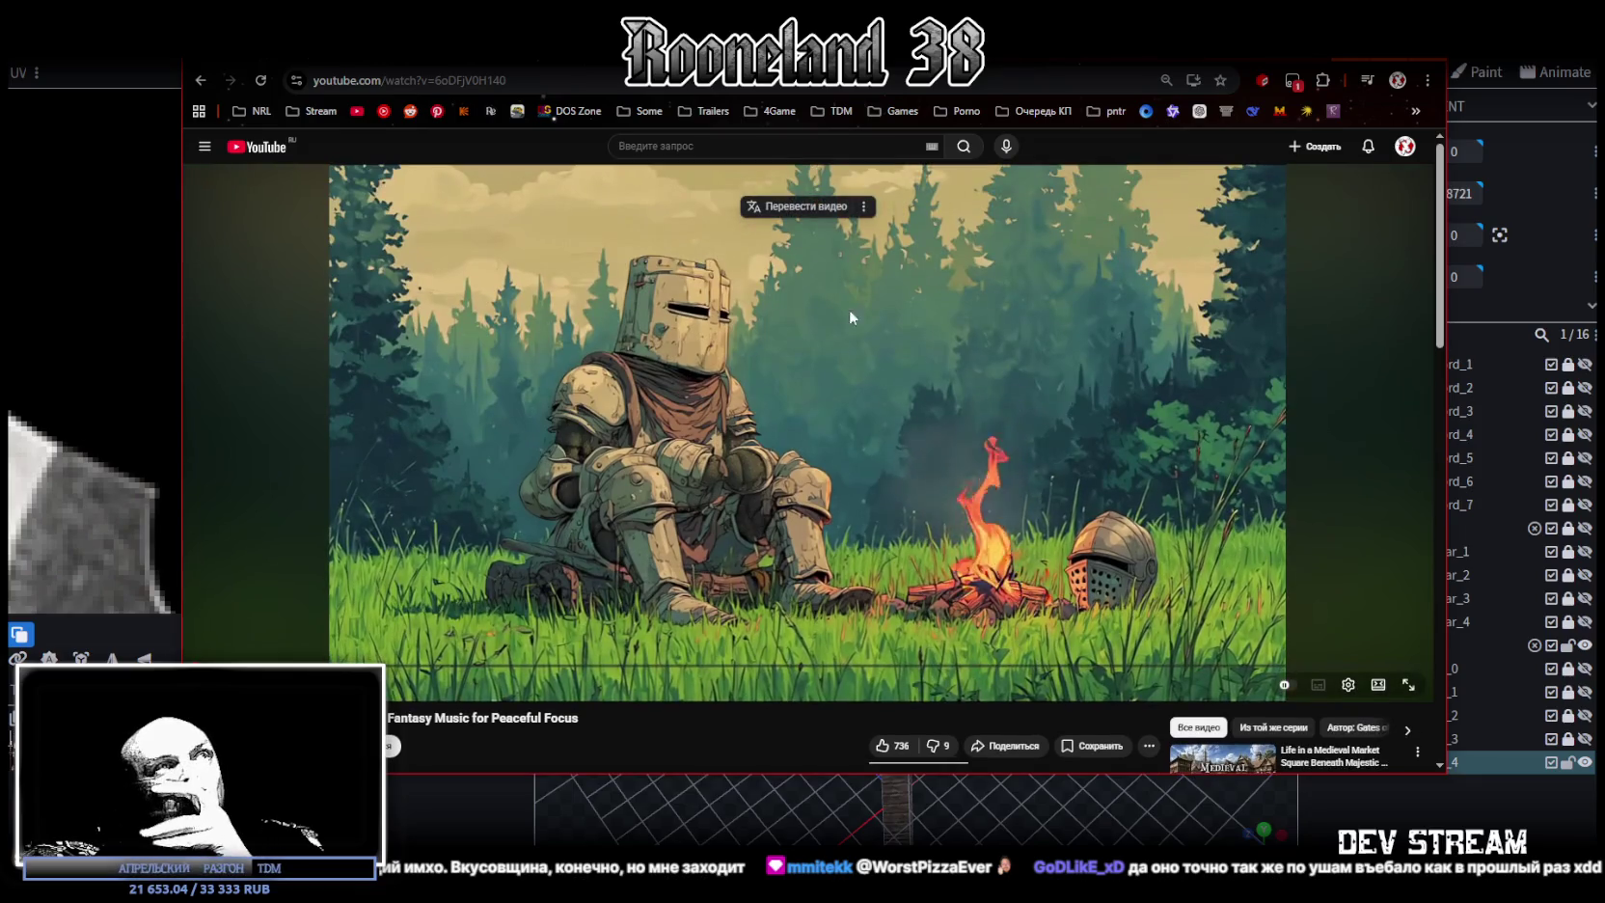
{"action": "key", "text": "alt+Tab"}
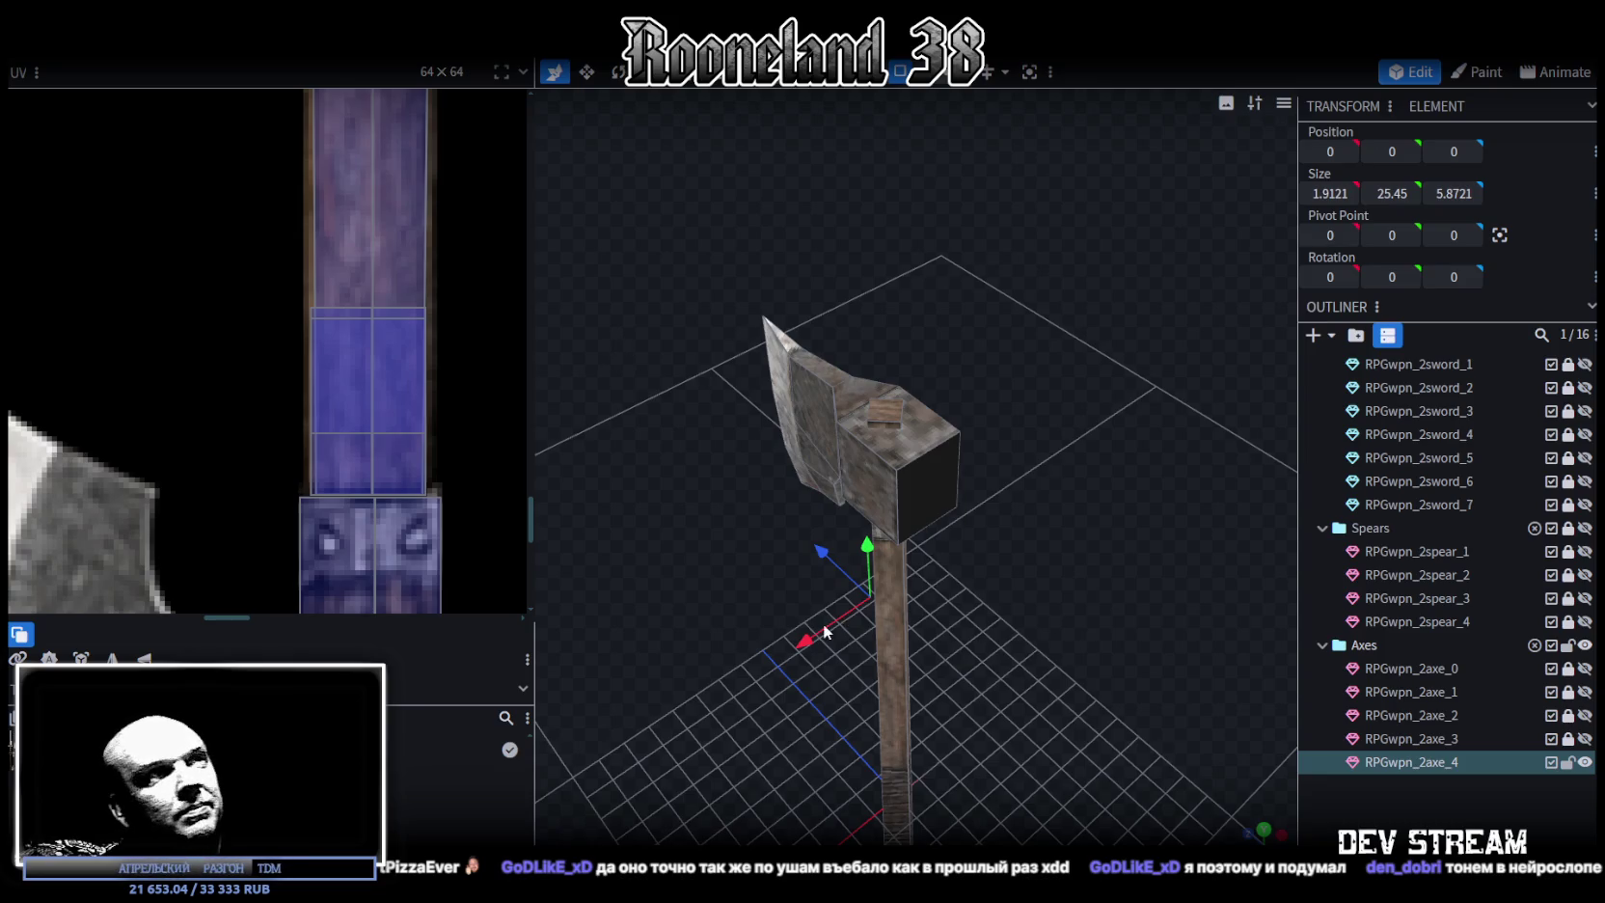
Snap the Blockbench viewport to the front view of the RPGwpn_2axe_4 axe with numpad 1
{"action": "key", "text": "KP_1"}
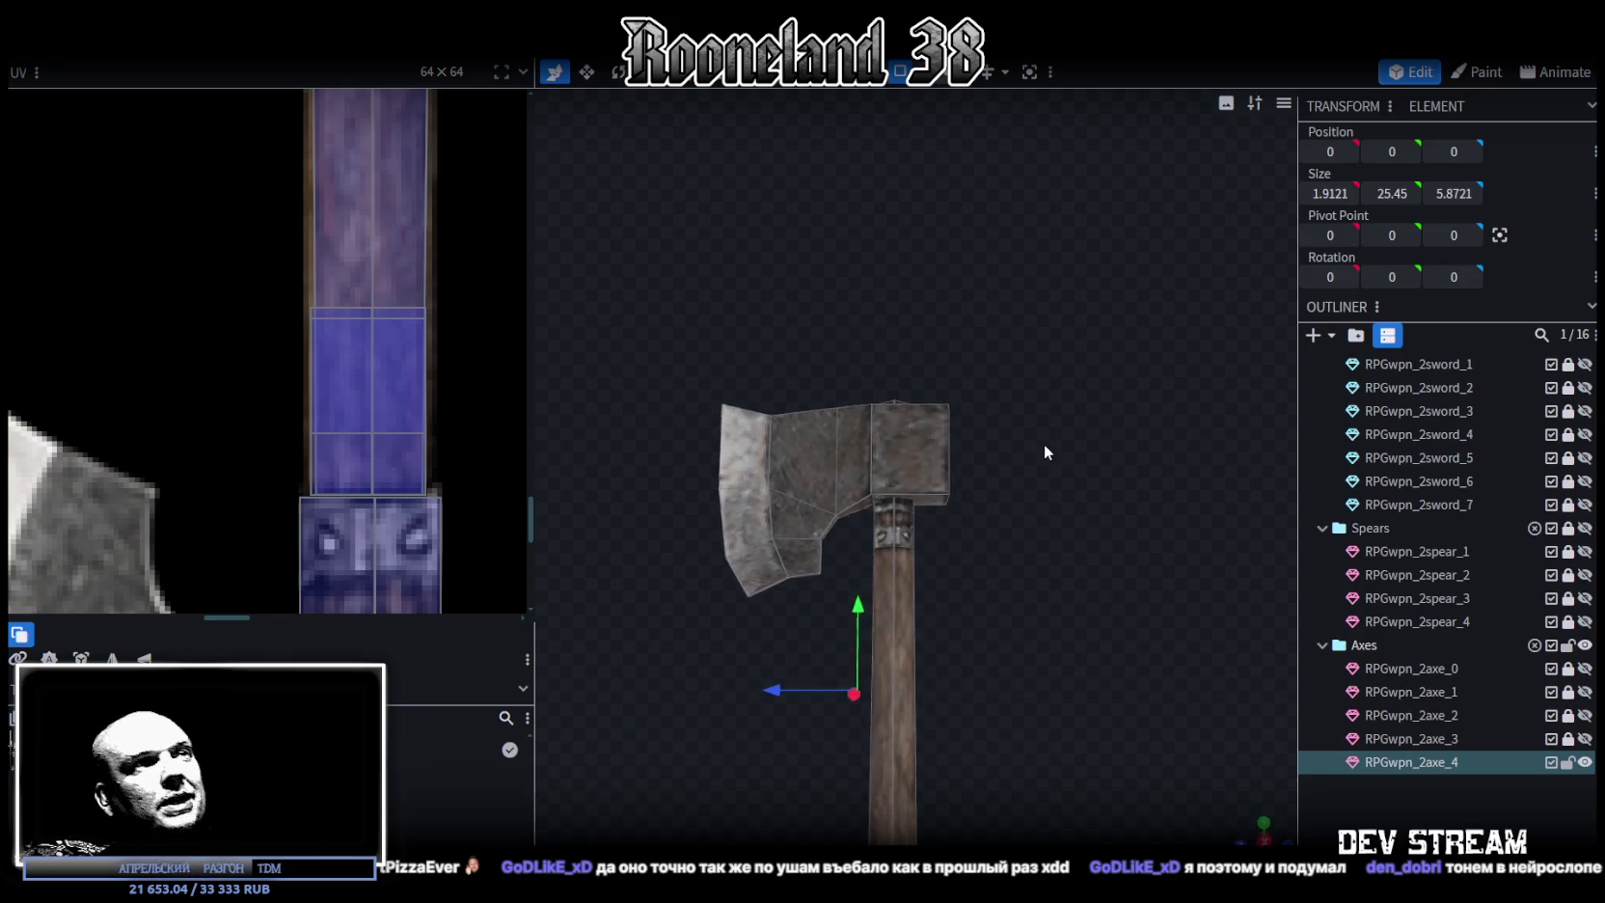
Select all the axe head's faces, turn to the back view and re-project their UVs
{"action": "scroll", "coordinate": [278, 255], "scroll_direction": "down", "scroll_amount": 3}
{"action": "scroll", "coordinate": [278, 255], "scroll_direction": "down", "scroll_amount": 5}
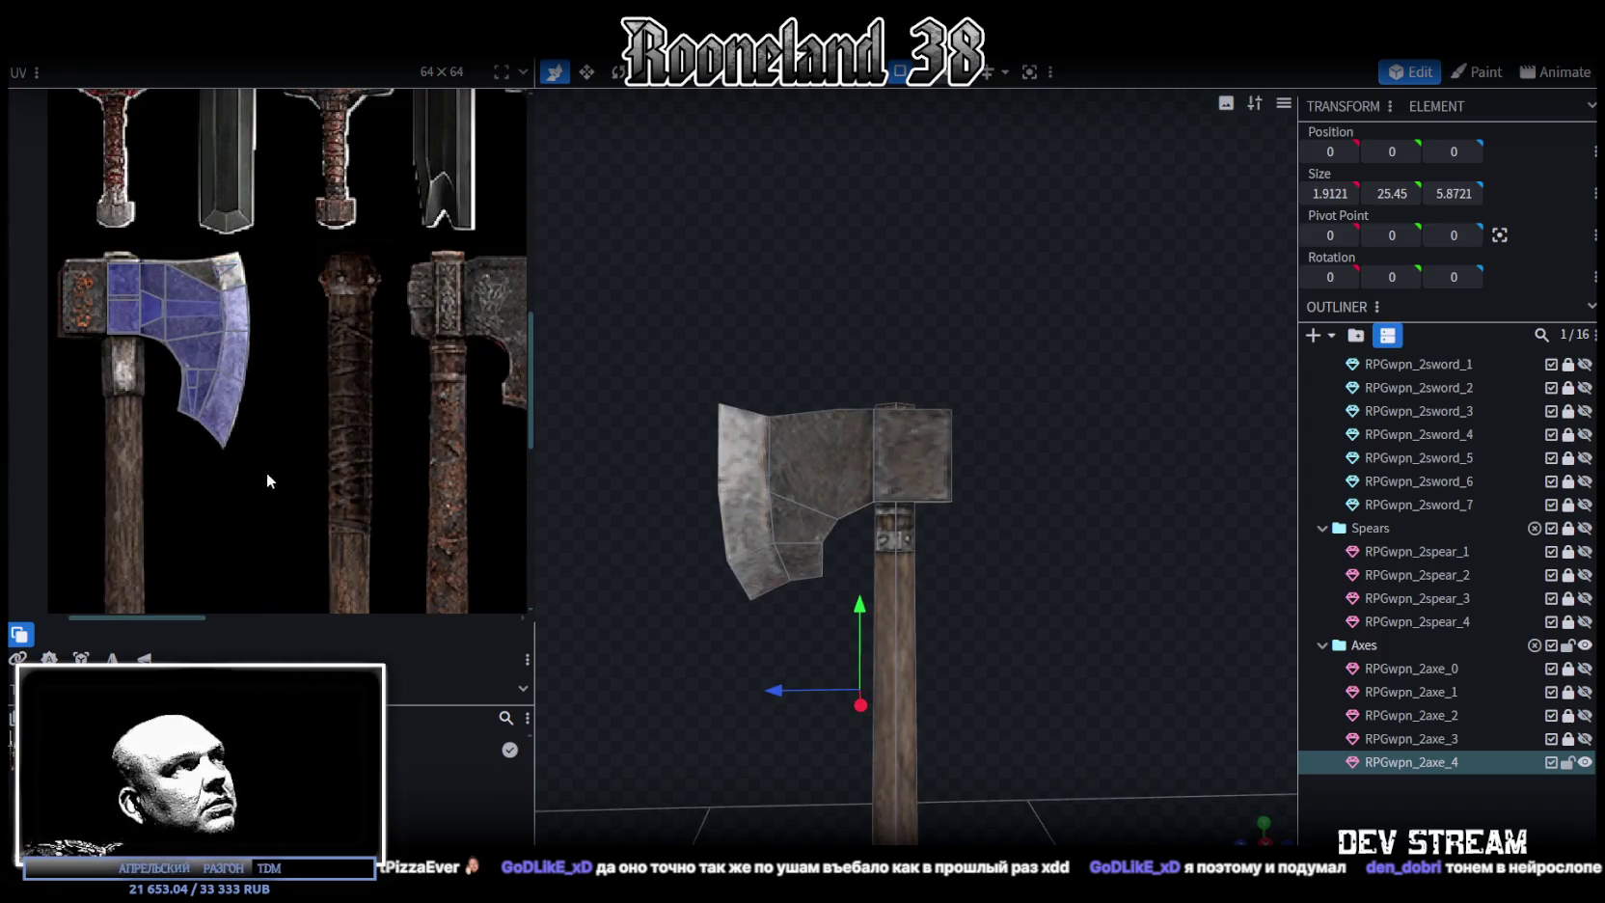
{"action": "left_click_drag", "start_coordinate": [267, 472], "coordinate": [81, 187]}
{"action": "mouse_move", "coordinate": [1162, 582]}
{"action": "left_mouse_down"}
{"action": "mouse_move", "coordinate": [1071, 647]}
{"action": "mouse_move", "coordinate": [780, 605]}
{"action": "mouse_move", "coordinate": [1026, 562]}
{"action": "mouse_move", "coordinate": [953, 514]}
{"action": "mouse_move", "coordinate": [962, 643]}
{"action": "mouse_move", "coordinate": [1010, 450]}
{"action": "mouse_move", "coordinate": [1179, 708]}
{"action": "mouse_move", "coordinate": [1128, 697]}
{"action": "mouse_move", "coordinate": [1252, 820]}
{"action": "left_mouse_up"}
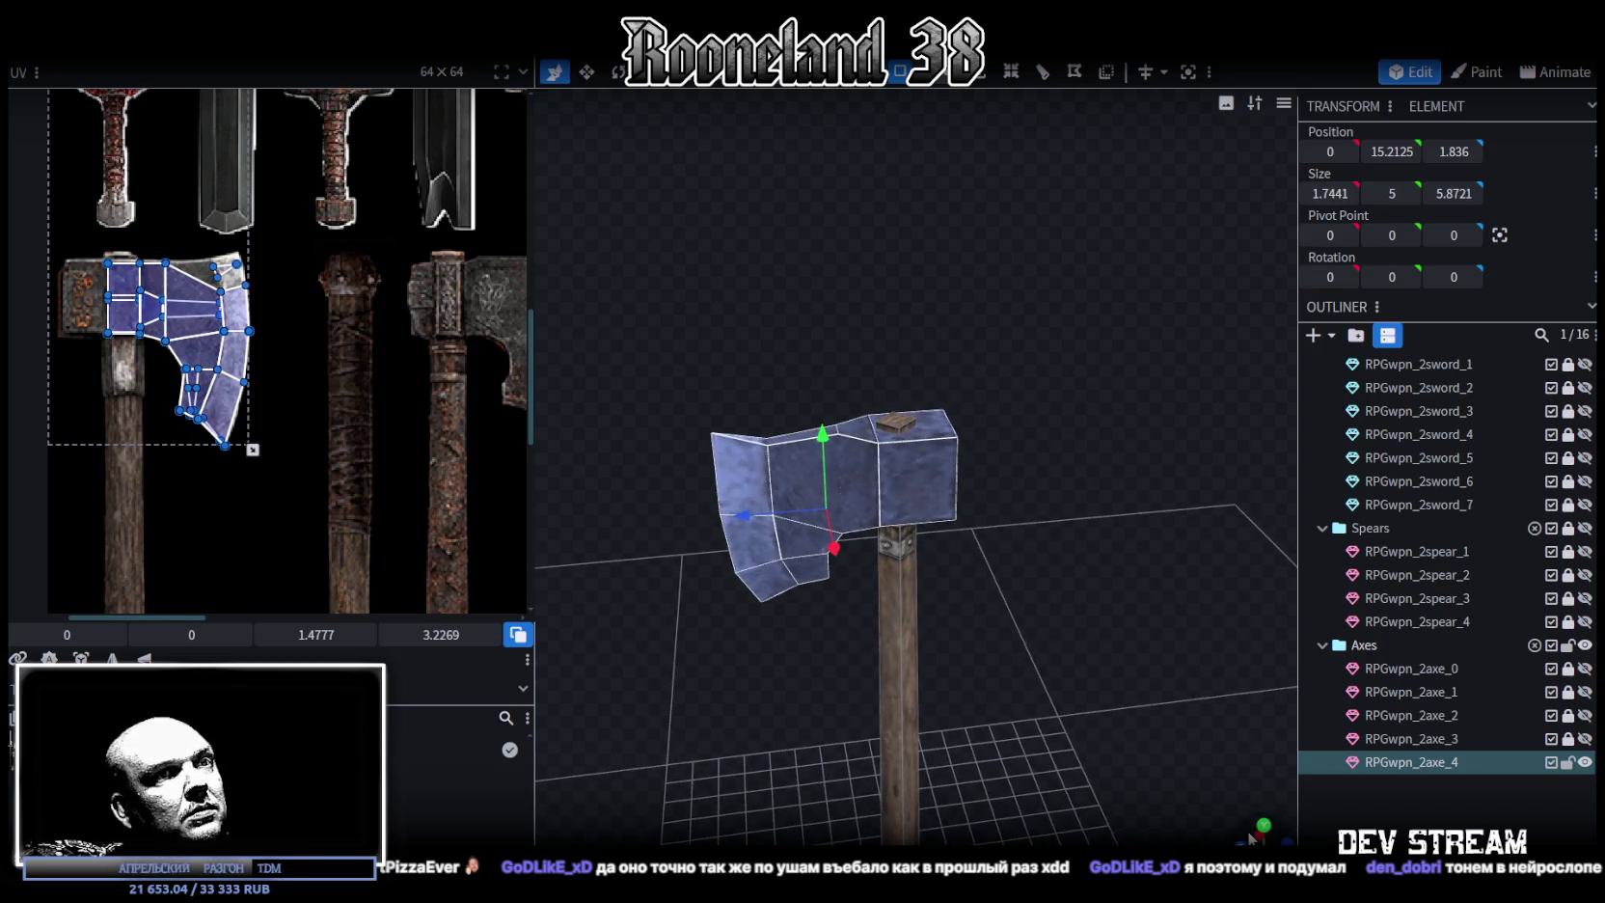
{"action": "left_click", "coordinate": [1260, 836]}
{"action": "scroll", "coordinate": [364, 415], "scroll_direction": "down", "scroll_amount": 2}
{"action": "scroll", "coordinate": [363, 414], "scroll_direction": "down", "scroll_amount": 3}
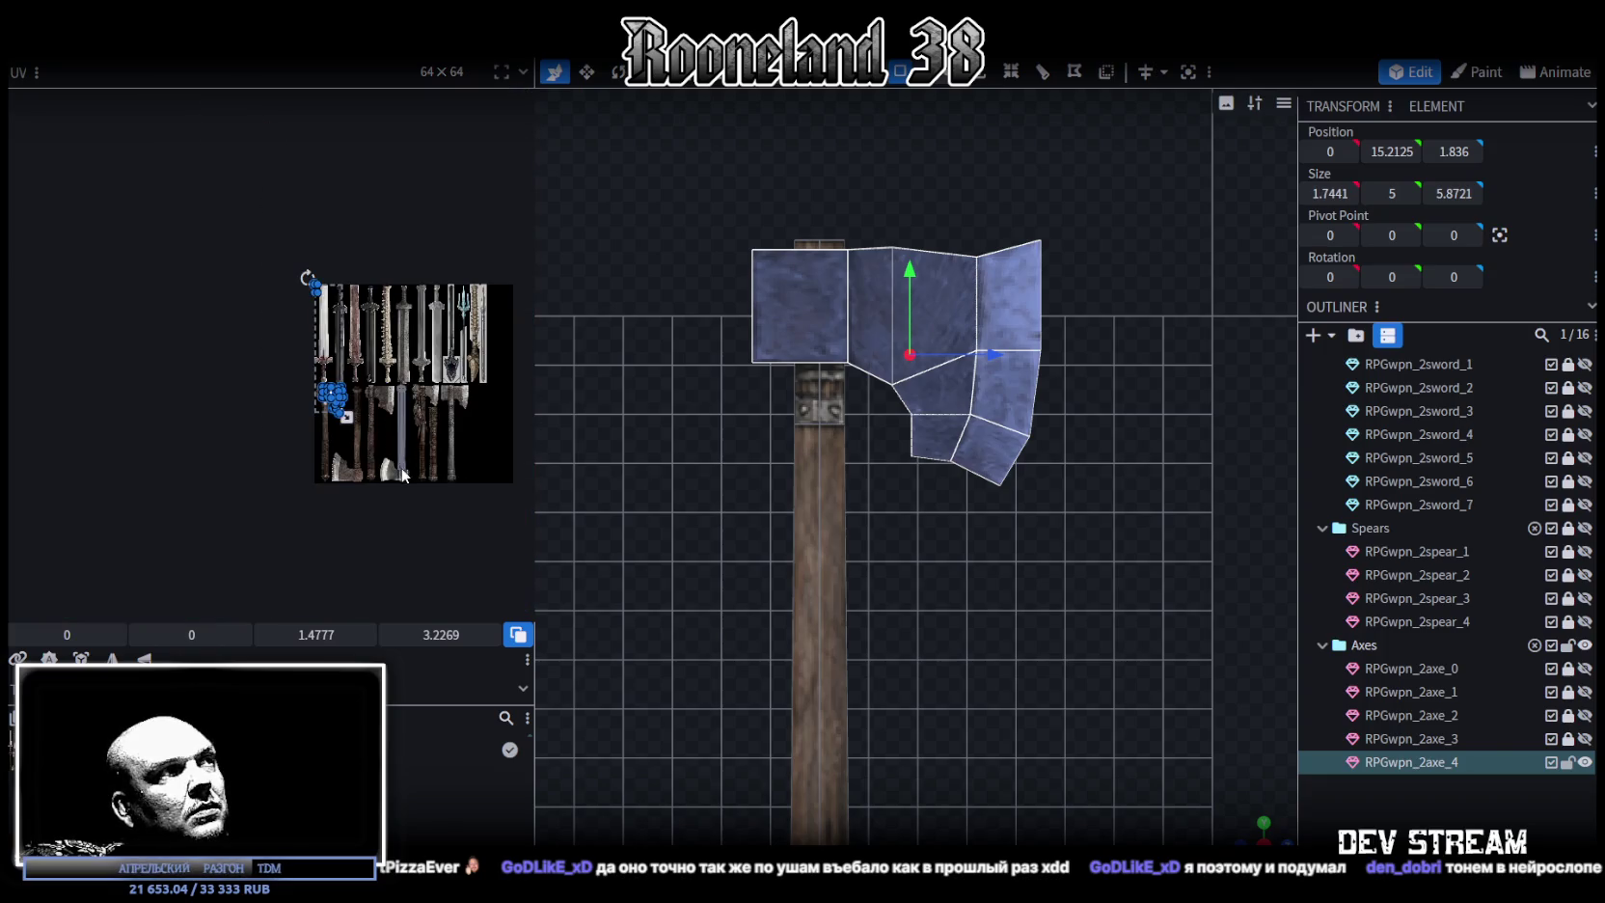
{"action": "scroll", "coordinate": [386, 465], "scroll_direction": "up", "scroll_amount": 2}
{"action": "scroll", "coordinate": [380, 429], "scroll_direction": "up", "scroll_amount": 2}
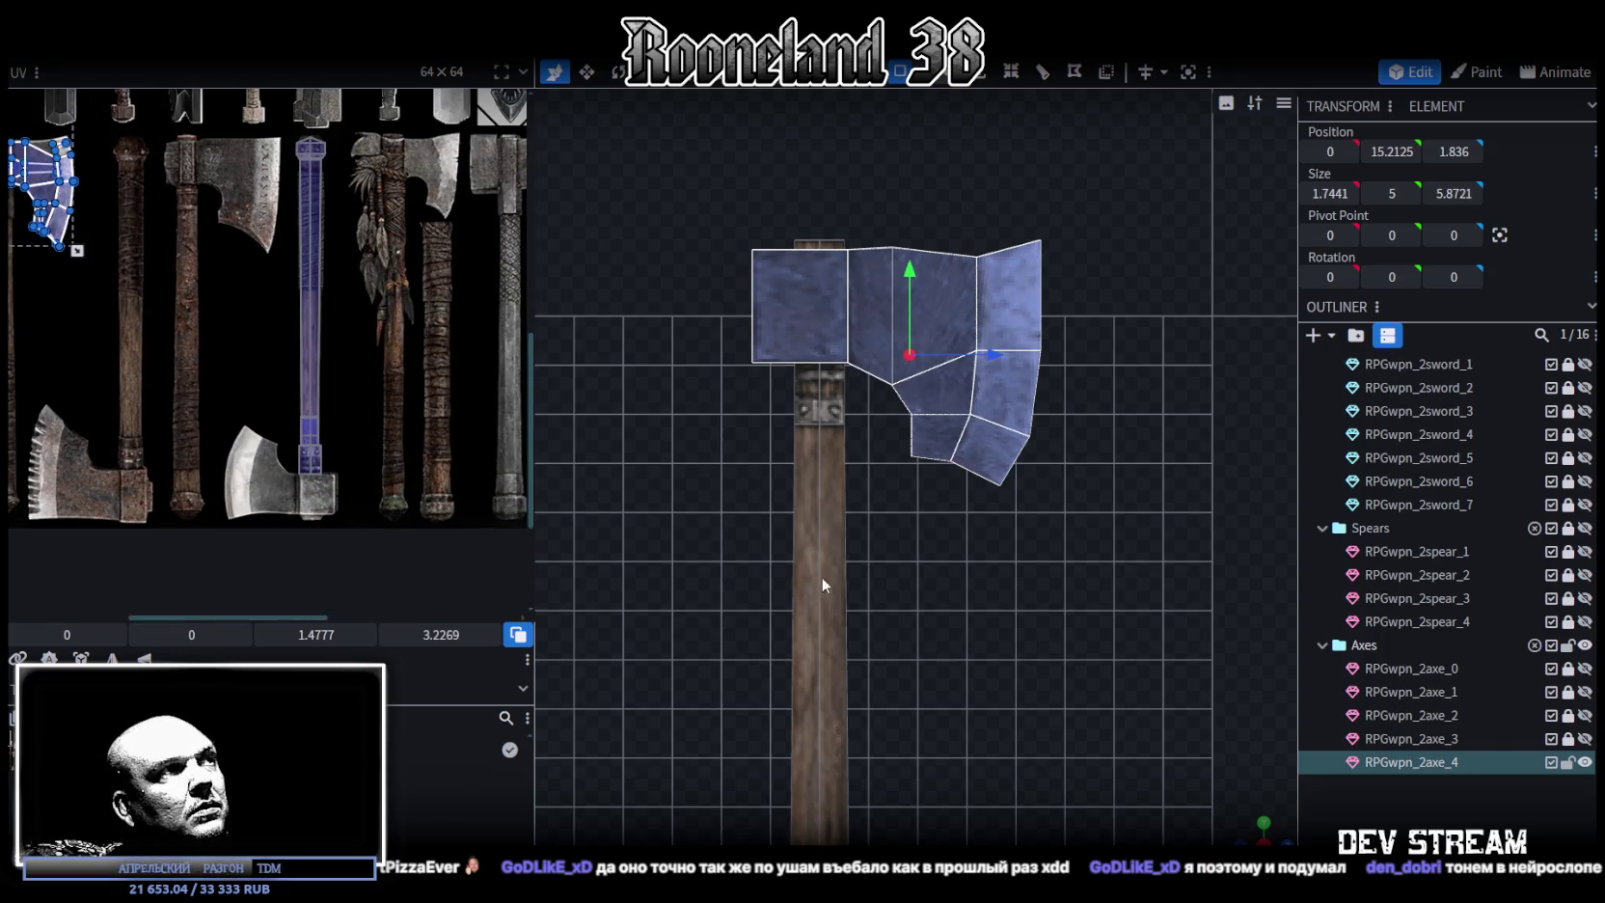
{"action": "left_click", "coordinate": [1262, 836]}
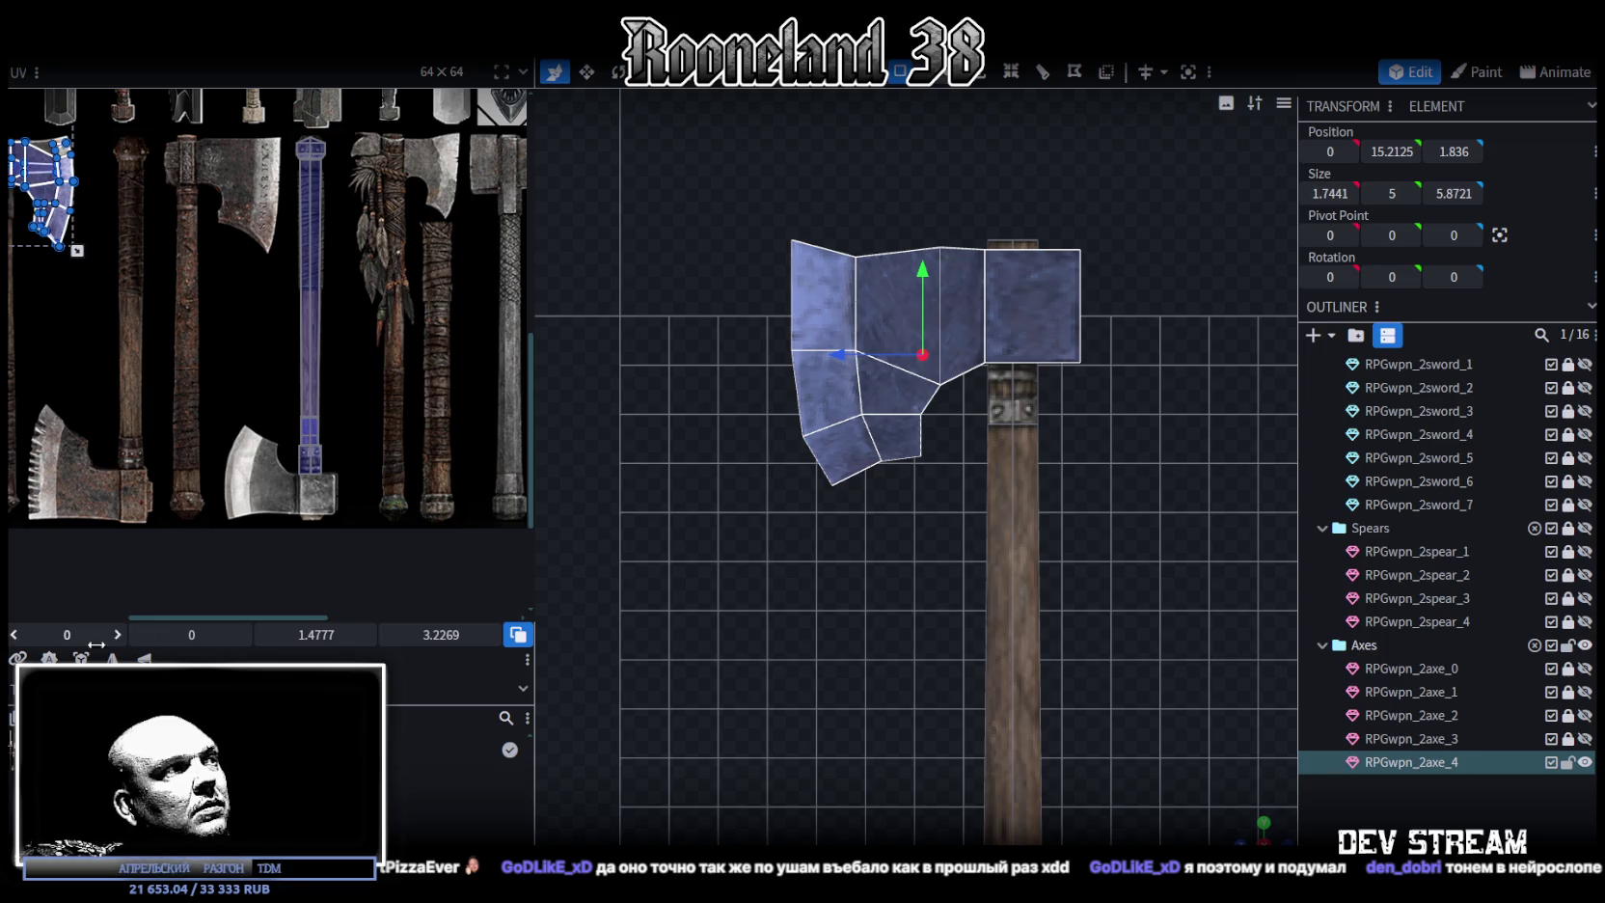
{"action": "key", "text": "ctrl+z"}
Move, flip and enlarge the UV island to 2.9374 × 3.4751 over the steel blade texture
{"action": "scroll", "coordinate": [167, 264], "scroll_direction": "down", "scroll_amount": 2}
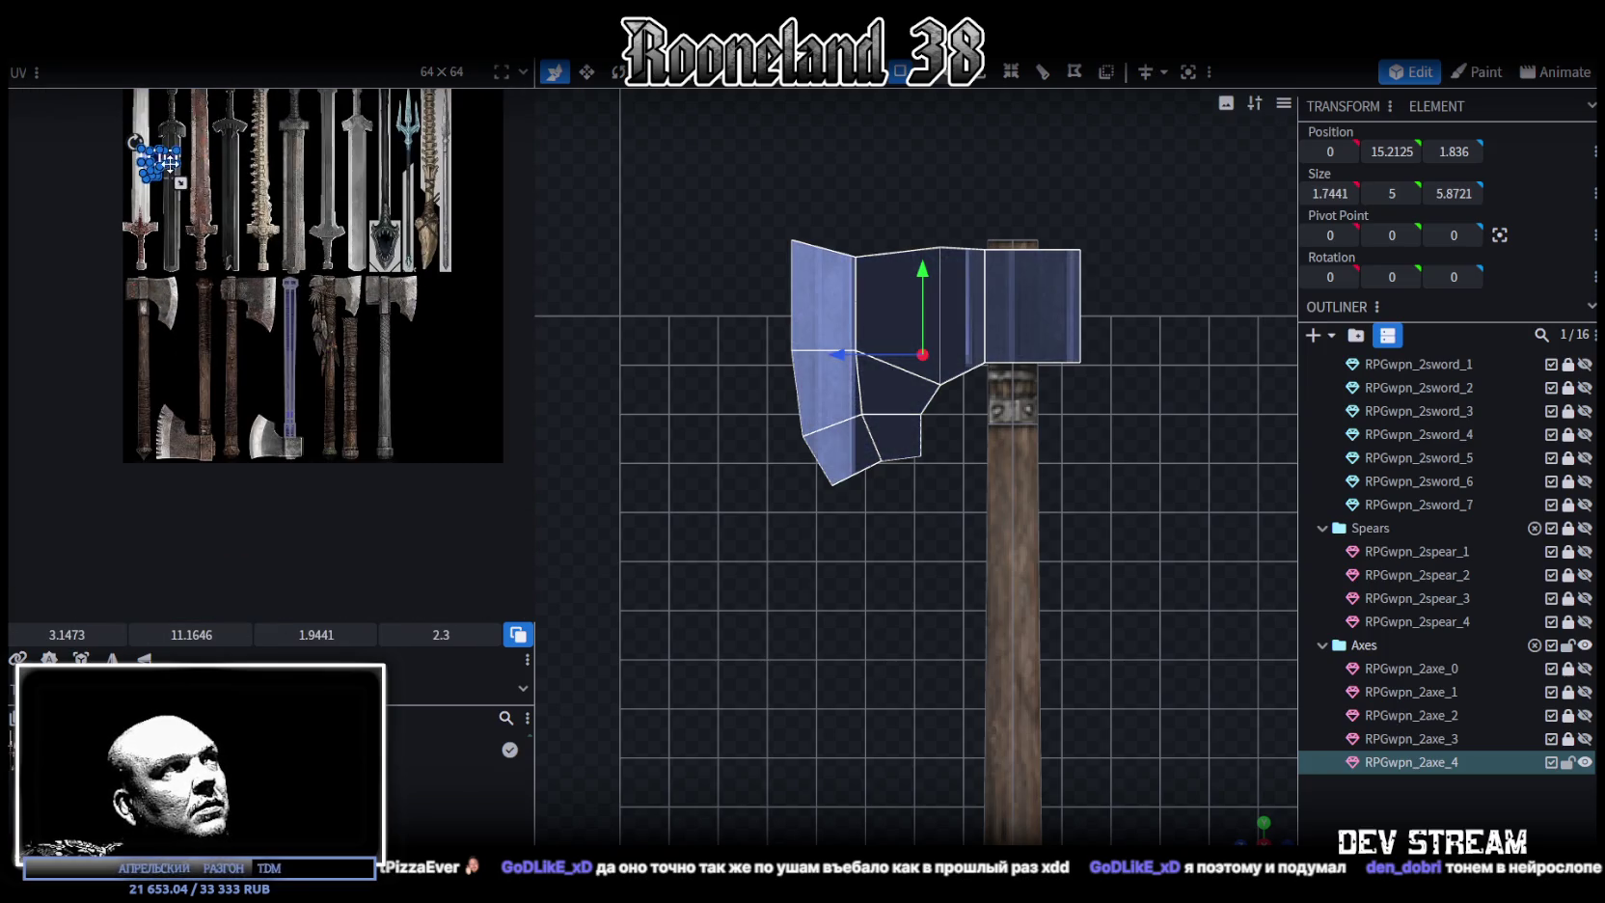
{"action": "left_click_drag", "start_coordinate": [170, 163], "coordinate": [316, 448]}
{"action": "scroll", "coordinate": [285, 483], "scroll_direction": "up", "scroll_amount": 2}
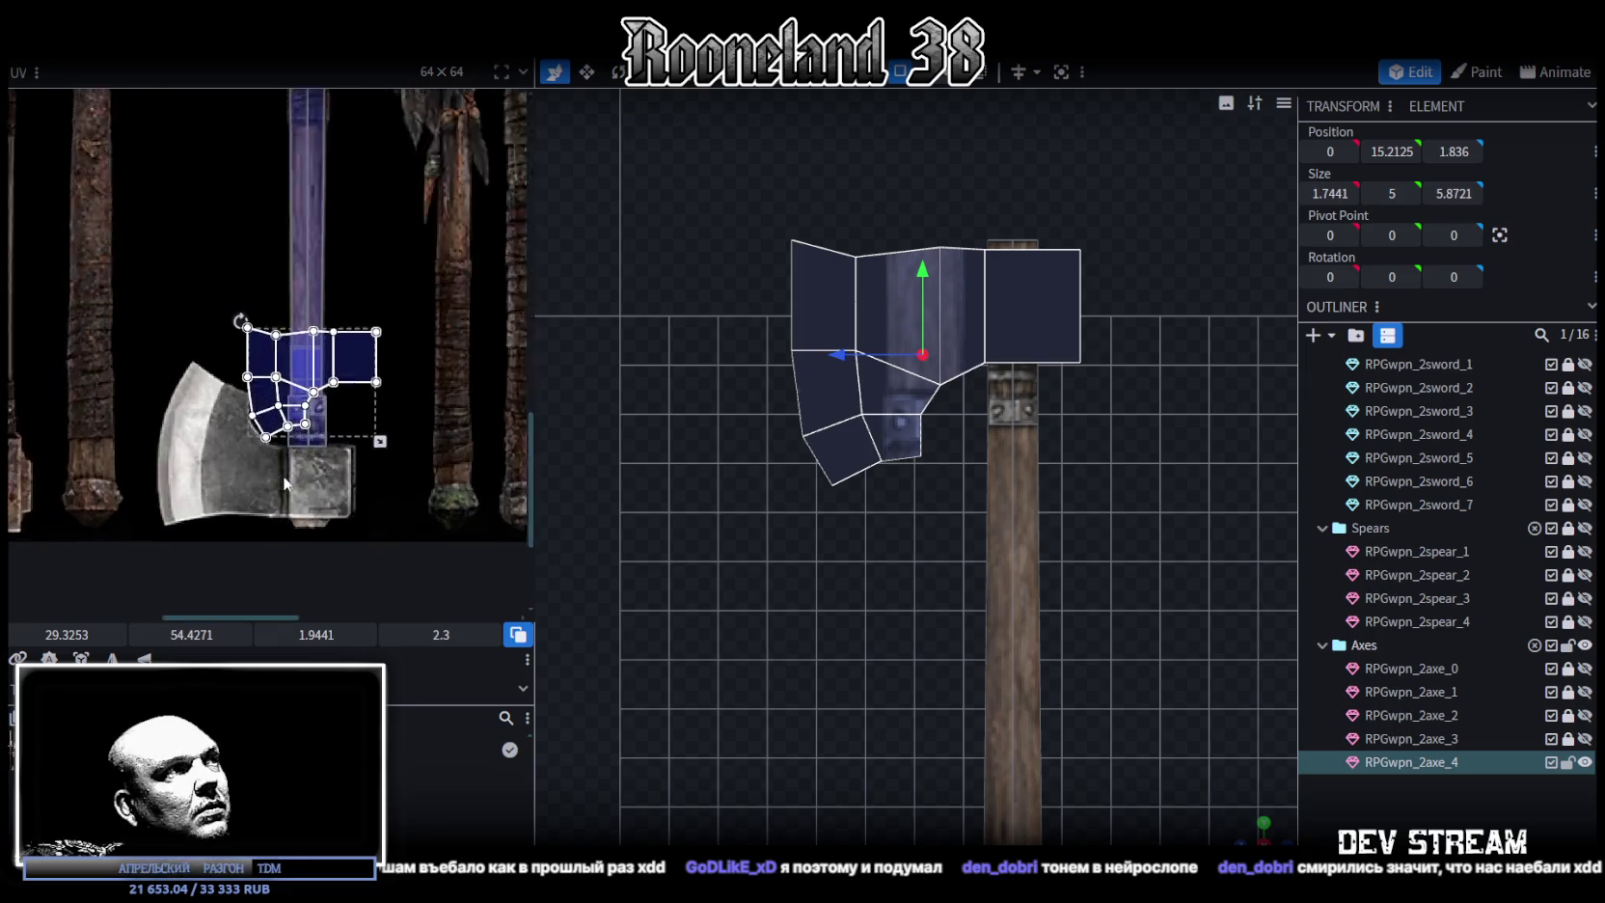
{"action": "scroll", "coordinate": [285, 482], "scroll_direction": "up", "scroll_amount": 1}
{"action": "mouse_move", "coordinate": [297, 388]}
{"action": "left_mouse_down"}
{"action": "mouse_move", "coordinate": [185, 441]}
{"action": "mouse_move", "coordinate": [181, 427]}
{"action": "left_mouse_up"}
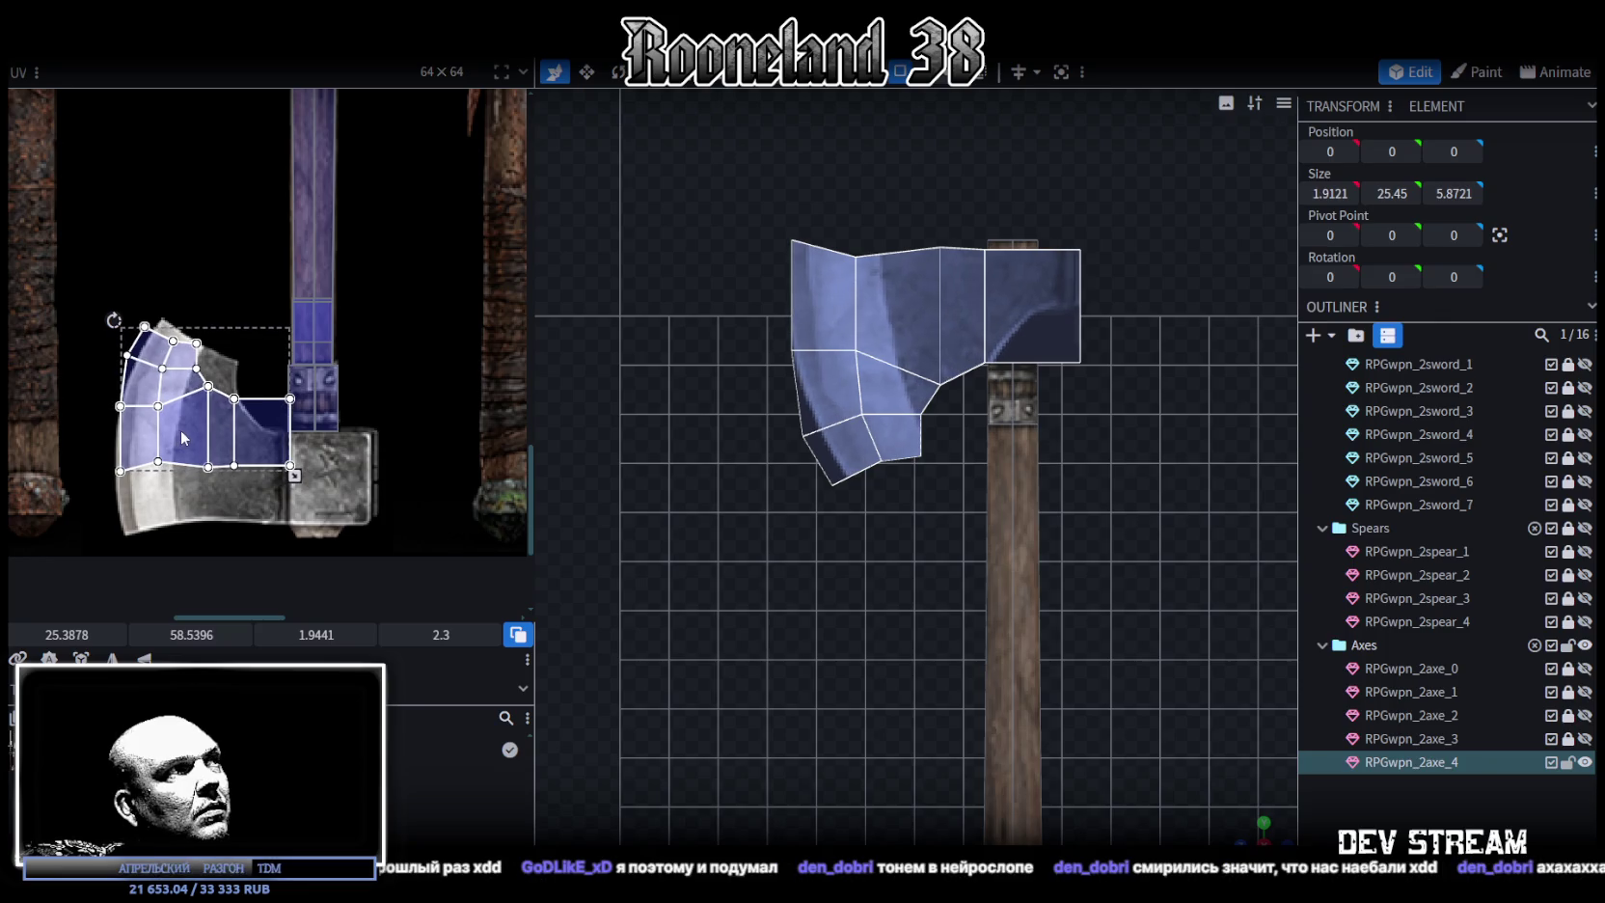
{"action": "scroll", "coordinate": [306, 518], "scroll_direction": "up", "scroll_amount": 2}
{"action": "scroll", "coordinate": [331, 496], "scroll_direction": "down", "scroll_amount": 1}
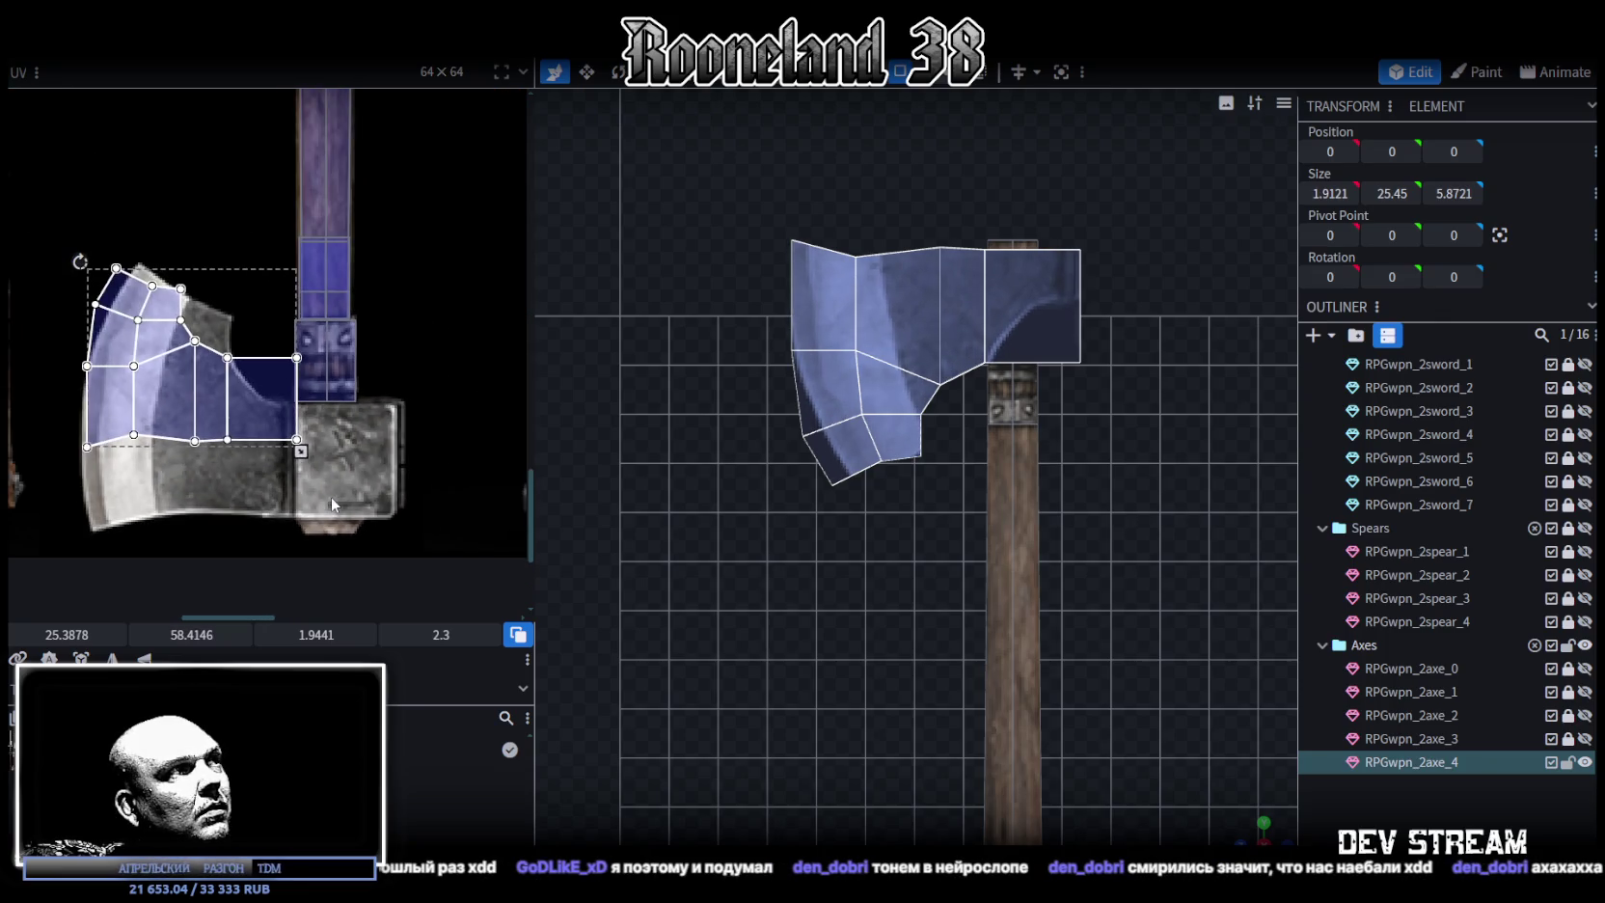
{"action": "left_click_drag", "start_coordinate": [302, 451], "coordinate": [405, 527]}
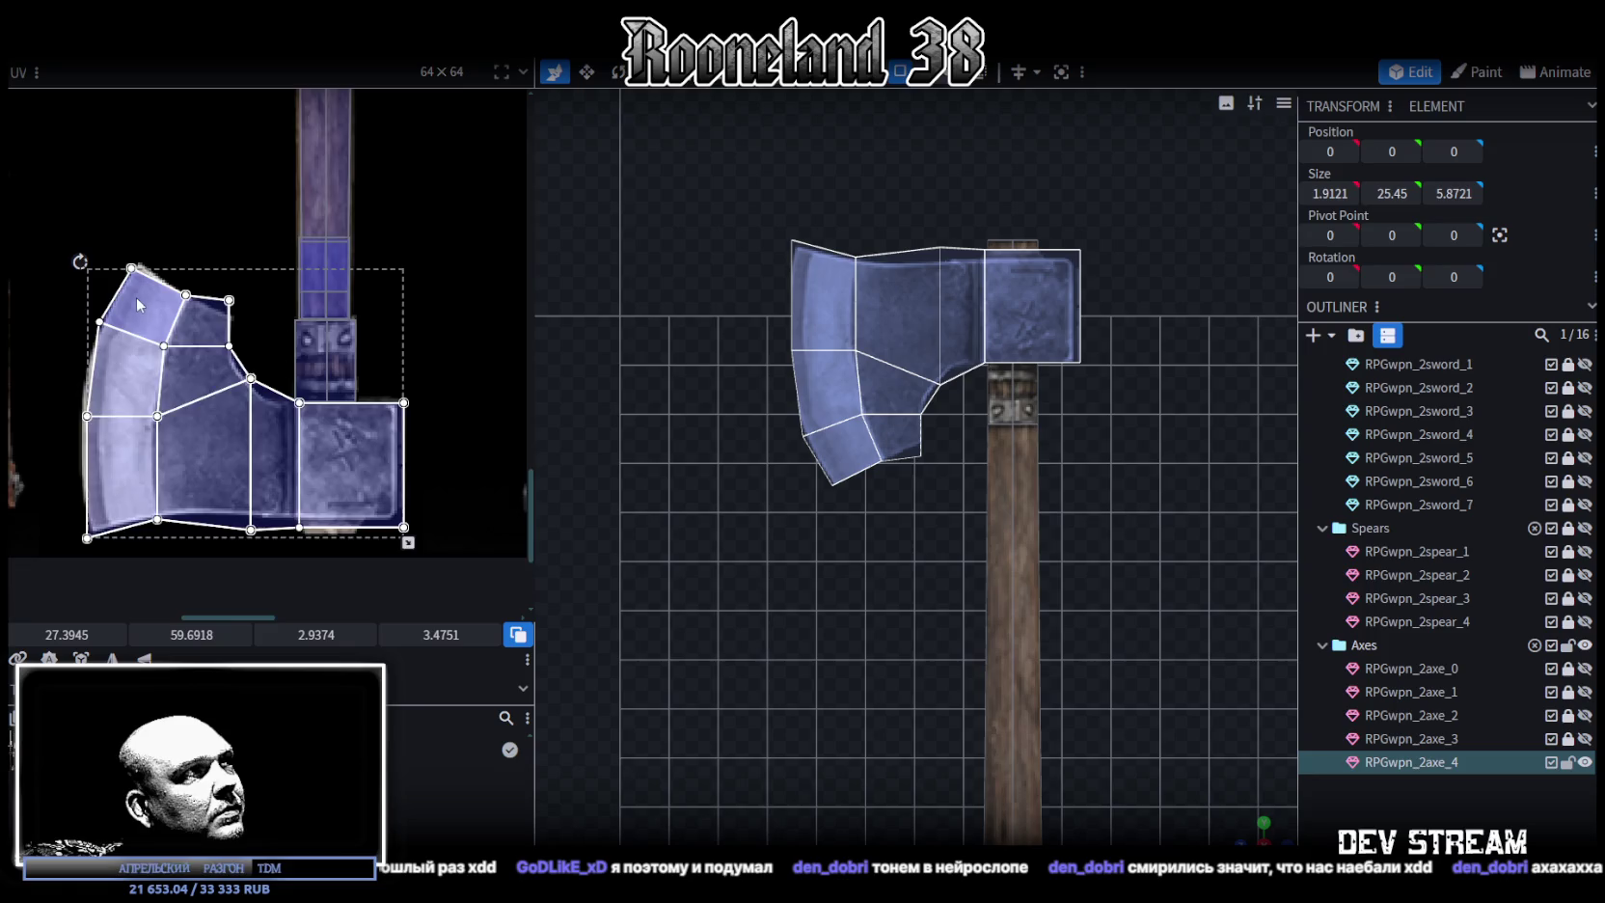
Select the blade's cutting-edge faces and nudge their UVs slightly left
{"action": "scroll", "coordinate": [135, 296], "scroll_direction": "up", "scroll_amount": 3}
{"action": "scroll", "coordinate": [135, 296], "scroll_direction": "up", "scroll_amount": 2}
{"action": "scroll", "coordinate": [305, 289], "scroll_direction": "up", "scroll_amount": 2}
{"action": "scroll", "coordinate": [305, 290], "scroll_direction": "down", "scroll_amount": 1}
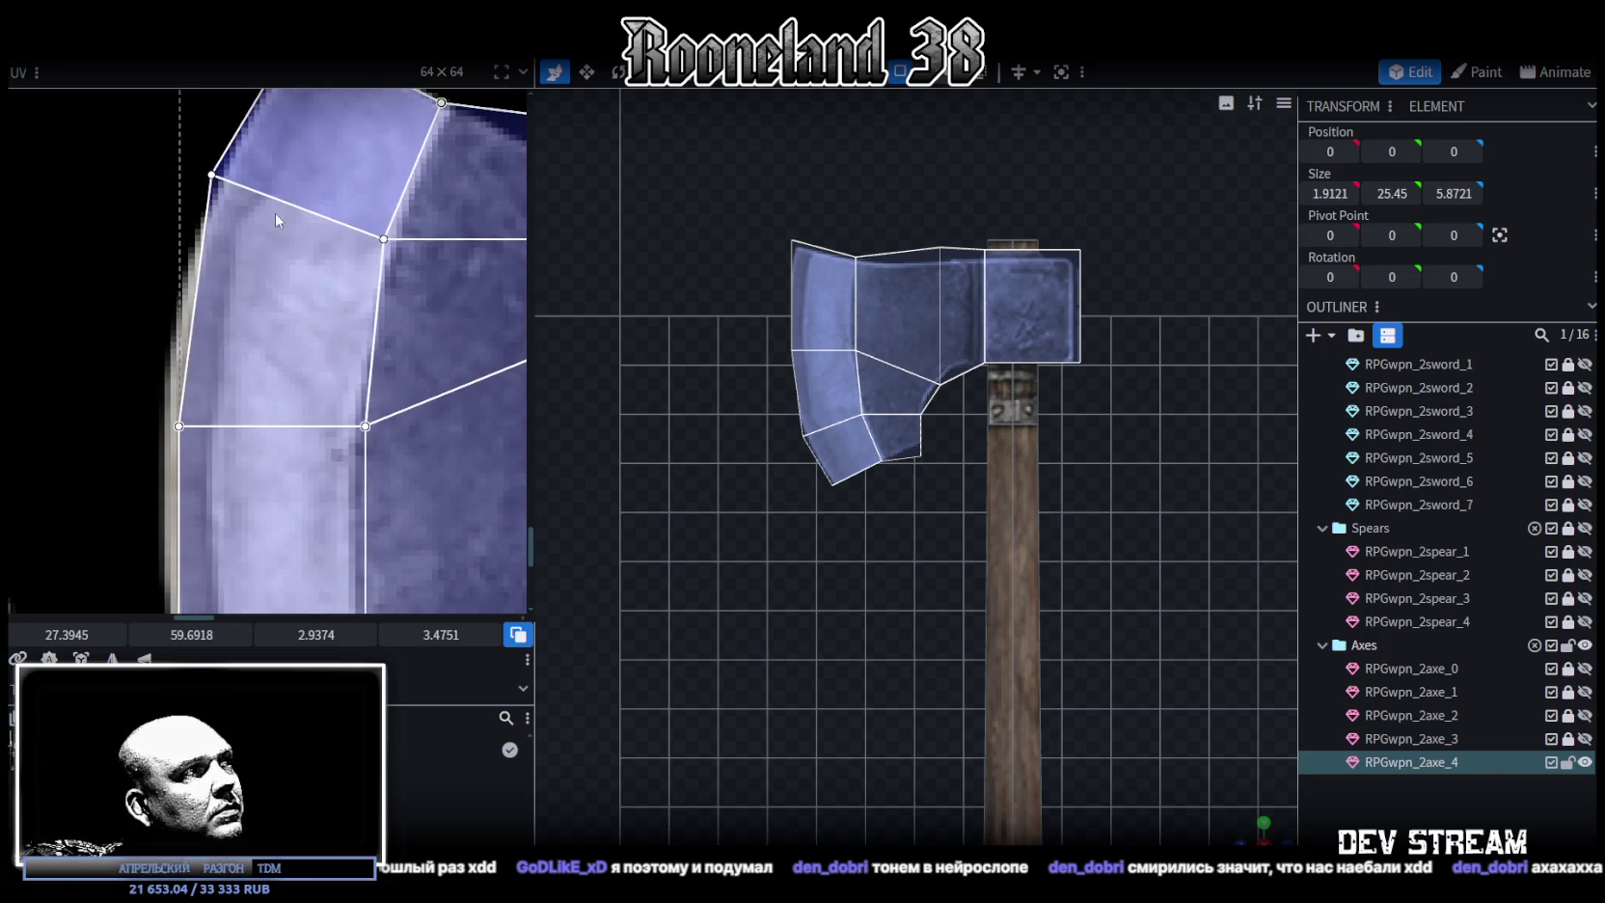
{"action": "scroll", "coordinate": [275, 213], "scroll_direction": "down", "scroll_amount": 2}
{"action": "scroll", "coordinate": [241, 313], "scroll_direction": "down", "scroll_amount": 2}
{"action": "scroll", "coordinate": [193, 318], "scroll_direction": "down", "scroll_amount": 1}
{"action": "left_click_drag", "start_coordinate": [163, 326], "coordinate": [216, 356]}
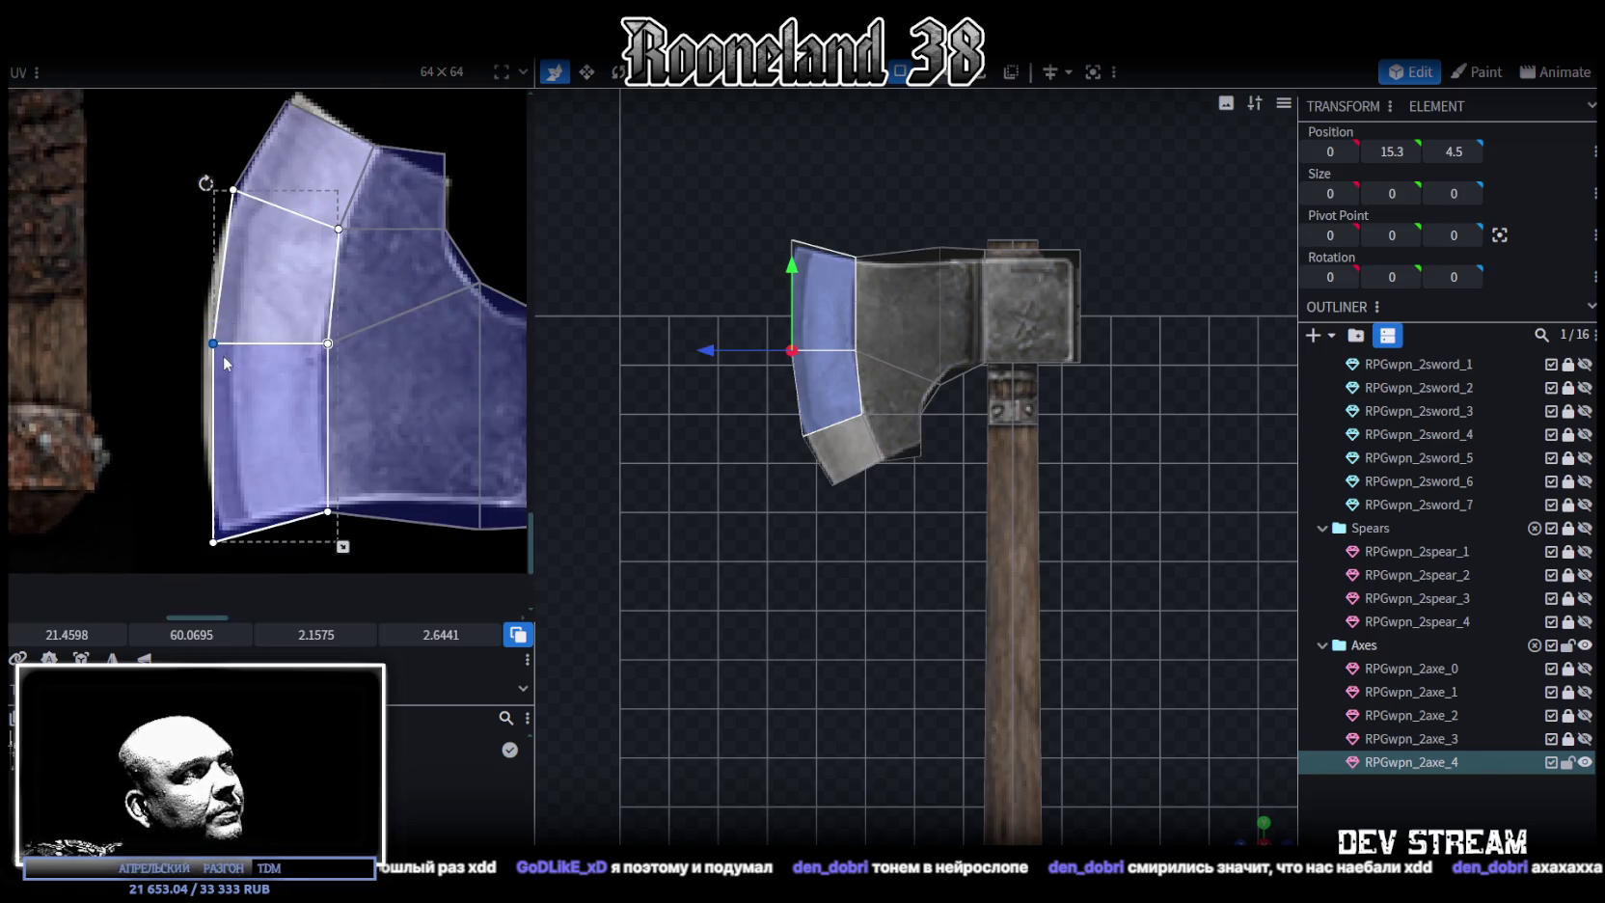
{"action": "scroll", "coordinate": [216, 356], "scroll_direction": "up", "scroll_amount": 3}
{"action": "left_click_drag", "start_coordinate": [150, 279], "coordinate": [449, 358]}
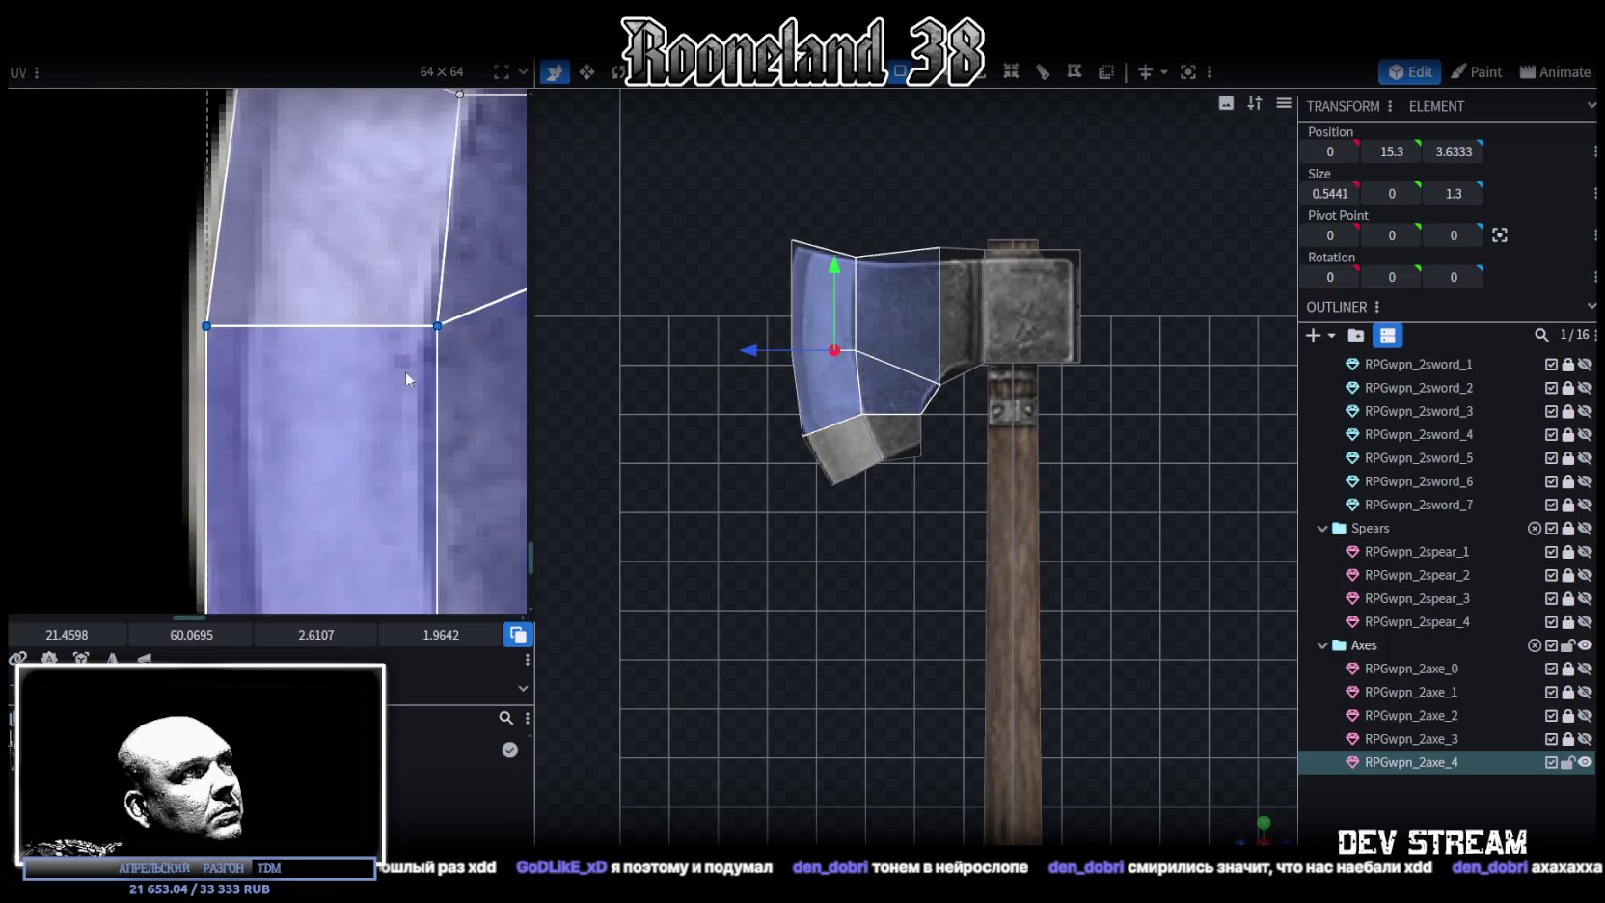
{"action": "left_click_drag", "start_coordinate": [92, 636], "coordinate": [73, 637]}
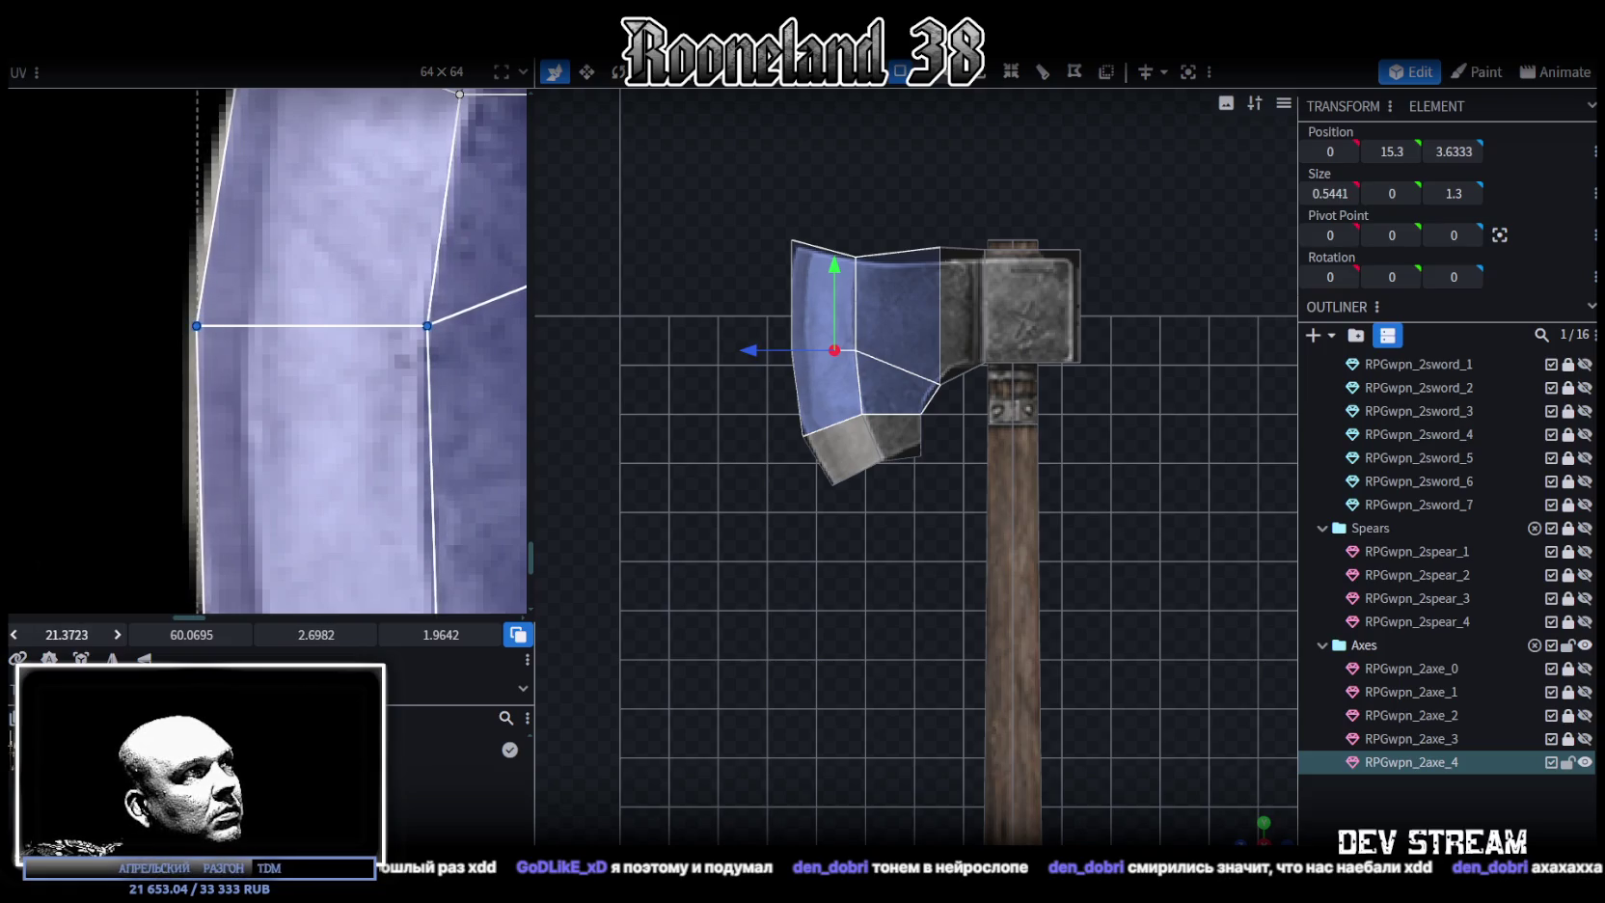
{"action": "scroll", "coordinate": [916, 343], "scroll_direction": "up", "scroll_amount": 3}
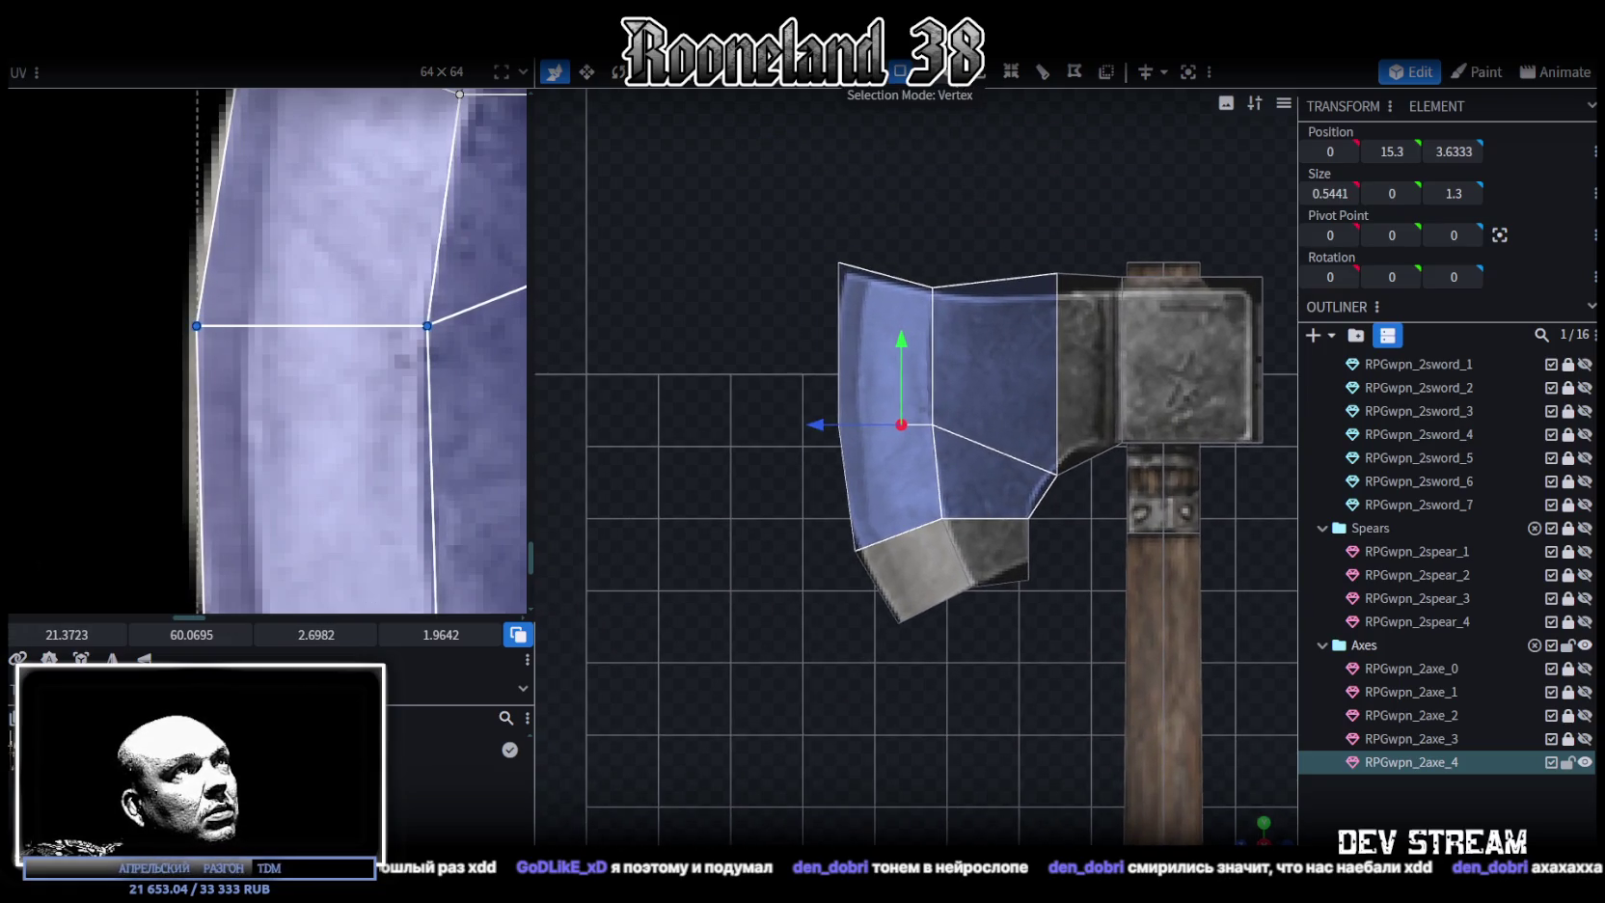
{"action": "left_click", "coordinate": [765, 399]}
Push the blade edge out by 0.1 and extend the adjacent face's UV area
{"action": "left_click_drag", "start_coordinate": [810, 437], "coordinate": [803, 432]}
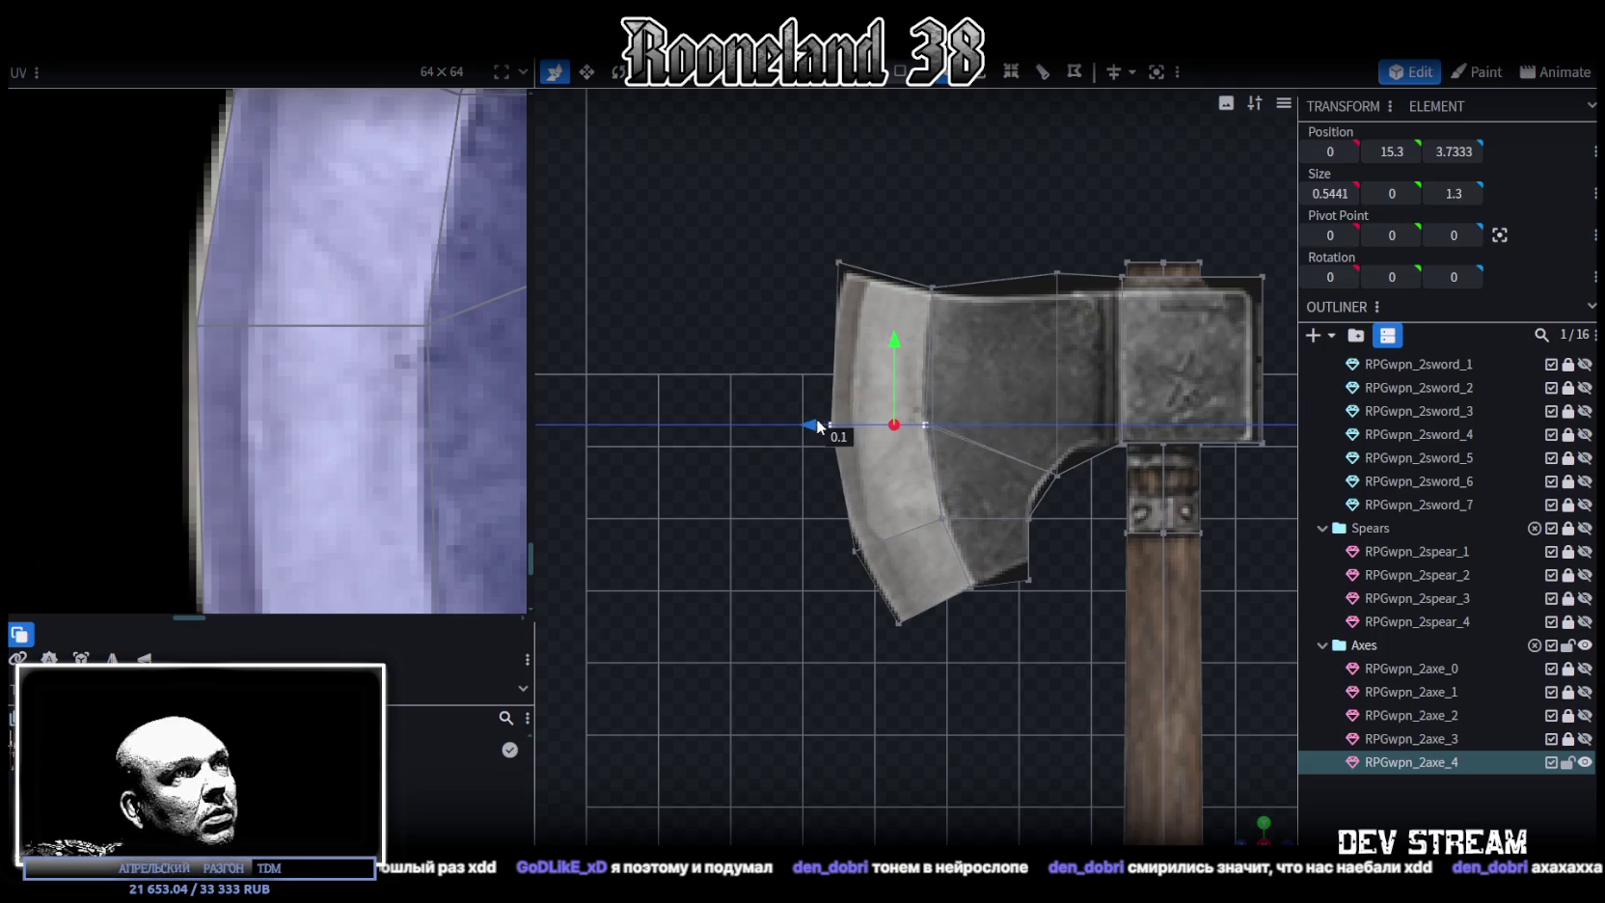
{"action": "scroll", "coordinate": [232, 420], "scroll_direction": "down", "scroll_amount": 3}
{"action": "scroll", "coordinate": [231, 414], "scroll_direction": "down", "scroll_amount": 2}
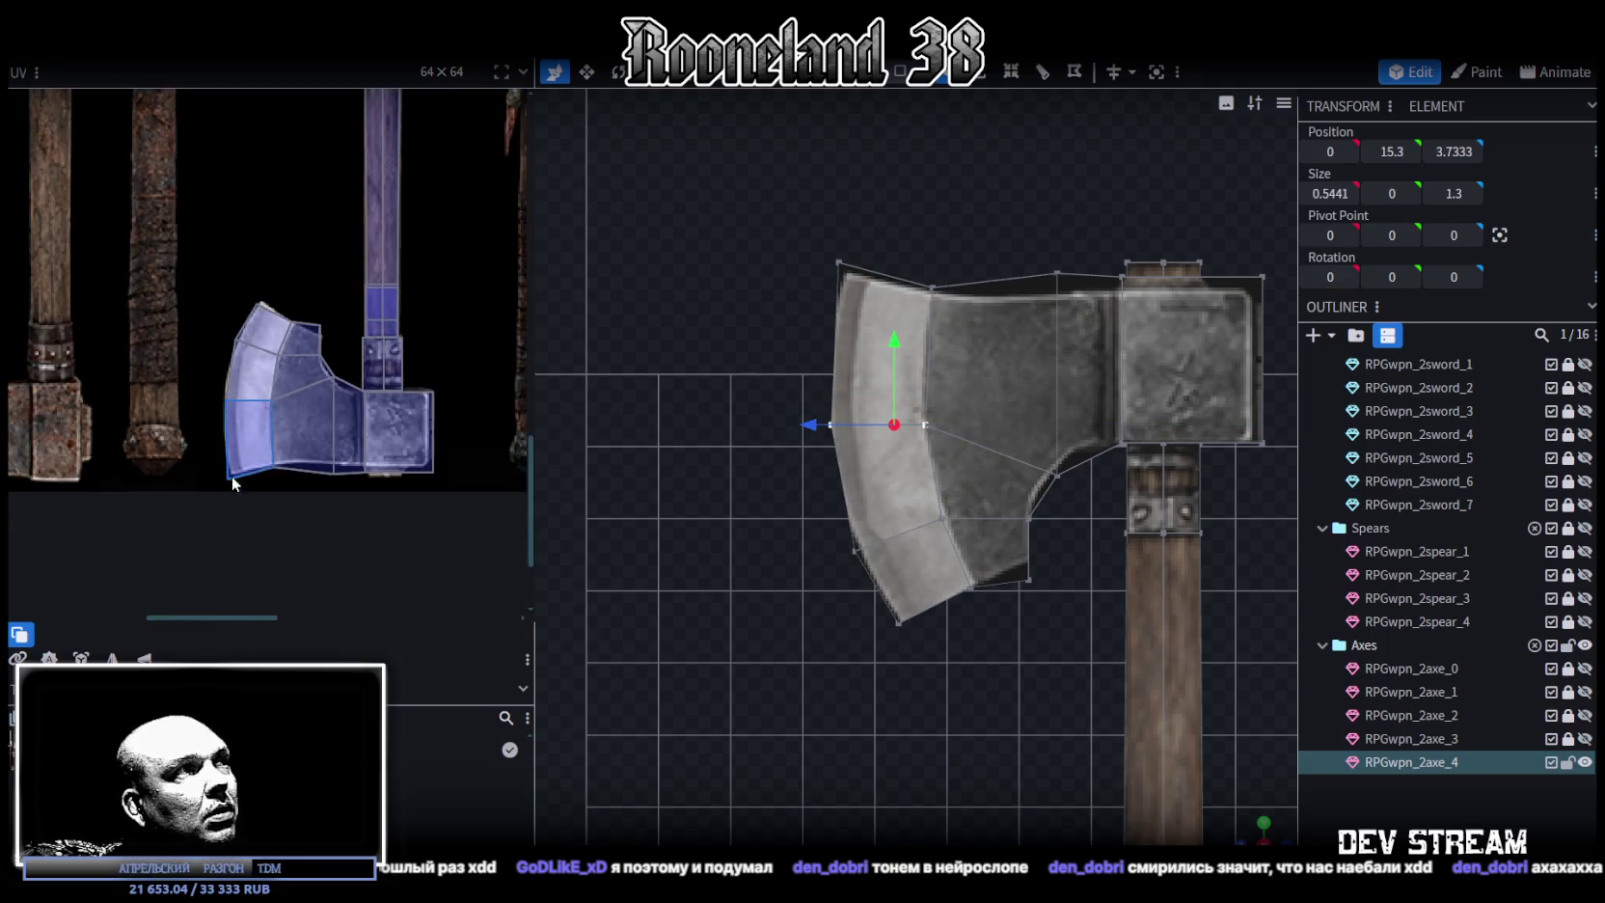
{"action": "scroll", "coordinate": [232, 475], "scroll_direction": "up", "scroll_amount": 3}
{"action": "left_click", "coordinate": [401, 363], "text": "shift"}
{"action": "scroll", "coordinate": [310, 415], "scroll_direction": "up", "scroll_amount": 3}
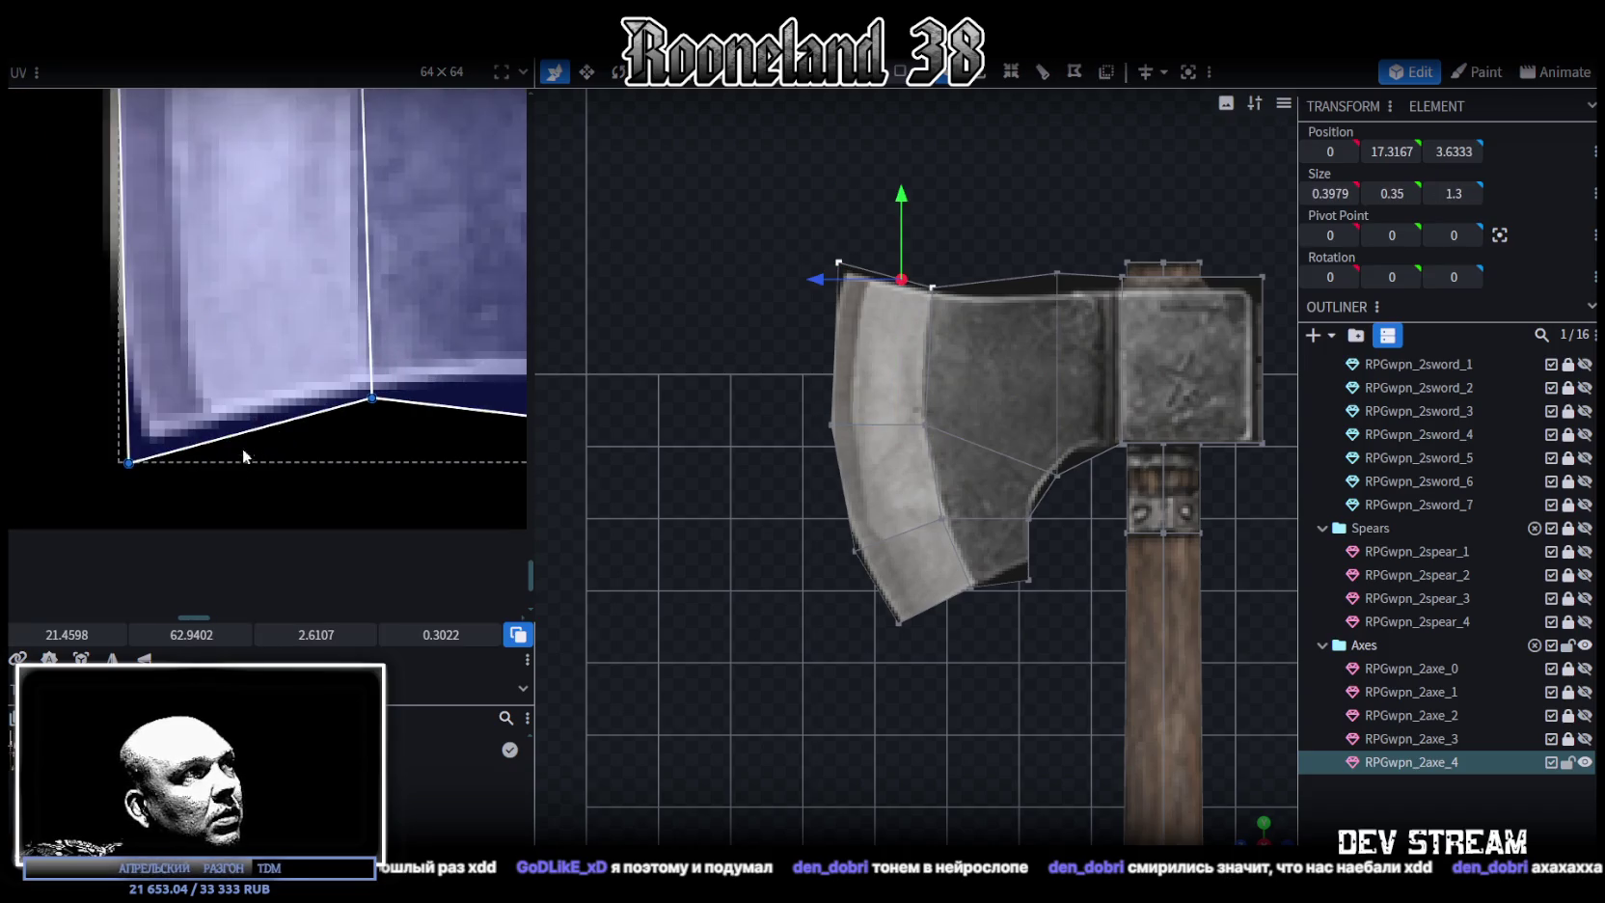
{"action": "left_click_drag", "start_coordinate": [193, 635], "coordinate": [183, 635]}
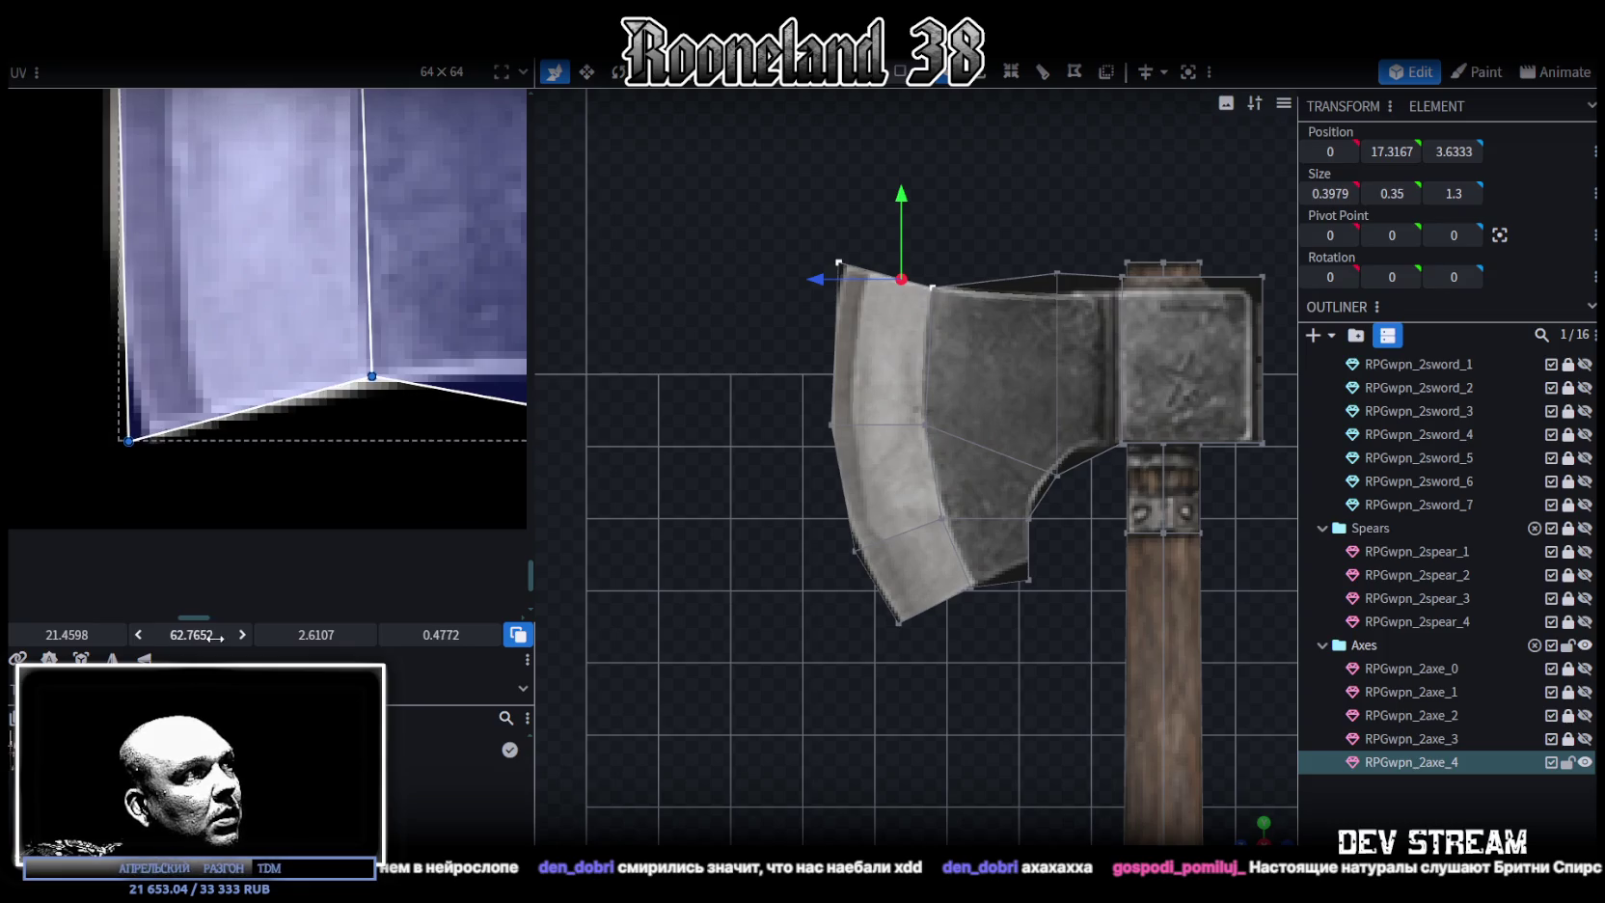
{"action": "left_click_drag", "start_coordinate": [50, 635], "coordinate": [48, 635]}
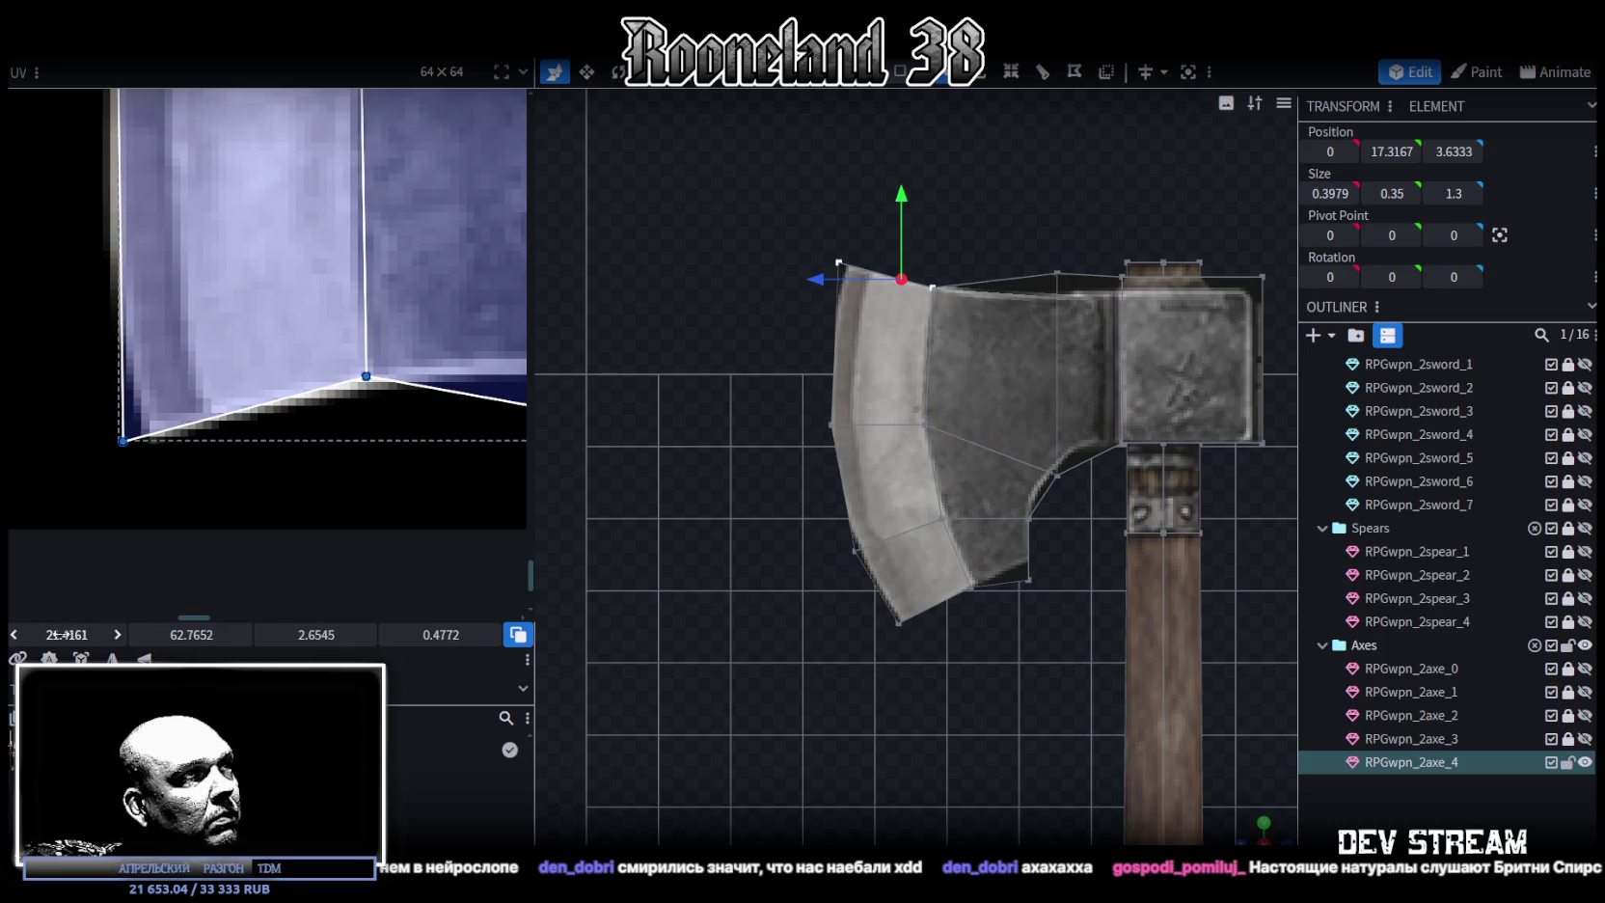
Move the blade's top corner vertex out by 0.1 and reshape the UV face's corner
{"action": "left_click", "coordinate": [932, 288]}
{"action": "left_click_drag", "start_coordinate": [893, 289], "coordinate": [880, 292]}
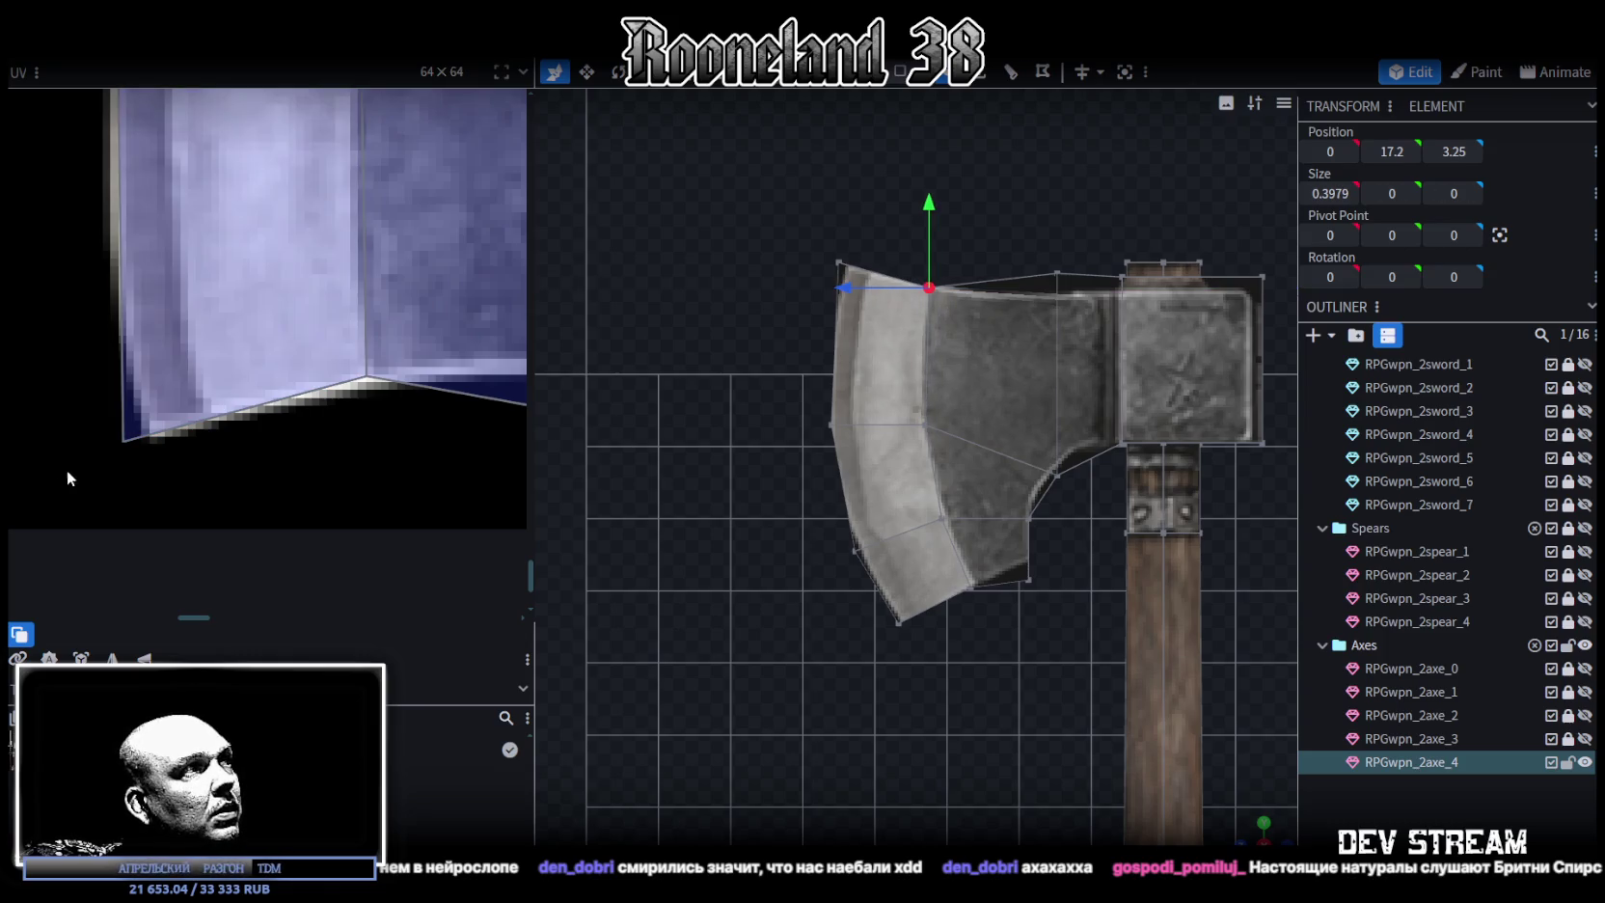
{"action": "left_click", "coordinate": [124, 443]}
{"action": "left_click_drag", "start_coordinate": [130, 439], "coordinate": [154, 427]}
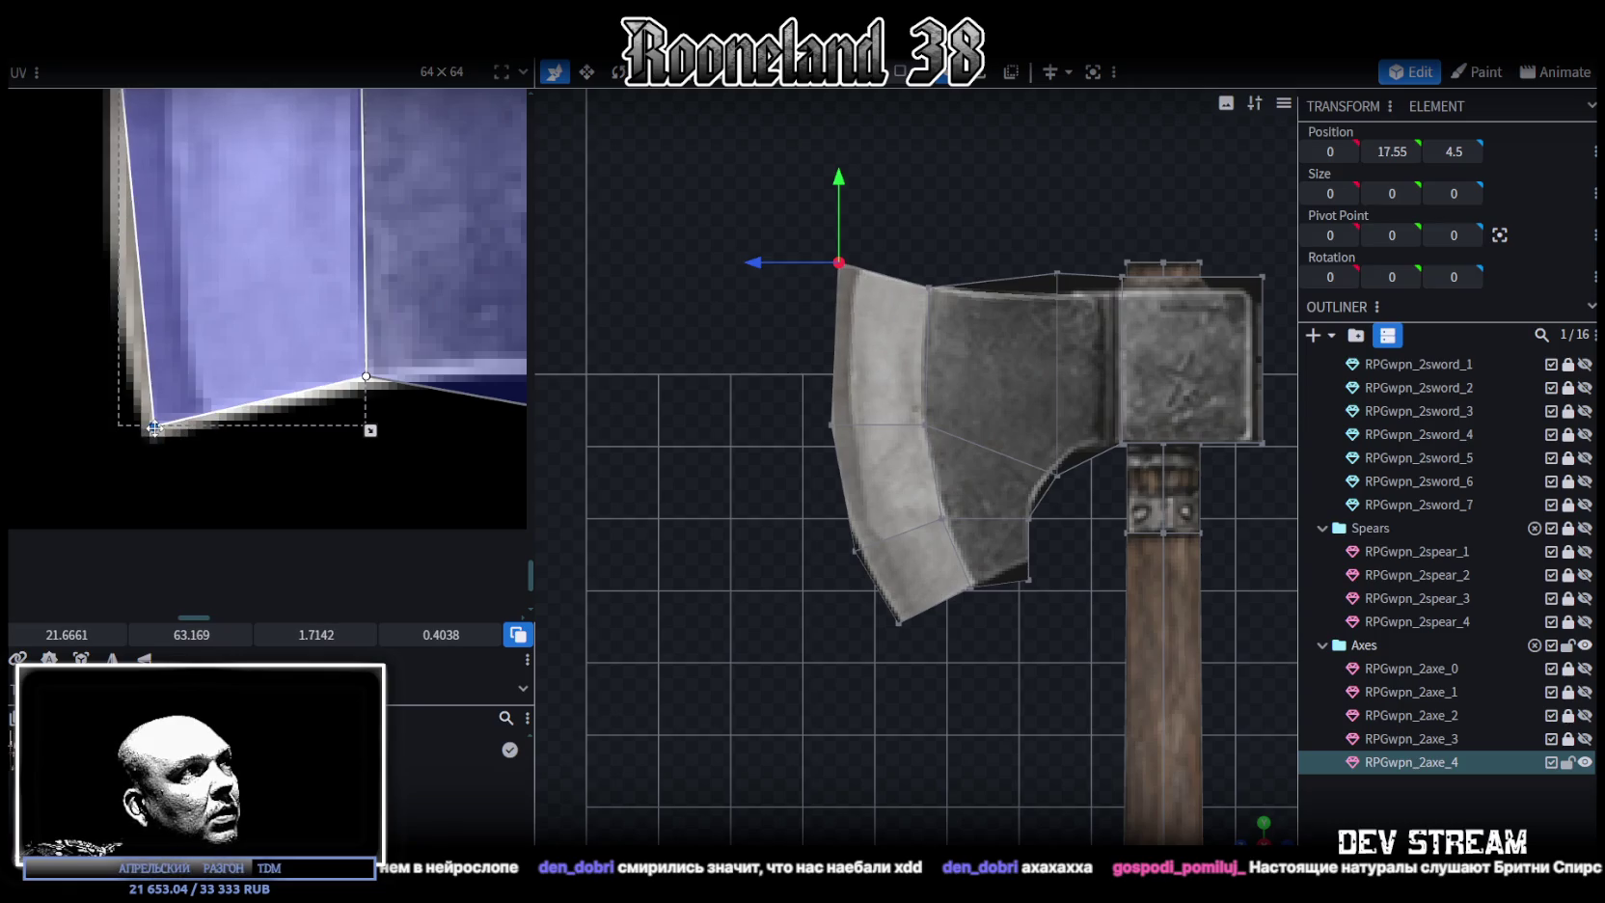
Lower the blade's top-left corner vertex along Y from 17.55 to 17.45
{"action": "scroll", "coordinate": [897, 181], "scroll_direction": "up", "scroll_amount": 2}
{"action": "scroll", "coordinate": [888, 187], "scroll_direction": "up", "scroll_amount": 2}
{"action": "mouse_move", "coordinate": [887, 189]}
{"action": "left_mouse_down"}
{"action": "mouse_move", "coordinate": [785, 281]}
{"action": "mouse_move", "coordinate": [758, 266]}
{"action": "left_mouse_up"}
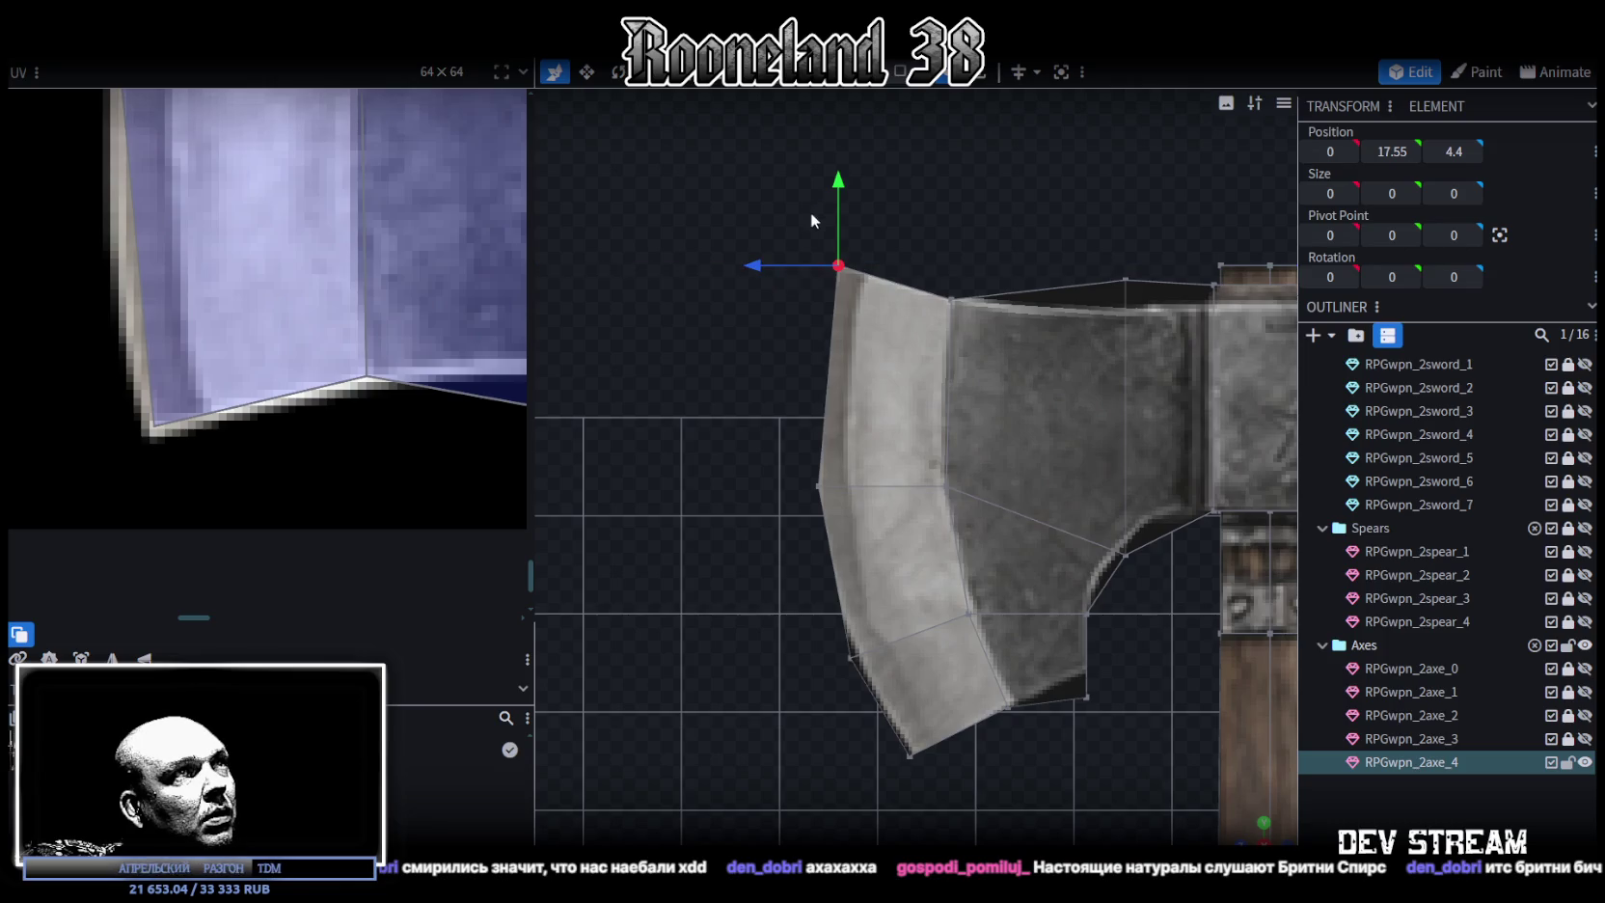
{"action": "left_click_drag", "start_coordinate": [840, 179], "coordinate": [839, 189]}
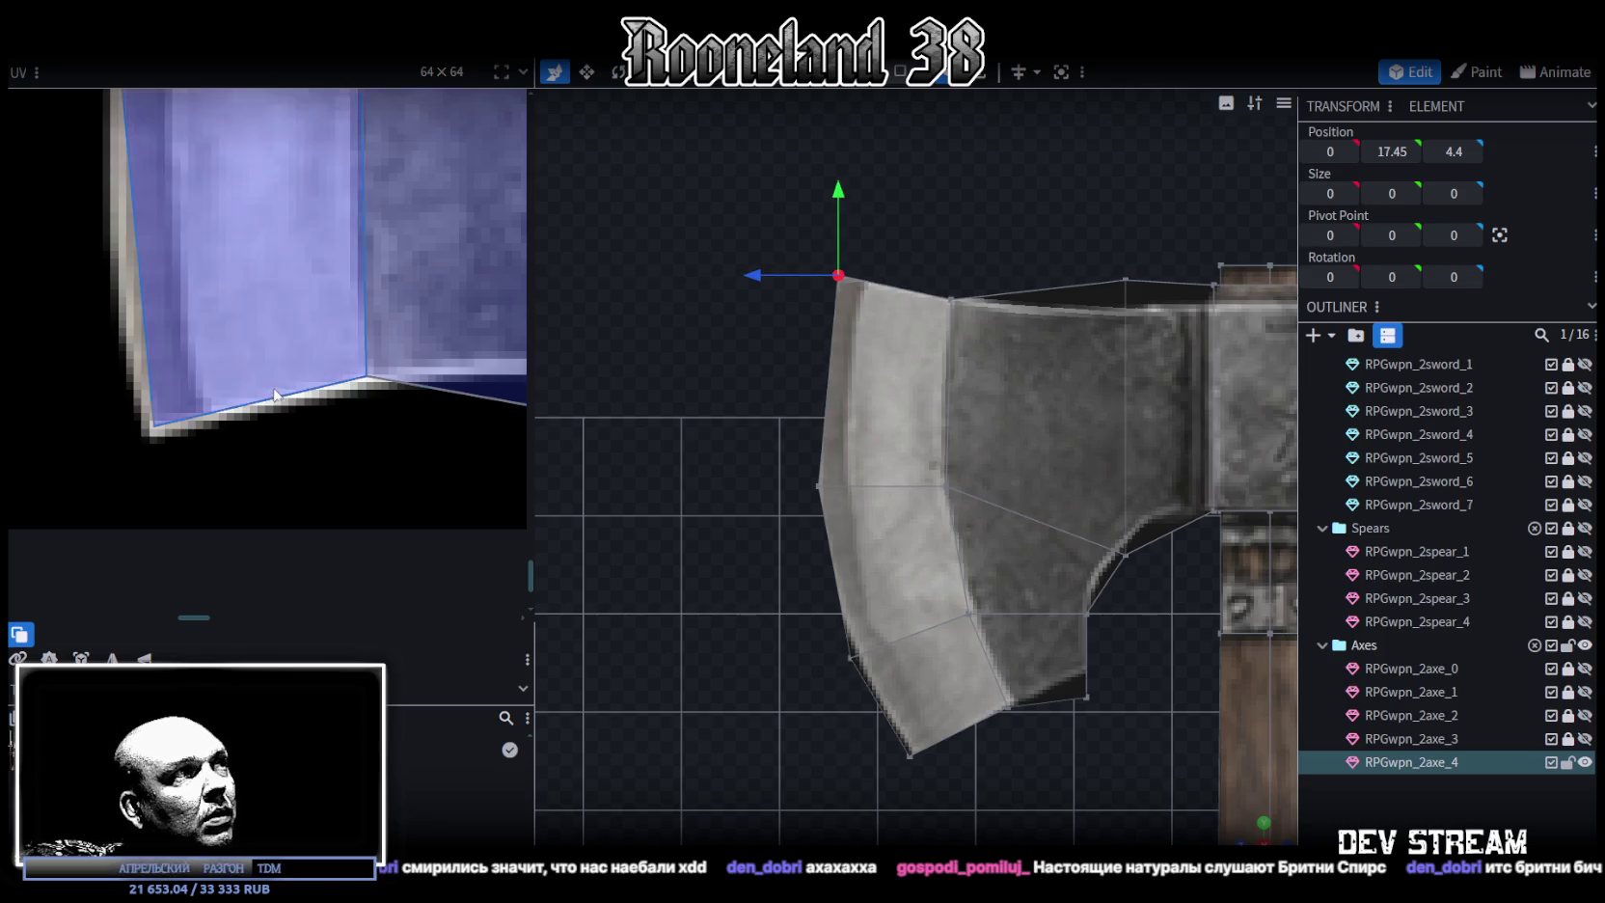
{"action": "scroll", "coordinate": [280, 393], "scroll_direction": "down", "scroll_amount": 3}
{"action": "scroll", "coordinate": [241, 396], "scroll_direction": "down", "scroll_amount": 1}
{"action": "scroll", "coordinate": [199, 400], "scroll_direction": "up", "scroll_amount": 3}
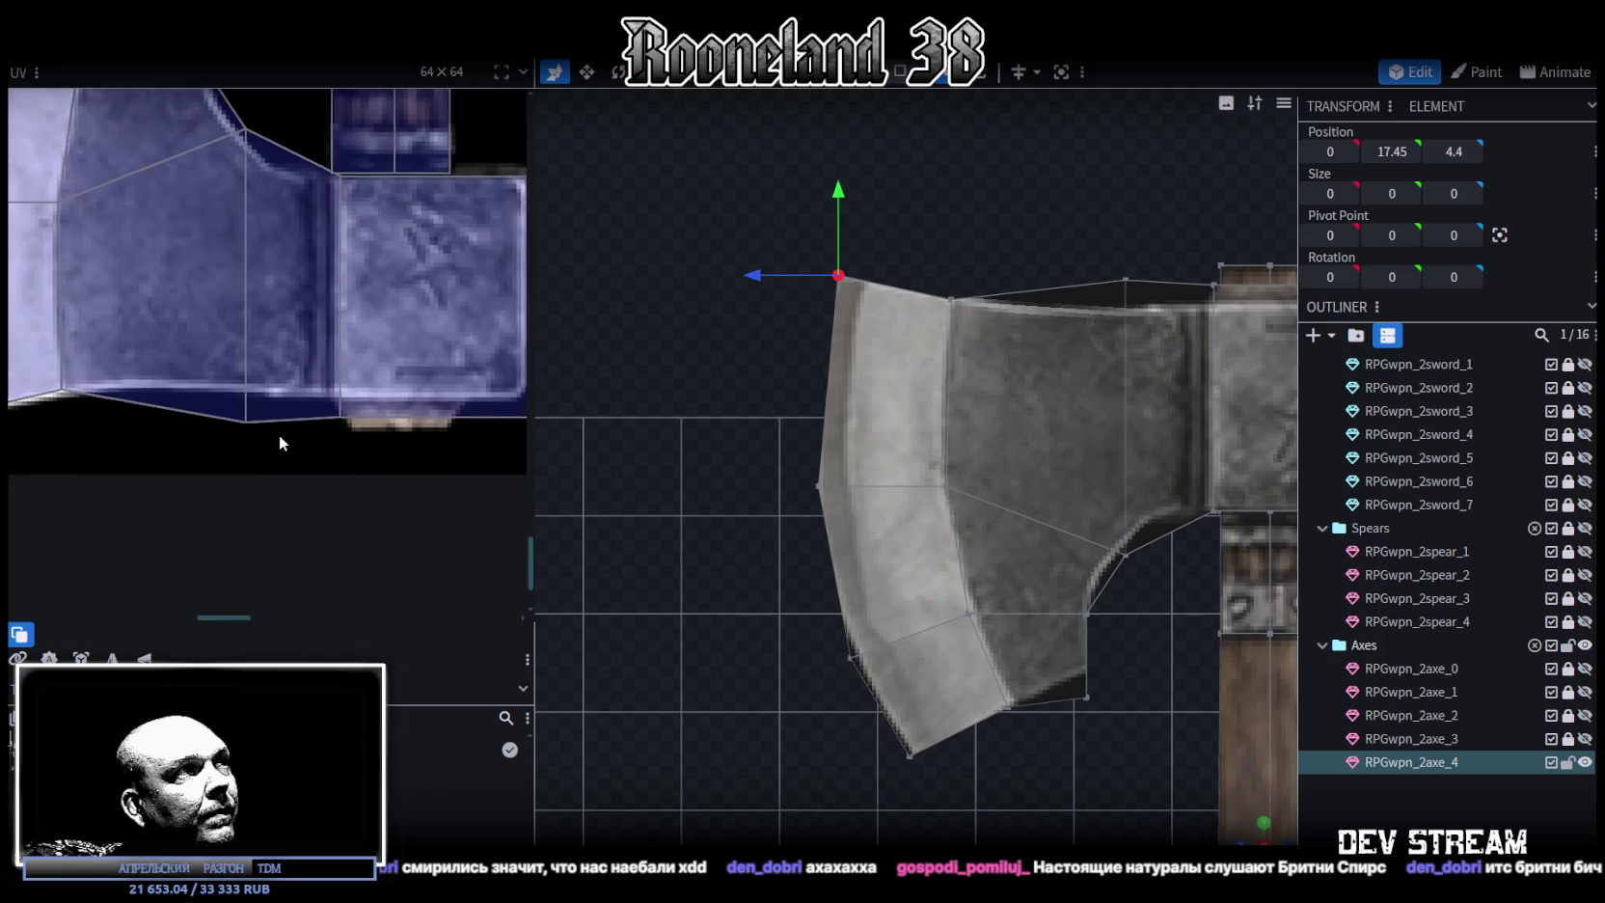
Adjust the collar UV face's bottom corners to fit the riveted plate texture
{"action": "scroll", "coordinate": [286, 436], "scroll_direction": "up", "scroll_amount": 1}
{"action": "left_click_drag", "start_coordinate": [138, 454], "coordinate": [524, 397]}
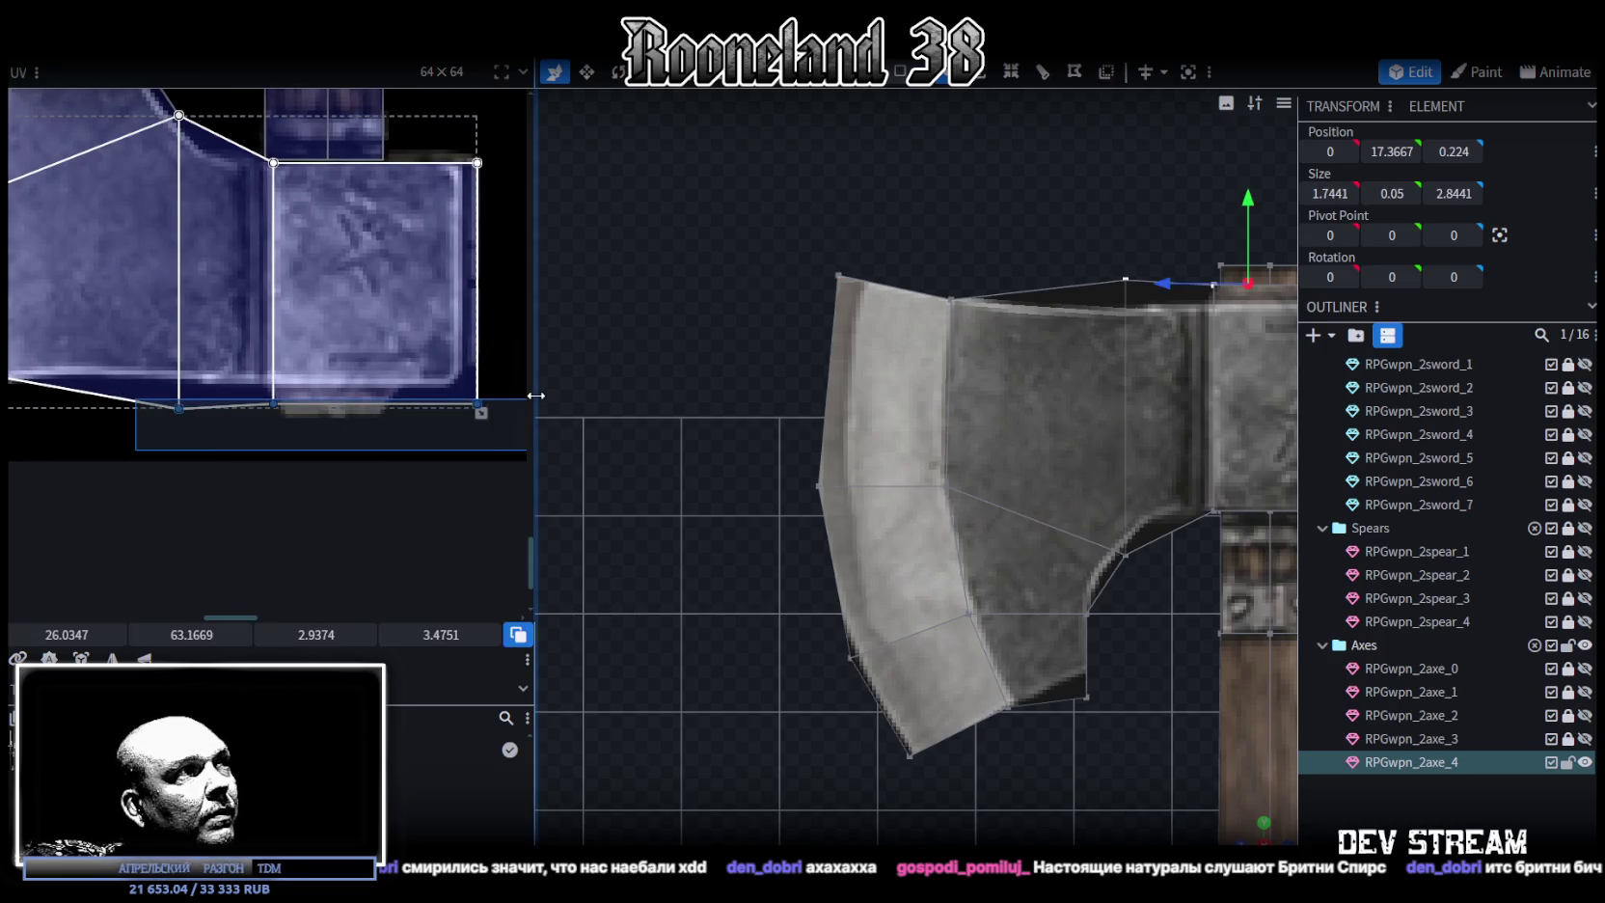
{"action": "left_click_drag", "start_coordinate": [480, 413], "coordinate": [481, 384]}
{"action": "mouse_move", "coordinate": [258, 405]}
{"action": "left_mouse_down"}
{"action": "mouse_move", "coordinate": [486, 341]}
{"action": "mouse_move", "coordinate": [498, 353]}
{"action": "left_mouse_up"}
{"action": "left_click_drag", "start_coordinate": [182, 636], "coordinate": [189, 637]}
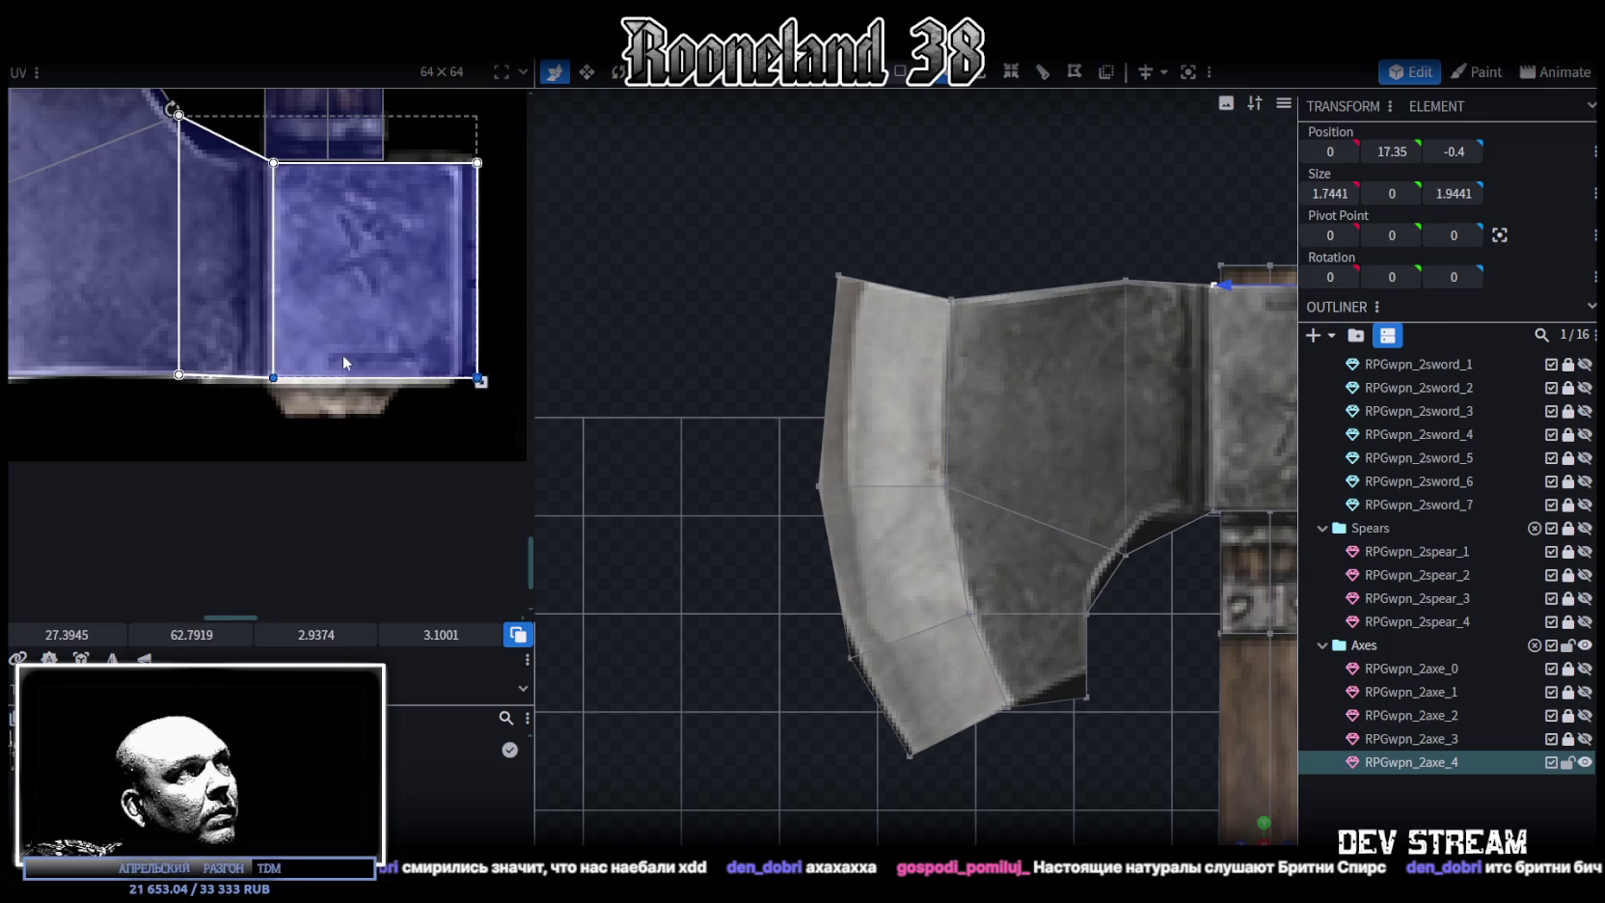
Shift the collar's thin side strip UV corner to line up with the plate
{"action": "scroll", "coordinate": [343, 354], "scroll_direction": "down", "scroll_amount": 3}
{"action": "scroll", "coordinate": [373, 435], "scroll_direction": "right", "scroll_amount": 3}
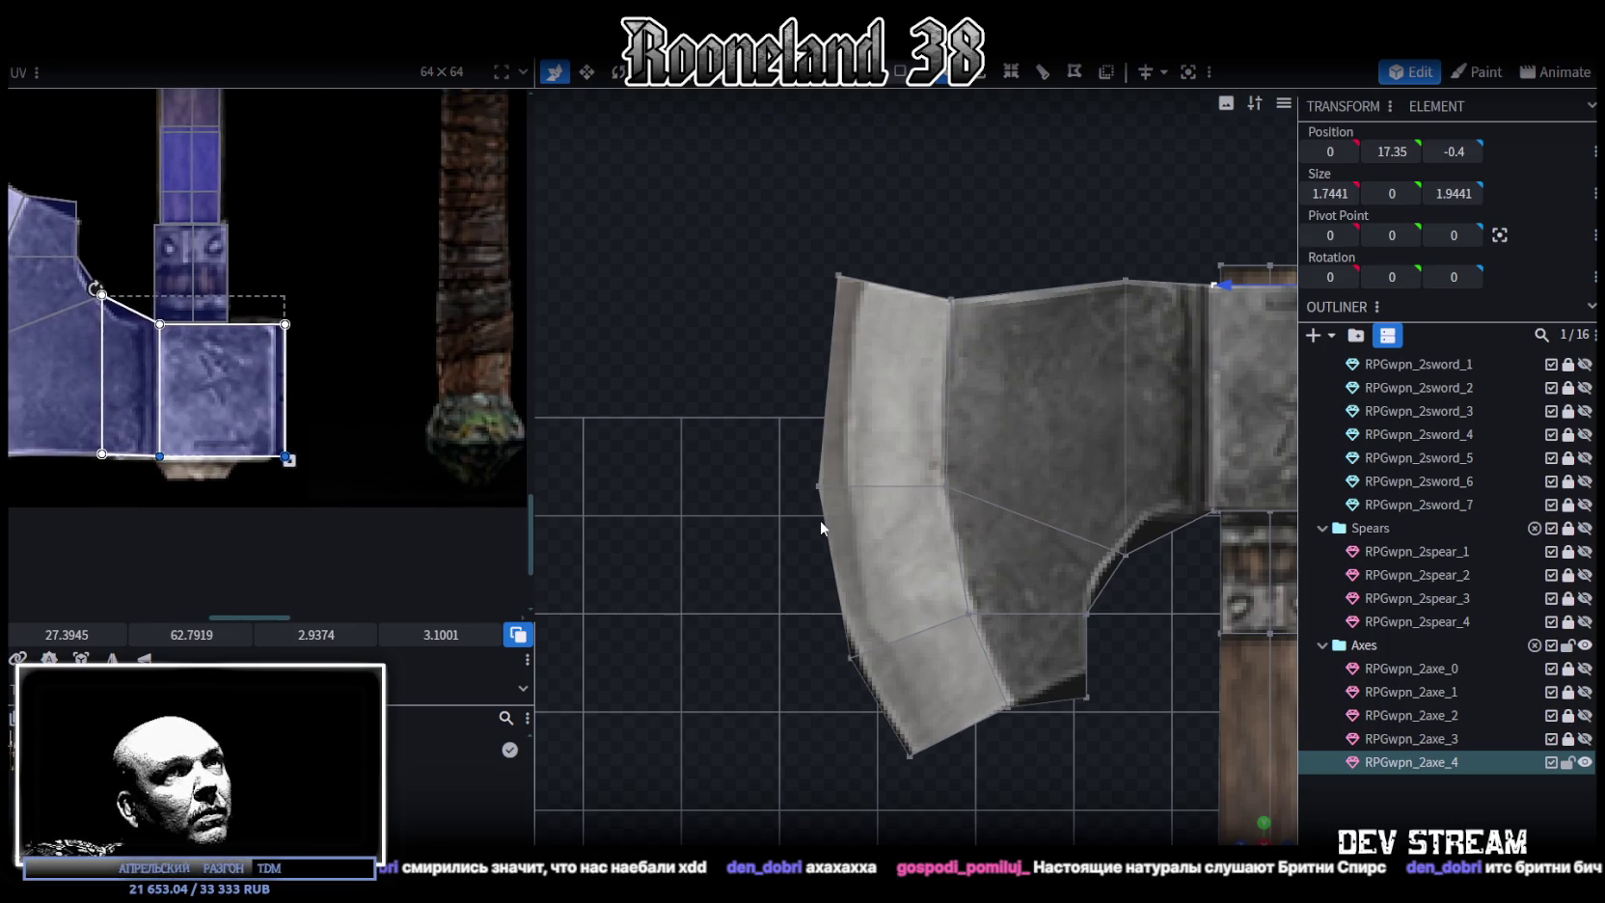
{"action": "scroll", "coordinate": [138, 433], "scroll_direction": "up", "scroll_amount": 2}
{"action": "scroll", "coordinate": [373, 492], "scroll_direction": "up", "scroll_amount": 2}
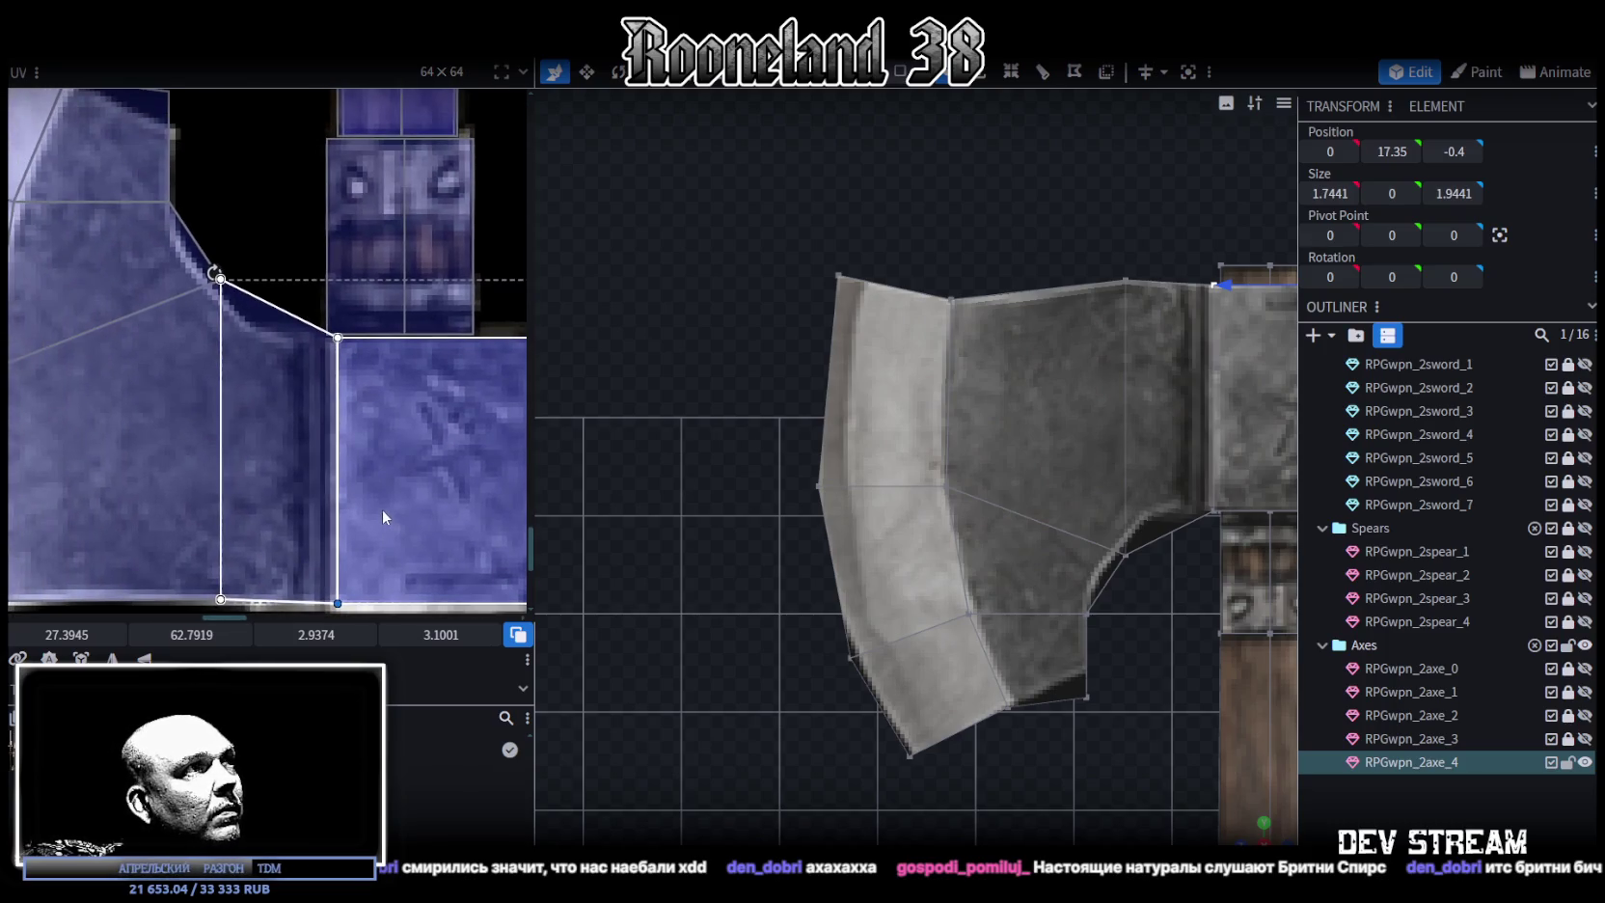
{"action": "left_click", "coordinate": [359, 567]}
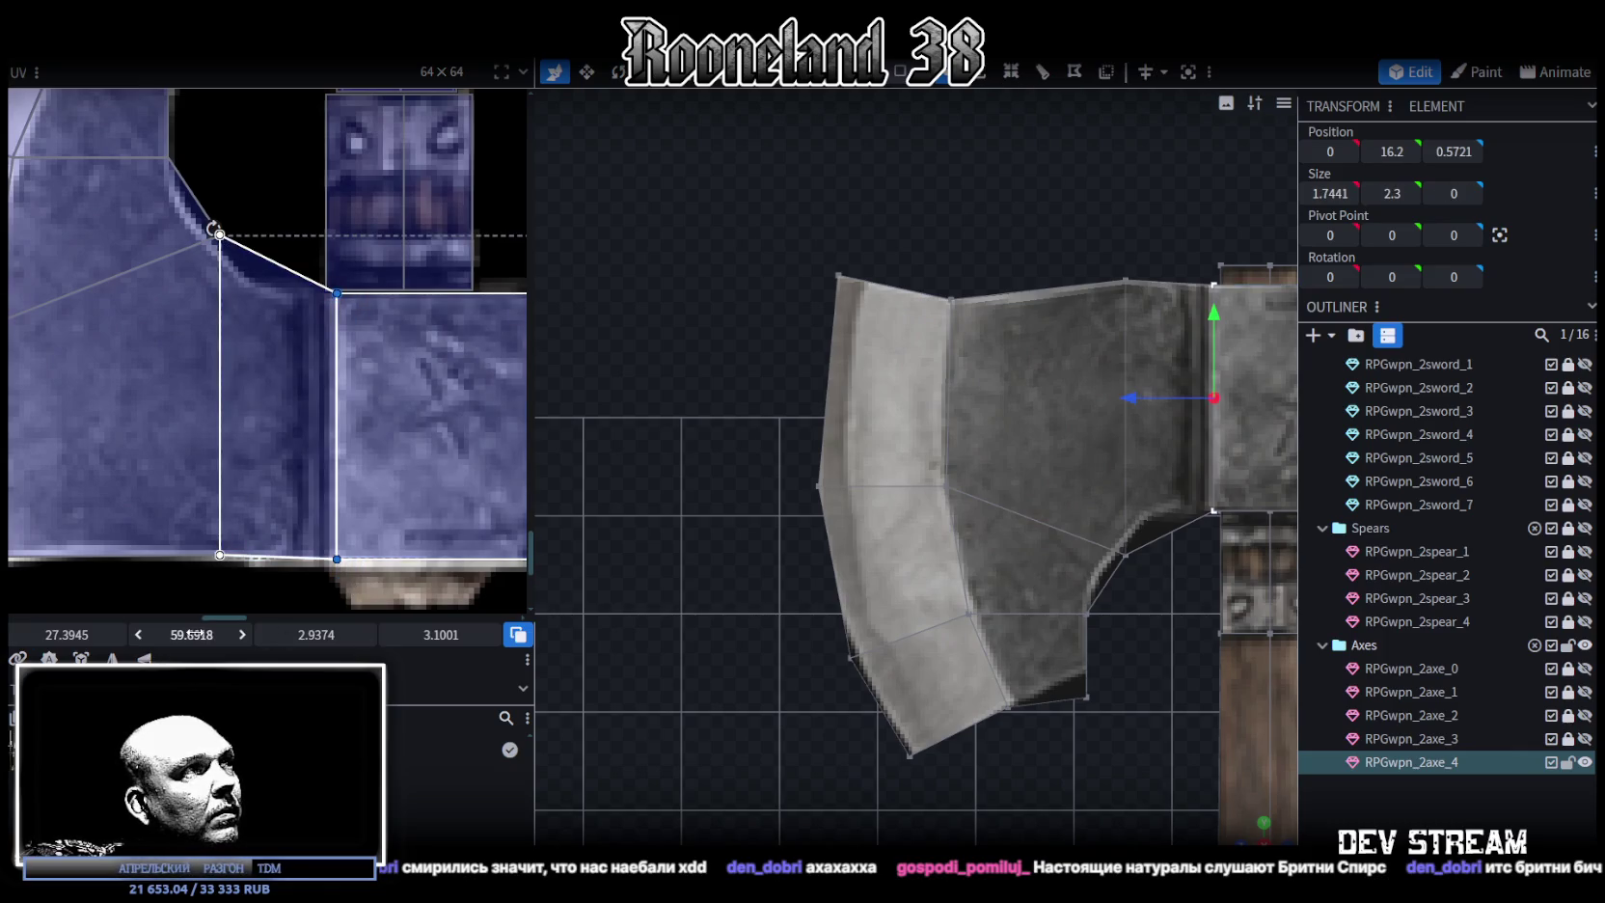
{"action": "left_click_drag", "start_coordinate": [67, 634], "coordinate": [80, 634]}
Pull the collar's square face right UV edge inward to a 2.8749 × 3.1001 area
{"action": "right_click_drag", "start_coordinate": [1094, 442], "coordinate": [961, 476]}
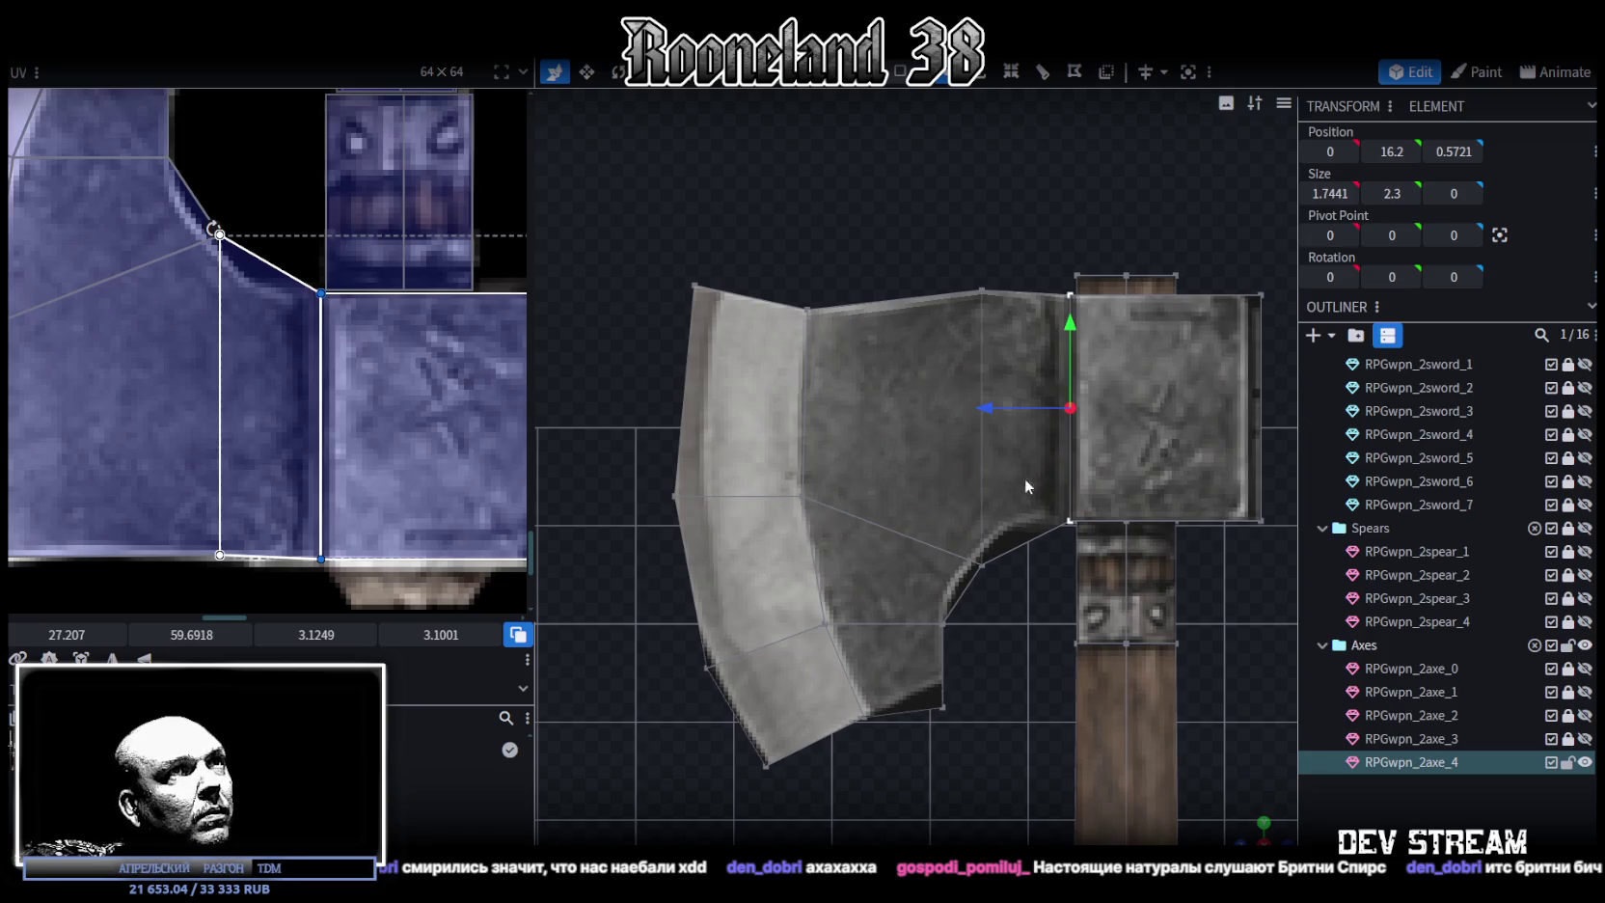
{"action": "scroll", "coordinate": [1024, 478], "scroll_direction": "up", "scroll_amount": 2}
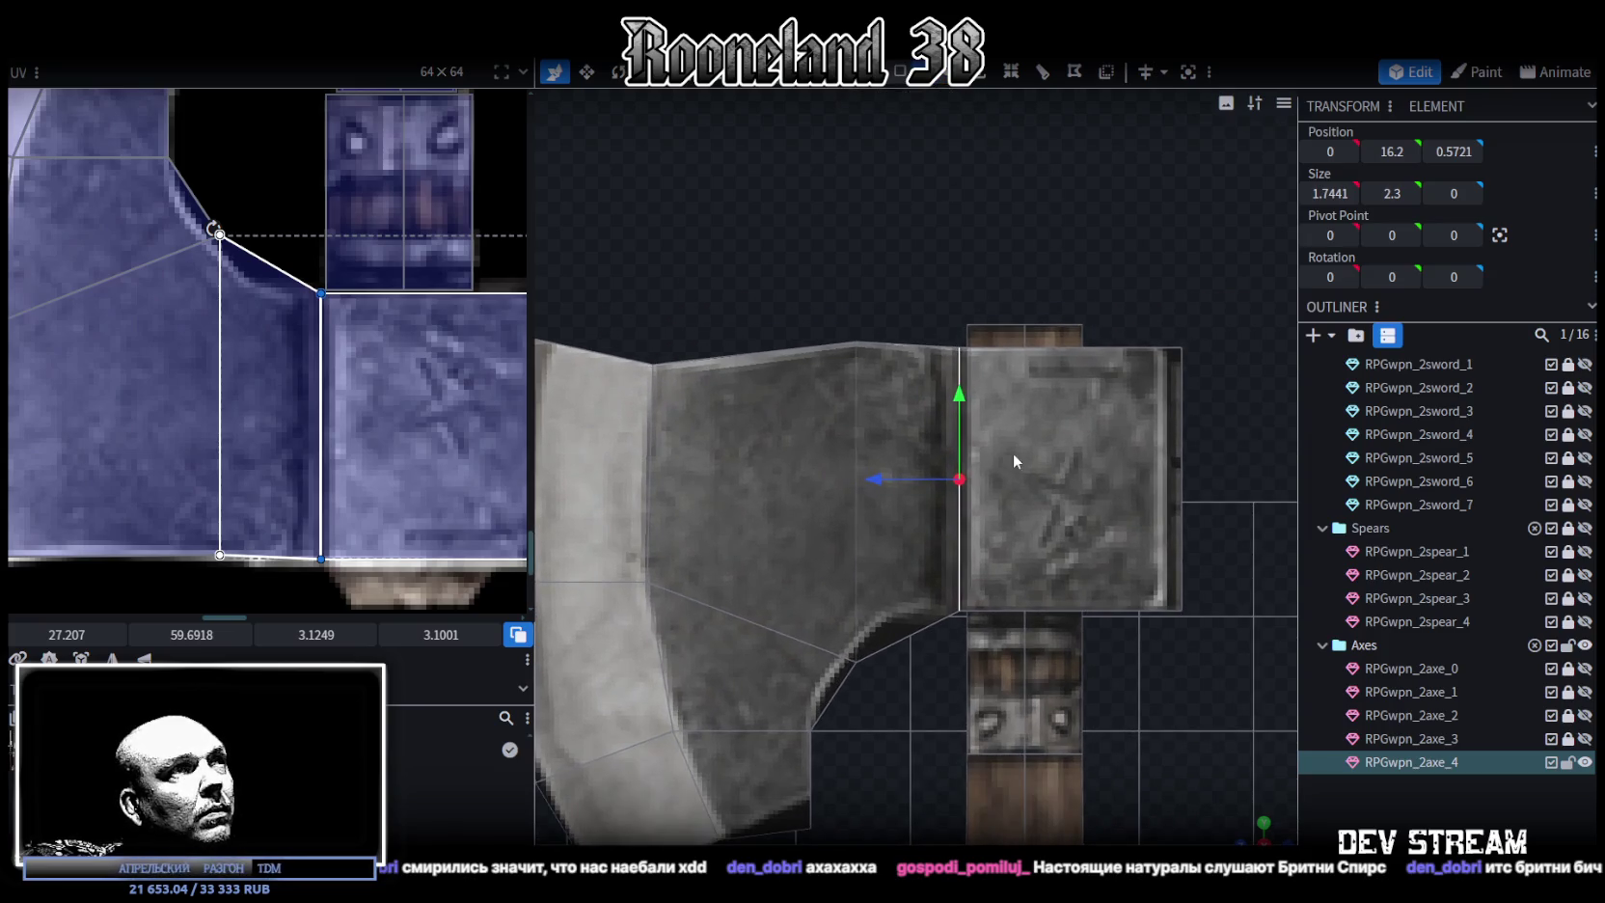
{"action": "scroll", "coordinate": [923, 476], "scroll_direction": "down", "scroll_amount": 1}
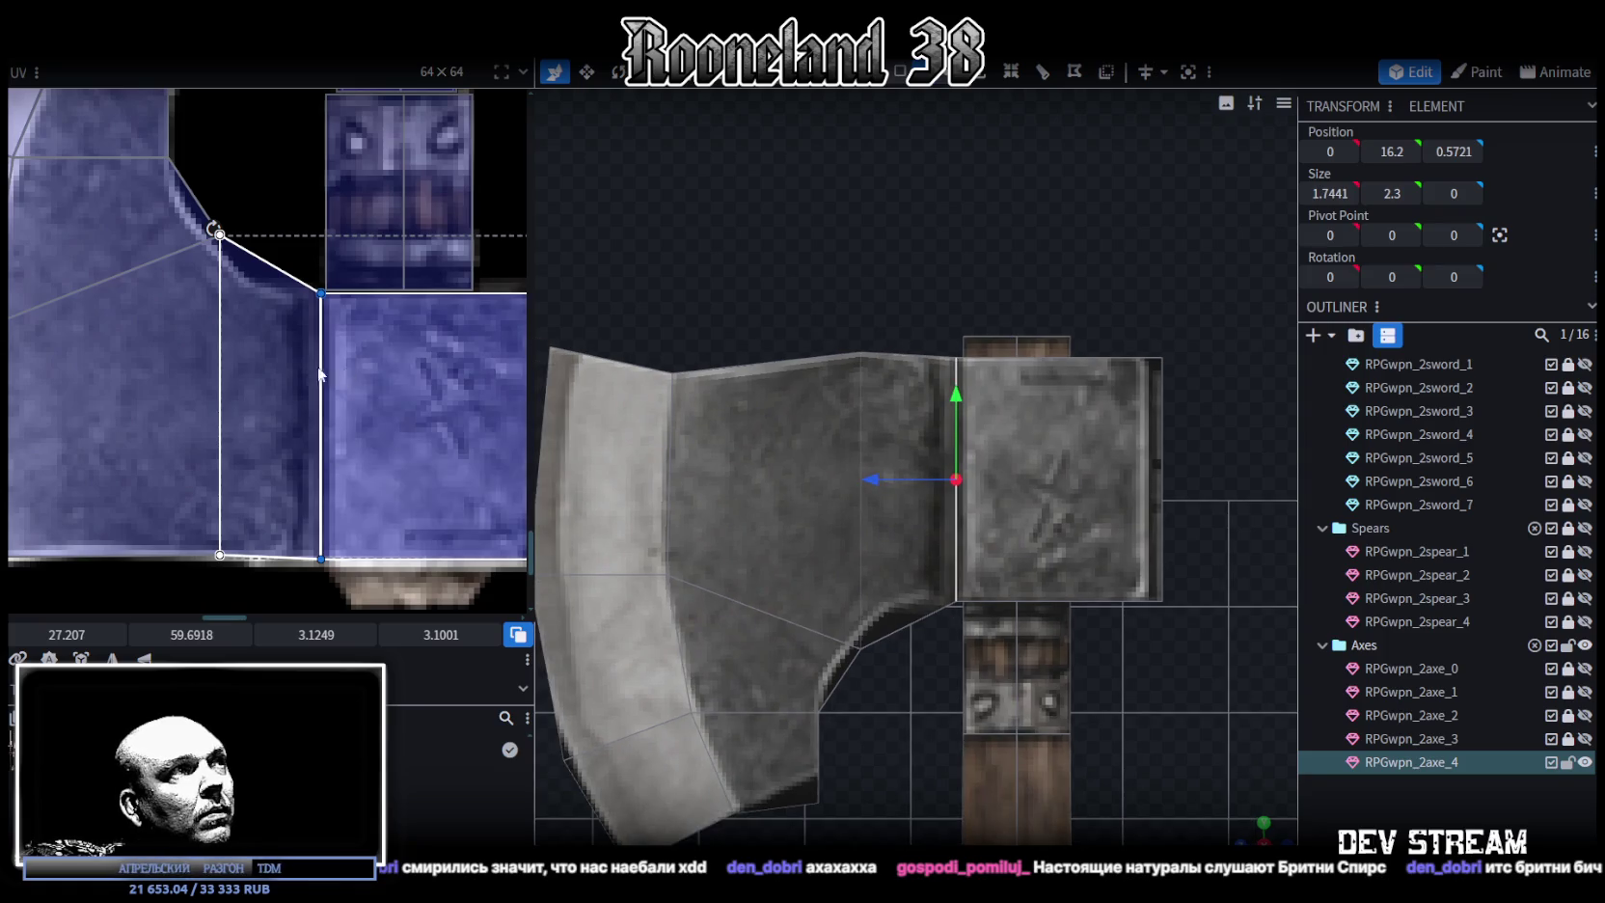
{"action": "scroll", "coordinate": [335, 372], "scroll_direction": "down", "scroll_amount": 2}
{"action": "scroll", "coordinate": [471, 328], "scroll_direction": "up", "scroll_amount": 1}
{"action": "left_click", "coordinate": [424, 415]}
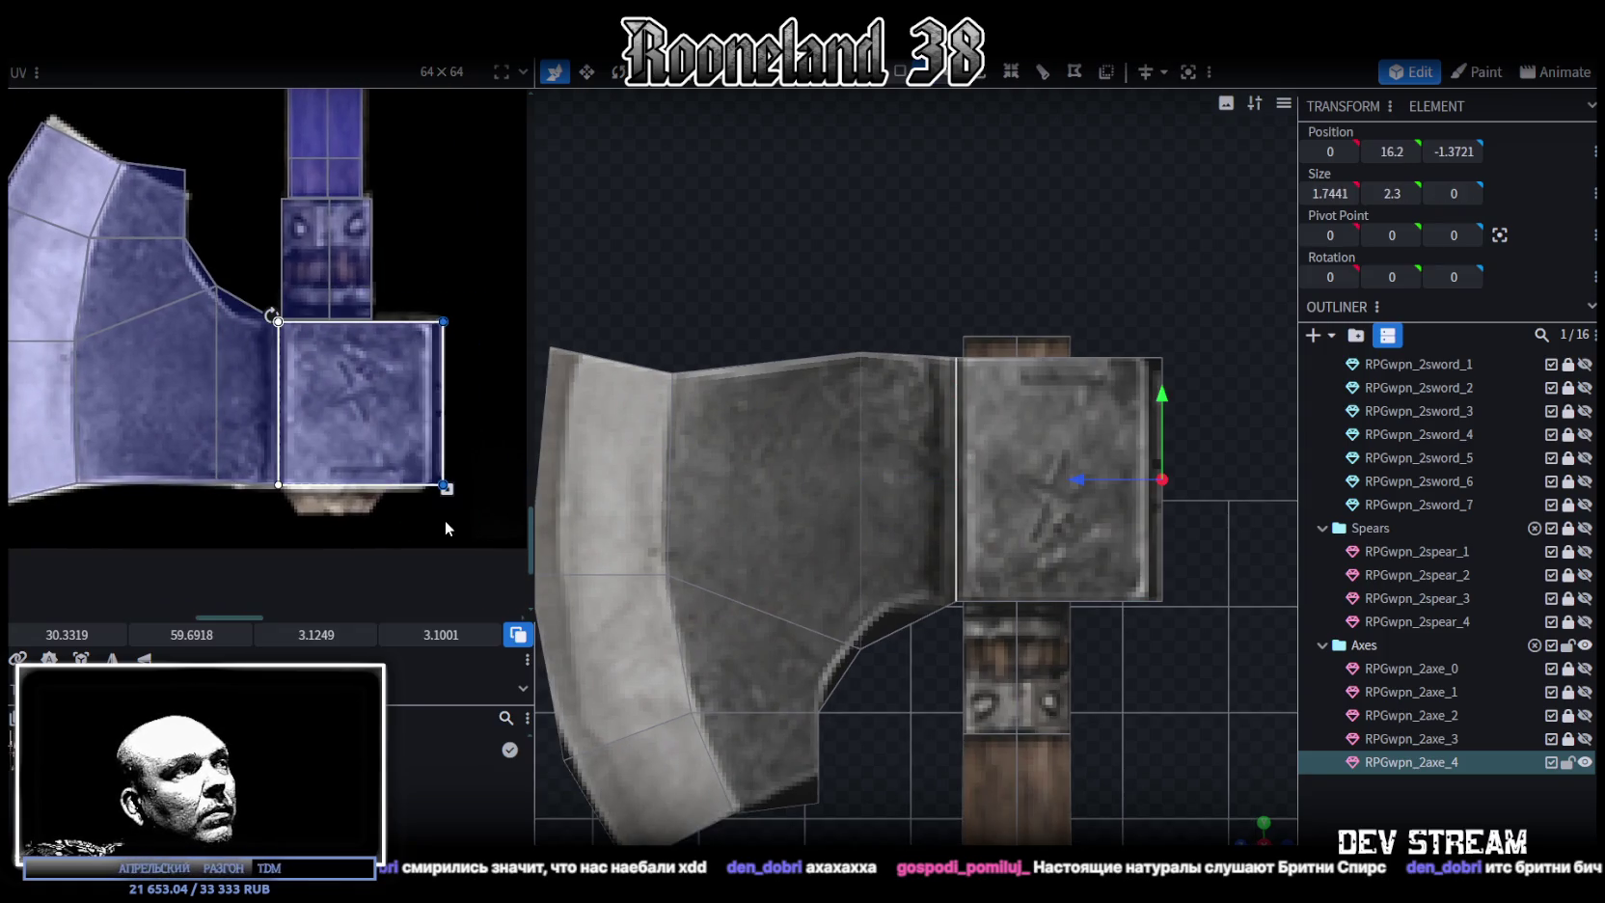
{"action": "left_click_drag", "start_coordinate": [444, 486], "coordinate": [433, 489]}
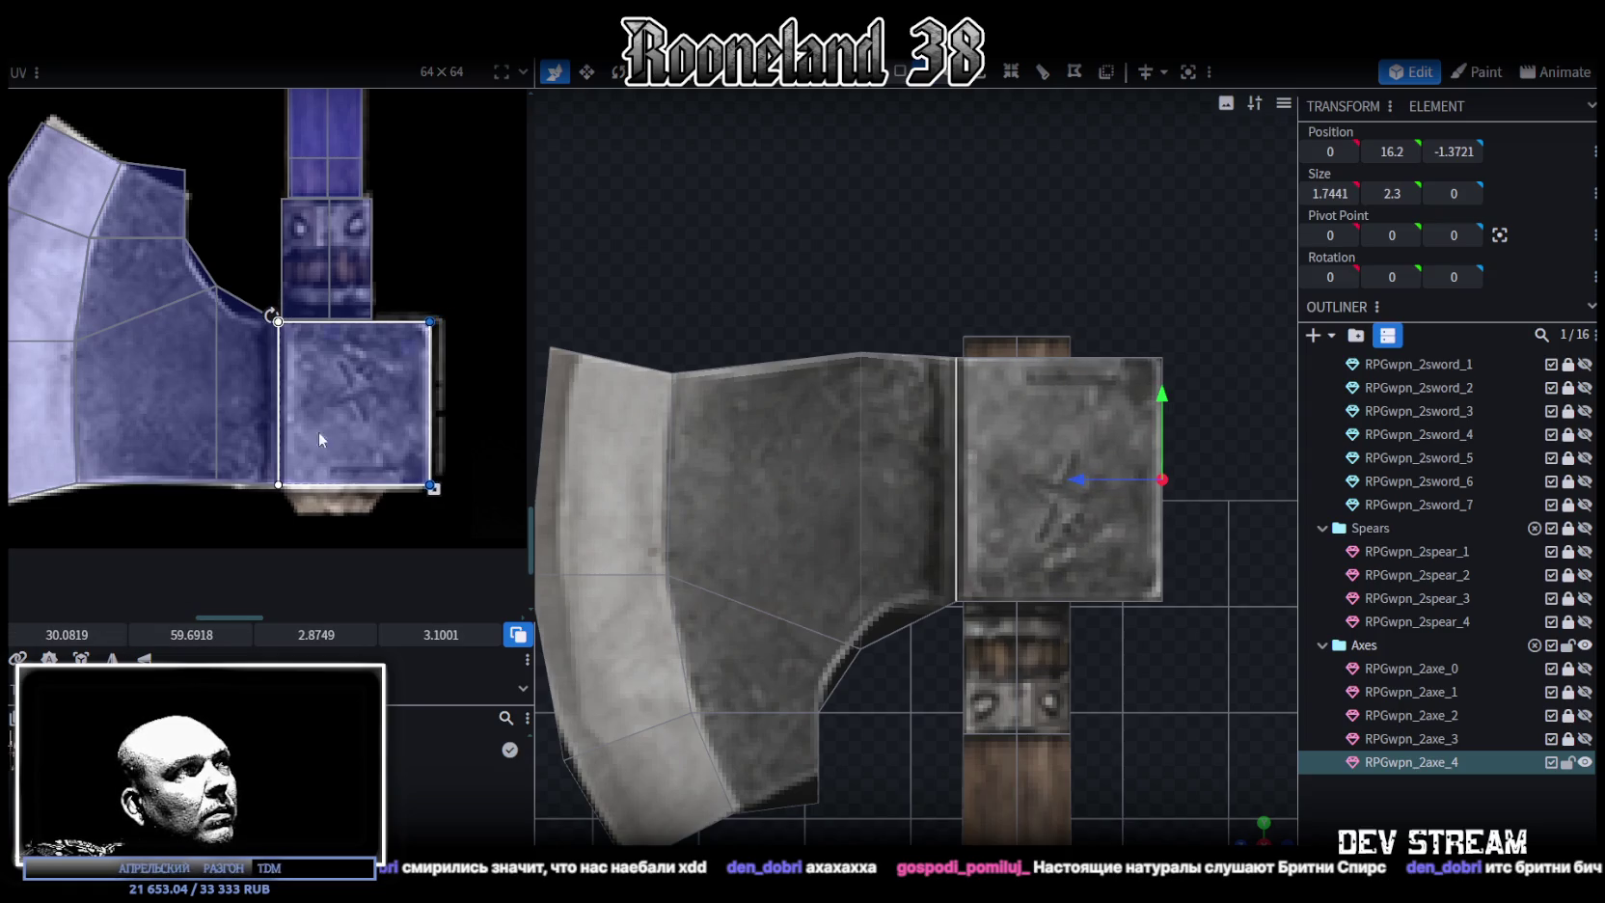
{"action": "left_click", "coordinate": [184, 292]}
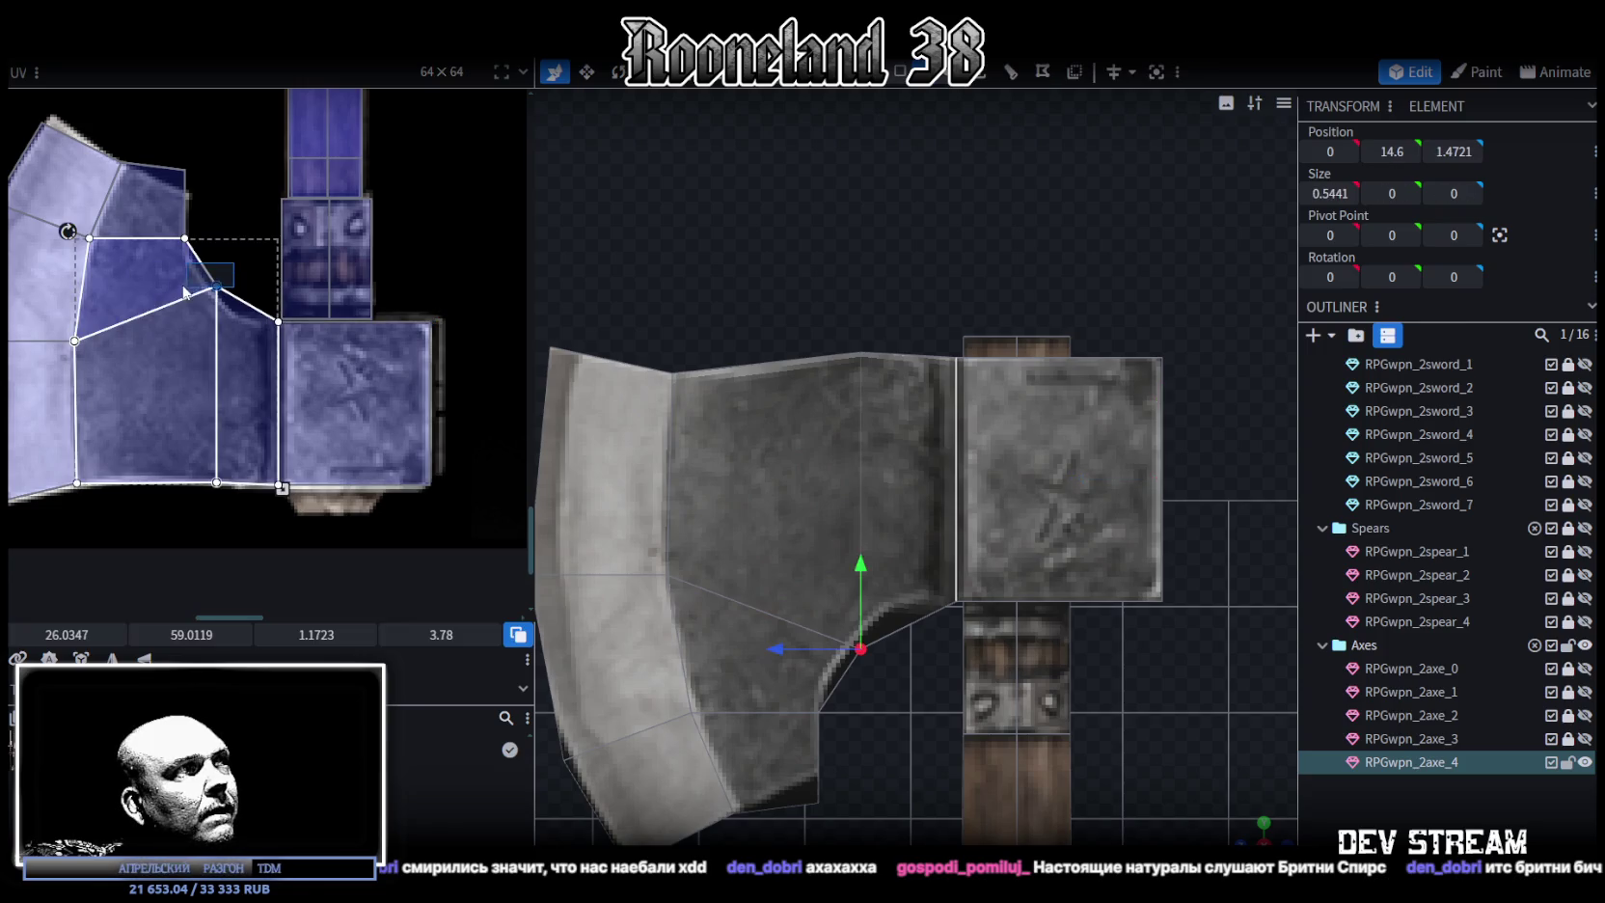
Shift the blade face's UV corner and the cutting-edge faces' UV corners to match the texture
{"action": "scroll", "coordinate": [216, 281], "scroll_direction": "up", "scroll_amount": 1}
{"action": "scroll", "coordinate": [216, 282], "scroll_direction": "up", "scroll_amount": 1}
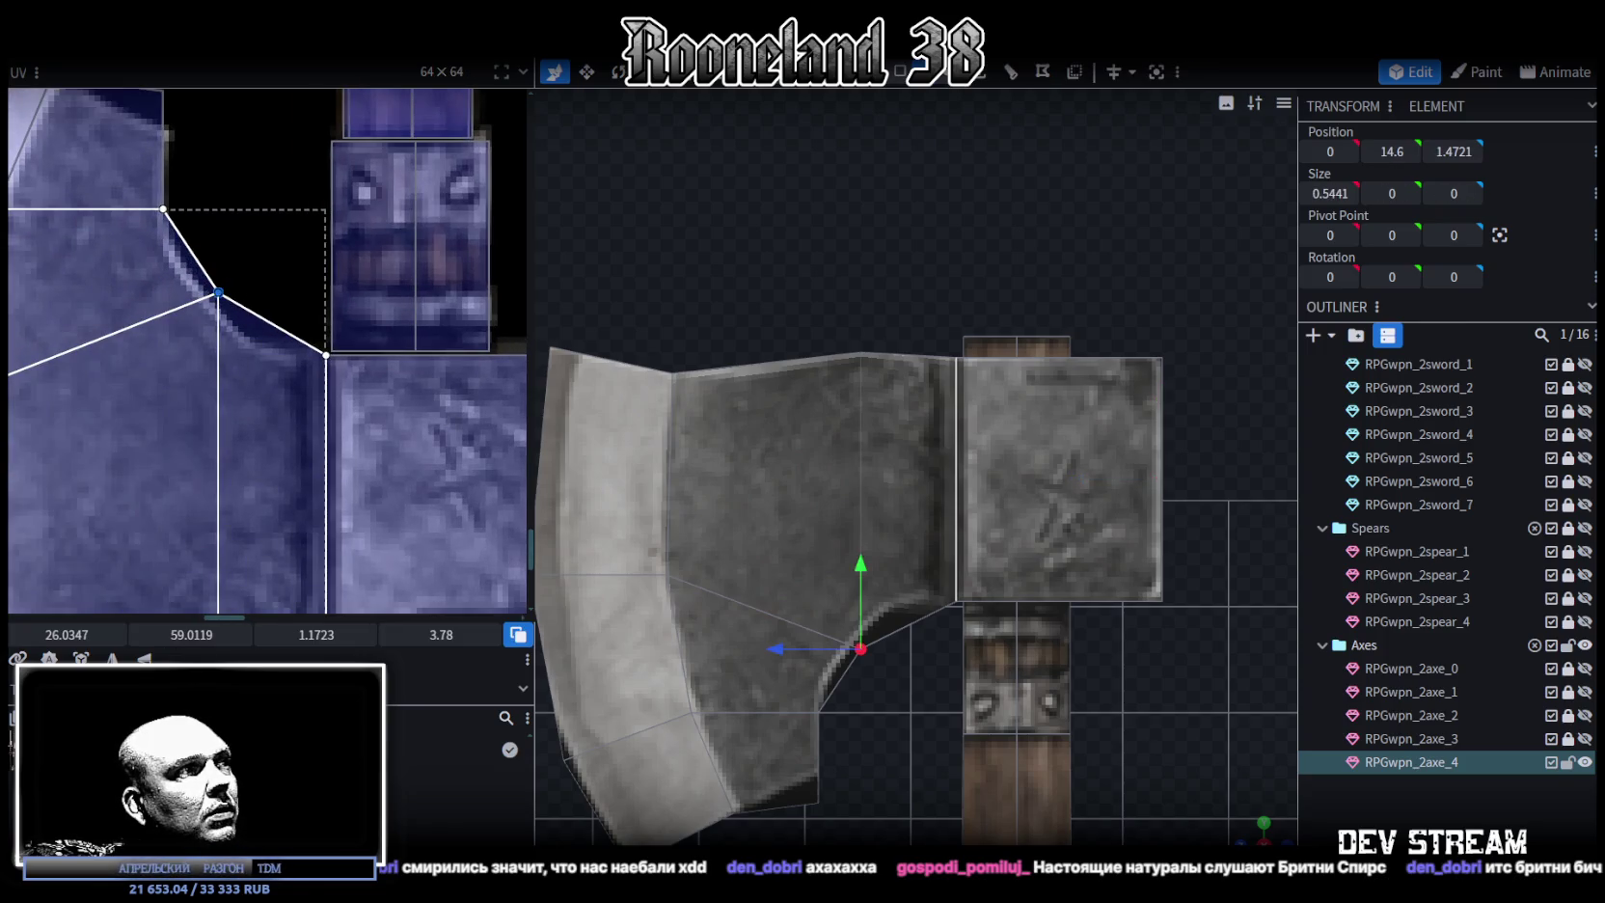
{"action": "left_click_drag", "start_coordinate": [193, 634], "coordinate": [226, 633]}
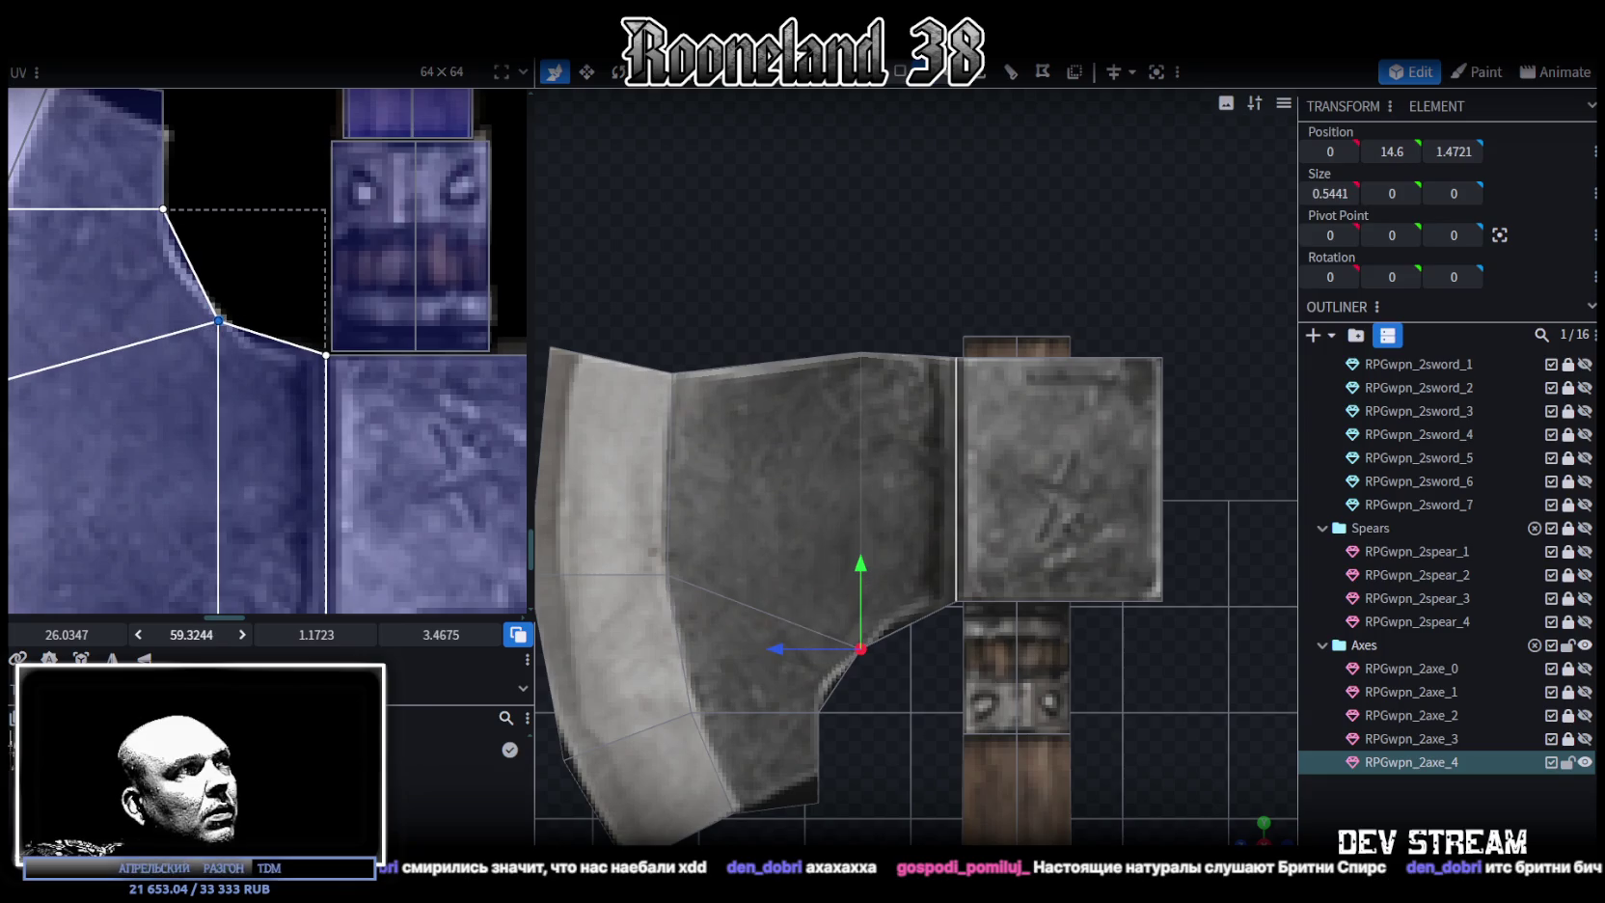
{"action": "middle_click_drag", "start_coordinate": [235, 407], "coordinate": [311, 511]}
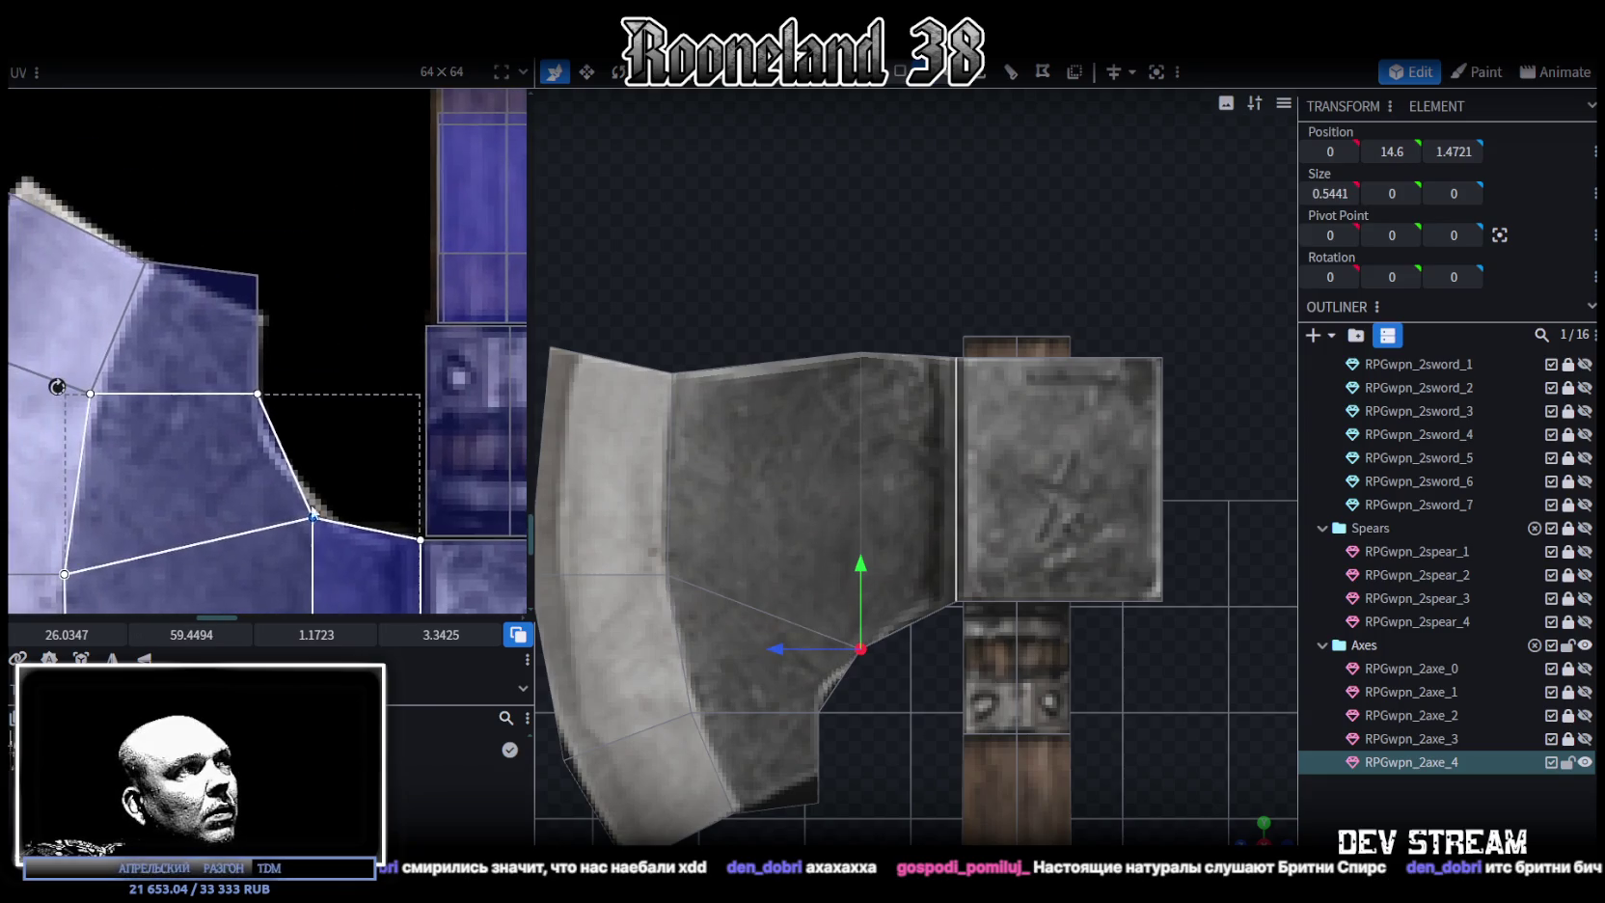
{"action": "scroll", "coordinate": [290, 380], "scroll_direction": "down", "scroll_amount": 1}
{"action": "scroll", "coordinate": [297, 396], "scroll_direction": "down", "scroll_amount": 1}
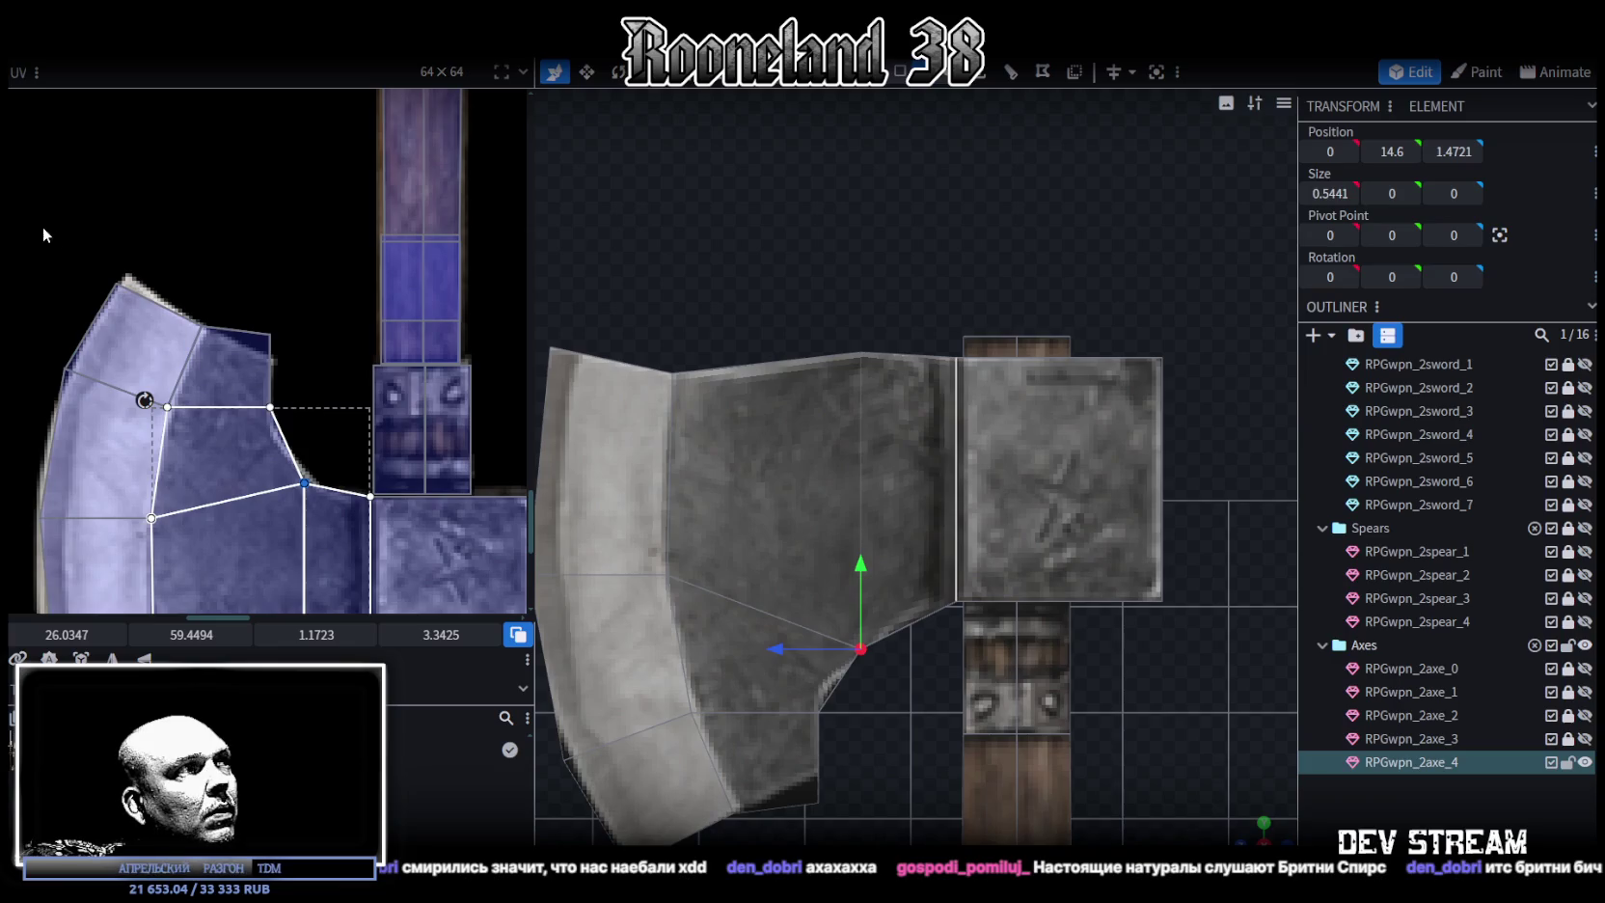
{"action": "left_click", "coordinate": [96, 417]}
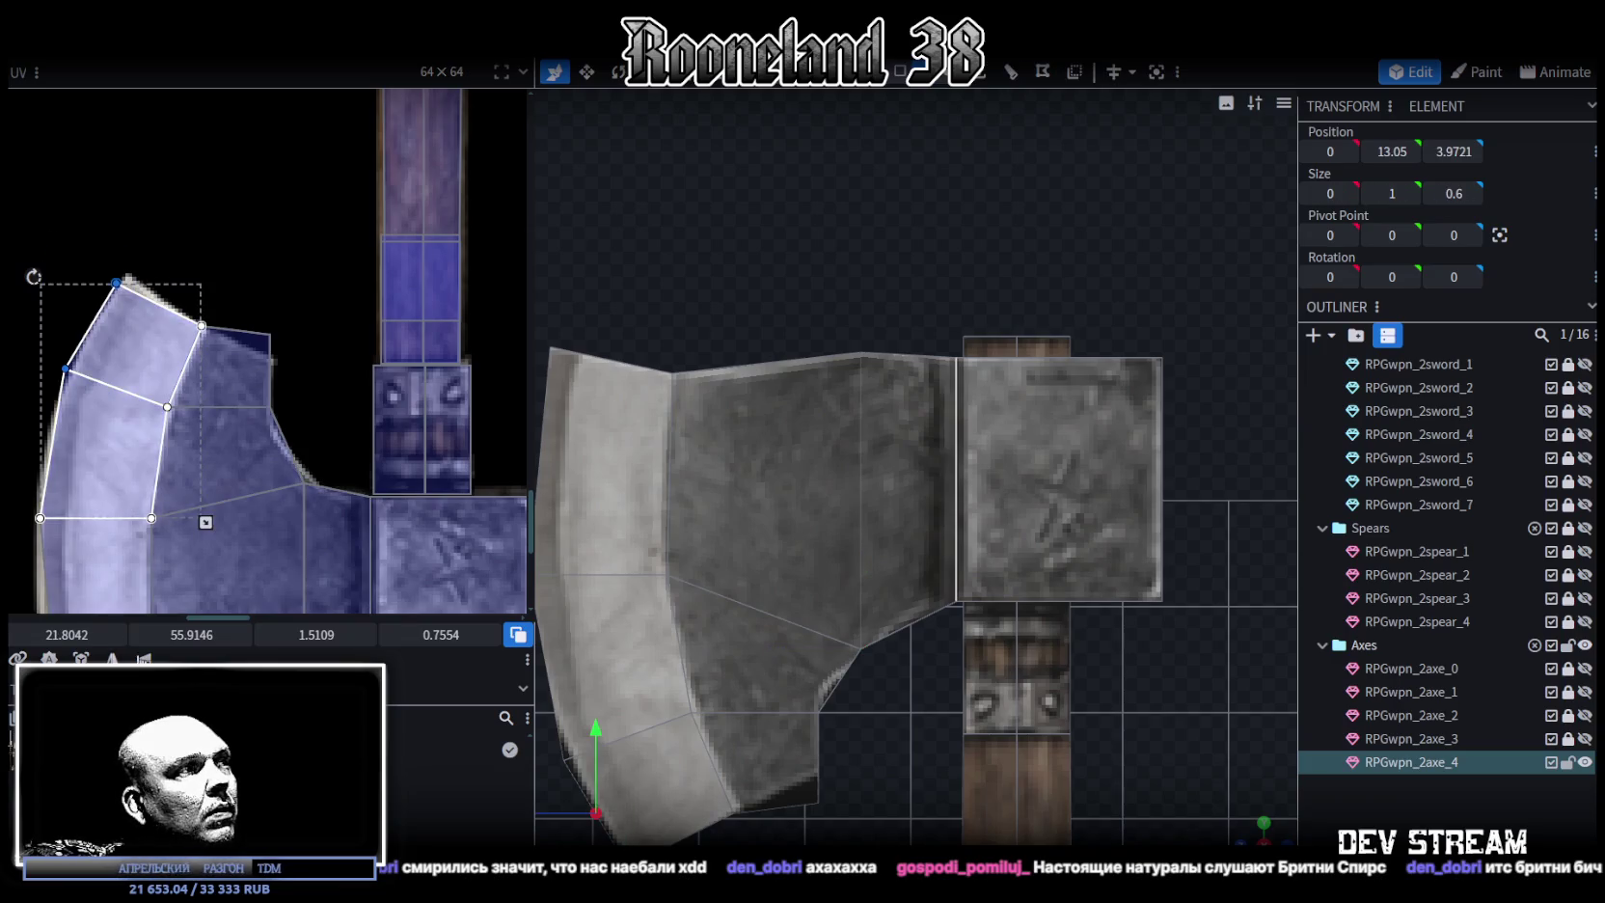
{"action": "left_click_drag", "start_coordinate": [116, 282], "coordinate": [126, 283]}
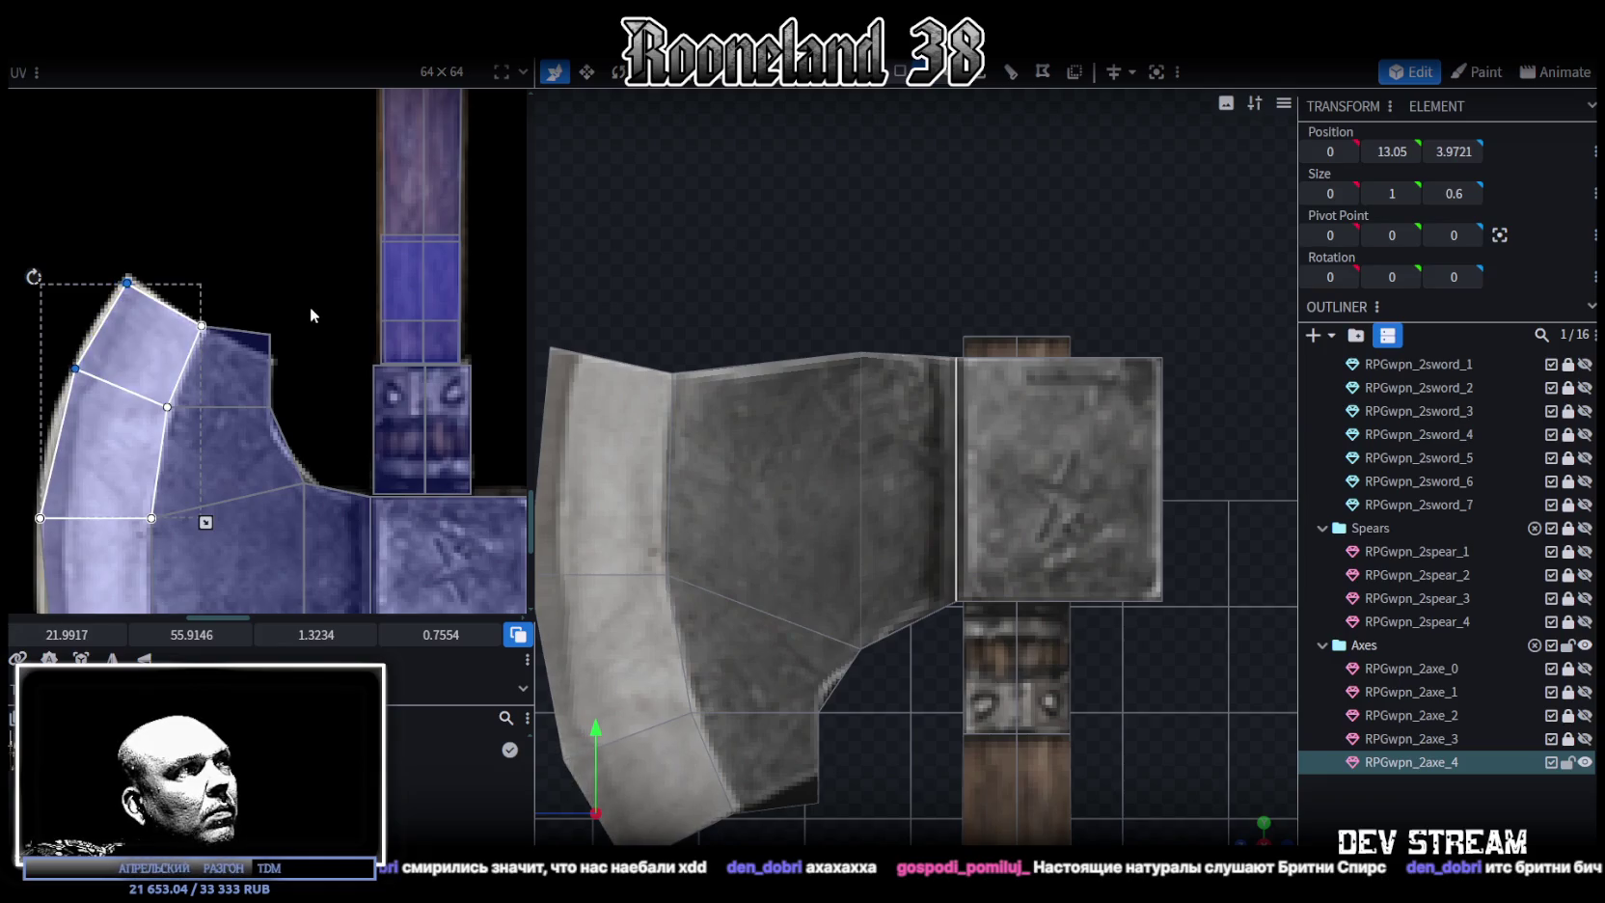
Lower the middle blade faces' UV corners and raise the inner notch vertex by 0.2
{"action": "left_click", "coordinate": [241, 405]}
{"action": "scroll", "coordinate": [231, 497], "scroll_direction": "up", "scroll_amount": 1}
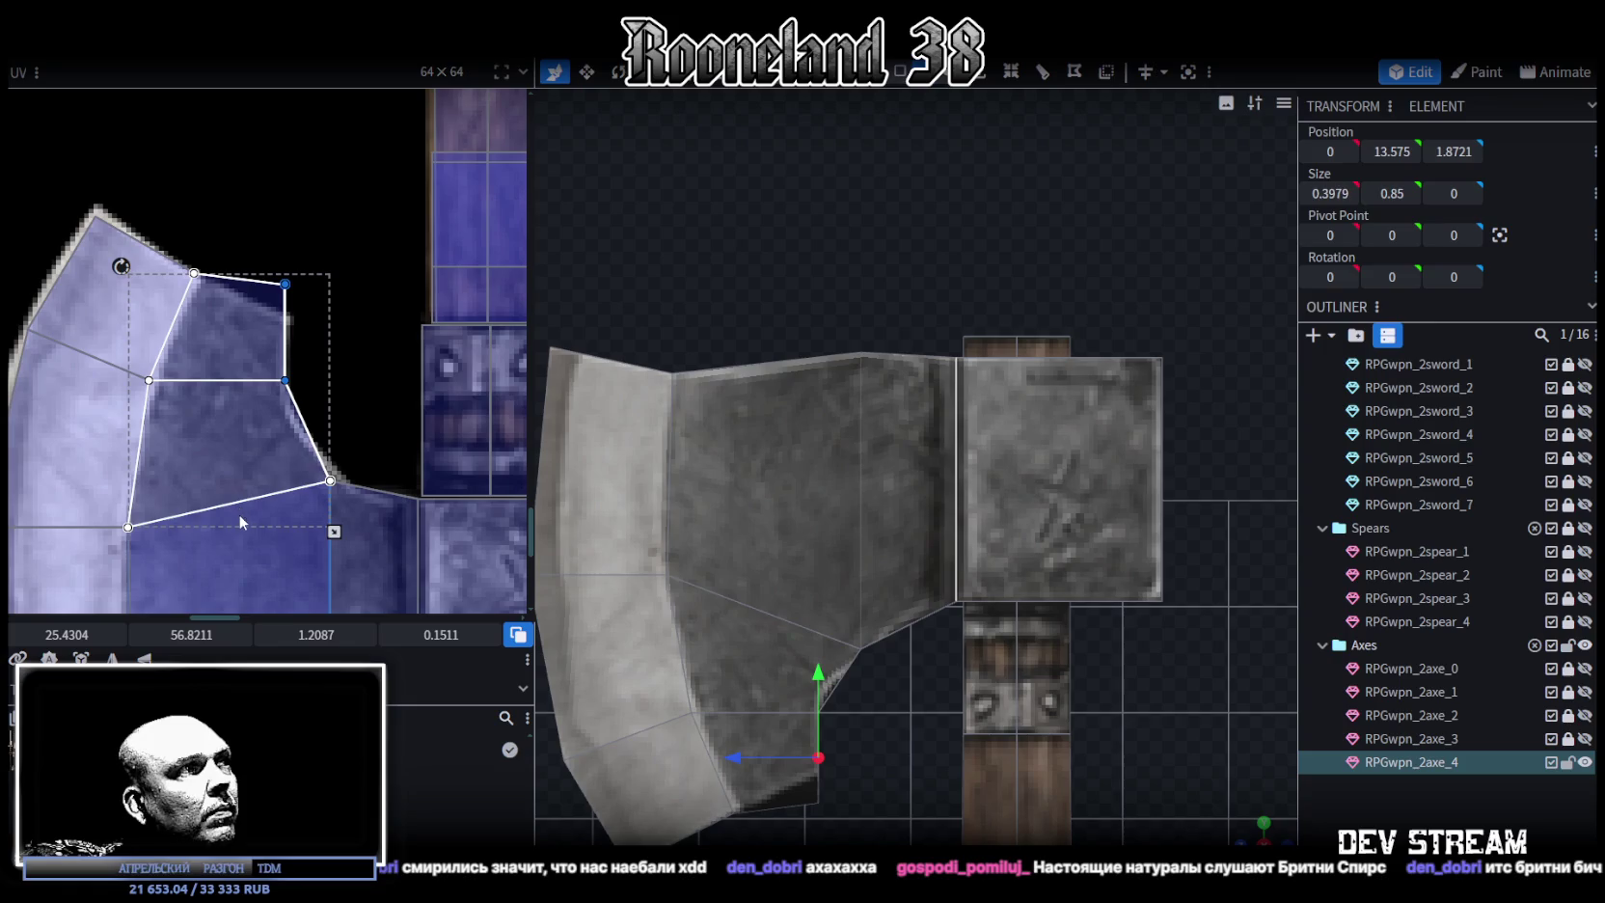
{"action": "left_click_drag", "start_coordinate": [198, 643], "coordinate": [208, 643]}
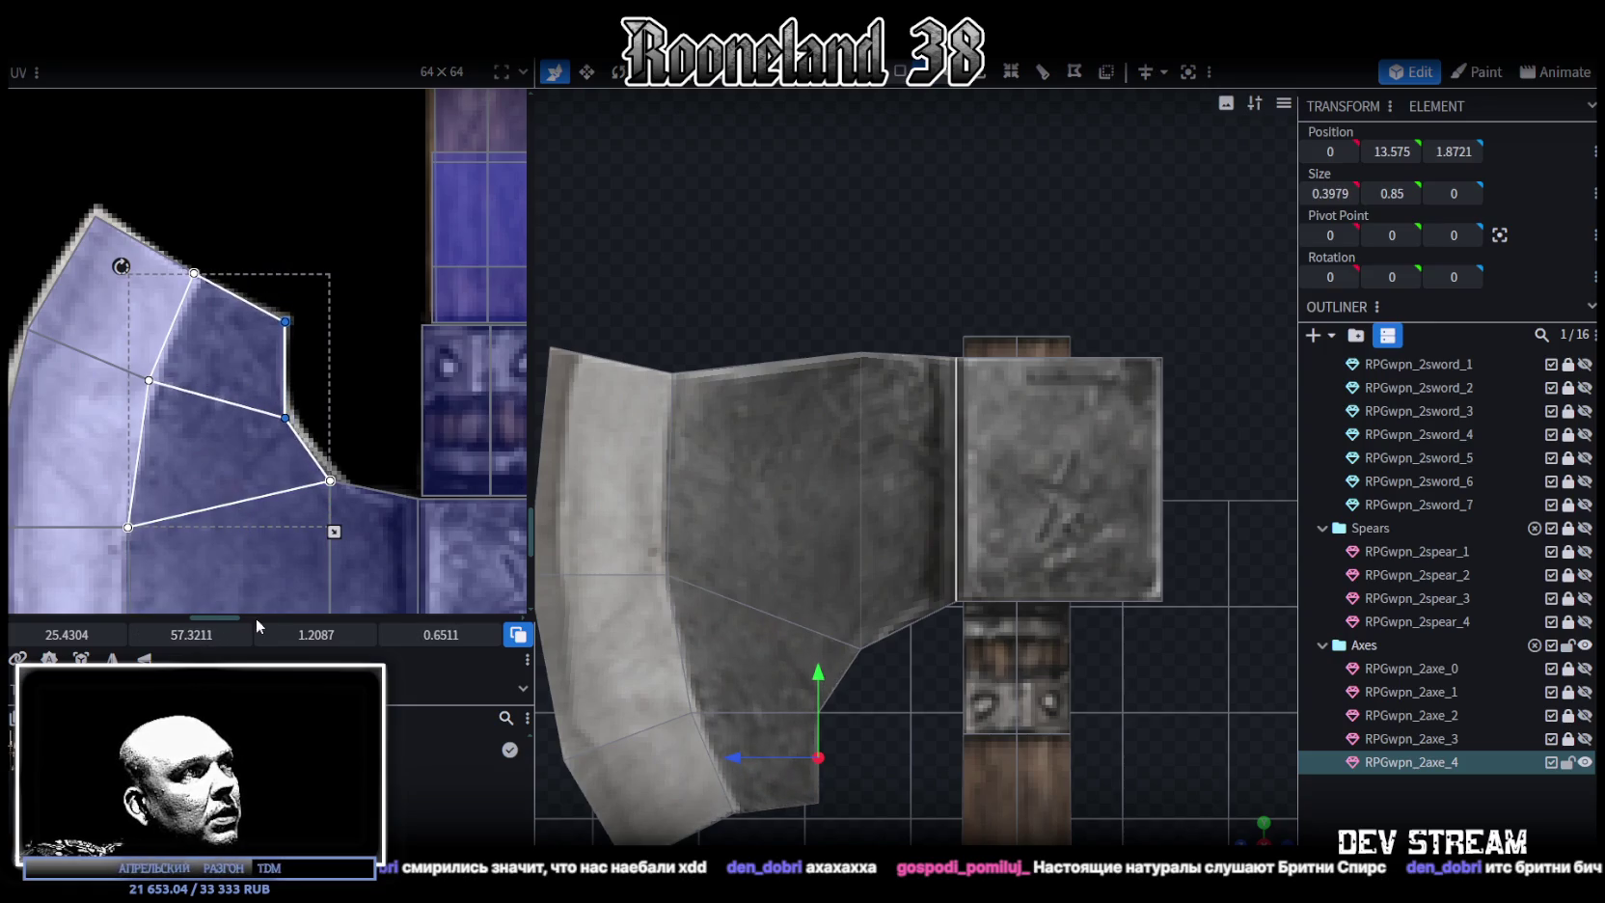
{"action": "scroll", "coordinate": [863, 718], "scroll_direction": "up", "scroll_amount": 2}
{"action": "scroll", "coordinate": [878, 647], "scroll_direction": "up", "scroll_amount": 1}
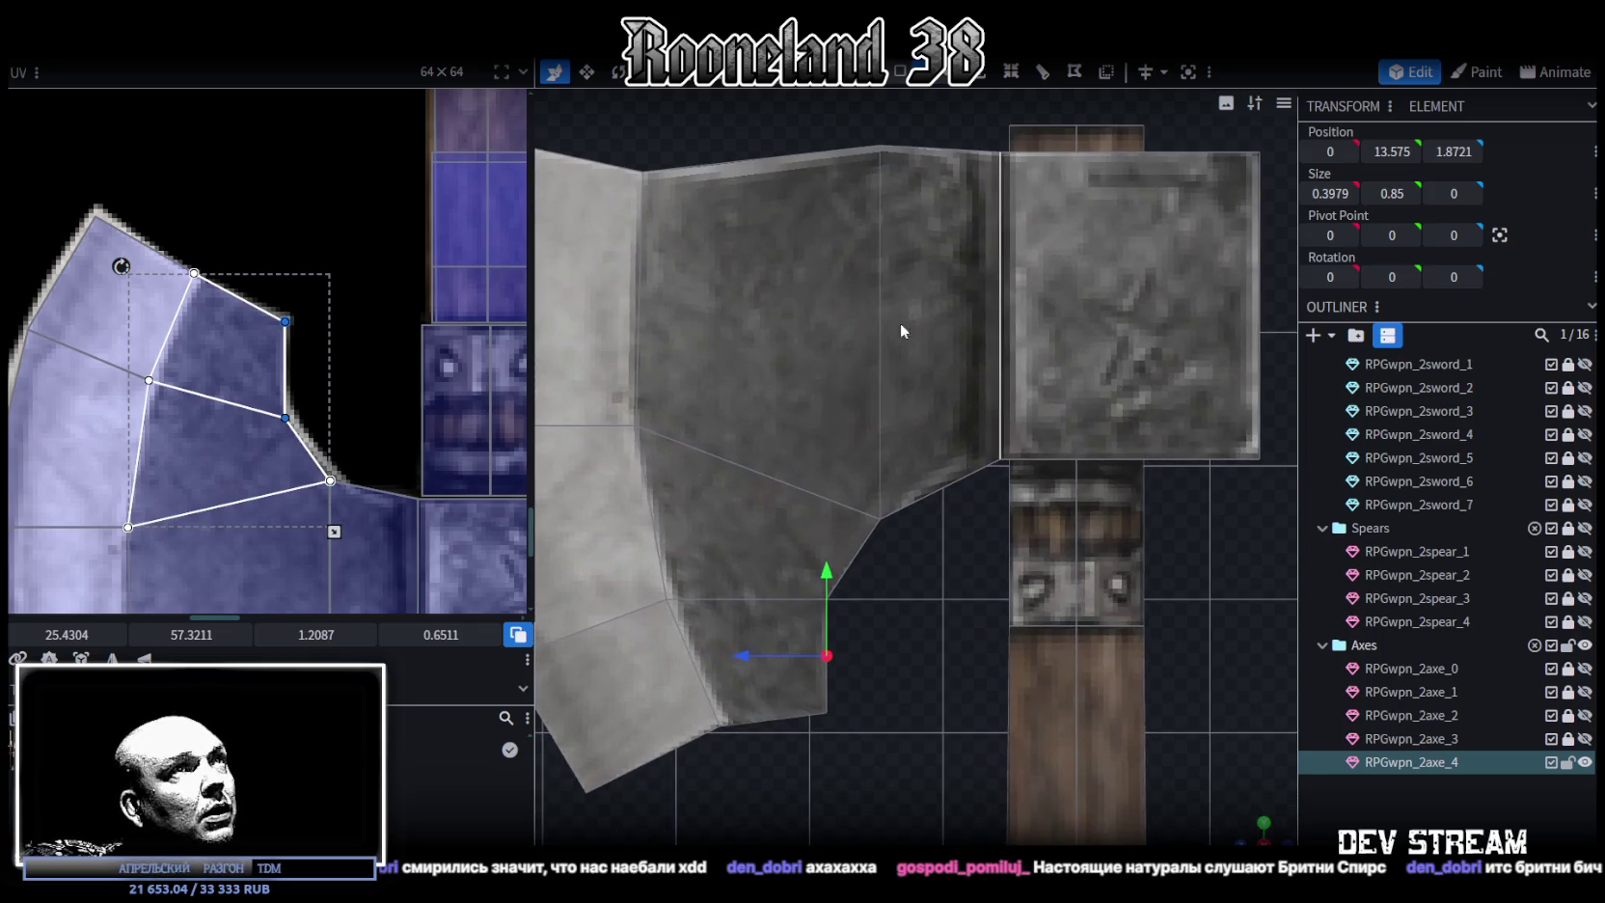
{"action": "left_click_drag", "start_coordinate": [827, 574], "coordinate": [827, 548]}
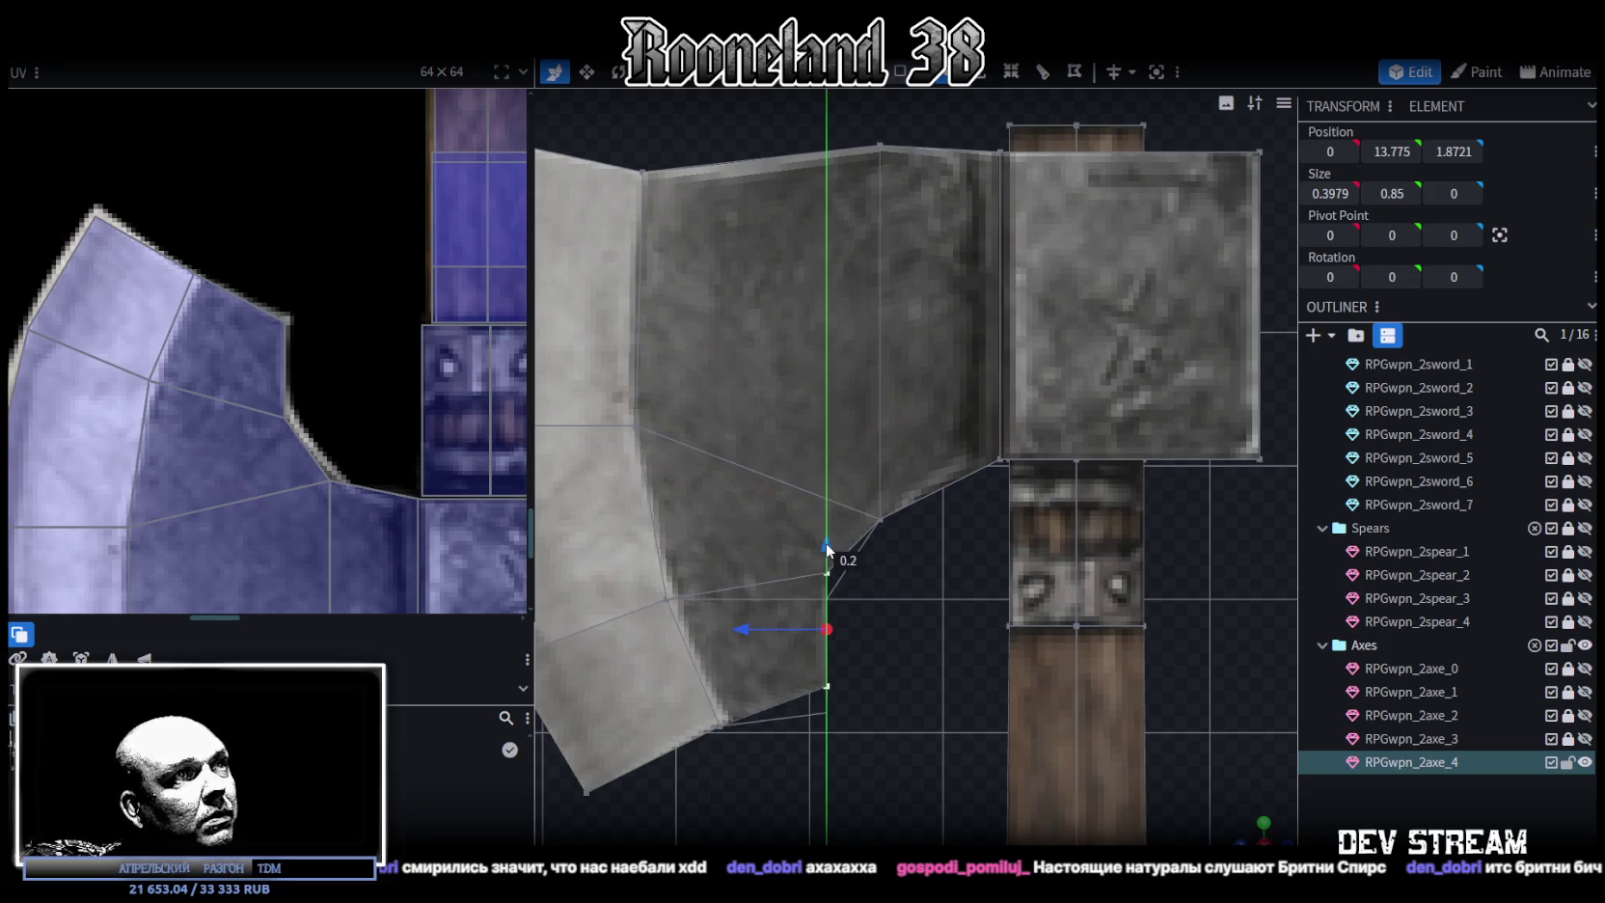
Select the vertices along the blade's lower inner edge
{"action": "mouse_move", "coordinate": [910, 718]}
{"action": "left_mouse_down"}
{"action": "mouse_move", "coordinate": [791, 507]}
{"action": "mouse_move", "coordinate": [850, 476]}
{"action": "left_mouse_up"}
{"action": "left_click_drag", "start_coordinate": [880, 716], "coordinate": [778, 543]}
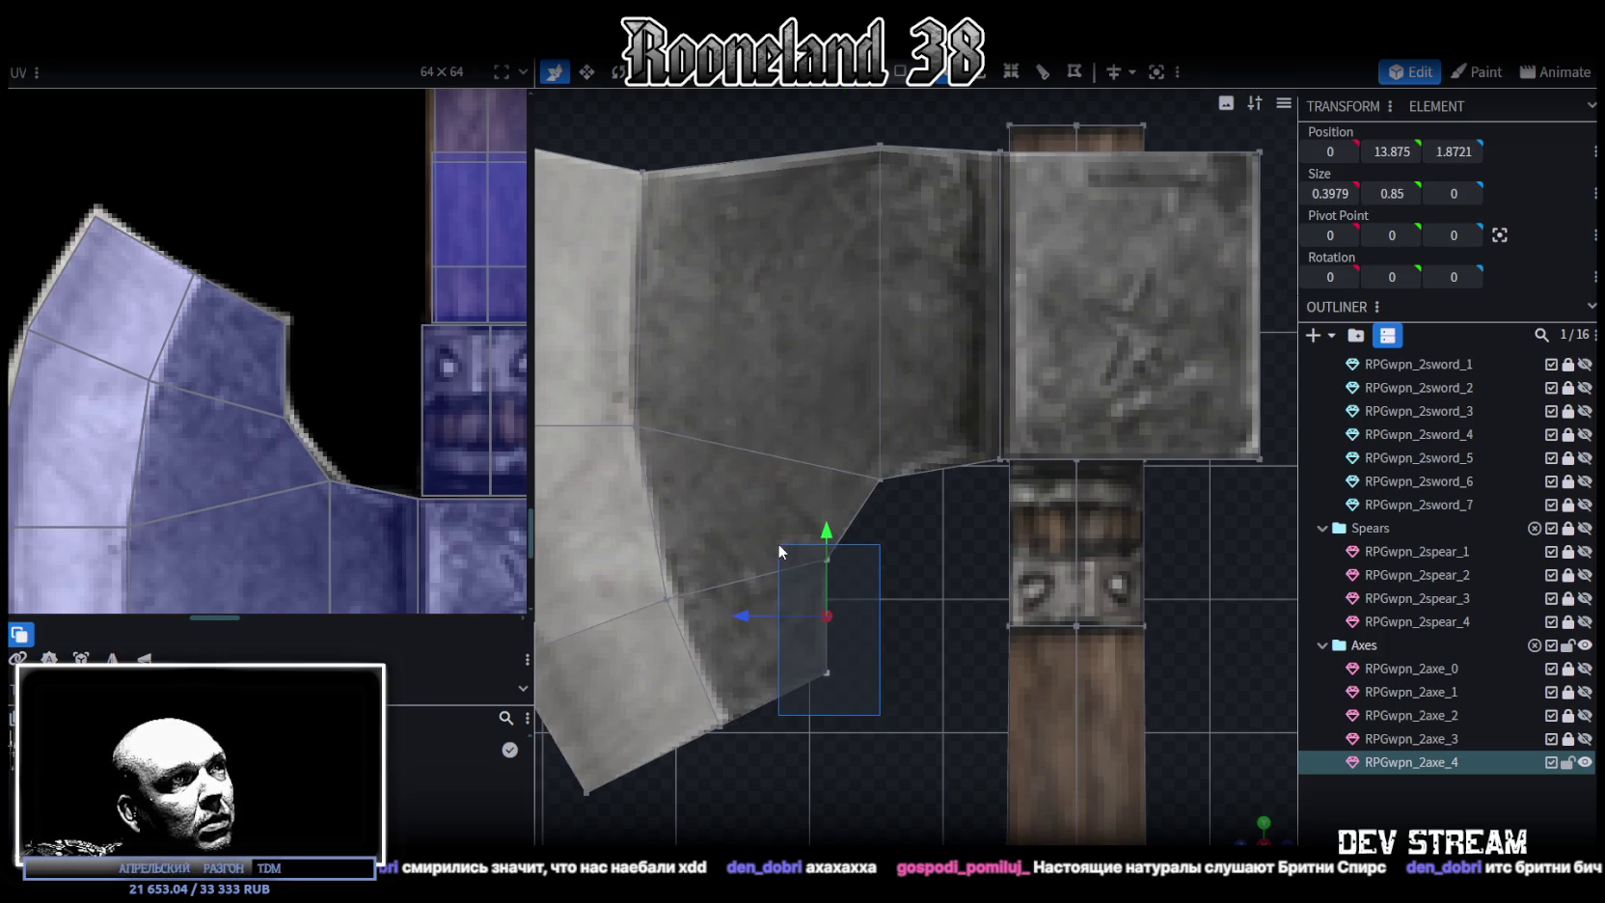
{"action": "scroll", "coordinate": [890, 708], "scroll_direction": "down", "scroll_amount": 5}
{"action": "scroll", "coordinate": [945, 673], "scroll_direction": "up", "scroll_amount": 1}
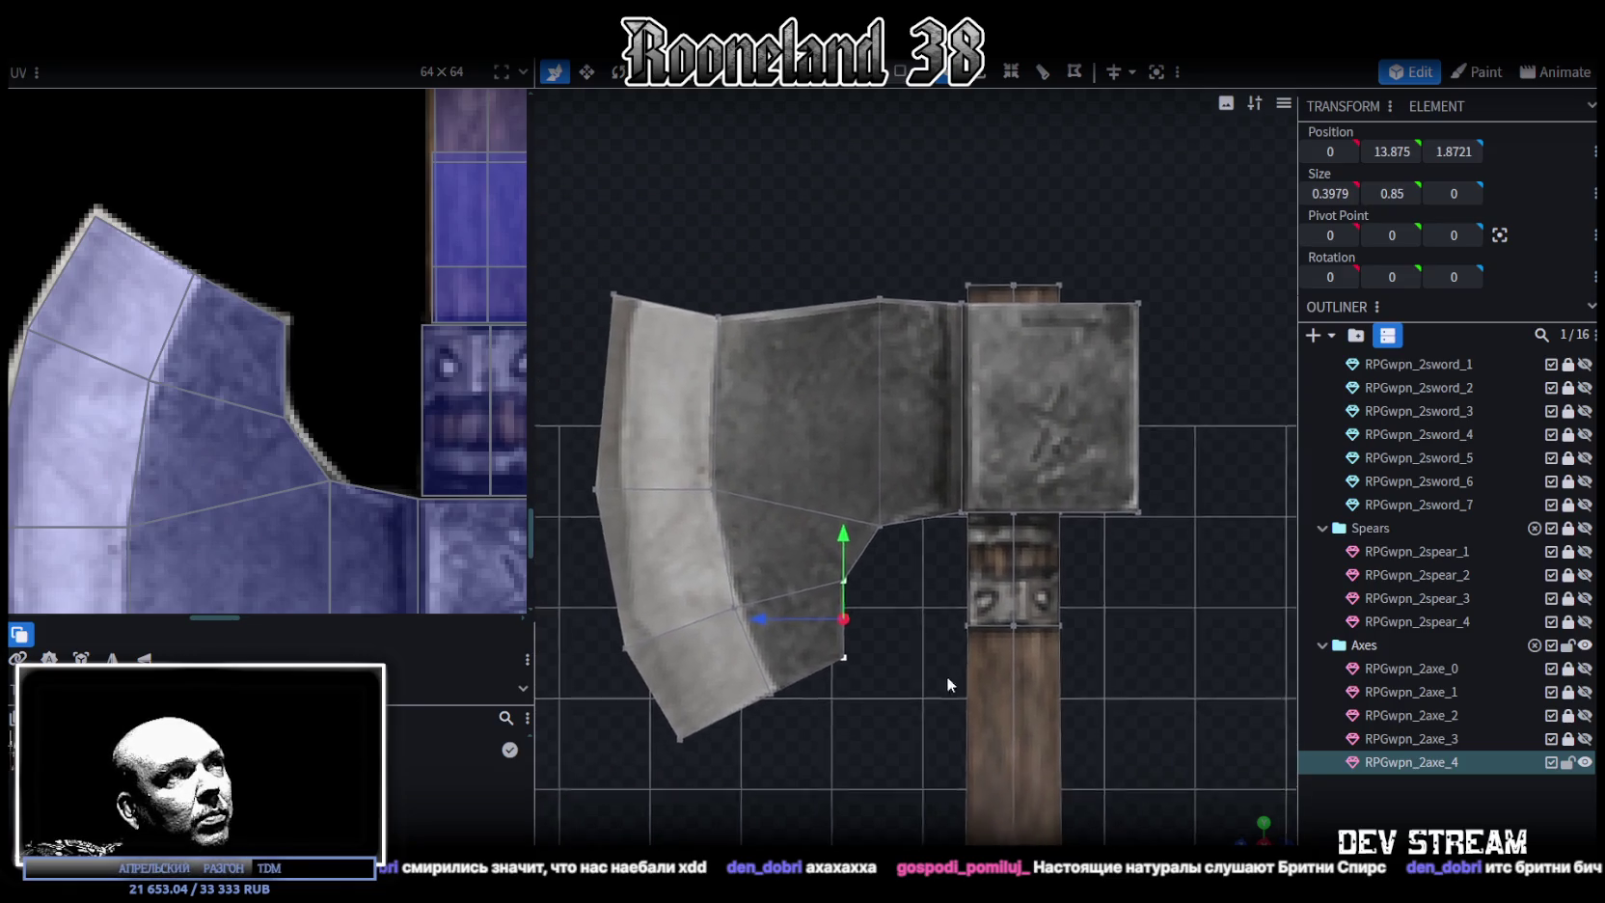
{"action": "scroll", "coordinate": [875, 446], "scroll_direction": "up", "scroll_amount": 2}
{"action": "left_click_drag", "start_coordinate": [694, 353], "coordinate": [751, 401]}
Set the blade's top edge vertex to height 17.3 and nudge the top-left corner up
{"action": "left_click", "coordinate": [903, 372]}
{"action": "left_click_drag", "start_coordinate": [904, 276], "coordinate": [905, 310]}
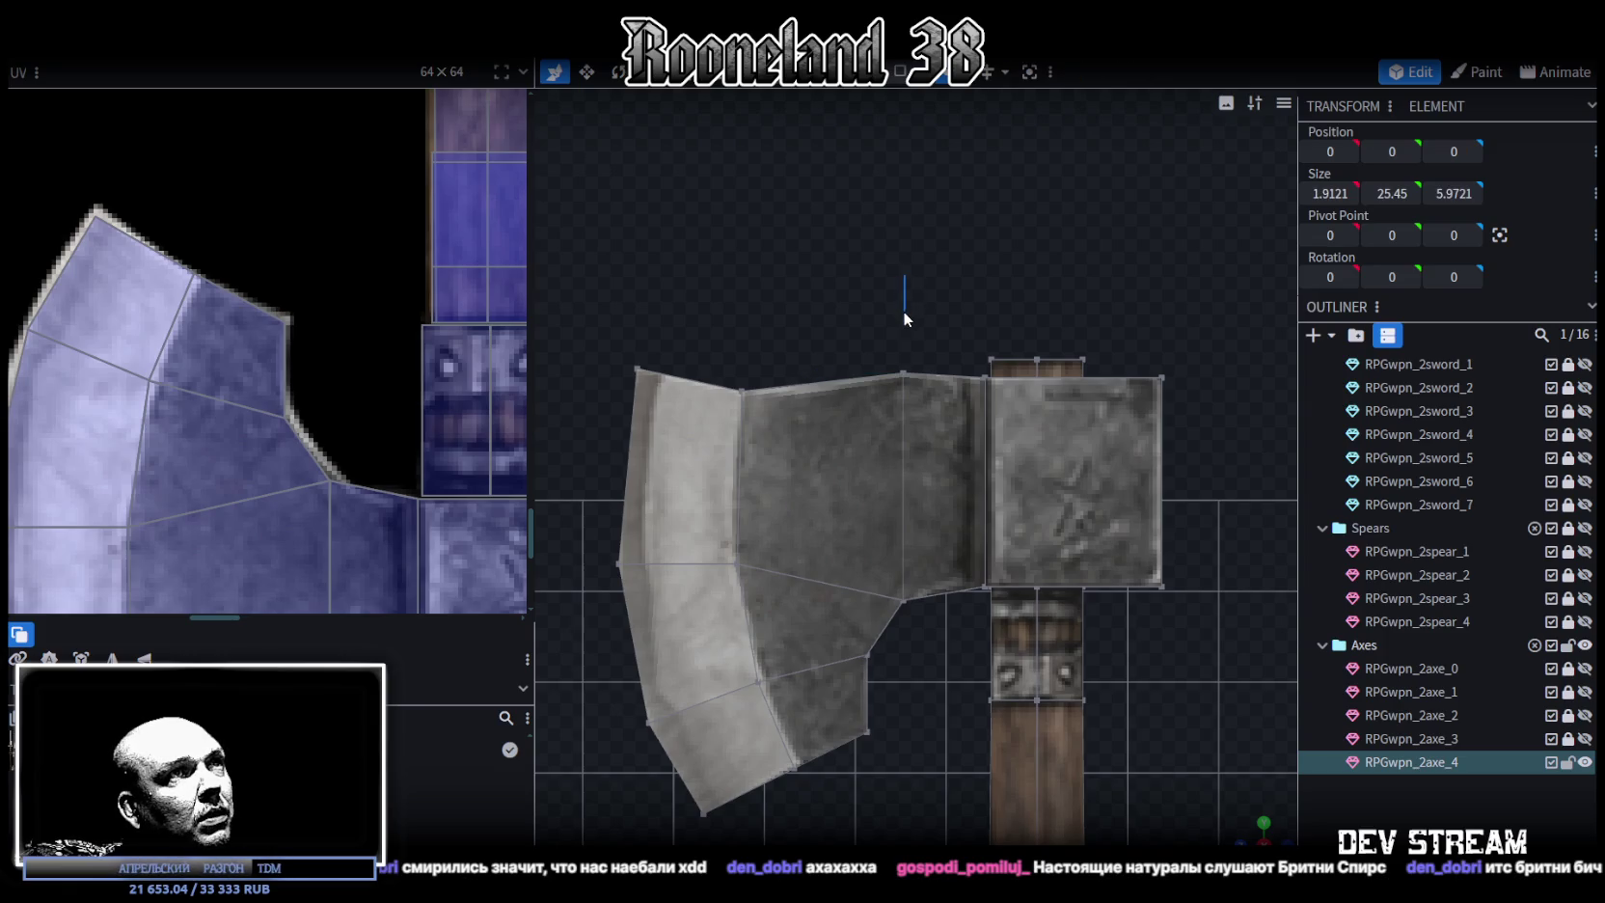
{"action": "left_click", "coordinate": [903, 373]}
{"action": "left_click_drag", "start_coordinate": [916, 381], "coordinate": [908, 298]}
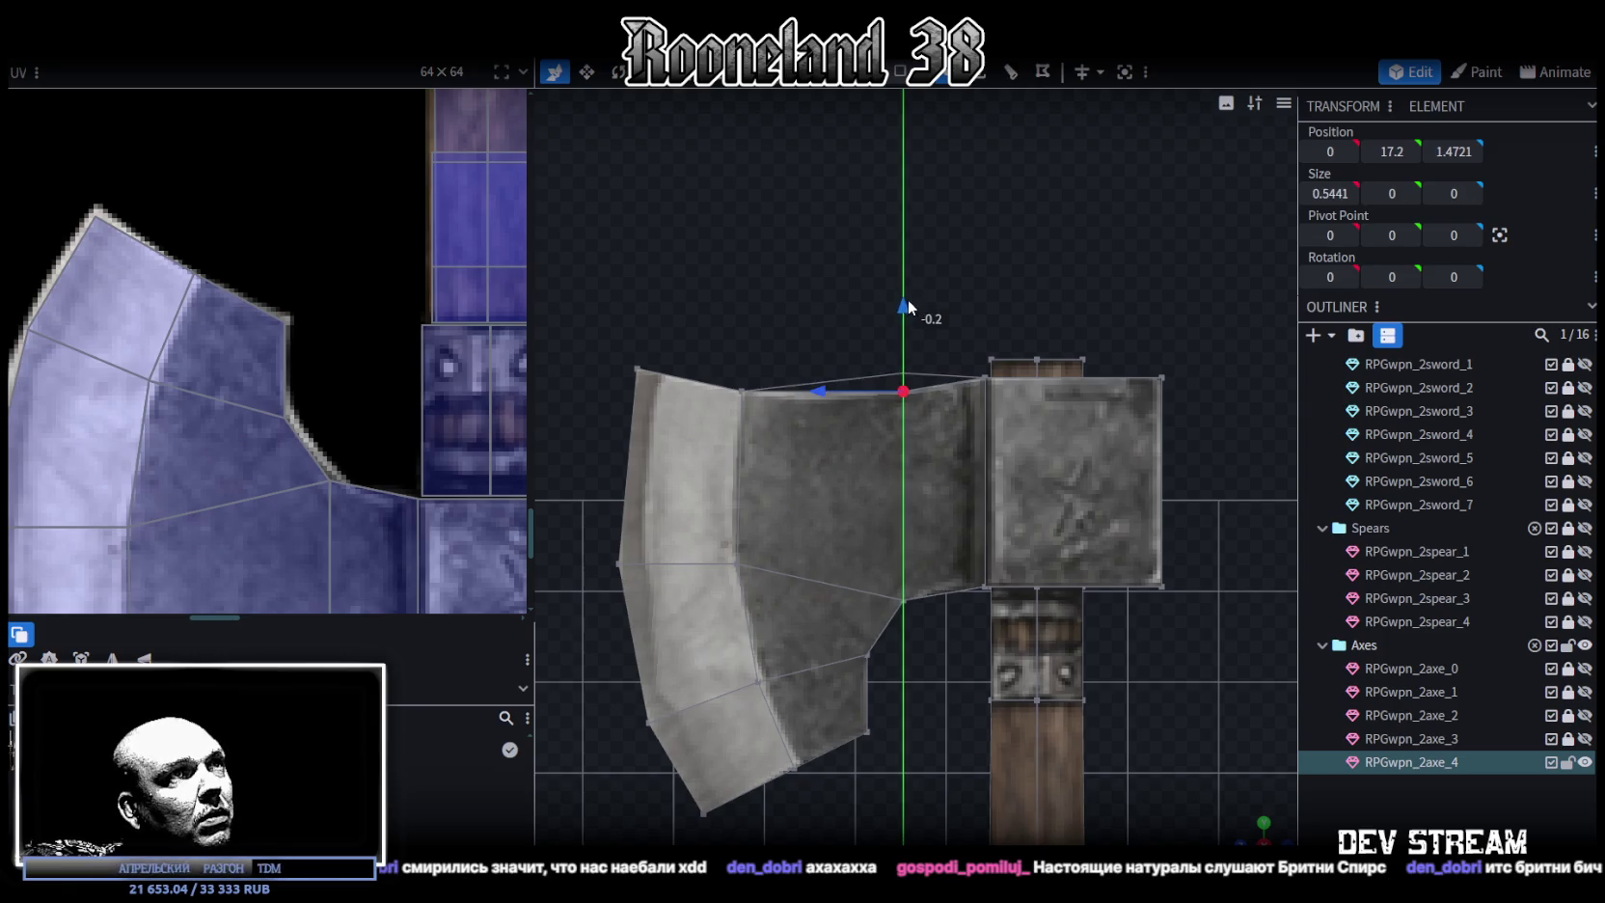
{"action": "left_click", "coordinate": [741, 391]}
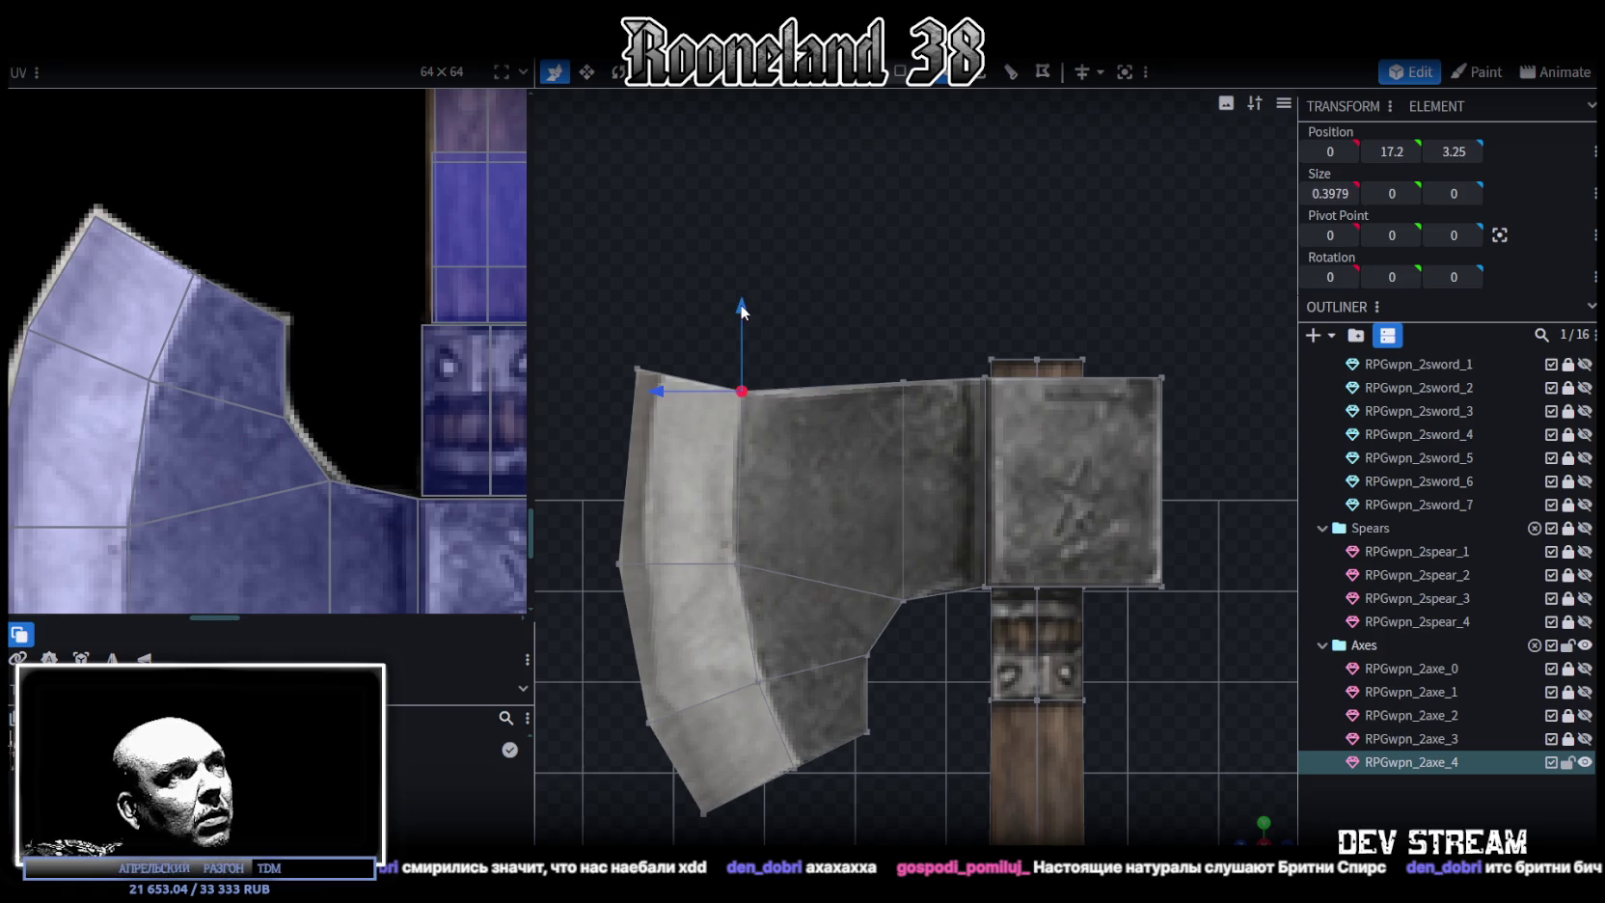
{"action": "left_click_drag", "start_coordinate": [741, 307], "coordinate": [741, 296]}
Select the vertical edge at the blade's inner seam and view the head in perspective
{"action": "right_click_drag", "start_coordinate": [931, 508], "coordinate": [938, 488]}
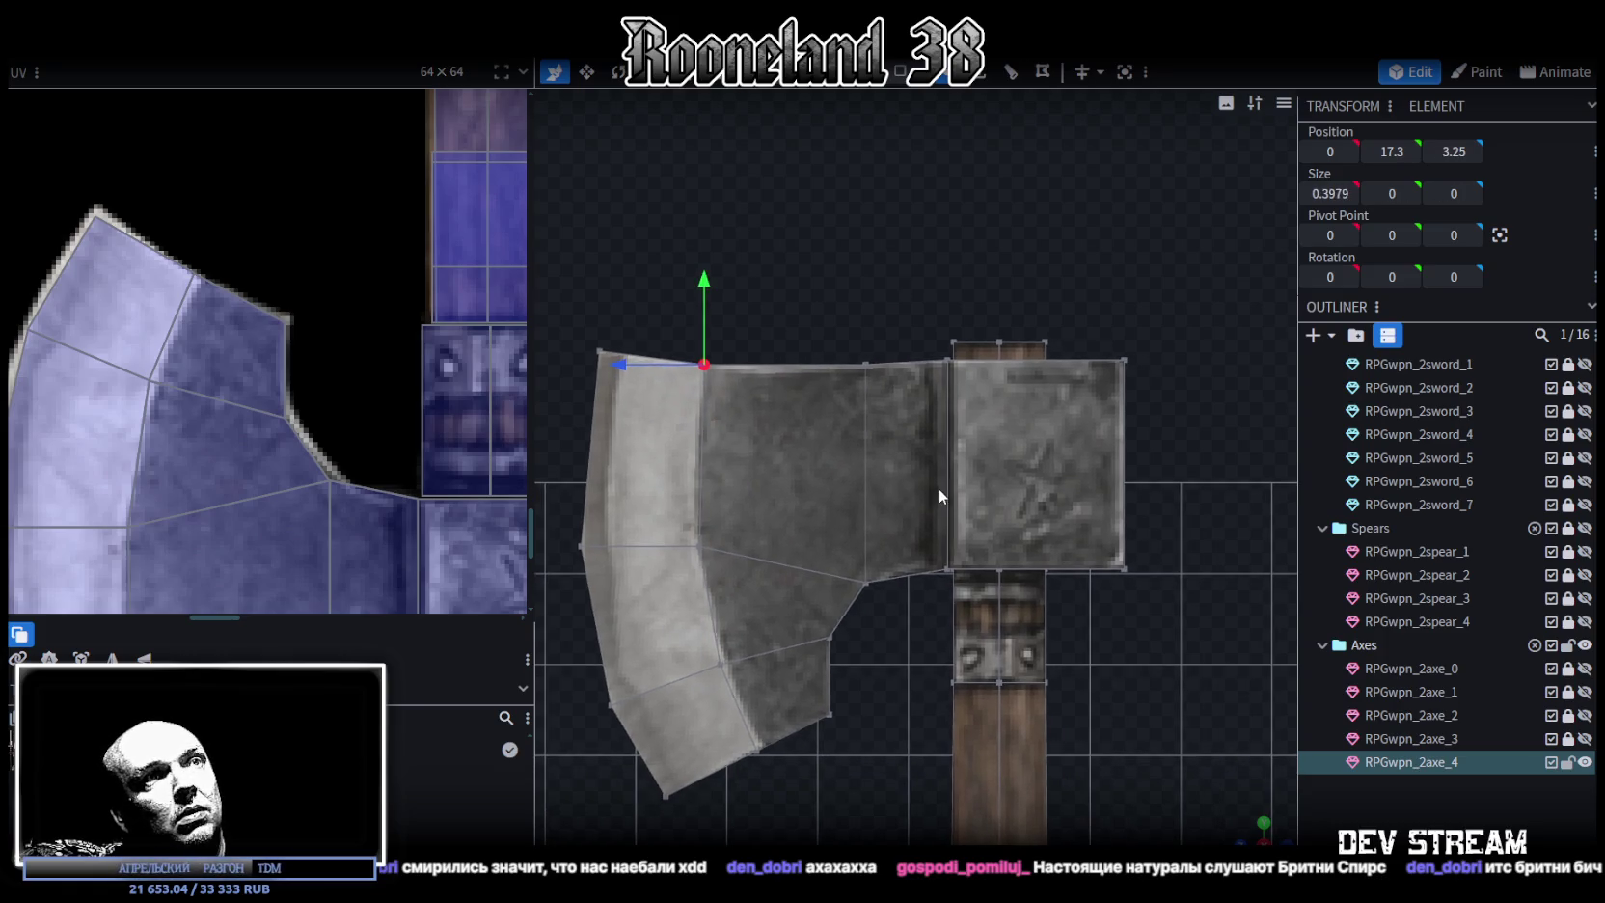
{"action": "scroll", "coordinate": [992, 451], "scroll_direction": "up", "scroll_amount": 1}
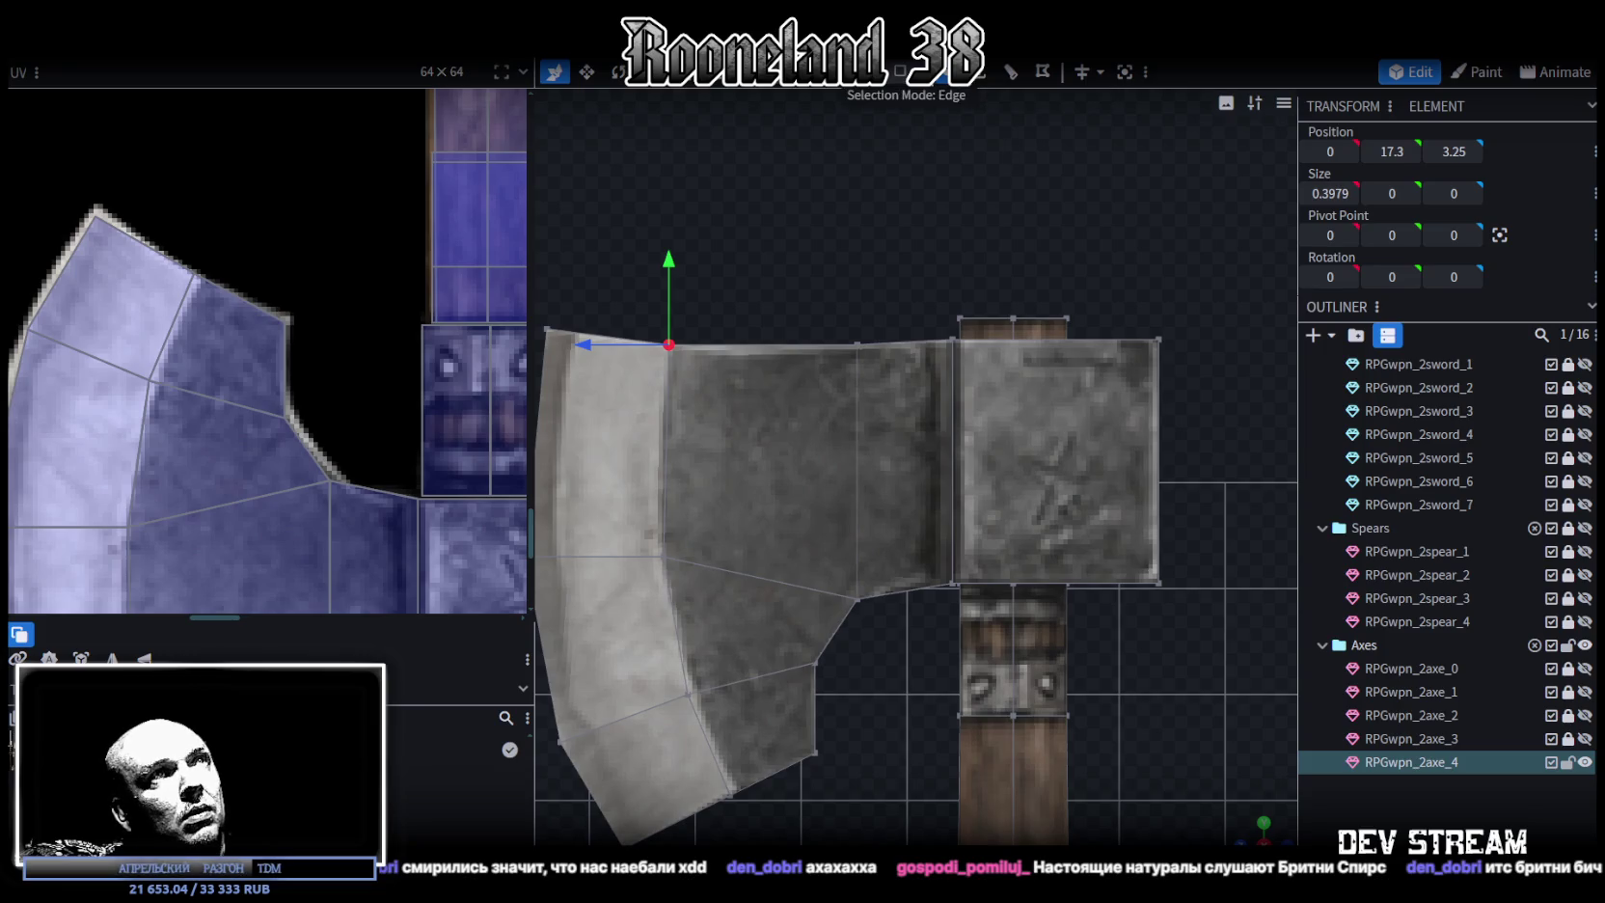
{"action": "left_click", "coordinate": [953, 442]}
{"action": "left_click_drag", "start_coordinate": [1244, 822], "coordinate": [1183, 772]}
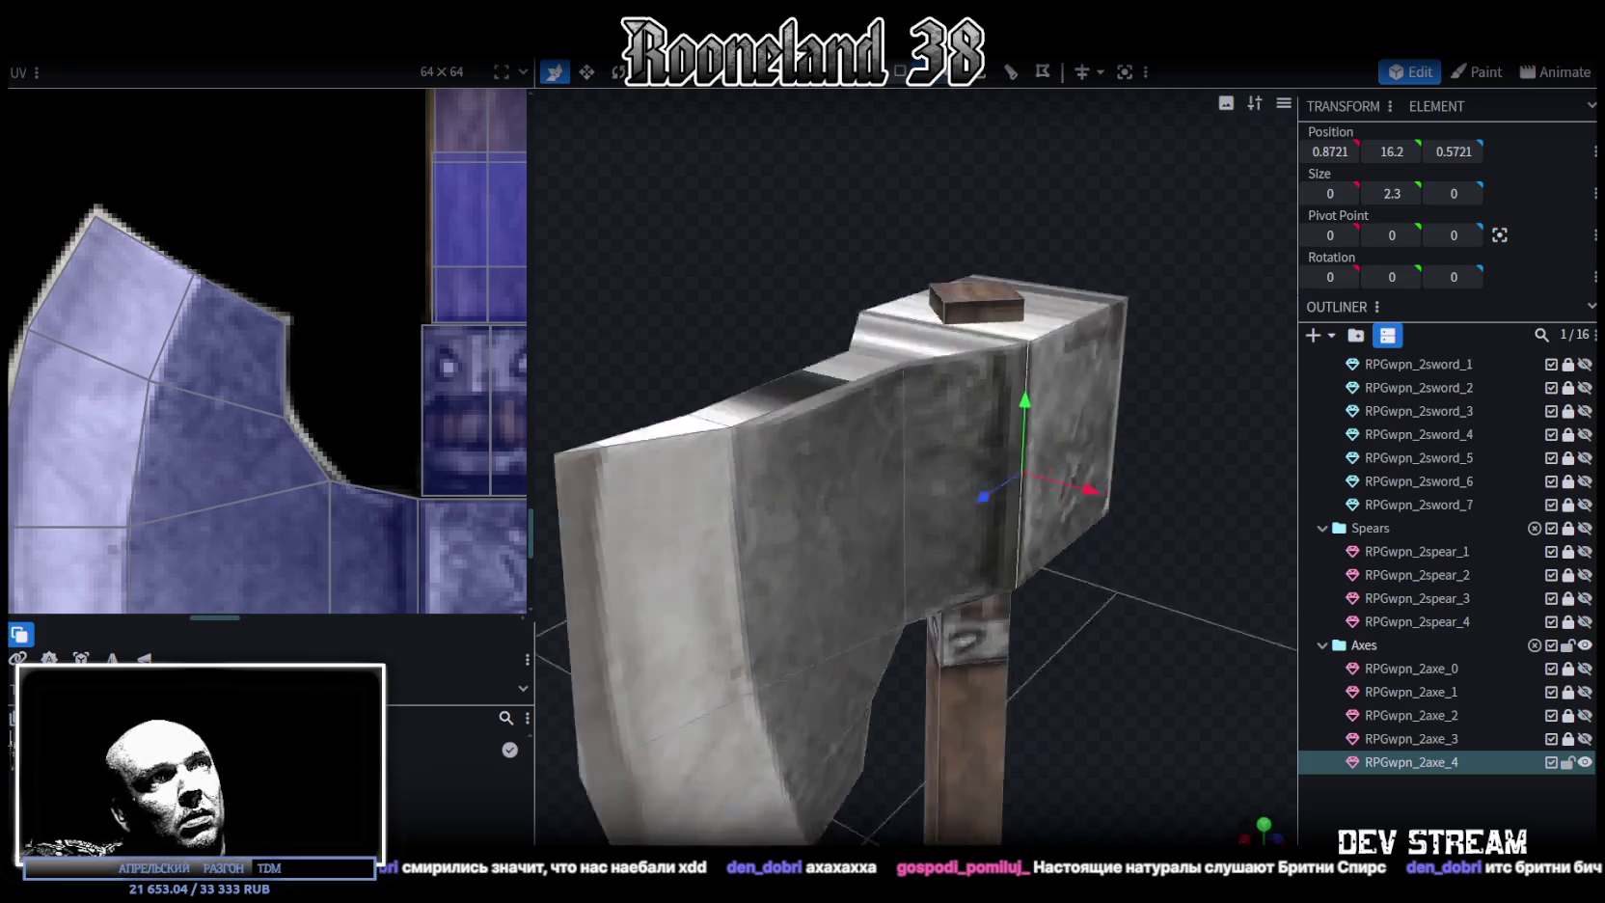
Push the edge where the blade meets the head outward along Z
{"action": "left_click", "coordinate": [836, 514], "text": "shift"}
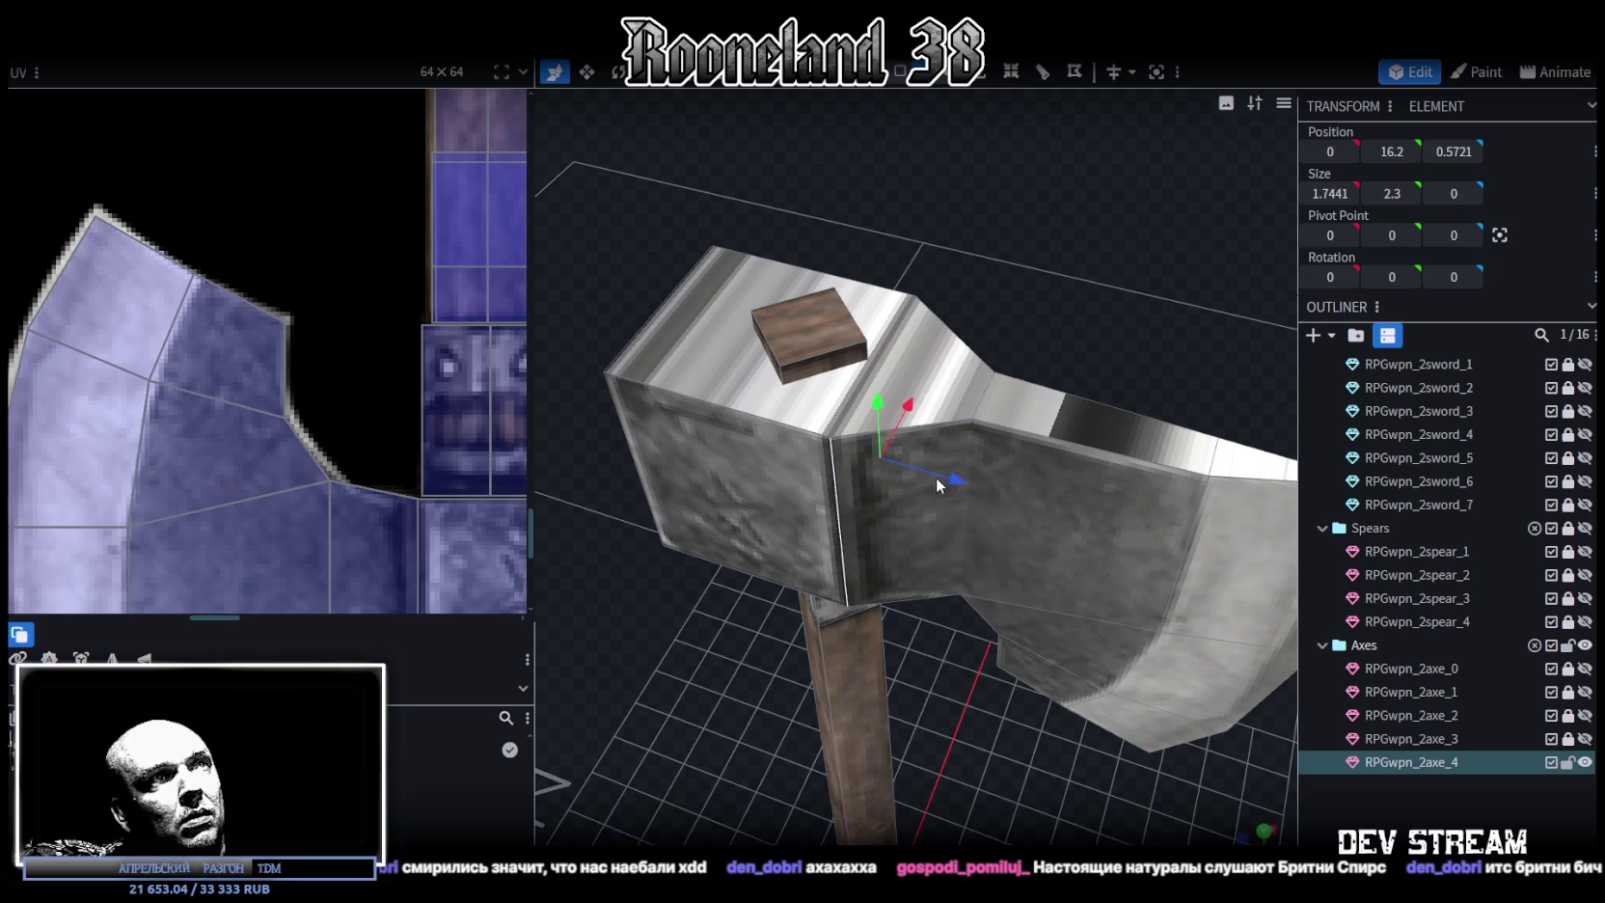
{"action": "left_click_drag", "start_coordinate": [966, 483], "coordinate": [973, 473]}
{"action": "left_click_drag", "start_coordinate": [769, 210], "coordinate": [673, 141]}
{"action": "mouse_move", "coordinate": [1052, 667]}
{"action": "left_mouse_down"}
{"action": "mouse_move", "coordinate": [1038, 494]}
{"action": "mouse_move", "coordinate": [1106, 555]}
{"action": "mouse_move", "coordinate": [1094, 568]}
{"action": "mouse_move", "coordinate": [1148, 486]}
{"action": "mouse_move", "coordinate": [1128, 431]}
{"action": "mouse_move", "coordinate": [900, 535]}
{"action": "mouse_move", "coordinate": [695, 681]}
{"action": "mouse_move", "coordinate": [601, 706]}
{"action": "mouse_move", "coordinate": [652, 673]}
{"action": "mouse_move", "coordinate": [1104, 703]}
{"action": "mouse_move", "coordinate": [911, 401]}
{"action": "left_mouse_up"}
{"action": "scroll", "coordinate": [379, 430], "scroll_direction": "down", "scroll_amount": 2}
{"action": "left_click_drag", "start_coordinate": [1123, 421], "coordinate": [1032, 452]}
Scale the neck part narrower, from Size X 1.7441 to 1.1441
{"action": "key", "text": "s"}
{"action": "mouse_move", "coordinate": [1005, 340]}
{"action": "left_mouse_down"}
{"action": "mouse_move", "coordinate": [976, 361]}
{"action": "mouse_move", "coordinate": [930, 622]}
{"action": "mouse_move", "coordinate": [961, 524]}
{"action": "mouse_move", "coordinate": [962, 436]}
{"action": "mouse_move", "coordinate": [920, 389]}
{"action": "mouse_move", "coordinate": [823, 399]}
{"action": "mouse_move", "coordinate": [877, 382]}
{"action": "left_mouse_up"}
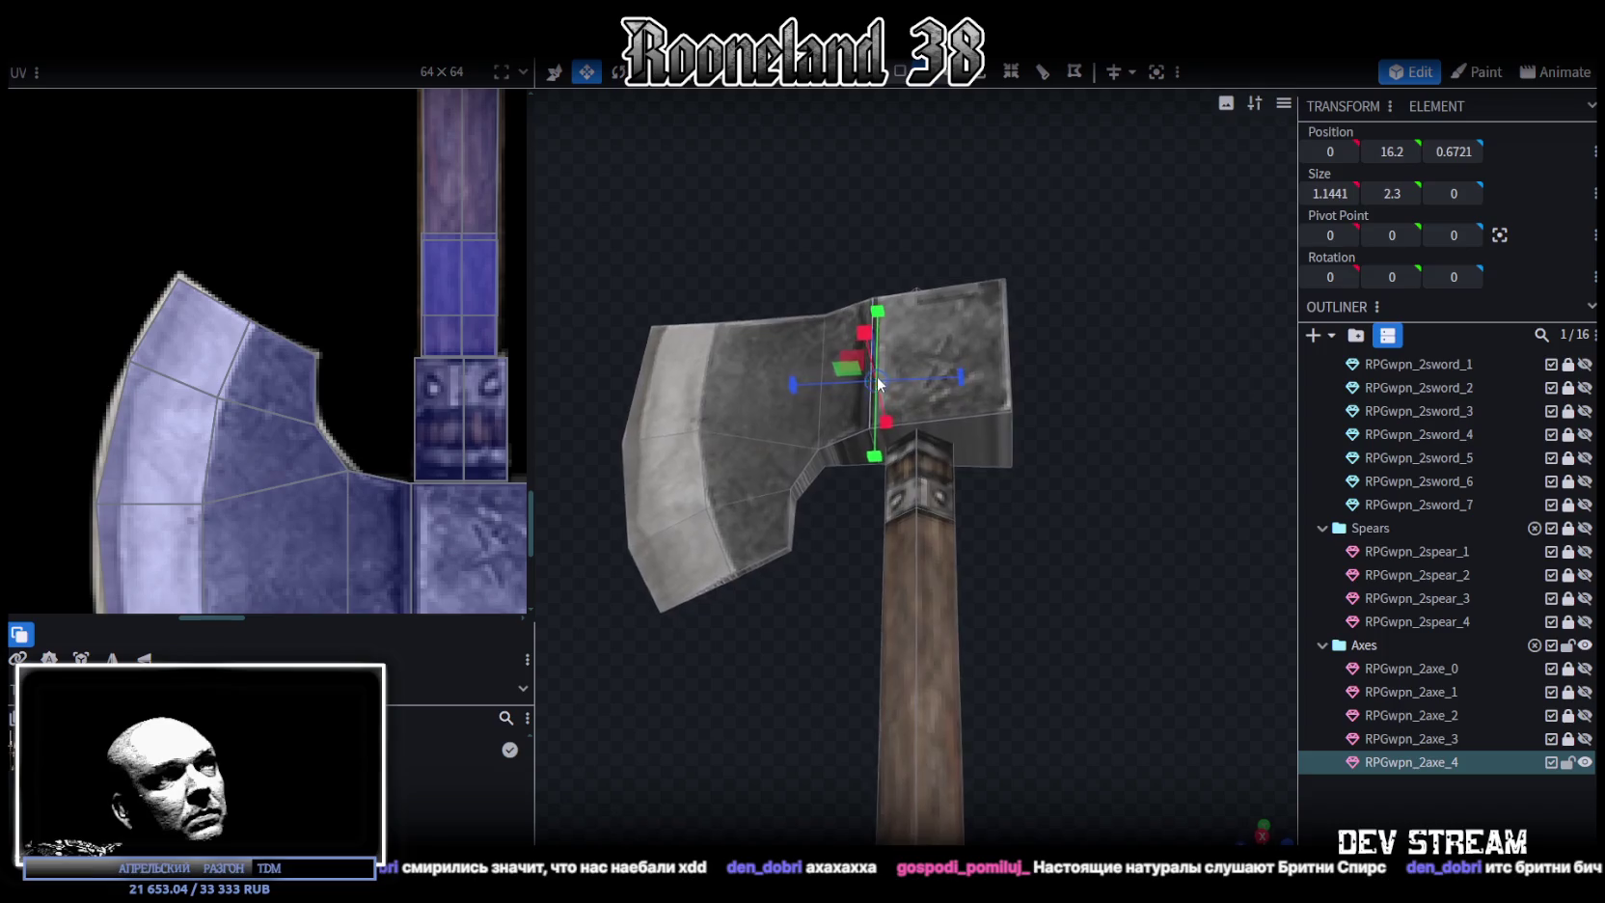
{"action": "scroll", "coordinate": [305, 510], "scroll_direction": "down", "scroll_amount": 3}
{"action": "middle_click_drag", "start_coordinate": [305, 511], "coordinate": [354, 407]}
{"action": "scroll", "coordinate": [354, 407], "scroll_direction": "up", "scroll_amount": 2}
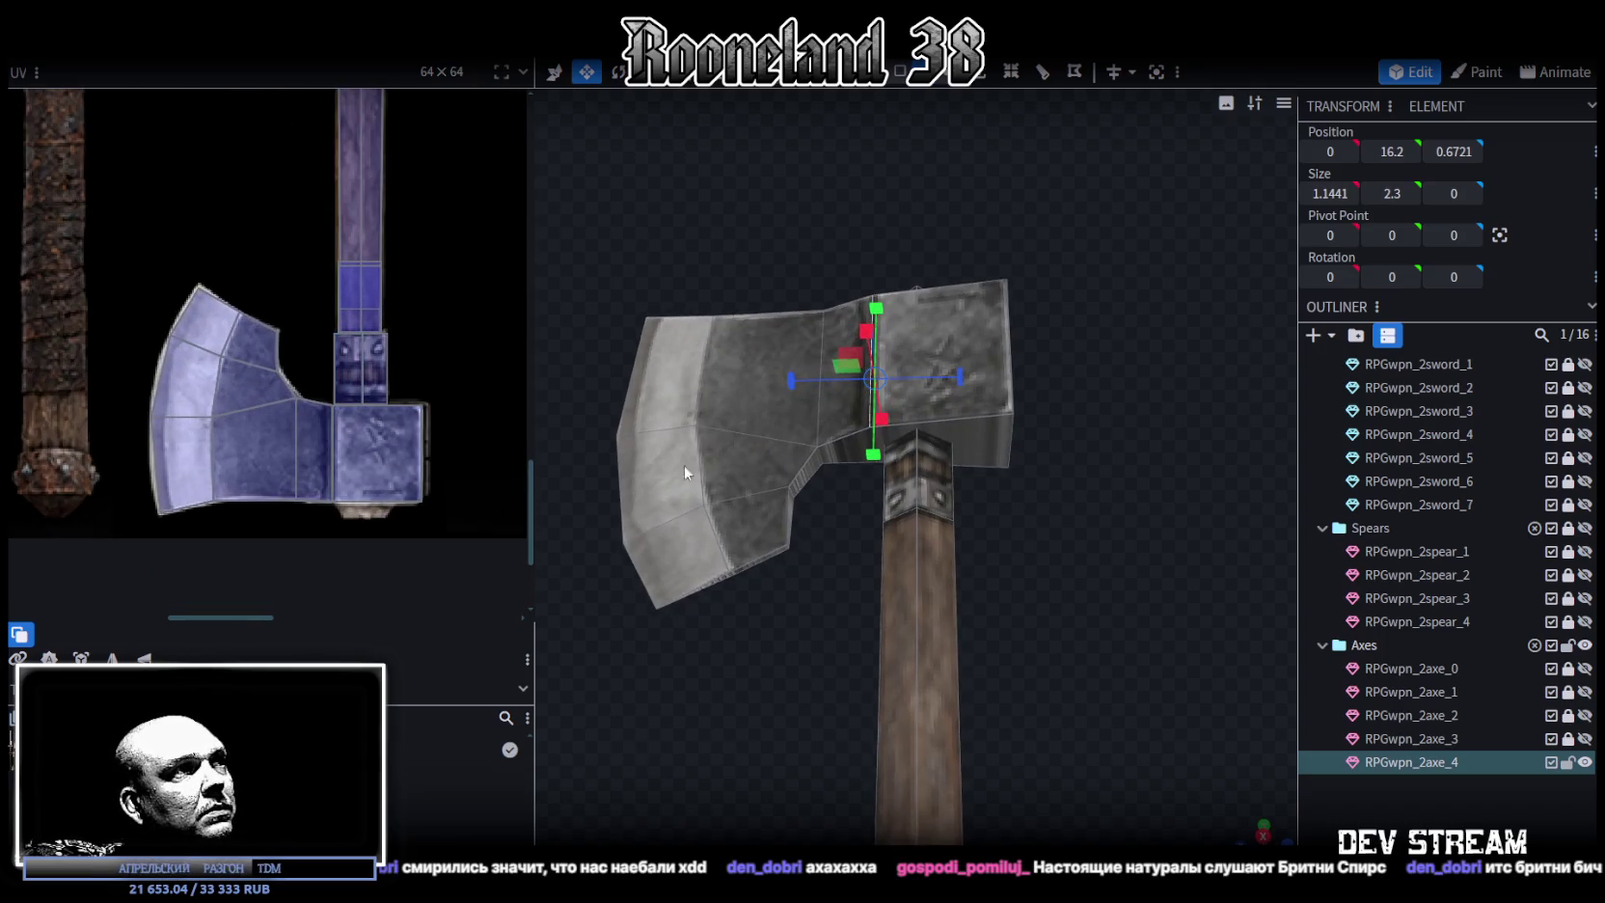
Select the top faces of the axe head and blade
{"action": "mouse_move", "coordinate": [1142, 505]}
{"action": "left_mouse_down"}
{"action": "mouse_move", "coordinate": [1158, 588]}
{"action": "mouse_move", "coordinate": [1079, 494]}
{"action": "mouse_move", "coordinate": [1098, 407]}
{"action": "mouse_move", "coordinate": [886, 206]}
{"action": "left_mouse_up"}
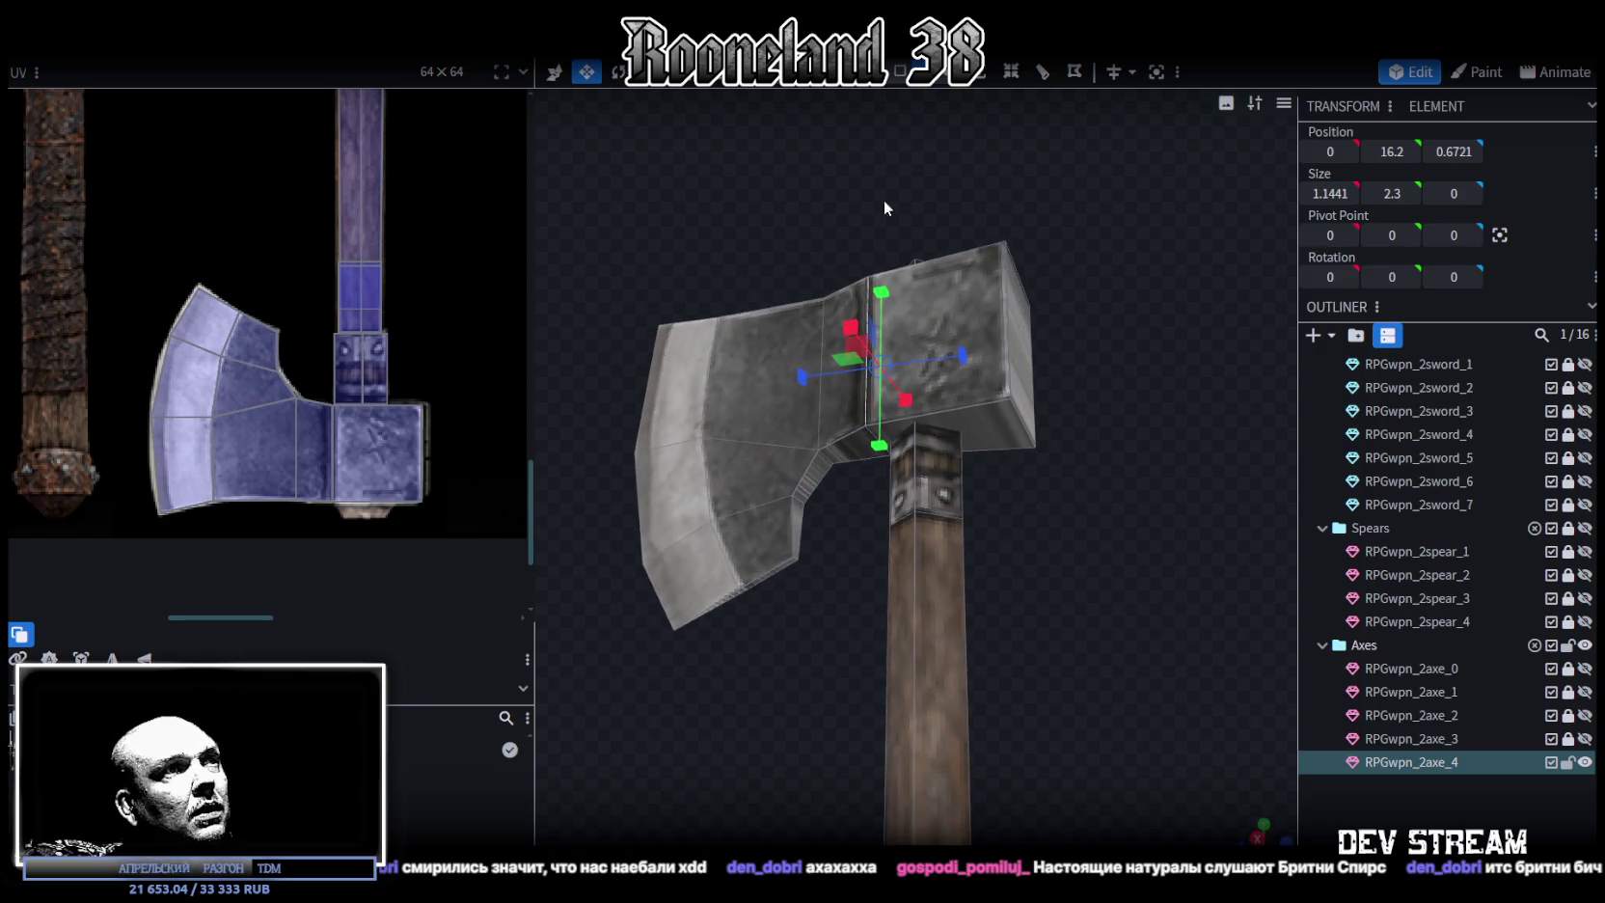
{"action": "mouse_move", "coordinate": [827, 683]}
{"action": "left_mouse_down"}
{"action": "mouse_move", "coordinate": [783, 633]}
{"action": "mouse_move", "coordinate": [748, 642]}
{"action": "left_mouse_up"}
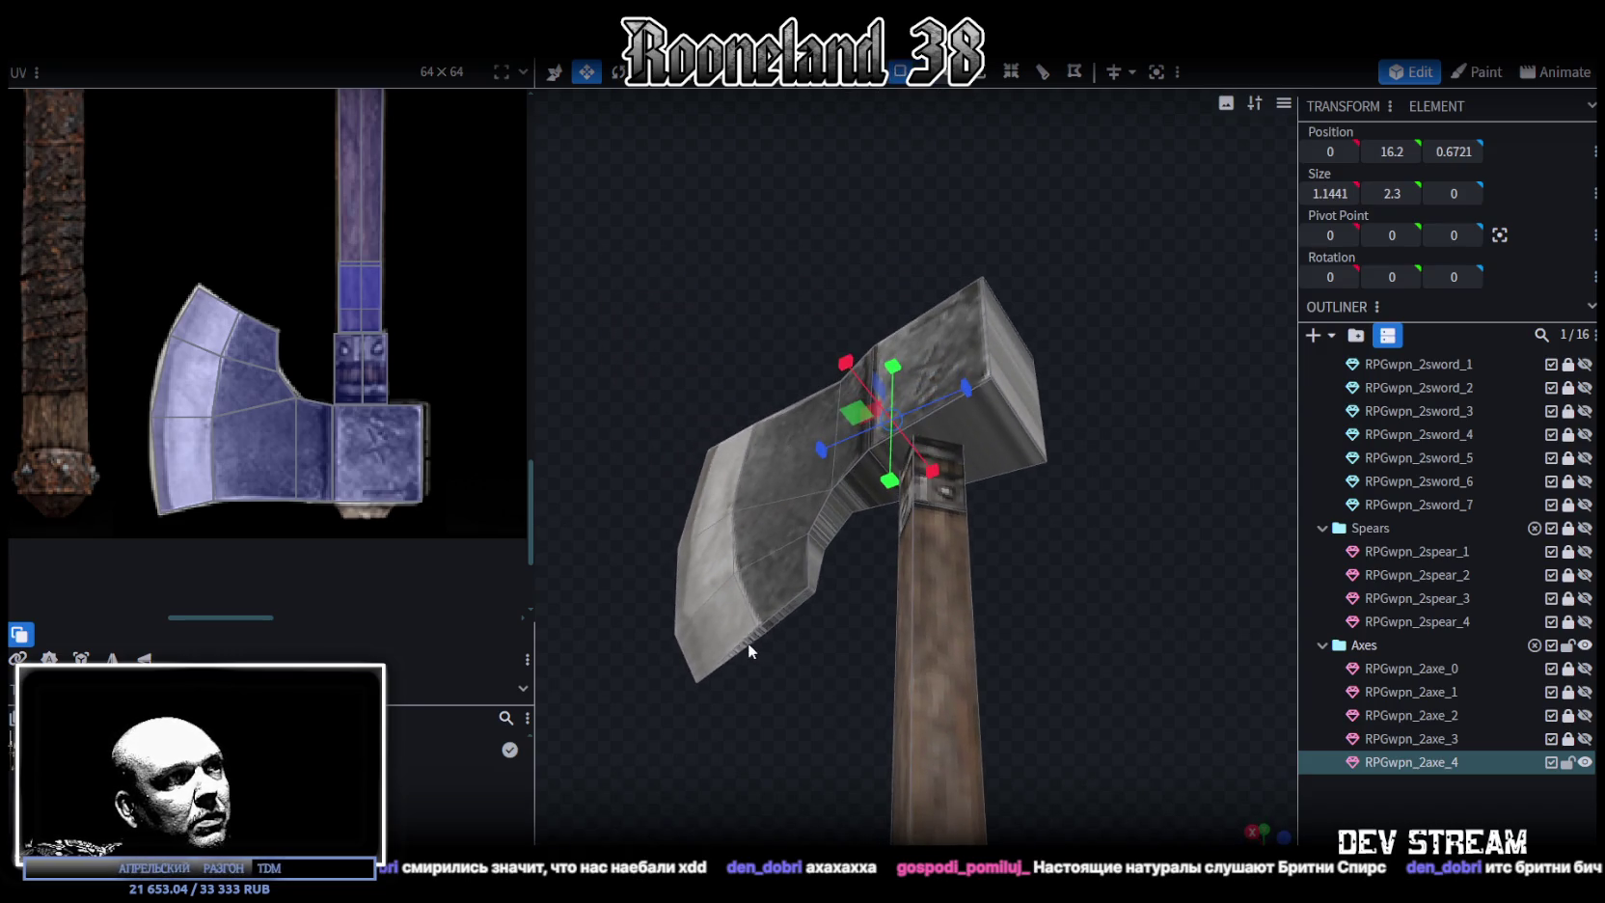
{"action": "left_click", "coordinate": [748, 643]}
{"action": "left_click_drag", "start_coordinate": [962, 569], "coordinate": [1094, 774]}
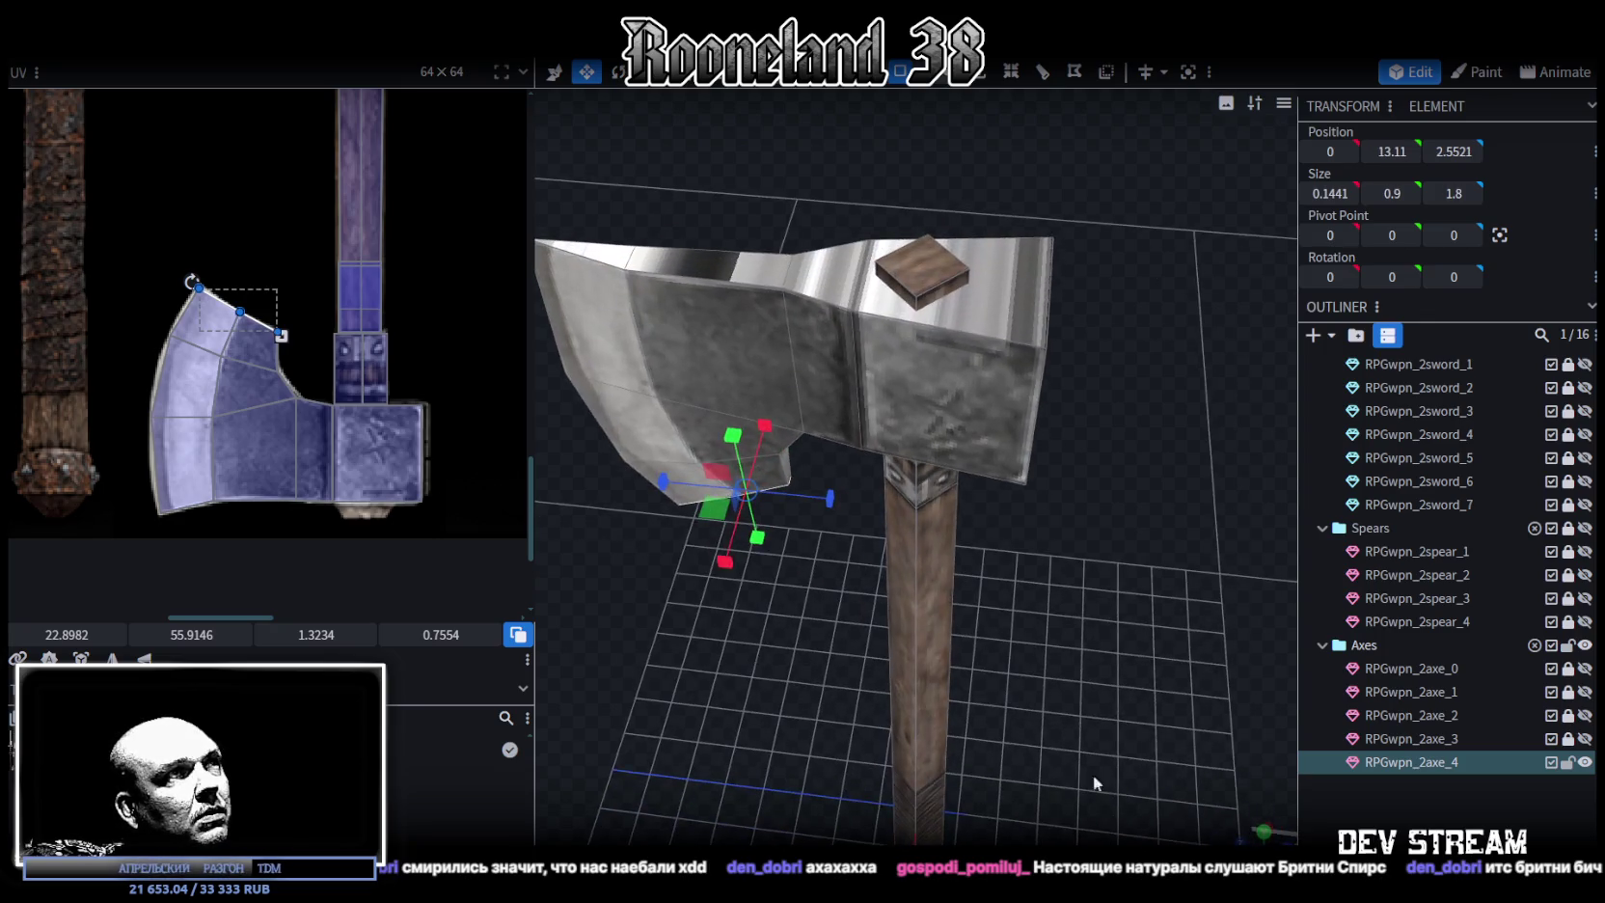
{"action": "left_click", "coordinate": [611, 264], "text": "shift"}
{"action": "left_click", "coordinate": [821, 273], "text": "shift"}
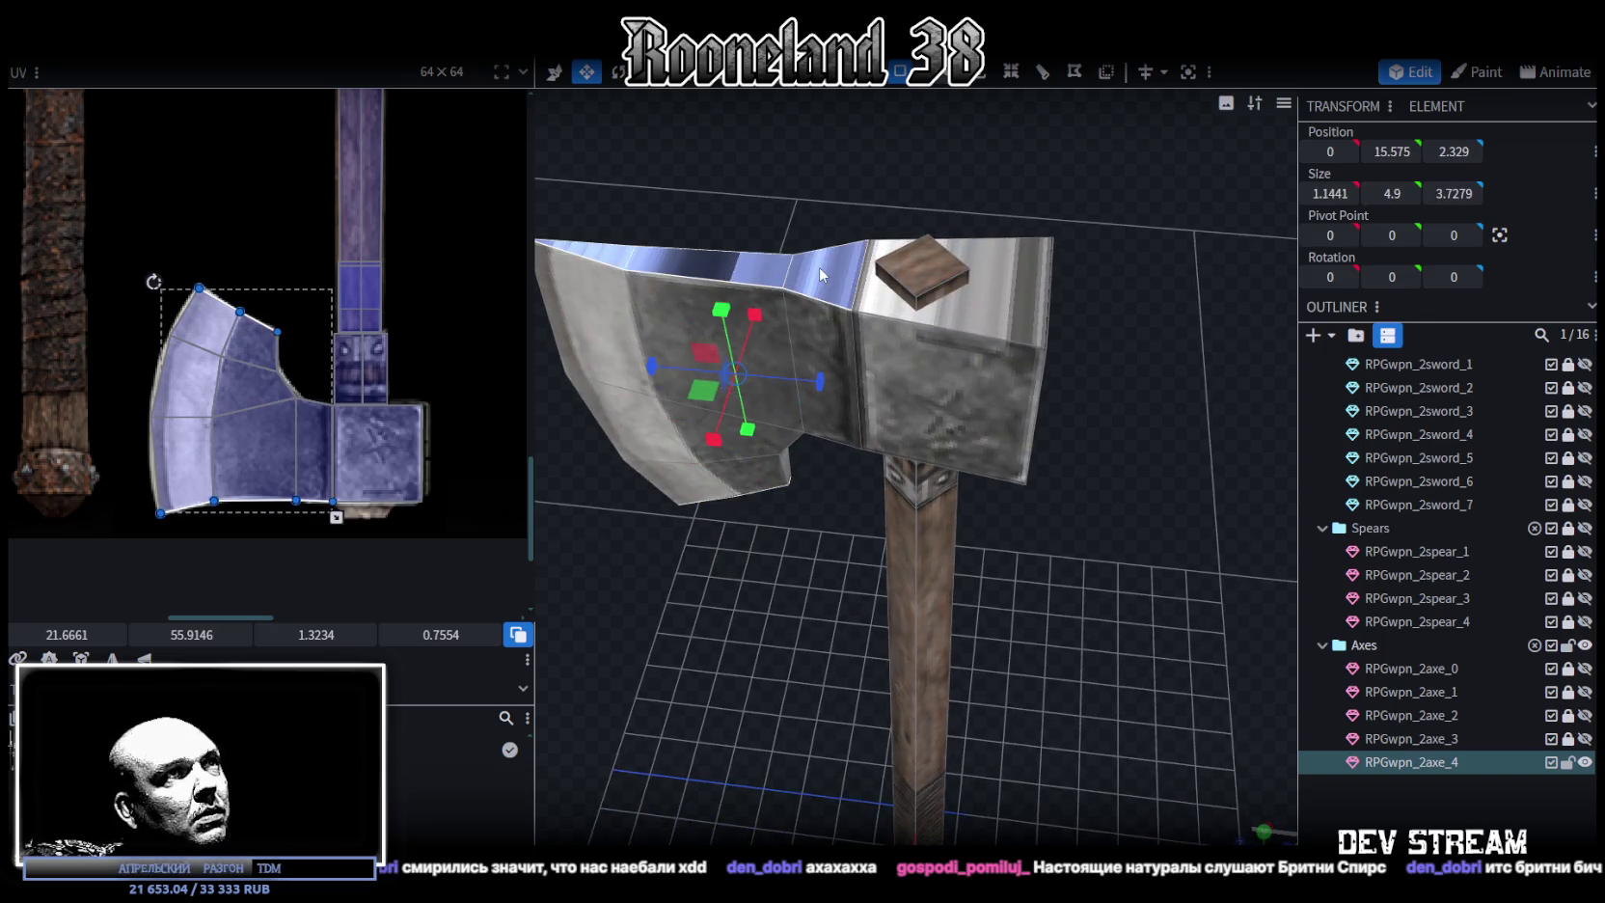
{"action": "left_click", "coordinate": [970, 327], "text": "shift"}
Add one more face to the selection and look straight down from the top view
{"action": "mouse_move", "coordinate": [970, 327]}
{"action": "left_mouse_down"}
{"action": "mouse_move", "coordinate": [1038, 304]}
{"action": "mouse_move", "coordinate": [949, 421]}
{"action": "left_mouse_up"}
{"action": "left_click_drag", "start_coordinate": [1051, 421], "coordinate": [1149, 658]}
{"action": "left_click", "coordinate": [840, 453], "text": "shift"}
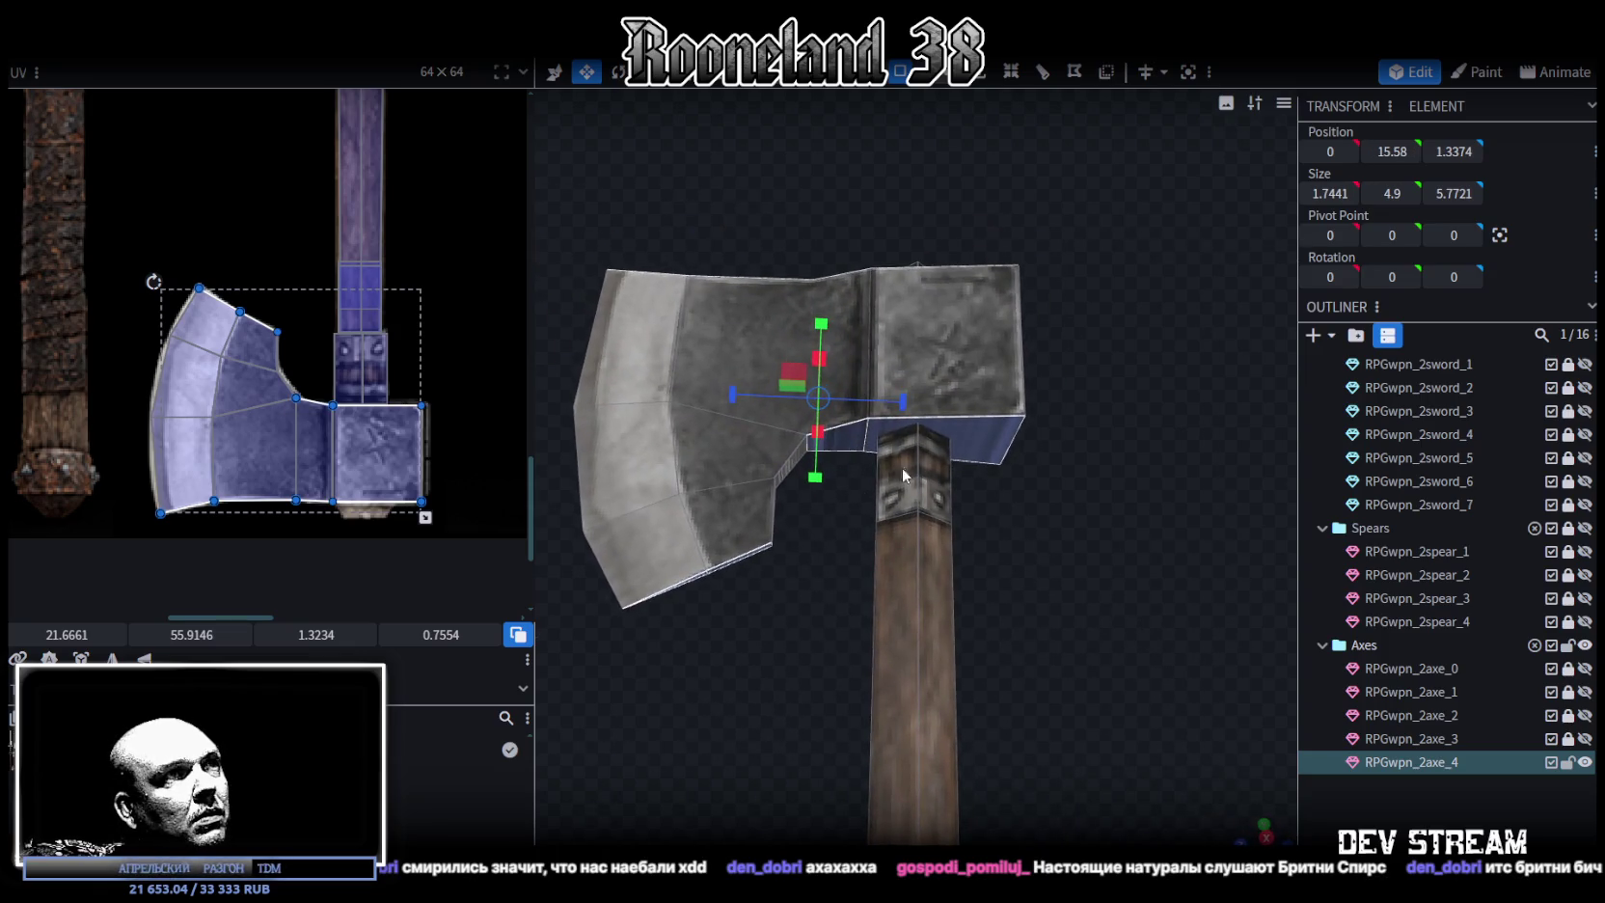
{"action": "left_click_drag", "start_coordinate": [1029, 535], "coordinate": [1095, 759]}
{"action": "left_click", "coordinate": [1263, 830]}
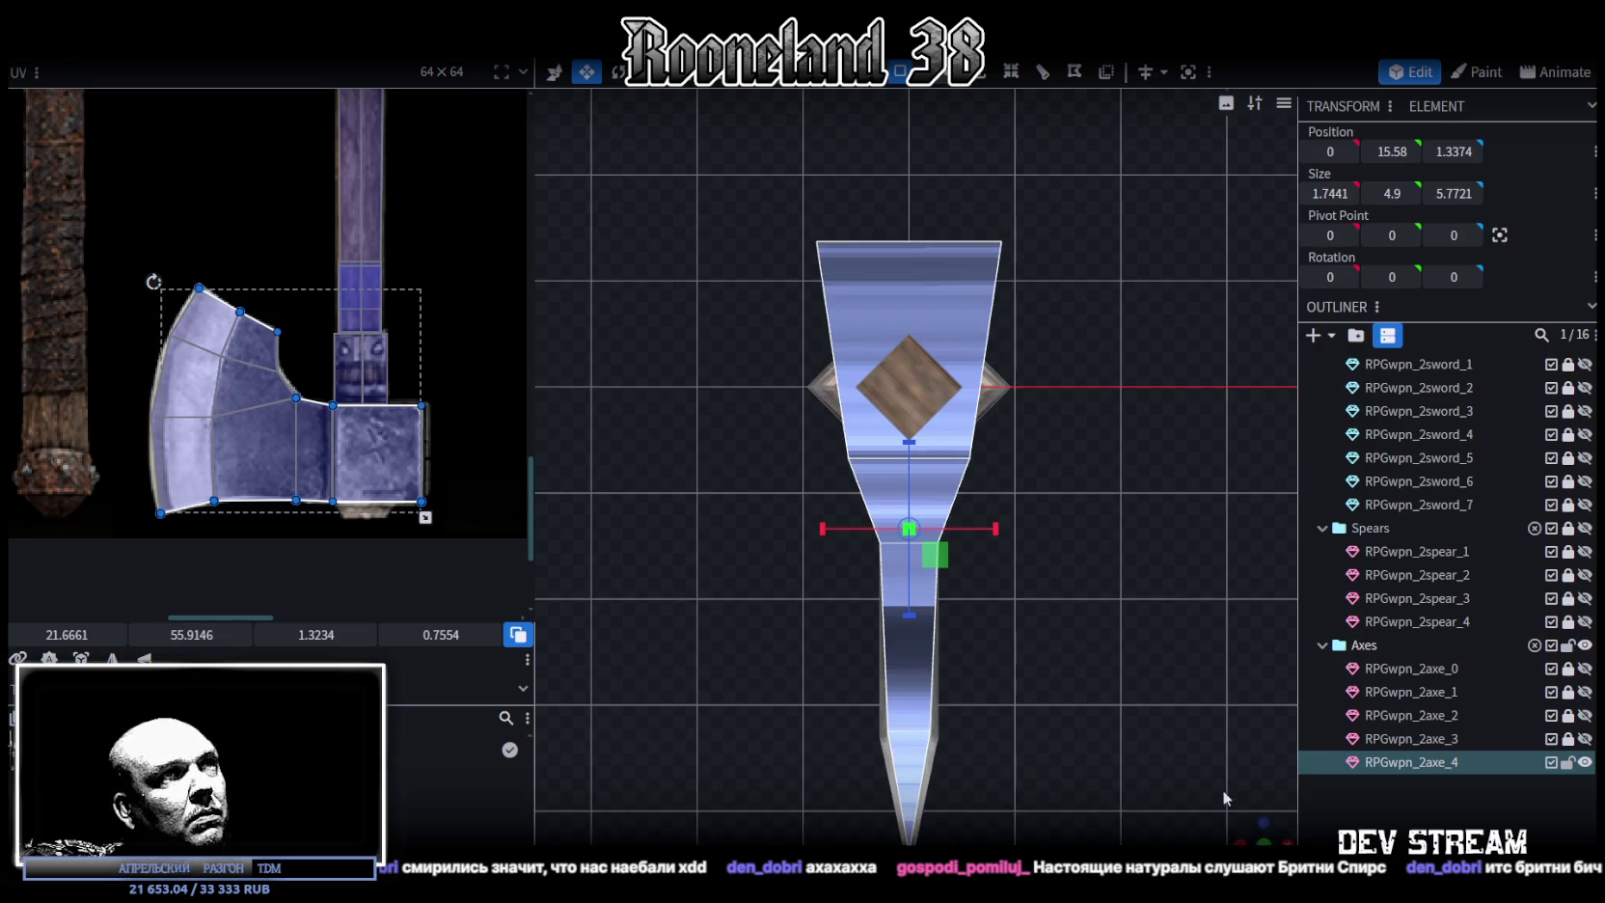
Re-project the blade's top faces from view and place their UV on the axe texture
{"action": "key", "text": "ctrl+z"}
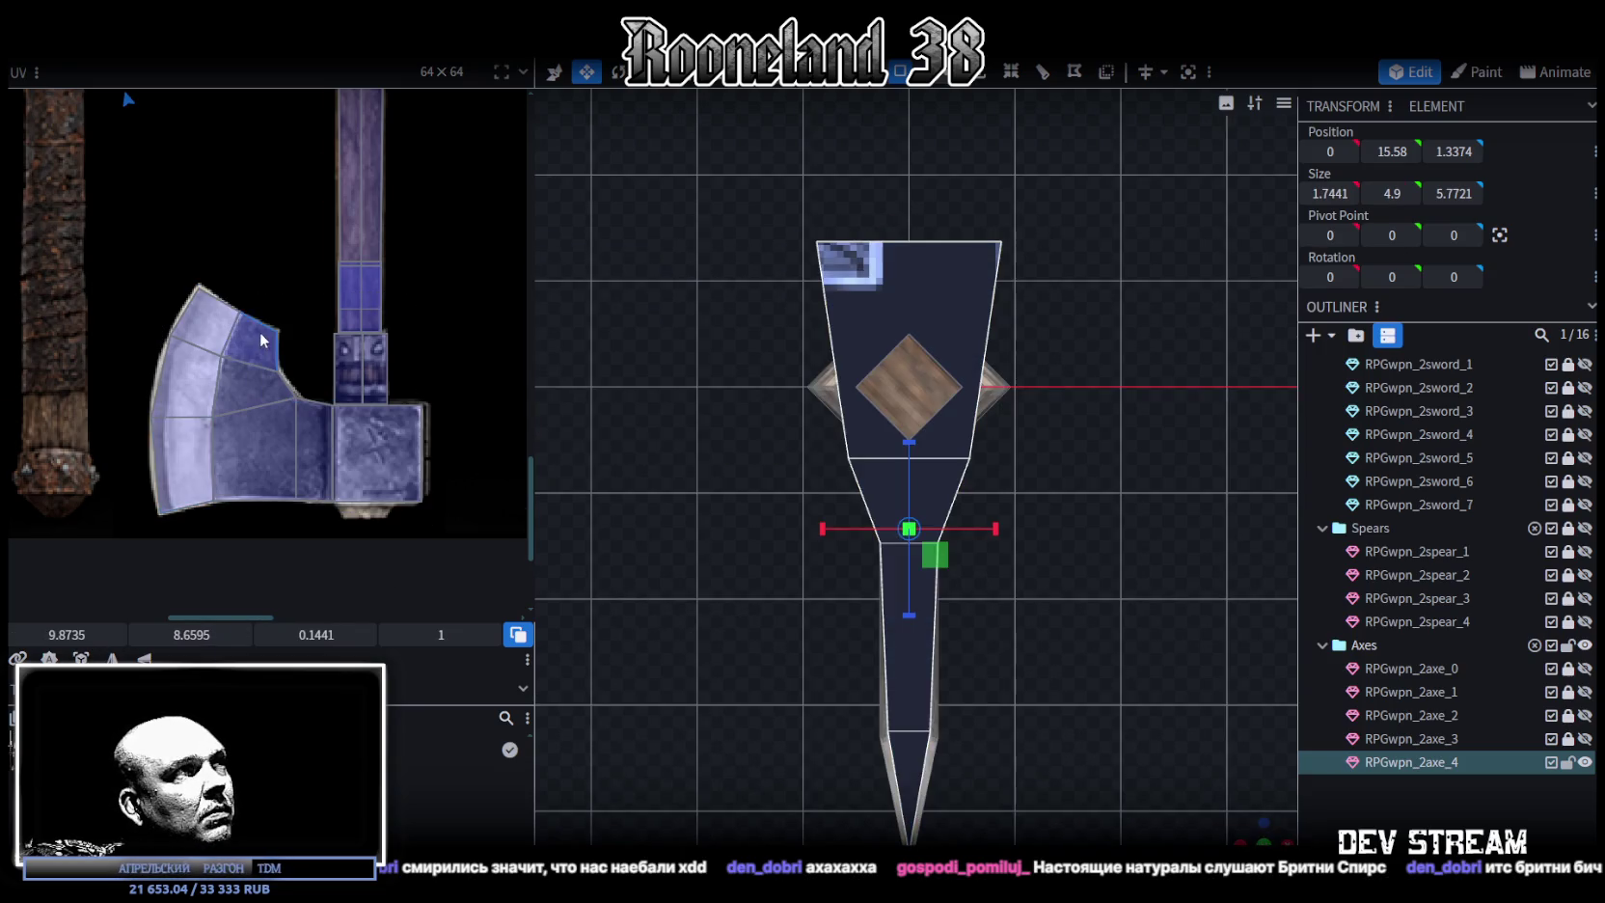
{"action": "scroll", "coordinate": [259, 331], "scroll_direction": "down", "scroll_amount": 5}
{"action": "scroll", "coordinate": [330, 550], "scroll_direction": "up", "scroll_amount": 2}
{"action": "scroll", "coordinate": [330, 549], "scroll_direction": "up", "scroll_amount": 1}
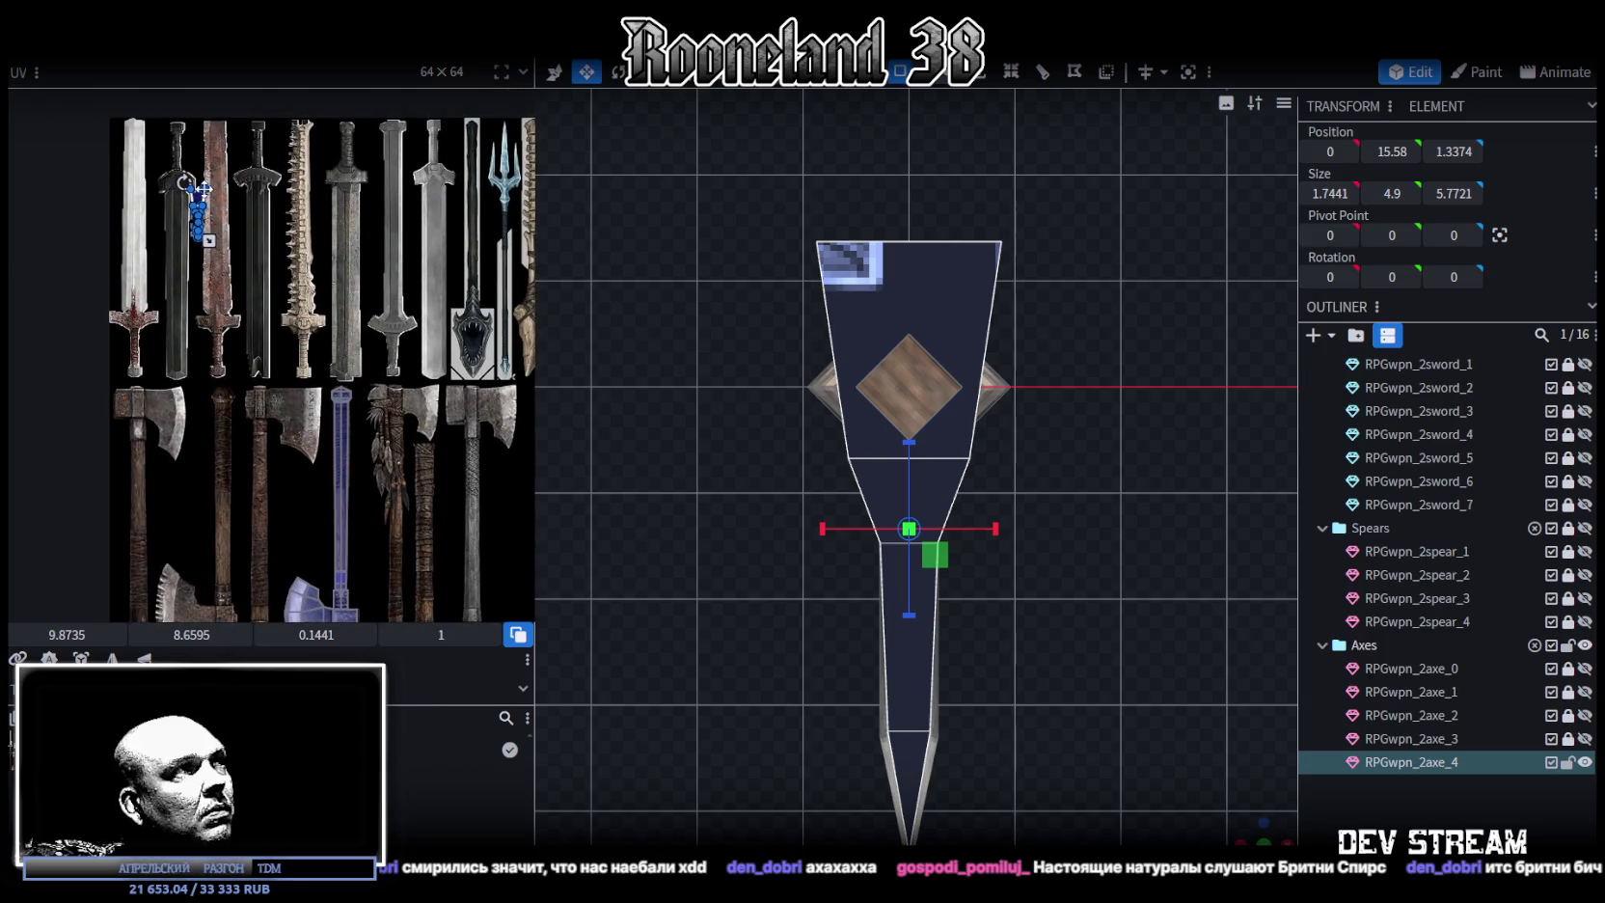
{"action": "left_click_drag", "start_coordinate": [199, 199], "coordinate": [374, 543]}
{"action": "scroll", "coordinate": [405, 565], "scroll_direction": "up", "scroll_amount": 2}
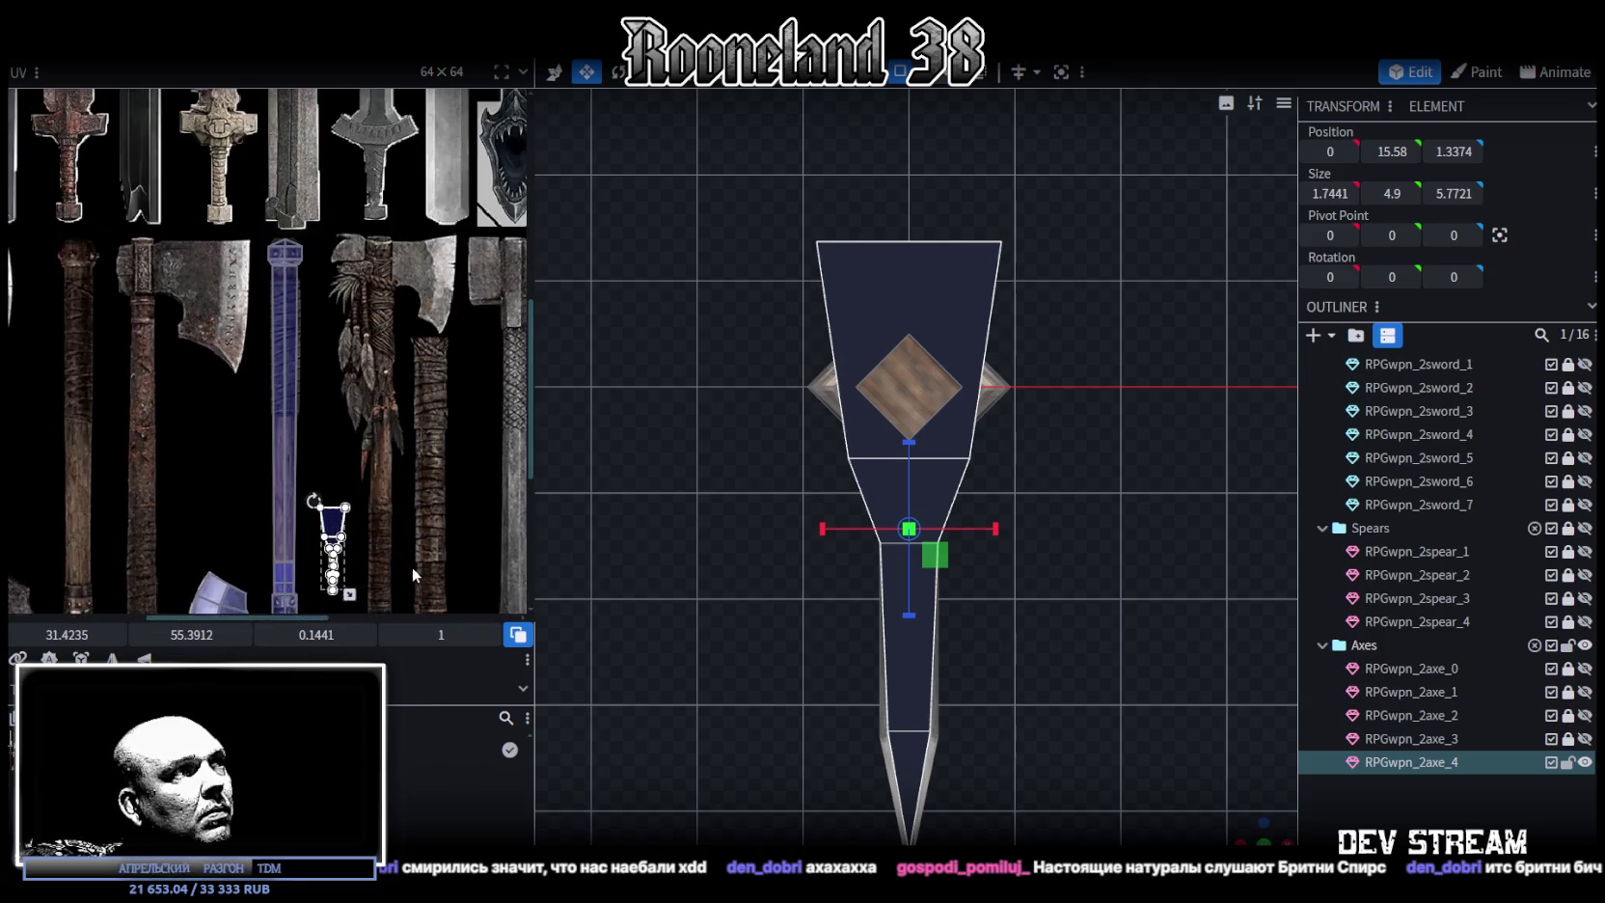
{"action": "middle_click_drag", "start_coordinate": [411, 567], "coordinate": [432, 333]}
Pick out the large head block among the axe pieces
{"action": "mouse_move", "coordinate": [1247, 818]}
{"action": "left_mouse_down"}
{"action": "mouse_move", "coordinate": [1033, 604]}
{"action": "mouse_move", "coordinate": [906, 687]}
{"action": "mouse_move", "coordinate": [953, 694]}
{"action": "left_mouse_up"}
{"action": "scroll", "coordinate": [906, 687], "scroll_direction": "up", "scroll_amount": 3}
{"action": "scroll", "coordinate": [953, 694], "scroll_direction": "up", "scroll_amount": 2}
{"action": "left_click_drag", "start_coordinate": [867, 653], "coordinate": [797, 630]}
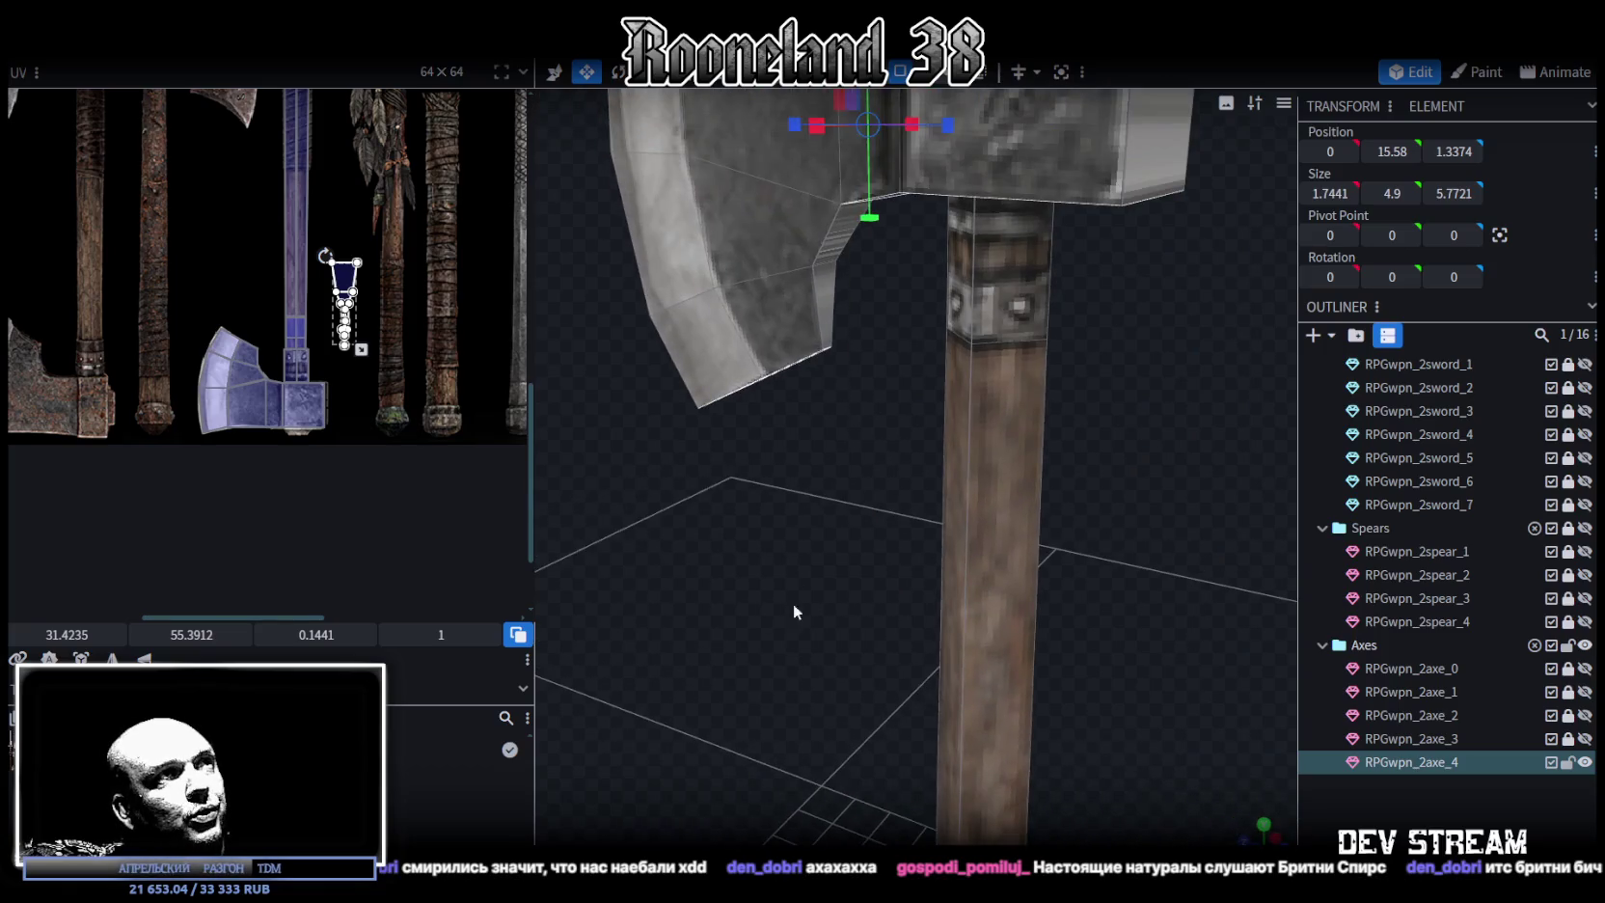
{"action": "left_click", "coordinate": [838, 247]}
{"action": "left_click", "coordinate": [829, 305]}
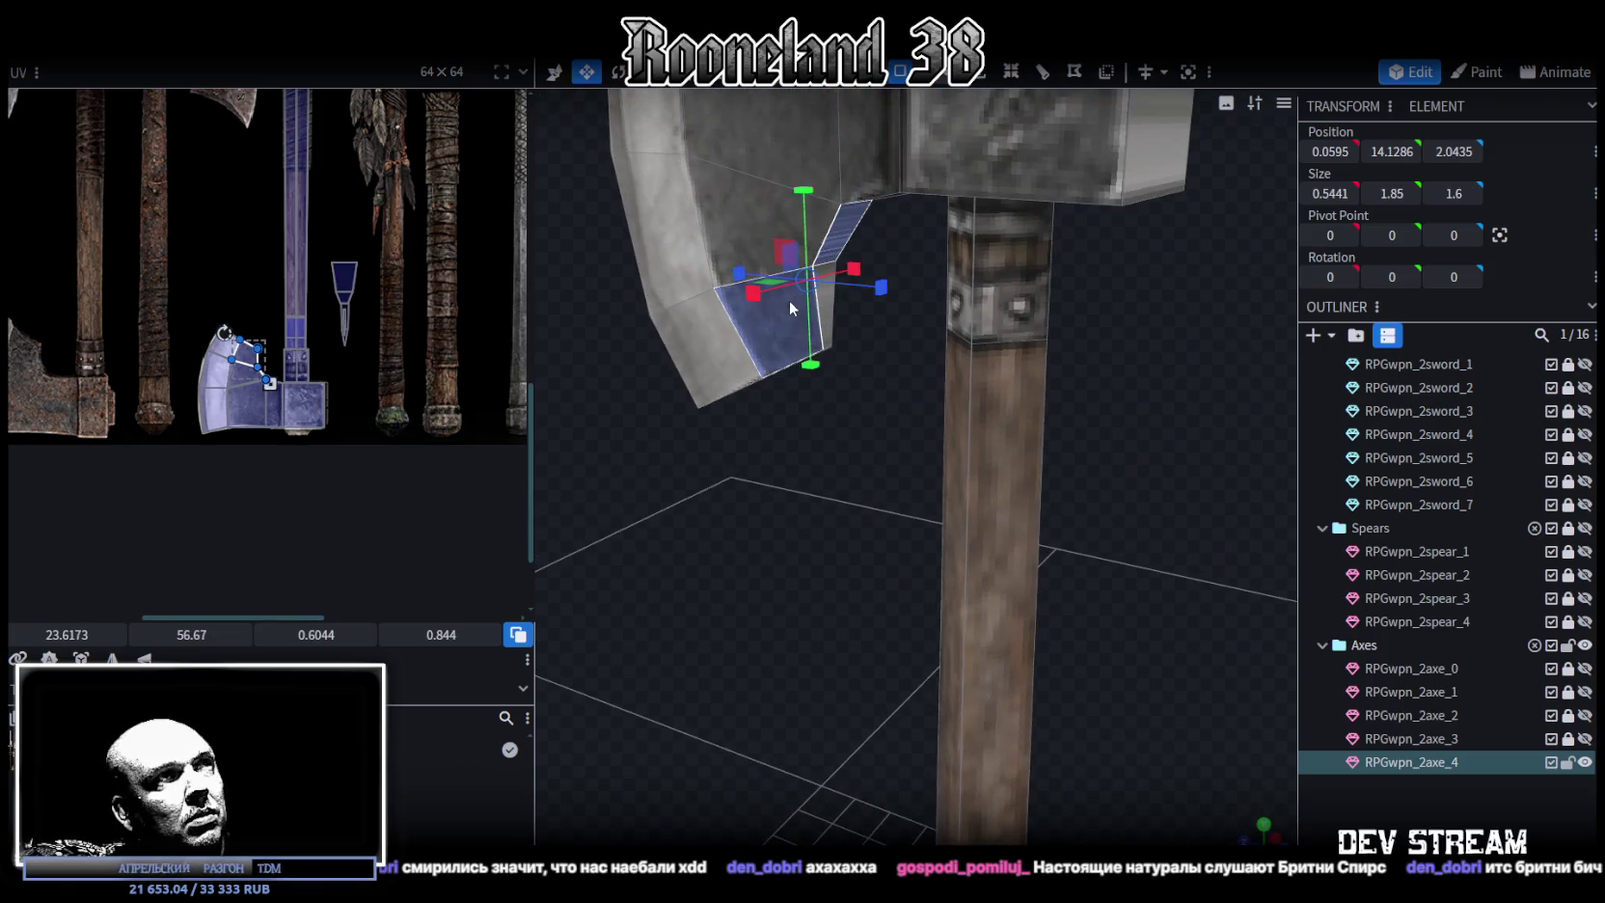
{"action": "left_click", "coordinate": [831, 241]}
{"action": "scroll", "coordinate": [880, 332], "scroll_direction": "down", "scroll_amount": 3}
{"action": "left_click", "coordinate": [1017, 227]}
{"action": "left_click", "coordinate": [981, 243]}
Map the head block's front face onto the axe area of the atlas
{"action": "mouse_move", "coordinate": [1126, 217]}
{"action": "left_mouse_down"}
{"action": "mouse_move", "coordinate": [1066, 417]}
{"action": "mouse_move", "coordinate": [858, 314]}
{"action": "mouse_move", "coordinate": [1008, 221]}
{"action": "mouse_move", "coordinate": [1082, 286]}
{"action": "mouse_move", "coordinate": [1293, 841]}
{"action": "left_mouse_up"}
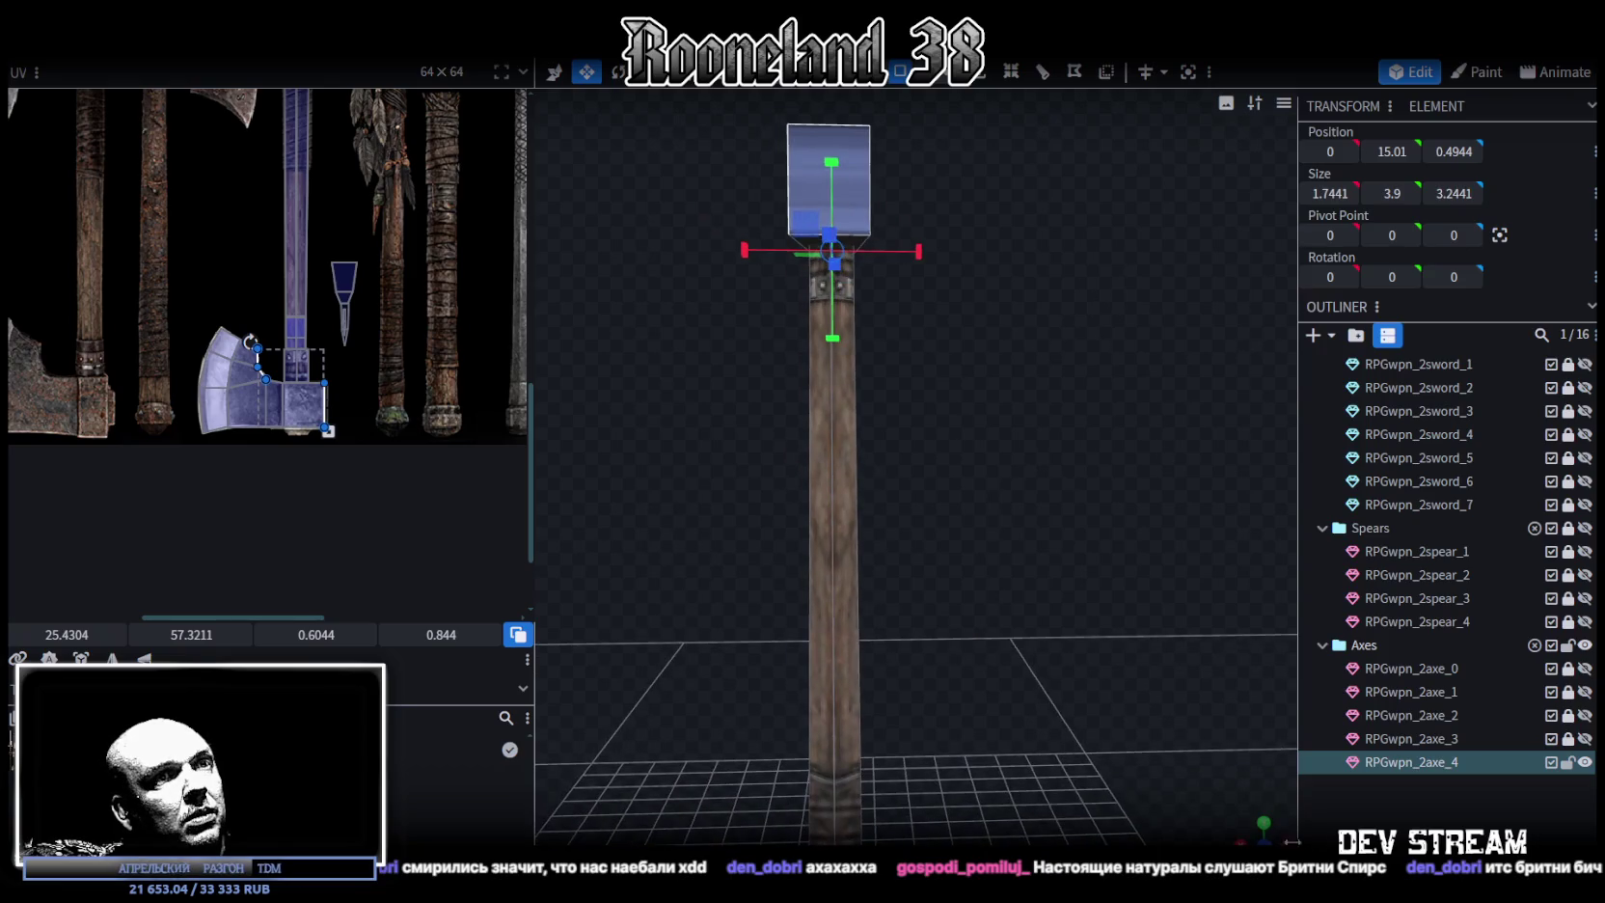
{"action": "left_click", "coordinate": [1262, 836]}
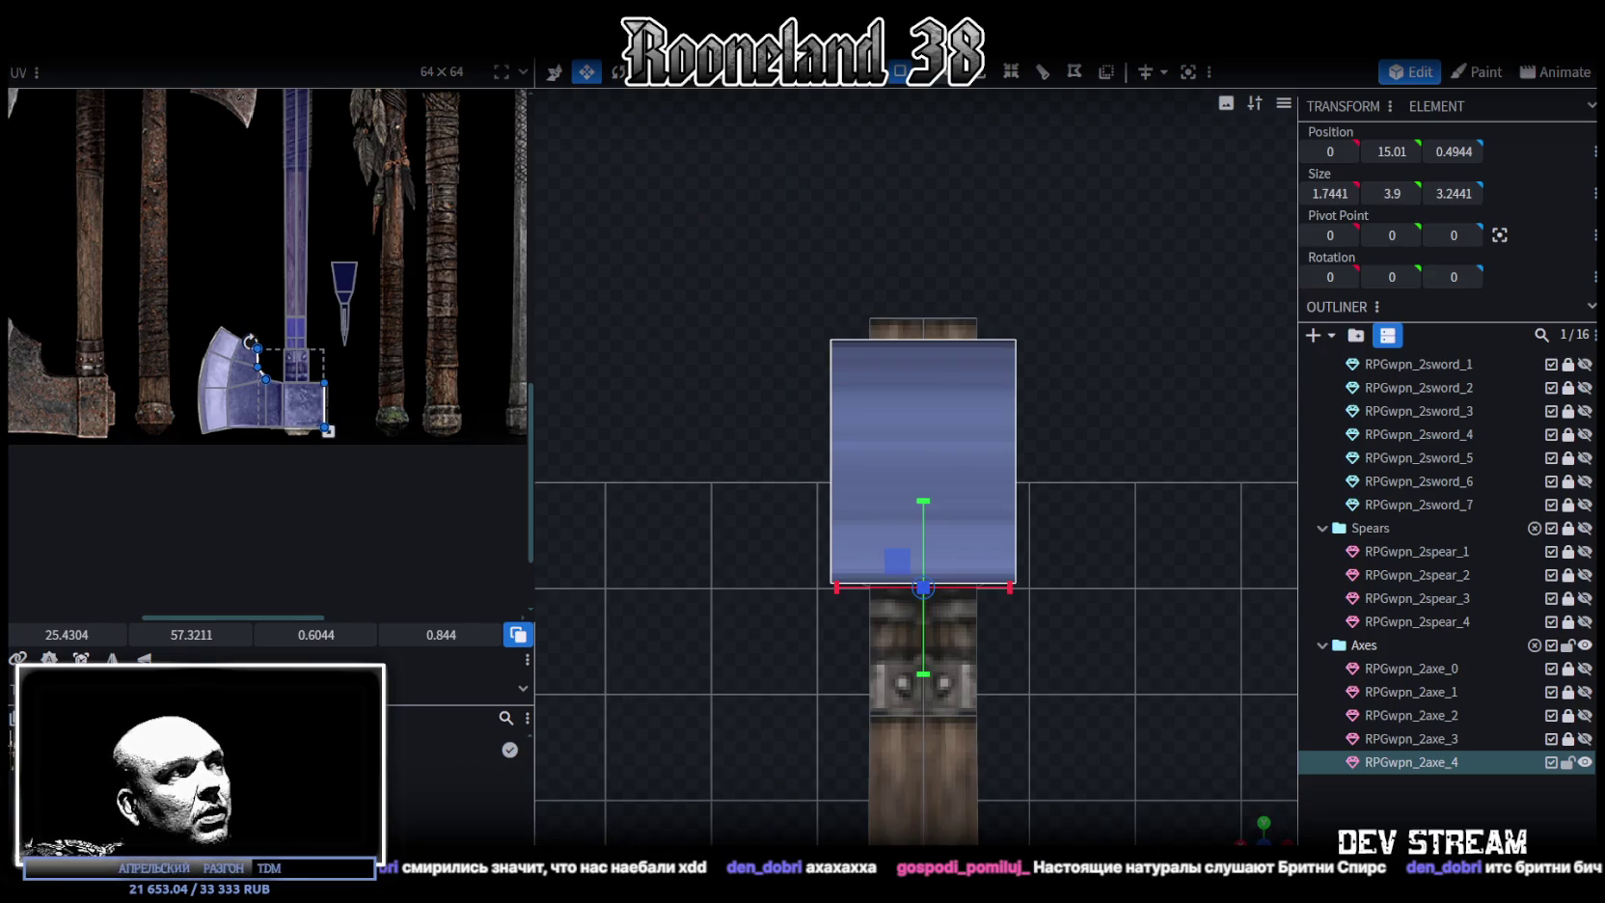
{"action": "scroll", "coordinate": [216, 404], "scroll_direction": "down", "scroll_amount": 5}
{"action": "mouse_move", "coordinate": [137, 145]}
{"action": "left_mouse_down"}
{"action": "mouse_move", "coordinate": [253, 397]}
{"action": "mouse_move", "coordinate": [226, 369]}
{"action": "left_mouse_up"}
{"action": "scroll", "coordinate": [252, 397], "scroll_direction": "up", "scroll_amount": 3}
{"action": "scroll", "coordinate": [246, 401], "scroll_direction": "up", "scroll_amount": 2}
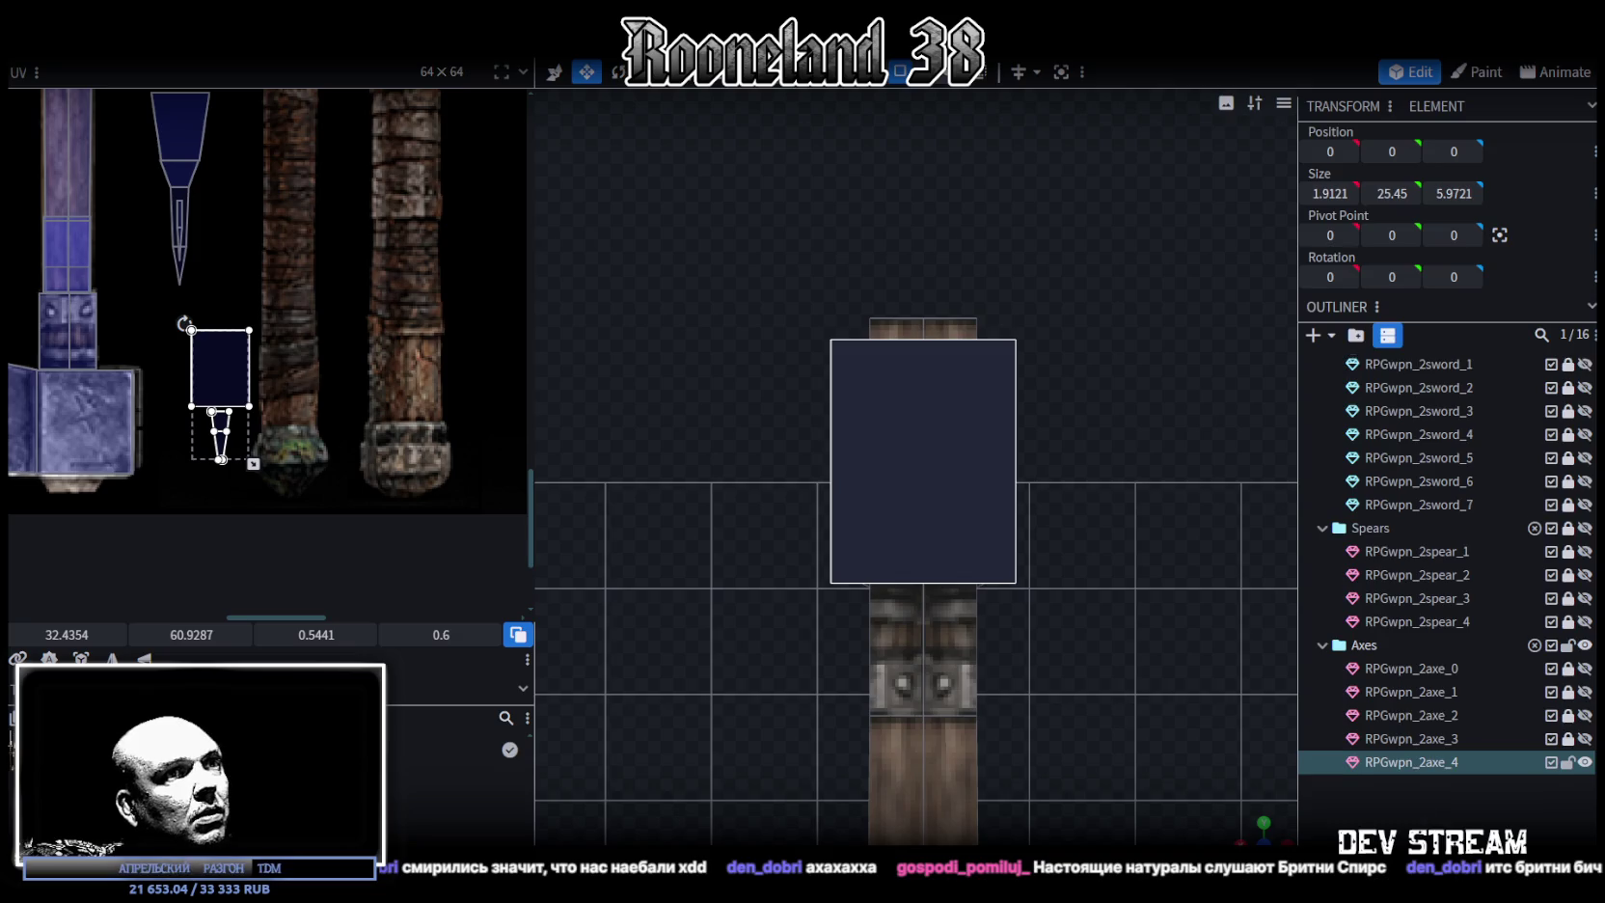
Move the wedge face's UV onto the blade texture, mirror it and enlarge it
{"action": "left_click_drag", "start_coordinate": [868, 463], "coordinate": [183, 460]}
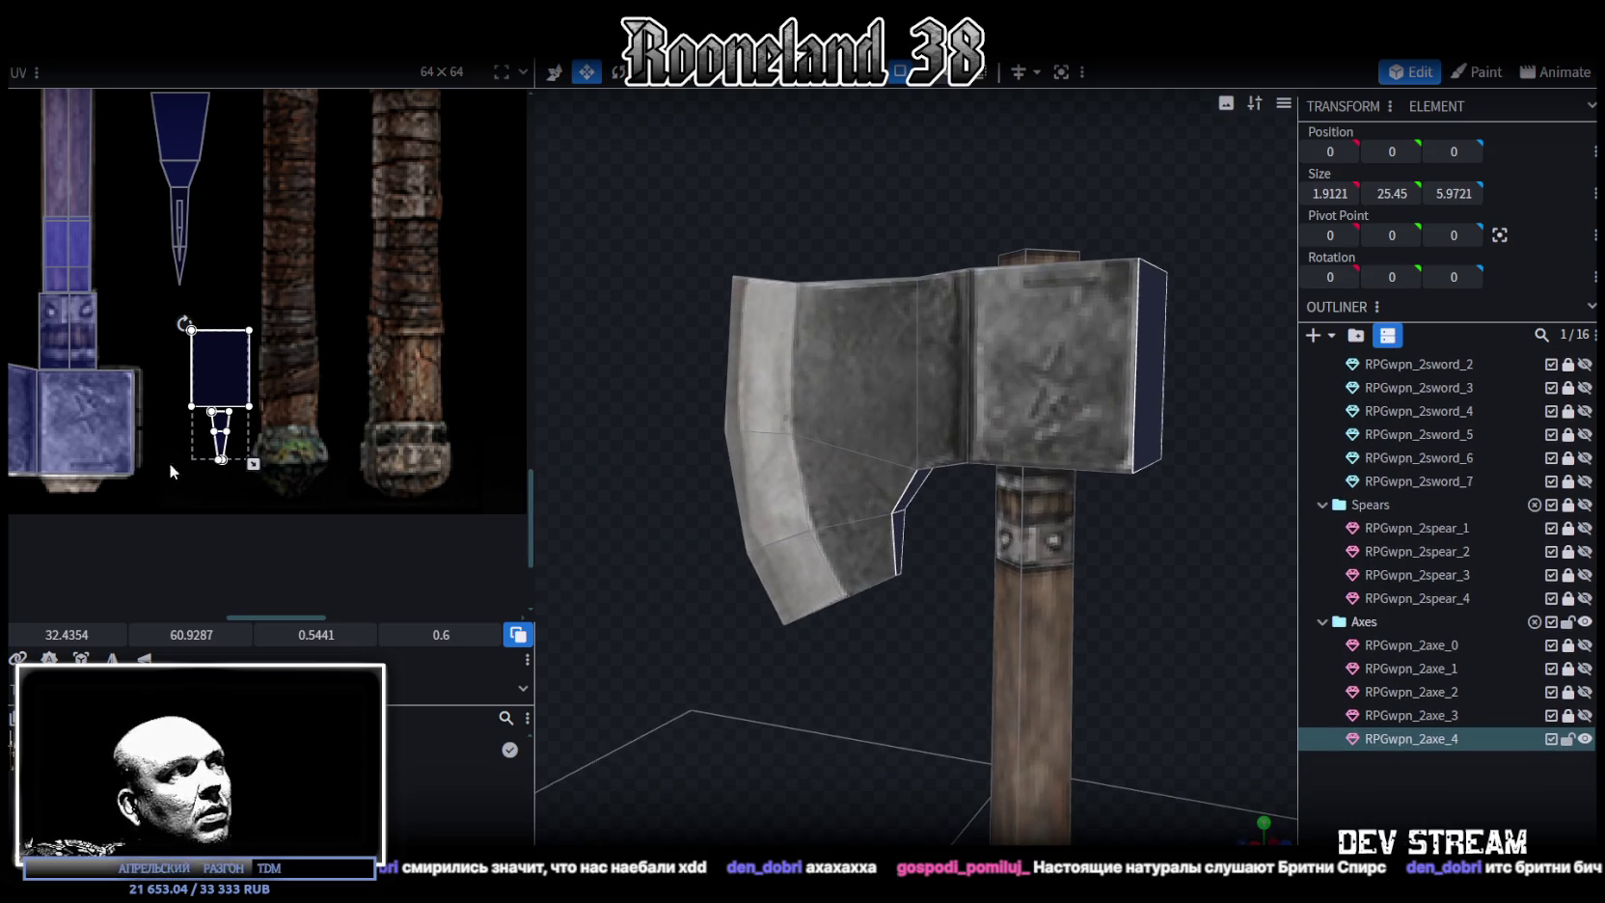
{"action": "scroll", "coordinate": [143, 485], "scroll_direction": "up", "scroll_amount": 1}
{"action": "middle_click_drag", "start_coordinate": [143, 485], "coordinate": [382, 562]}
{"action": "left_click", "coordinate": [468, 465]}
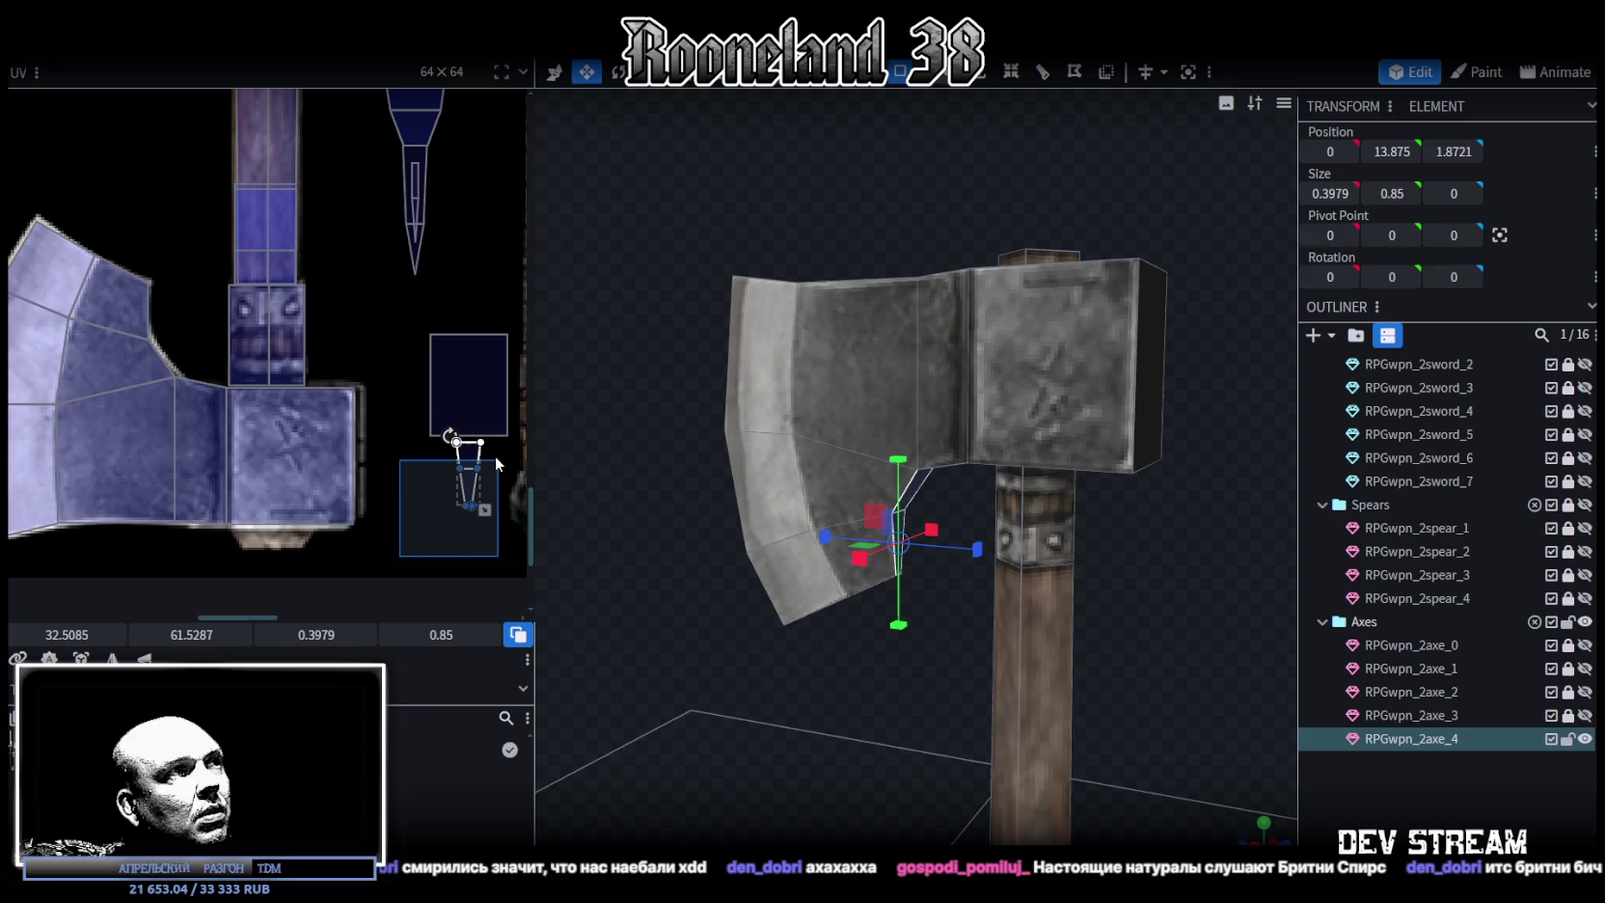
{"action": "left_click_drag", "start_coordinate": [469, 465], "coordinate": [141, 303]}
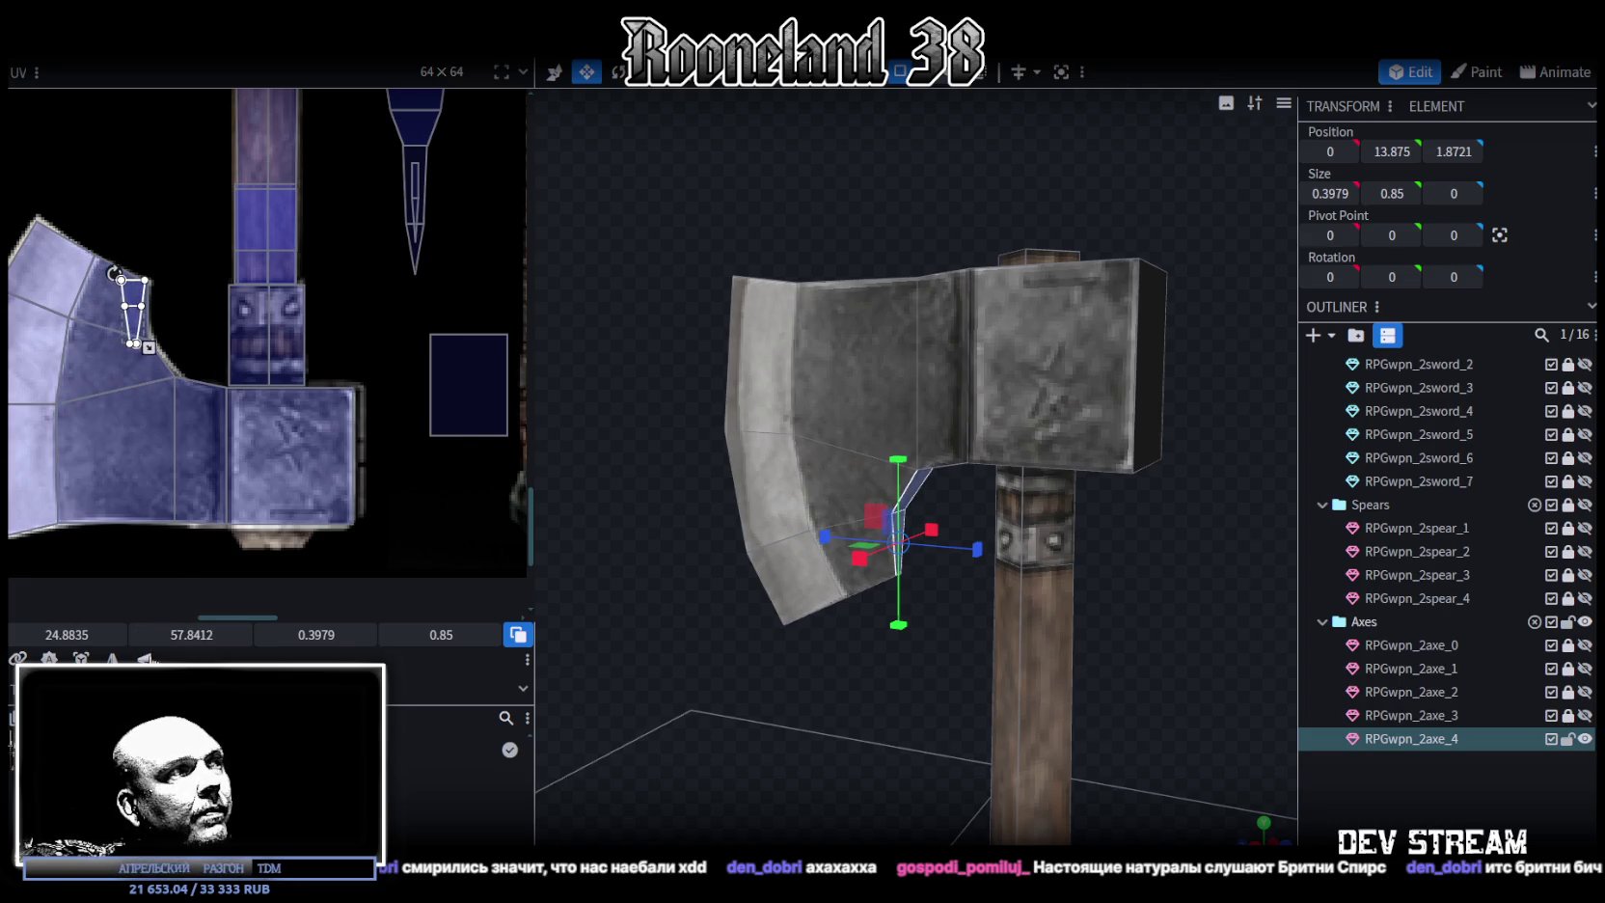
{"action": "key", "text": "m"}
{"action": "mouse_move", "coordinate": [149, 345]}
{"action": "left_mouse_down"}
{"action": "mouse_move", "coordinate": [159, 376]}
{"action": "mouse_move", "coordinate": [137, 367]}
{"action": "left_mouse_up"}
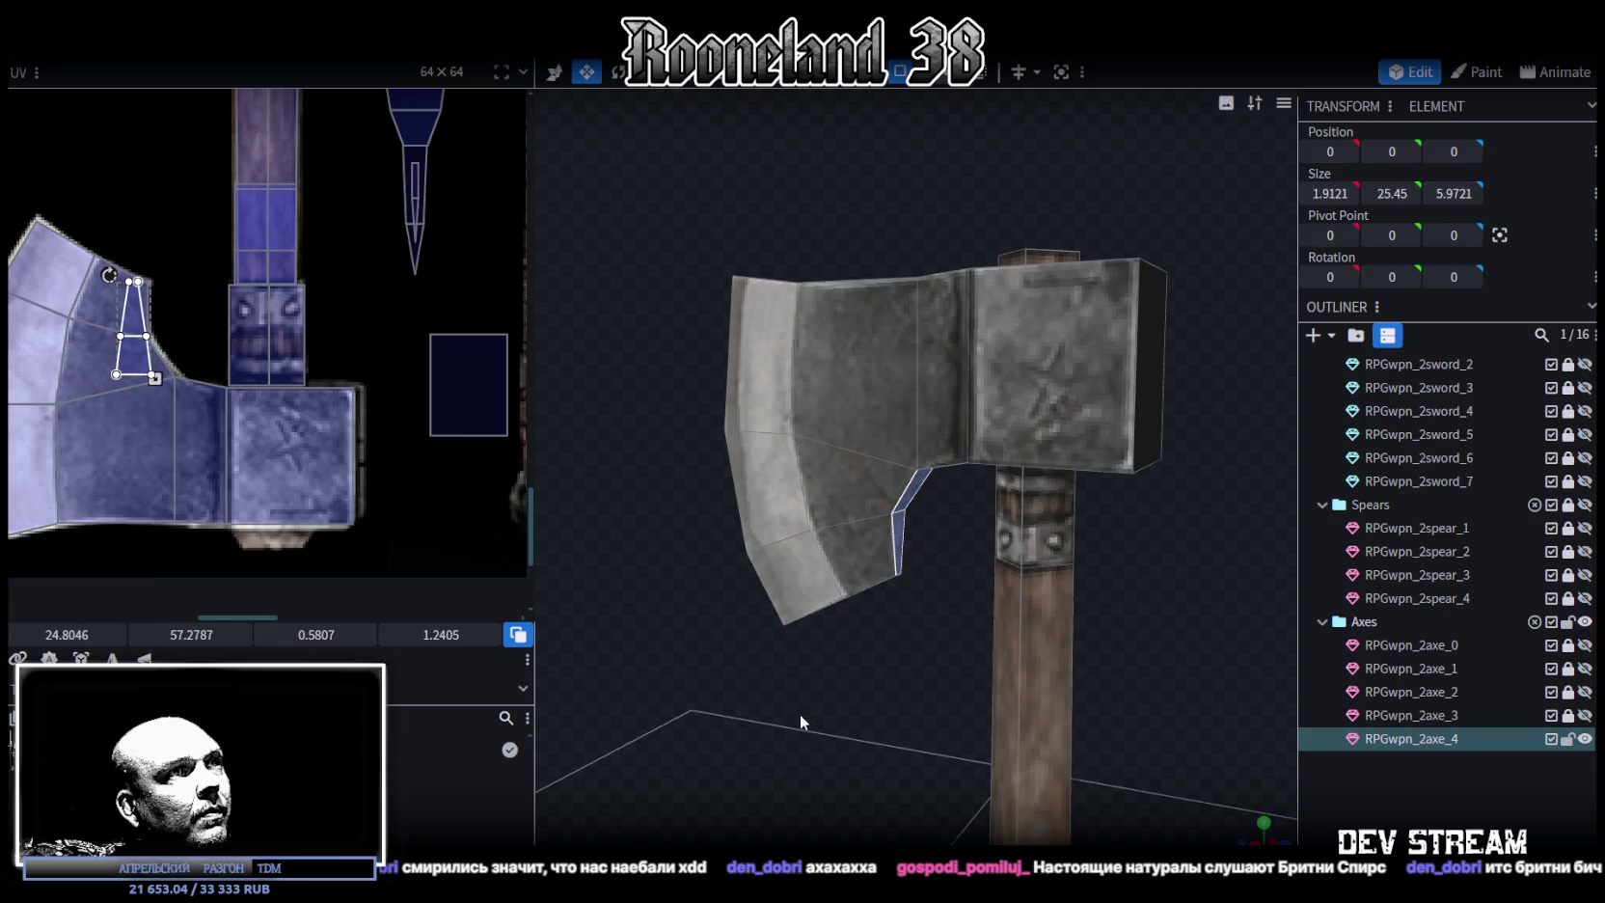
Select the head's underside face and move its UV onto the axe texture
{"action": "left_click_drag", "start_coordinate": [799, 714], "coordinate": [825, 657]}
{"action": "left_click", "coordinate": [1052, 457]}
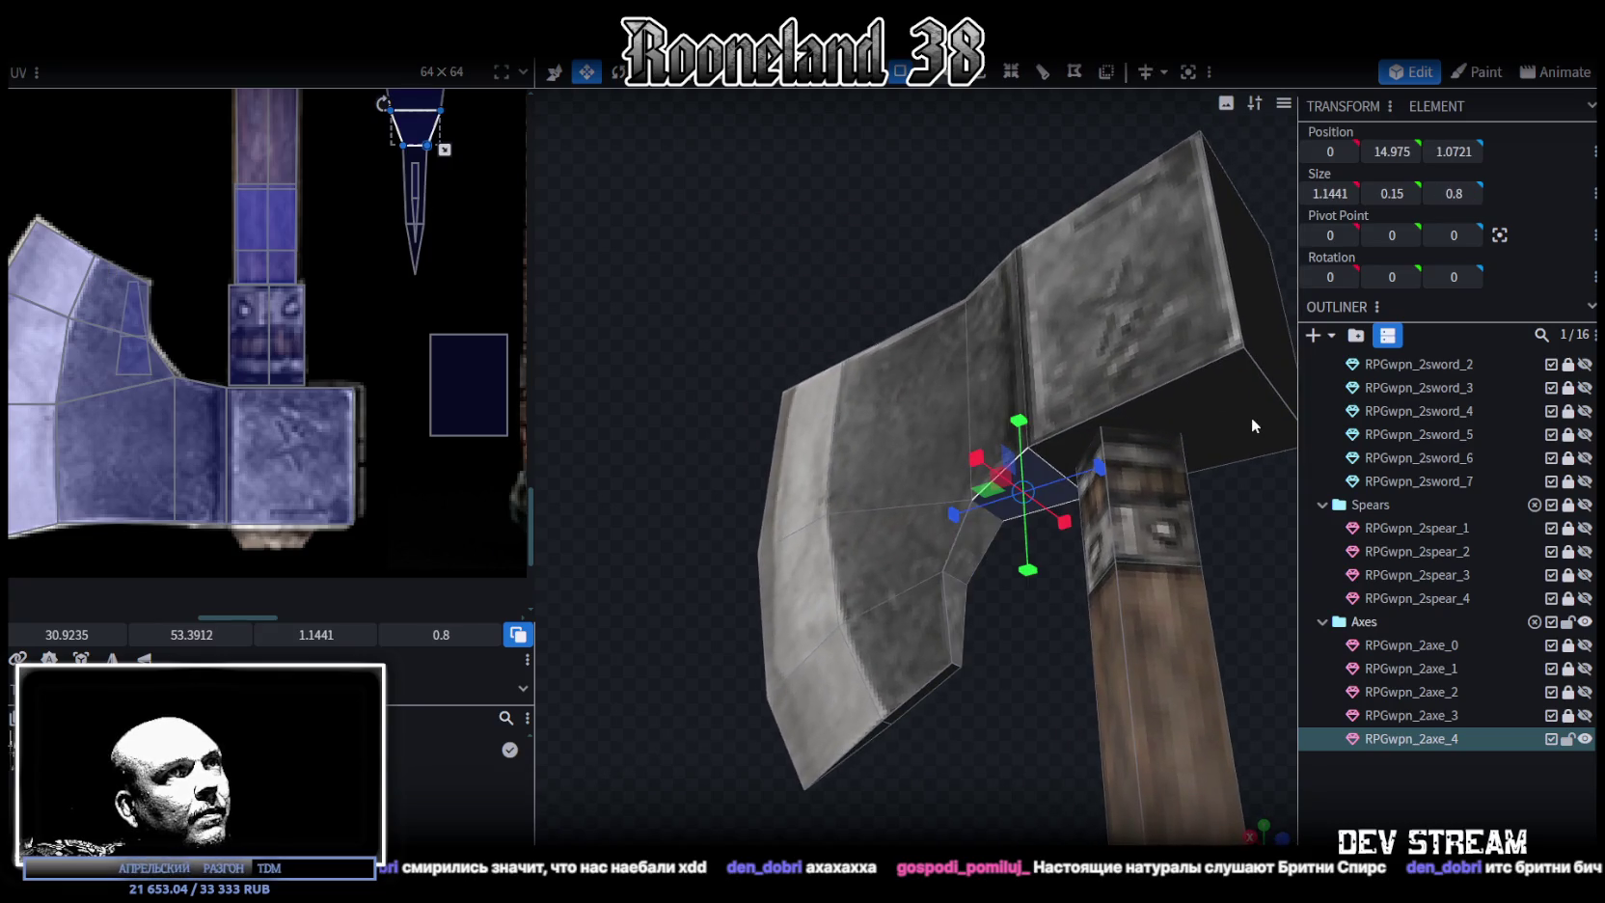
{"action": "left_click", "coordinate": [1251, 425]}
{"action": "scroll", "coordinate": [391, 310], "scroll_direction": "down", "scroll_amount": 2}
{"action": "scroll", "coordinate": [426, 434], "scroll_direction": "down", "scroll_amount": 2}
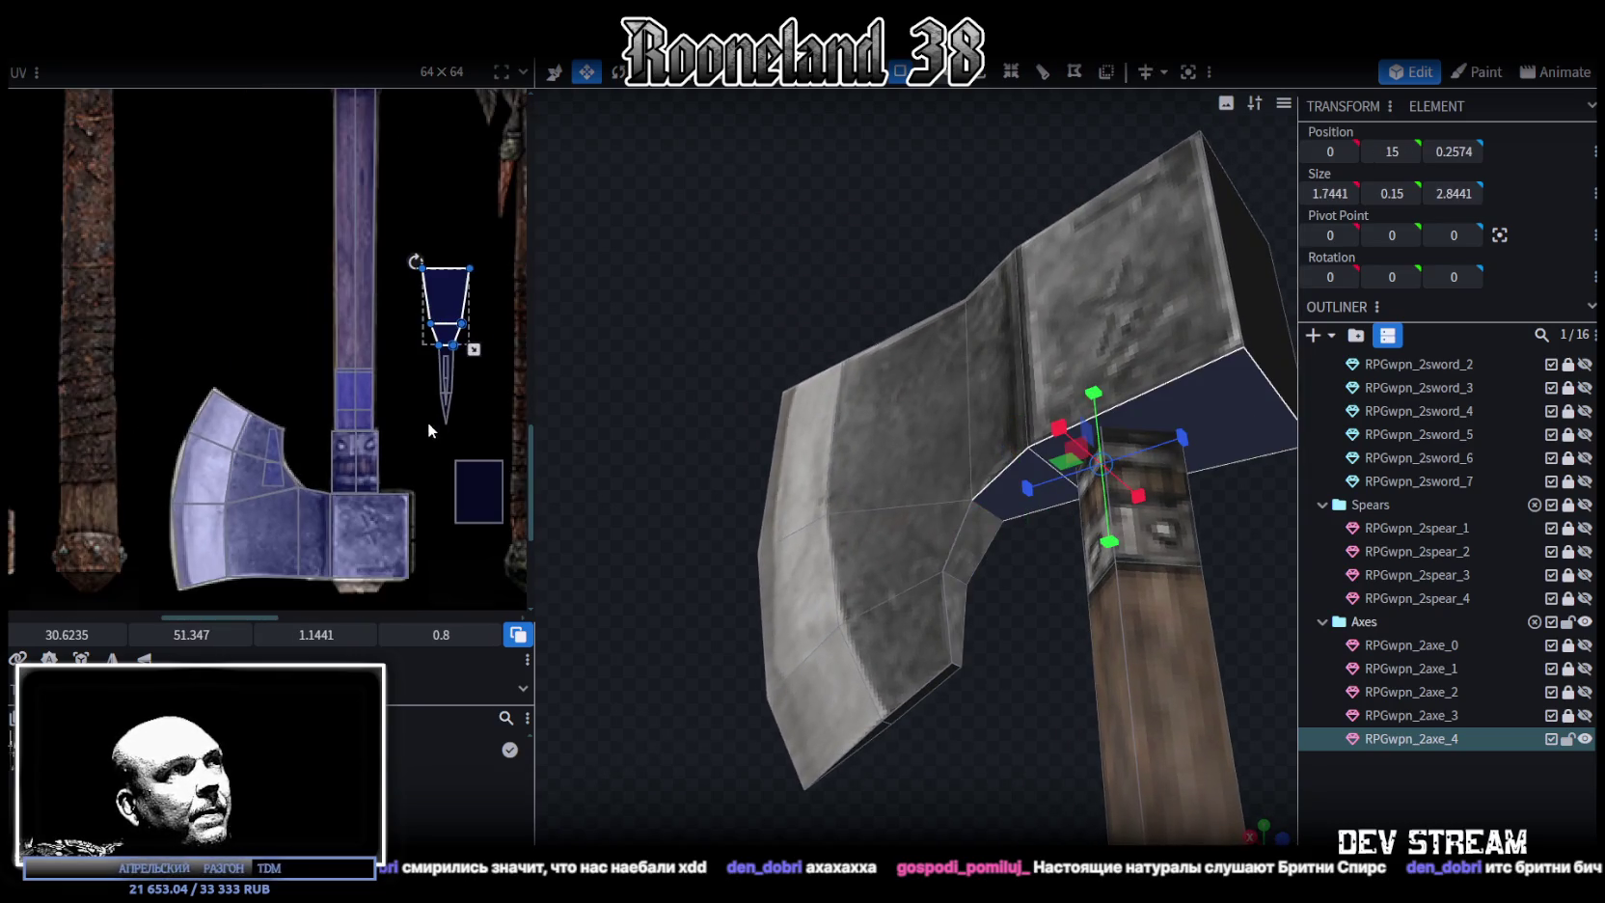
{"action": "left_click_drag", "start_coordinate": [448, 304], "coordinate": [326, 523]}
Rotate the underside's UV a quarter turn, then nudge it and widen it rightward
{"action": "right_click", "coordinate": [418, 583]}
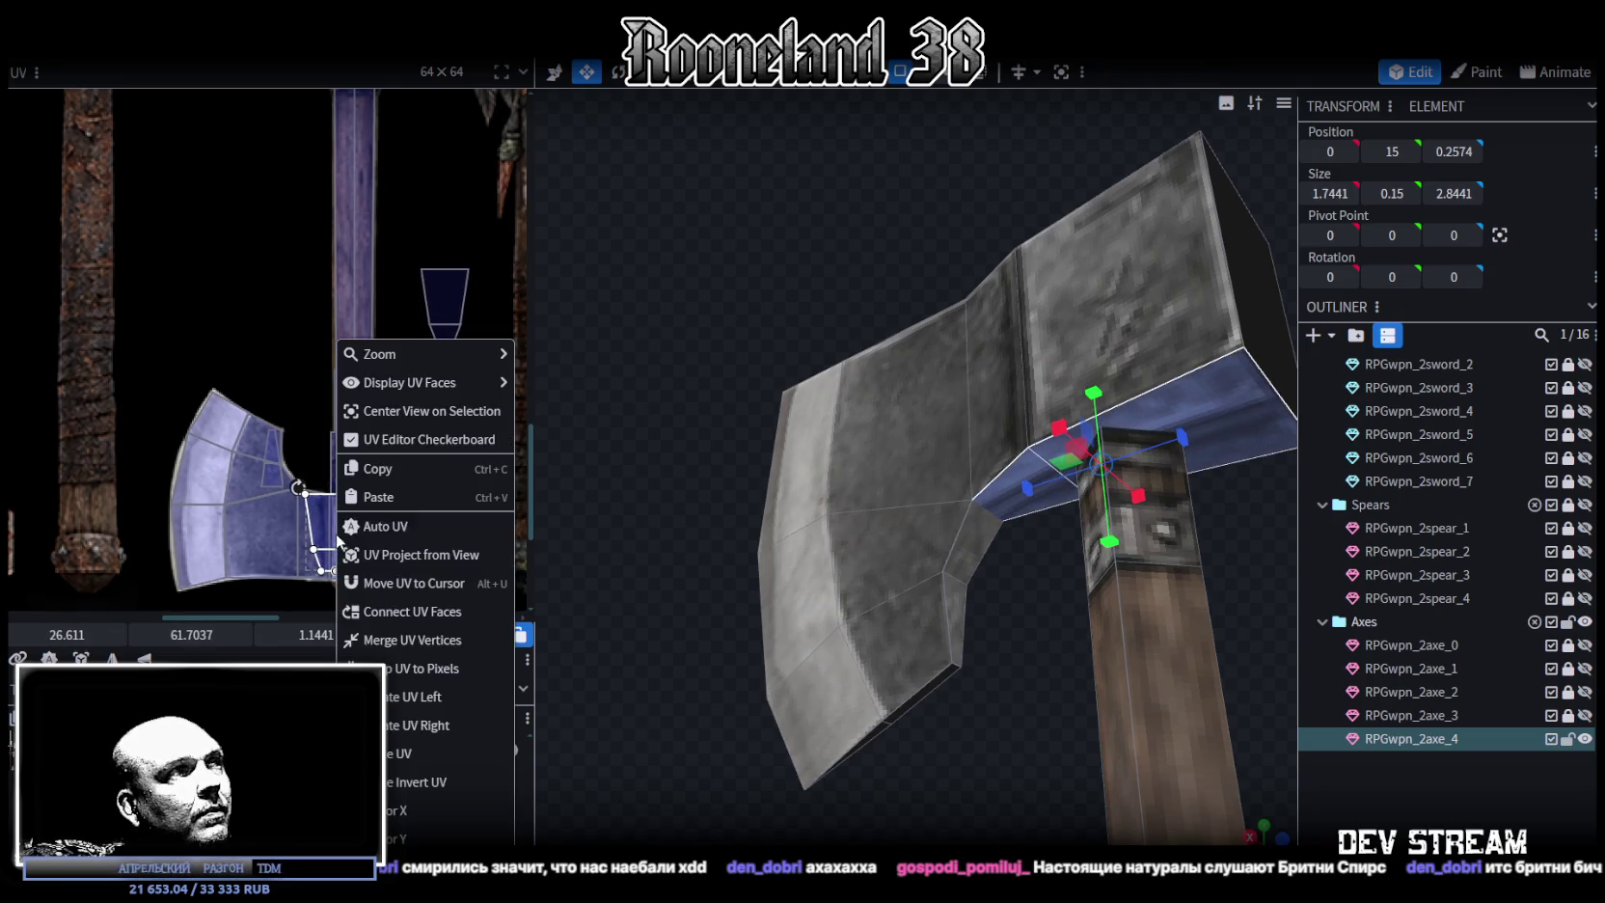
{"action": "left_click", "coordinate": [400, 750]}
{"action": "scroll", "coordinate": [385, 476], "scroll_direction": "up", "scroll_amount": 3}
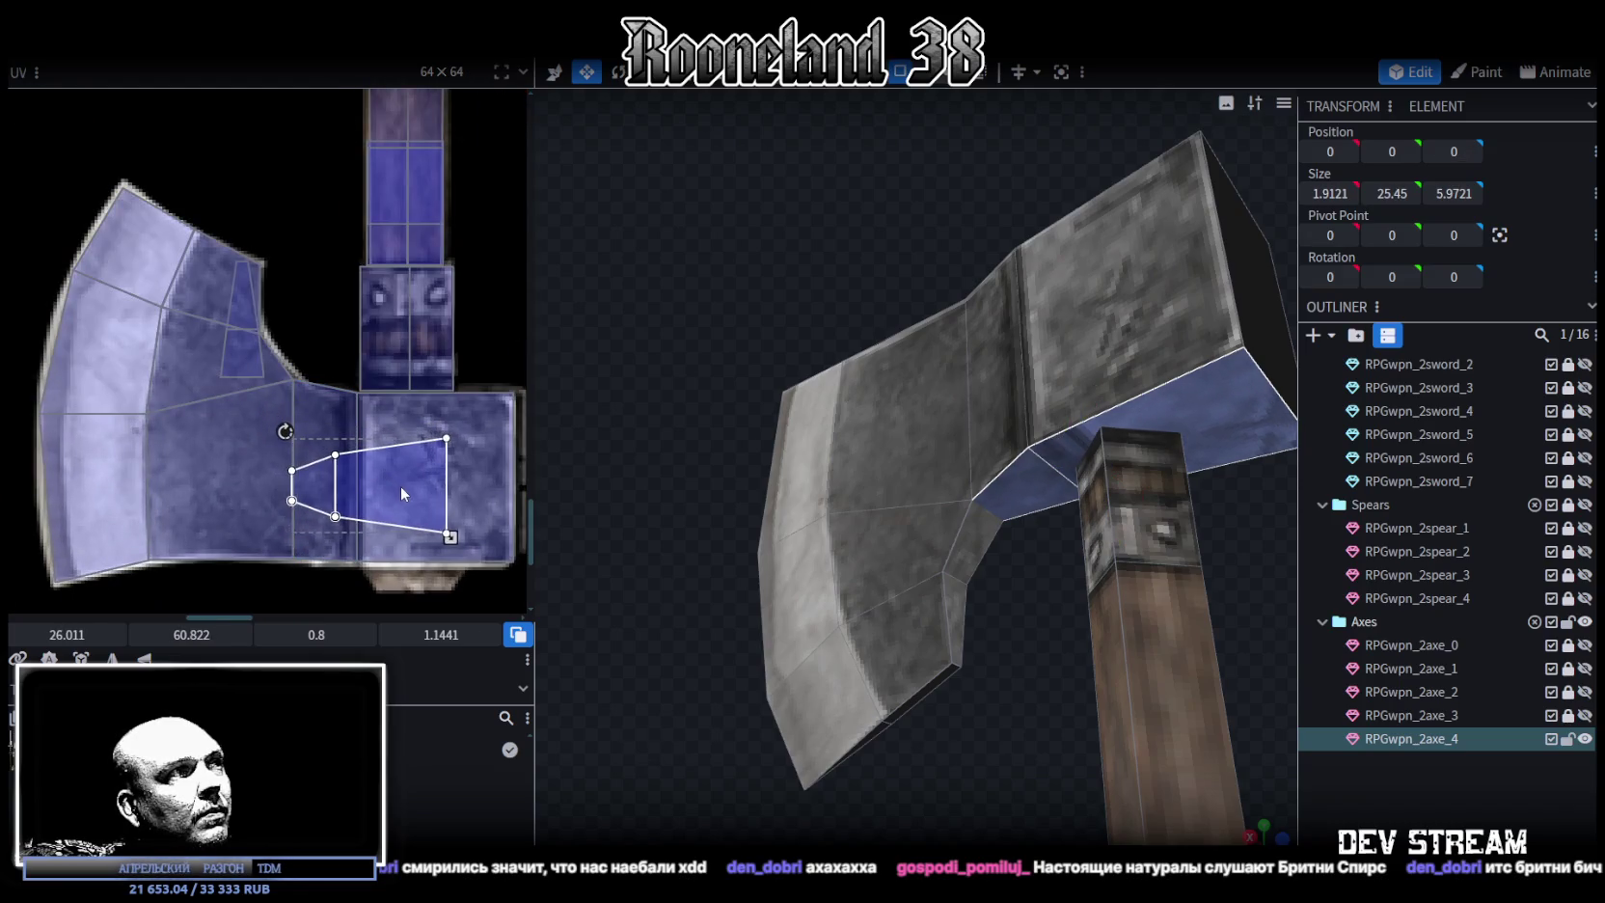
{"action": "middle_click_drag", "start_coordinate": [477, 540], "coordinate": [396, 498]}
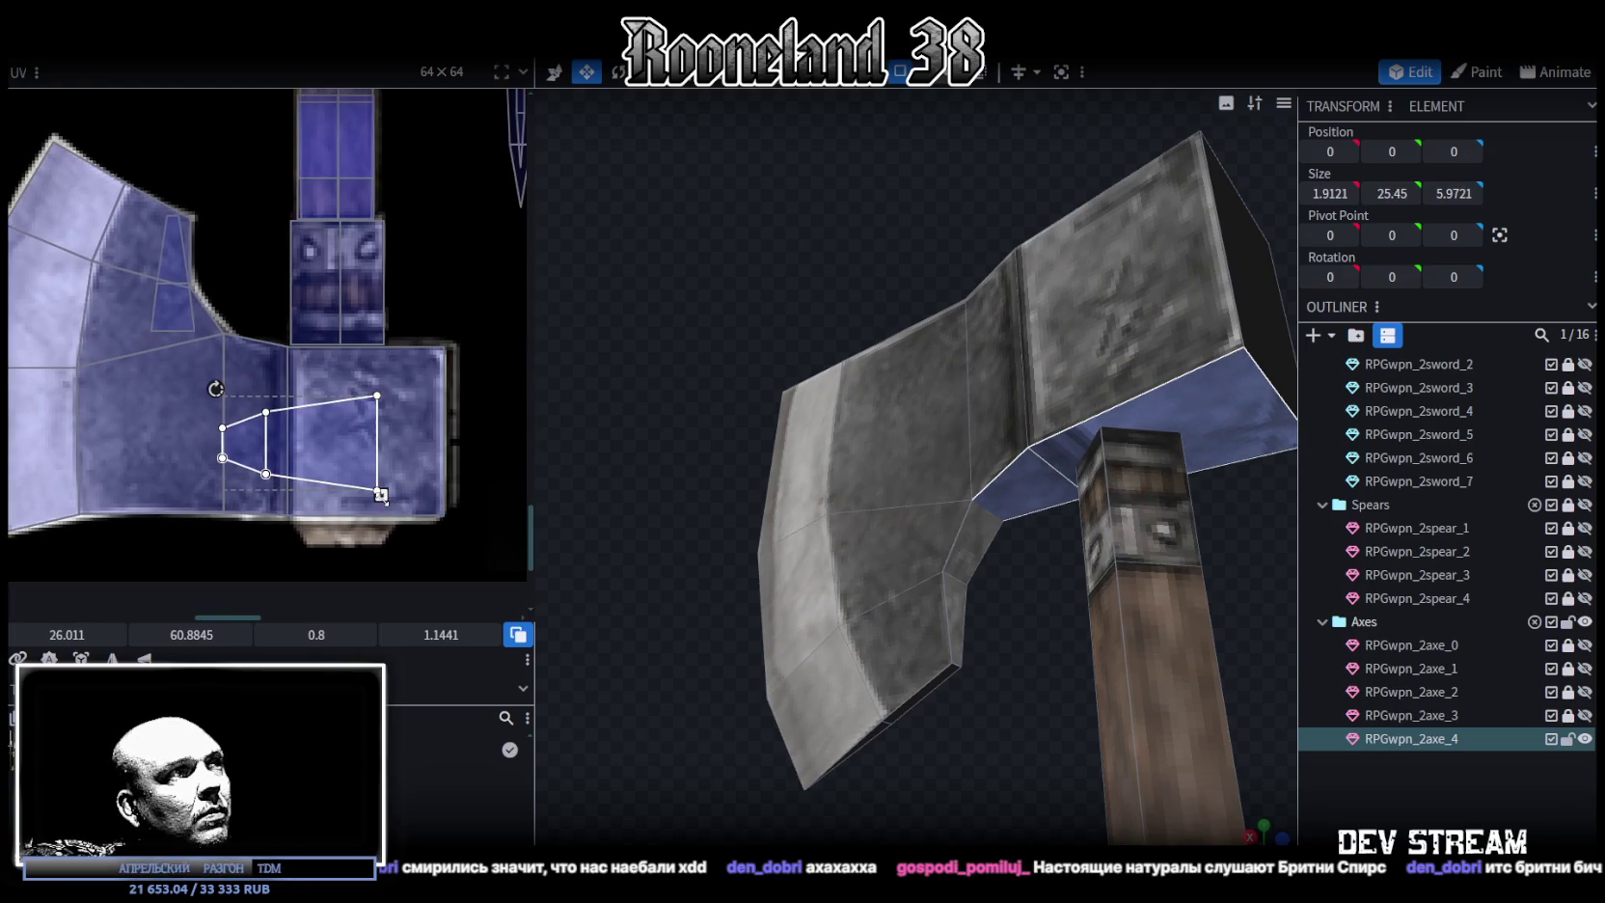
{"action": "left_click_drag", "start_coordinate": [381, 495], "coordinate": [449, 495]}
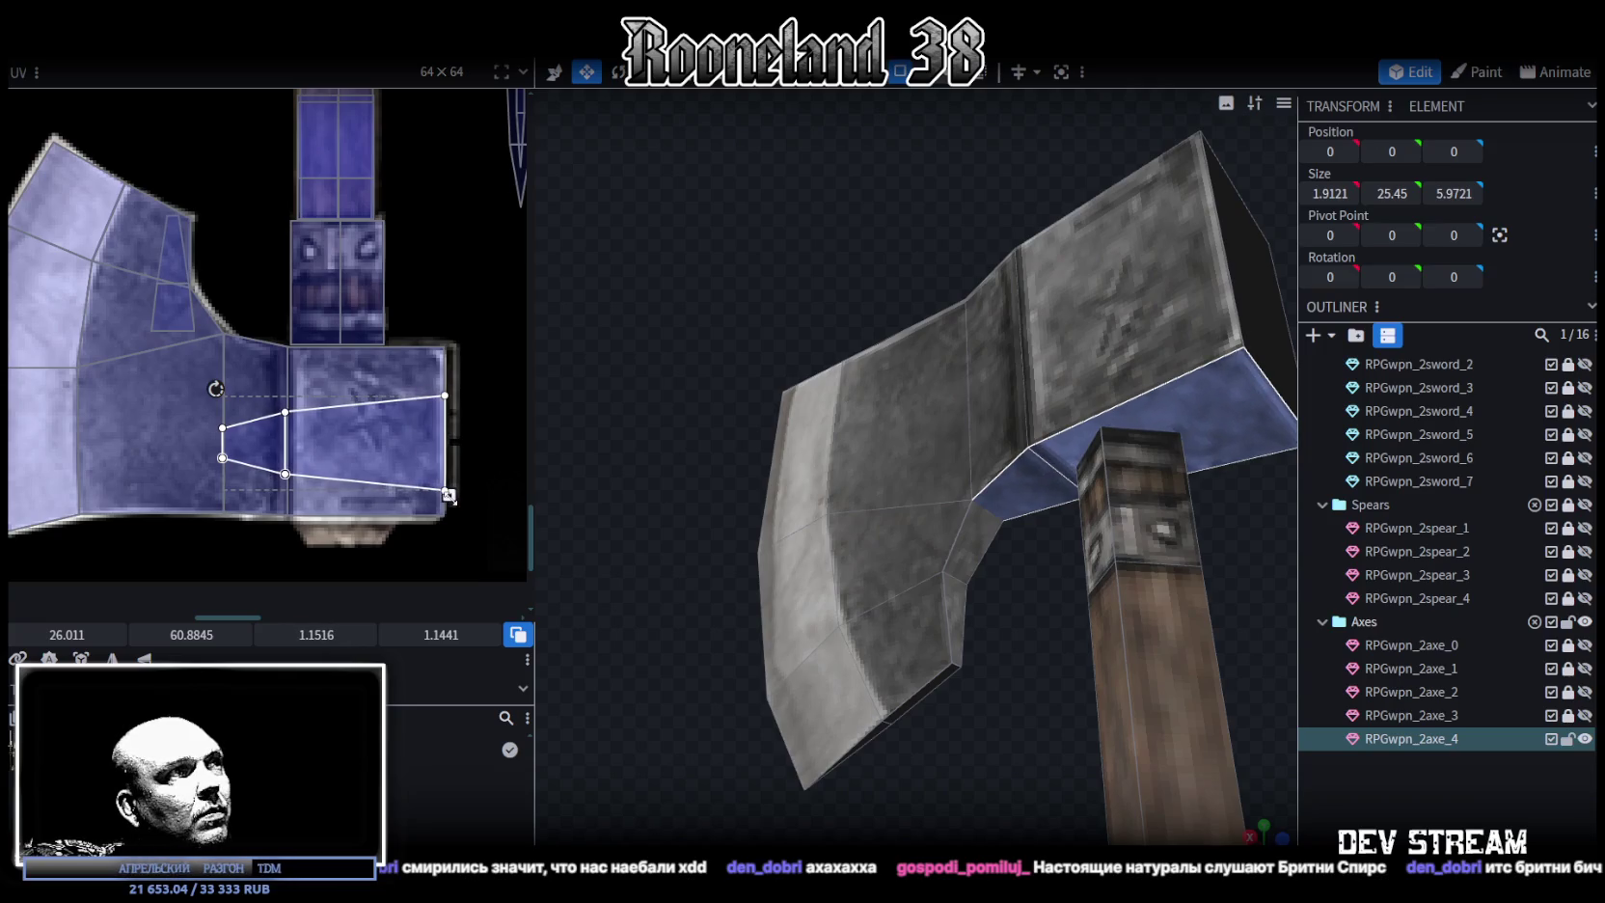
Move the thin blade-edge face's UV onto the blade texture and rotate it along the edge
{"action": "left_click_drag", "start_coordinate": [936, 593], "coordinate": [1017, 722]}
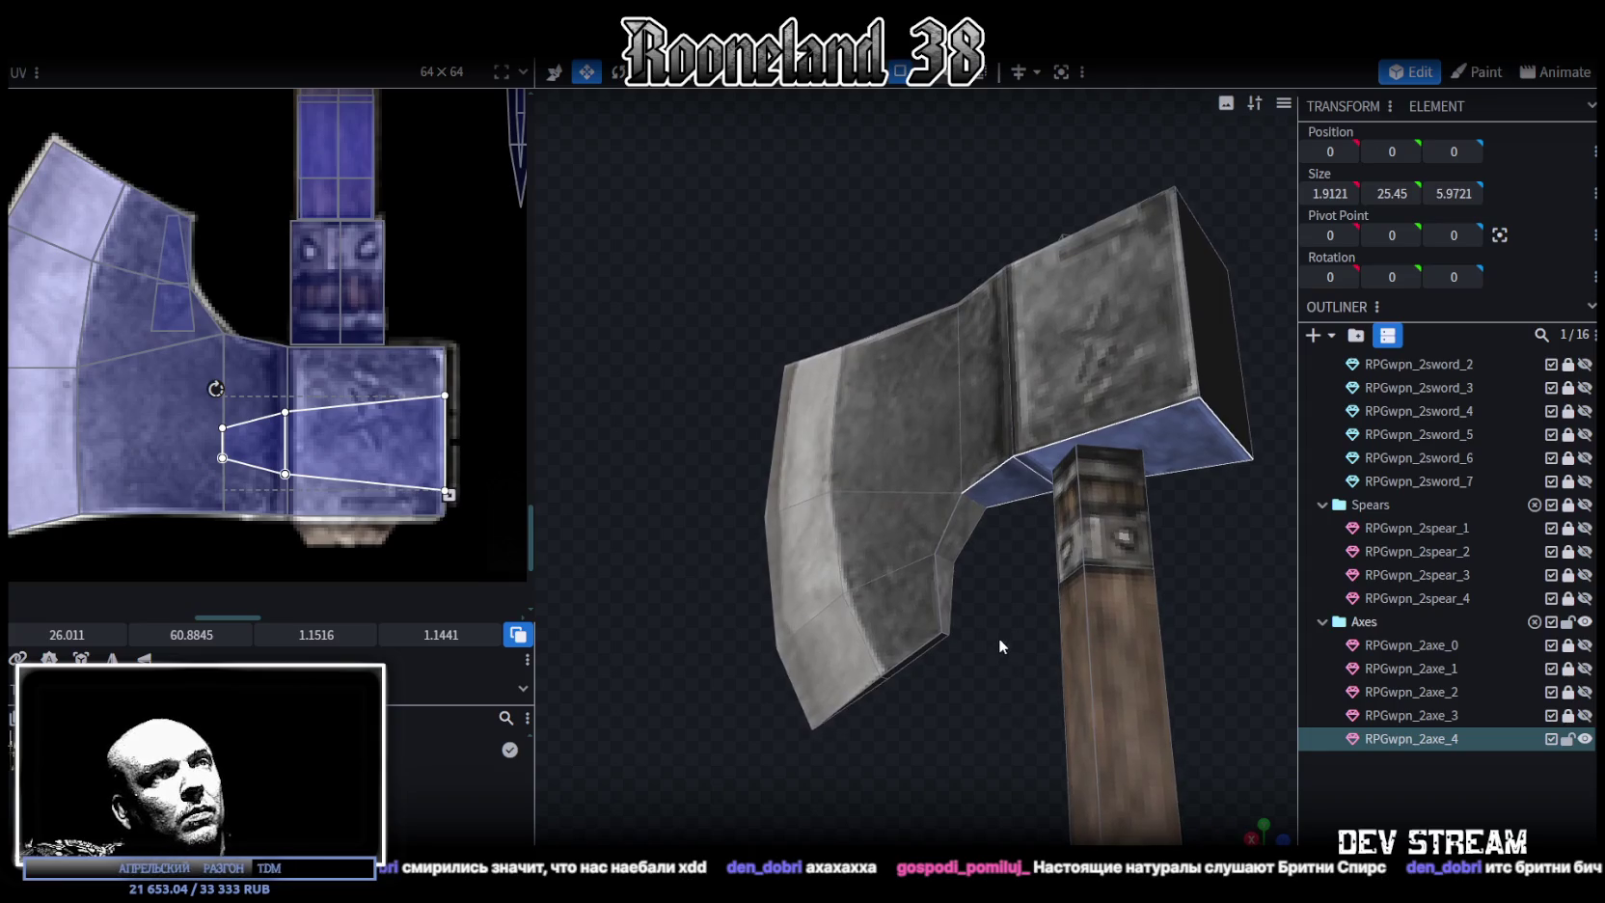
{"action": "left_click_drag", "start_coordinate": [998, 637], "coordinate": [878, 469]}
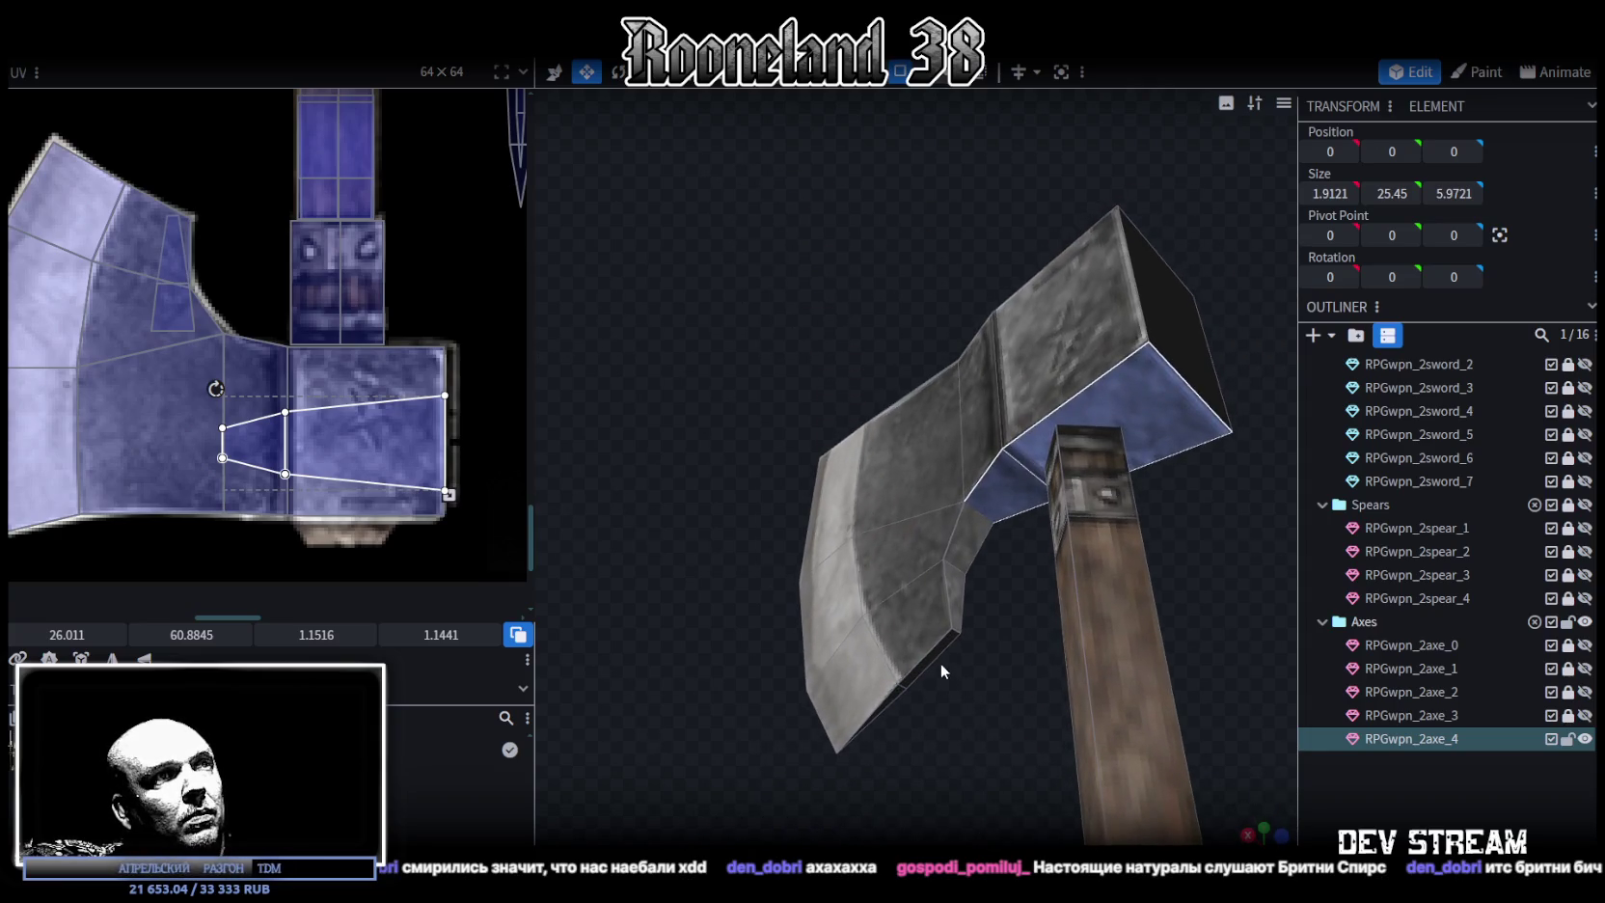
{"action": "left_click", "coordinate": [934, 657]}
{"action": "left_click", "coordinate": [886, 710]}
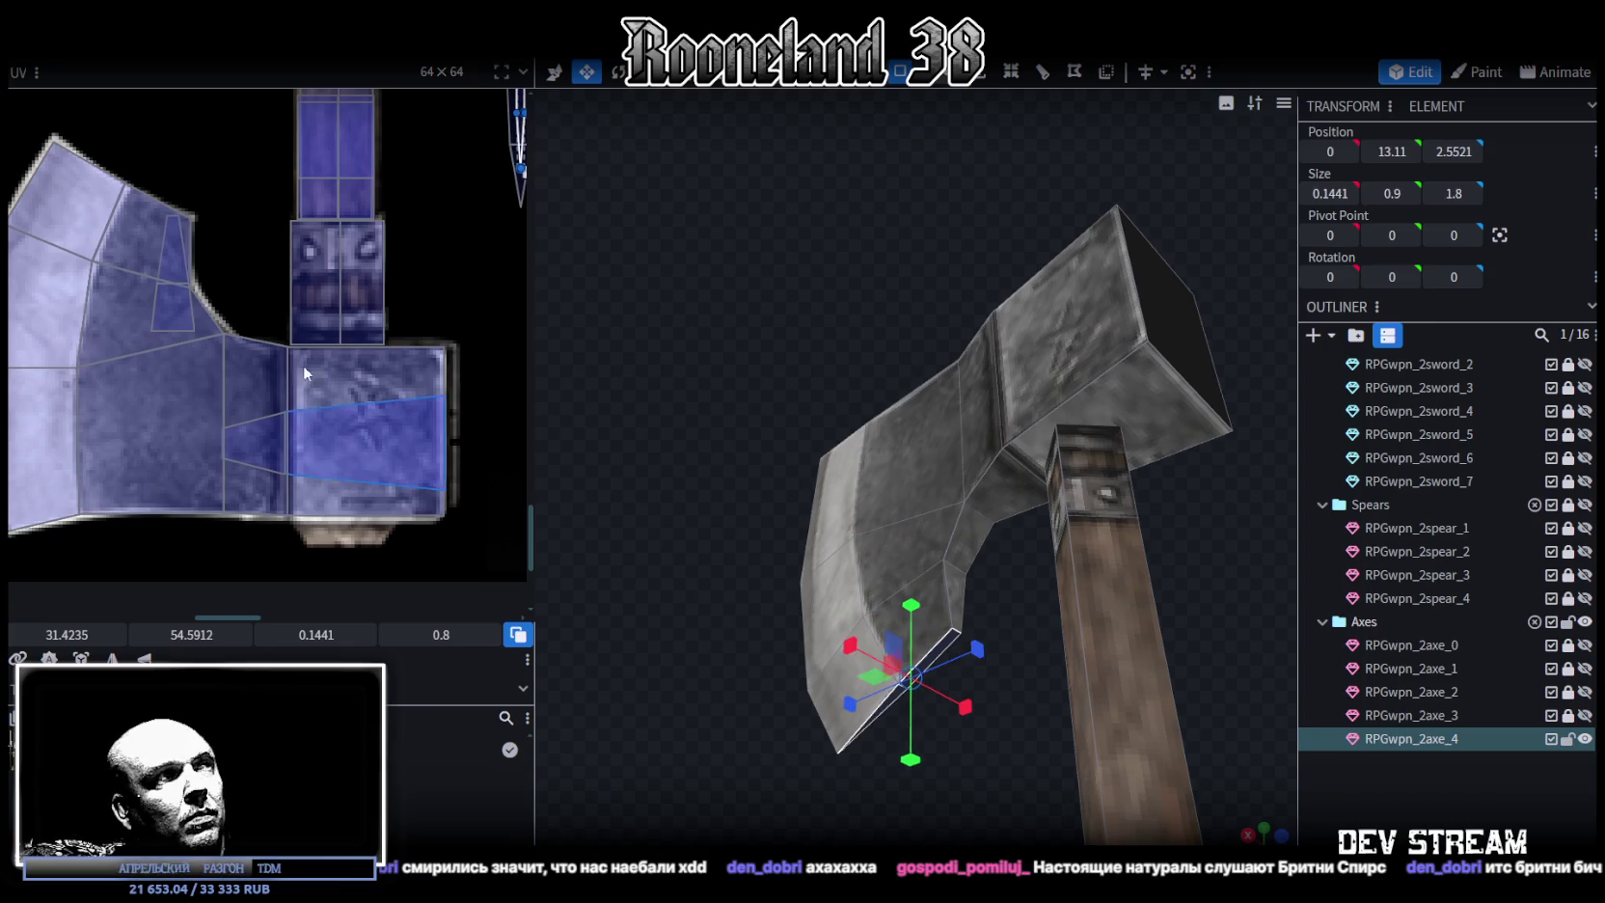
{"action": "scroll", "coordinate": [314, 372], "scroll_direction": "down", "scroll_amount": 5}
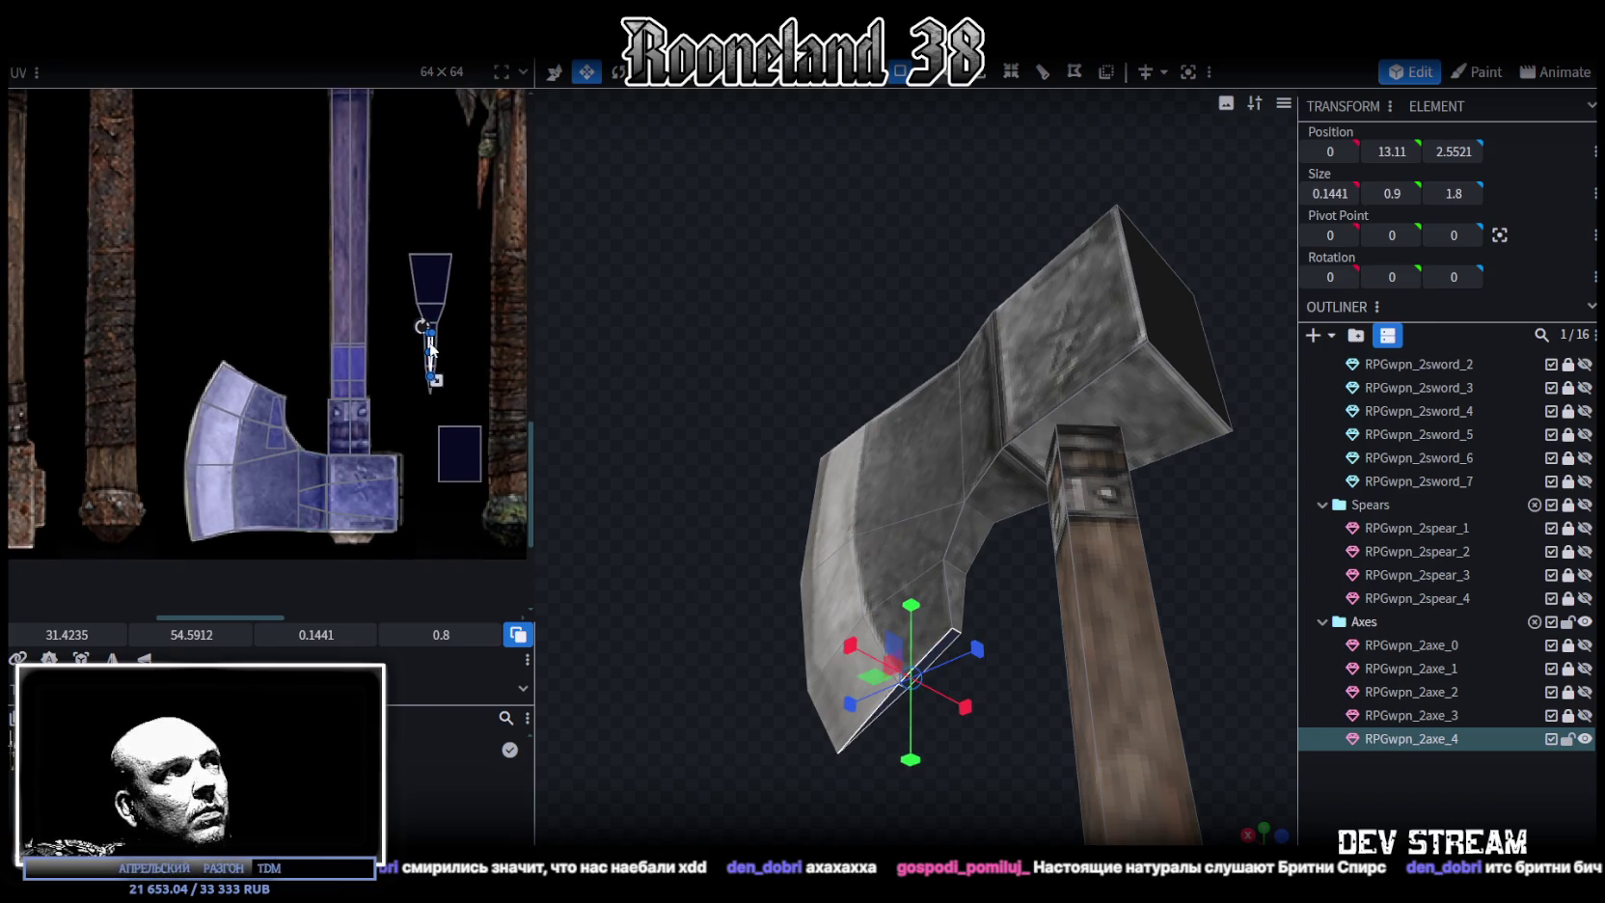
{"action": "left_click_drag", "start_coordinate": [431, 349], "coordinate": [270, 362]}
{"action": "scroll", "coordinate": [270, 362], "scroll_direction": "up", "scroll_amount": 3}
{"action": "scroll", "coordinate": [270, 363], "scroll_direction": "up", "scroll_amount": 2}
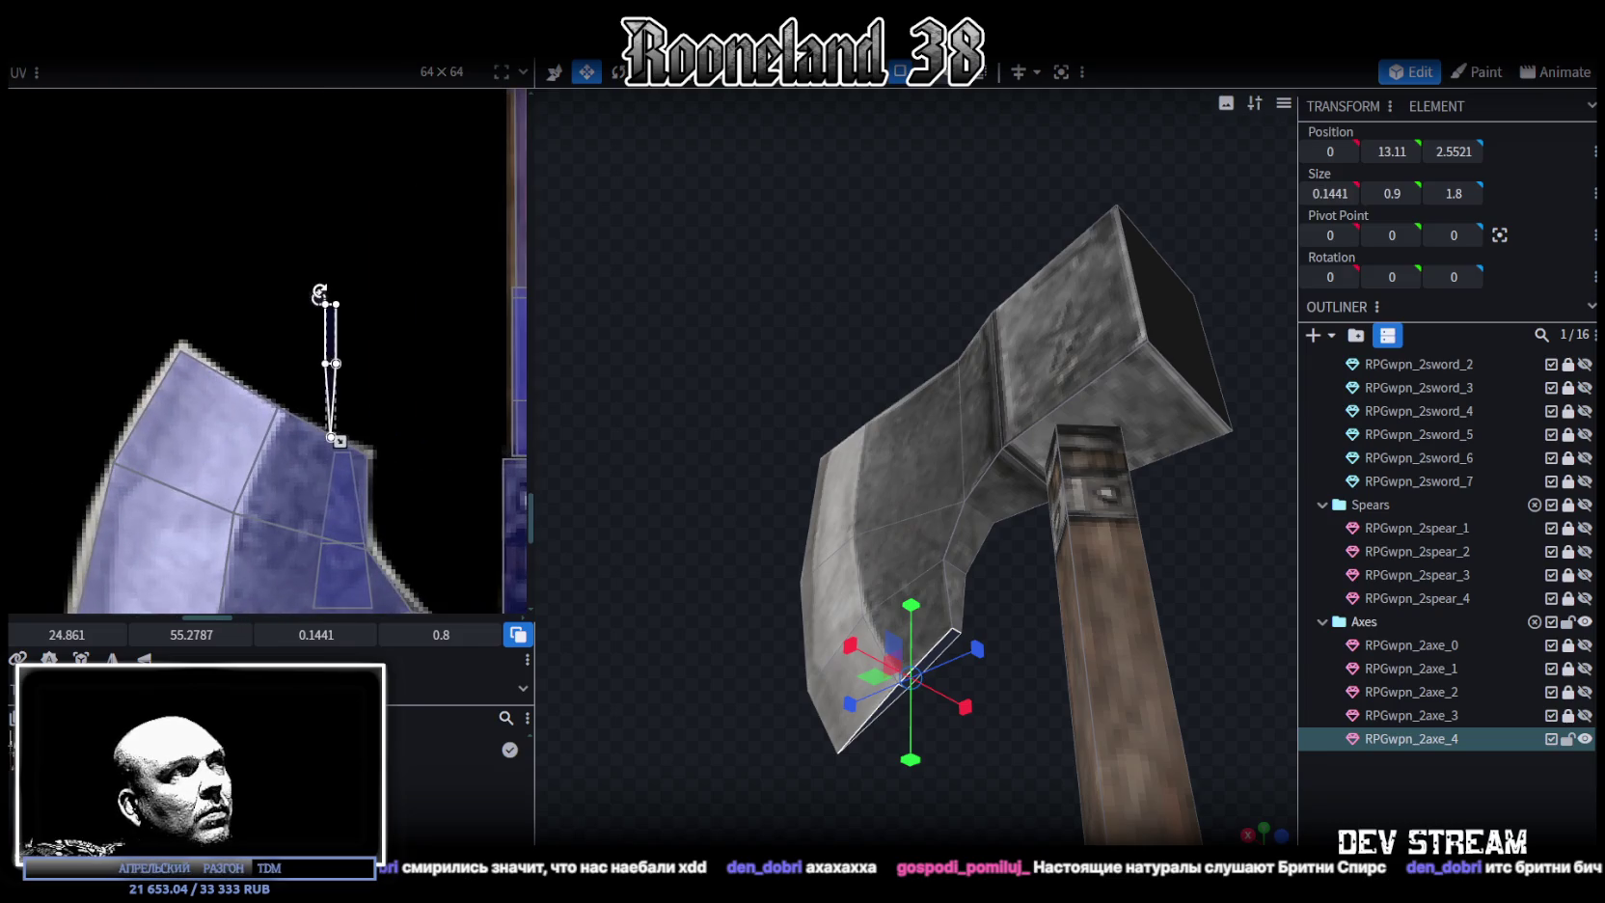
{"action": "mouse_move", "coordinate": [319, 295]}
{"action": "left_mouse_down"}
{"action": "mouse_move", "coordinate": [355, 377]}
{"action": "mouse_move", "coordinate": [284, 479]}
{"action": "mouse_move", "coordinate": [355, 519]}
{"action": "left_mouse_up"}
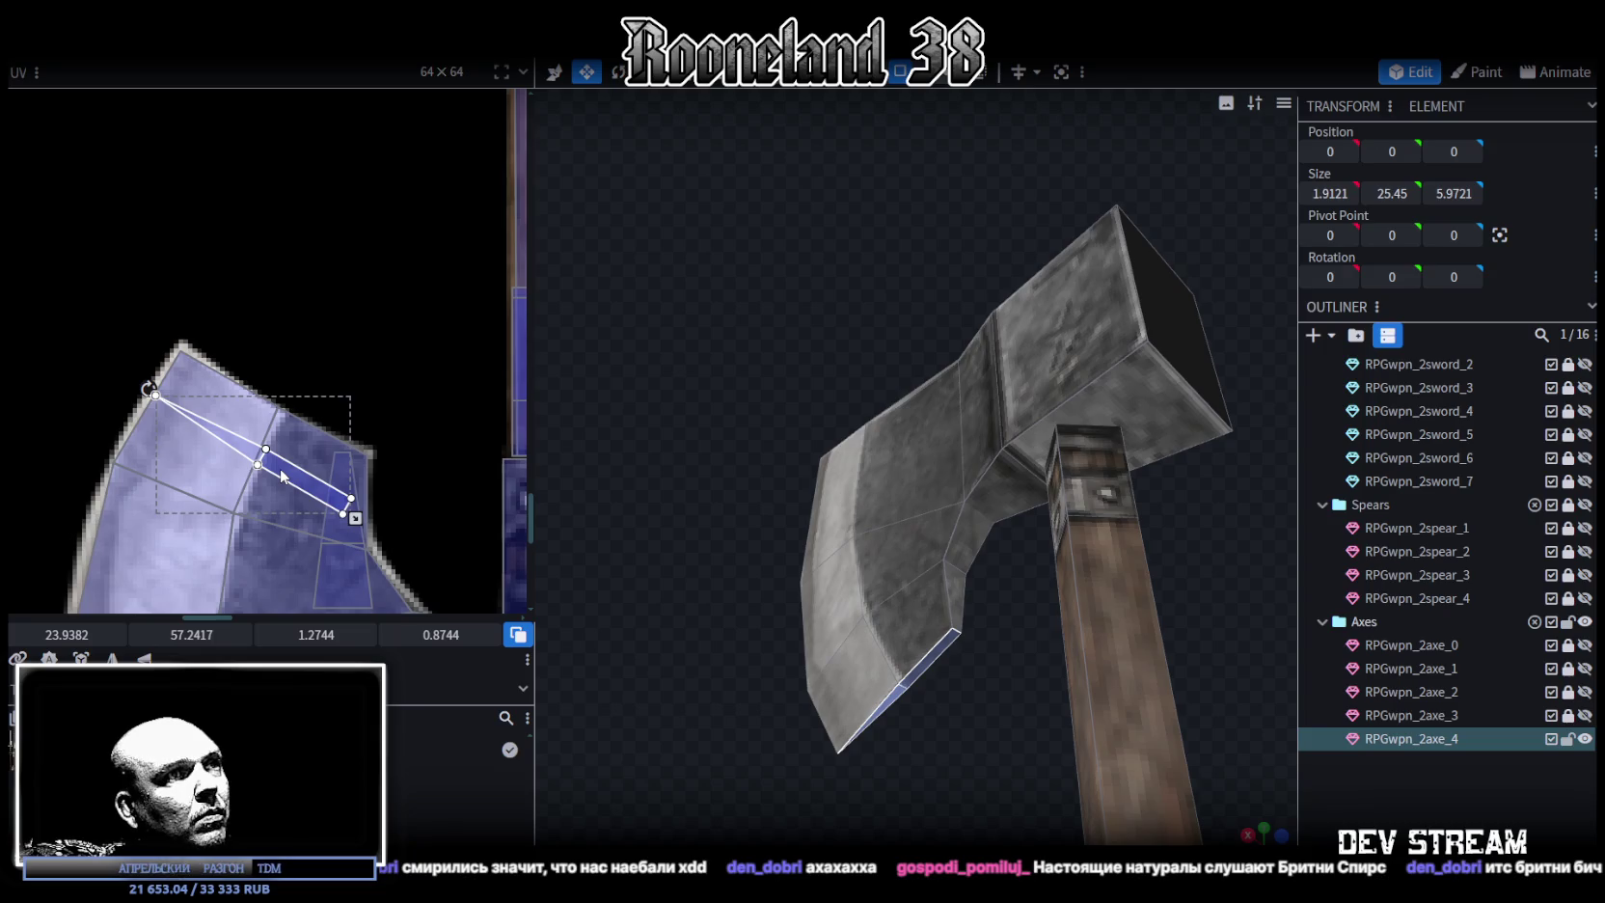
{"action": "left_click_drag", "start_coordinate": [283, 476], "coordinate": [281, 472]}
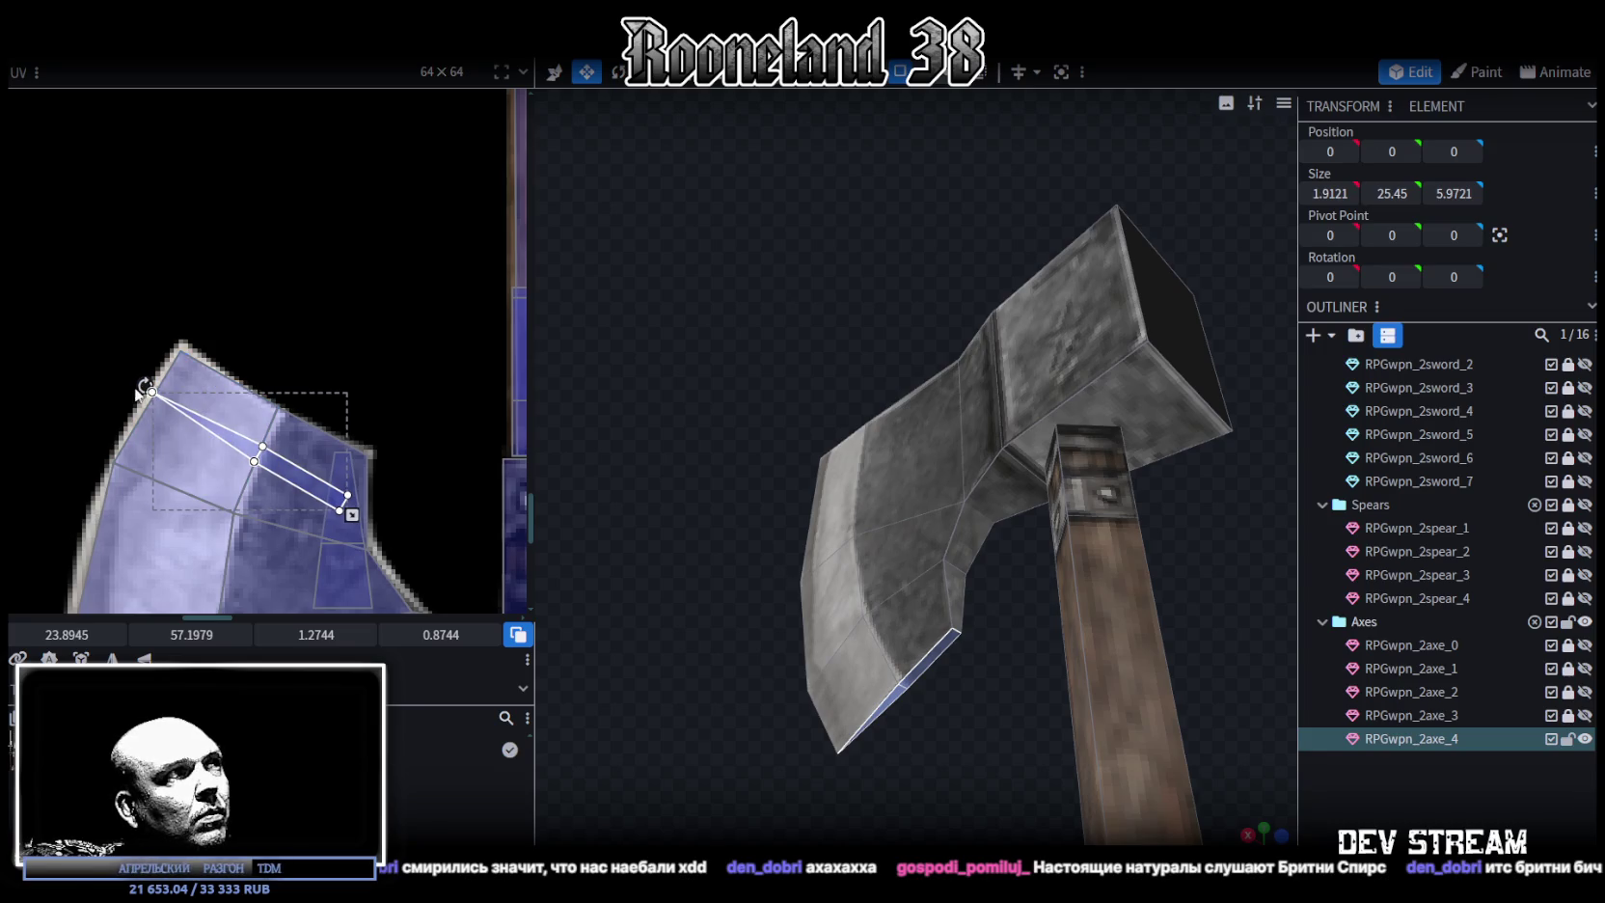
{"action": "left_click_drag", "start_coordinate": [142, 387], "coordinate": [139, 398]}
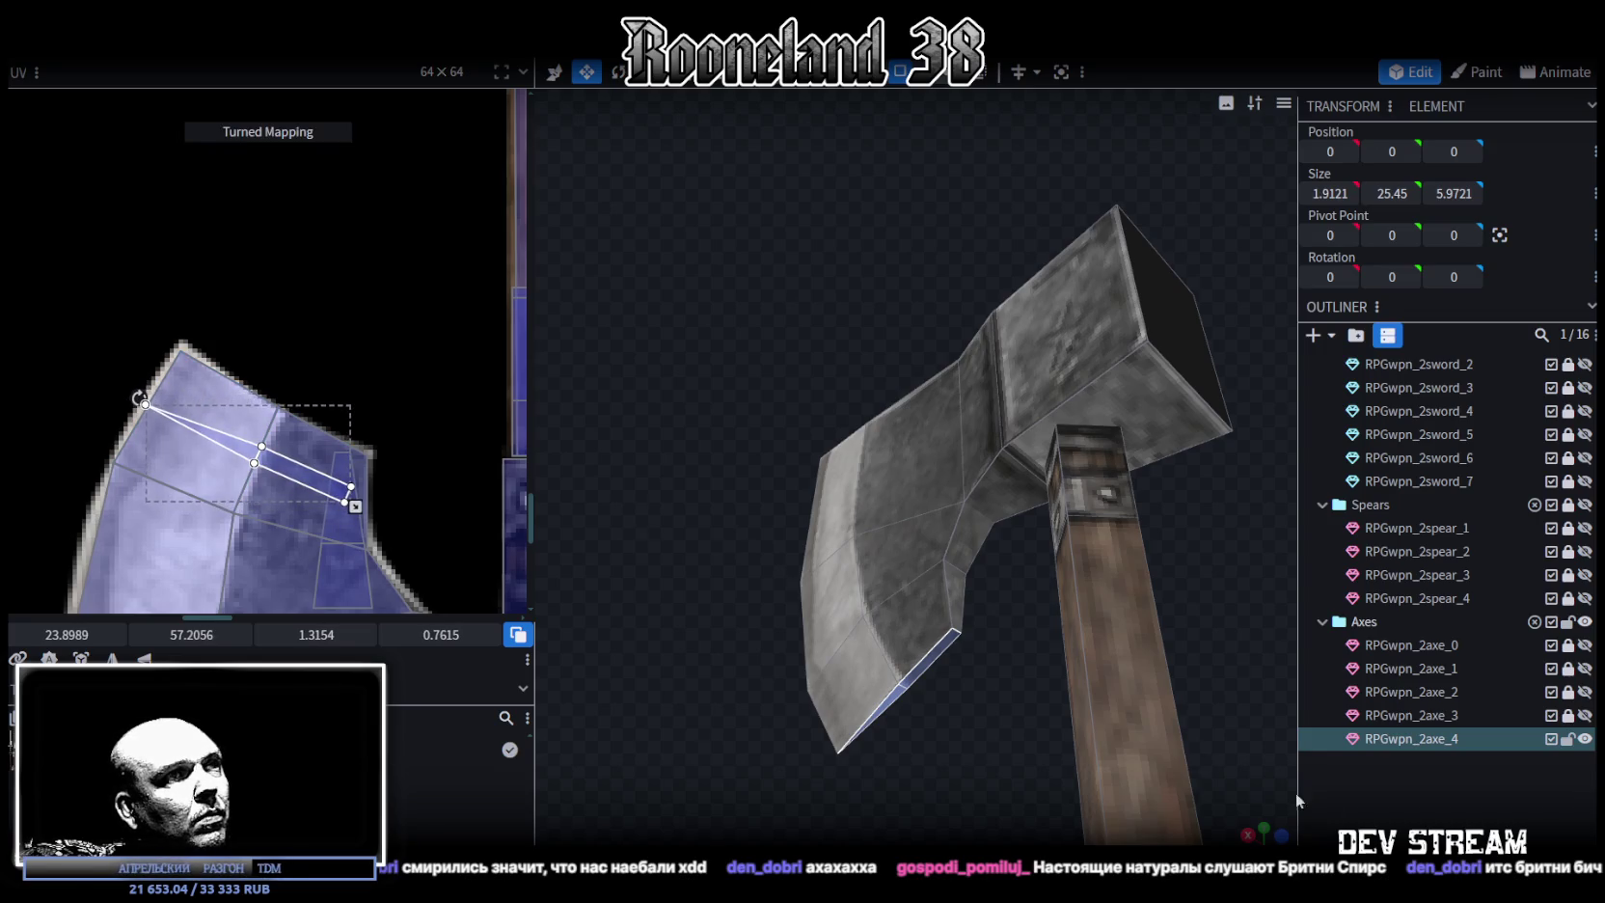
Reshape the lower blade-edge face's UV by dragging a corner over the blade
{"action": "left_click", "coordinate": [892, 693]}
{"action": "mouse_move", "coordinate": [892, 693]}
{"action": "left_mouse_down"}
{"action": "mouse_move", "coordinate": [937, 711]}
{"action": "mouse_move", "coordinate": [932, 730]}
{"action": "mouse_move", "coordinate": [921, 691]}
{"action": "left_mouse_up"}
{"action": "left_click", "coordinate": [914, 692]}
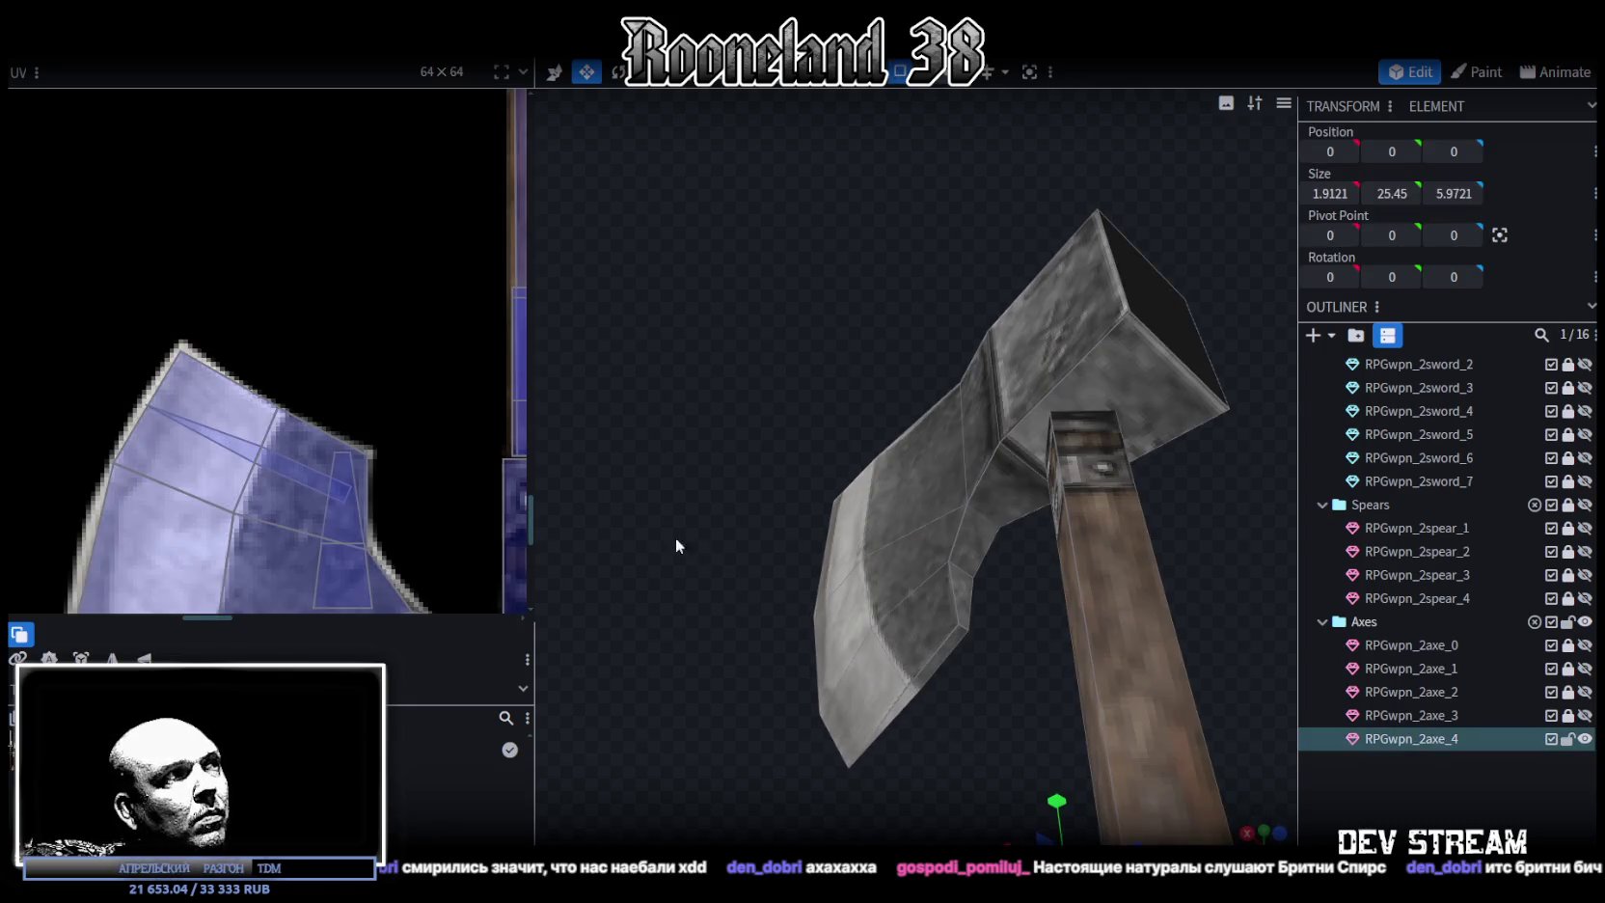
{"action": "left_click", "coordinate": [270, 405]}
{"action": "scroll", "coordinate": [271, 407], "scroll_direction": "up", "scroll_amount": 2}
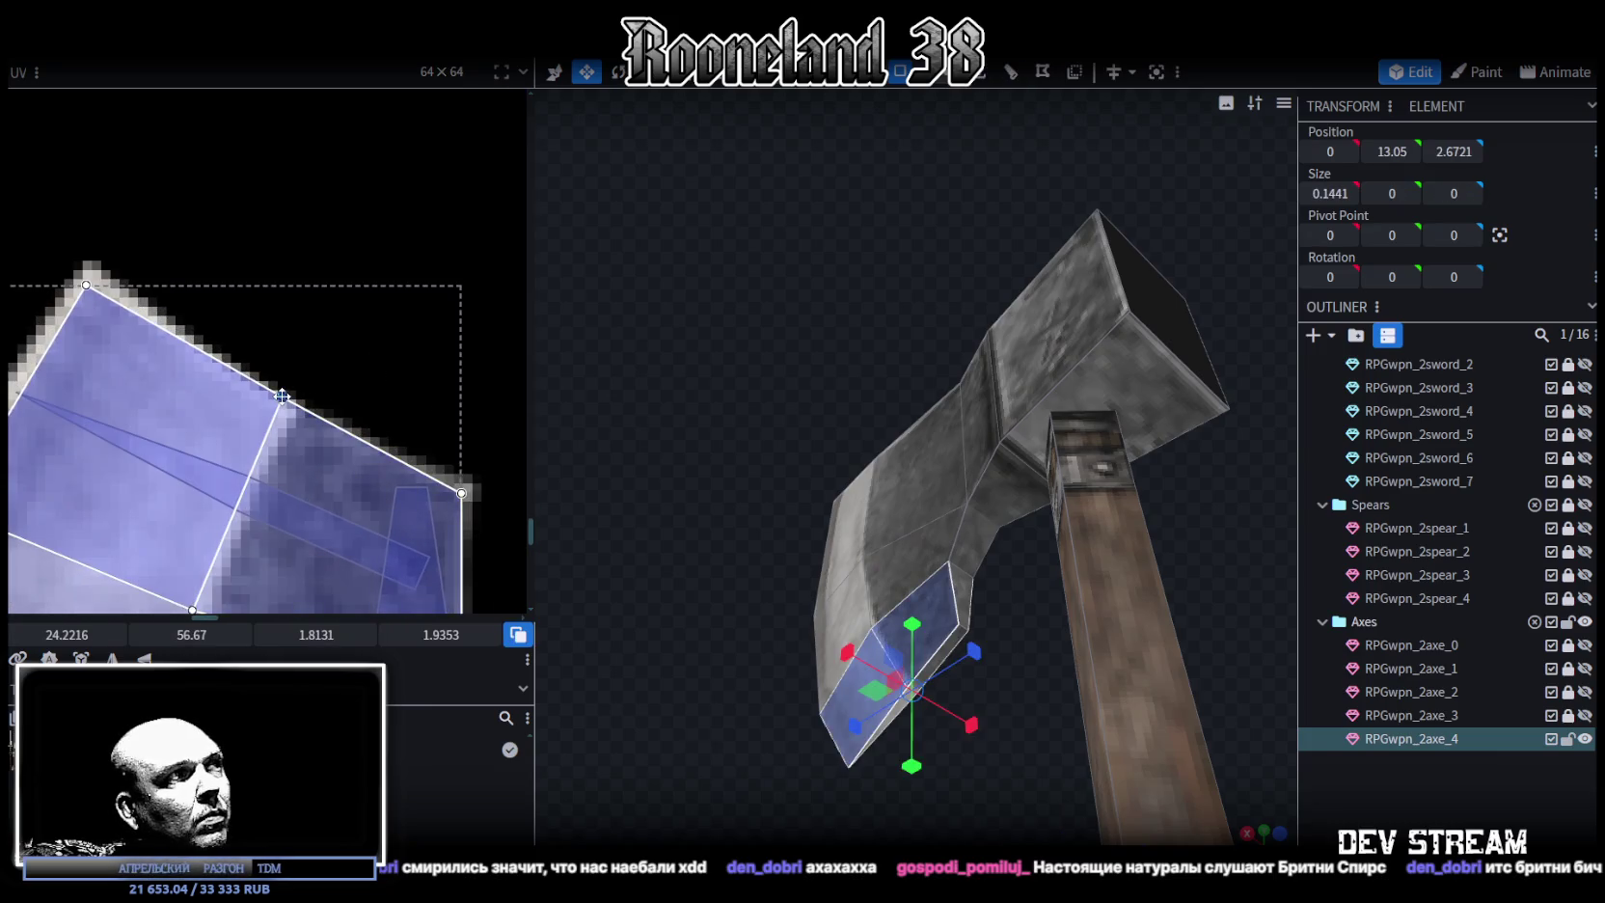
{"action": "left_click_drag", "start_coordinate": [282, 396], "coordinate": [301, 461]}
{"action": "scroll", "coordinate": [351, 395], "scroll_direction": "up", "scroll_amount": 1}
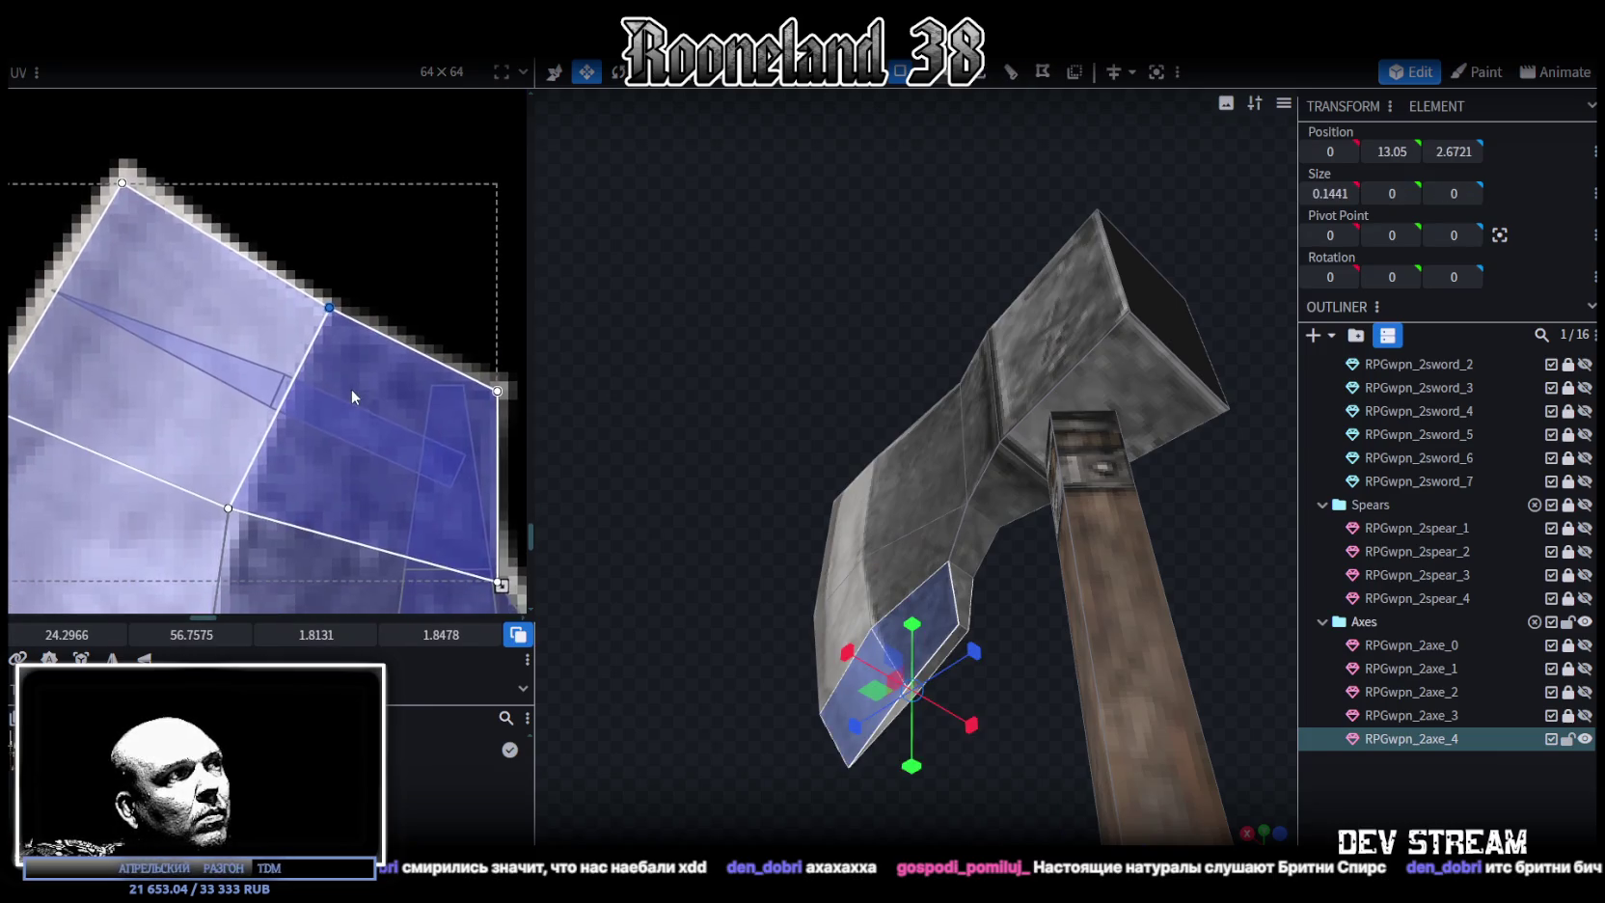
{"action": "middle_click_drag", "start_coordinate": [351, 396], "coordinate": [377, 499]}
{"action": "scroll", "coordinate": [251, 436], "scroll_direction": "down", "scroll_amount": 2}
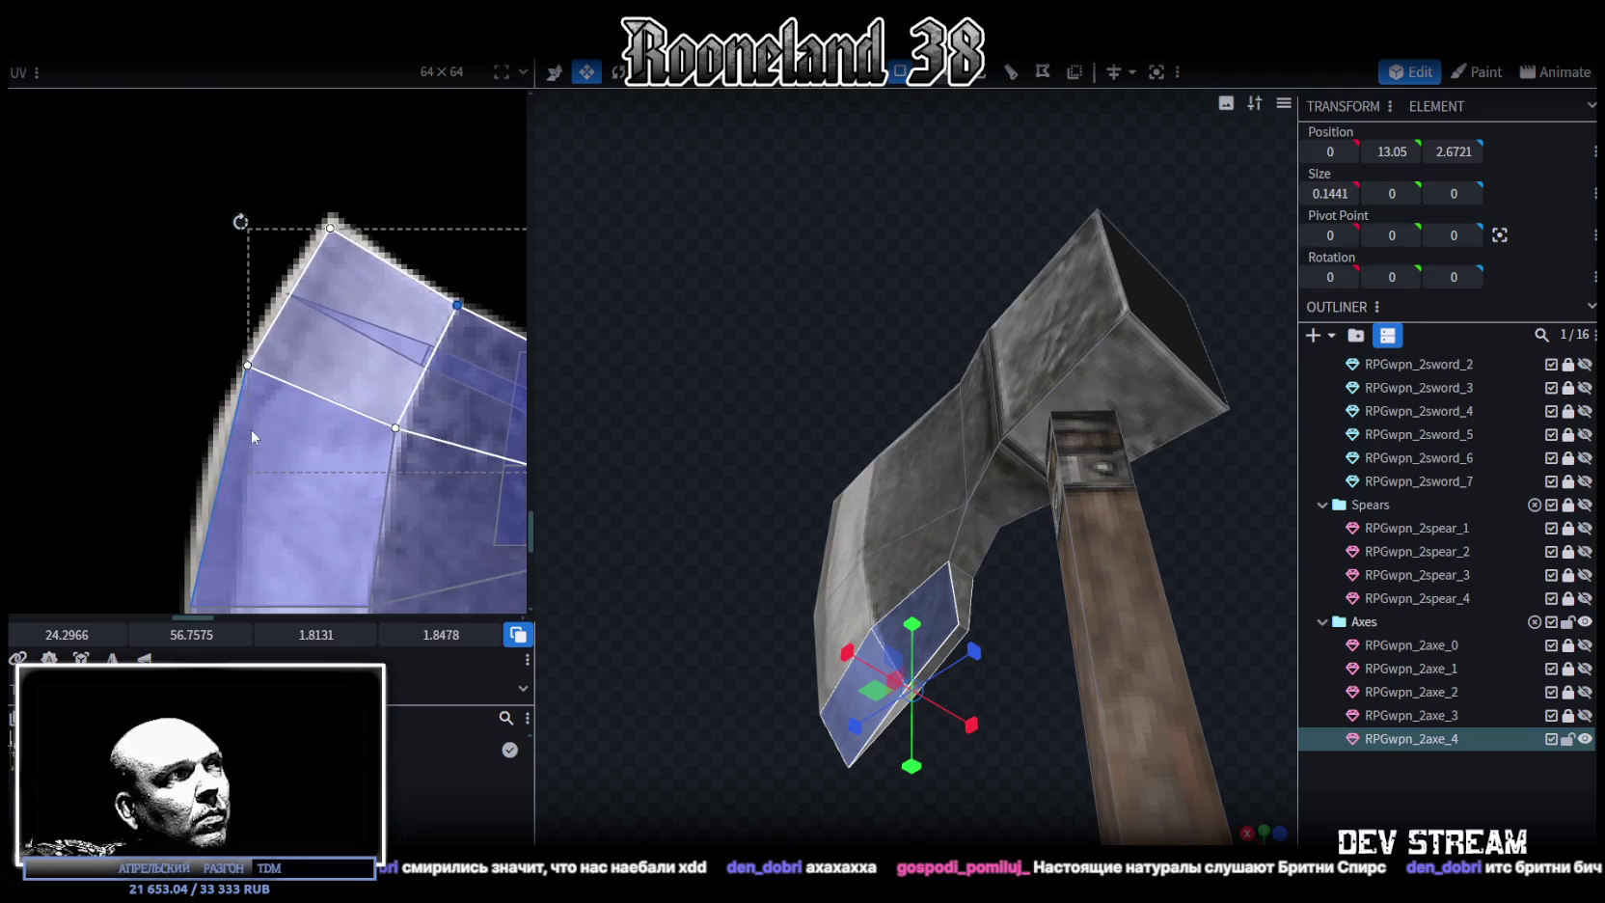
Select the adjacent blade-edge faces and nudge their UV points slightly right
{"action": "left_click", "coordinate": [434, 417], "text": "shift"}
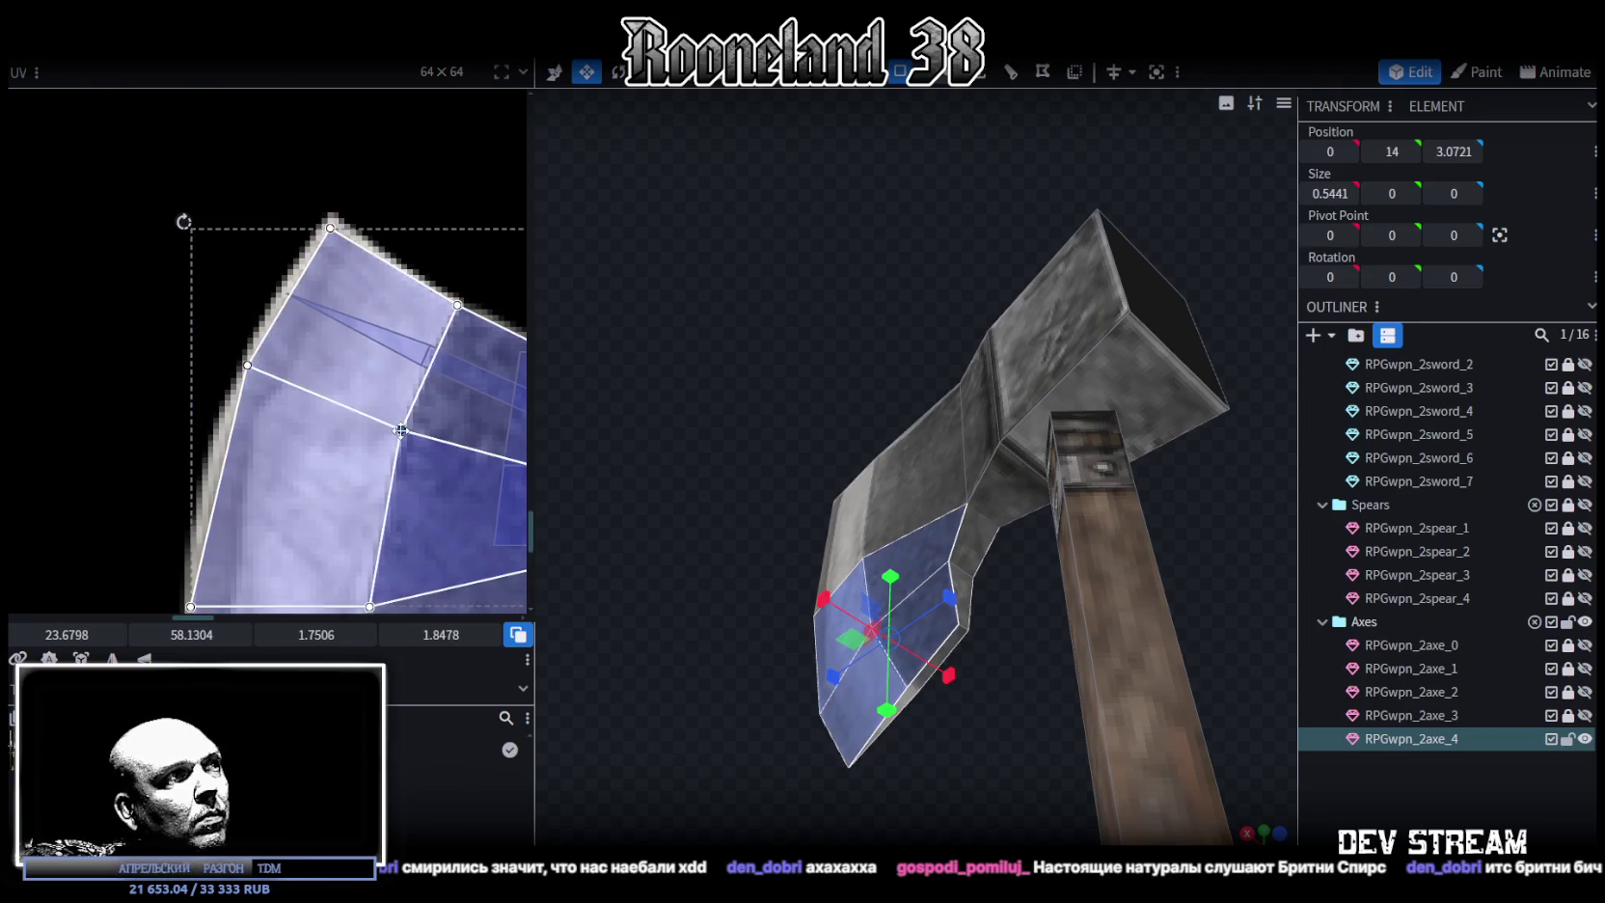
{"action": "left_click_drag", "start_coordinate": [982, 796], "coordinate": [907, 617]}
{"action": "left_click", "coordinate": [902, 622]}
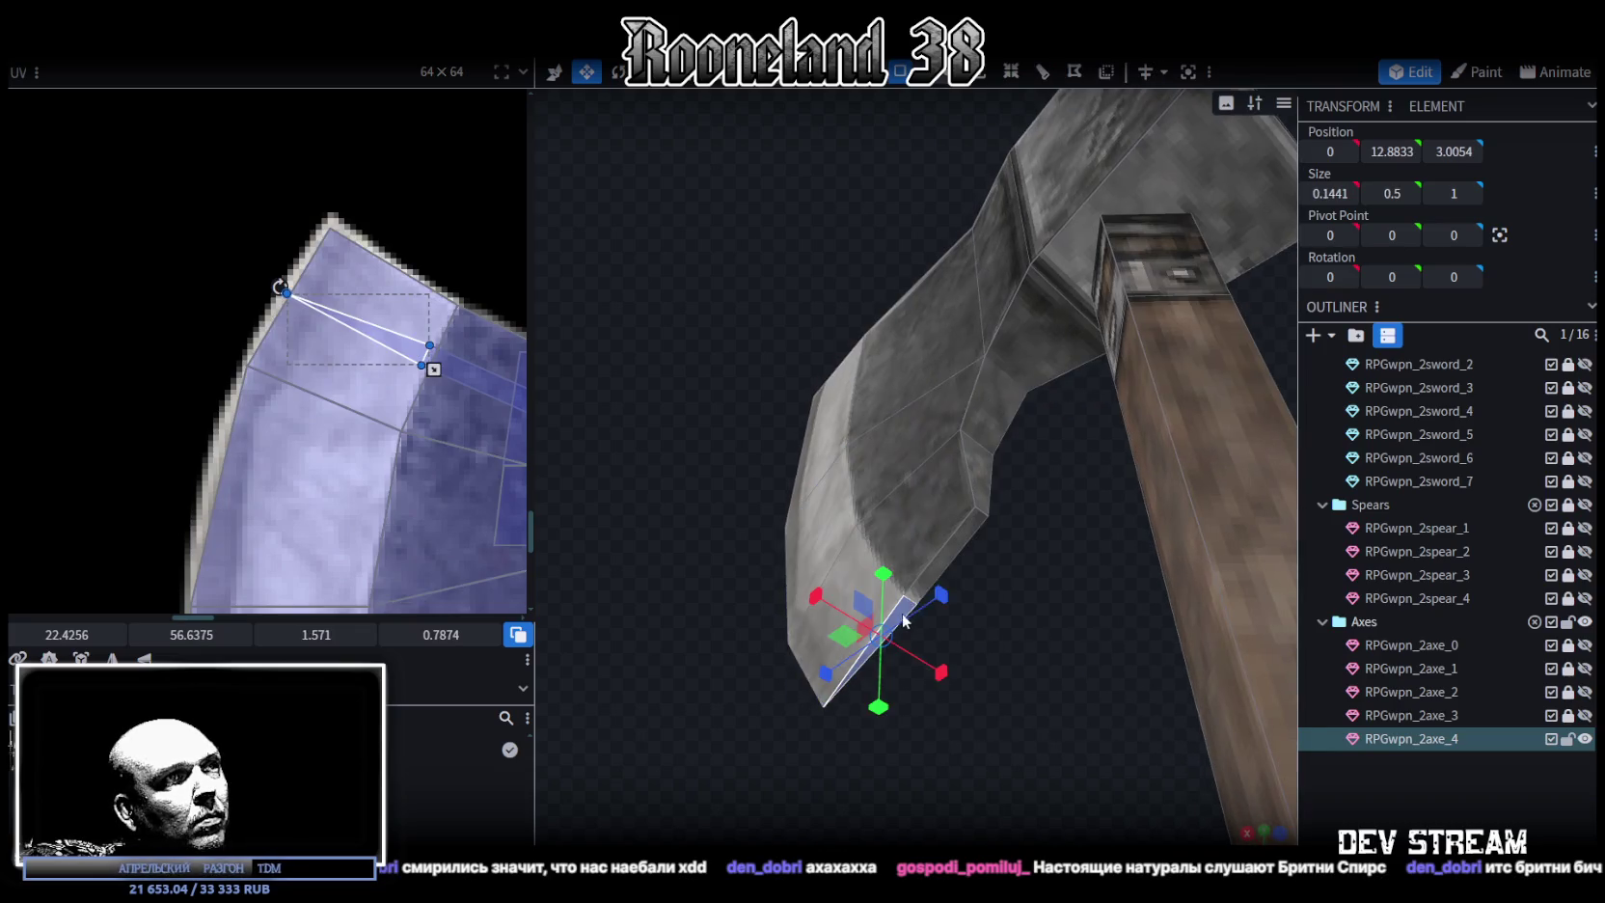
{"action": "left_click", "coordinate": [946, 557], "text": "shift"}
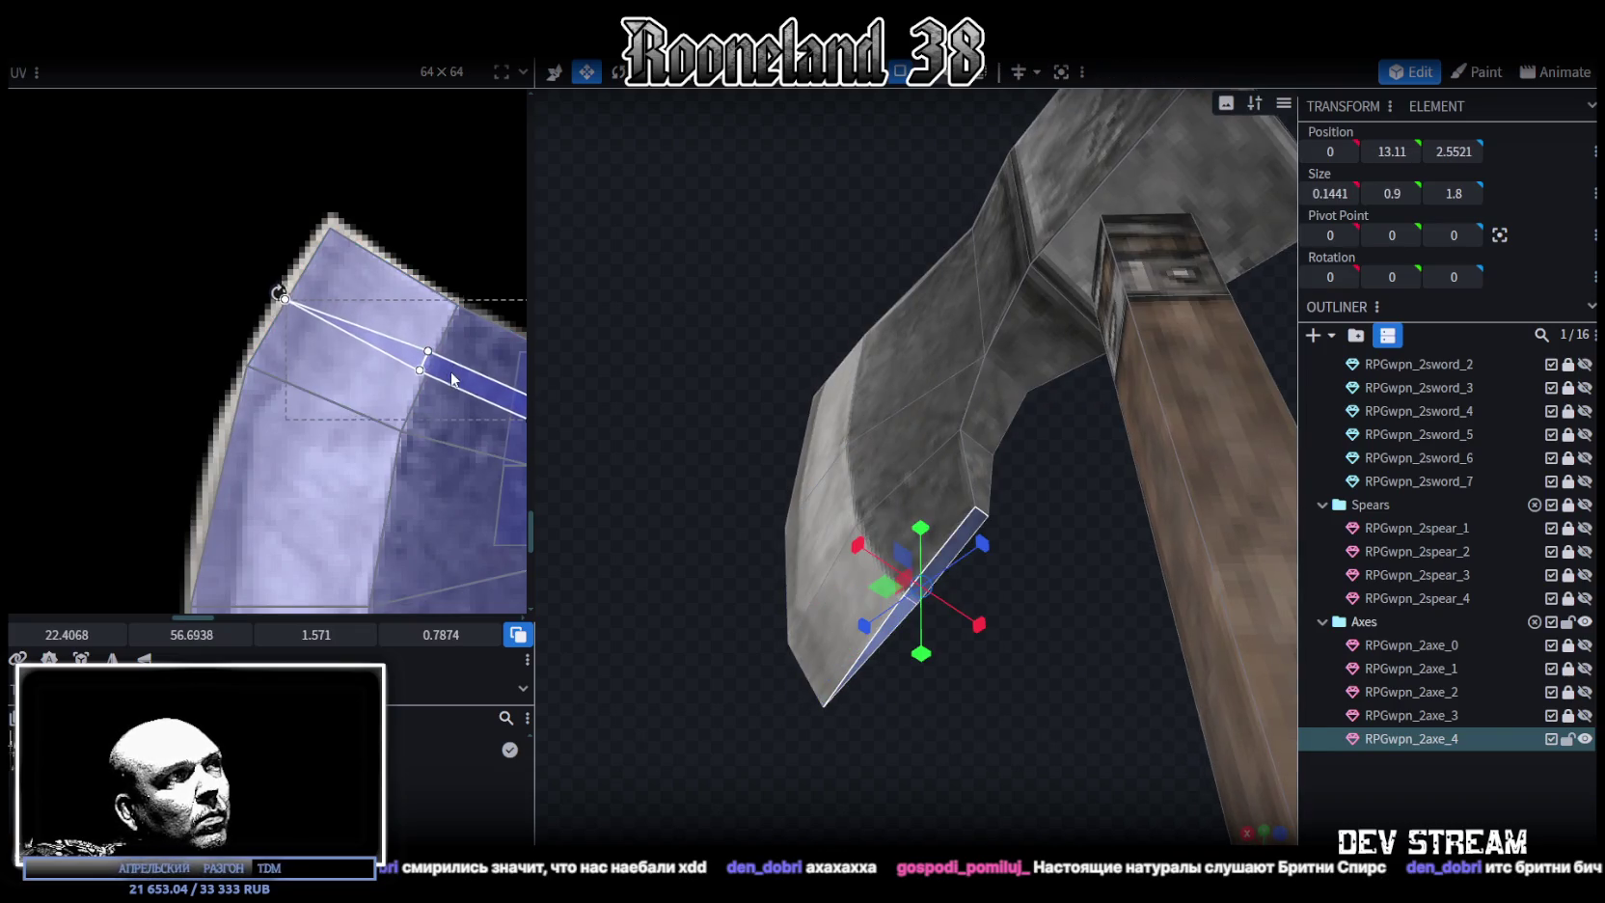
{"action": "left_click_drag", "start_coordinate": [458, 382], "coordinate": [459, 382]}
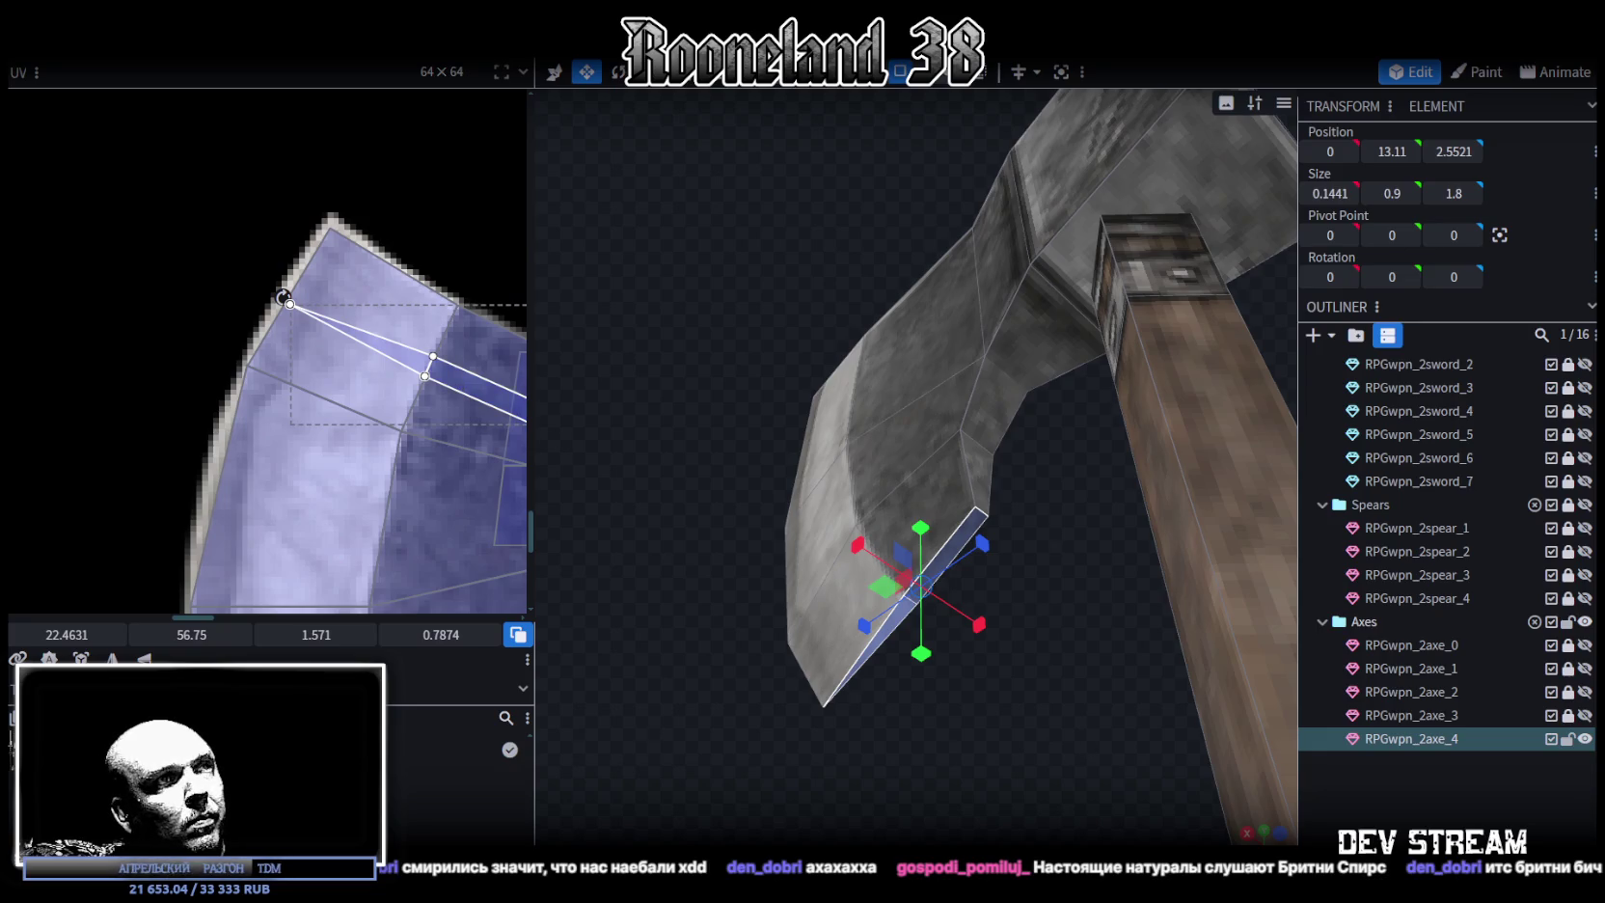
{"action": "left_click_drag", "start_coordinate": [1054, 664], "coordinate": [920, 425]}
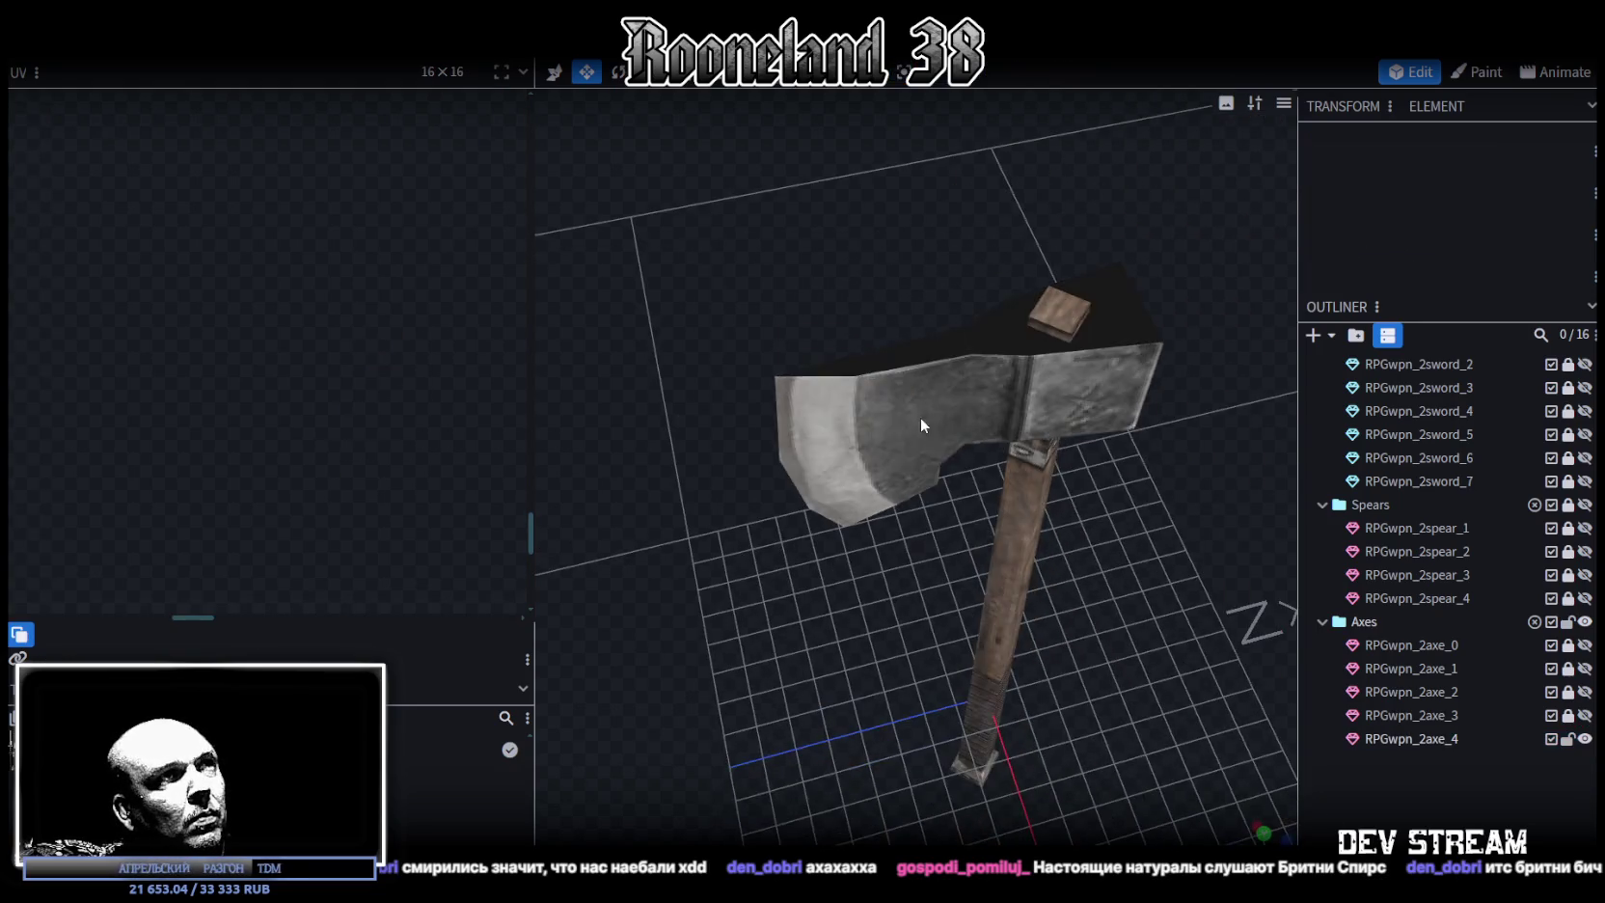
Rotate the axe head's top-face UV a quarter turn clockwise and place it on the blade texture
{"action": "left_click", "coordinate": [920, 424]}
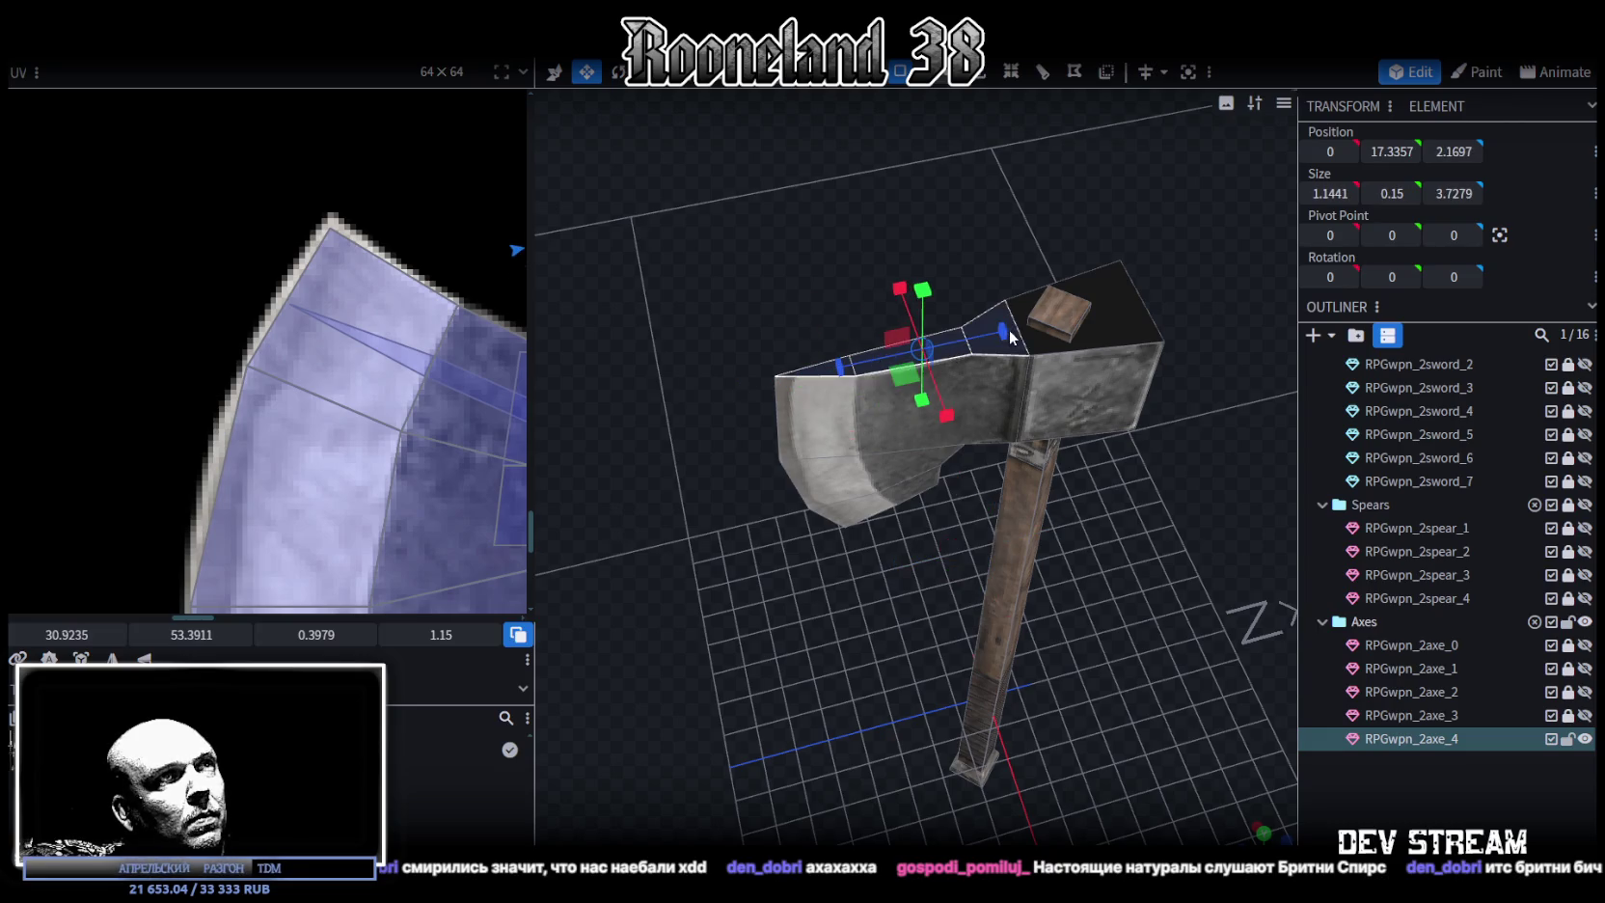
{"action": "left_click", "coordinate": [1128, 326]}
{"action": "scroll", "coordinate": [288, 426], "scroll_direction": "down", "scroll_amount": 3}
{"action": "scroll", "coordinate": [293, 429], "scroll_direction": "down", "scroll_amount": 3}
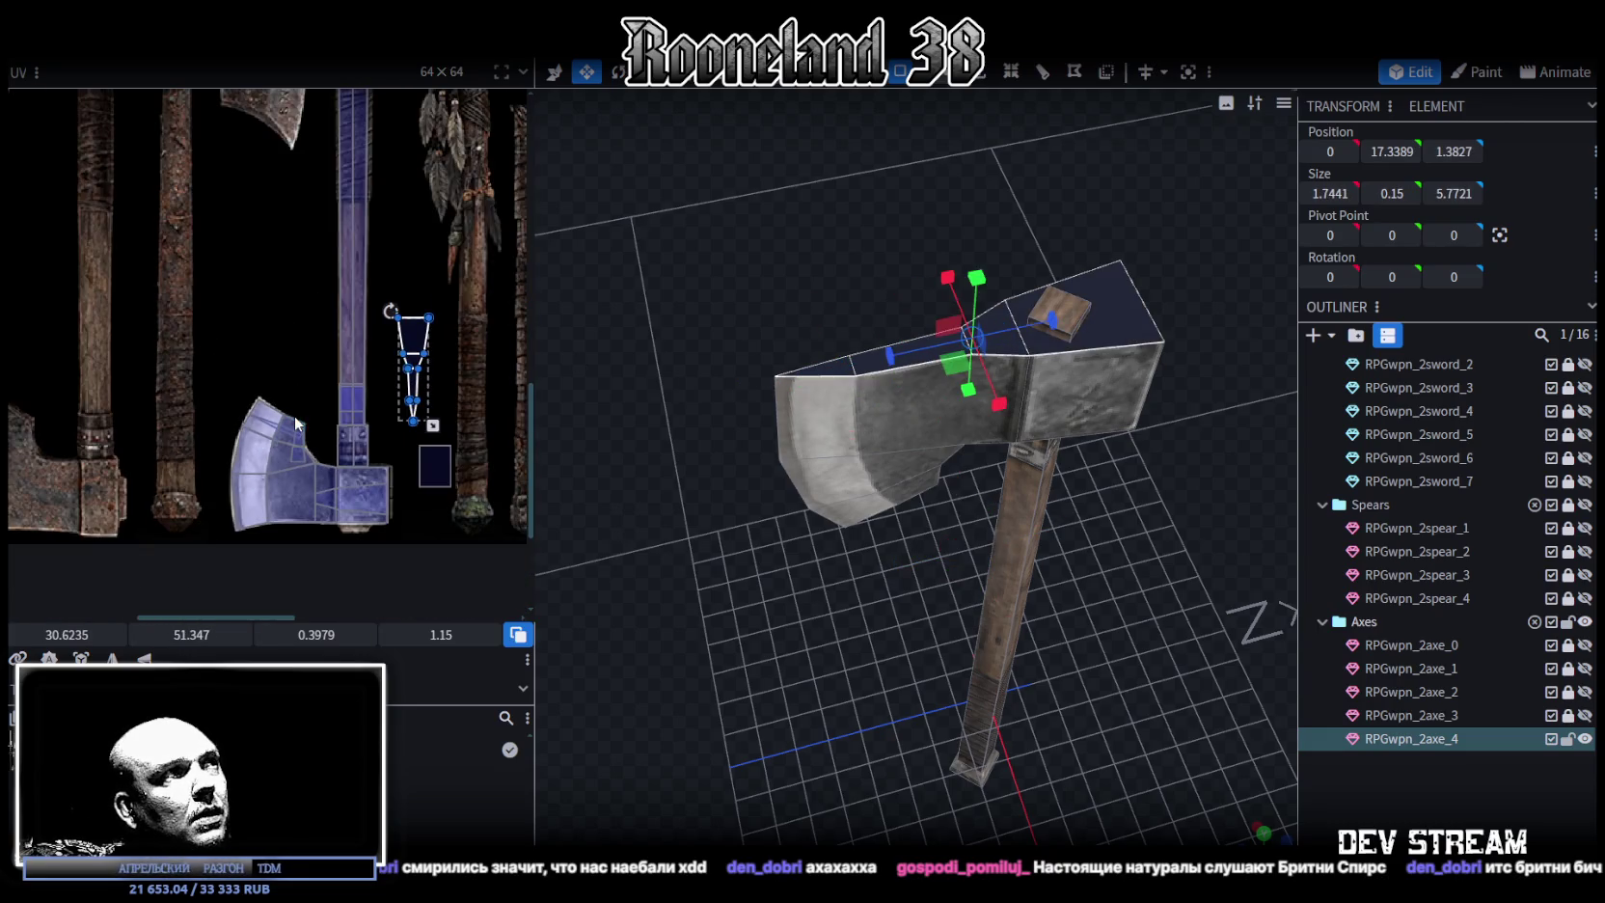
{"action": "right_click", "coordinate": [412, 334]}
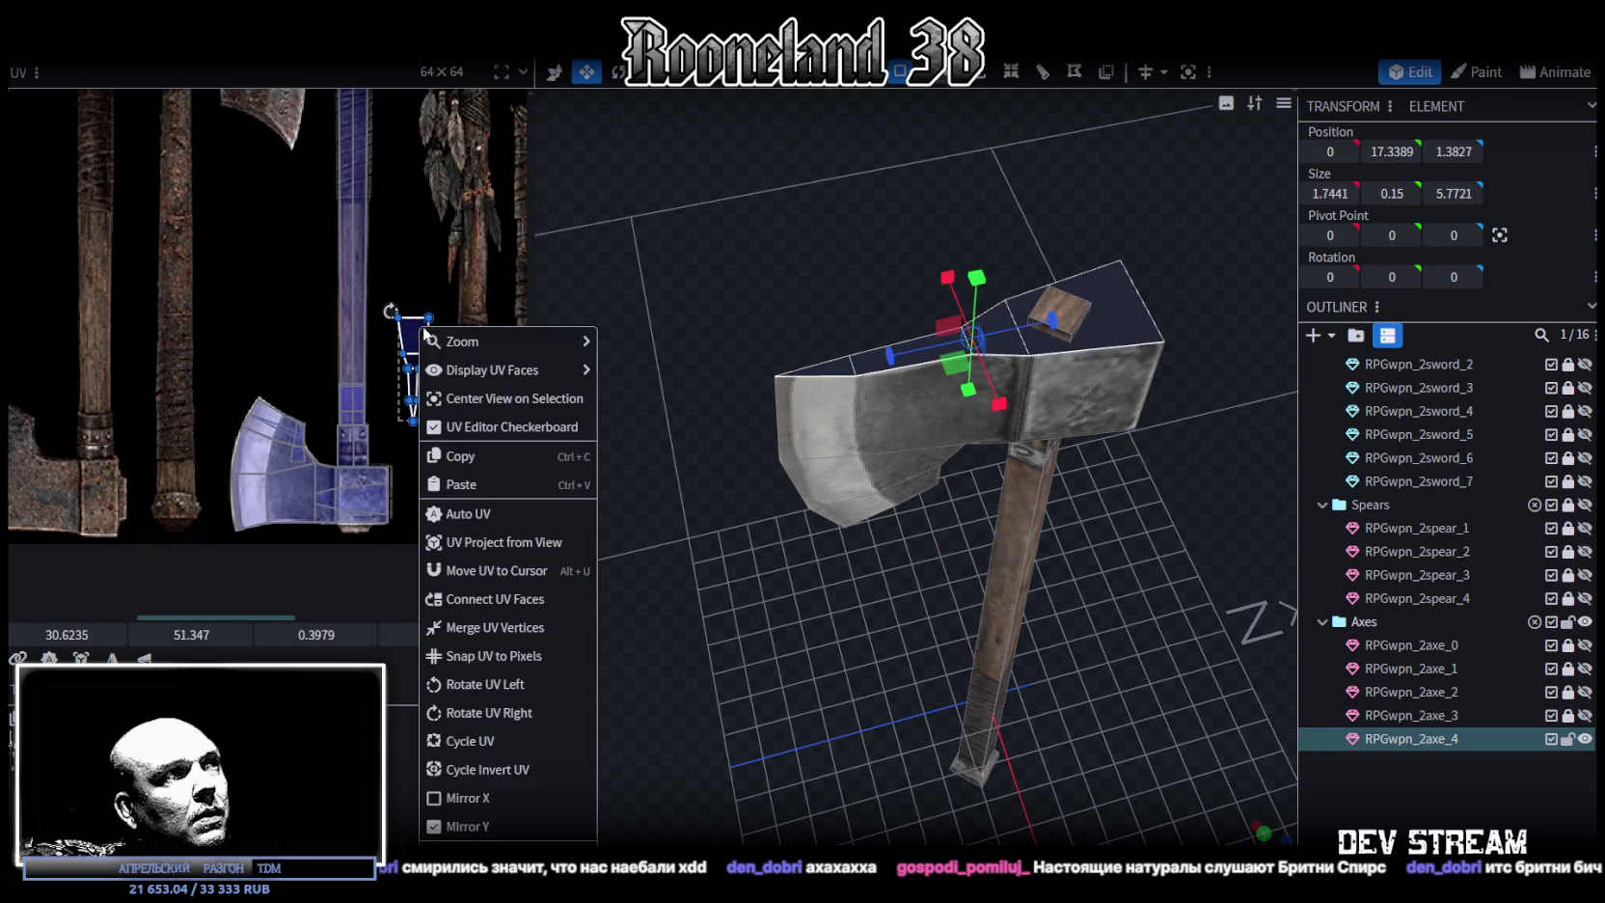
{"action": "left_click", "coordinate": [492, 714]}
{"action": "left_click_drag", "start_coordinate": [451, 378], "coordinate": [307, 514]}
{"action": "scroll", "coordinate": [307, 514], "scroll_direction": "up", "scroll_amount": 4}
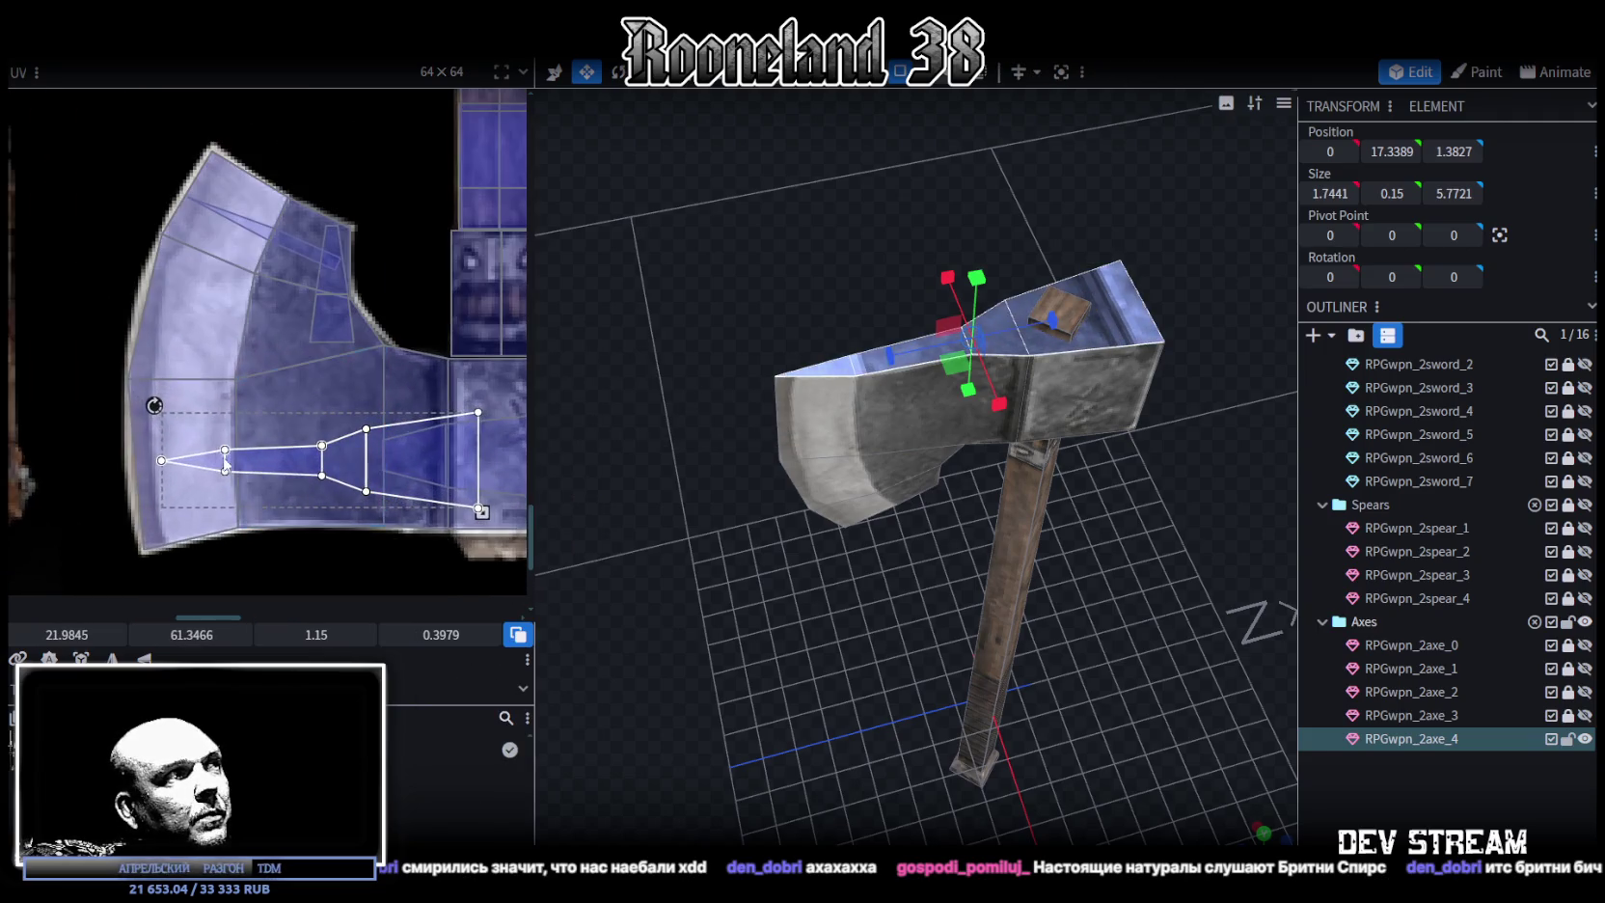
{"action": "left_click_drag", "start_coordinate": [243, 461], "coordinate": [253, 467]}
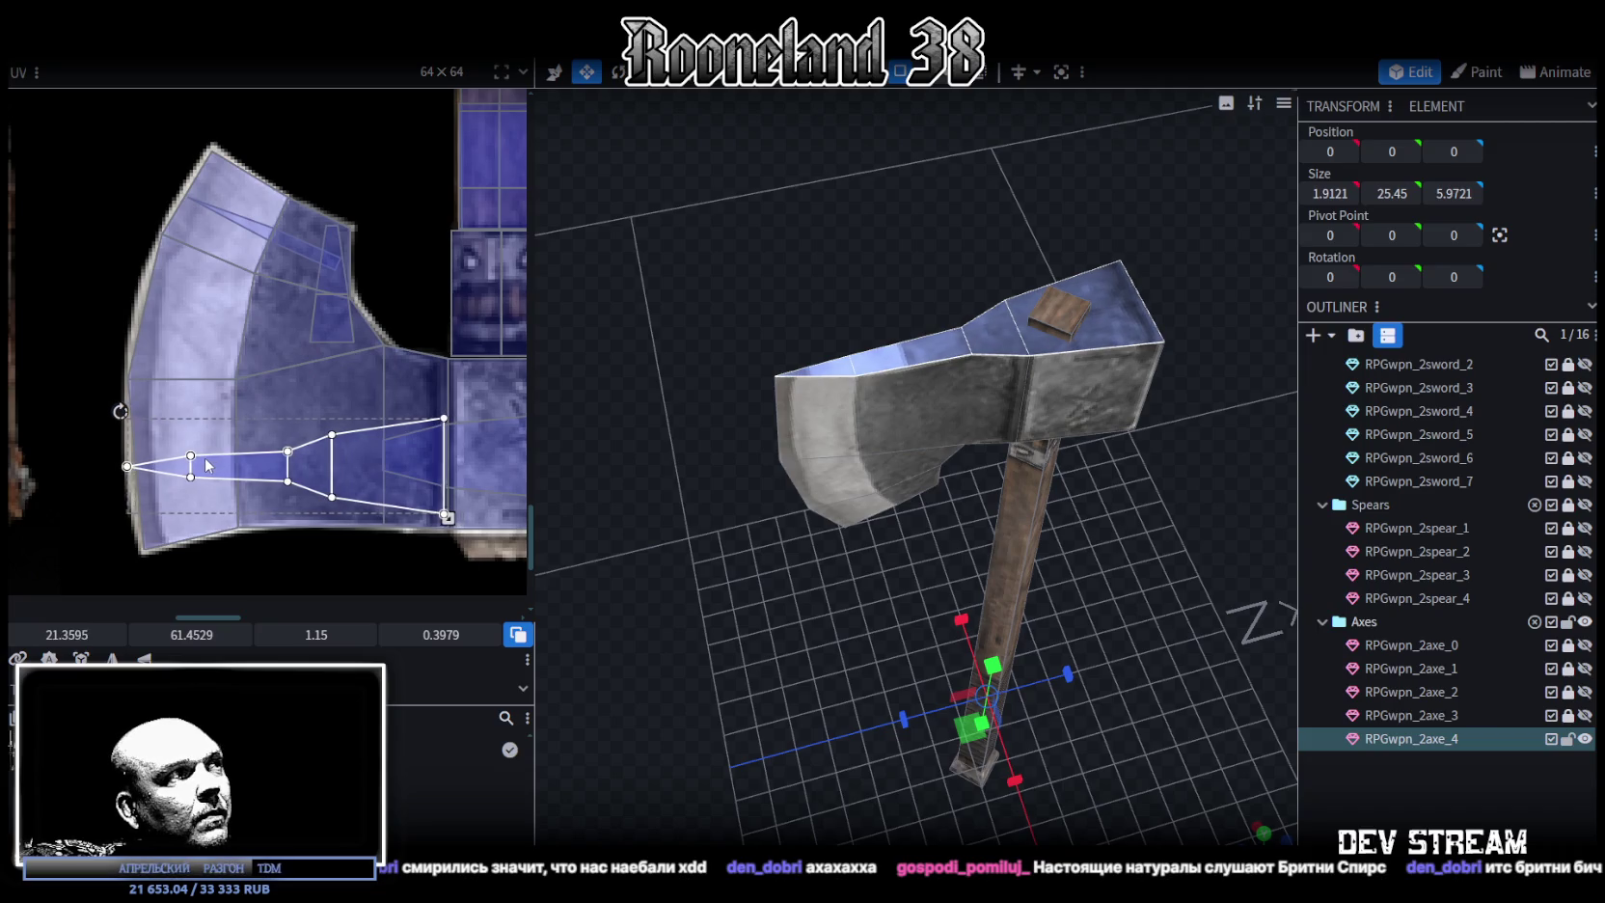
Stretch the top-face UV wider along the blade texture
{"action": "scroll", "coordinate": [253, 467], "scroll_direction": "down", "scroll_amount": 2}
{"action": "left_click_drag", "start_coordinate": [309, 496], "coordinate": [431, 498]}
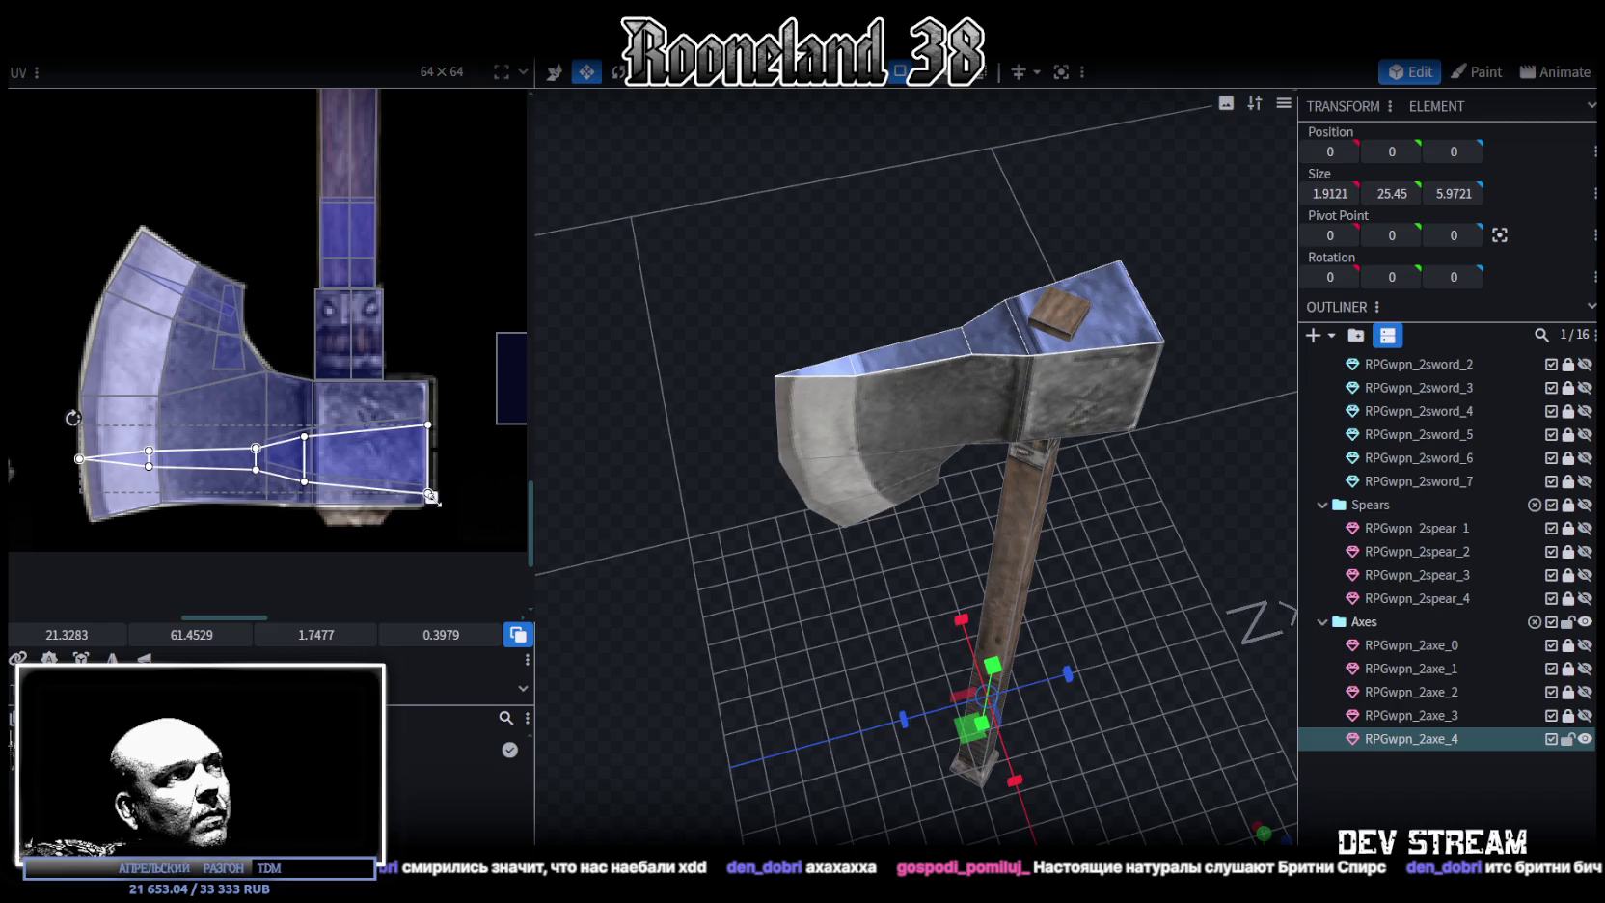
{"action": "scroll", "coordinate": [431, 497], "scroll_direction": "up", "scroll_amount": 2}
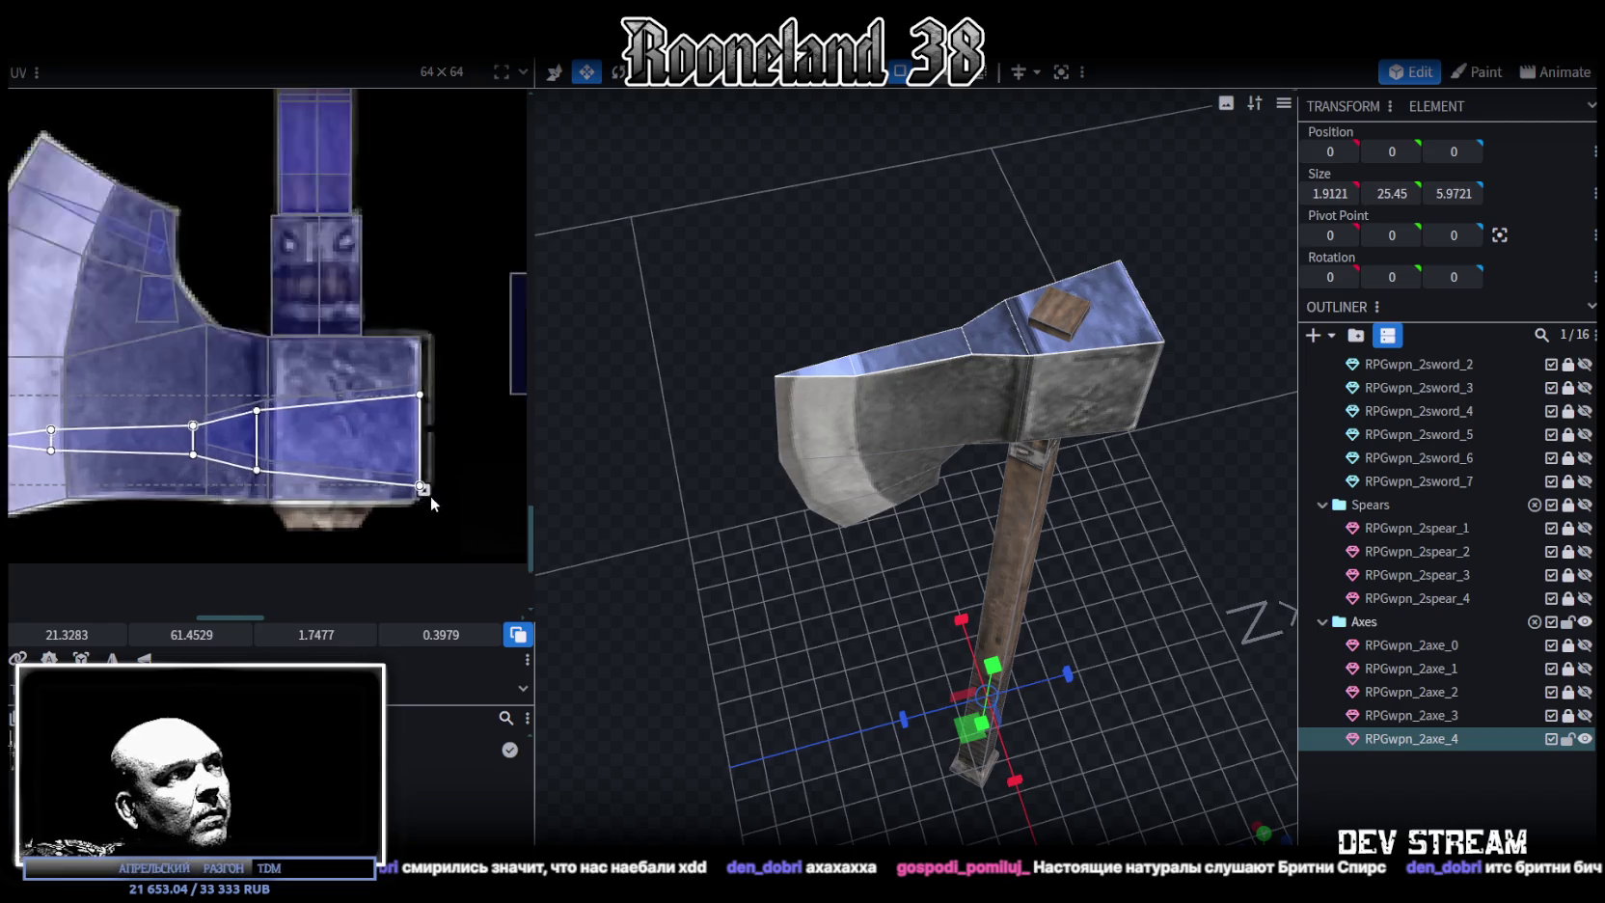
{"action": "scroll", "coordinate": [407, 487], "scroll_direction": "up", "scroll_amount": 2}
{"action": "scroll", "coordinate": [397, 483], "scroll_direction": "up", "scroll_amount": 2}
{"action": "scroll", "coordinate": [397, 487], "scroll_direction": "down", "scroll_amount": 3}
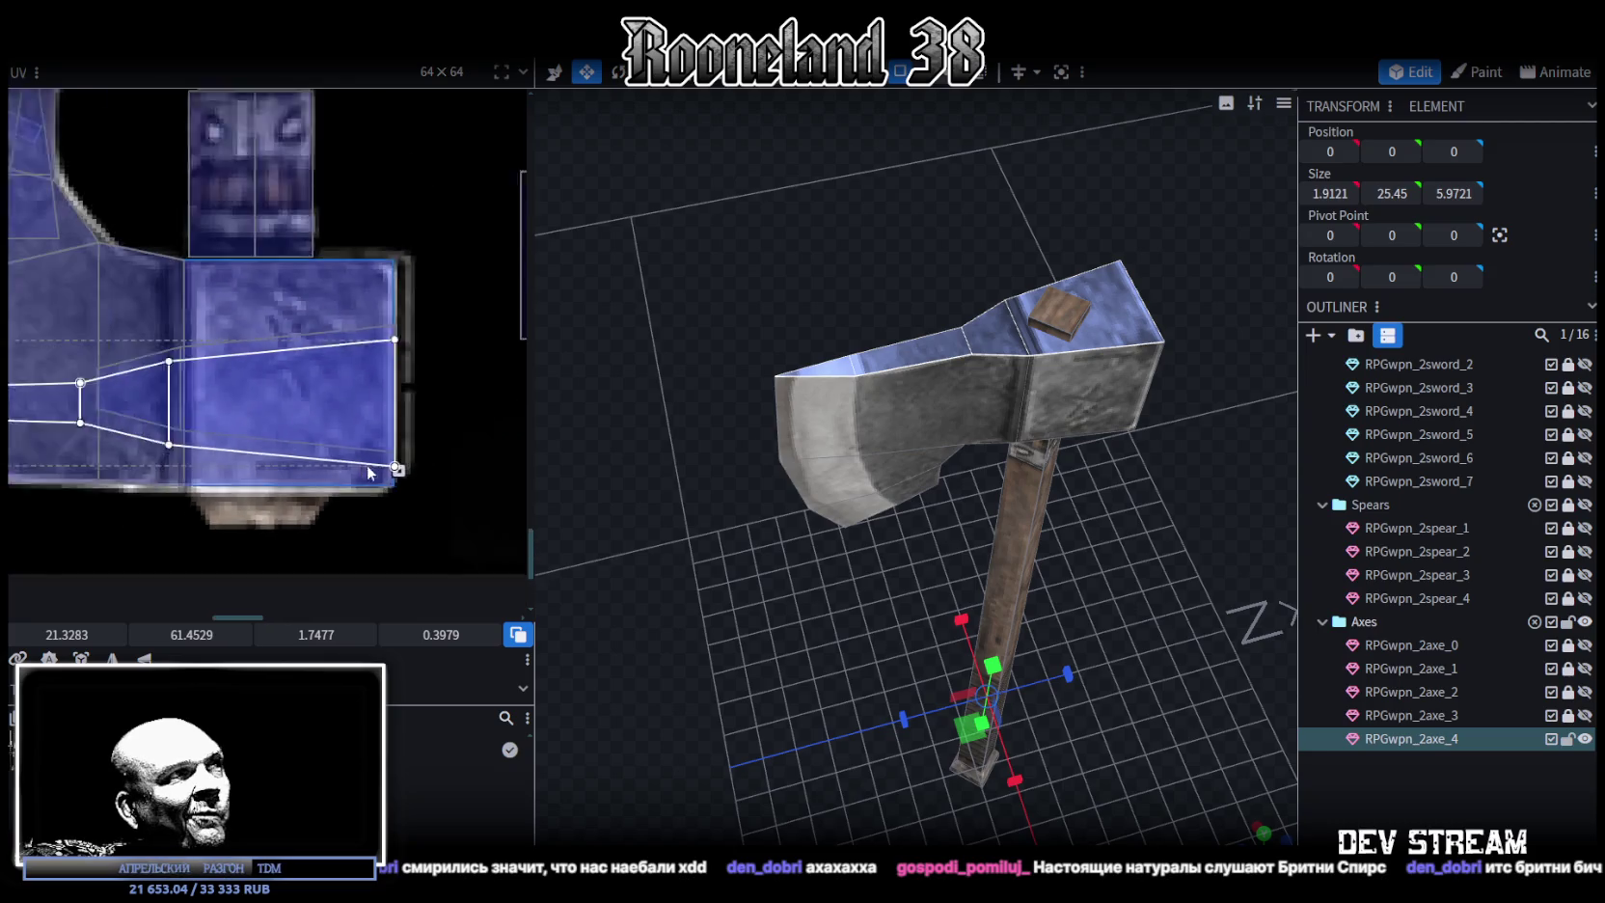
{"action": "scroll", "coordinate": [367, 465], "scroll_direction": "down", "scroll_amount": 2}
{"action": "mouse_move", "coordinate": [431, 455]}
{"action": "middle_mouse_down"}
{"action": "mouse_move", "coordinate": [306, 440]}
{"action": "mouse_move", "coordinate": [342, 438]}
{"action": "middle_mouse_up"}
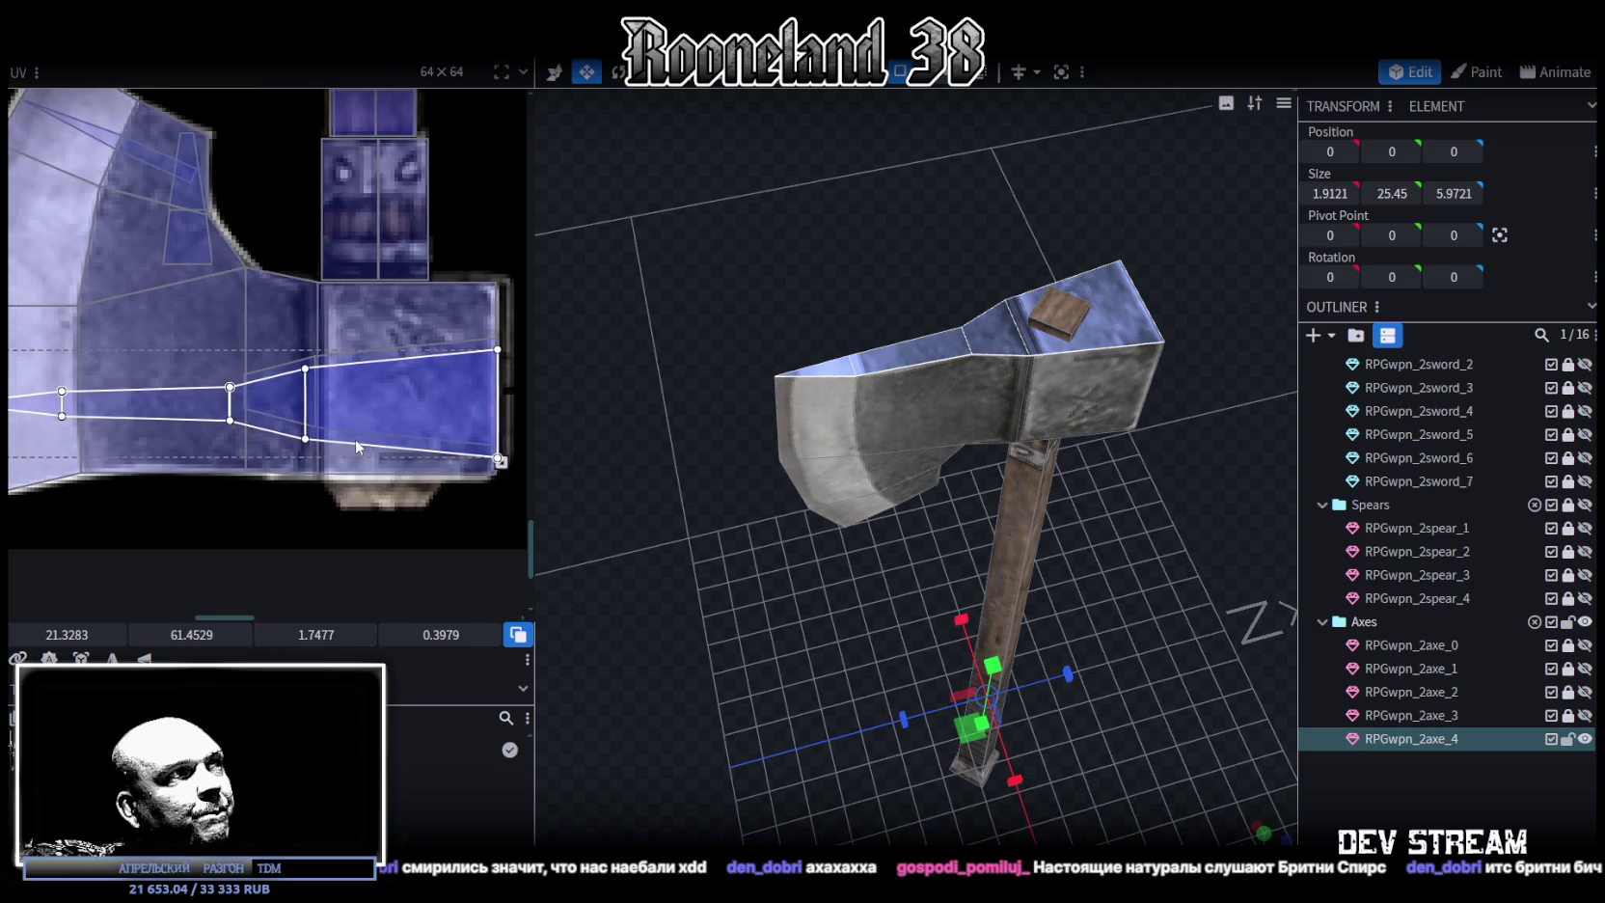
Nudge and narrow the UVs of the small faces on the head top
{"action": "left_click", "coordinate": [994, 332]}
{"action": "left_click", "coordinate": [1133, 326]}
{"action": "left_click_drag", "start_coordinate": [390, 405], "coordinate": [394, 405]}
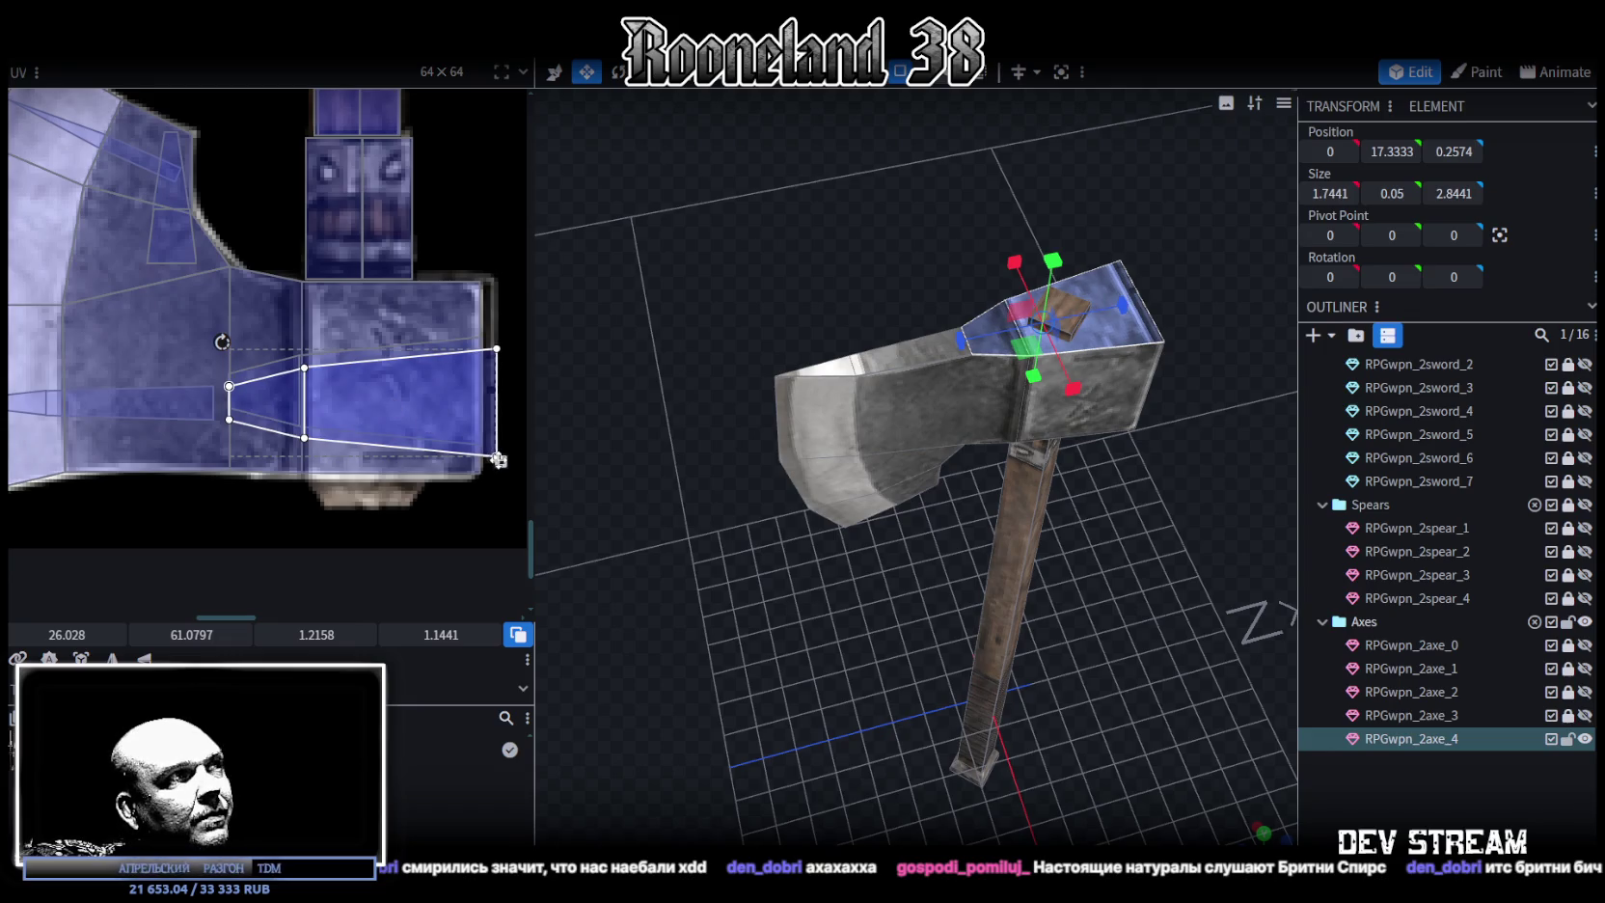
{"action": "left_click", "coordinate": [1121, 332]}
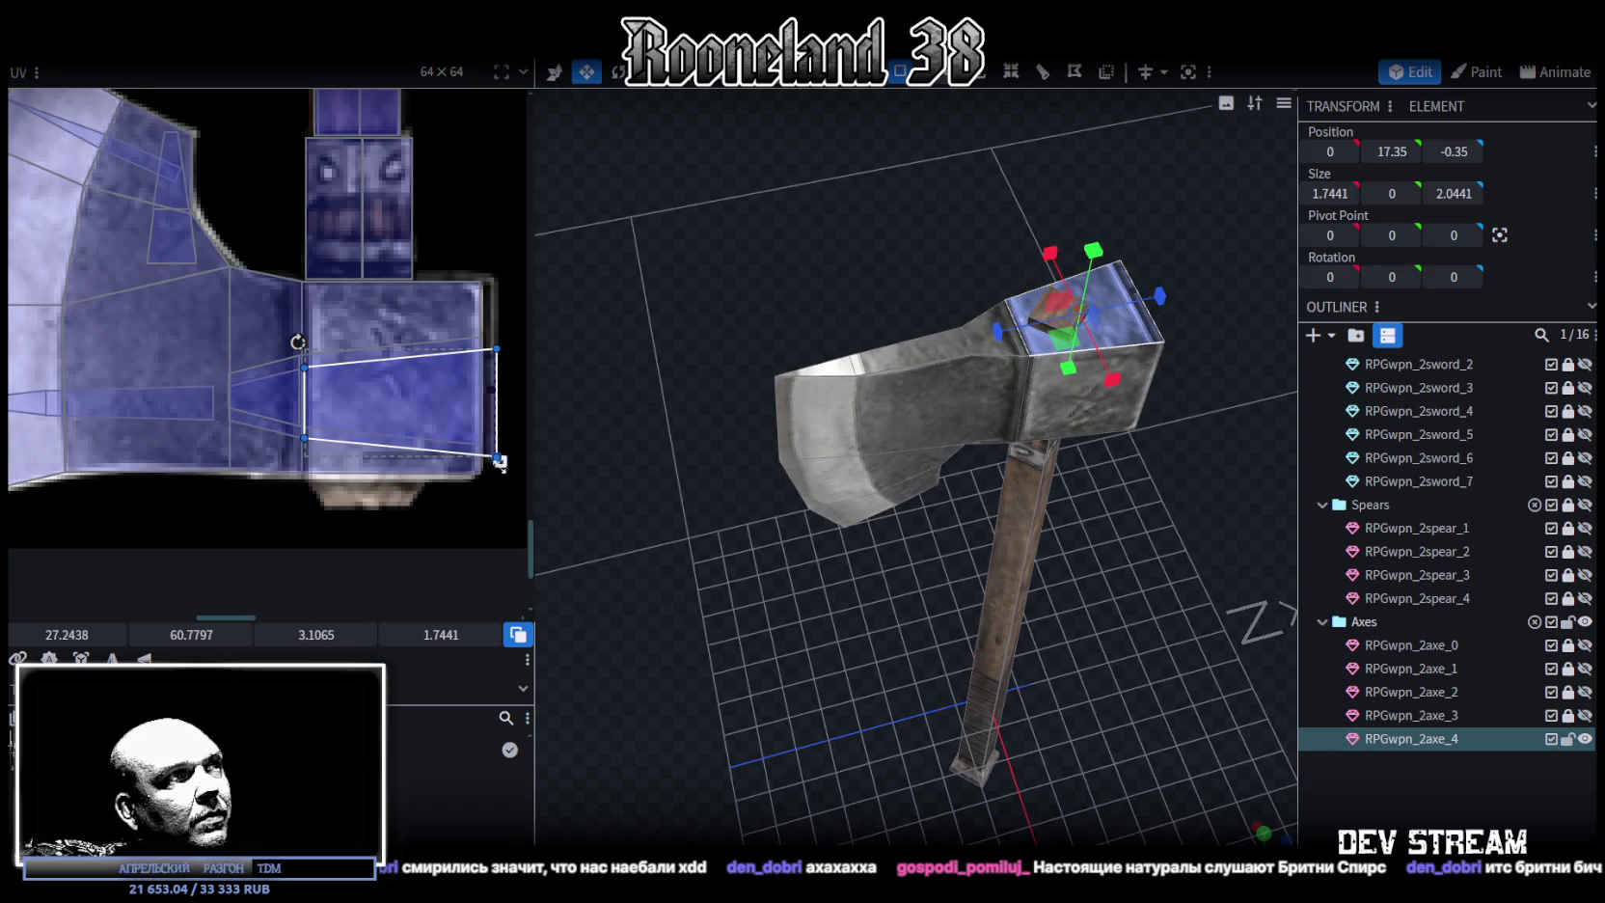
{"action": "left_click_drag", "start_coordinate": [498, 462], "coordinate": [484, 462]}
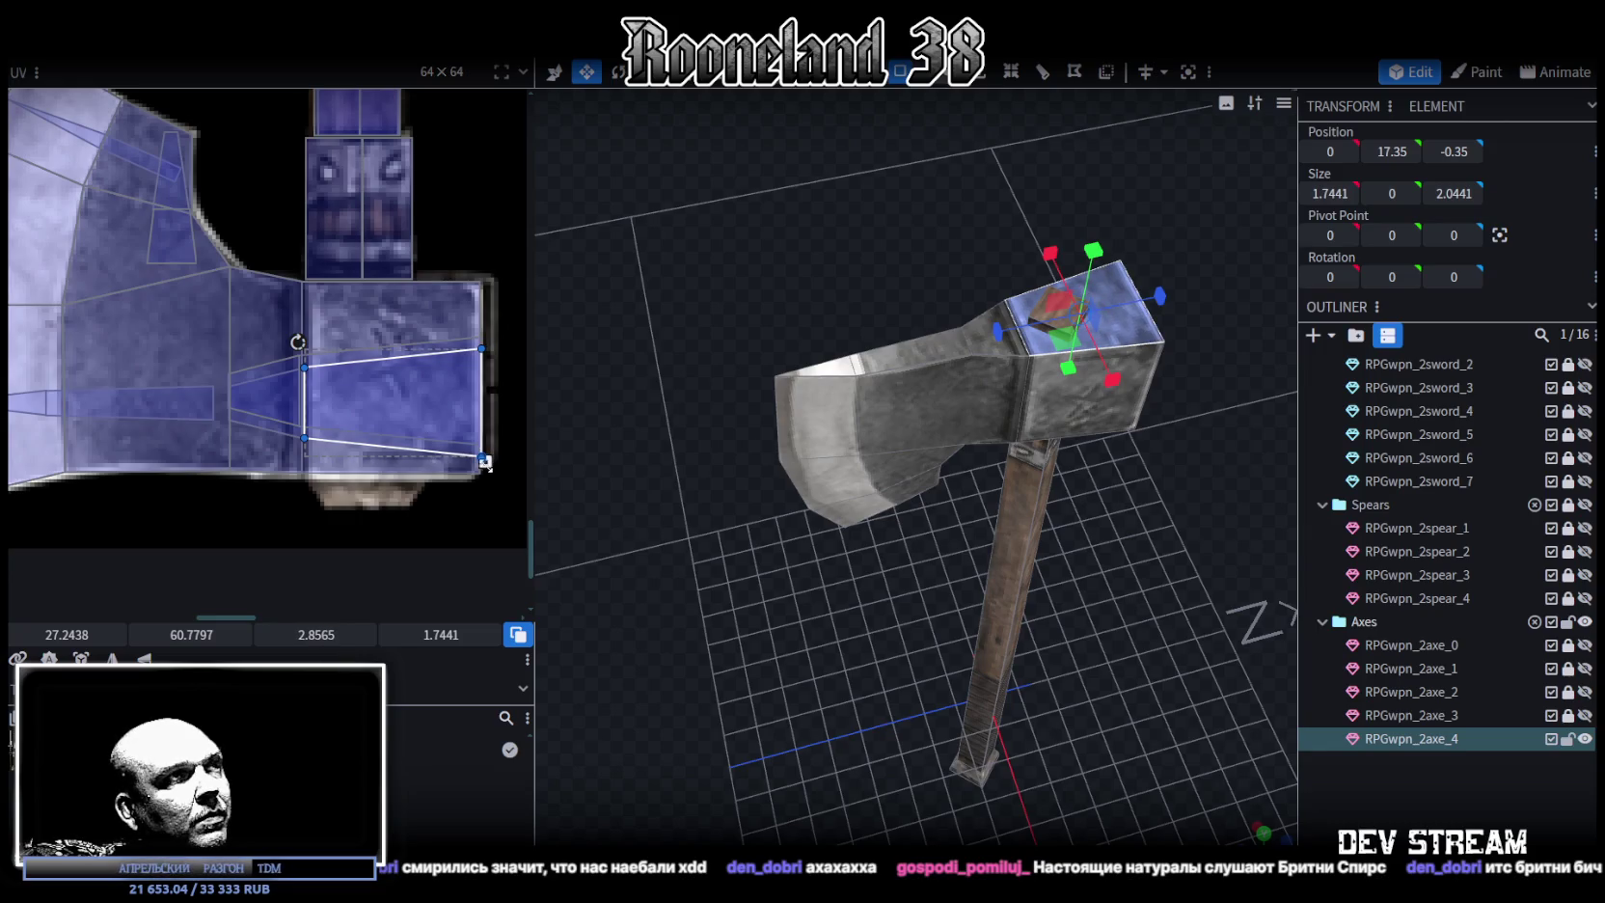
Widen the blade-top strip's UV, shorten the strip to 2.7065, and trim the UV back slightly
{"action": "left_click", "coordinate": [885, 364]}
{"action": "left_click", "coordinate": [802, 372]}
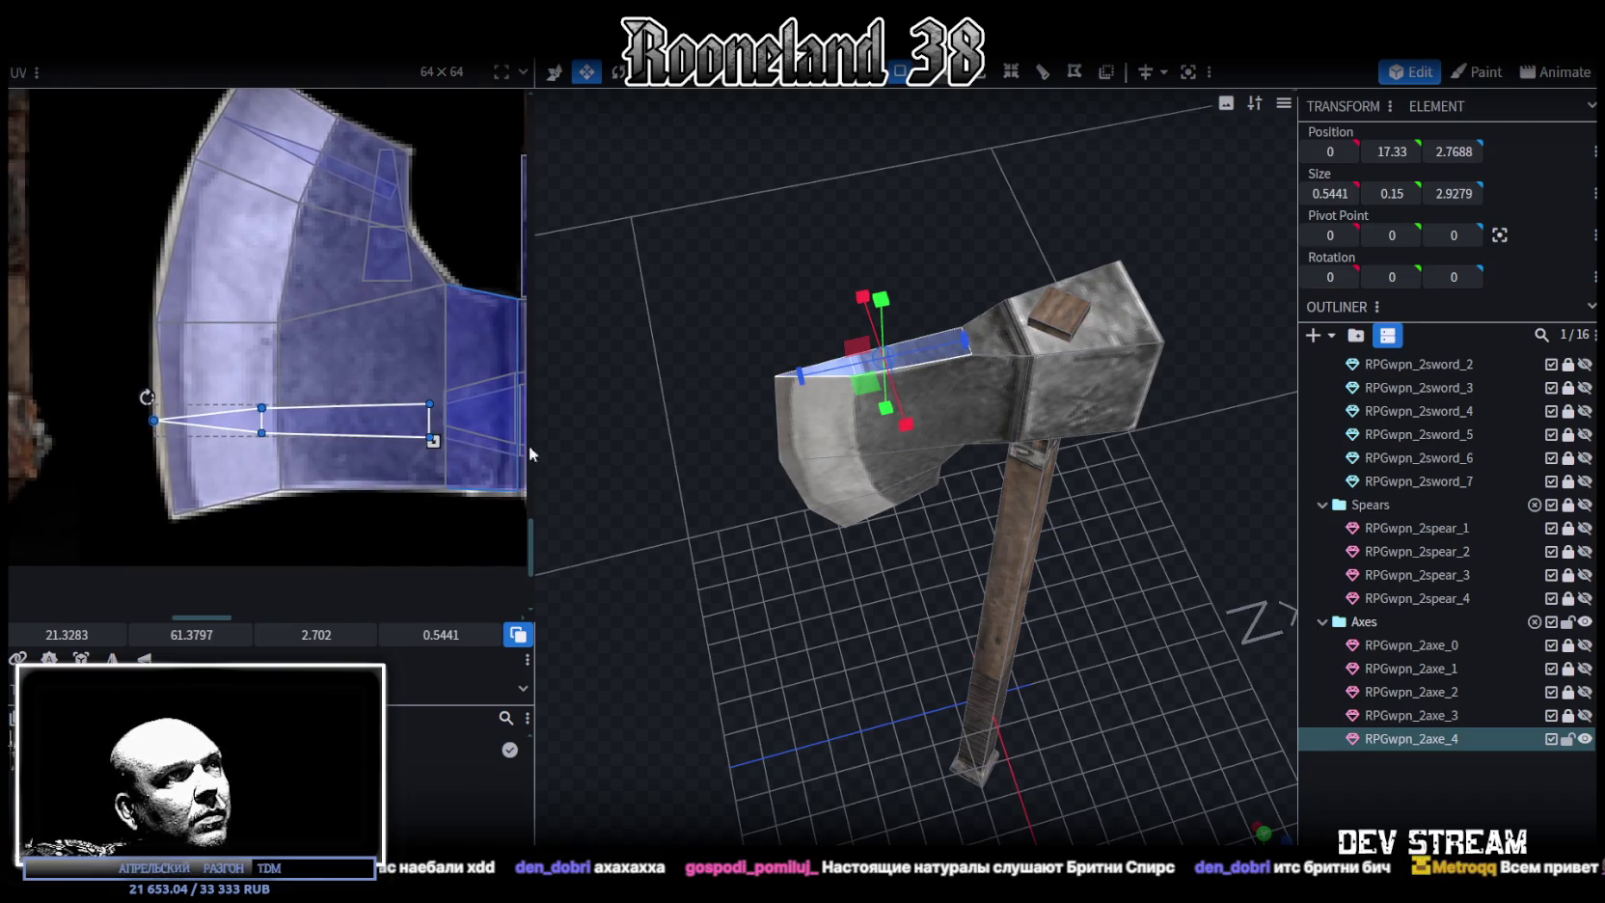
{"action": "left_click_drag", "start_coordinate": [433, 440], "coordinate": [471, 440]}
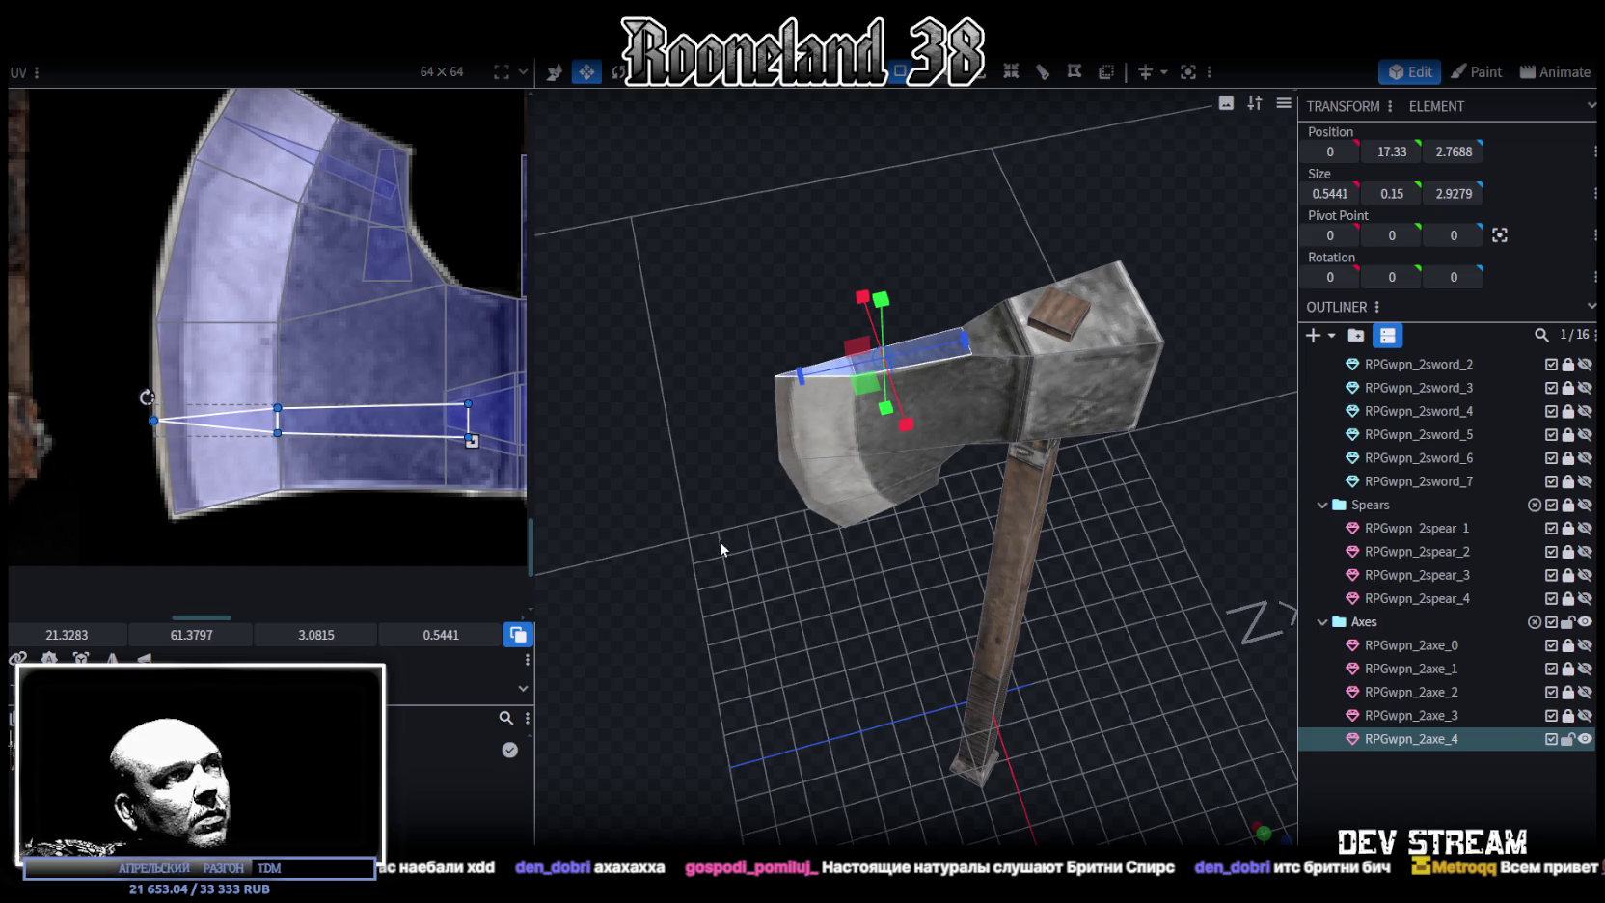
{"action": "scroll", "coordinate": [722, 542], "scroll_direction": "up", "scroll_amount": 2}
{"action": "left_click_drag", "start_coordinate": [986, 305], "coordinate": [982, 315]}
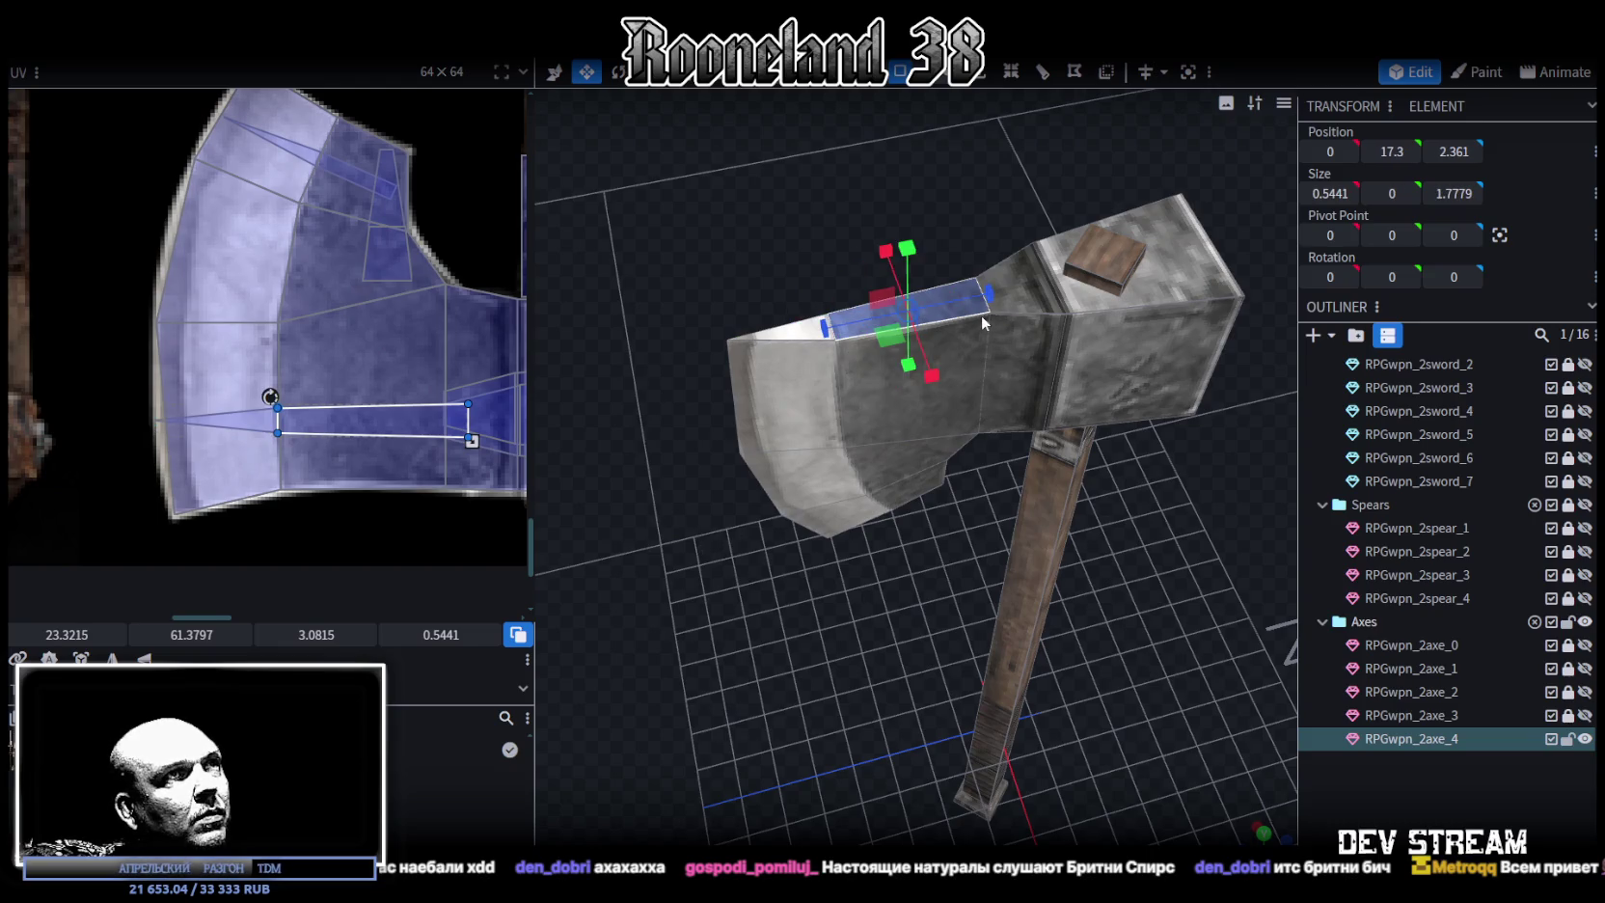
{"action": "left_click_drag", "start_coordinate": [472, 441], "coordinate": [453, 441]}
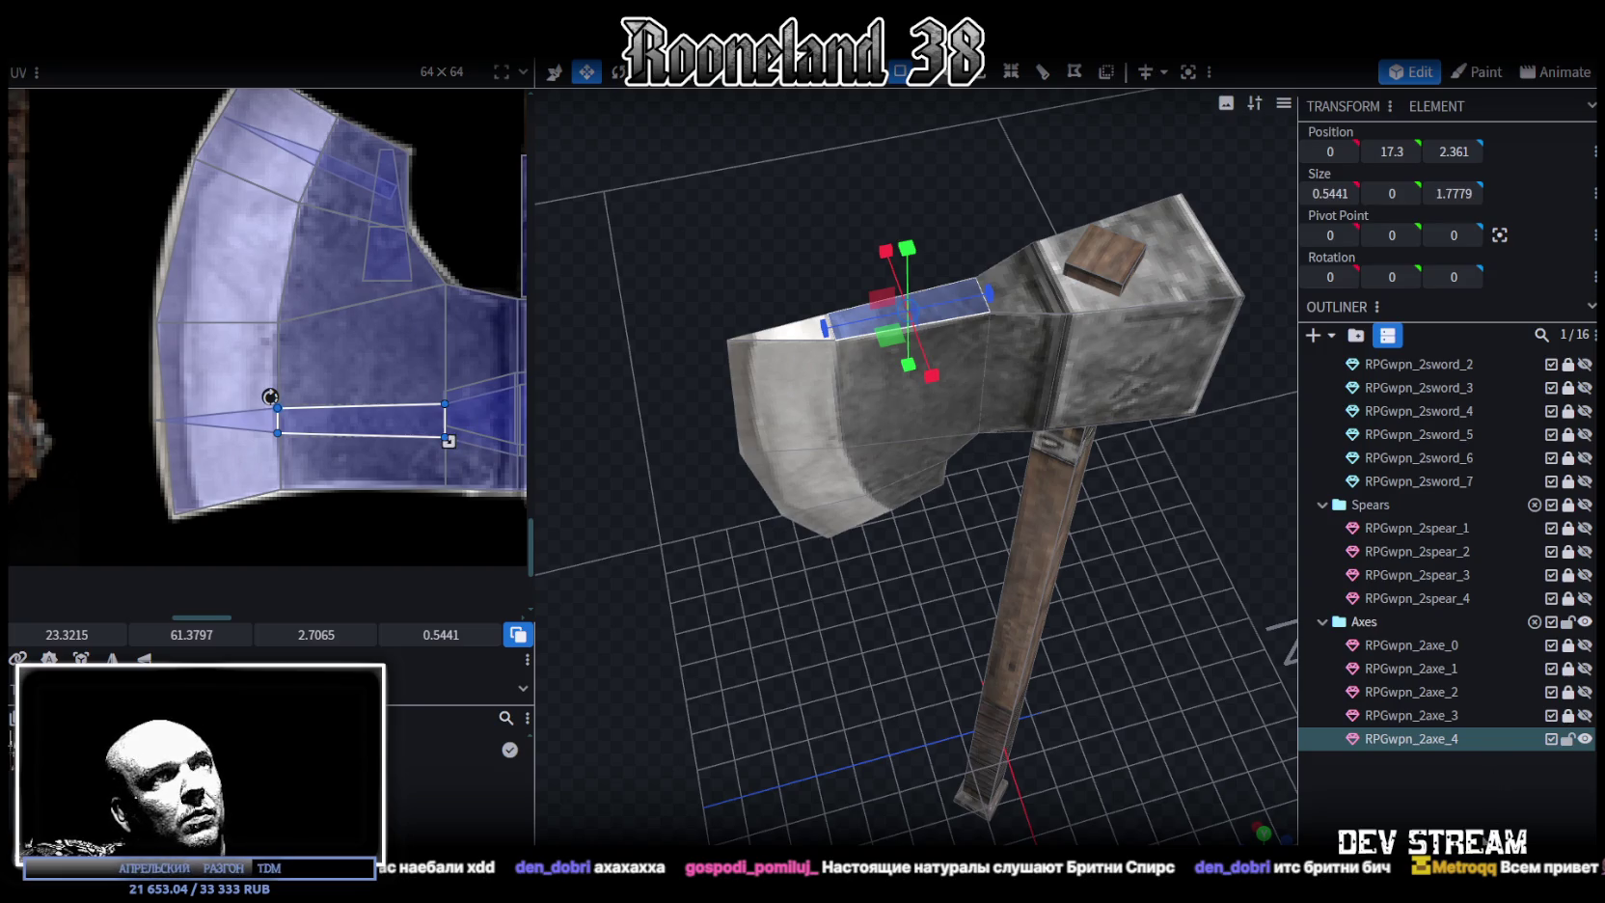
{"action": "left_click", "coordinate": [1073, 664]}
{"action": "mouse_move", "coordinate": [1073, 664]}
{"action": "left_mouse_down"}
{"action": "mouse_move", "coordinate": [850, 640]}
{"action": "mouse_move", "coordinate": [890, 474]}
{"action": "mouse_move", "coordinate": [799, 480]}
{"action": "left_mouse_up"}
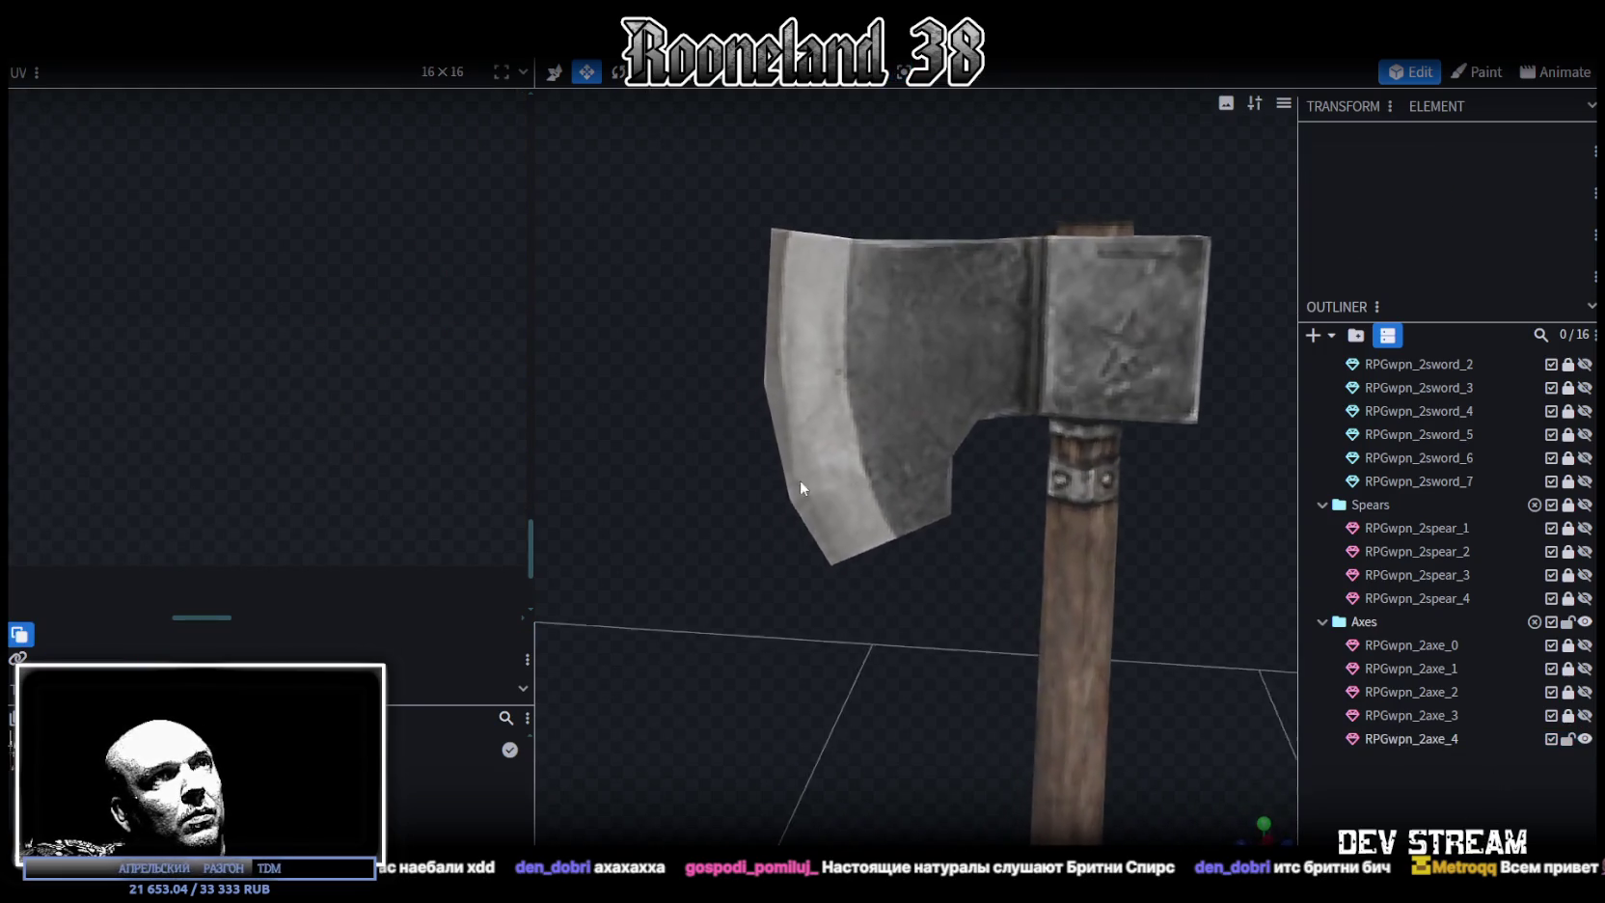
Select the RPGwpn_2axe_4 mesh, orbit around it, and pan the UV editor to the atlas's axes row
{"action": "scroll", "coordinate": [825, 448], "scroll_direction": "down", "scroll_amount": 4}
{"action": "left_click", "coordinate": [909, 449]}
{"action": "scroll", "coordinate": [993, 525], "scroll_direction": "down", "scroll_amount": 2}
{"action": "mouse_move", "coordinate": [1079, 601]}
{"action": "left_mouse_down"}
{"action": "mouse_move", "coordinate": [1078, 485]}
{"action": "mouse_move", "coordinate": [799, 495]}
{"action": "left_mouse_up"}
{"action": "scroll", "coordinate": [373, 267], "scroll_direction": "down", "scroll_amount": 3}
{"action": "mouse_move", "coordinate": [373, 267]}
{"action": "middle_mouse_down"}
{"action": "mouse_move", "coordinate": [276, 471]}
{"action": "mouse_move", "coordinate": [226, 499]}
{"action": "middle_mouse_up"}
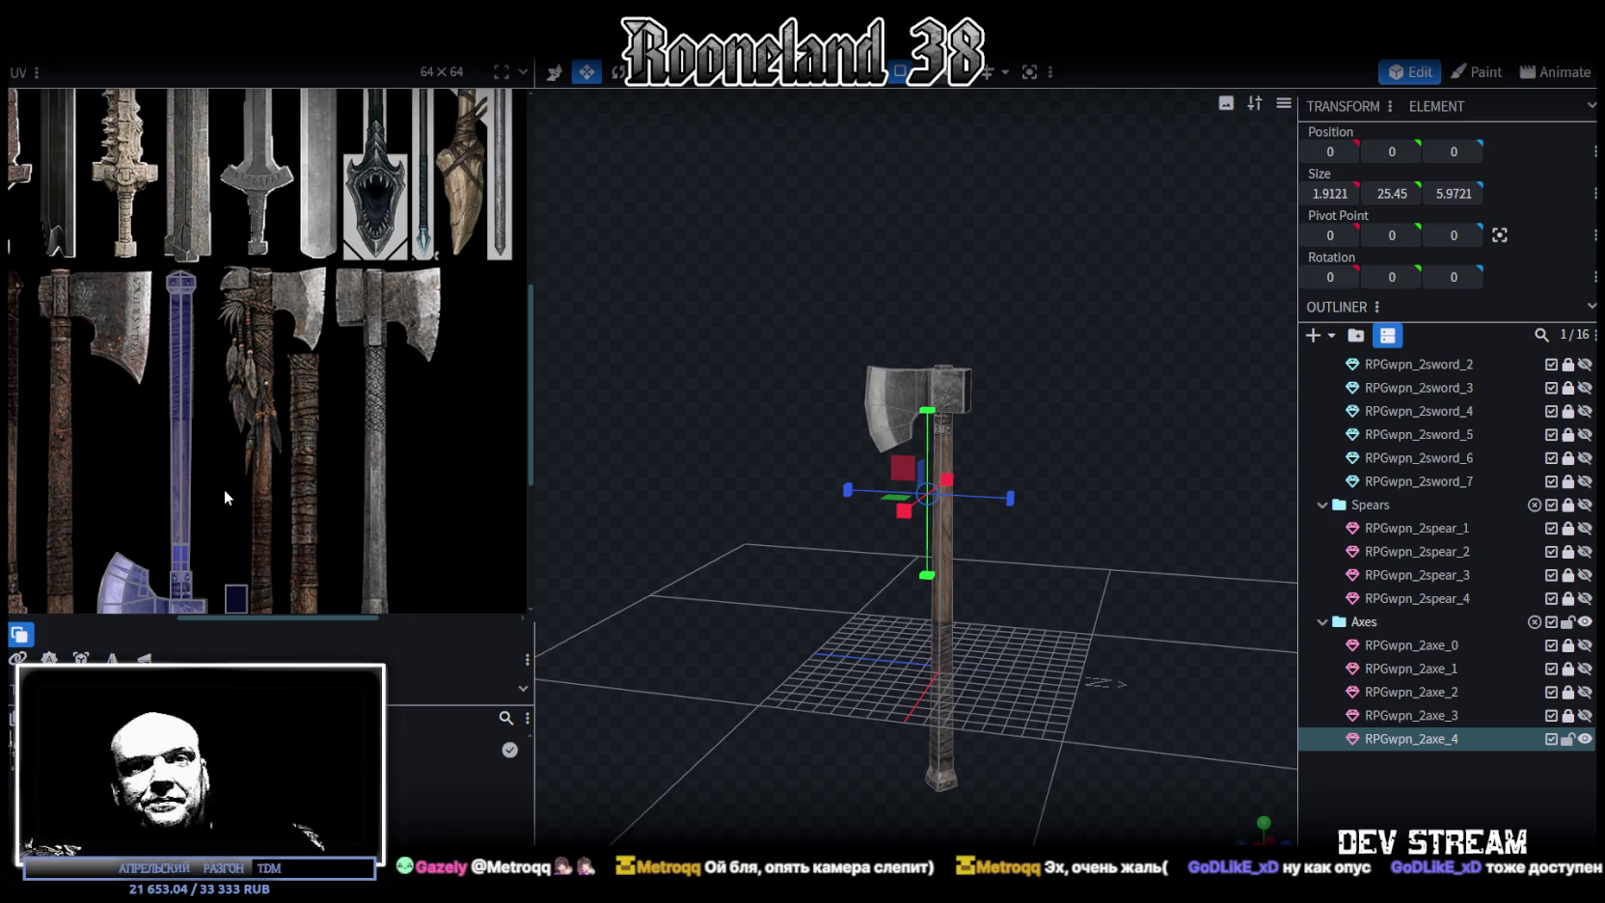
{"action": "mouse_move", "coordinate": [764, 255]}
{"action": "left_mouse_down"}
{"action": "mouse_move", "coordinate": [731, 546]}
{"action": "mouse_move", "coordinate": [929, 647]}
{"action": "mouse_move", "coordinate": [1041, 585]}
{"action": "mouse_move", "coordinate": [847, 633]}
{"action": "mouse_move", "coordinate": [795, 615]}
{"action": "mouse_move", "coordinate": [791, 579]}
{"action": "left_mouse_up"}
{"action": "left_click", "coordinate": [807, 280]}
{"action": "scroll", "coordinate": [254, 474], "scroll_direction": "down", "scroll_amount": 3}
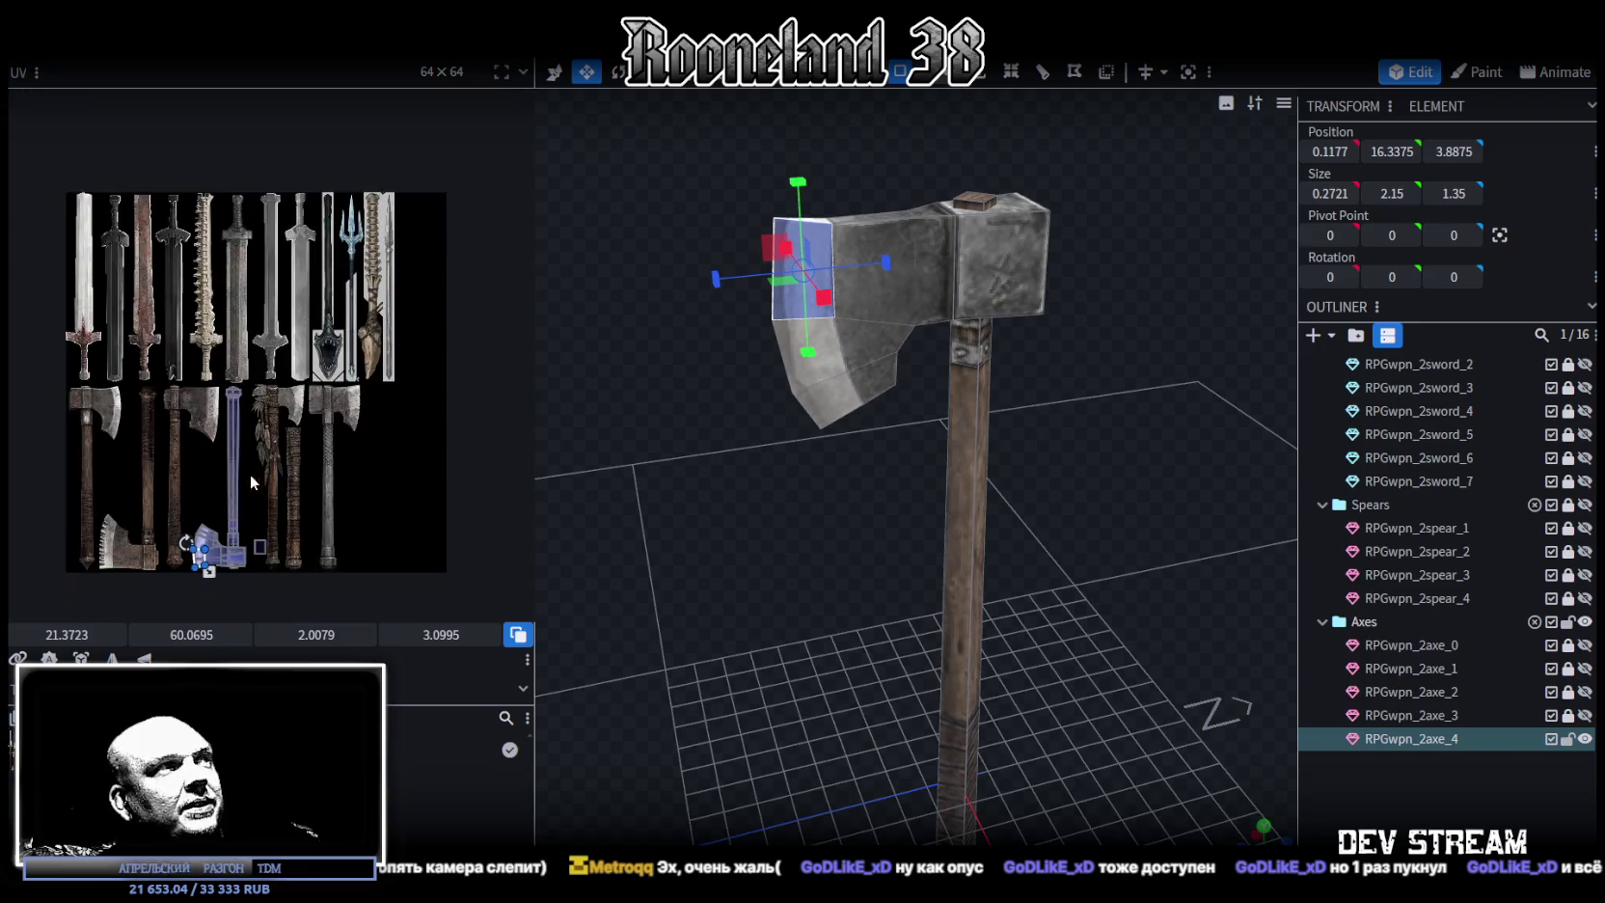
{"action": "scroll", "coordinate": [151, 503], "scroll_direction": "up", "scroll_amount": 3}
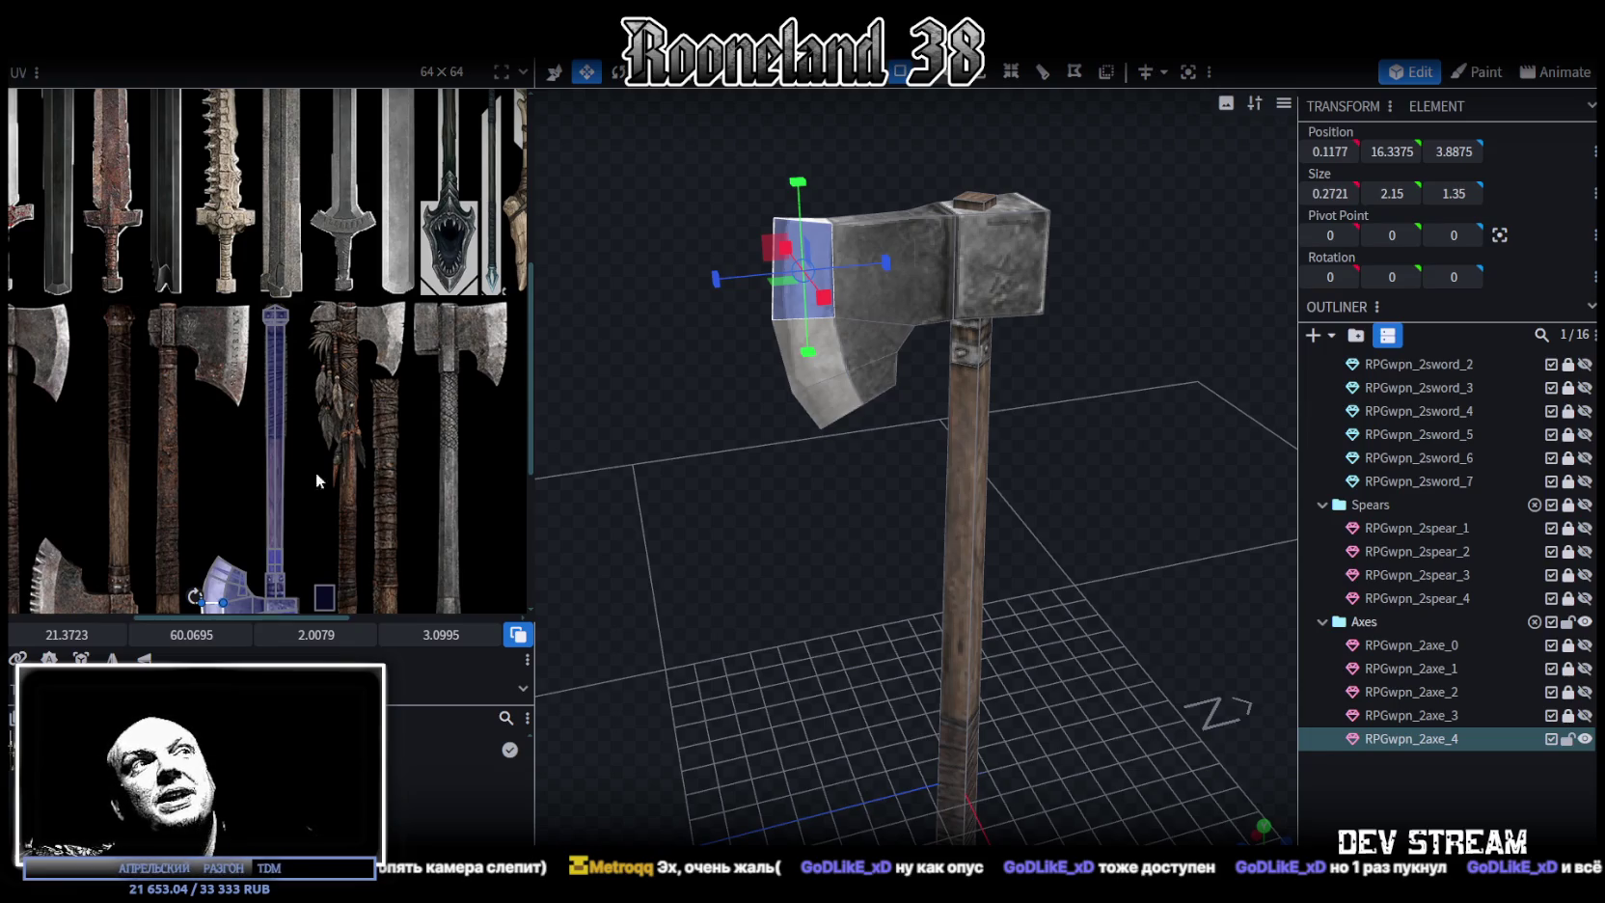
{"action": "mouse_move", "coordinate": [761, 496]}
{"action": "left_mouse_down"}
{"action": "mouse_move", "coordinate": [714, 548]}
{"action": "mouse_move", "coordinate": [773, 521]}
{"action": "mouse_move", "coordinate": [748, 612]}
{"action": "mouse_move", "coordinate": [843, 400]}
{"action": "left_mouse_up"}
{"action": "left_click", "coordinate": [852, 369]}
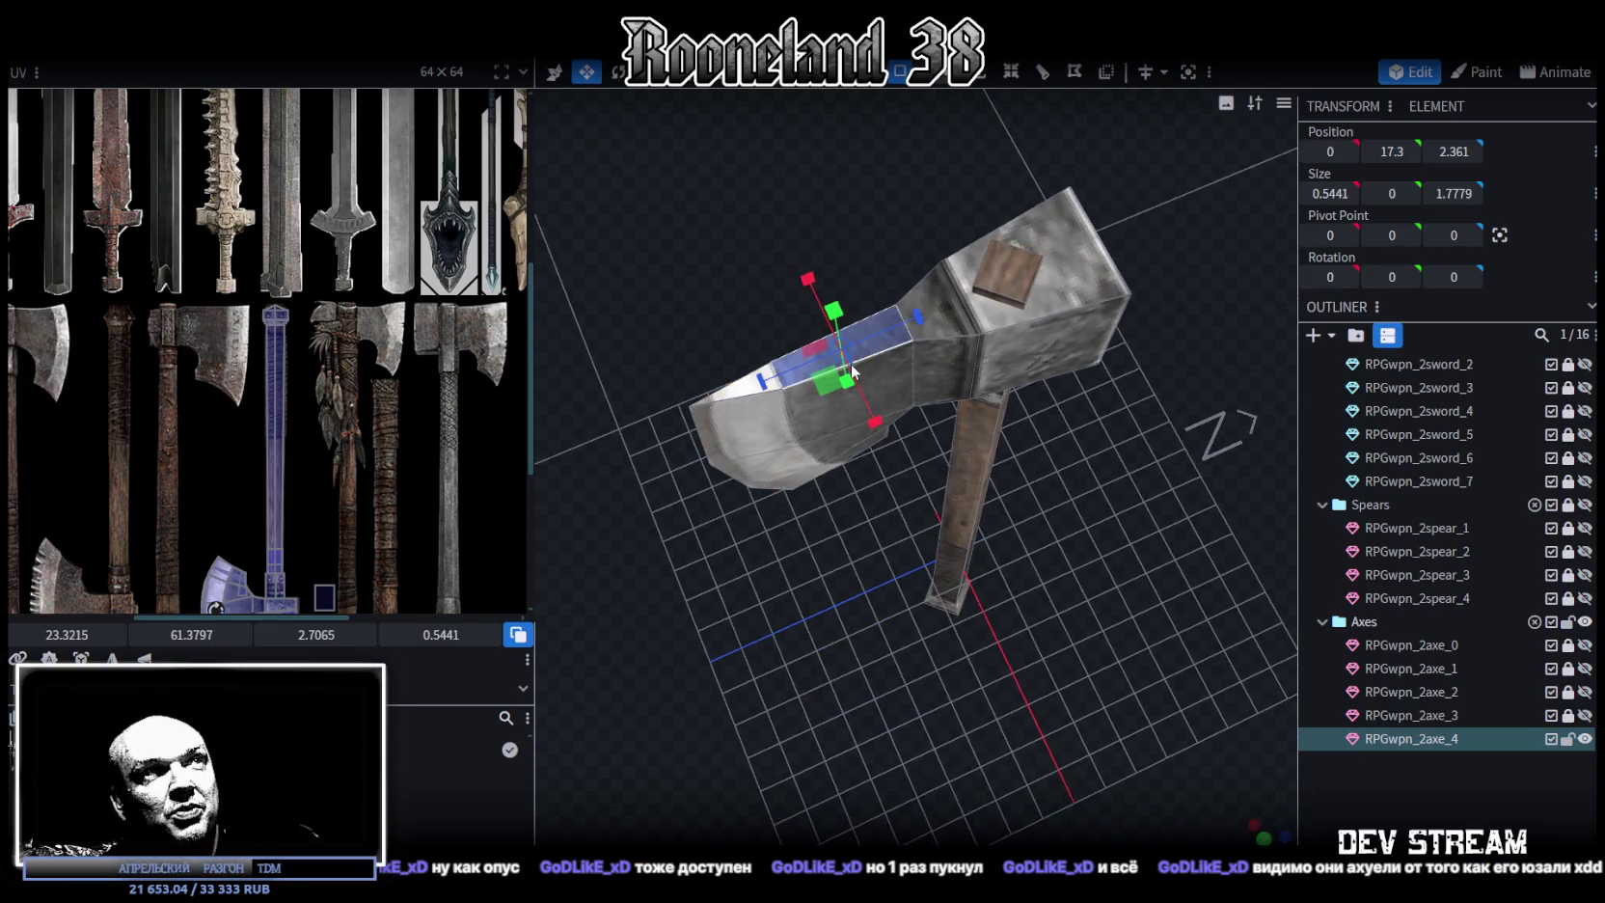
{"action": "left_click", "coordinate": [904, 372]}
{"action": "mouse_move", "coordinate": [793, 728]}
{"action": "left_mouse_down"}
{"action": "mouse_move", "coordinate": [773, 632]}
{"action": "mouse_move", "coordinate": [783, 599]}
{"action": "left_mouse_up"}
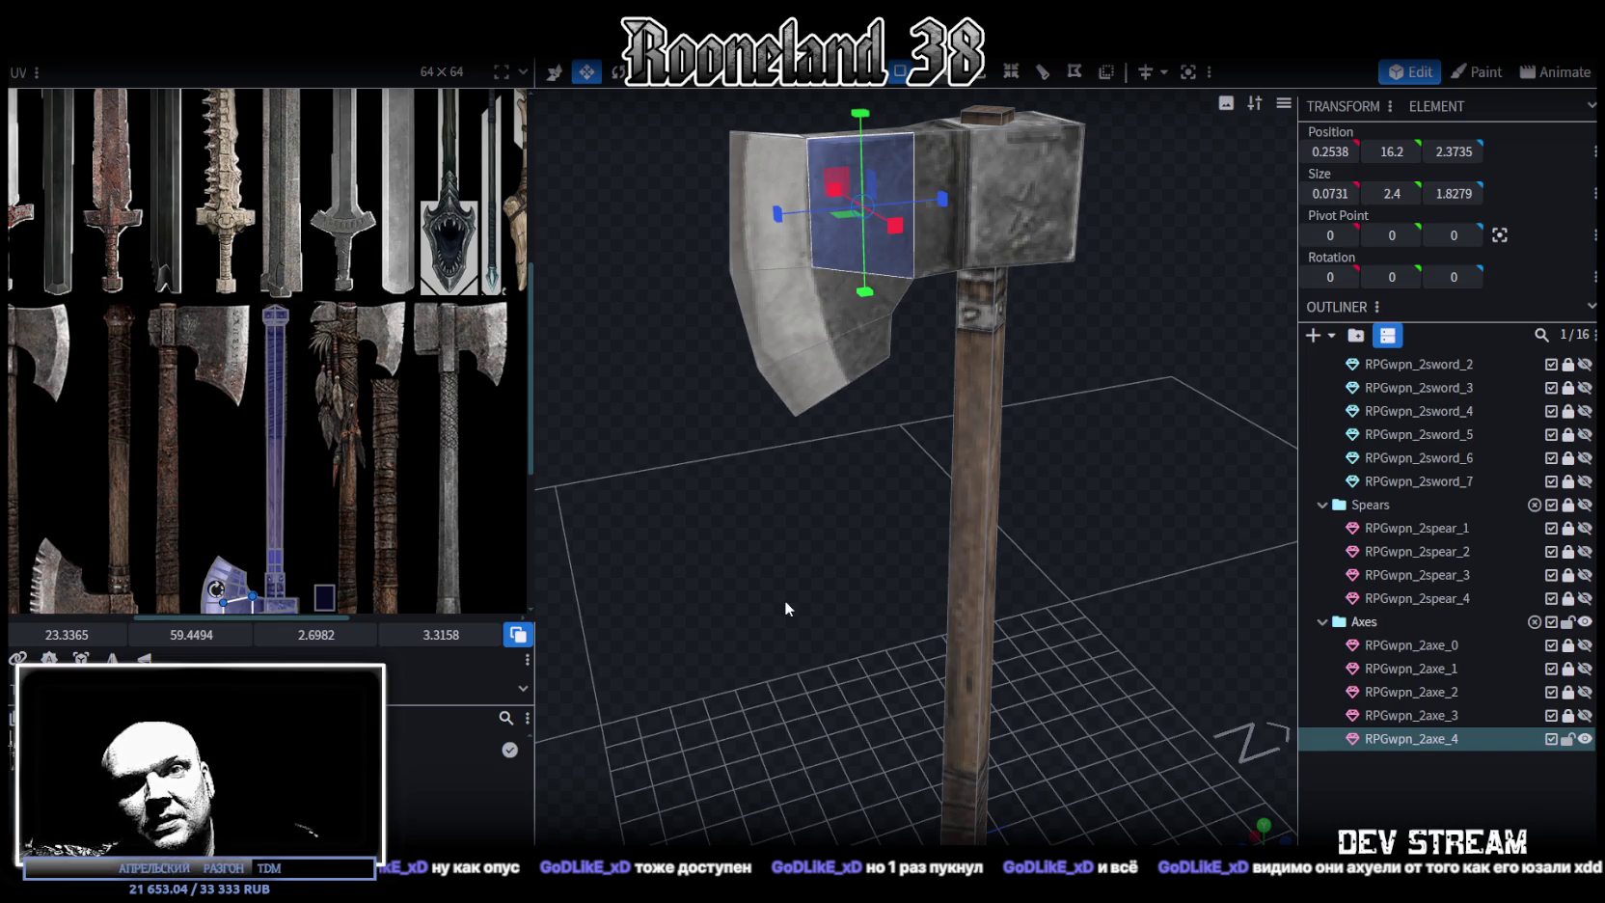
{"action": "left_click_drag", "start_coordinate": [786, 607], "coordinate": [784, 606]}
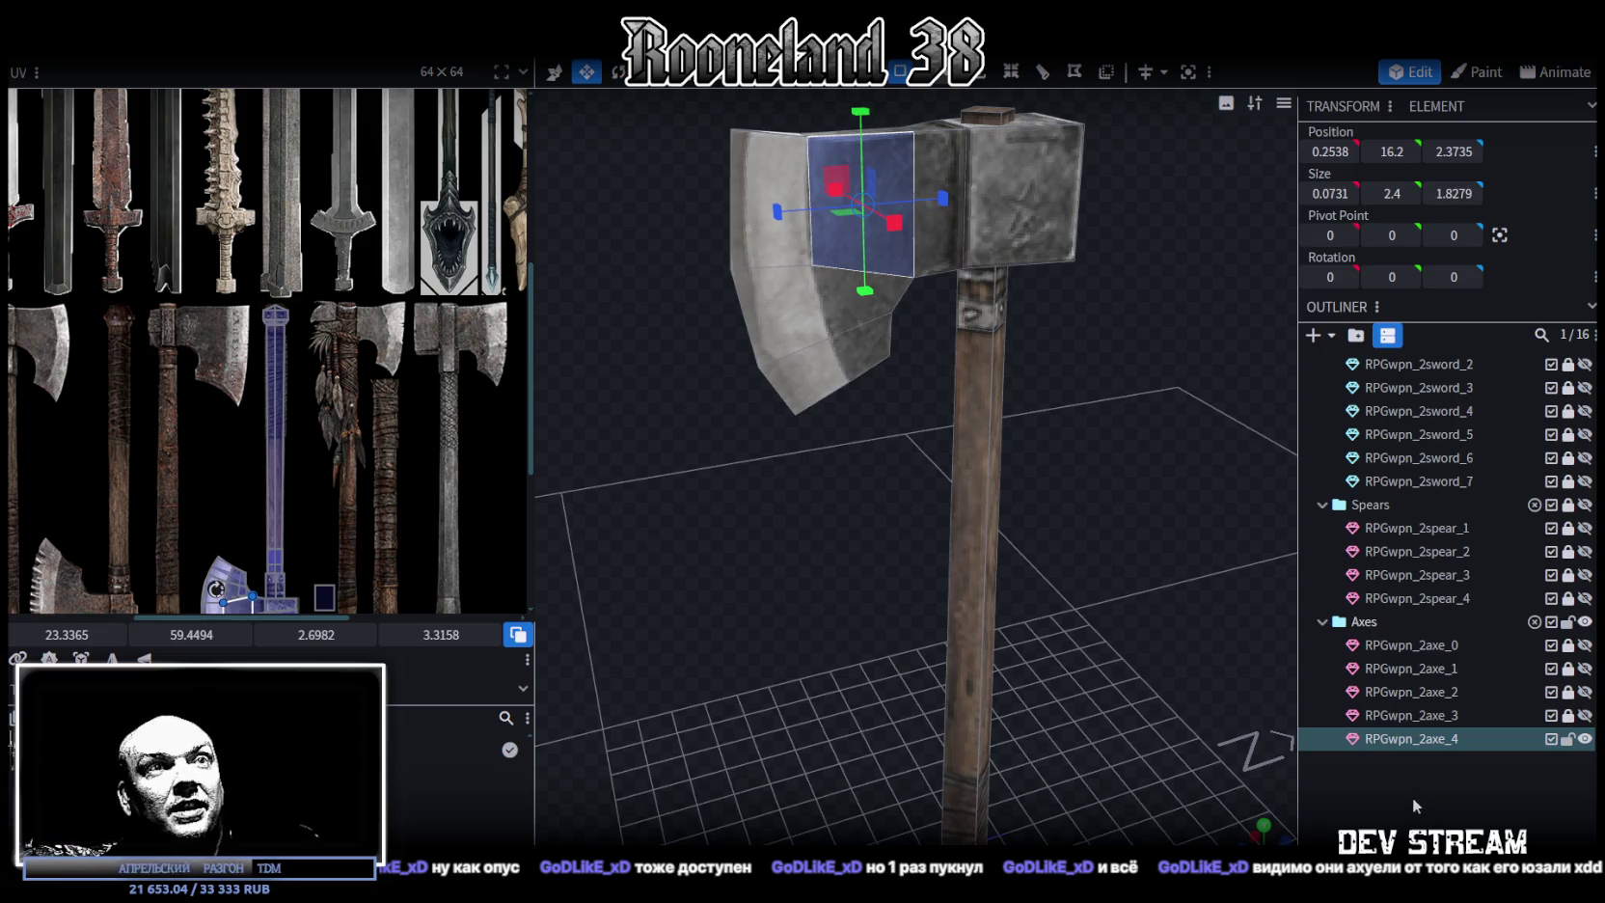
{"action": "left_click_drag", "start_coordinate": [1072, 487], "coordinate": [1012, 511]}
{"action": "scroll", "coordinate": [750, 224], "scroll_direction": "up", "scroll_amount": 5}
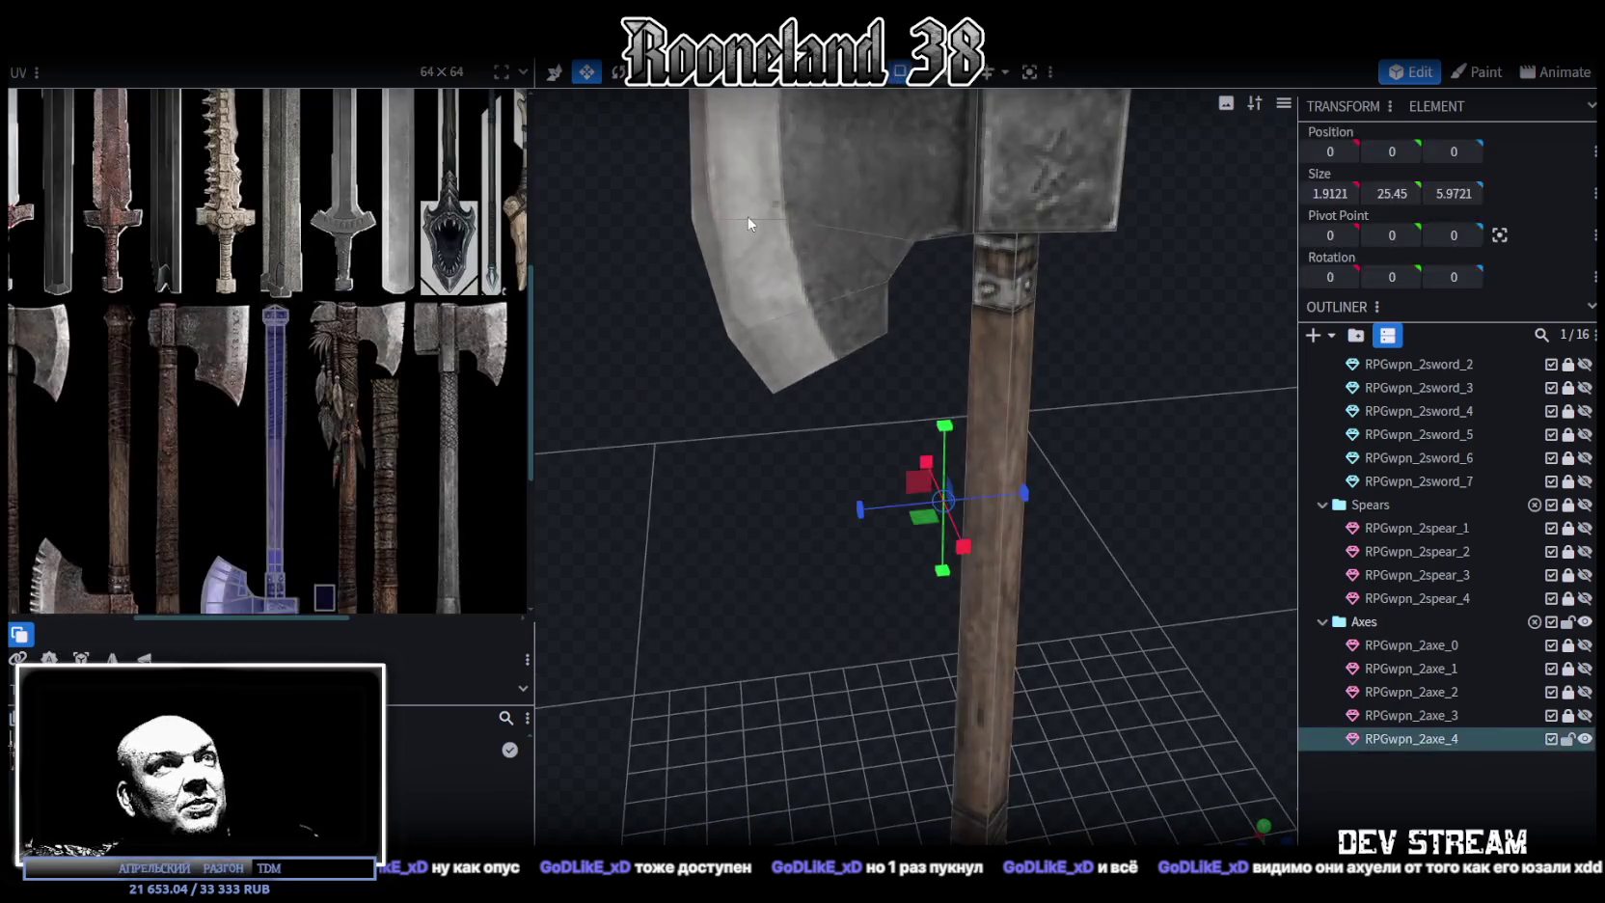
{"action": "left_click", "coordinate": [803, 251]}
{"action": "scroll", "coordinate": [829, 510], "scroll_direction": "down", "scroll_amount": 3}
{"action": "left_click_drag", "start_coordinate": [894, 630], "coordinate": [926, 270]}
{"action": "left_click", "coordinate": [941, 255]}
{"action": "left_click_drag", "start_coordinate": [994, 570], "coordinate": [963, 581]}
{"action": "left_click", "coordinate": [789, 259]}
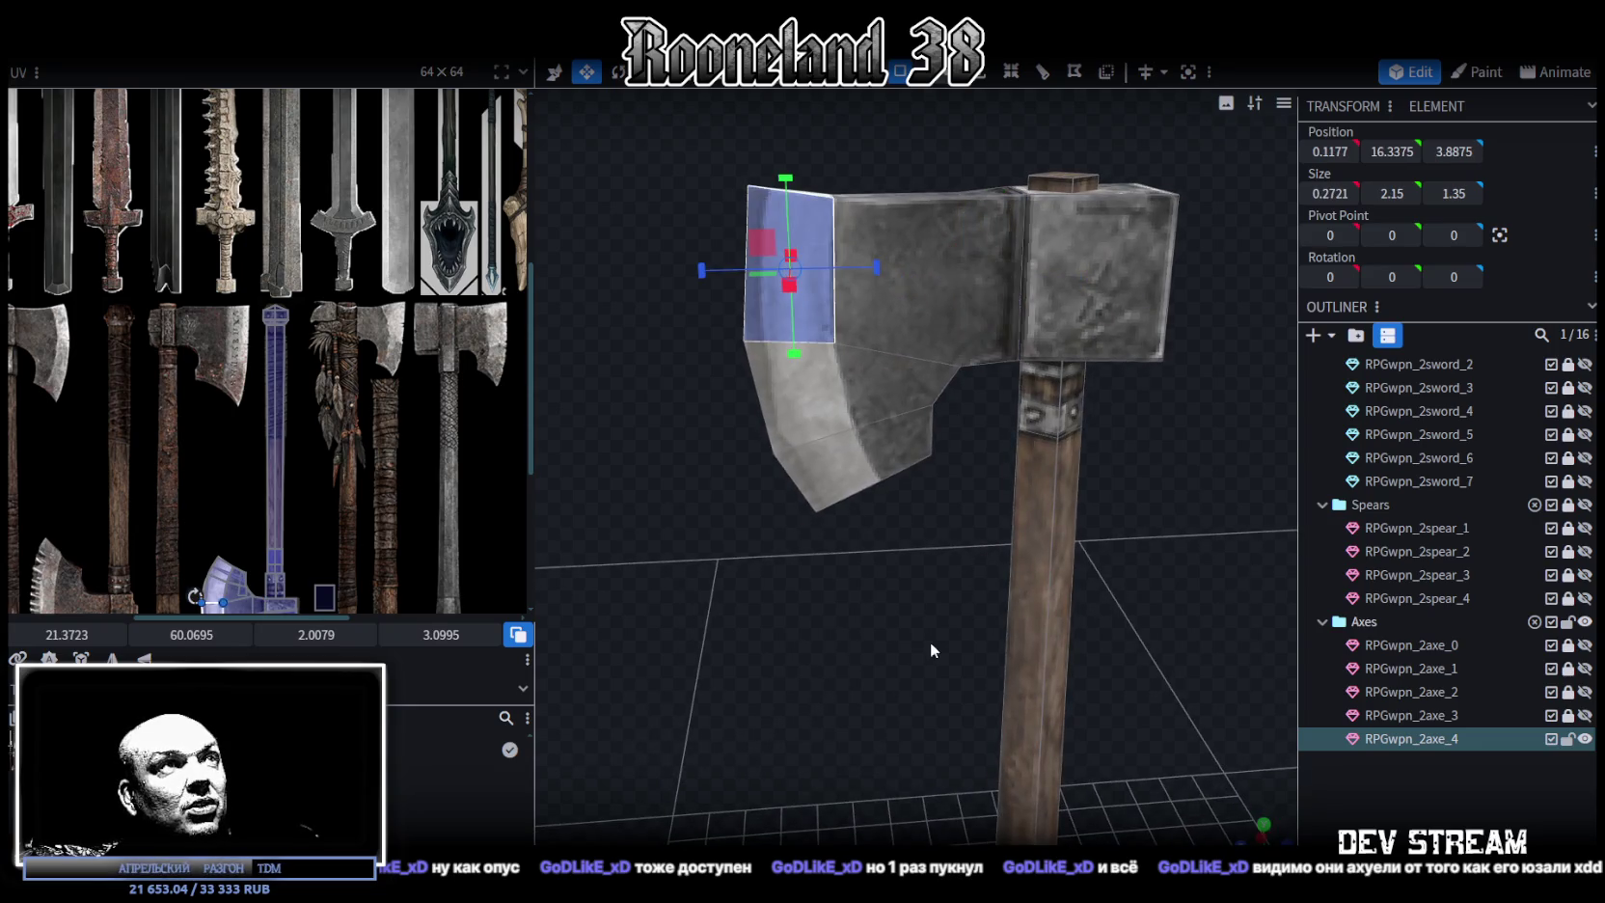
{"action": "left_click_drag", "start_coordinate": [927, 644], "coordinate": [940, 561]}
{"action": "left_click", "coordinate": [818, 396]}
{"action": "scroll", "coordinate": [262, 569], "scroll_direction": "down", "scroll_amount": 2}
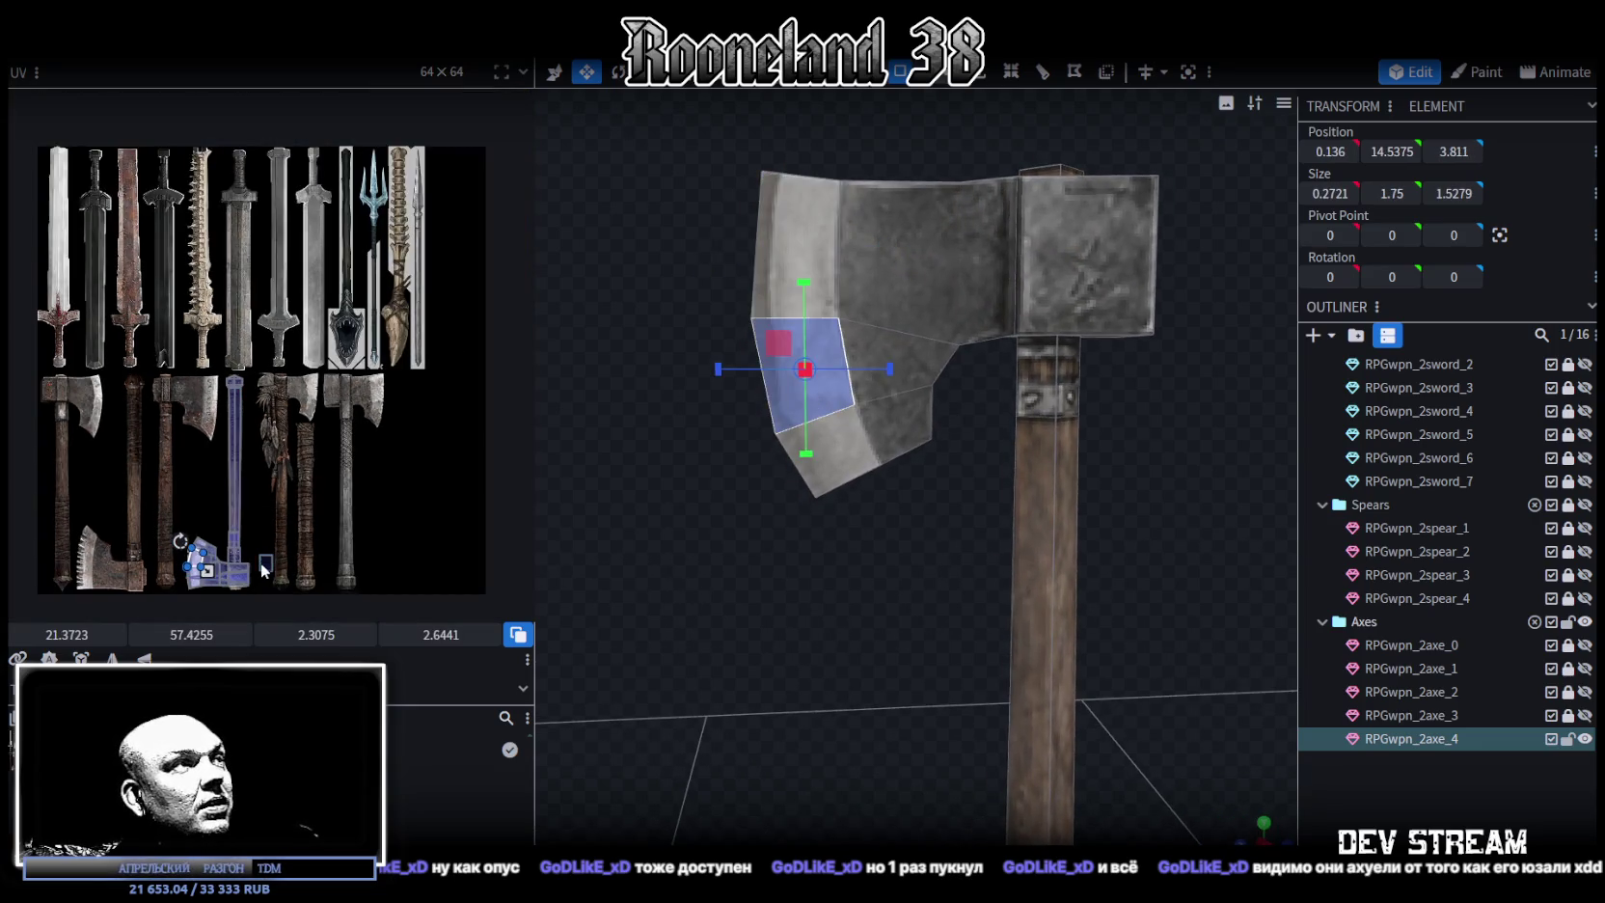
Turn to a side view and select the untextured end face of the axe head
{"action": "scroll", "coordinate": [262, 569], "scroll_direction": "up", "scroll_amount": 3}
{"action": "scroll", "coordinate": [352, 388], "scroll_direction": "up", "scroll_amount": 2}
{"action": "scroll", "coordinate": [338, 402], "scroll_direction": "up", "scroll_amount": 2}
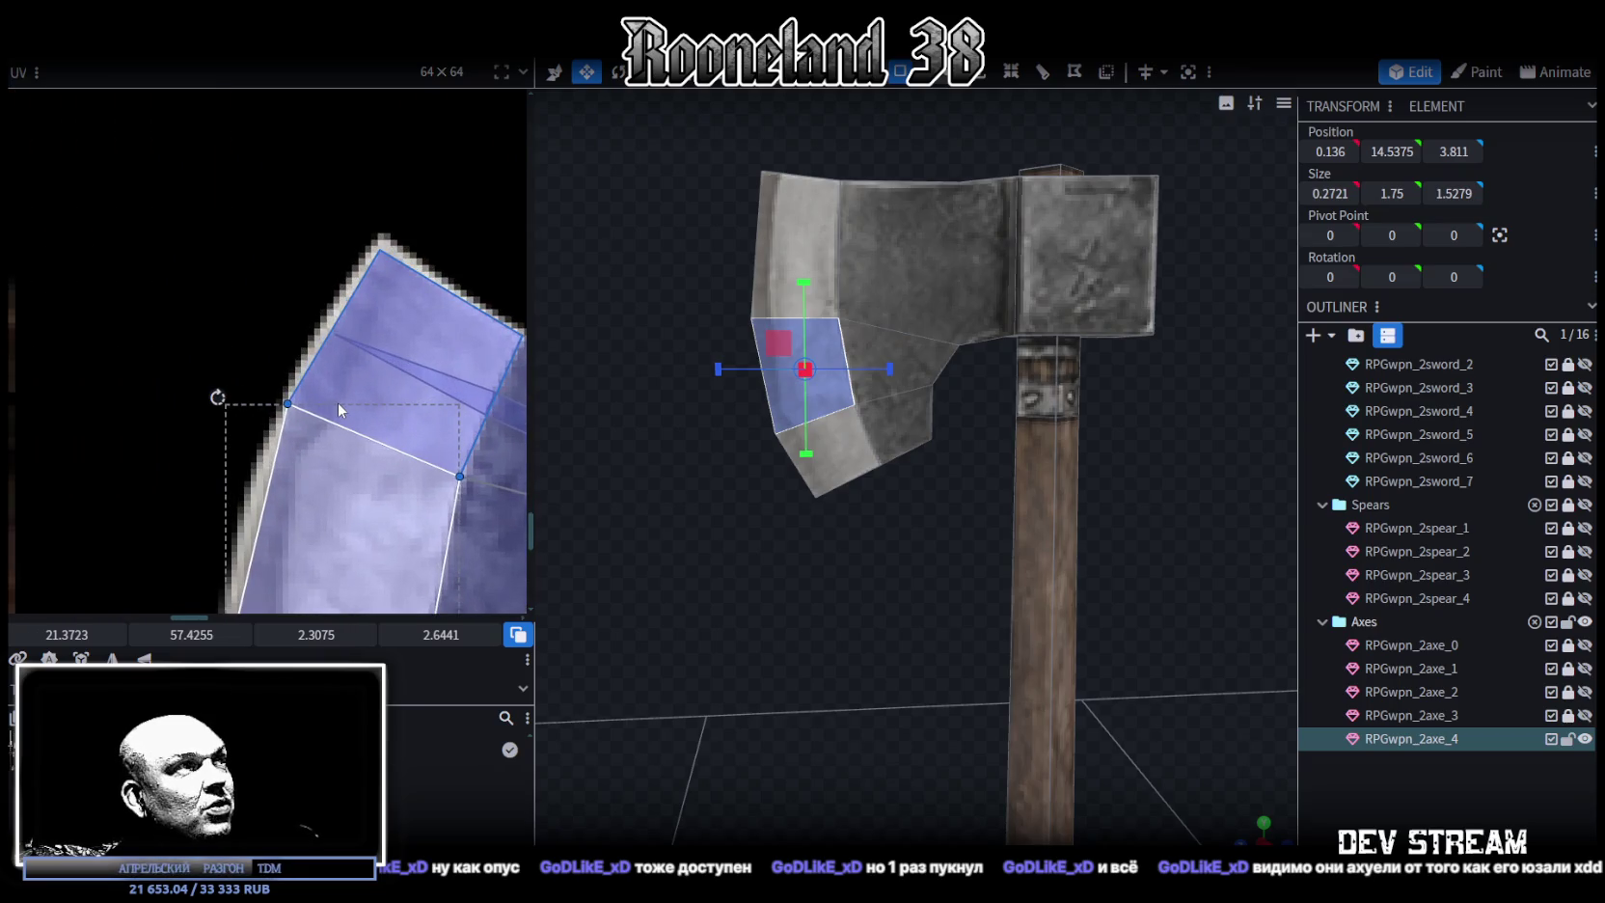
{"action": "scroll", "coordinate": [338, 403], "scroll_direction": "down", "scroll_amount": 2}
{"action": "scroll", "coordinate": [352, 405], "scroll_direction": "down", "scroll_amount": 1}
{"action": "mouse_move", "coordinate": [836, 526]}
{"action": "left_mouse_down"}
{"action": "mouse_move", "coordinate": [1004, 552]}
{"action": "mouse_move", "coordinate": [744, 556]}
{"action": "mouse_move", "coordinate": [822, 605]}
{"action": "mouse_move", "coordinate": [962, 482]}
{"action": "mouse_move", "coordinate": [1145, 505]}
{"action": "mouse_move", "coordinate": [952, 494]}
{"action": "left_mouse_up"}
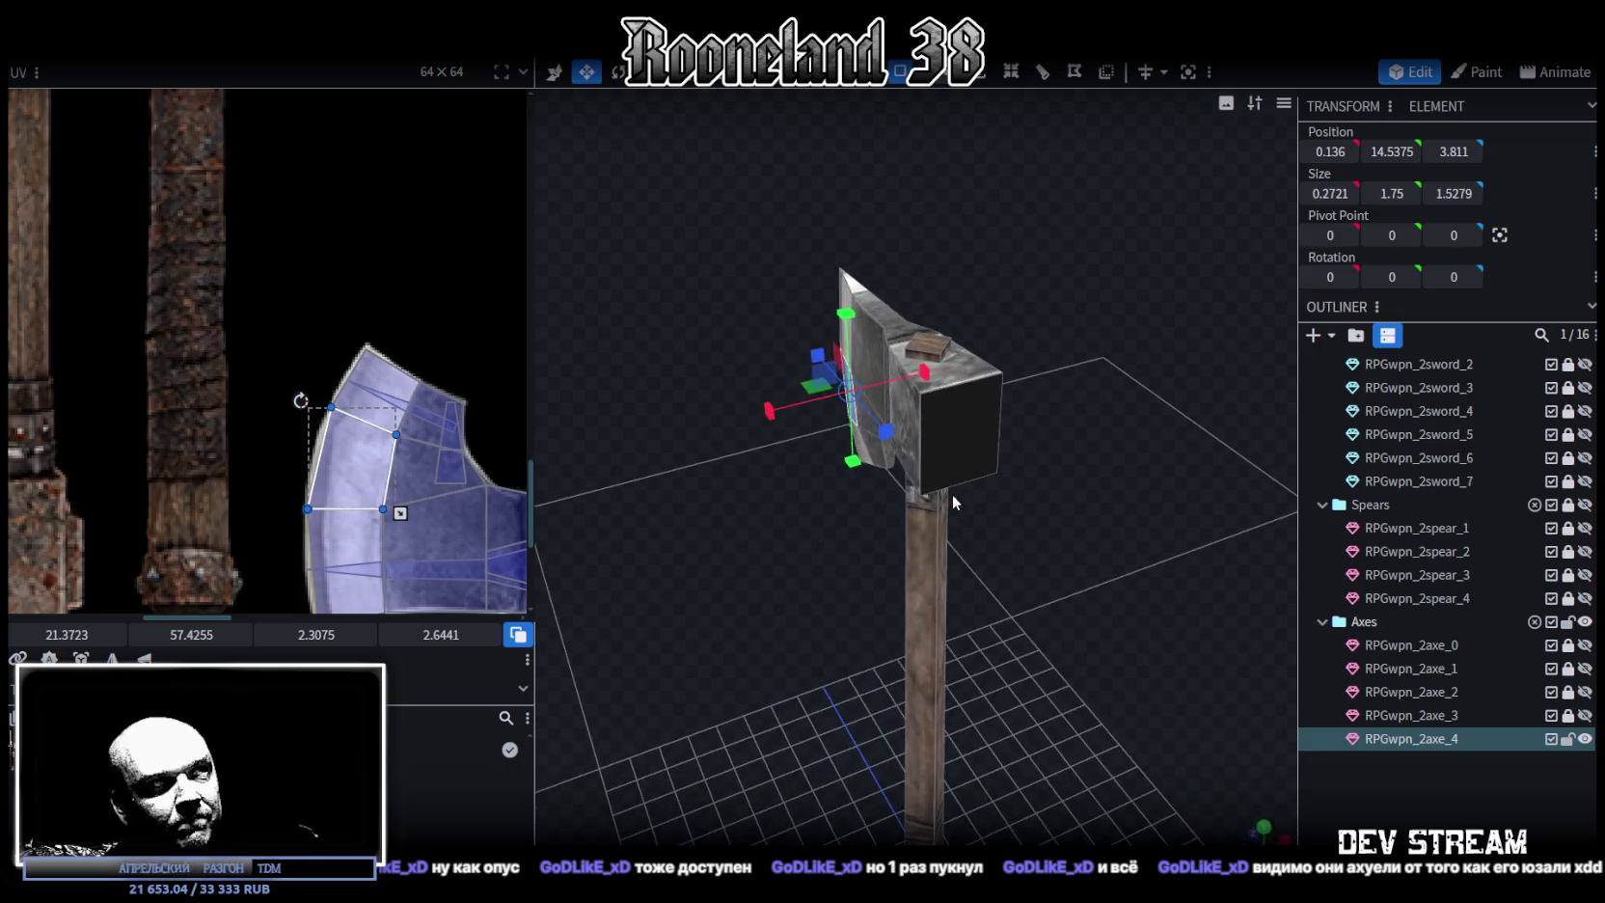
{"action": "left_click", "coordinate": [953, 453]}
Move the end face's UV onto the atlas's axe-head square and enlarge it to cover the square
{"action": "scroll", "coordinate": [425, 386], "scroll_direction": "down", "scroll_amount": 3}
{"action": "scroll", "coordinate": [425, 386], "scroll_direction": "up", "scroll_amount": 3}
{"action": "scroll", "coordinate": [441, 402], "scroll_direction": "up", "scroll_amount": 2}
{"action": "mouse_move", "coordinate": [441, 402]}
{"action": "left_mouse_down"}
{"action": "mouse_move", "coordinate": [325, 438]}
{"action": "mouse_move", "coordinate": [301, 392]}
{"action": "left_mouse_up"}
{"action": "scroll", "coordinate": [301, 413], "scroll_direction": "up", "scroll_amount": 2}
{"action": "scroll", "coordinate": [301, 413], "scroll_direction": "up", "scroll_amount": 2}
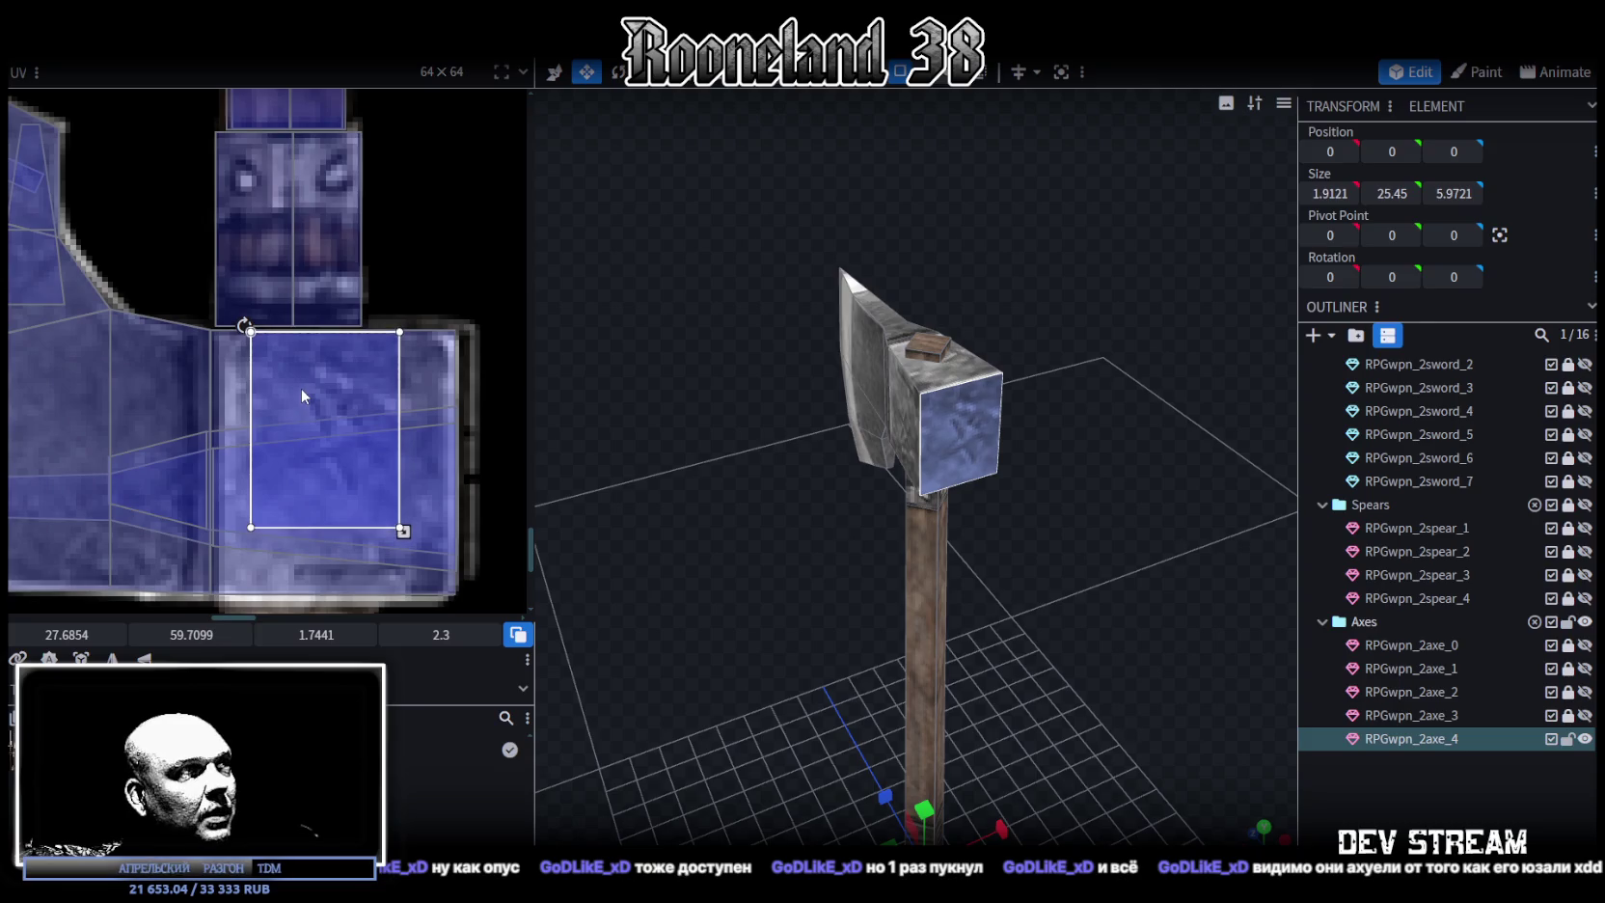
{"action": "scroll", "coordinate": [407, 414], "scroll_direction": "down", "scroll_amount": 2}
{"action": "left_click_drag", "start_coordinate": [375, 458], "coordinate": [421, 534]}
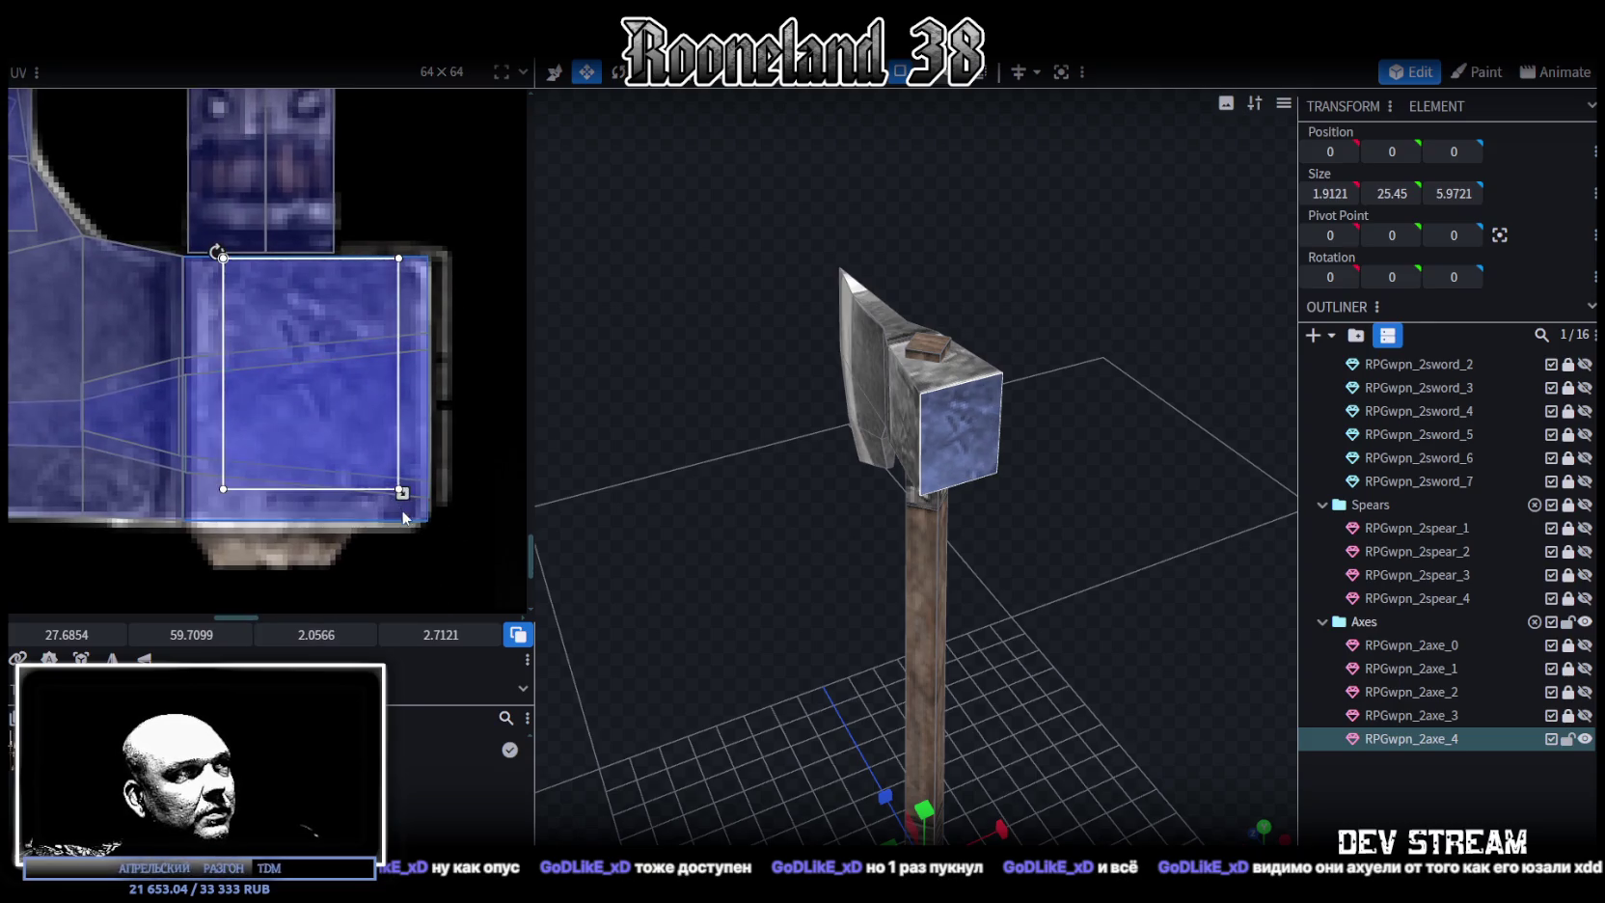
{"action": "left_click_drag", "start_coordinate": [345, 439], "coordinate": [344, 437]}
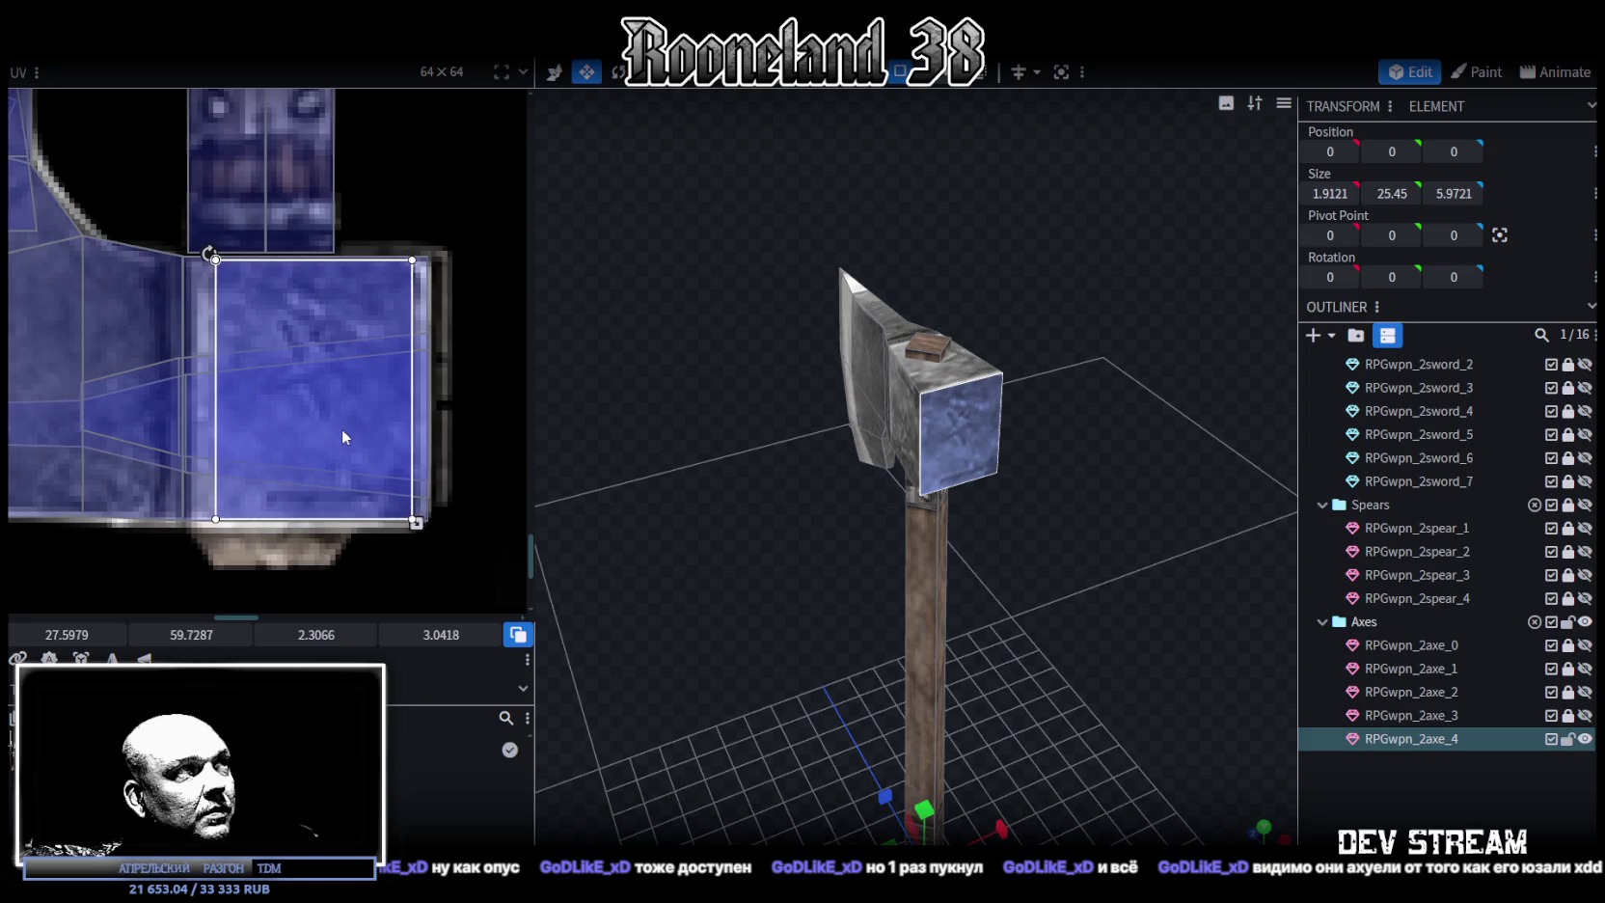
Clear the selection and reorient the view to face the axe from the front
{"action": "left_click", "coordinate": [1418, 825]}
{"action": "mouse_move", "coordinate": [1331, 637]}
{"action": "left_mouse_down"}
{"action": "mouse_move", "coordinate": [833, 632]}
{"action": "mouse_move", "coordinate": [1066, 621]}
{"action": "mouse_move", "coordinate": [1121, 694]}
{"action": "mouse_move", "coordinate": [1114, 680]}
{"action": "left_mouse_up"}
{"action": "left_click", "coordinate": [951, 406]}
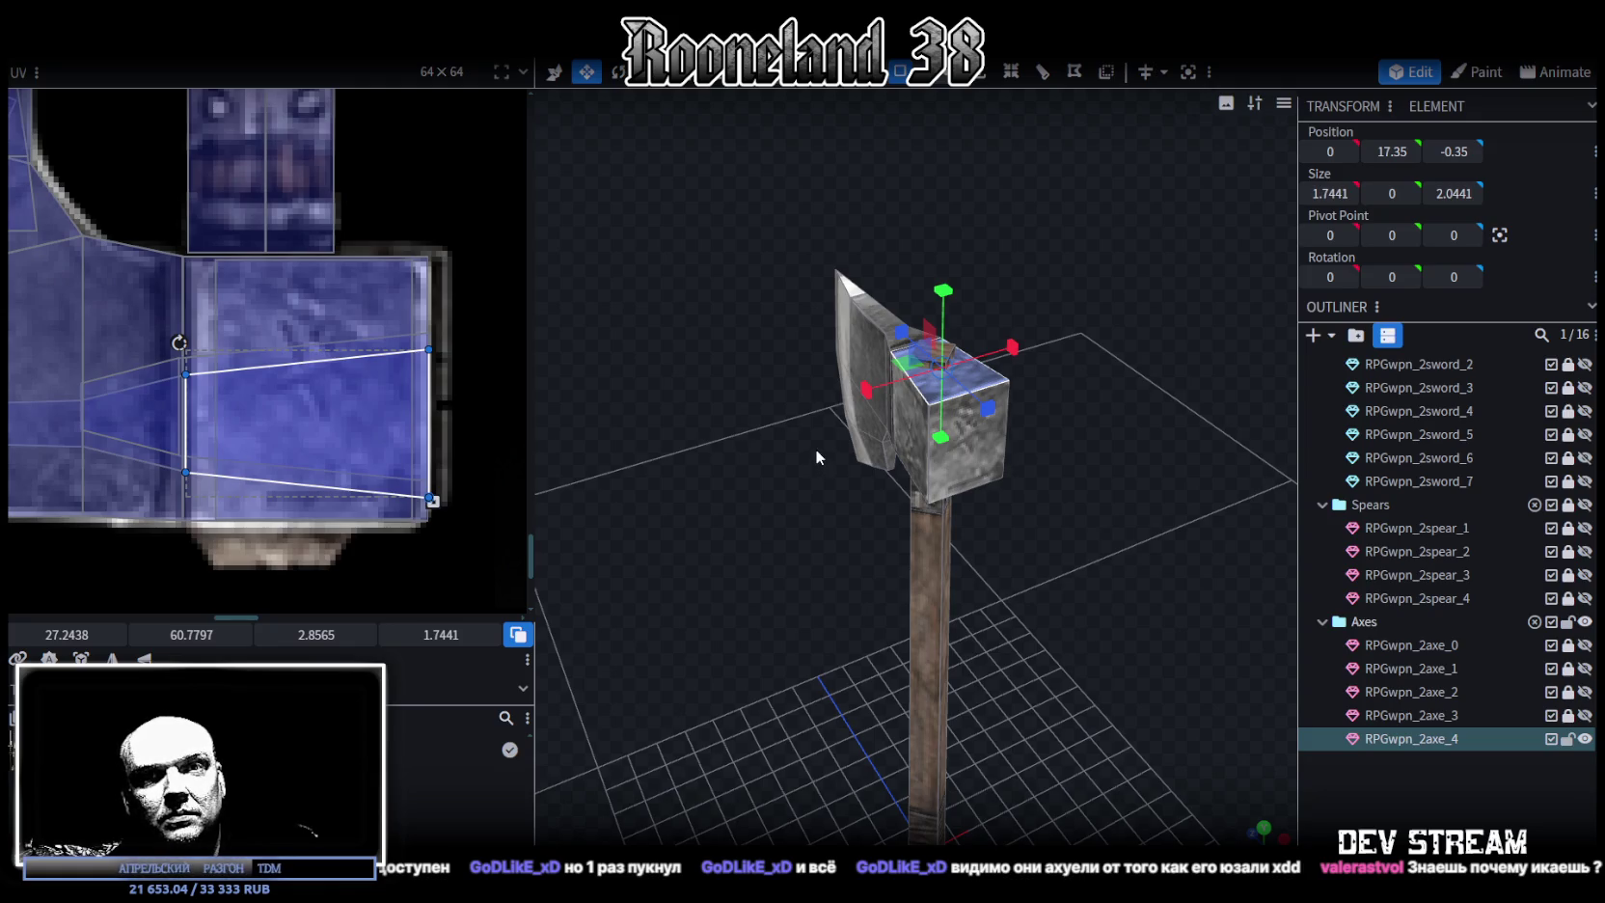
{"action": "left_click", "coordinate": [1140, 769]}
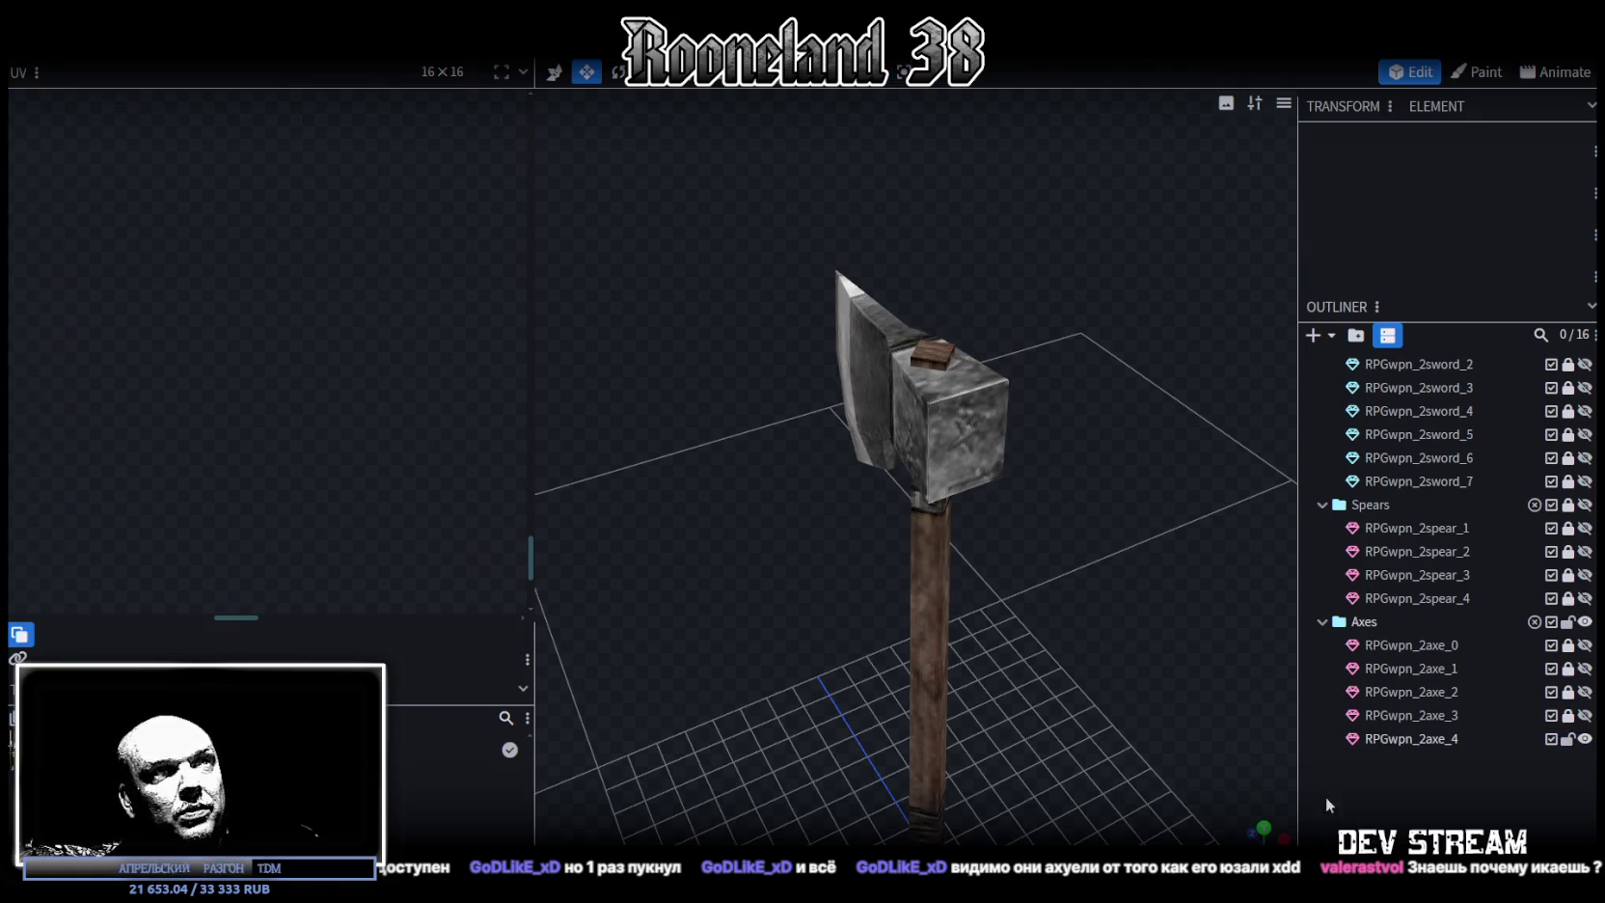
{"action": "left_click_drag", "start_coordinate": [1140, 769], "coordinate": [1109, 543]}
{"action": "scroll", "coordinate": [1133, 556], "scroll_direction": "up", "scroll_amount": 2}
{"action": "scroll", "coordinate": [1084, 475], "scroll_direction": "up", "scroll_amount": 2}
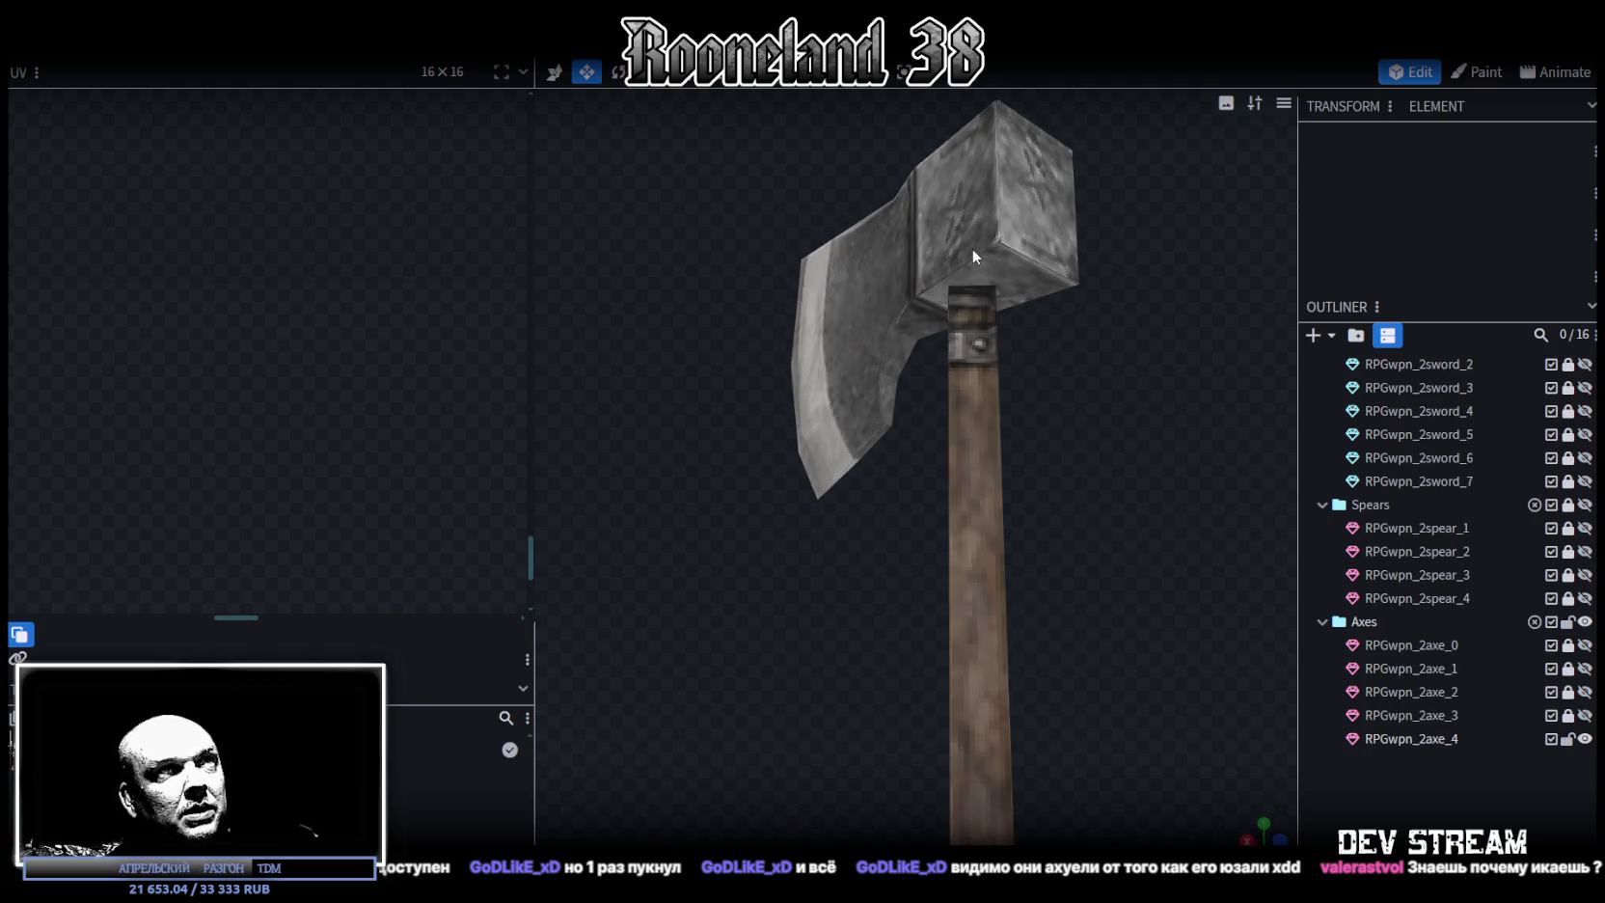
Box-select the whole axe head to review its blade, neck and rear-block UV island
{"action": "left_click", "coordinate": [979, 261]}
{"action": "mouse_move", "coordinate": [1005, 327]}
{"action": "left_mouse_down"}
{"action": "mouse_move", "coordinate": [1217, 680]}
{"action": "mouse_move", "coordinate": [1220, 723]}
{"action": "mouse_move", "coordinate": [1237, 667]}
{"action": "left_mouse_up"}
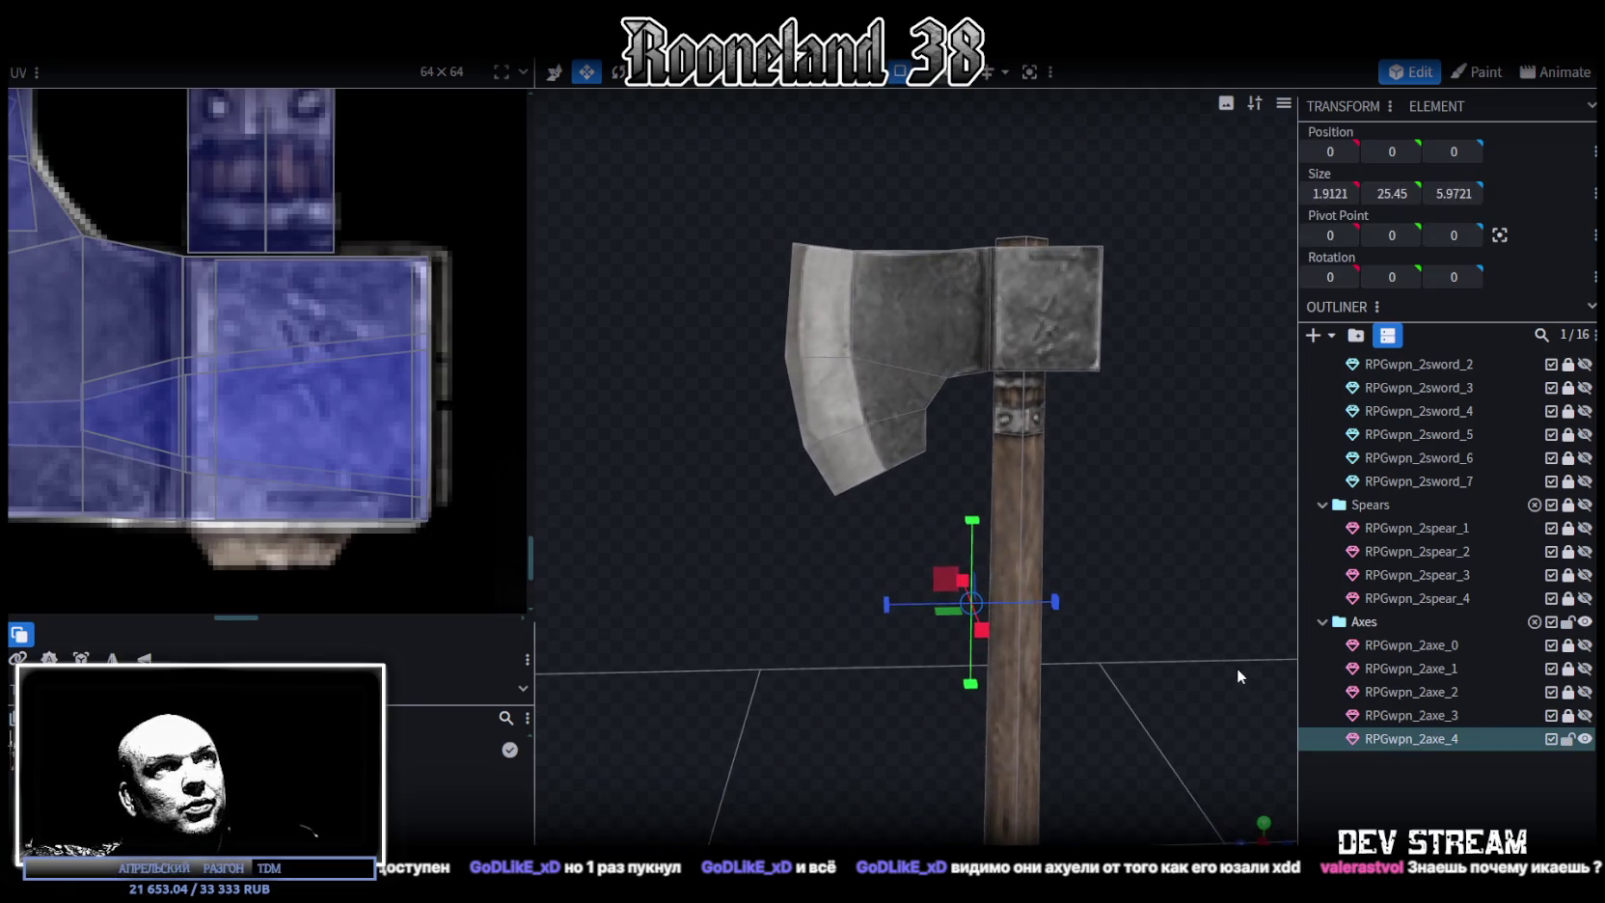
{"action": "left_click_drag", "start_coordinate": [1165, 612], "coordinate": [1141, 576]}
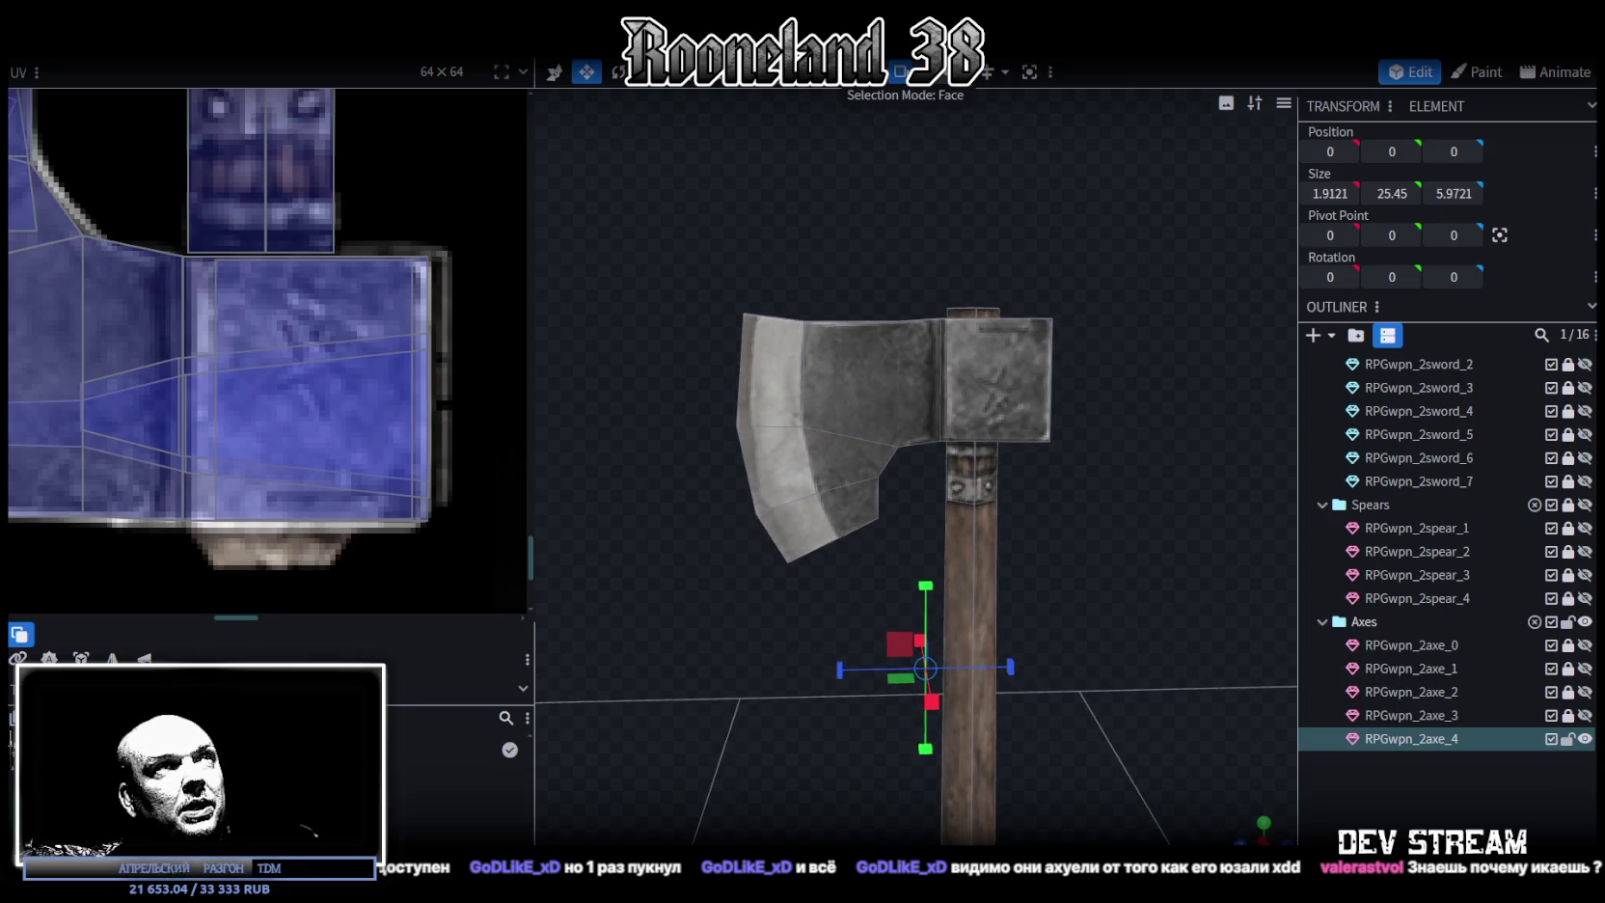
{"action": "left_click_drag", "start_coordinate": [931, 200], "coordinate": [922, 218]}
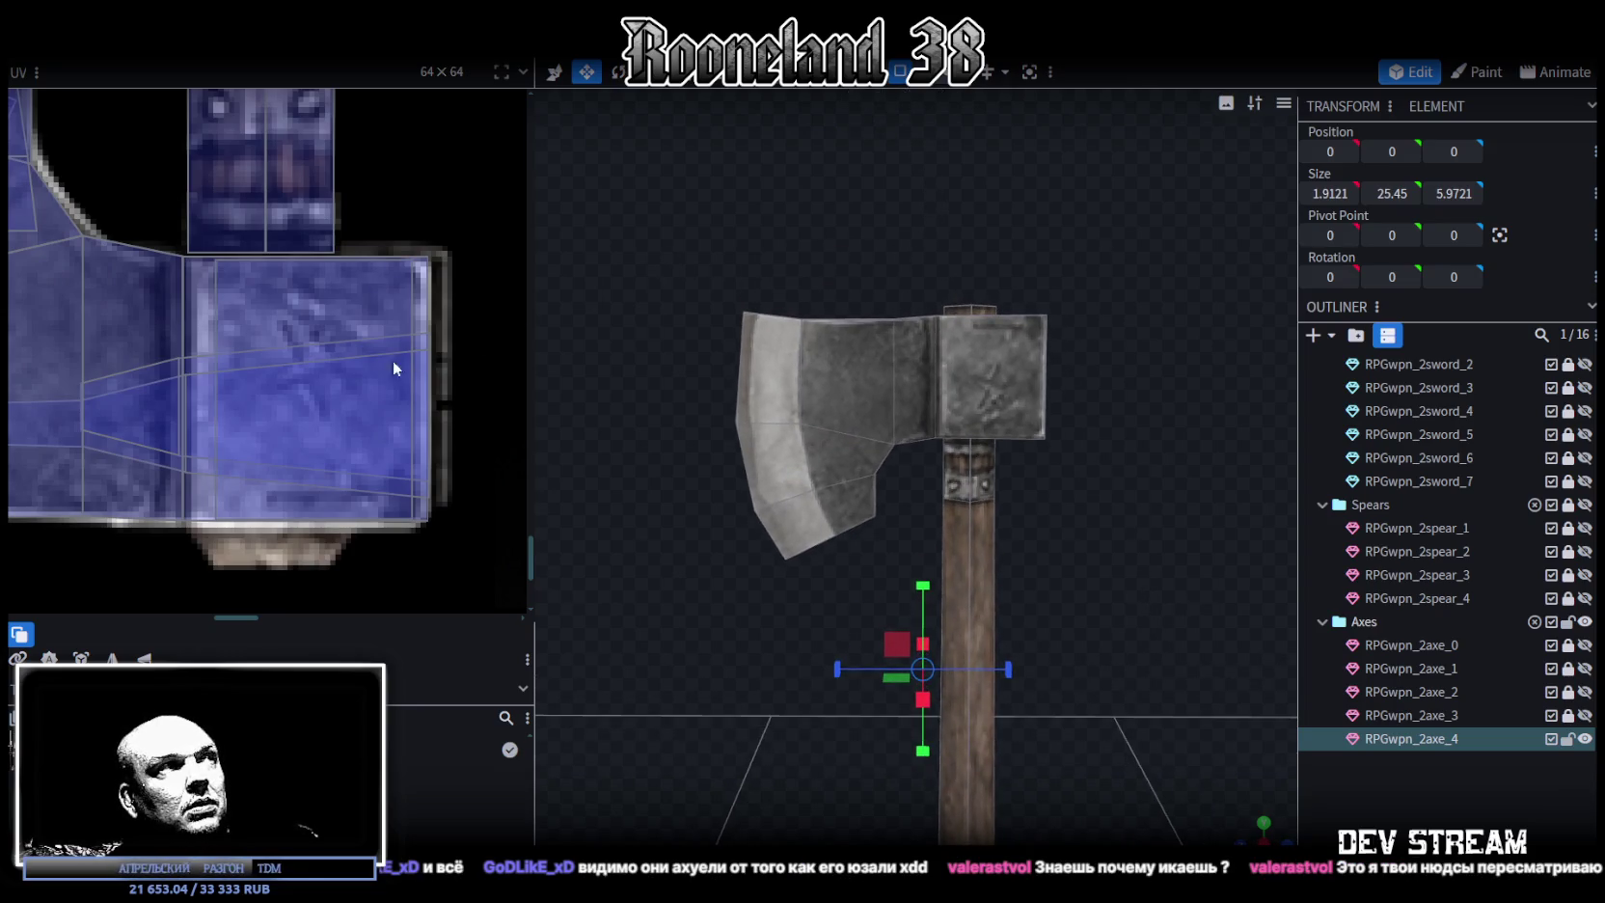
{"action": "scroll", "coordinate": [393, 360], "scroll_direction": "down", "scroll_amount": 3}
{"action": "left_click_drag", "start_coordinate": [627, 249], "coordinate": [1099, 574]}
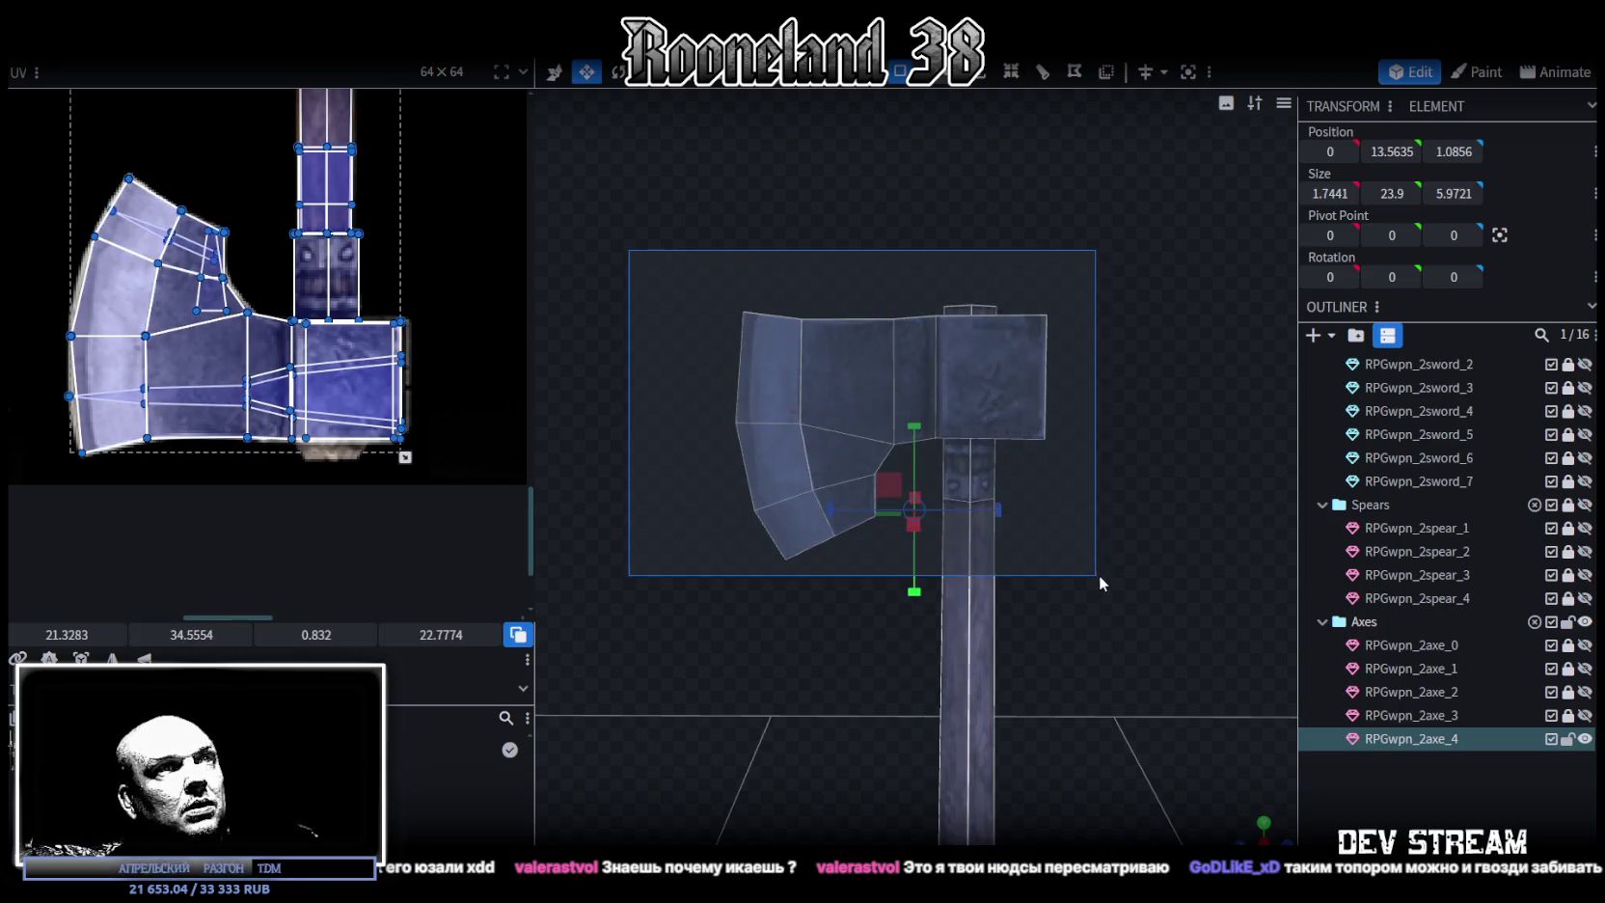
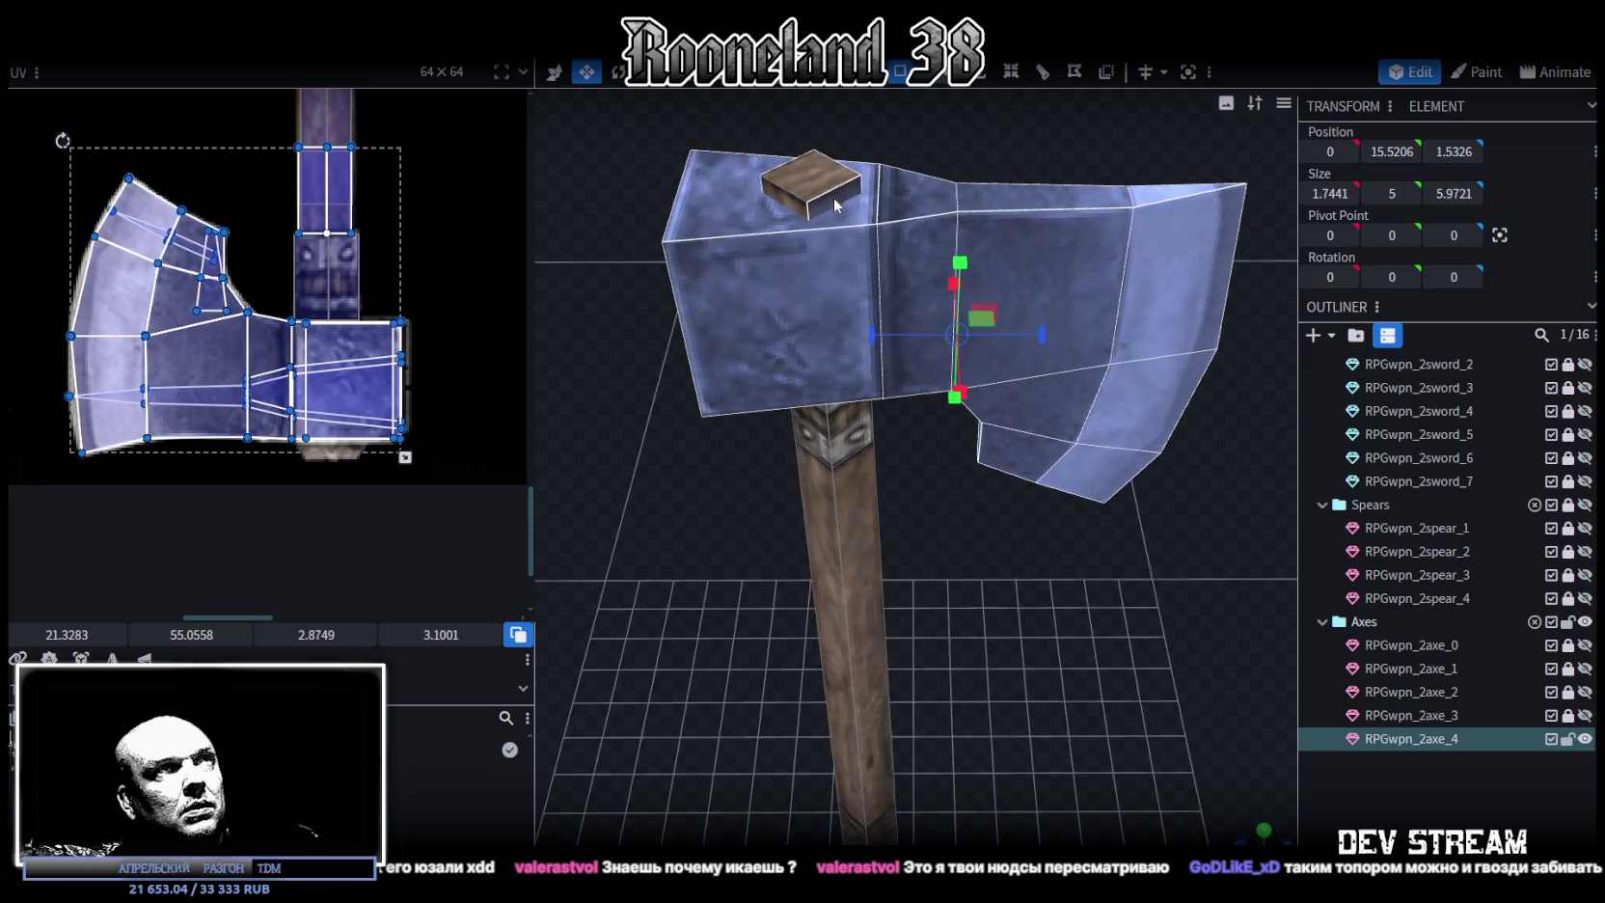
Resize the RPGwpn_2axe_4 axe head 0.1 along Z in front view so it sits on the handle
{"action": "left_click_drag", "start_coordinate": [1067, 143], "coordinate": [590, 104]}
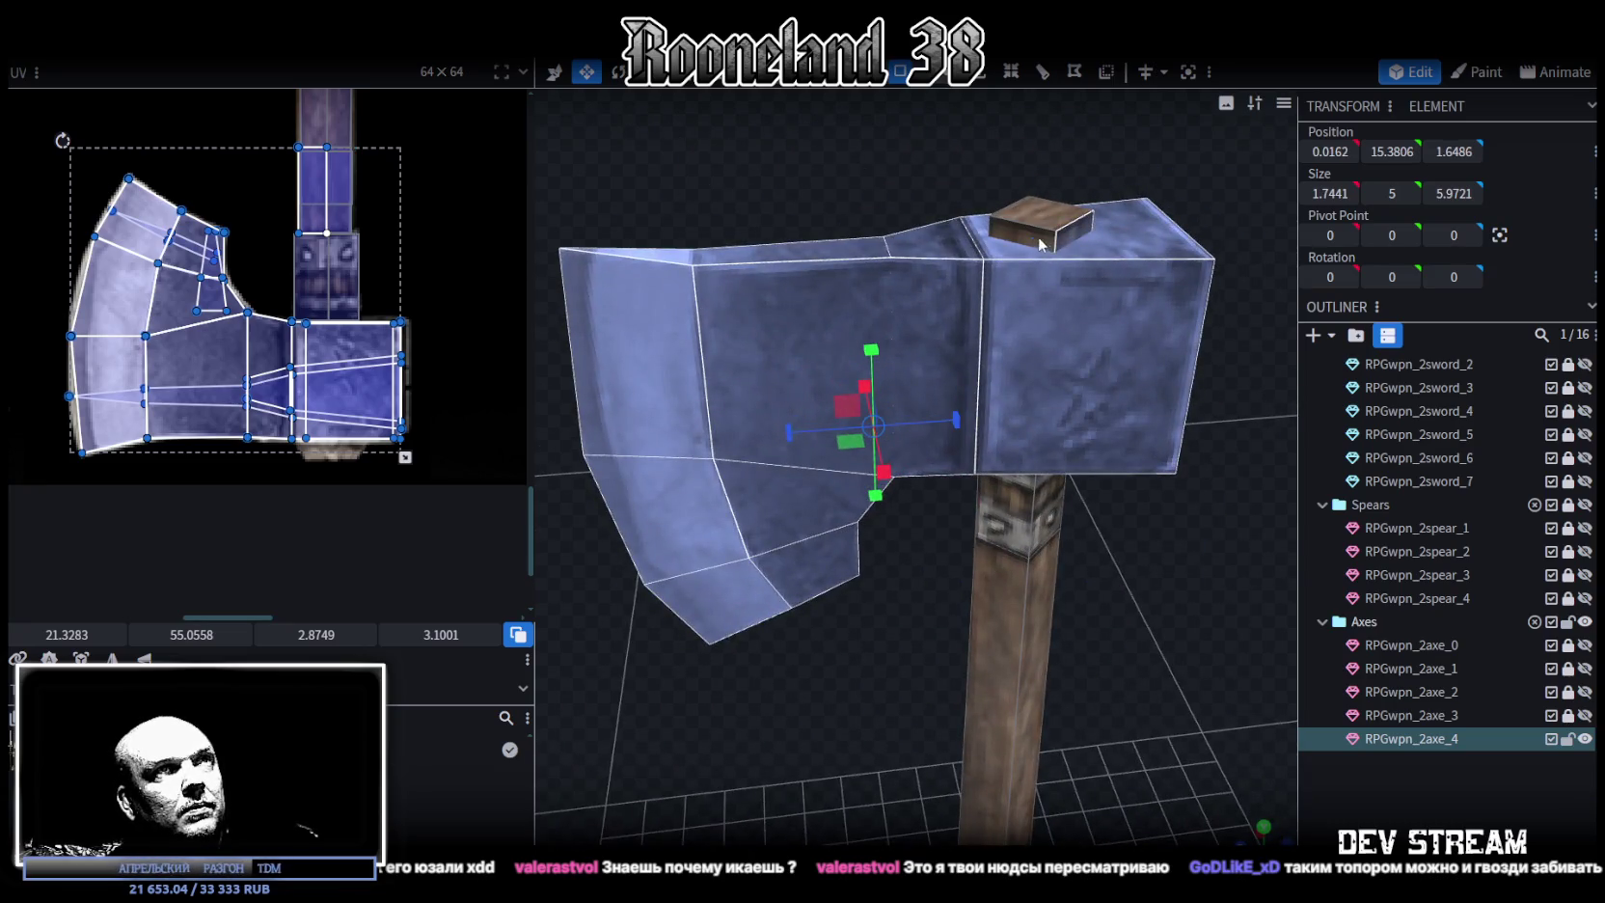
{"action": "key", "text": "KP_1"}
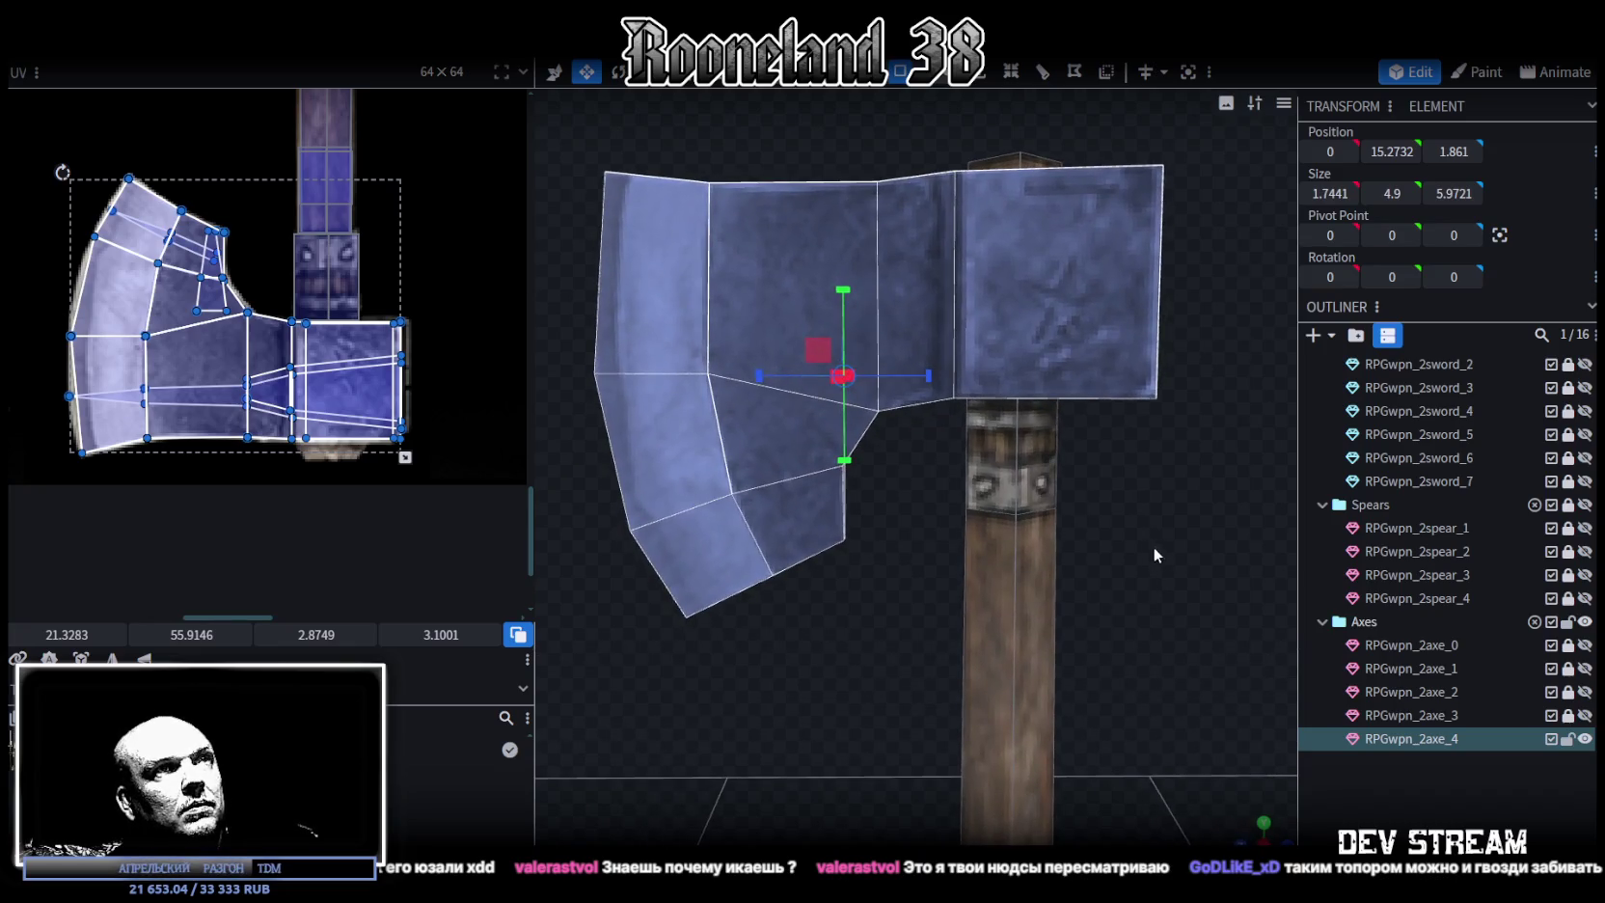
{"action": "key", "text": "q"}
{"action": "left_click_drag", "start_coordinate": [762, 368], "coordinate": [768, 371]}
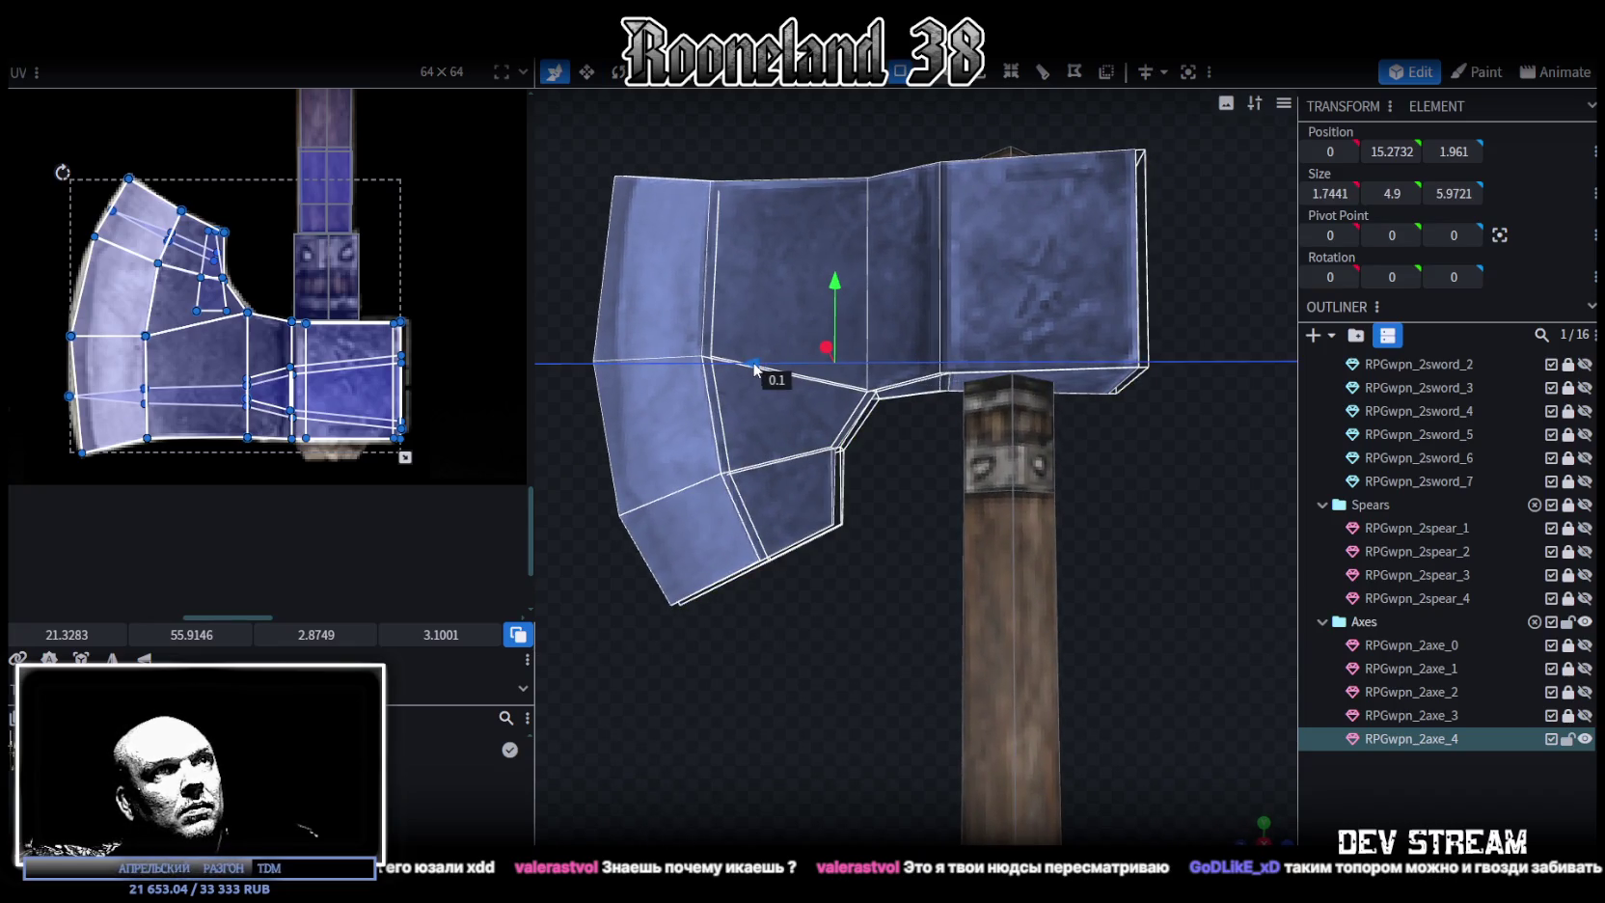
{"action": "left_click_drag", "start_coordinate": [1029, 501], "coordinate": [1120, 609]}
{"action": "key", "text": "KP_1"}
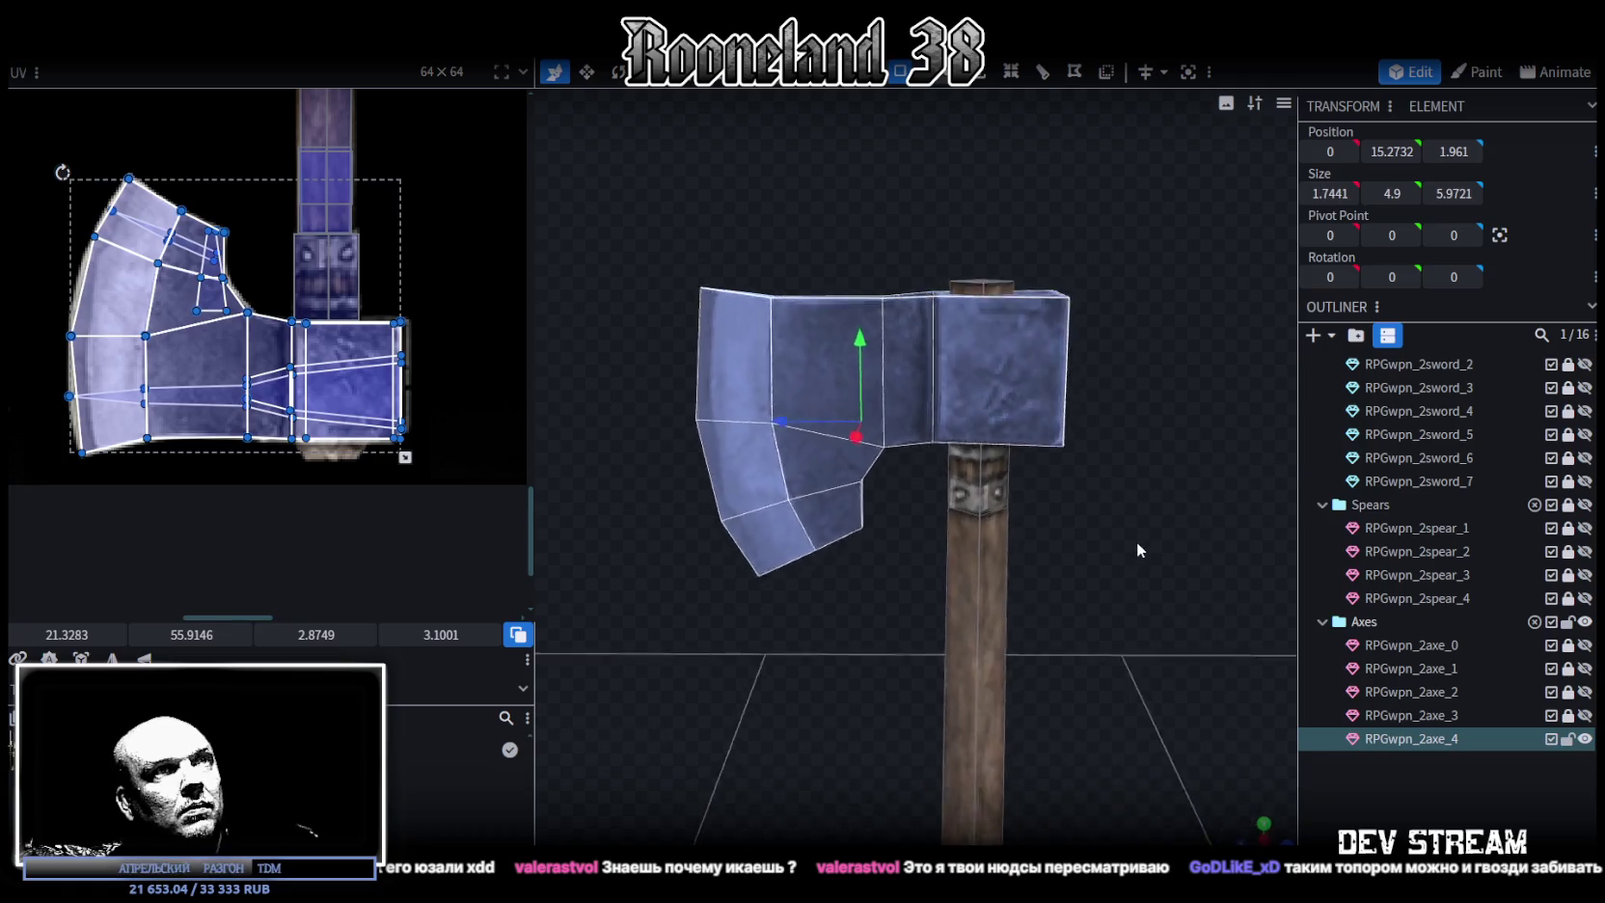
{"action": "key", "text": "ctrl+z"}
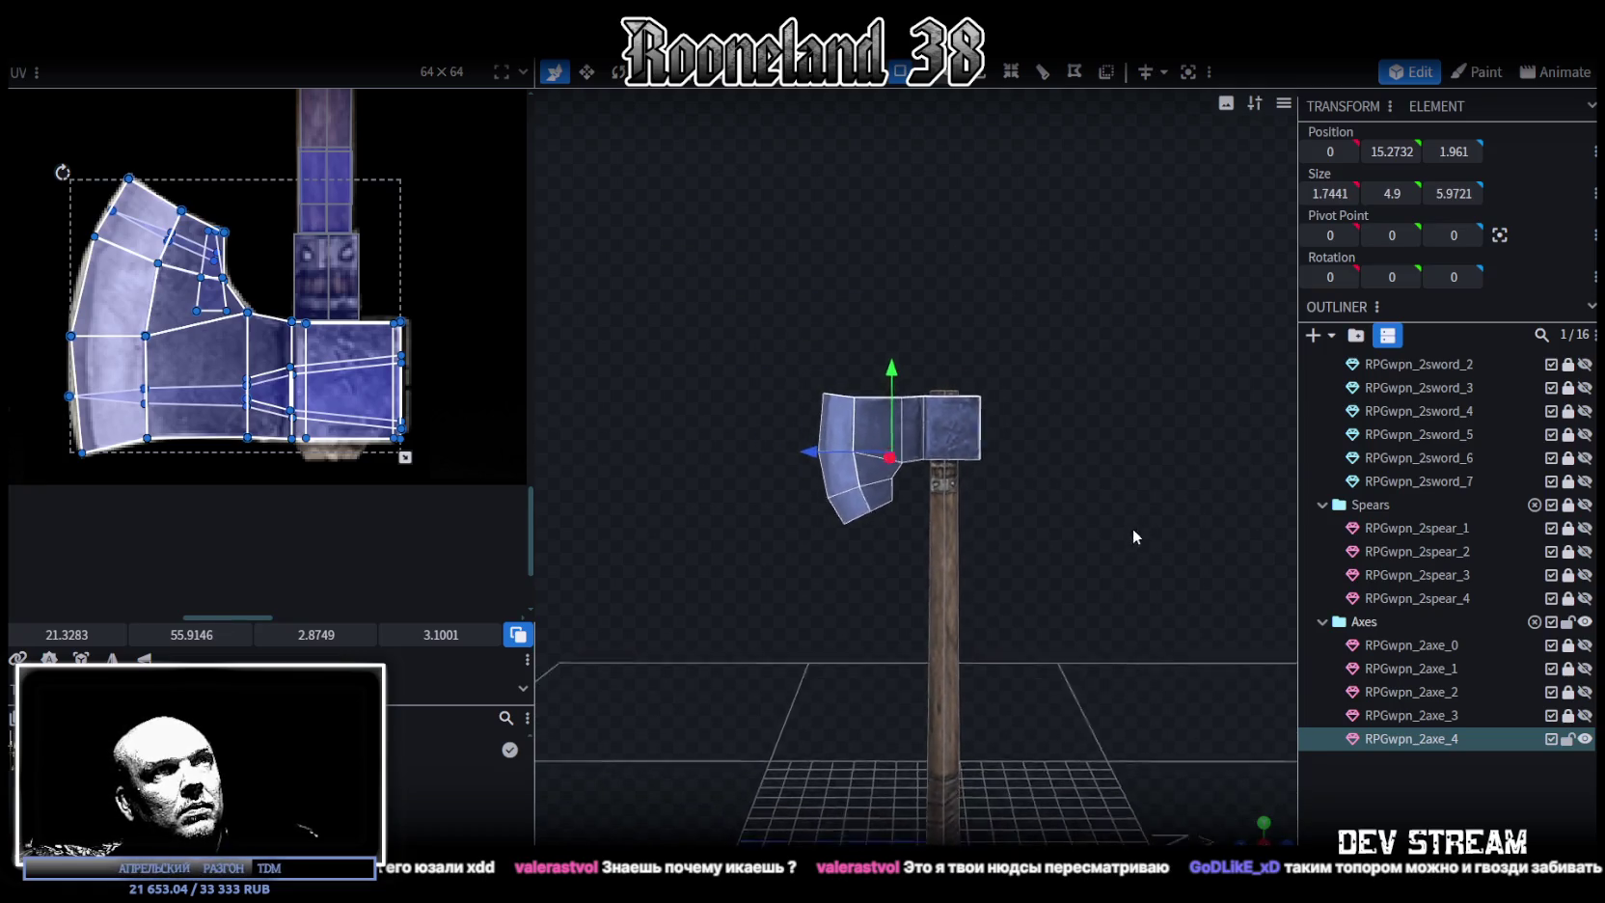
{"action": "mouse_move", "coordinate": [1133, 527]}
{"action": "left_mouse_down"}
{"action": "mouse_move", "coordinate": [1101, 633]}
{"action": "mouse_move", "coordinate": [1090, 511]}
{"action": "mouse_move", "coordinate": [1041, 595]}
{"action": "mouse_move", "coordinate": [1010, 538]}
{"action": "mouse_move", "coordinate": [942, 505]}
{"action": "mouse_move", "coordinate": [988, 596]}
{"action": "mouse_move", "coordinate": [1169, 651]}
{"action": "mouse_move", "coordinate": [1076, 568]}
{"action": "mouse_move", "coordinate": [1087, 605]}
{"action": "mouse_move", "coordinate": [1020, 590]}
{"action": "left_mouse_up"}
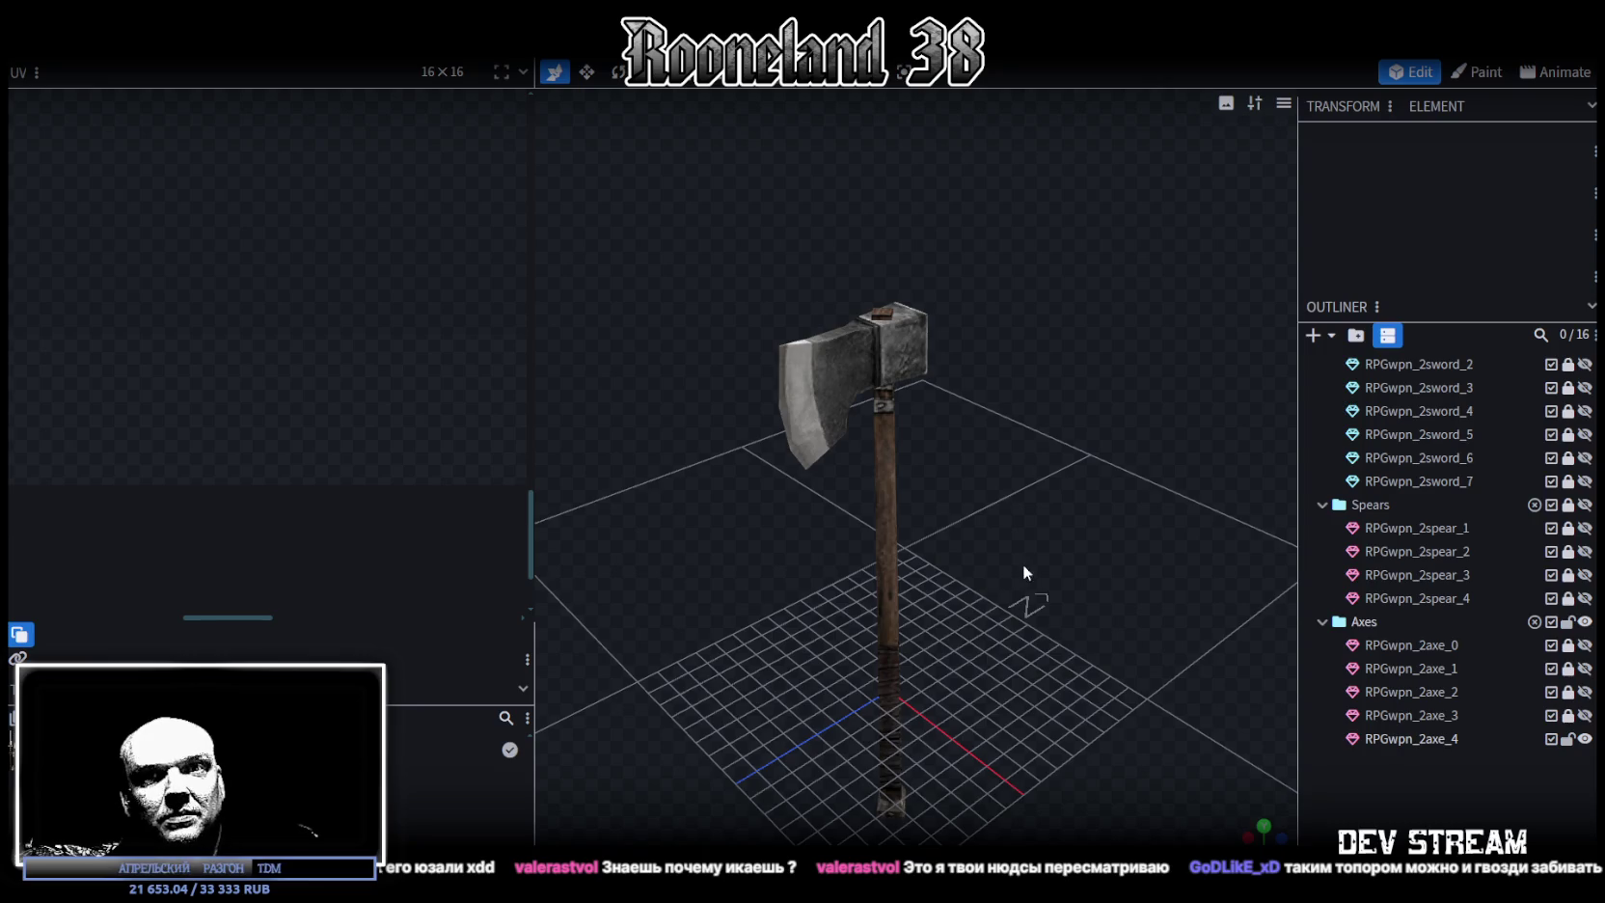
{"action": "scroll", "coordinate": [1004, 535], "scroll_direction": "up", "scroll_amount": 3}
Select the RPGwpn_2axe_4 model and orbit slightly around the axe
{"action": "scroll", "coordinate": [1009, 554], "scroll_direction": "up", "scroll_amount": 3}
{"action": "scroll", "coordinate": [944, 467], "scroll_direction": "up", "scroll_amount": 3}
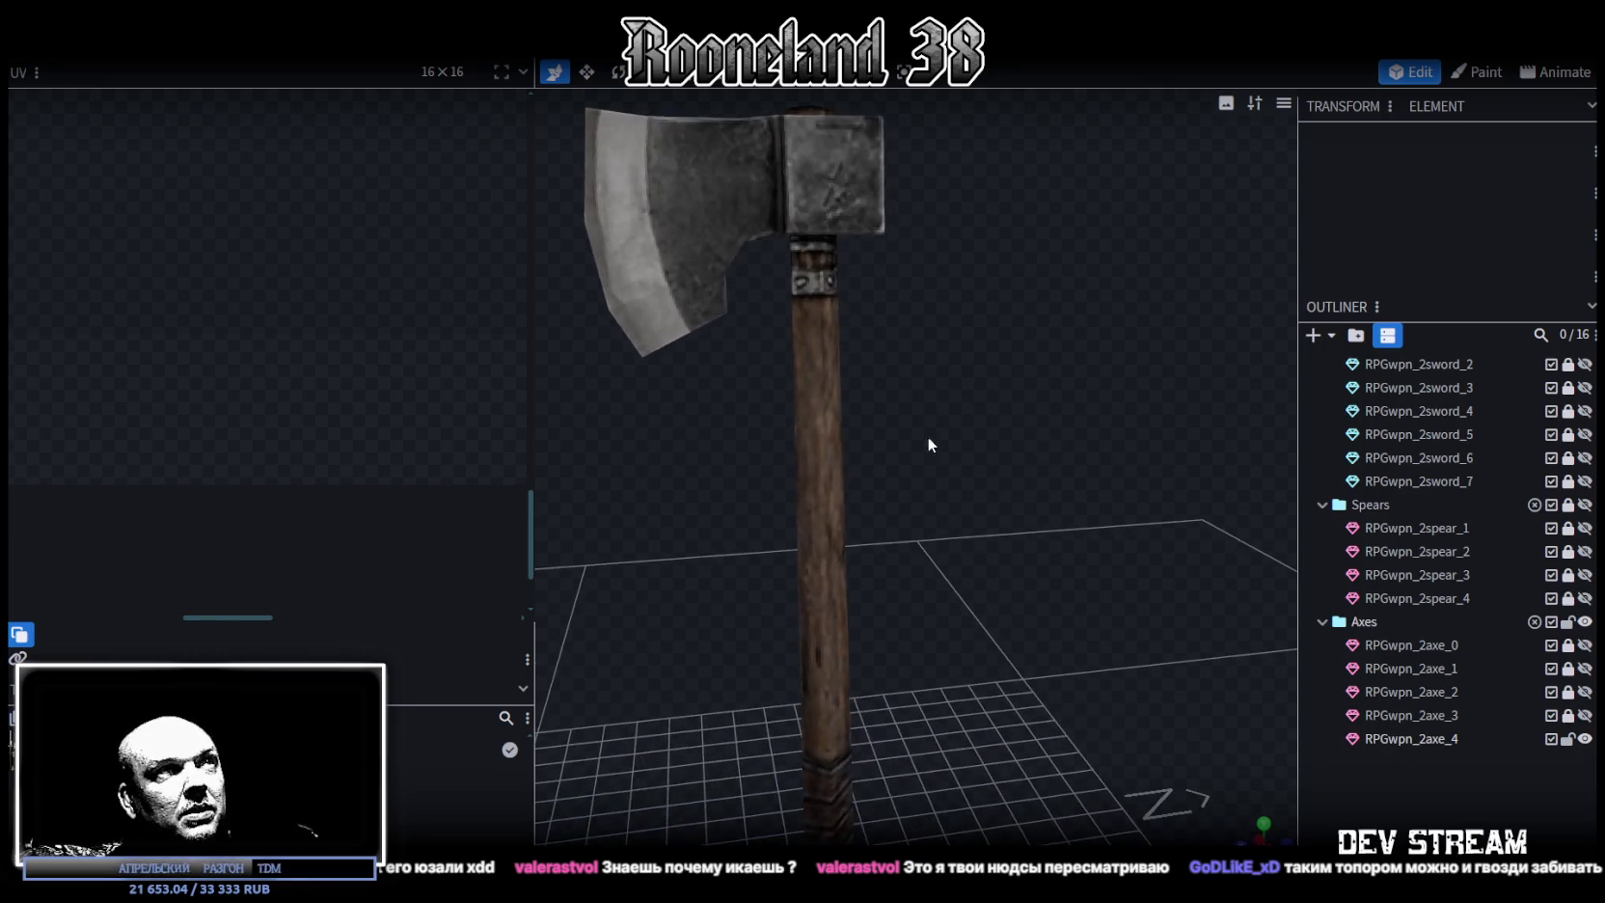
{"action": "left_click", "coordinate": [816, 312]}
{"action": "left_click_drag", "start_coordinate": [816, 313], "coordinate": [891, 386]}
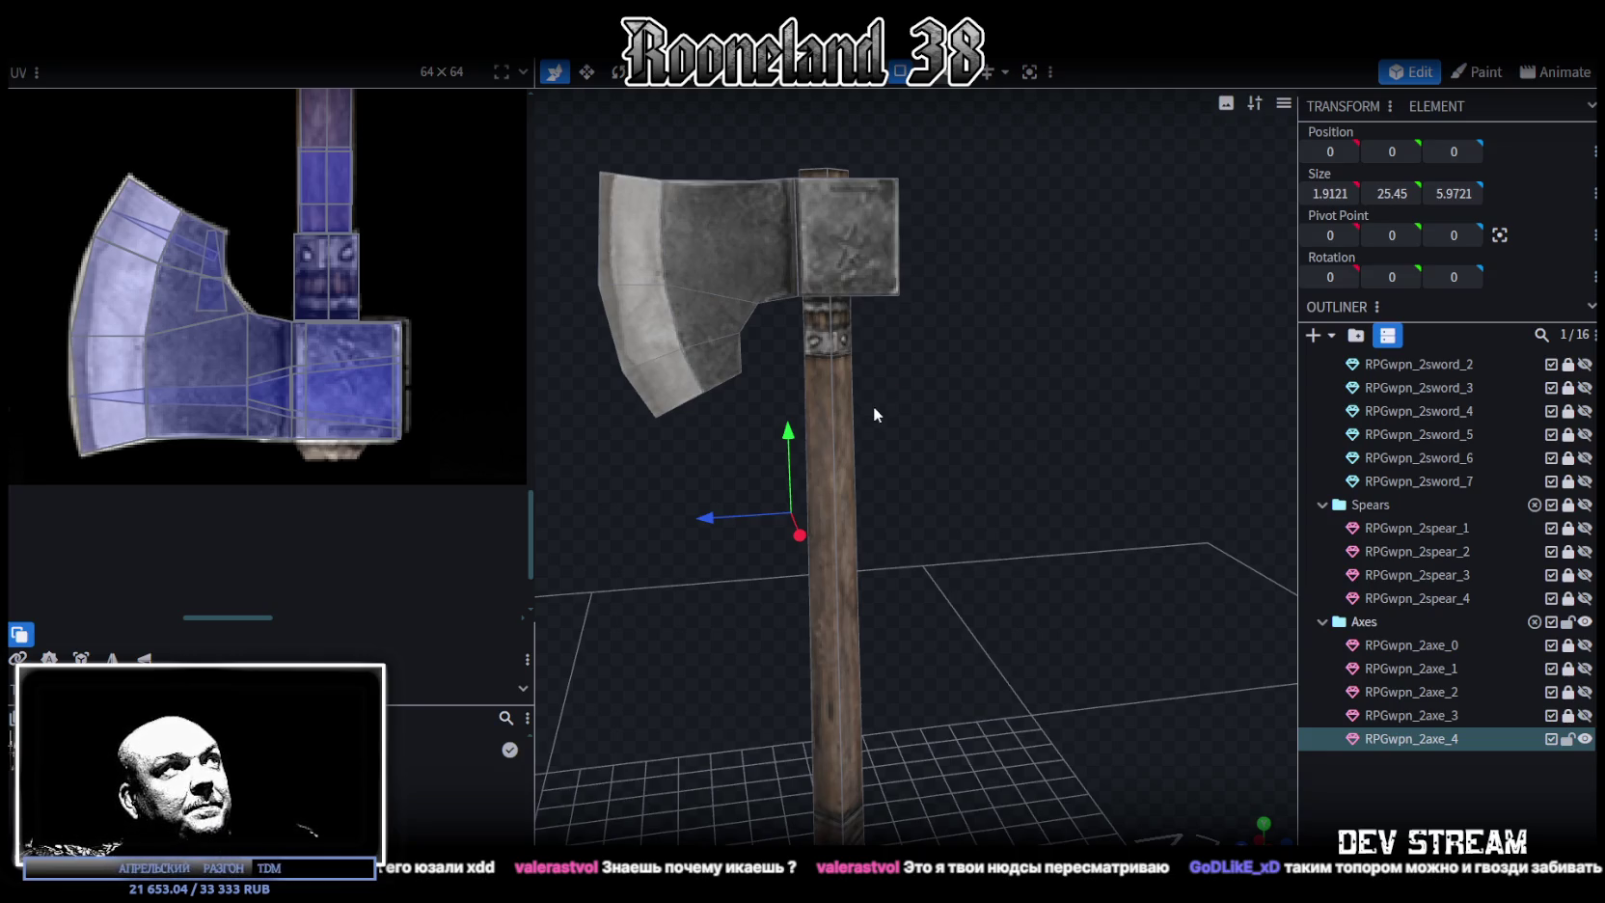
Zoom and pan the UV editor to show the whole weapon texture atlas
{"action": "scroll", "coordinate": [889, 397], "scroll_direction": "down", "scroll_amount": 2}
{"action": "scroll", "coordinate": [981, 476], "scroll_direction": "down", "scroll_amount": 2}
{"action": "scroll", "coordinate": [978, 468], "scroll_direction": "down", "scroll_amount": 1}
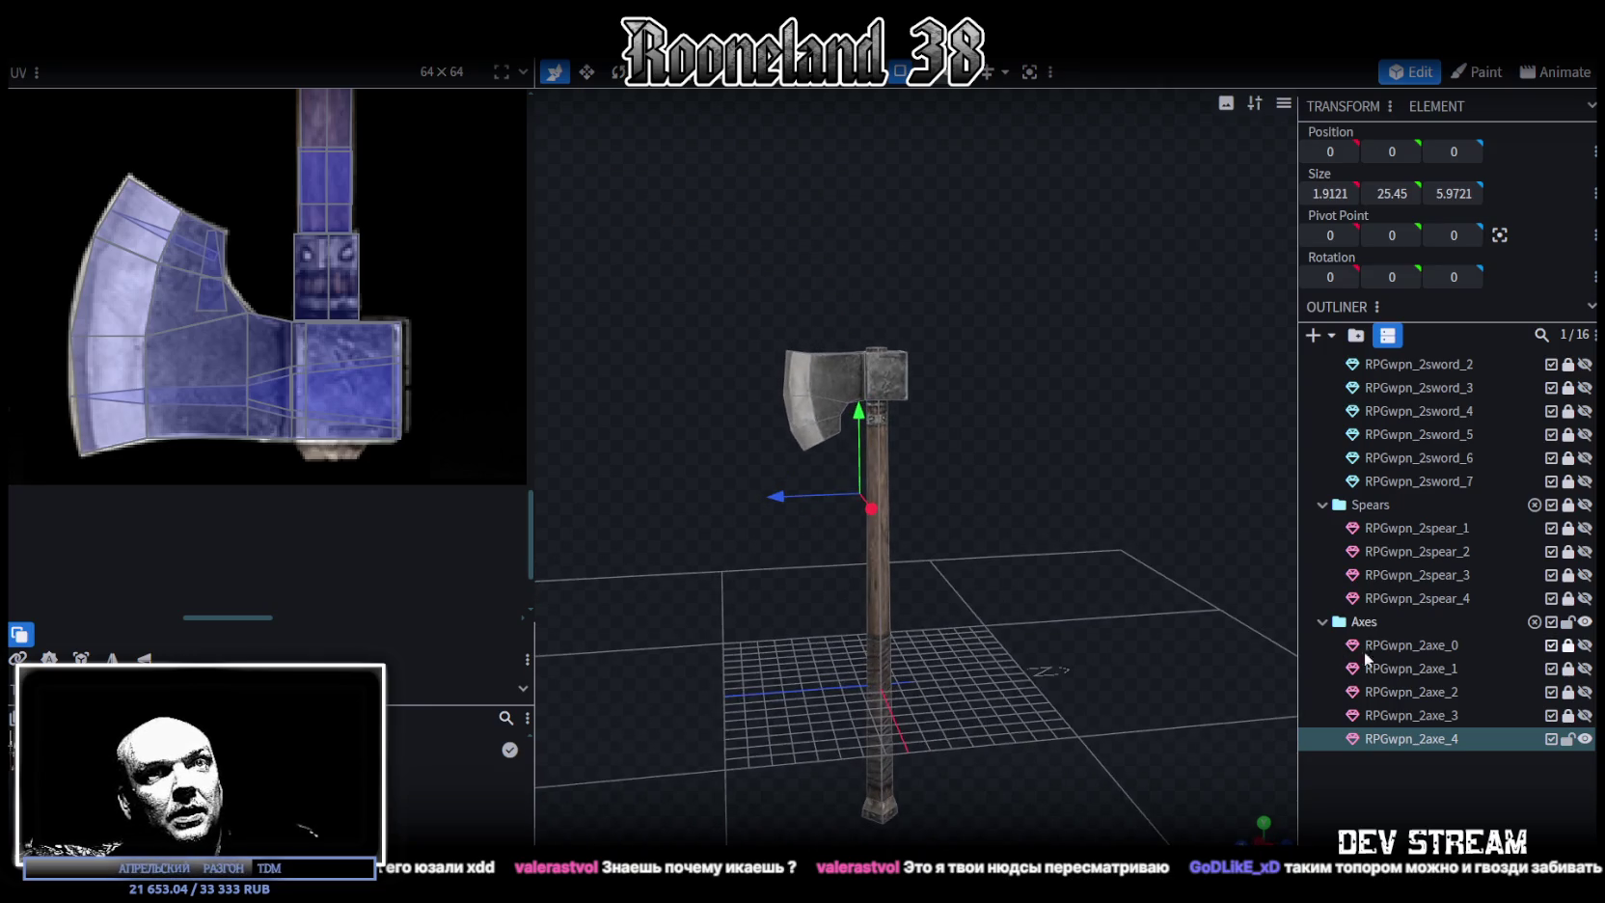
{"action": "scroll", "coordinate": [225, 226], "scroll_direction": "down", "scroll_amount": 2}
{"action": "scroll", "coordinate": [268, 256], "scroll_direction": "down", "scroll_amount": 3}
{"action": "scroll", "coordinate": [288, 343], "scroll_direction": "down", "scroll_amount": 1}
{"action": "middle_click_drag", "start_coordinate": [287, 342], "coordinate": [310, 321]}
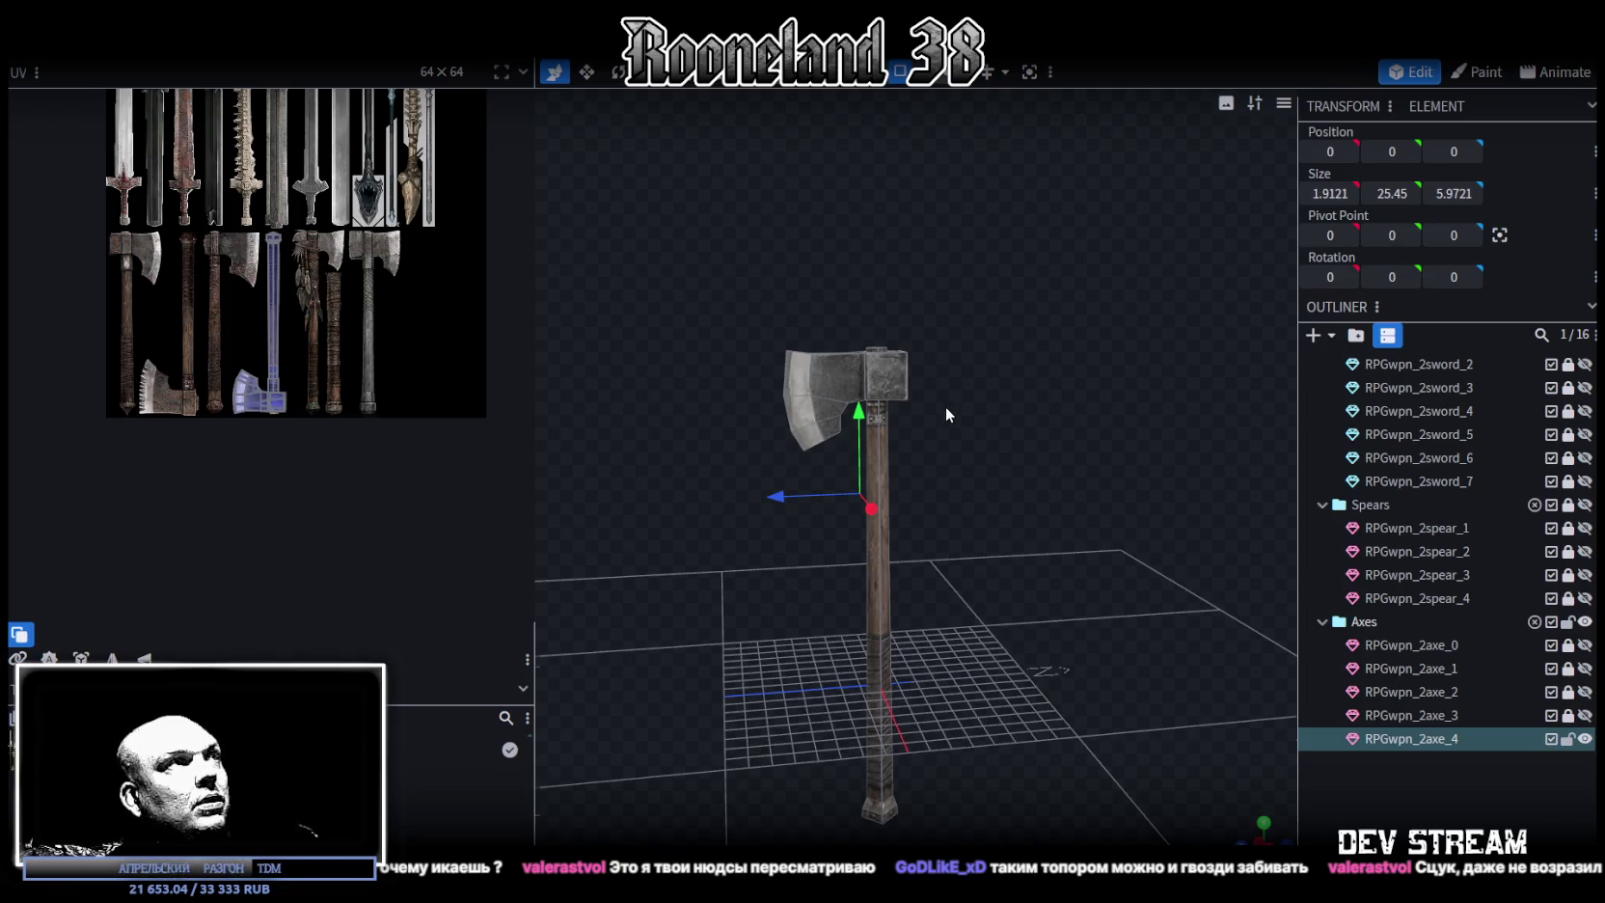
{"action": "scroll", "coordinate": [947, 410], "scroll_direction": "up", "scroll_amount": 2}
{"action": "scroll", "coordinate": [644, 337], "scroll_direction": "up", "scroll_amount": 2}
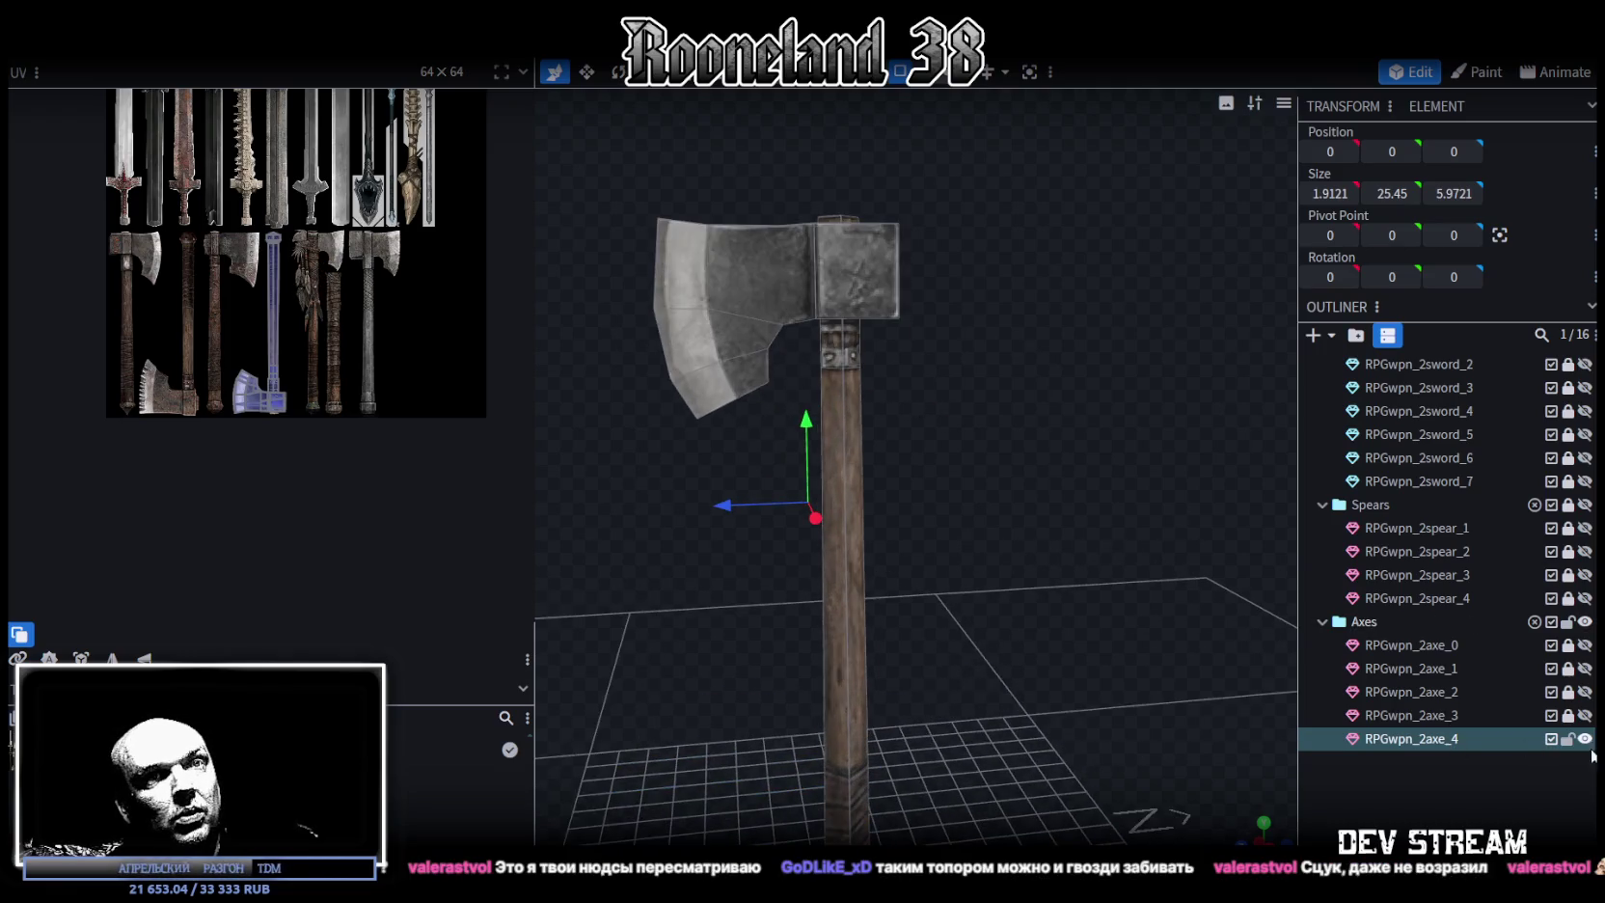
Duplicate the axe as RPGwpn_2axe_5 and bring the atlas axe UVs into view
{"action": "key", "text": "ctrl+d"}
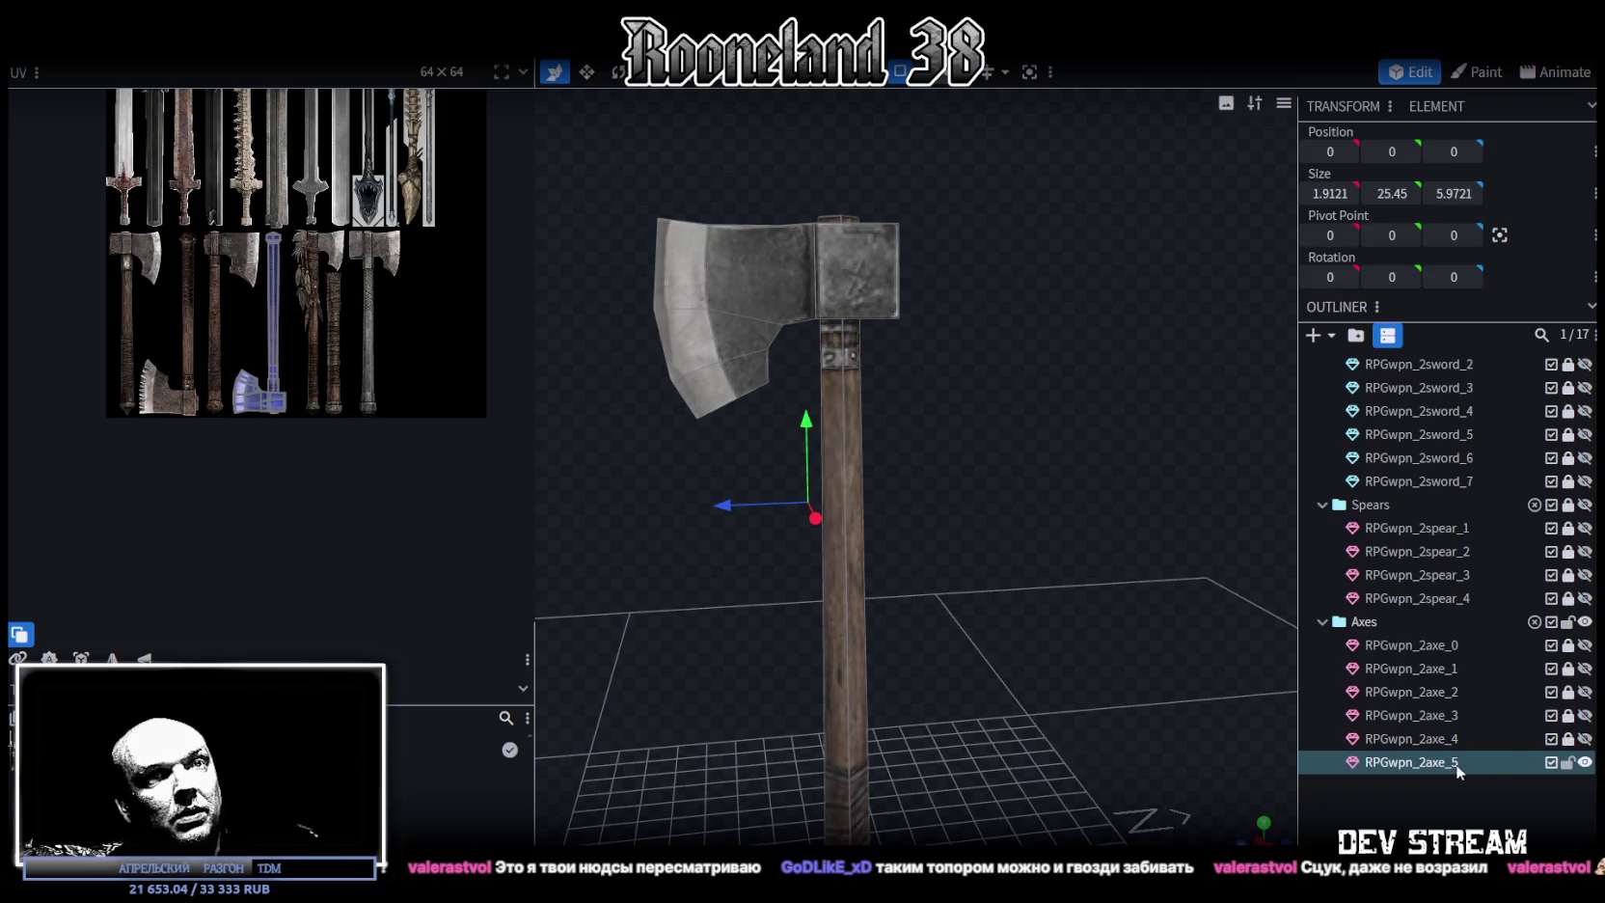
{"action": "scroll", "coordinate": [328, 391], "scroll_direction": "up", "scroll_amount": 2}
{"action": "scroll", "coordinate": [296, 422], "scroll_direction": "up", "scroll_amount": 1}
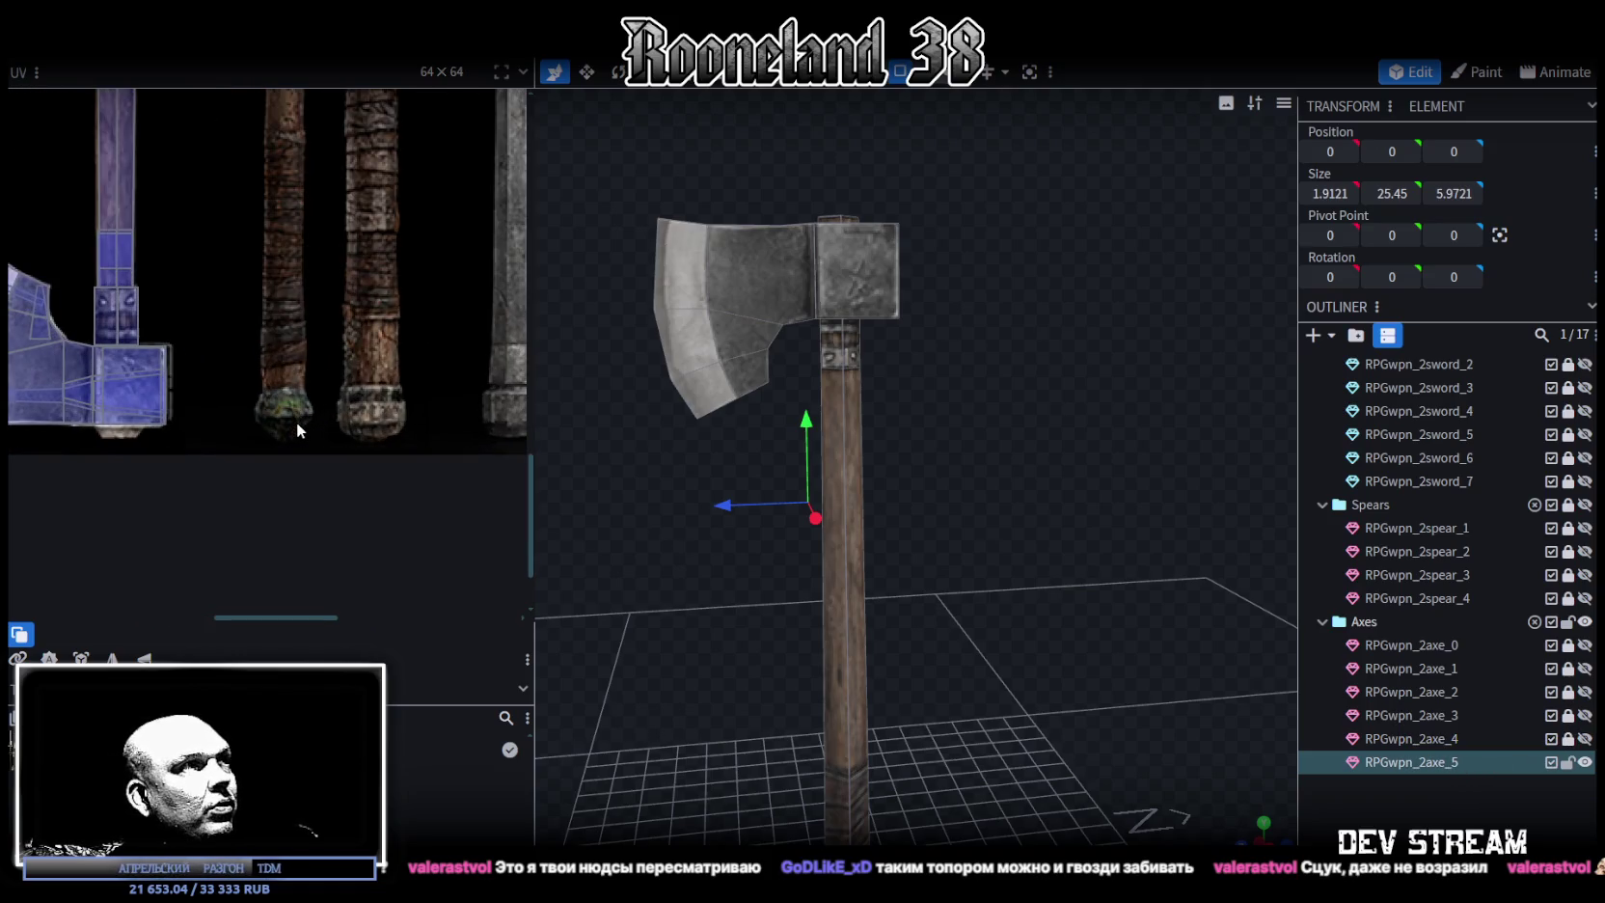
{"action": "scroll", "coordinate": [285, 414], "scroll_direction": "down", "scroll_amount": 1}
{"action": "middle_click_drag", "start_coordinate": [286, 402], "coordinate": [309, 481]}
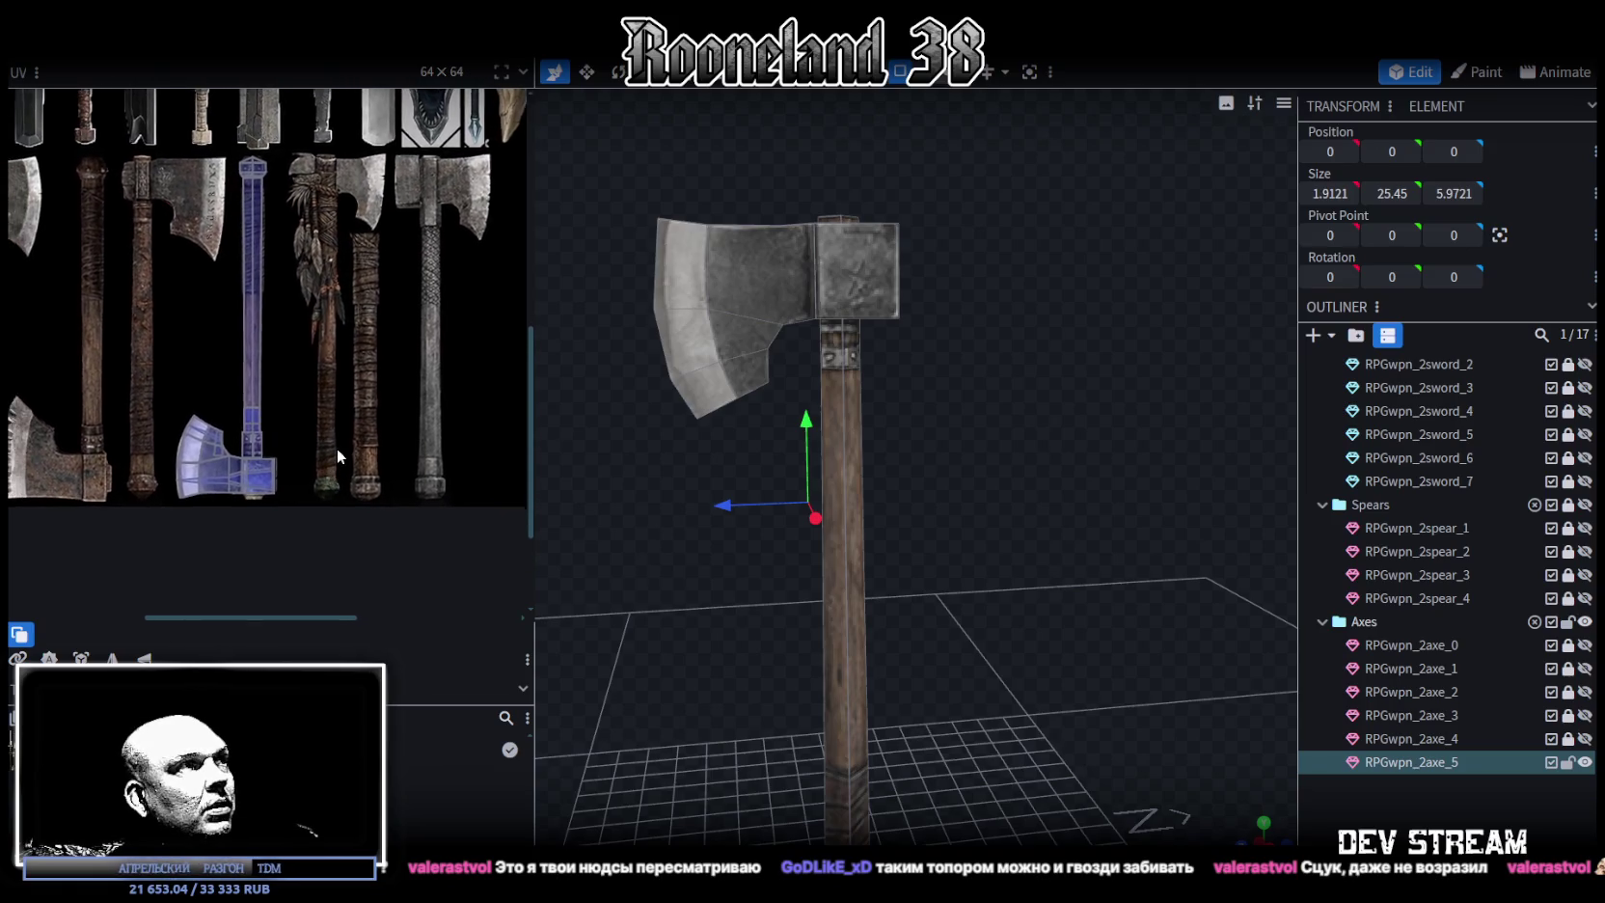
{"action": "scroll", "coordinate": [280, 207], "scroll_direction": "up", "scroll_amount": 2}
{"action": "scroll", "coordinate": [400, 467], "scroll_direction": "down", "scroll_amount": 3}
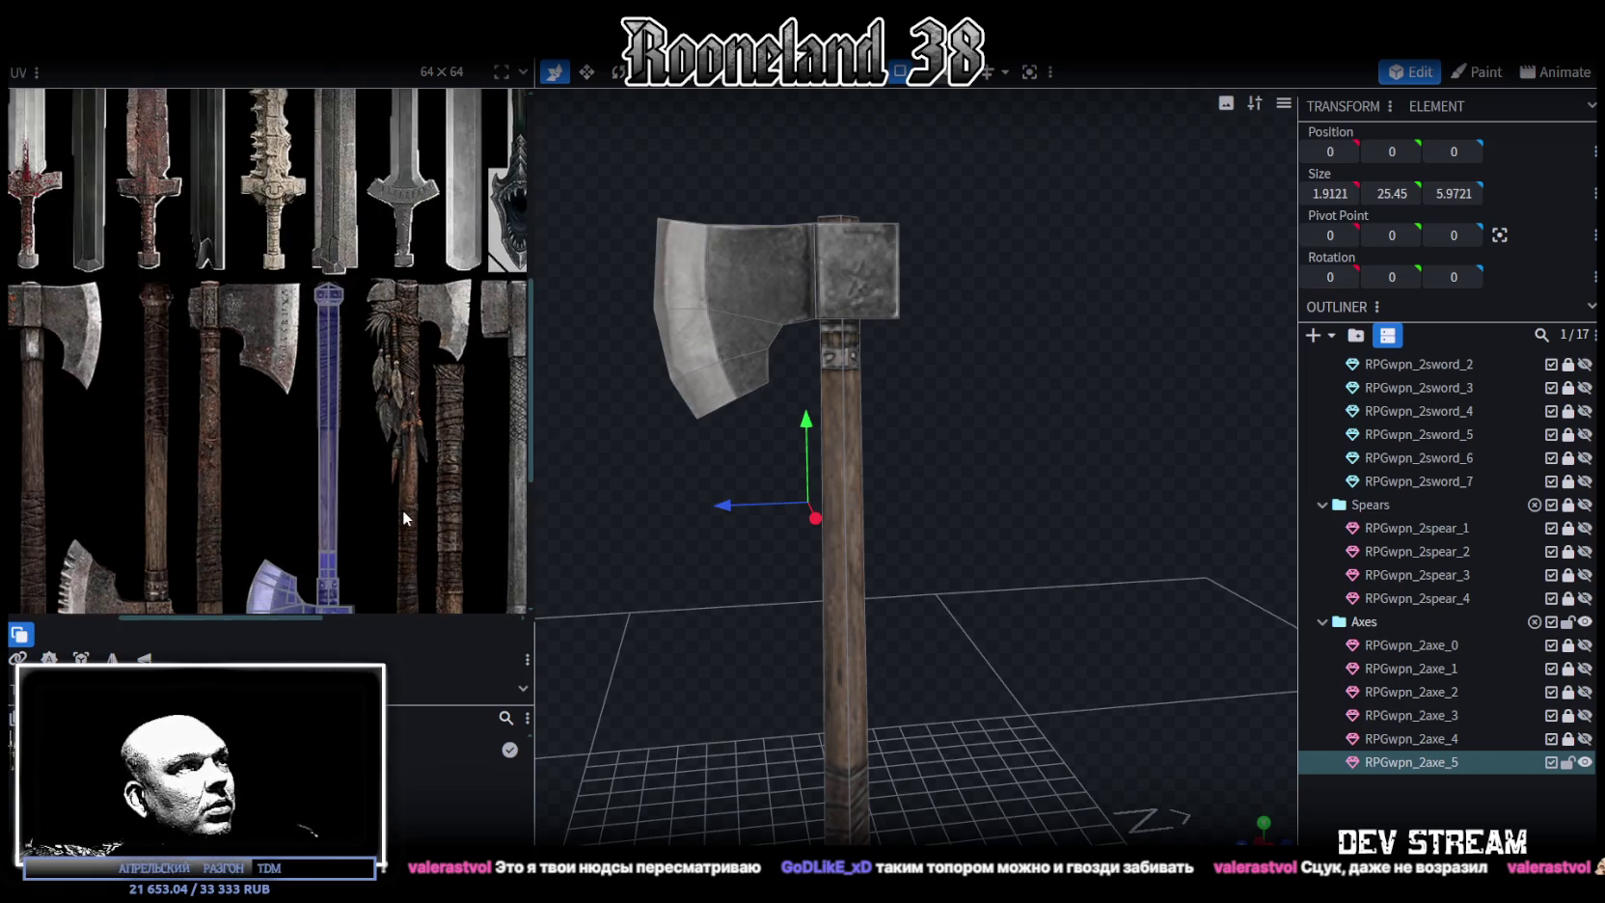
{"action": "middle_click_drag", "start_coordinate": [395, 444], "coordinate": [386, 401]}
{"action": "scroll", "coordinate": [386, 401], "scroll_direction": "up", "scroll_amount": 2}
{"action": "scroll", "coordinate": [345, 245], "scroll_direction": "down", "scroll_amount": 1}
{"action": "scroll", "coordinate": [354, 423], "scroll_direction": "up", "scroll_amount": 2}
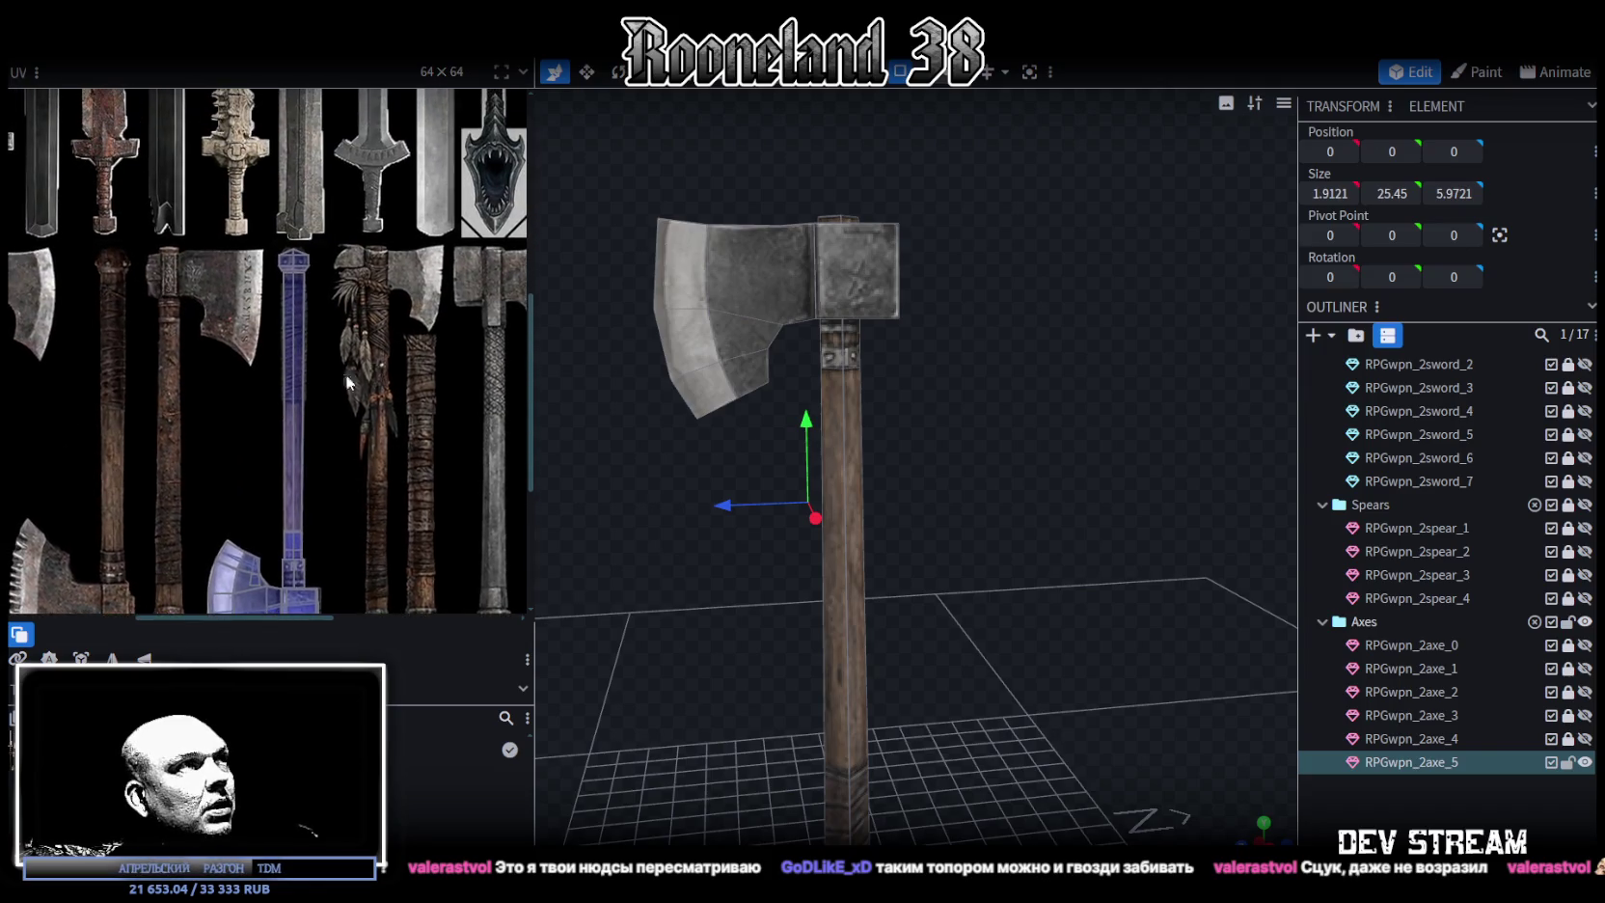
{"action": "scroll", "coordinate": [348, 337], "scroll_direction": "up", "scroll_amount": 2}
Move the handle-top UV face onto another atlas axe's handle end and shrink it to fit
{"action": "left_click", "coordinate": [334, 280]}
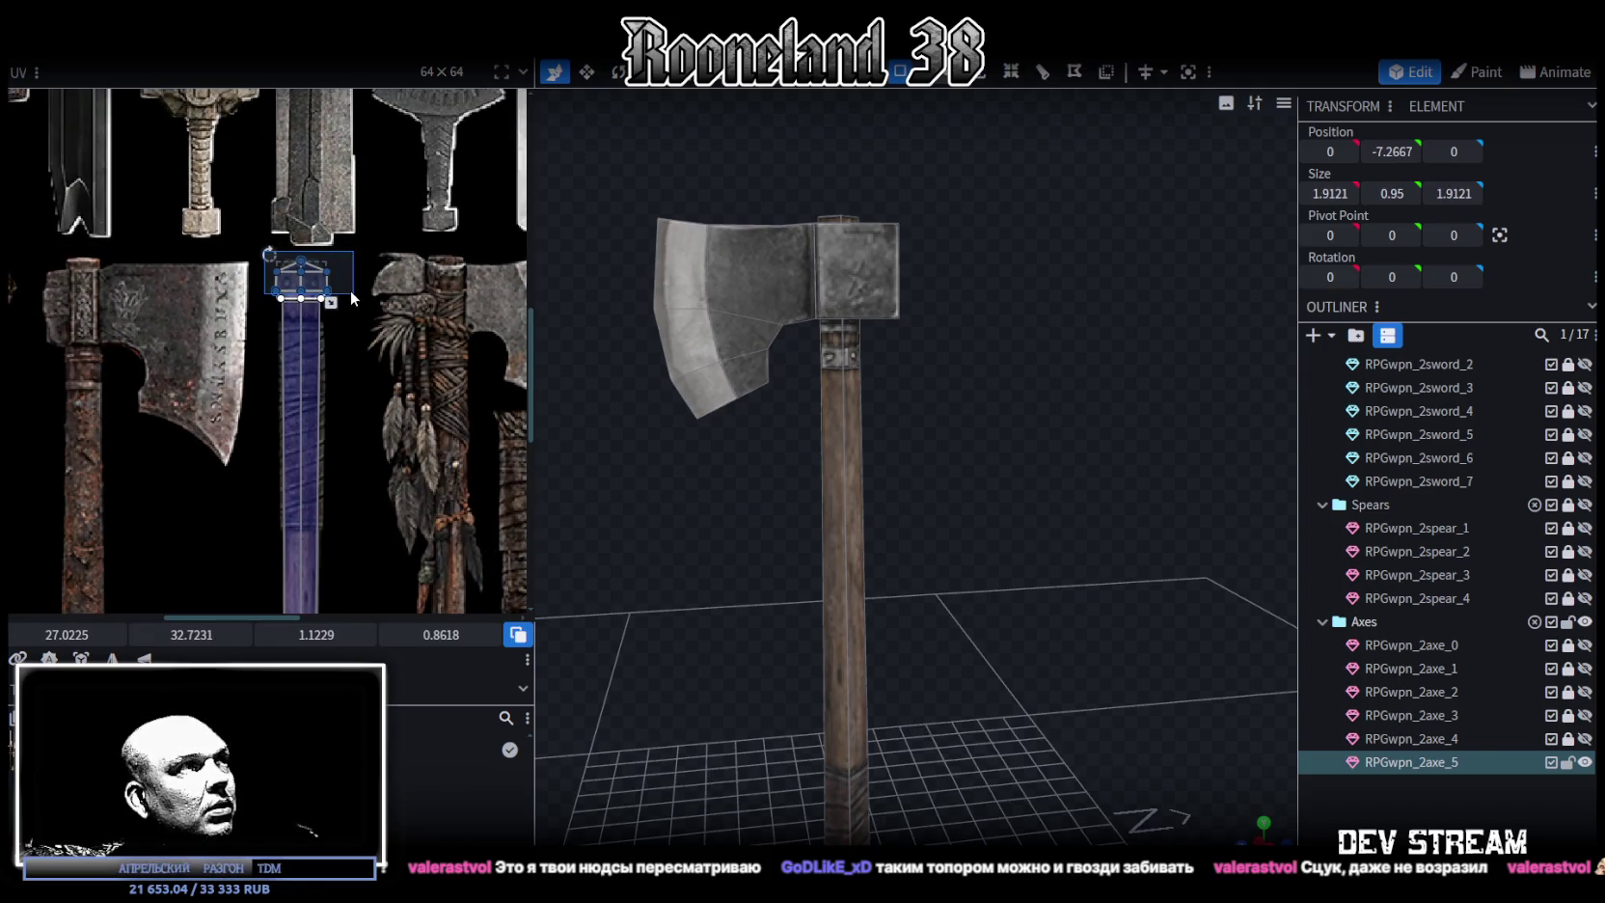
{"action": "left_click_drag", "start_coordinate": [324, 280], "coordinate": [429, 528]}
{"action": "middle_click_drag", "start_coordinate": [428, 528], "coordinate": [363, 186]}
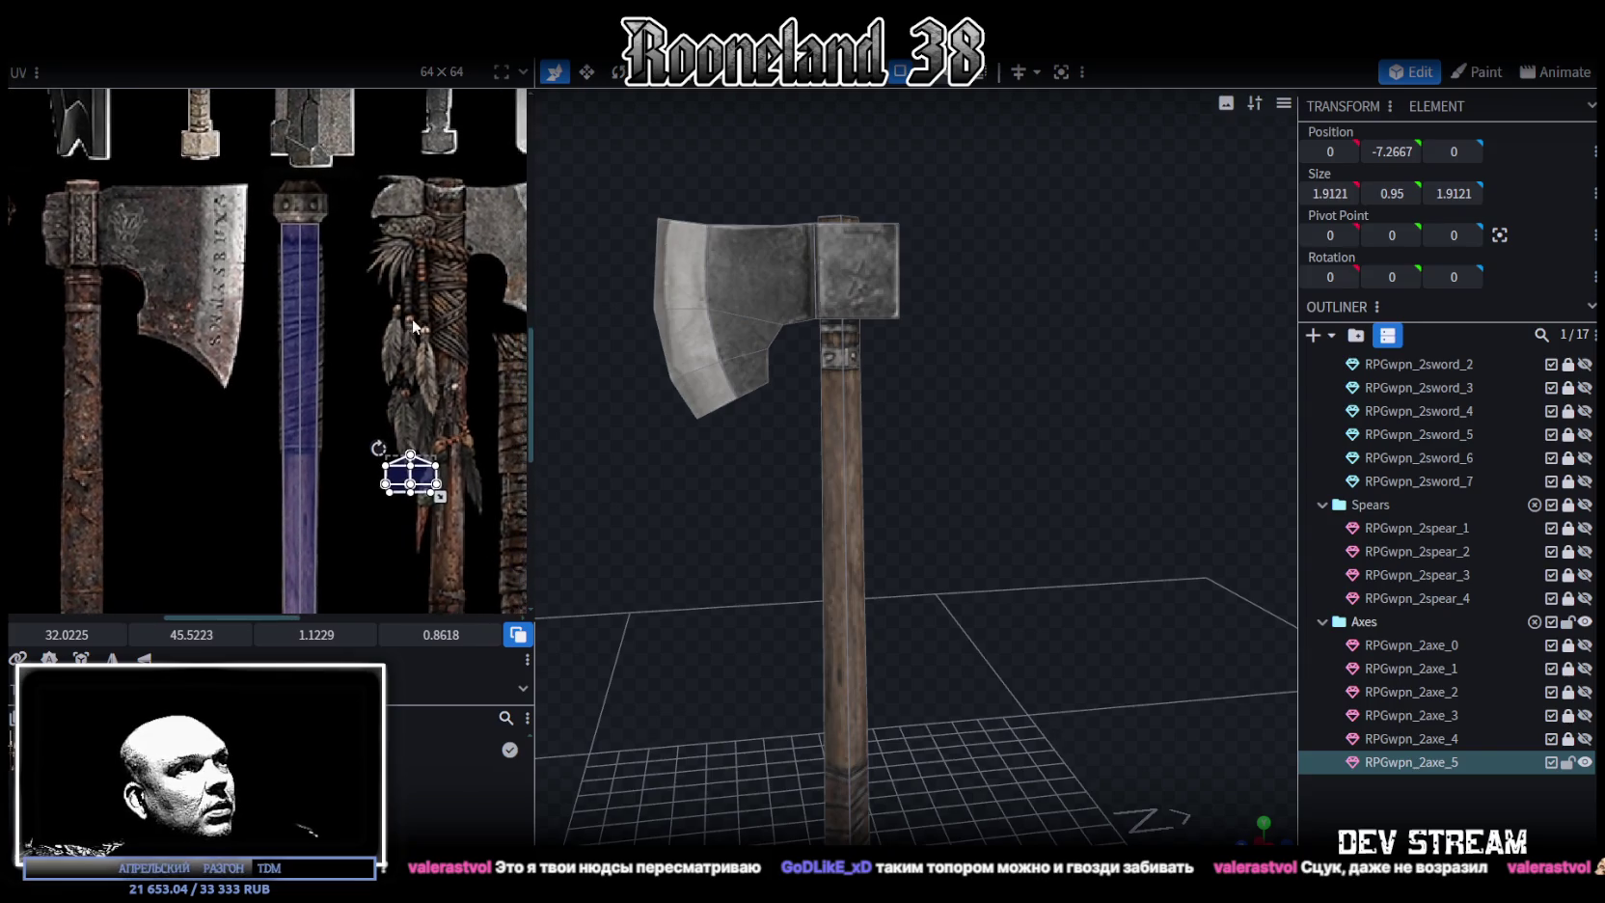
{"action": "left_click_drag", "start_coordinate": [373, 174], "coordinate": [405, 526]}
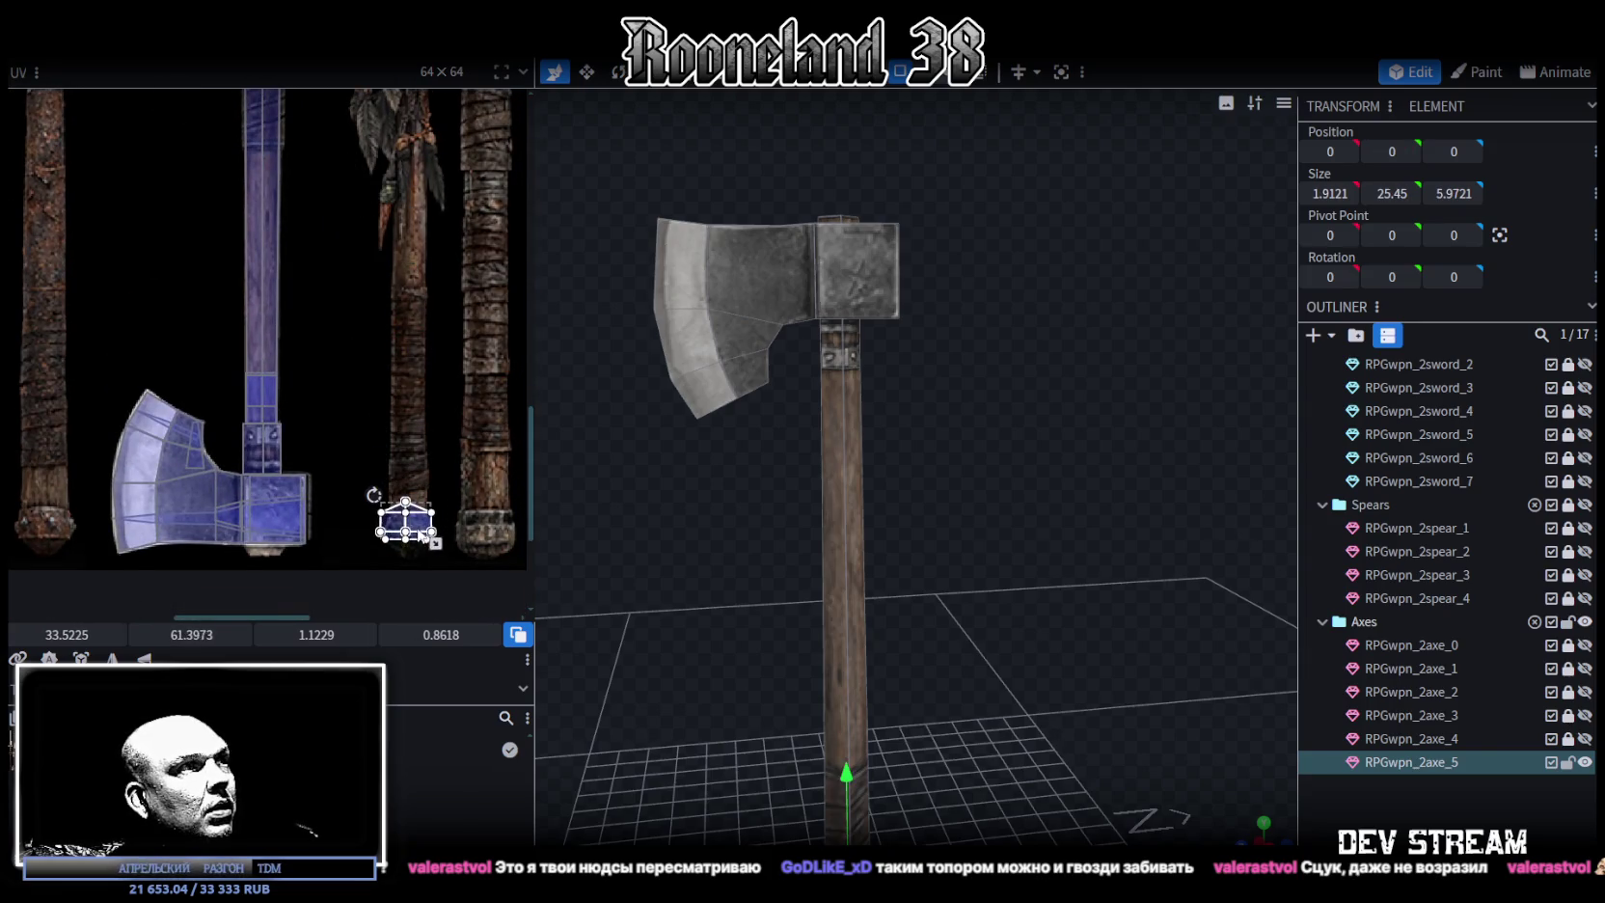
{"action": "scroll", "coordinate": [386, 578], "scroll_direction": "up", "scroll_amount": 3}
{"action": "scroll", "coordinate": [386, 578], "scroll_direction": "up", "scroll_amount": 2}
{"action": "left_click_drag", "start_coordinate": [503, 278], "coordinate": [465, 332]}
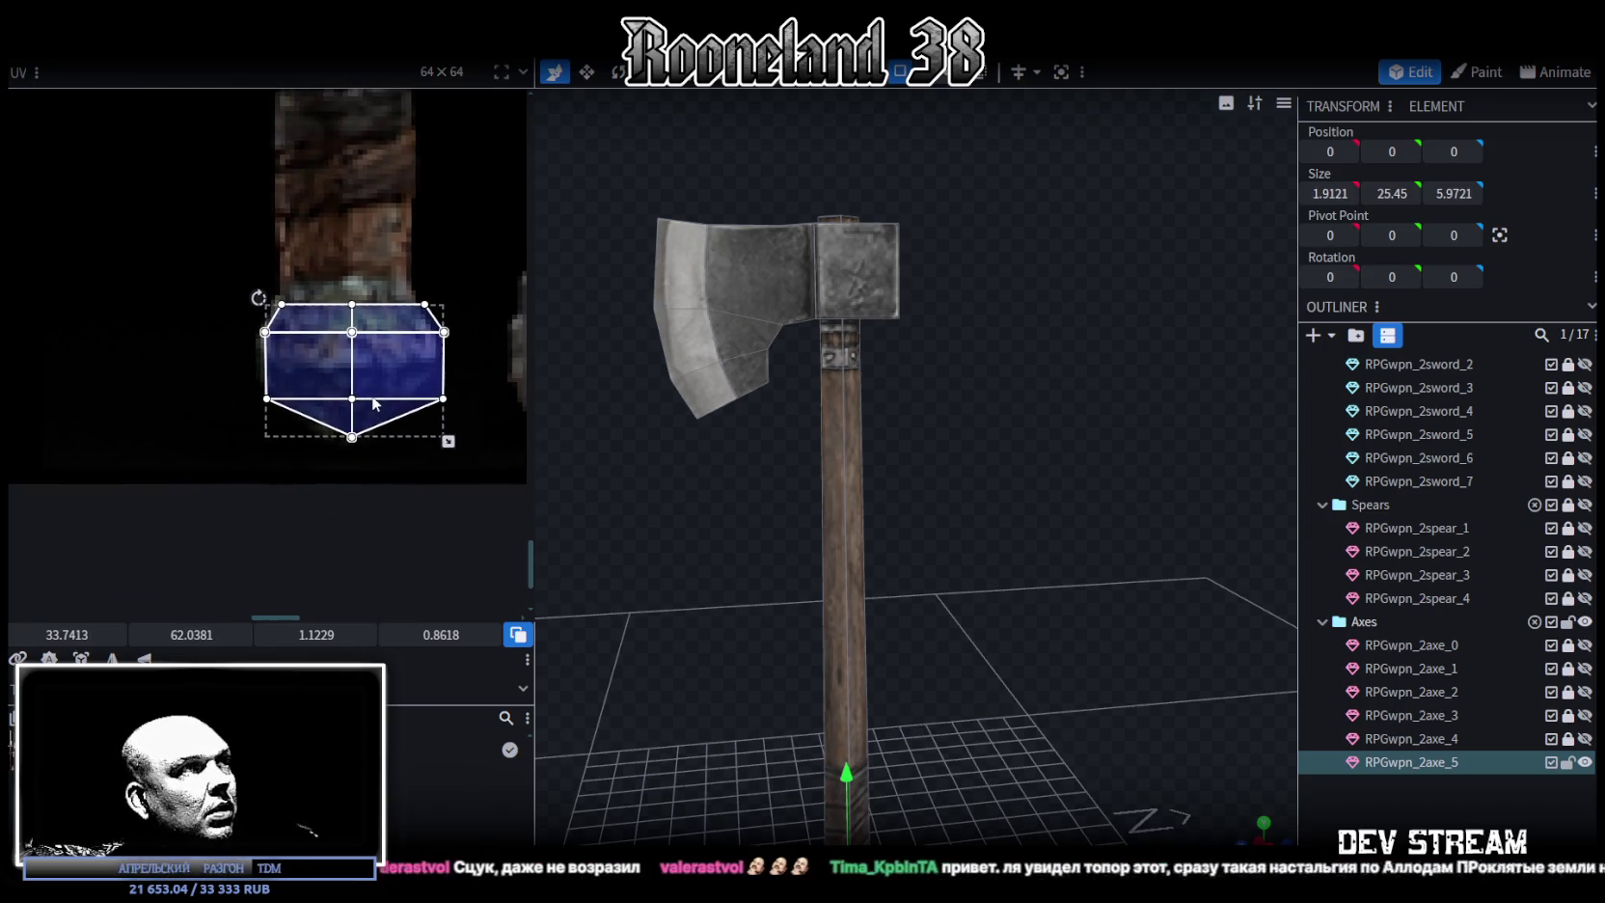
{"action": "middle_click_drag", "start_coordinate": [465, 332], "coordinate": [378, 350]}
{"action": "mouse_move", "coordinate": [449, 443]}
{"action": "left_mouse_down"}
{"action": "mouse_move", "coordinate": [422, 428]}
{"action": "mouse_move", "coordinate": [426, 412]}
{"action": "left_mouse_up"}
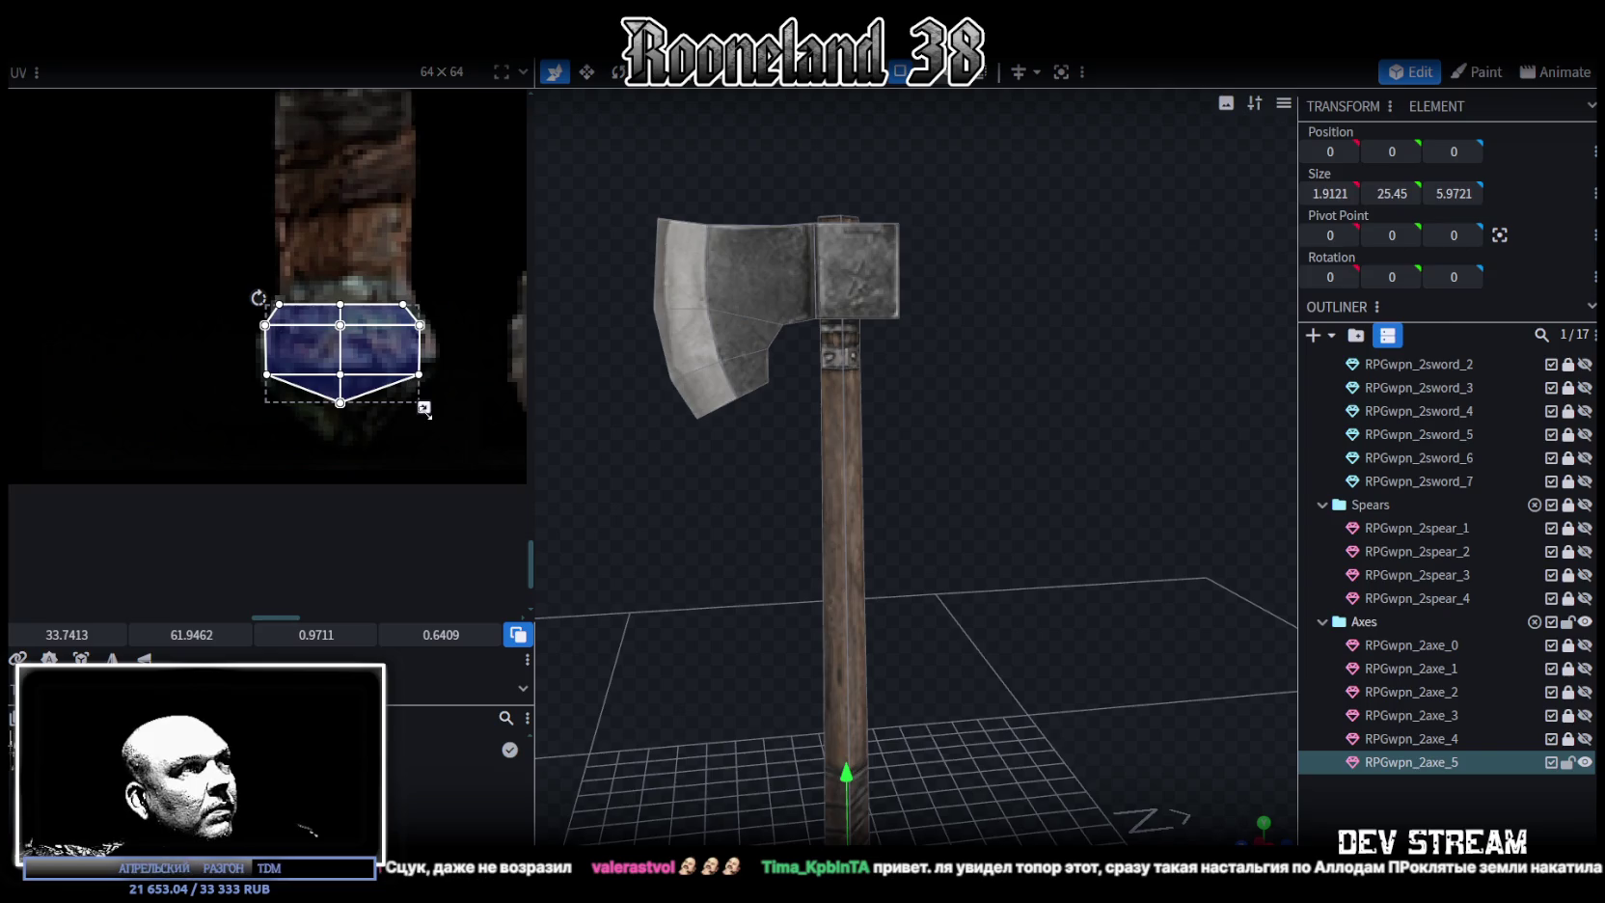
Make the bottom triangle face's UV taller, then frame the handle bottom and select a pommel side face
{"action": "left_click", "coordinate": [357, 393]}
{"action": "left_click_drag", "start_coordinate": [338, 409], "coordinate": [336, 446]}
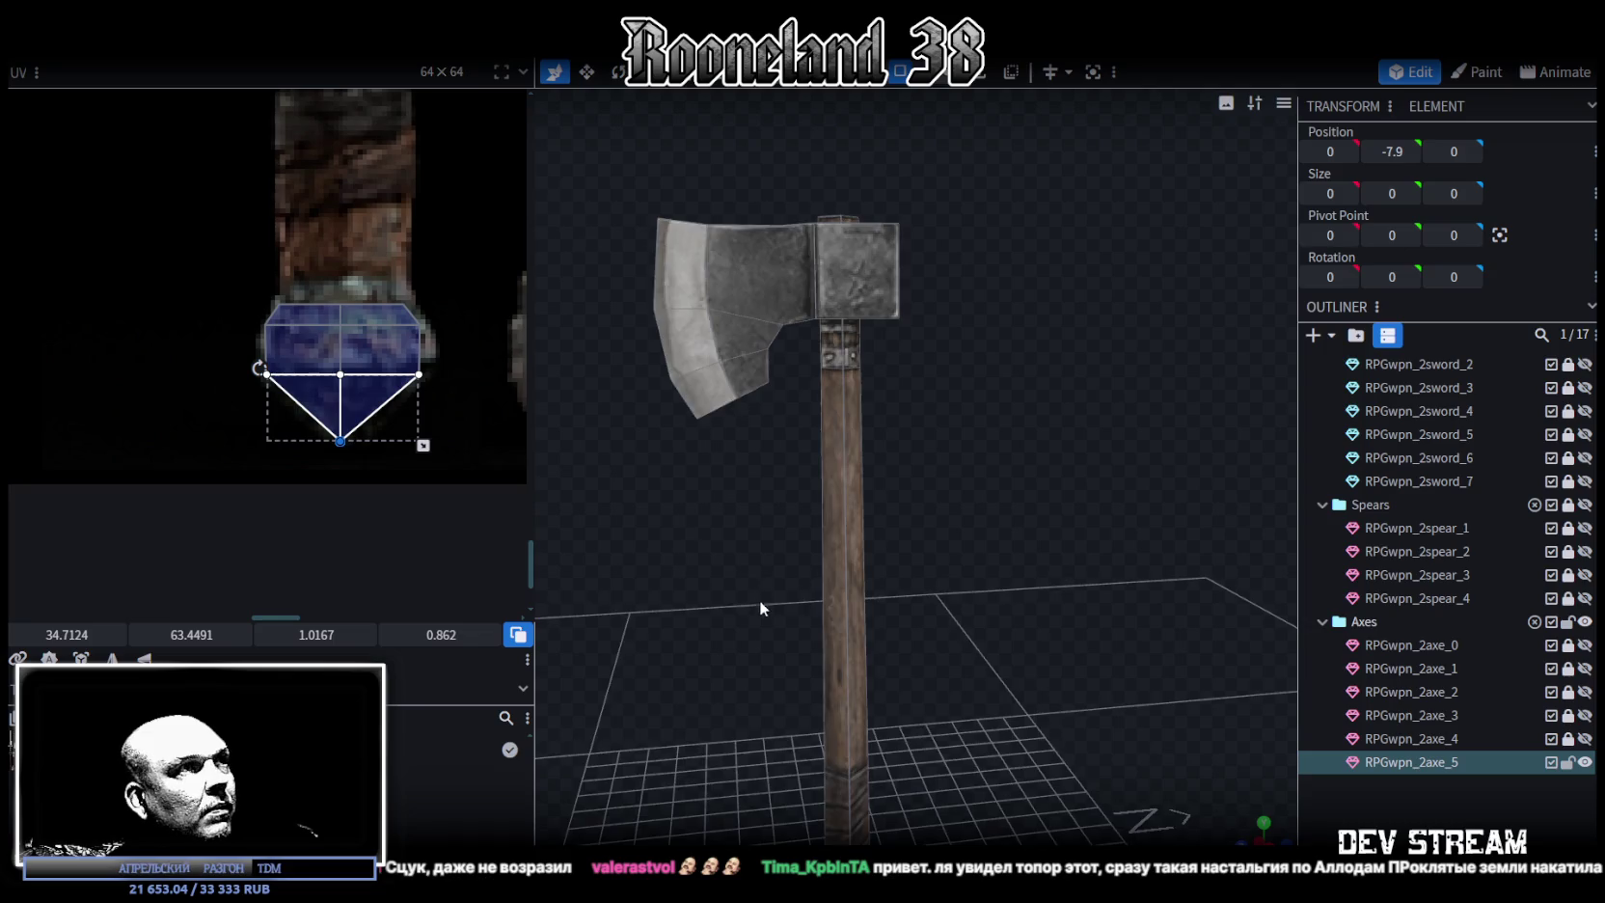
{"action": "key", "text": "KP_Decimal"}
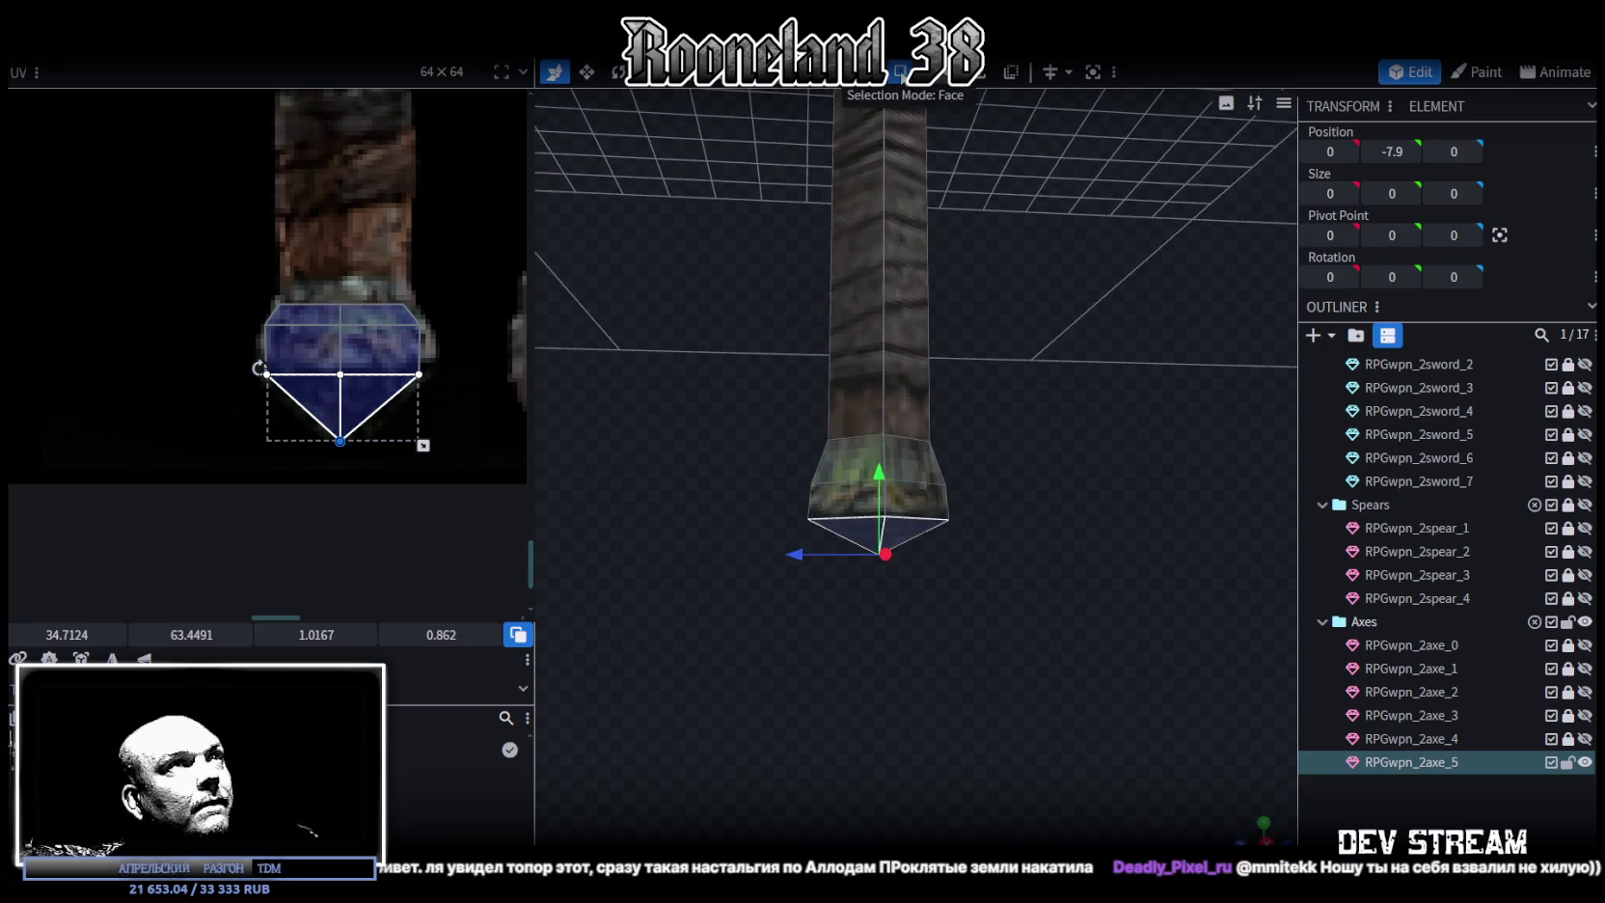
{"action": "left_click", "coordinate": [911, 500]}
Stretch the selected pommel side face taller with the Move tool
{"action": "key", "text": "v"}
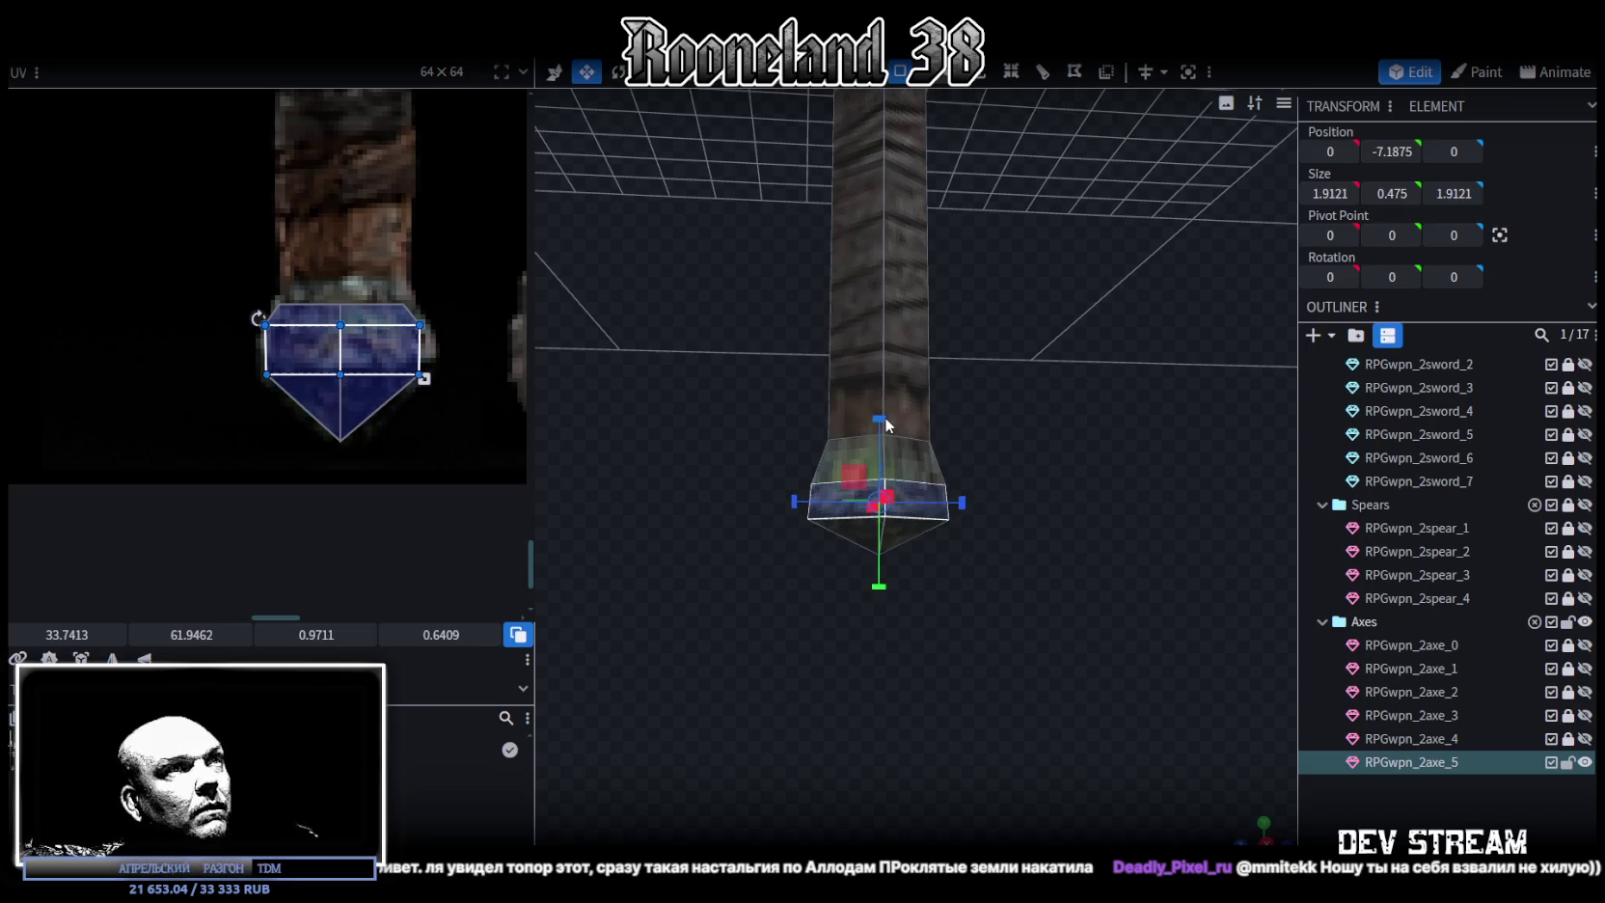
{"action": "left_click_drag", "start_coordinate": [887, 425], "coordinate": [897, 421]}
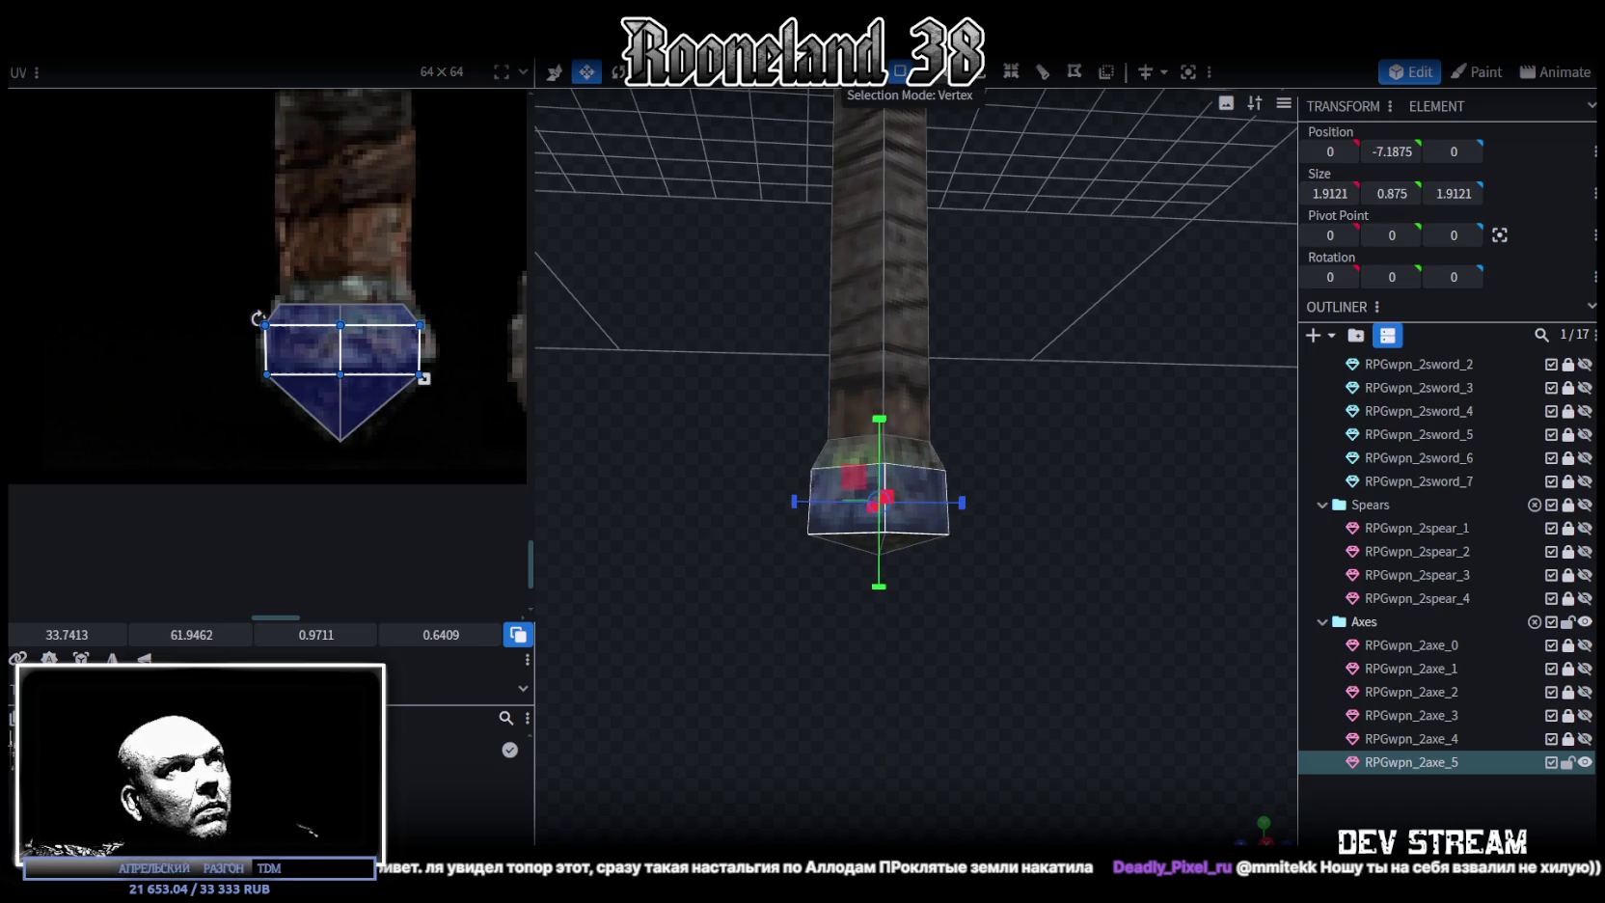
{"action": "left_click", "coordinate": [925, 569]}
Pull the pommel's tip vertex down to Y -8.5 for a longer pointed butt
{"action": "left_click", "coordinate": [879, 555]}
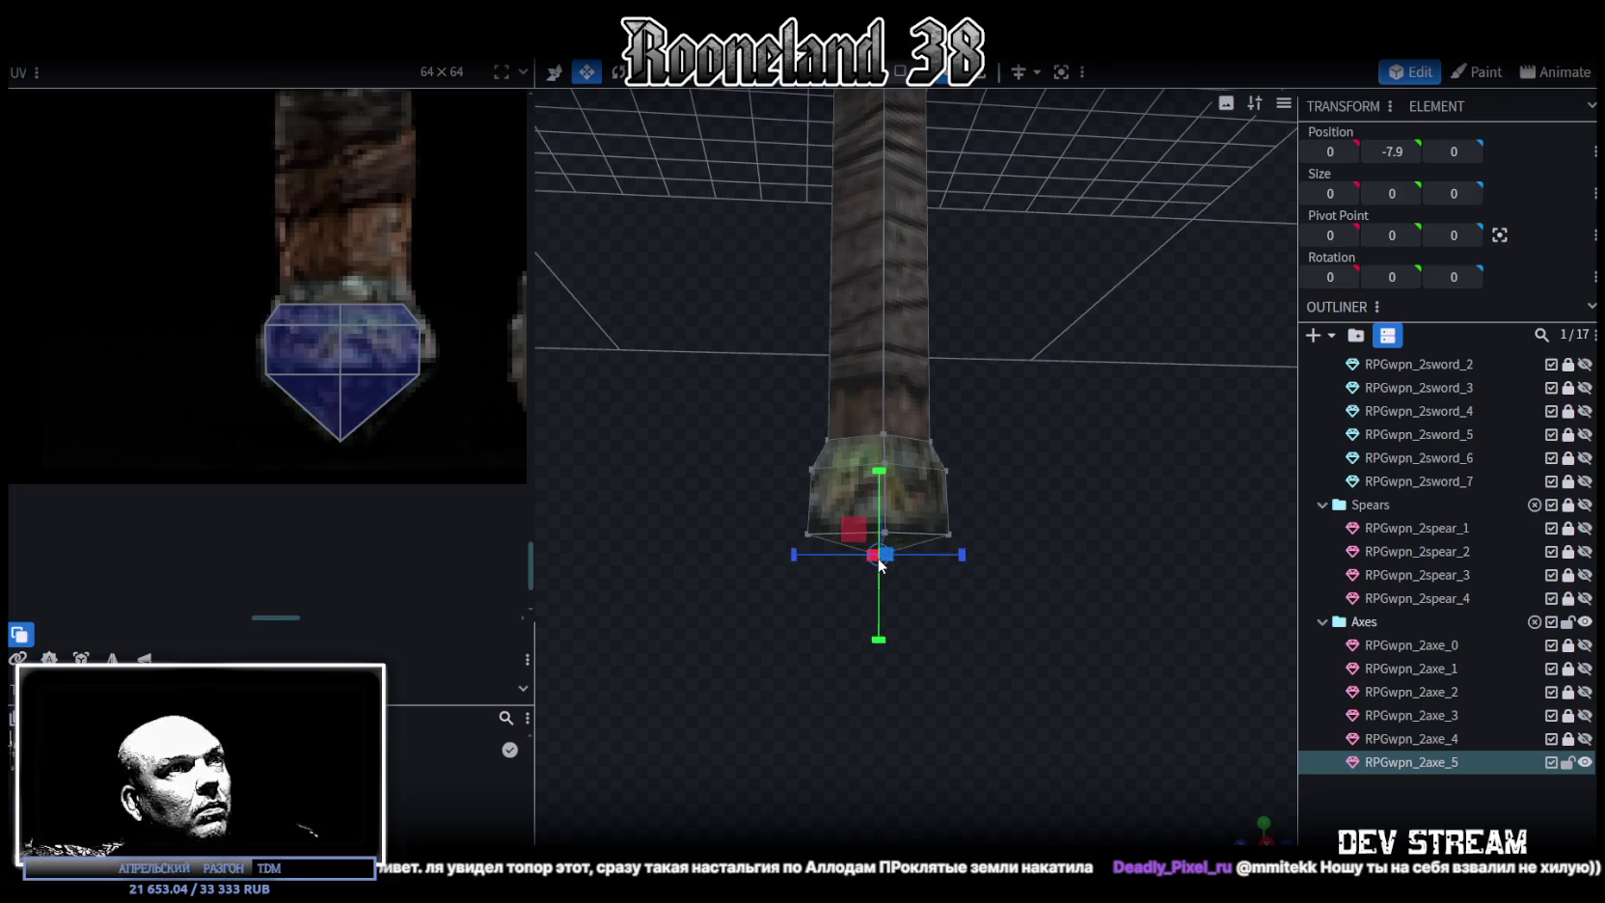
{"action": "left_click_drag", "start_coordinate": [878, 472], "coordinate": [881, 515]}
{"action": "left_click_drag", "start_coordinate": [981, 498], "coordinate": [802, 727]}
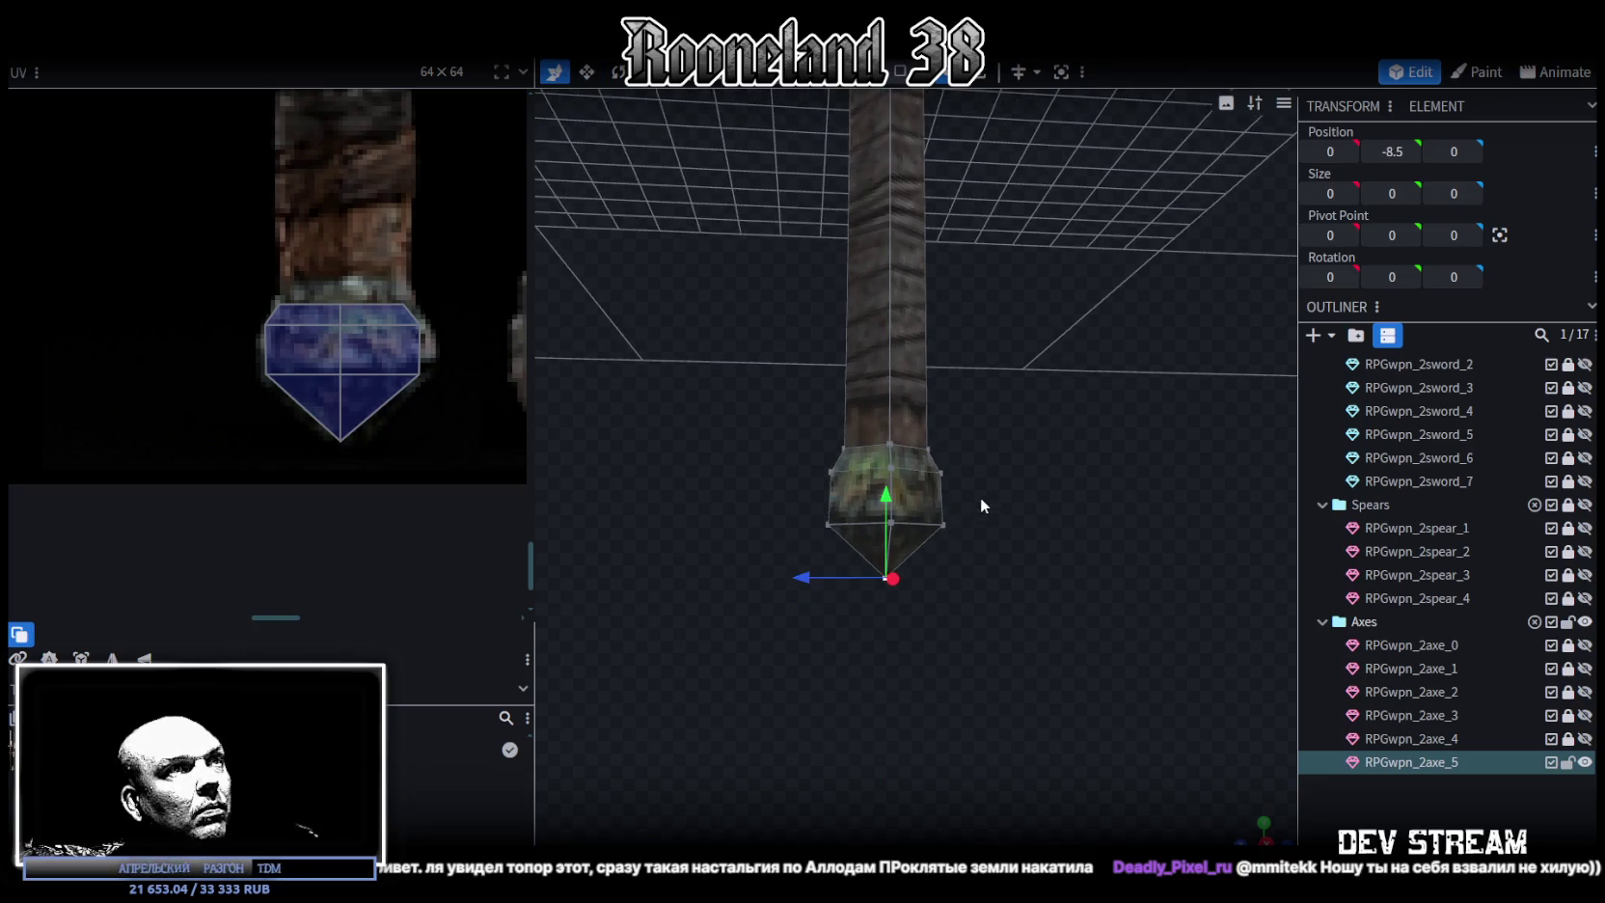
{"action": "scroll", "coordinate": [457, 574], "scroll_direction": "down", "scroll_amount": 3}
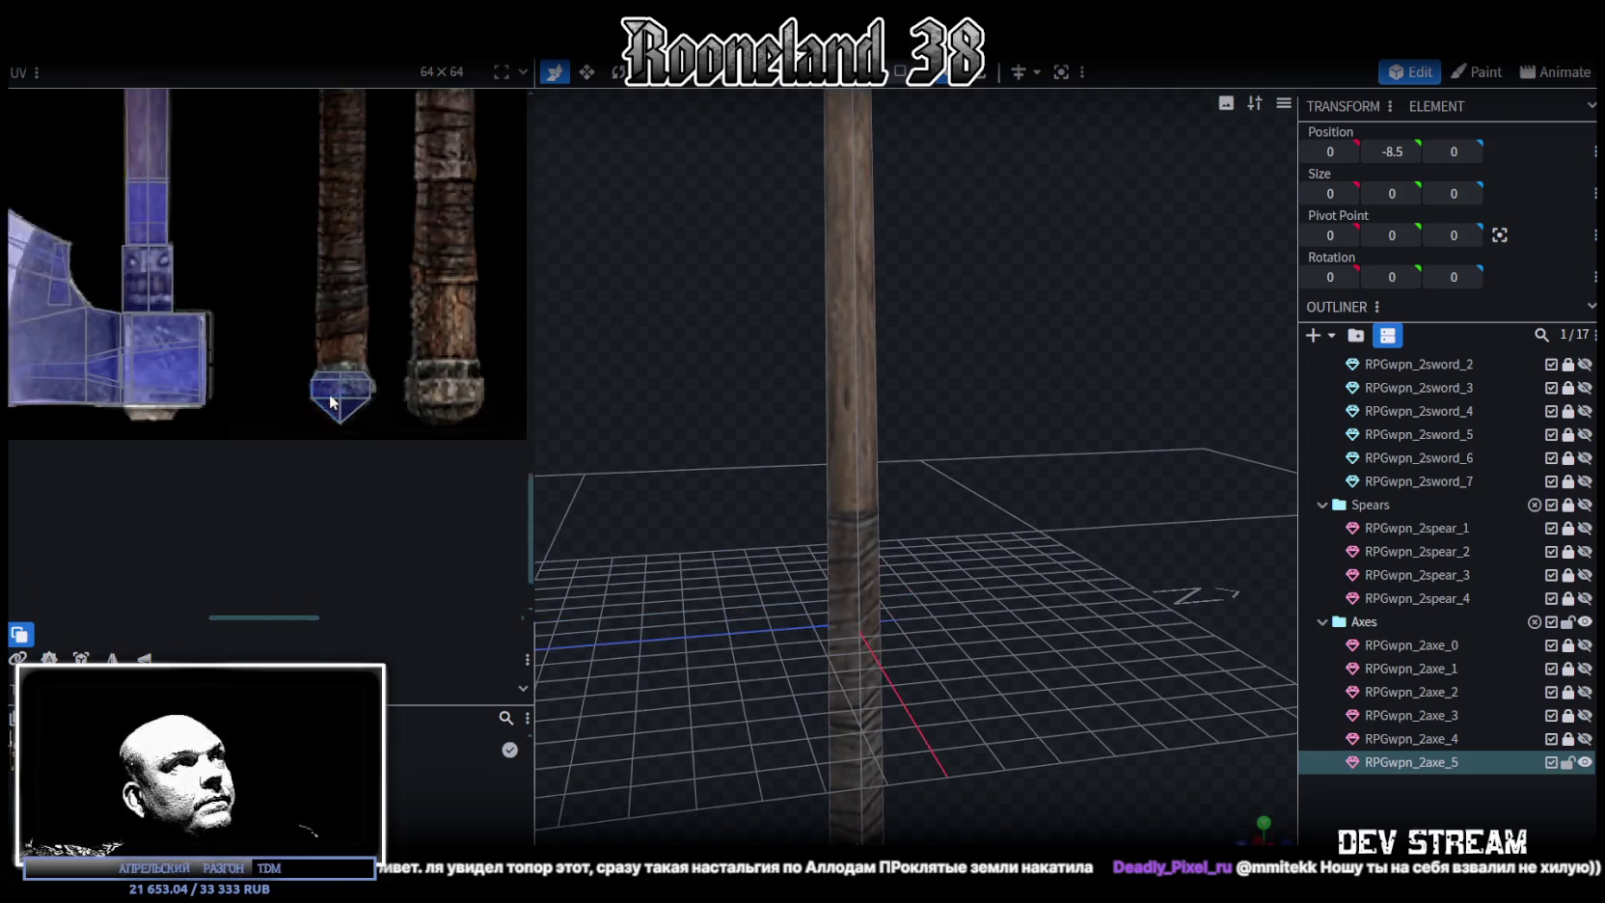
{"action": "scroll", "coordinate": [458, 573], "scroll_direction": "down", "scroll_amount": 3}
{"action": "scroll", "coordinate": [457, 573], "scroll_direction": "down", "scroll_amount": 1}
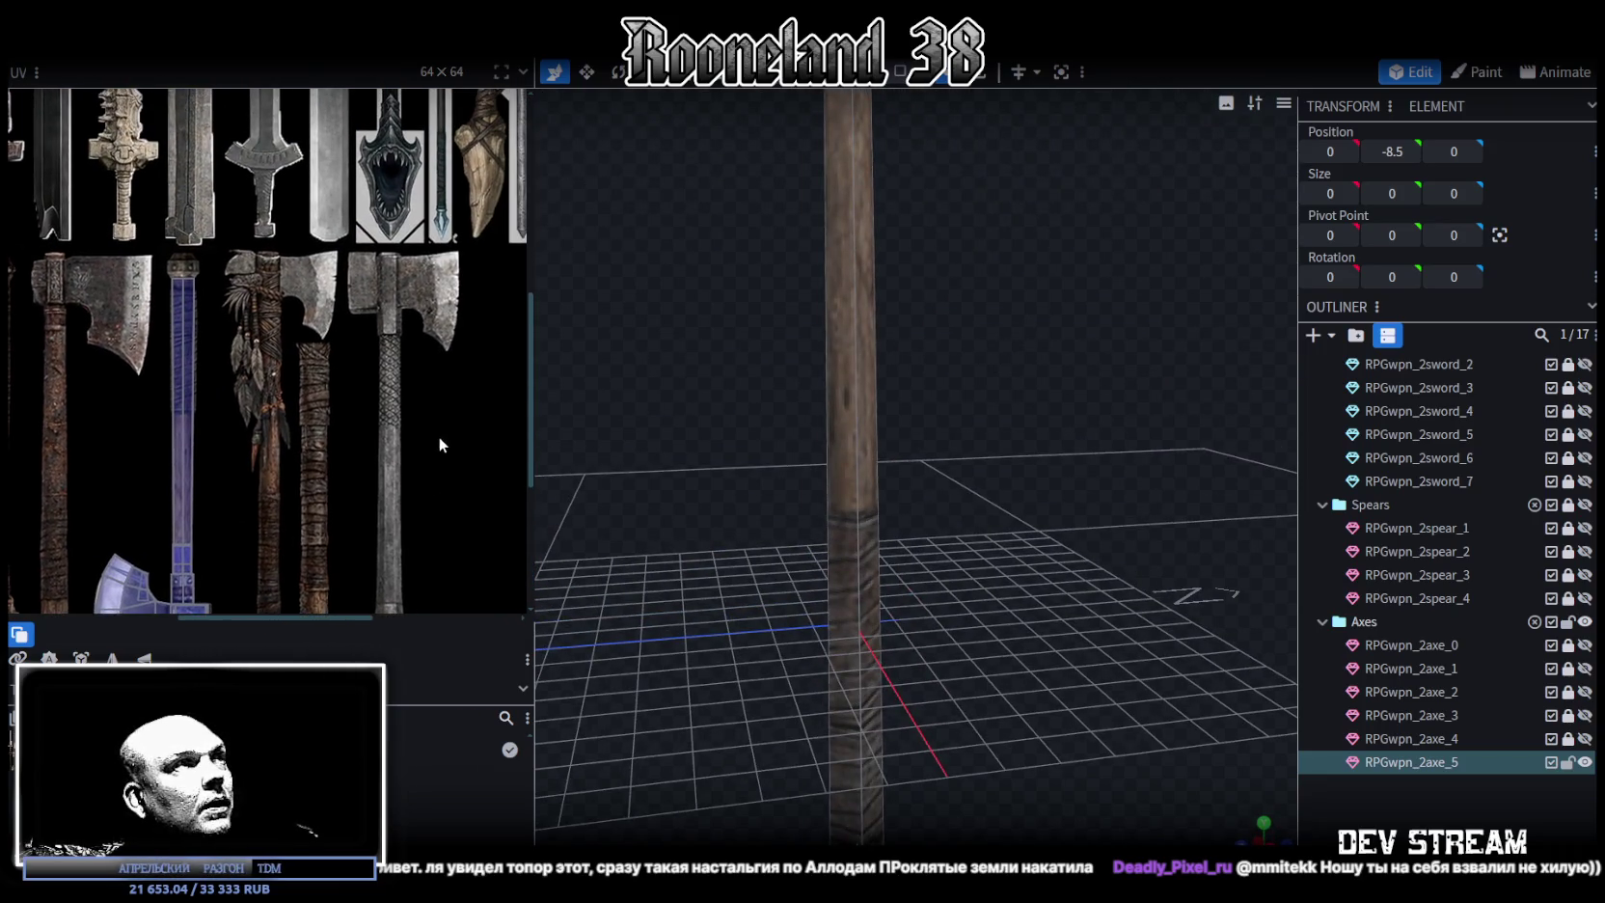
{"action": "scroll", "coordinate": [844, 467], "scroll_direction": "down", "scroll_amount": 3}
{"action": "left_click_drag", "start_coordinate": [934, 411], "coordinate": [925, 395]}
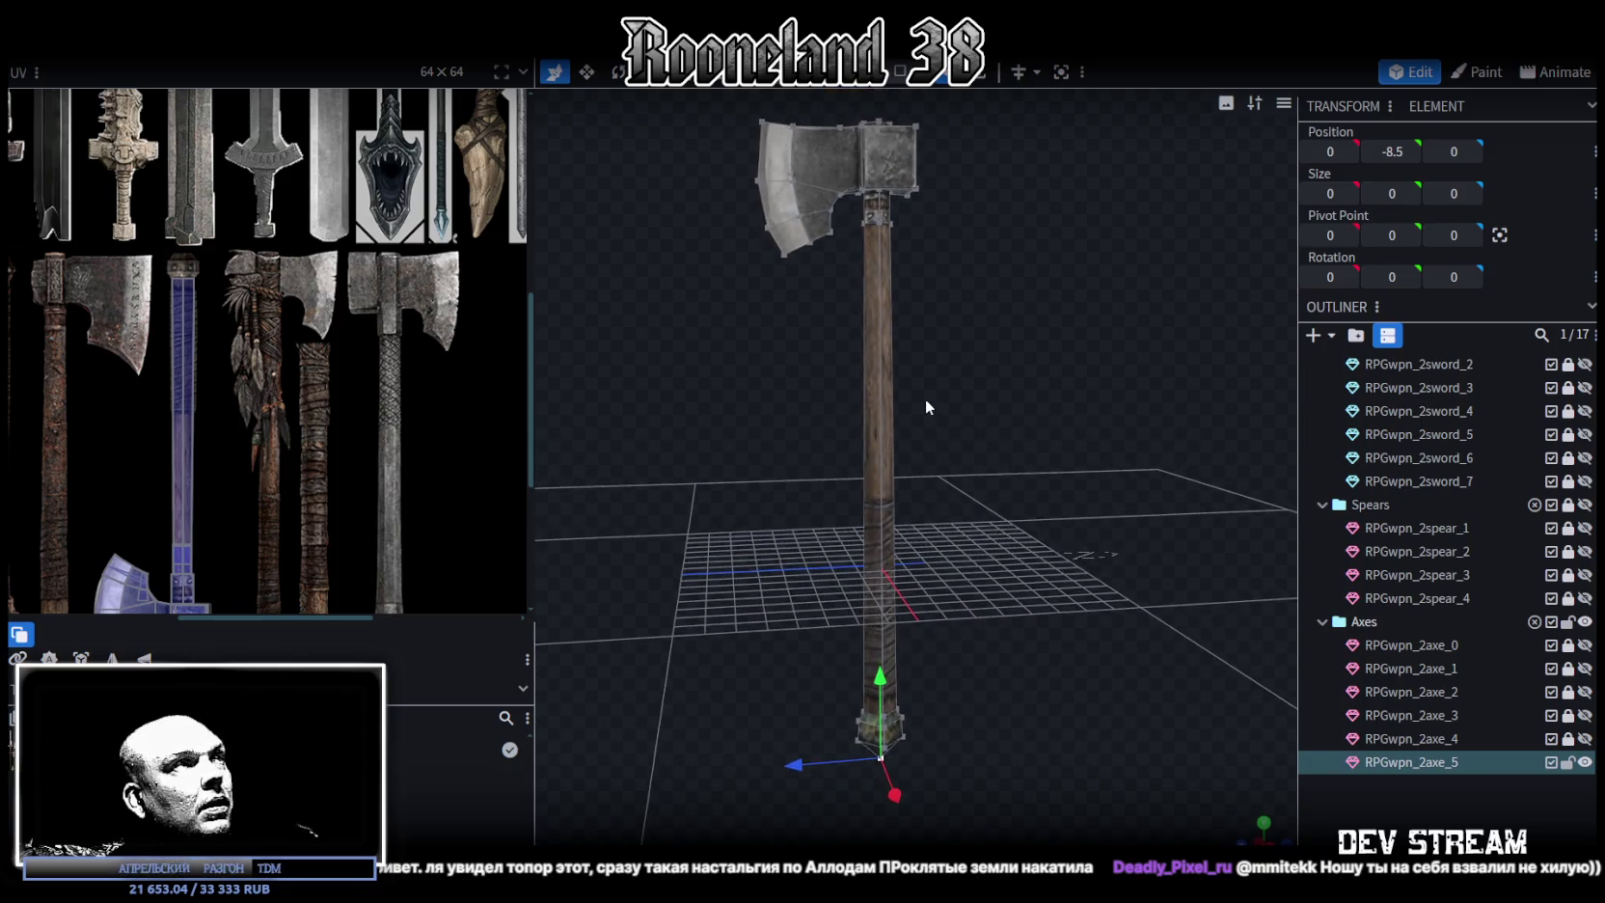
Lower the axe-head cubes to Y 13.3739 and raise the lower handle ring to Y -5.0308
{"action": "scroll", "coordinate": [239, 438], "scroll_direction": "down", "scroll_amount": 3}
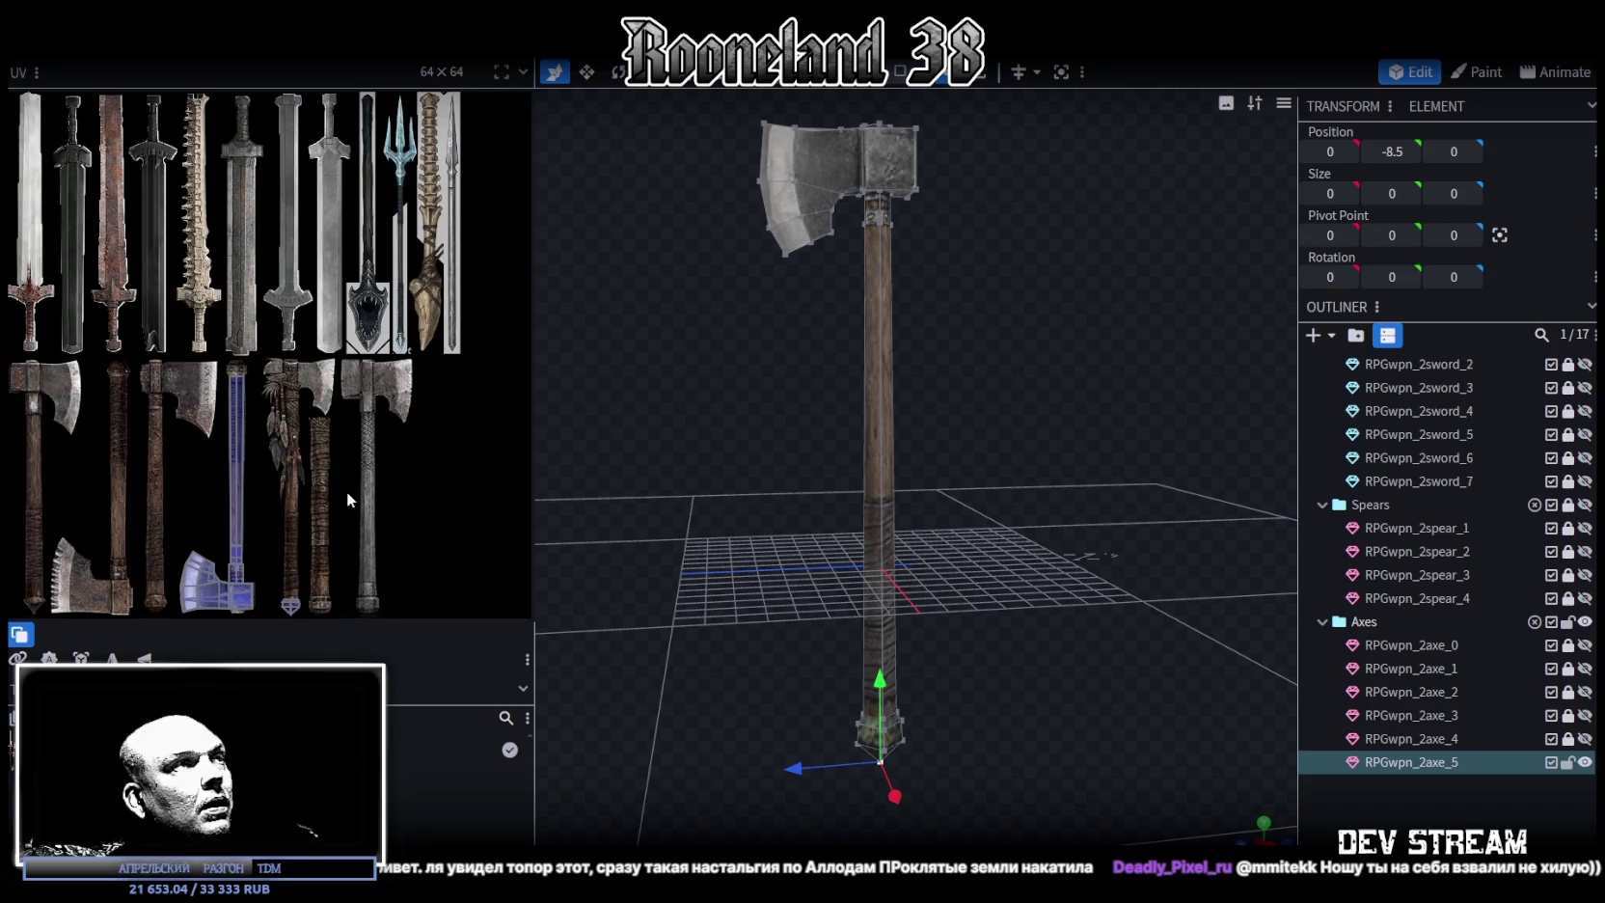
{"action": "scroll", "coordinate": [347, 492], "scroll_direction": "down", "scroll_amount": 1}
{"action": "left_click", "coordinate": [869, 293]}
{"action": "left_click_drag", "start_coordinate": [976, 413], "coordinate": [958, 451]}
{"action": "left_click_drag", "start_coordinate": [710, 178], "coordinate": [1004, 417]}
{"action": "left_click_drag", "start_coordinate": [855, 228], "coordinate": [857, 256]}
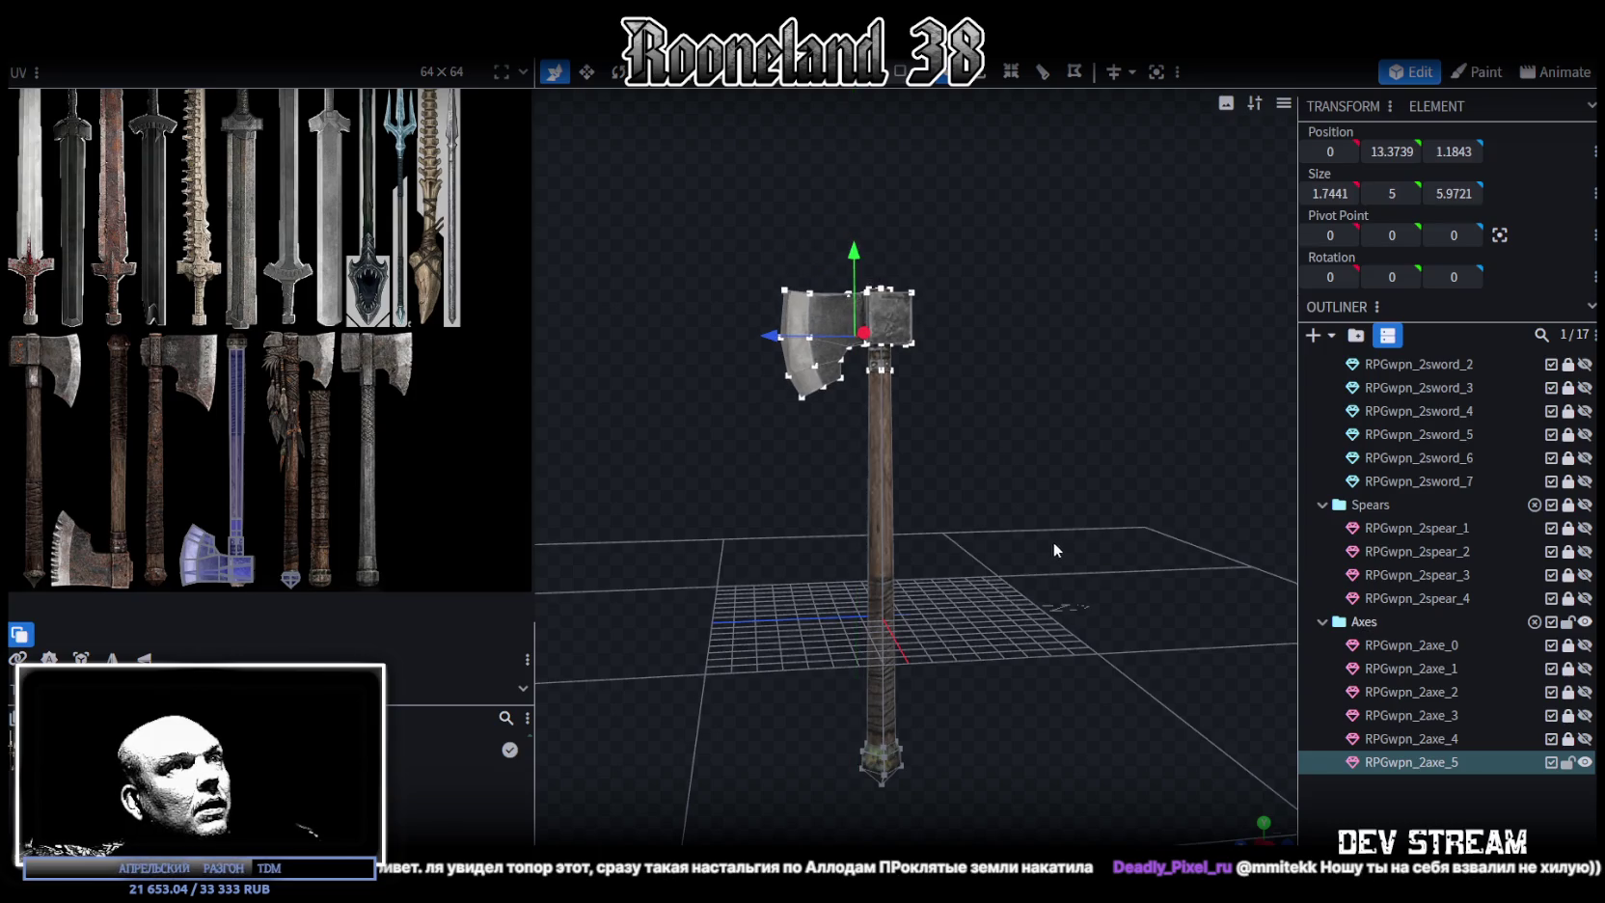
{"action": "left_click_drag", "start_coordinate": [1055, 544], "coordinate": [1031, 501]}
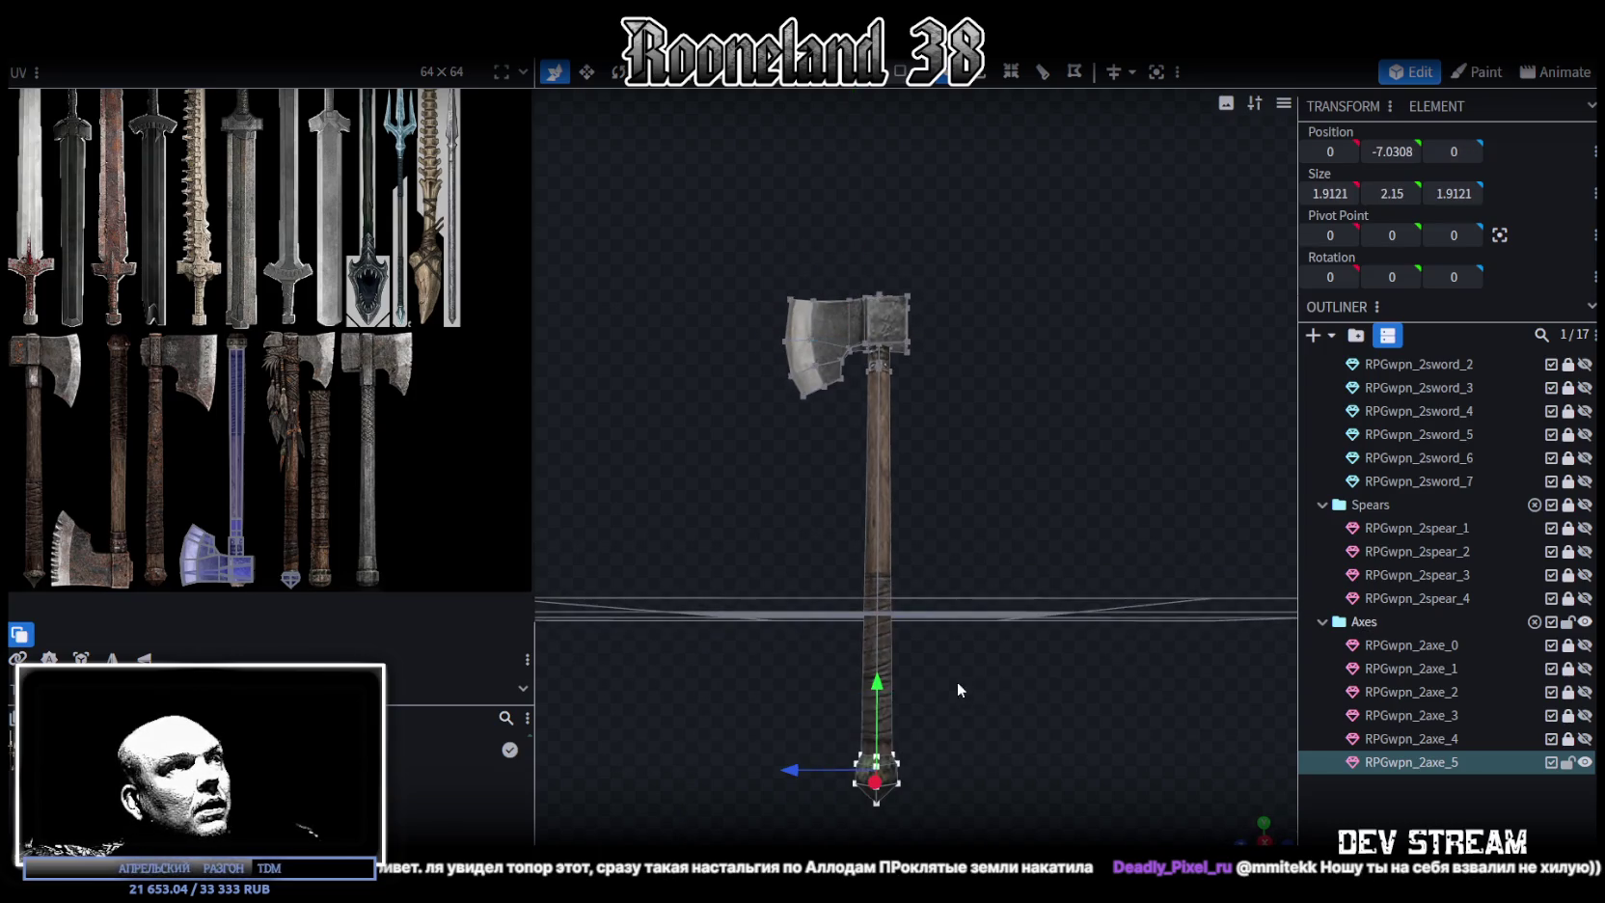
{"action": "left_click_drag", "start_coordinate": [877, 683], "coordinate": [882, 644]}
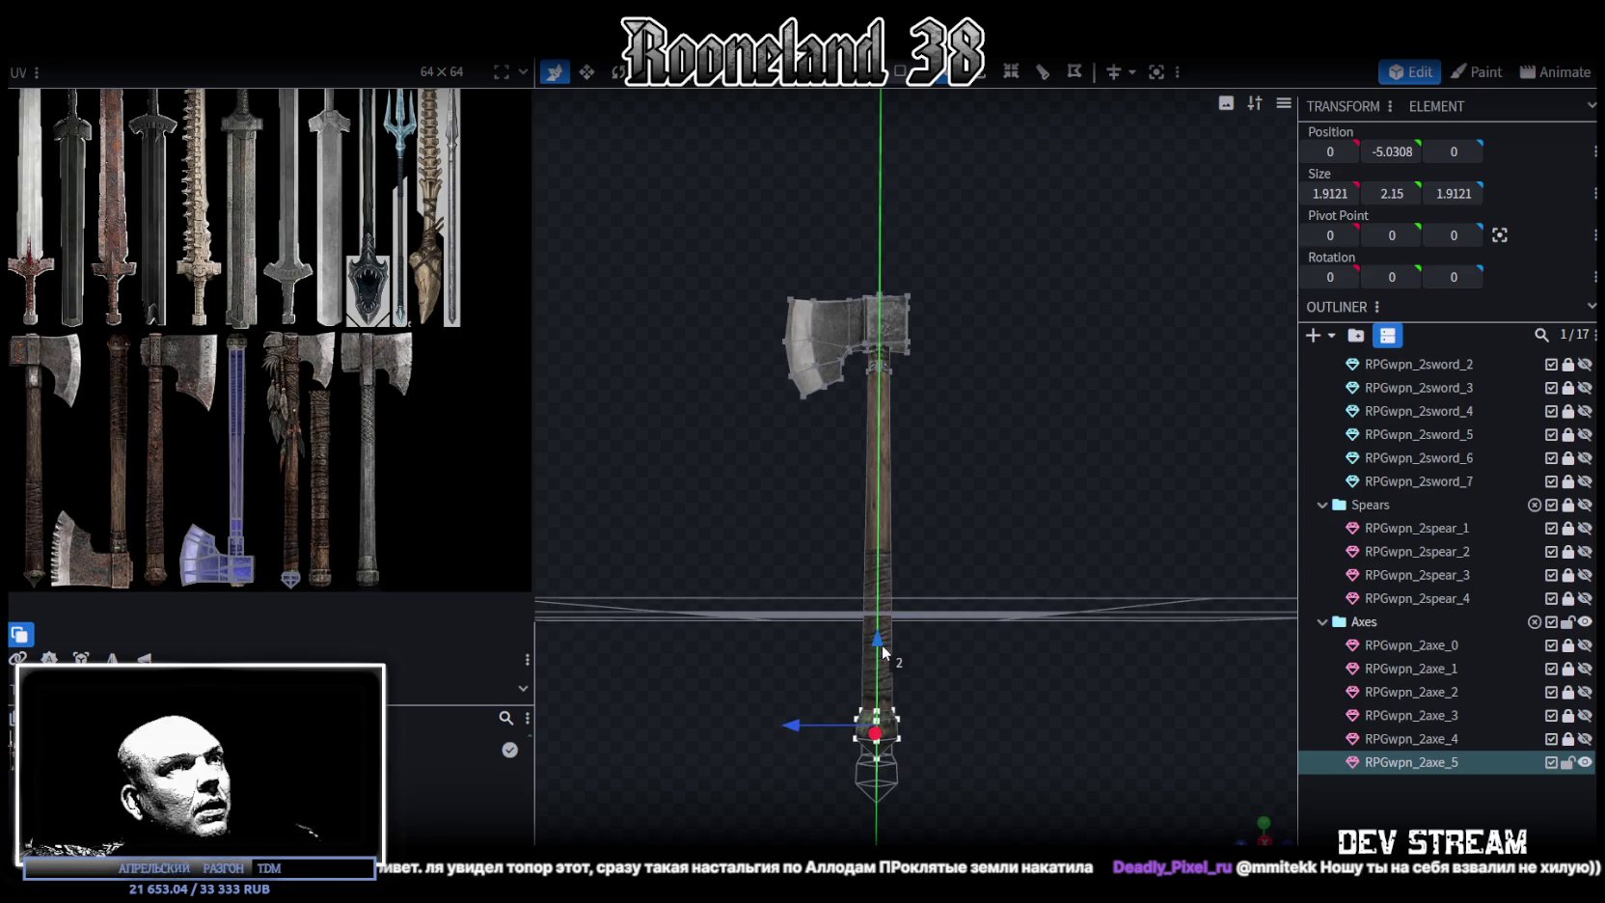